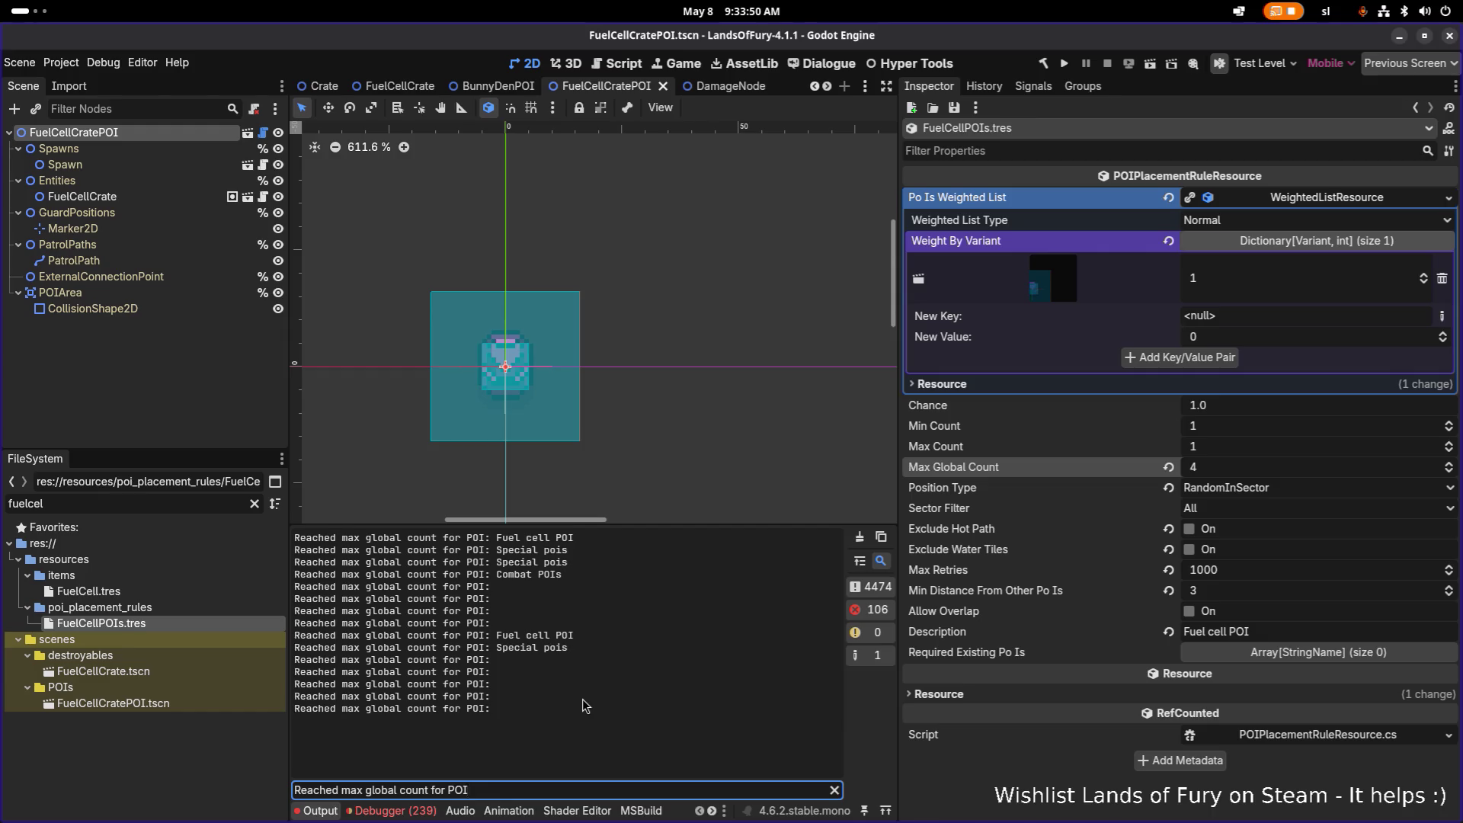
Clear the Output log of max-global-count messages and switch over to Visual Studio Code
click(860, 540)
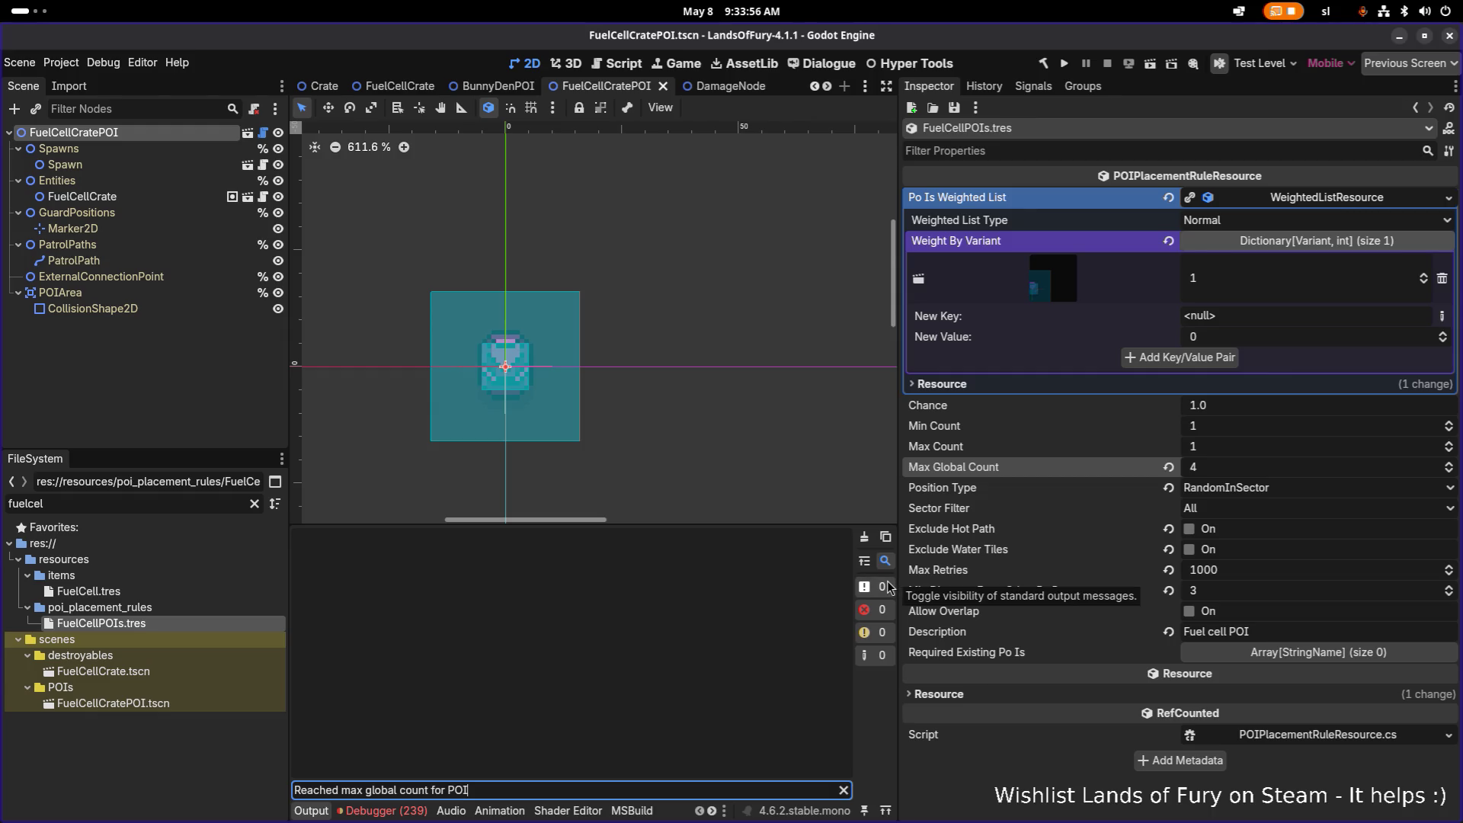
key(alt+Tab)
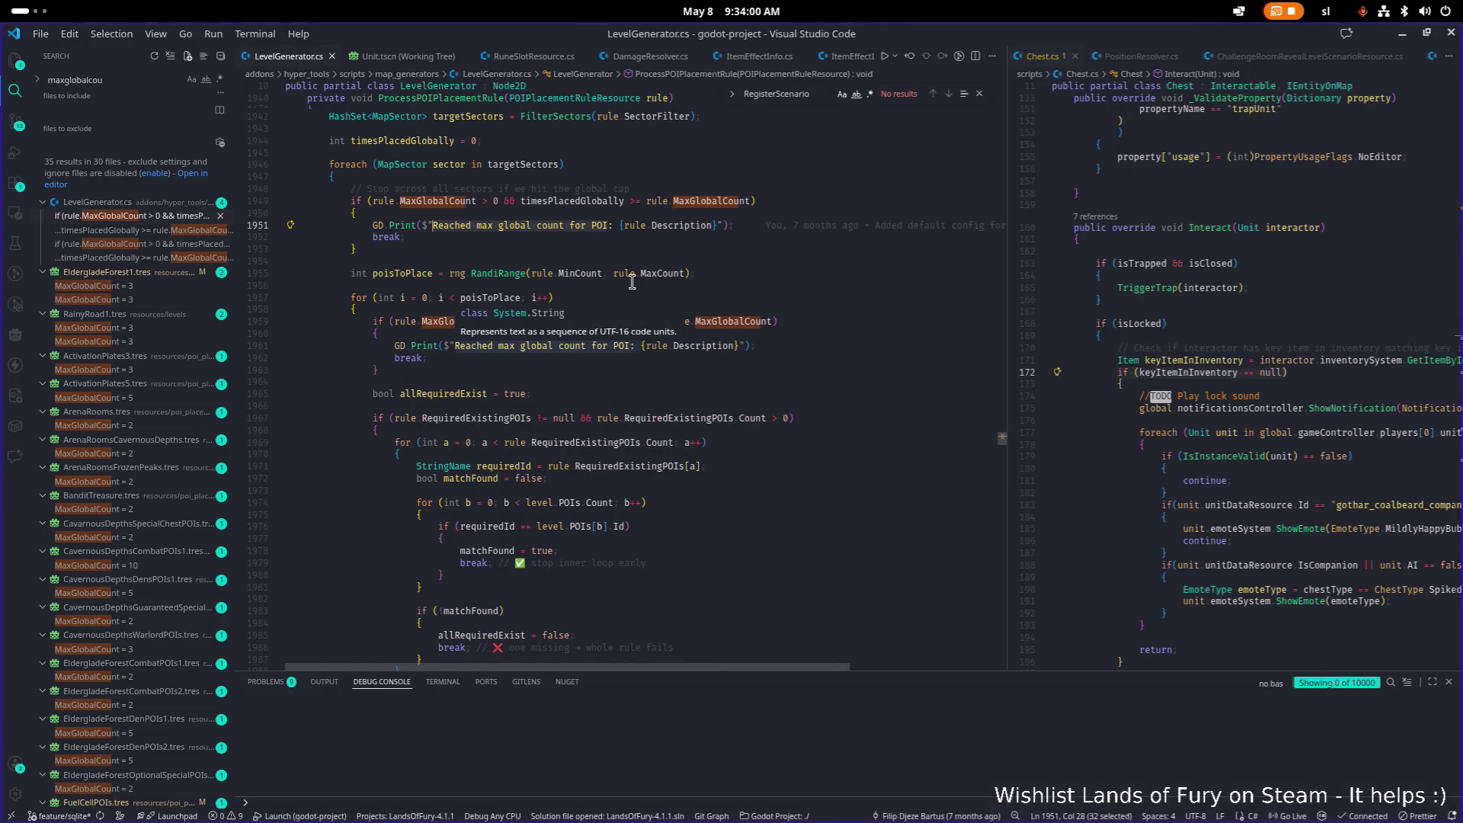
click(581, 322)
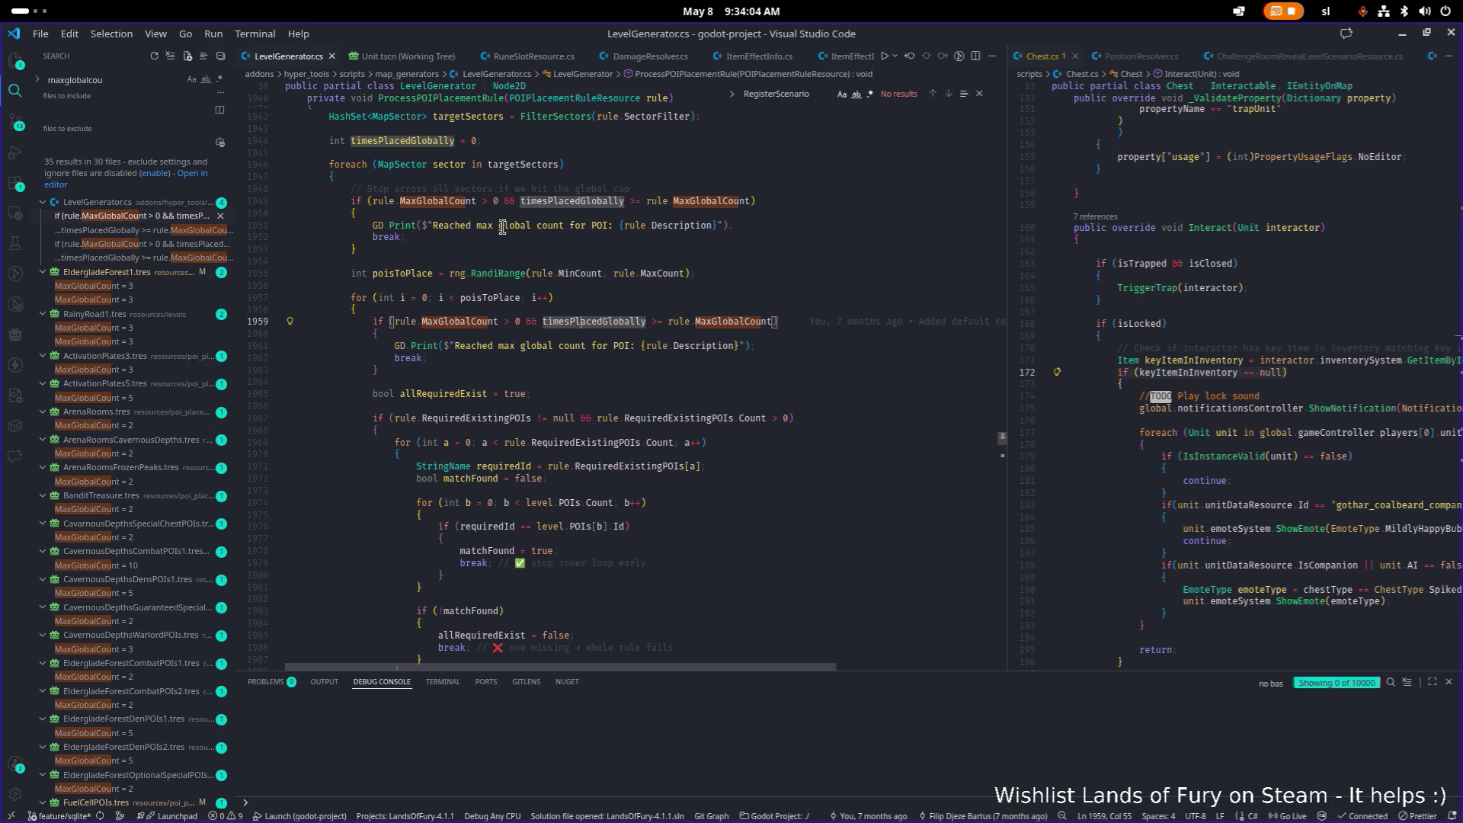
click(698, 261)
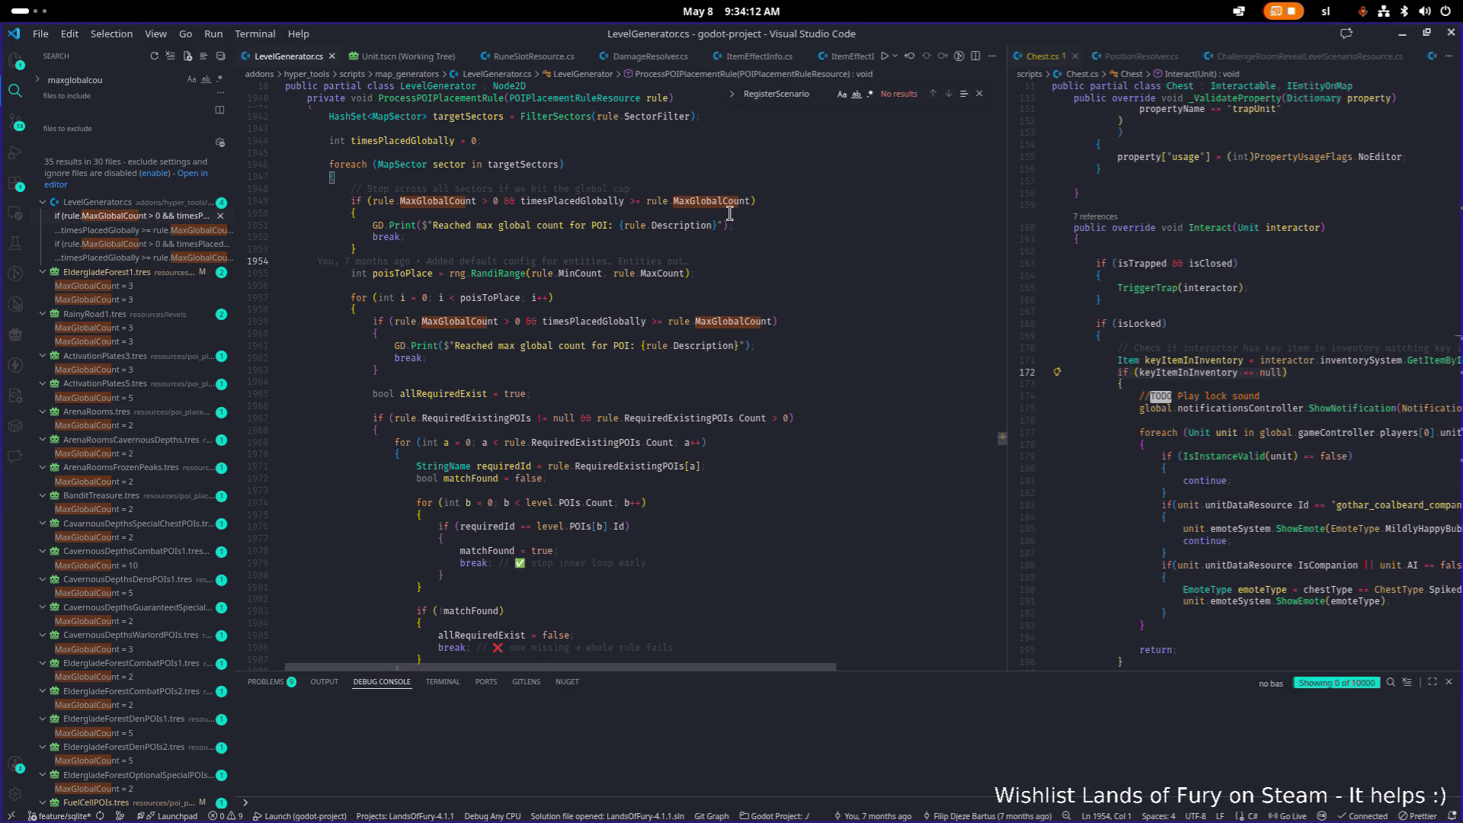
drag(727, 210, 739, 237)
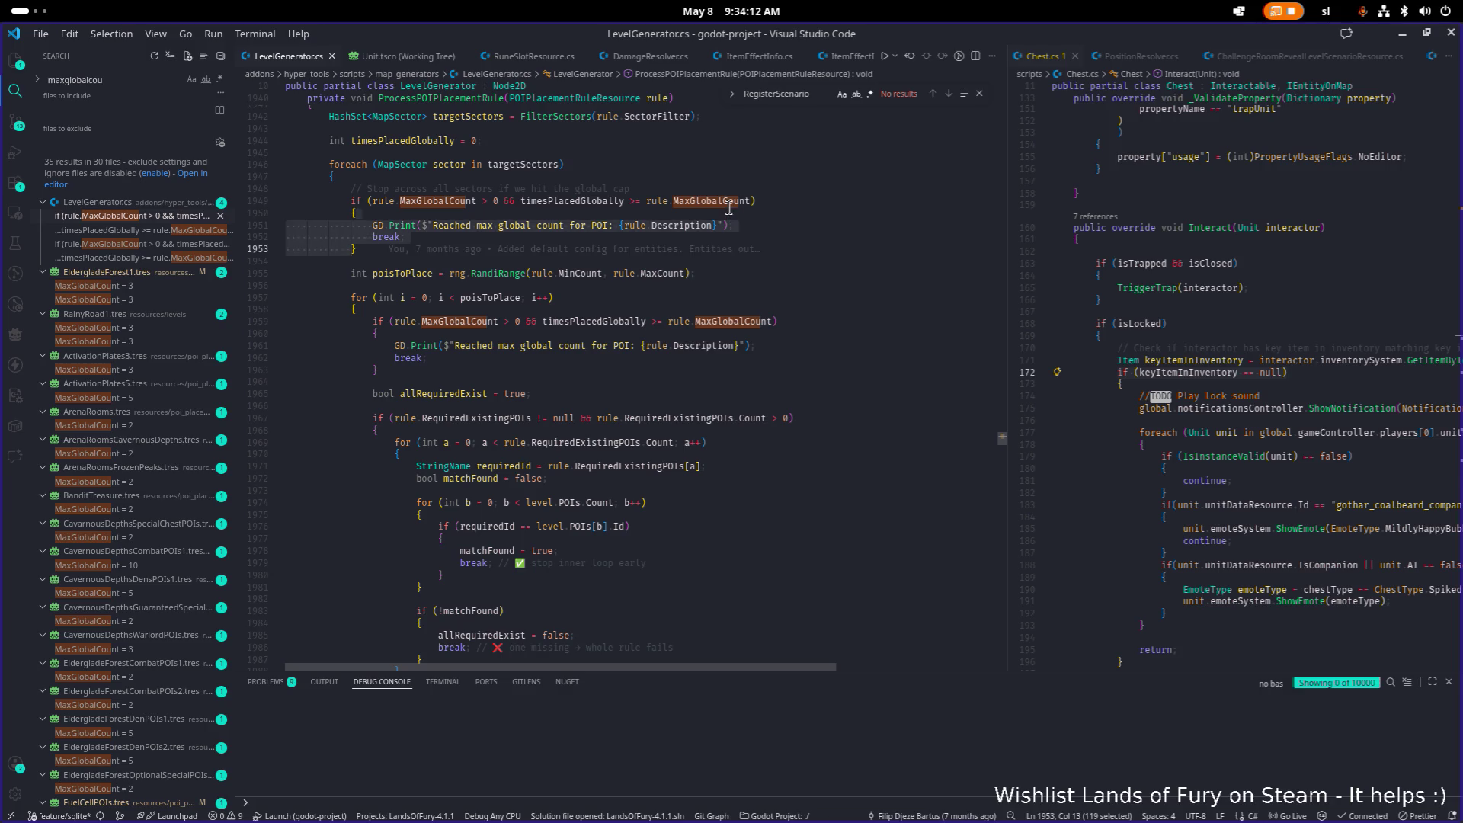
click(793, 285)
click(743, 225)
mouse_move(663, 225)
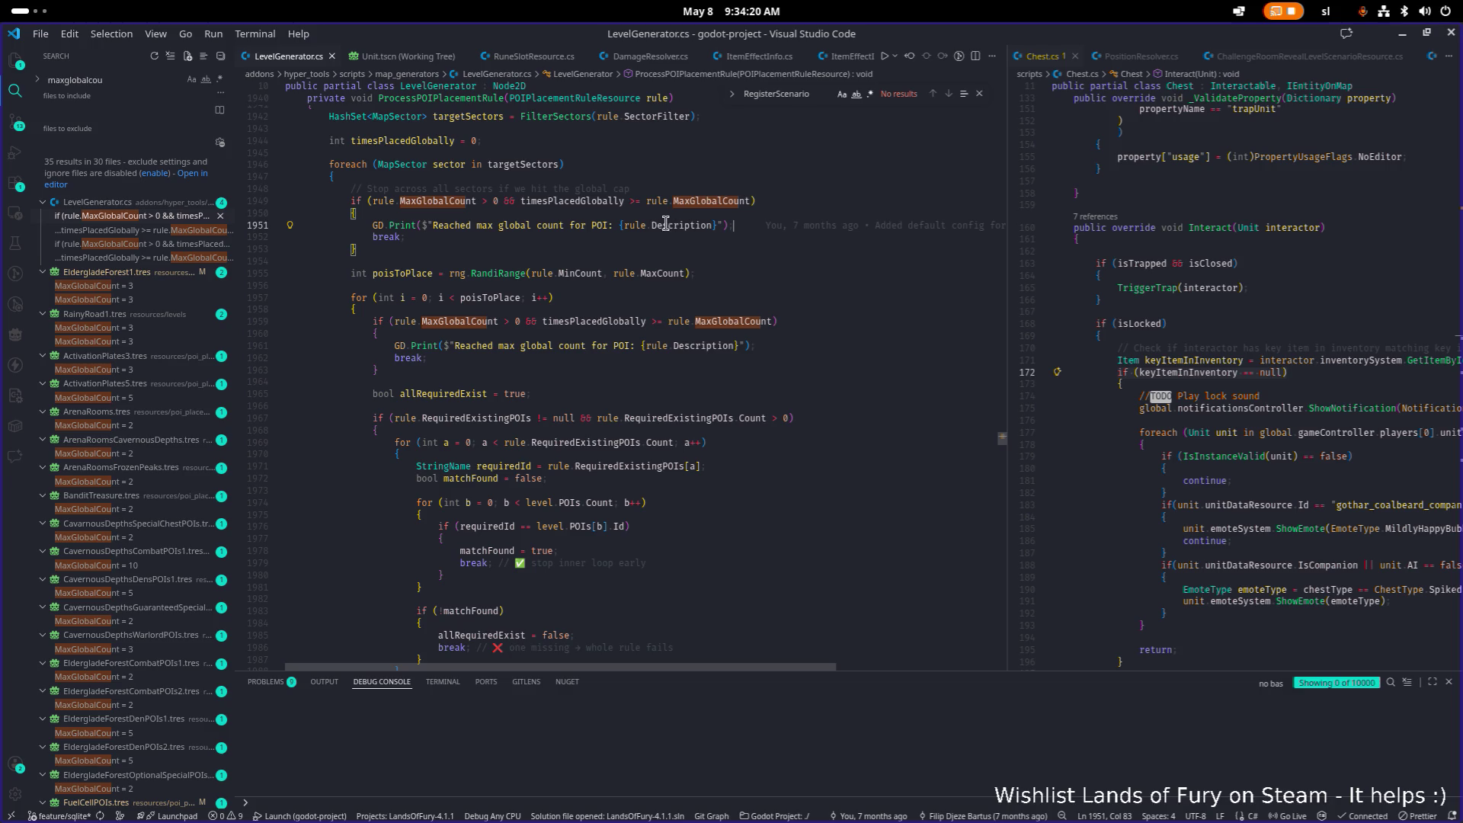
double_click(594, 202)
scroll(720, 229, up, 1)
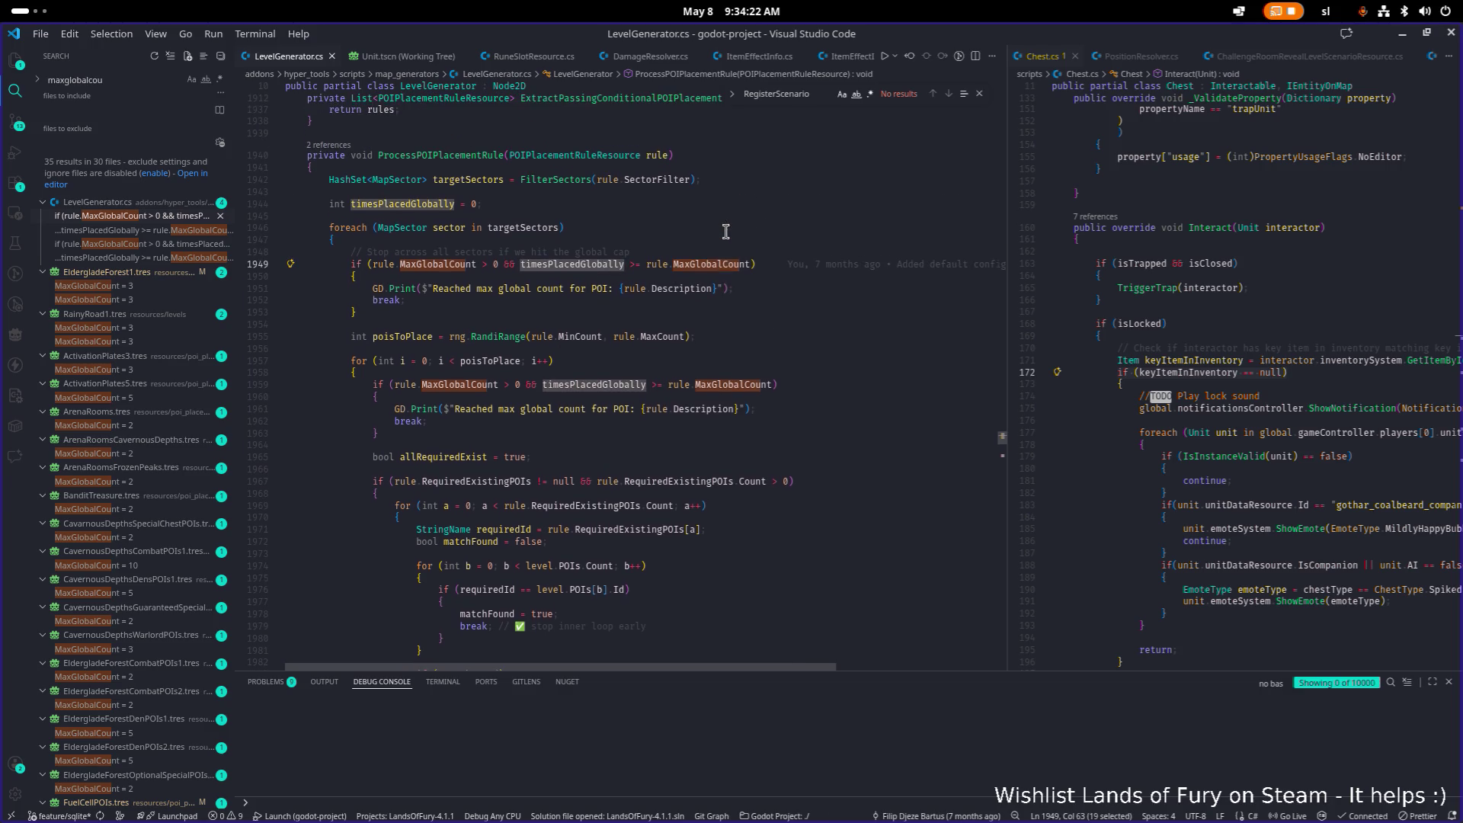
click(720, 288)
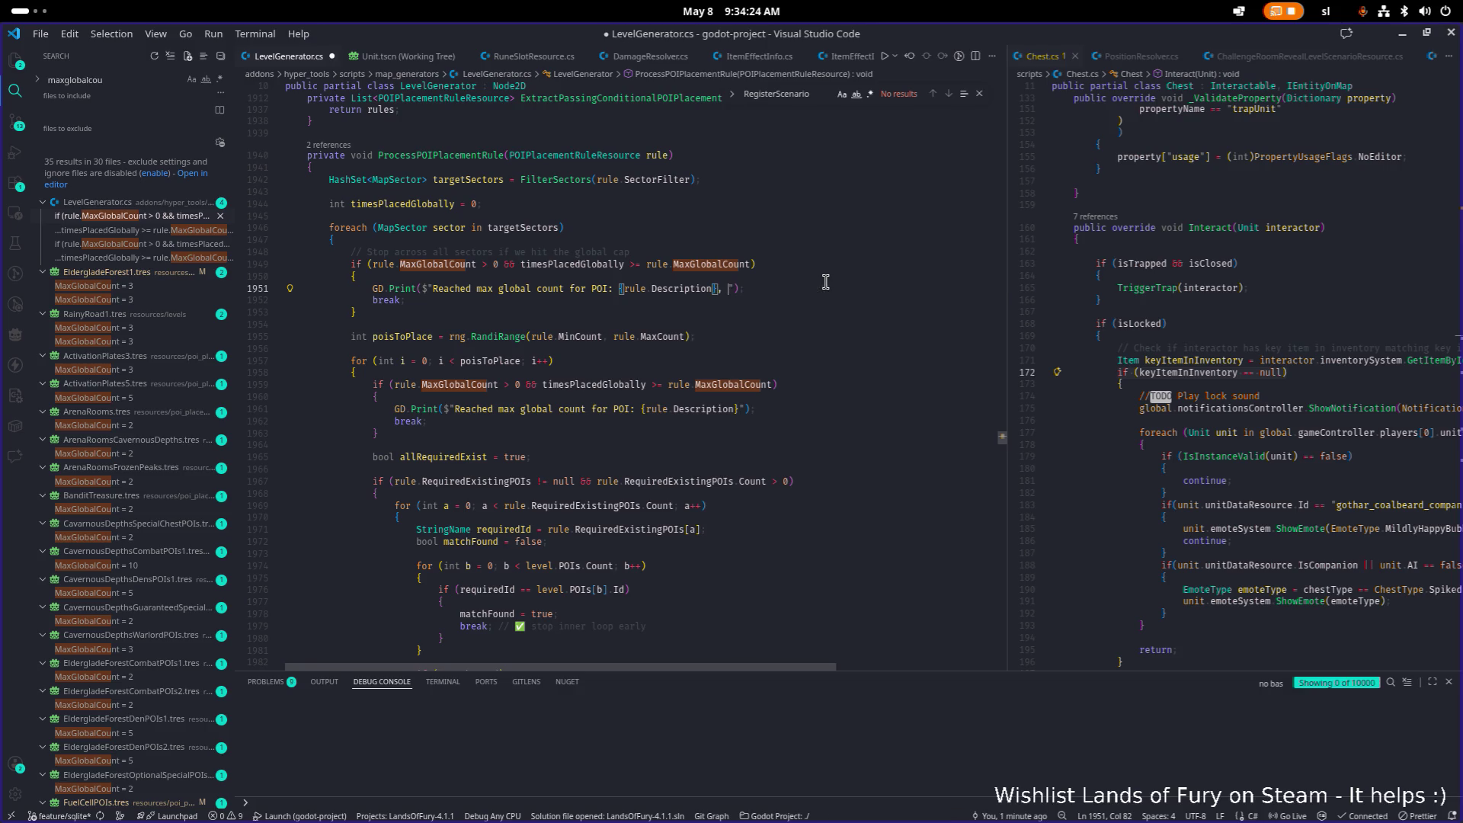
text(, "it's been place)
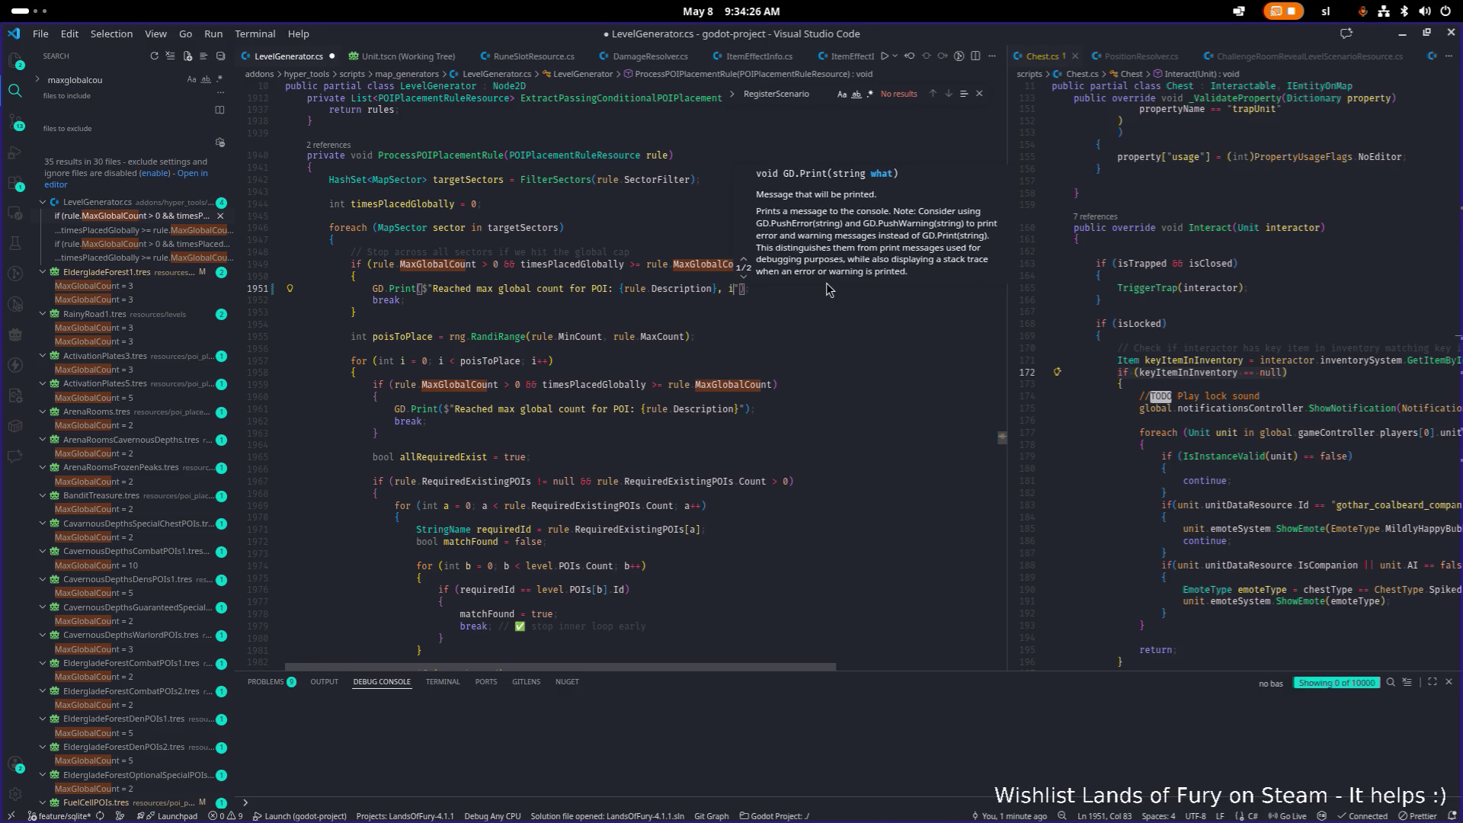
text(d:)
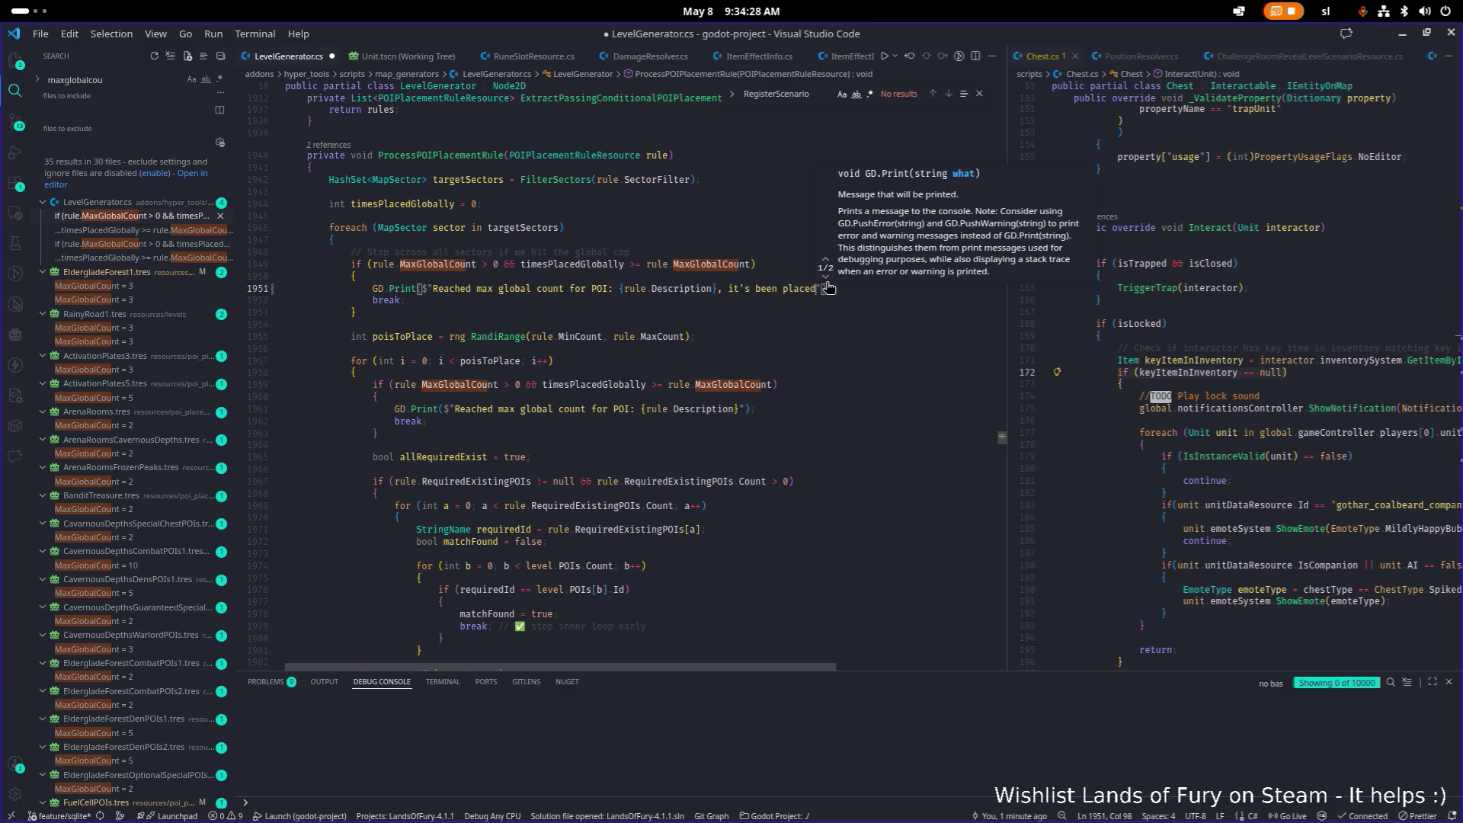
text( {)
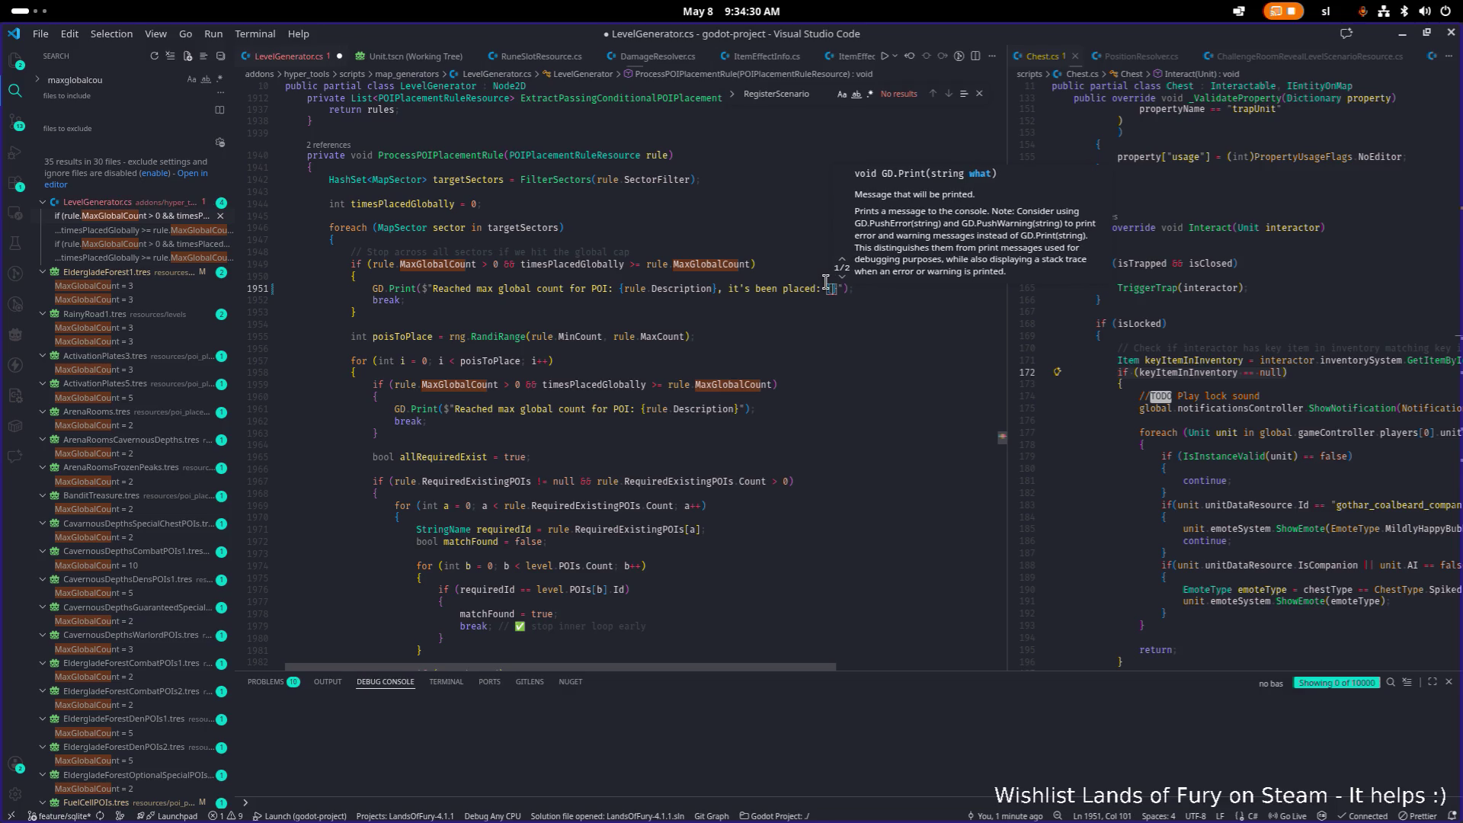
text(times)
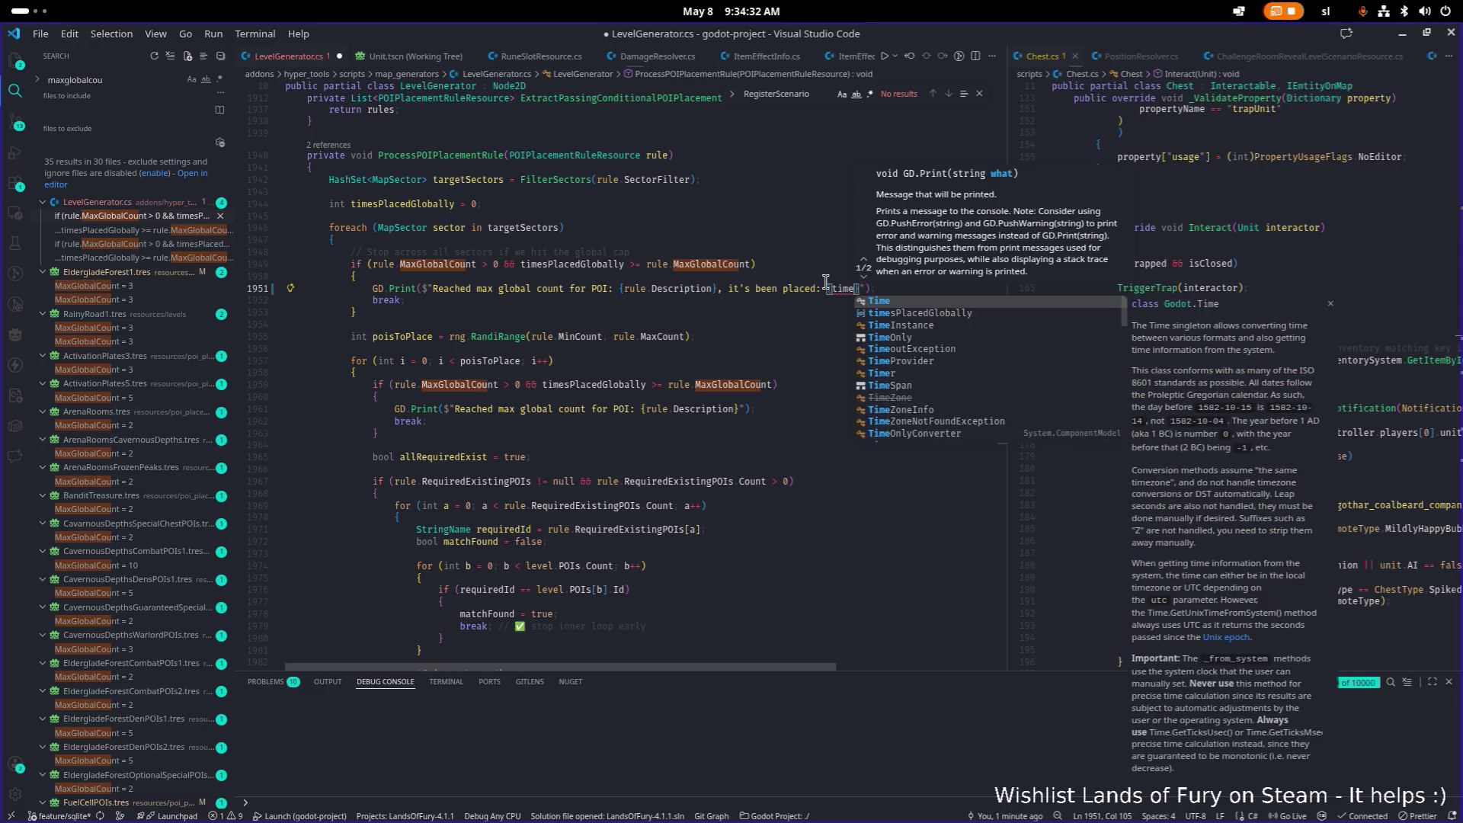
Complete ', it's been placed: {timesPlacedGlobally}' in the first GD.Print message and select it for reuse
key(Tab)
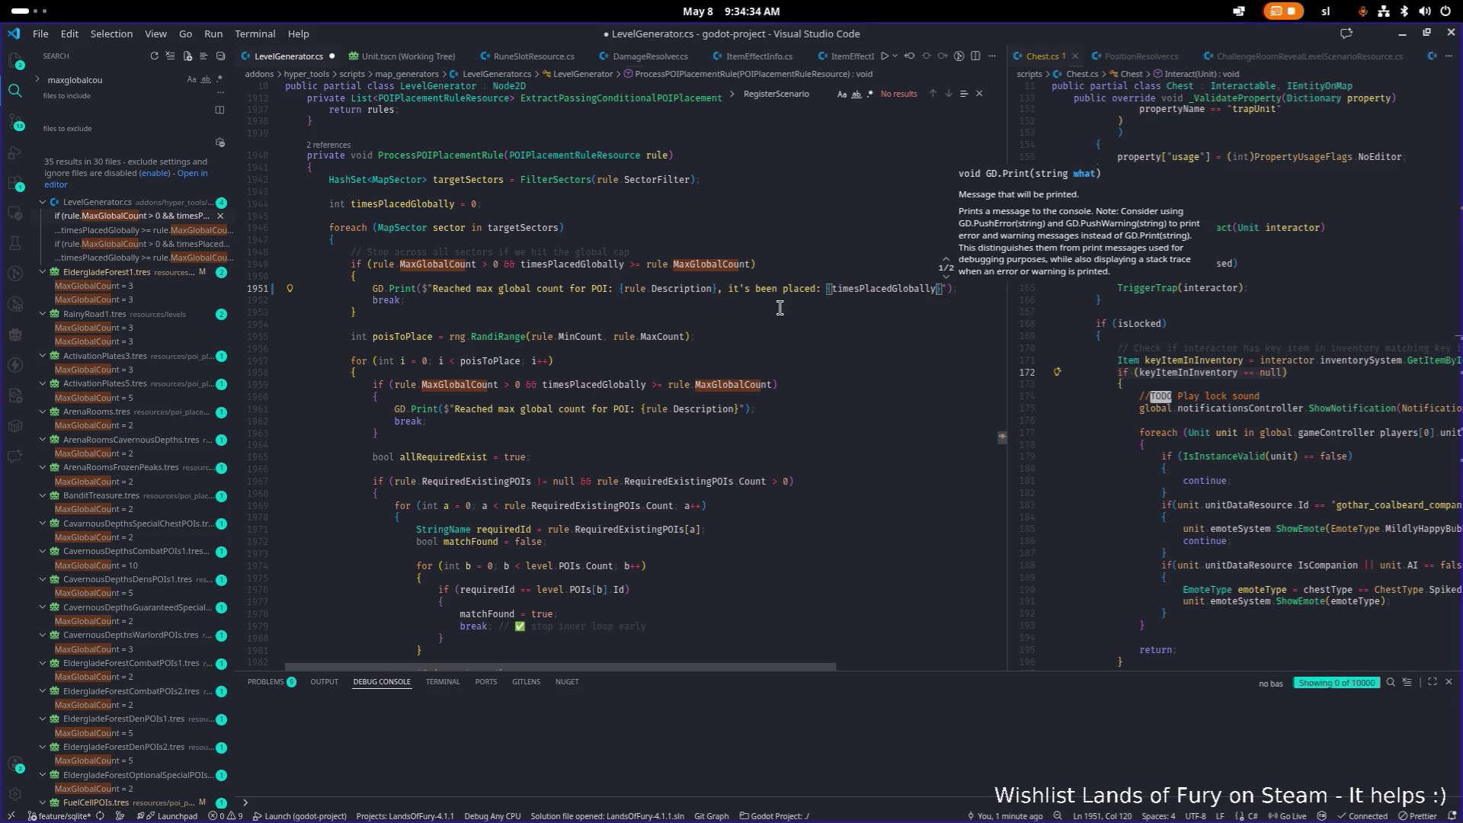
click(818, 277)
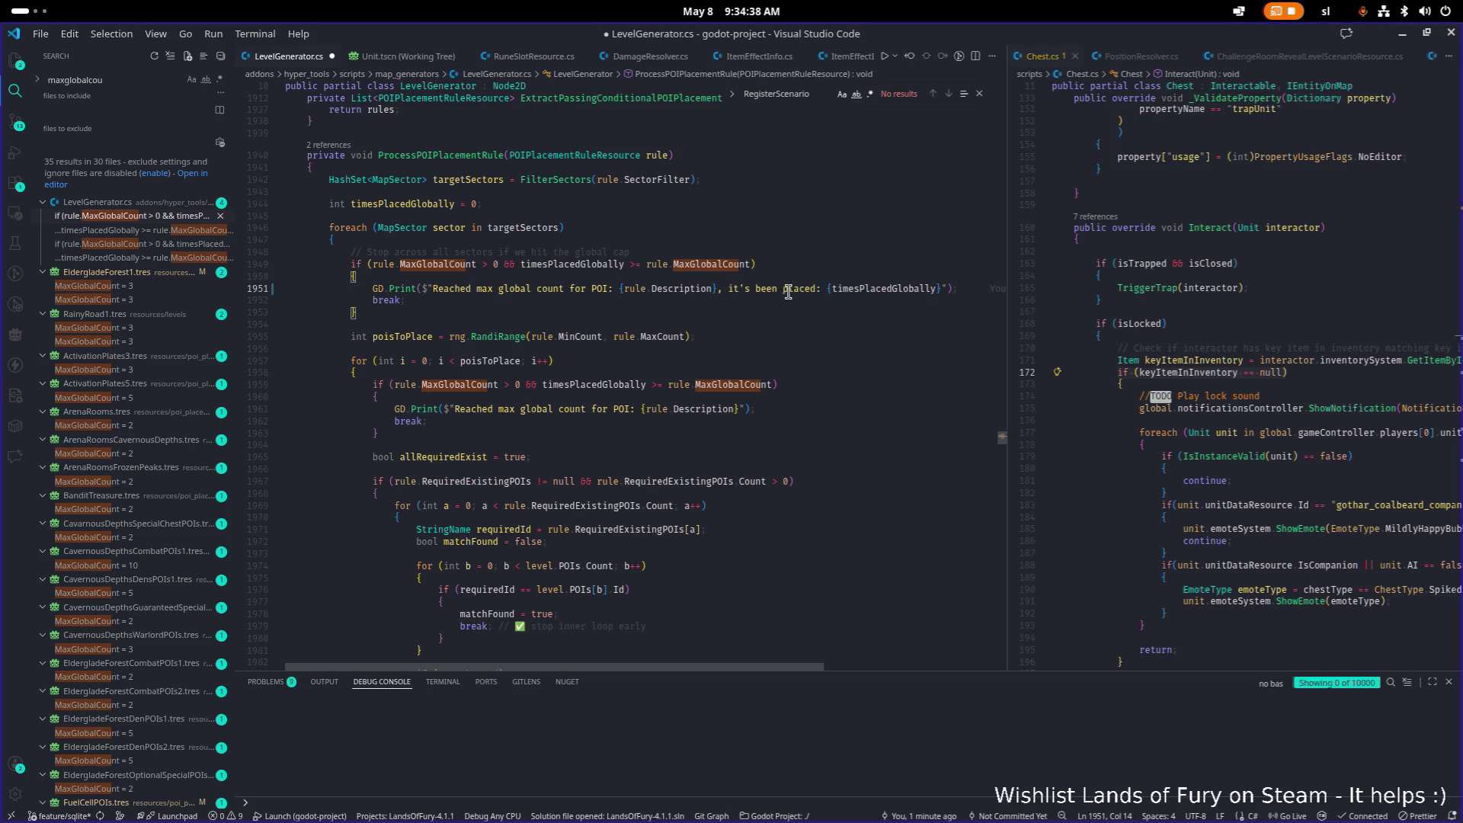
click(848, 287)
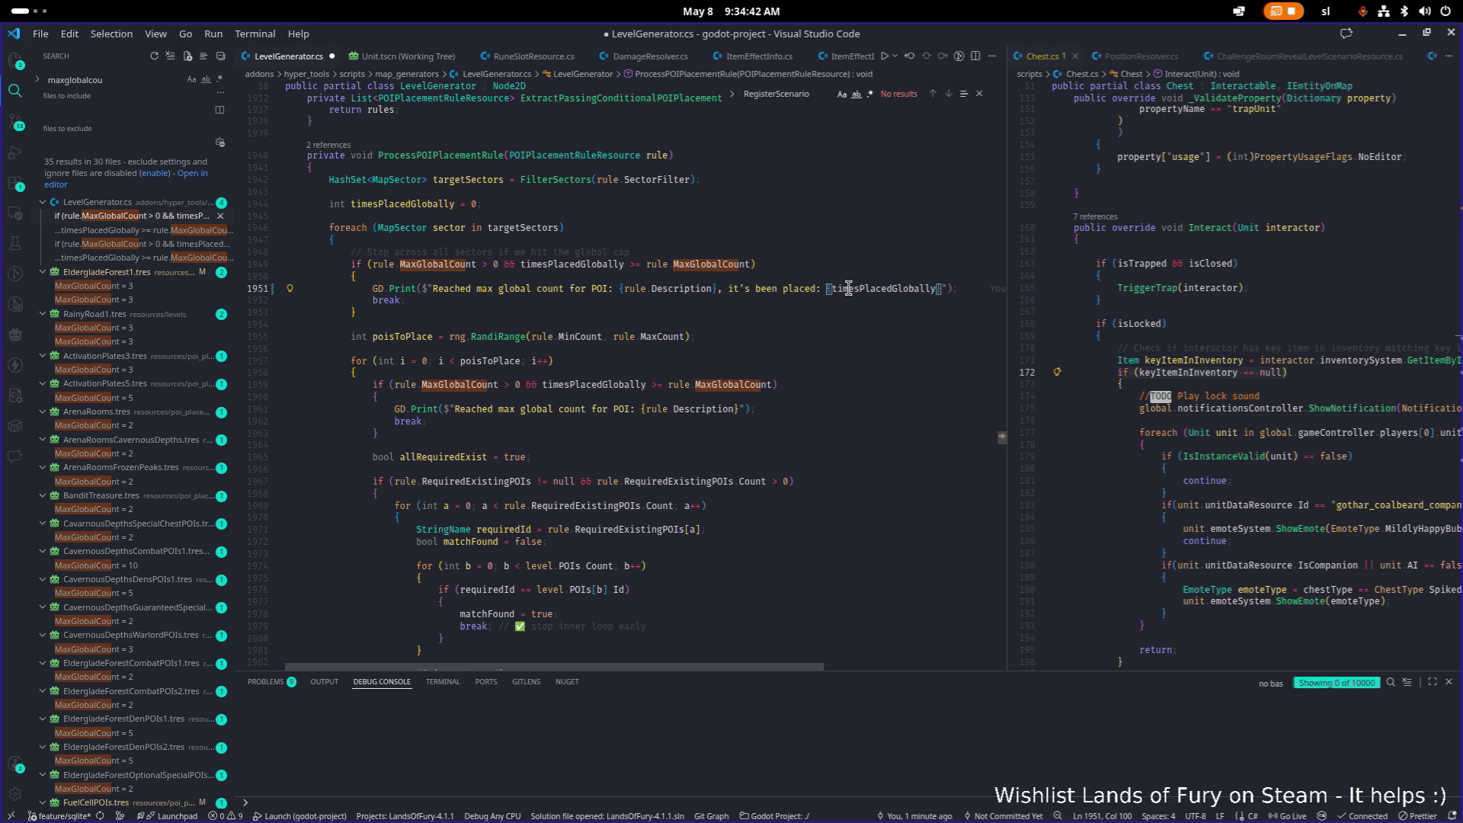
key(ctrl+Left)
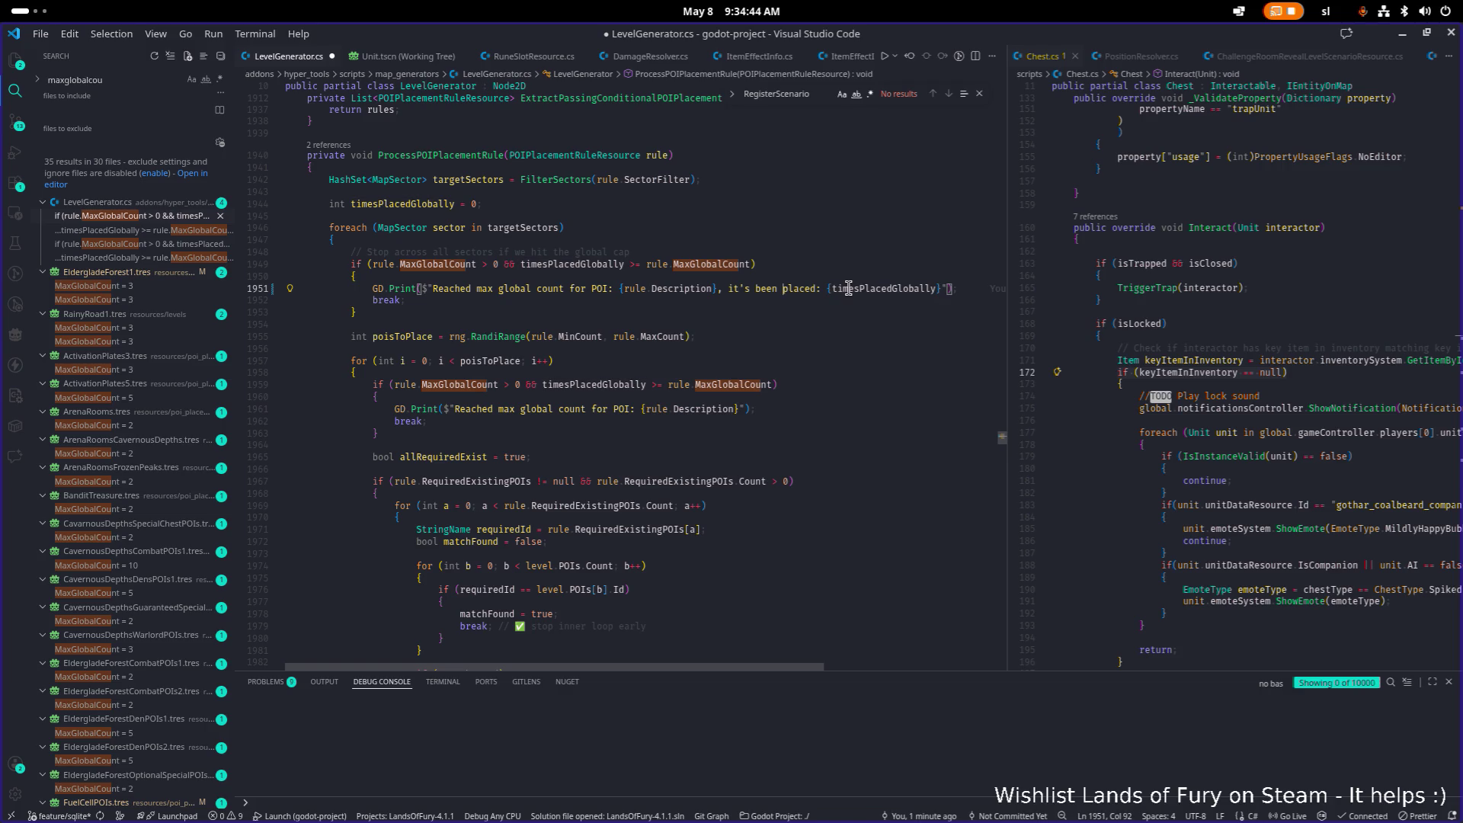
key(shift+End)
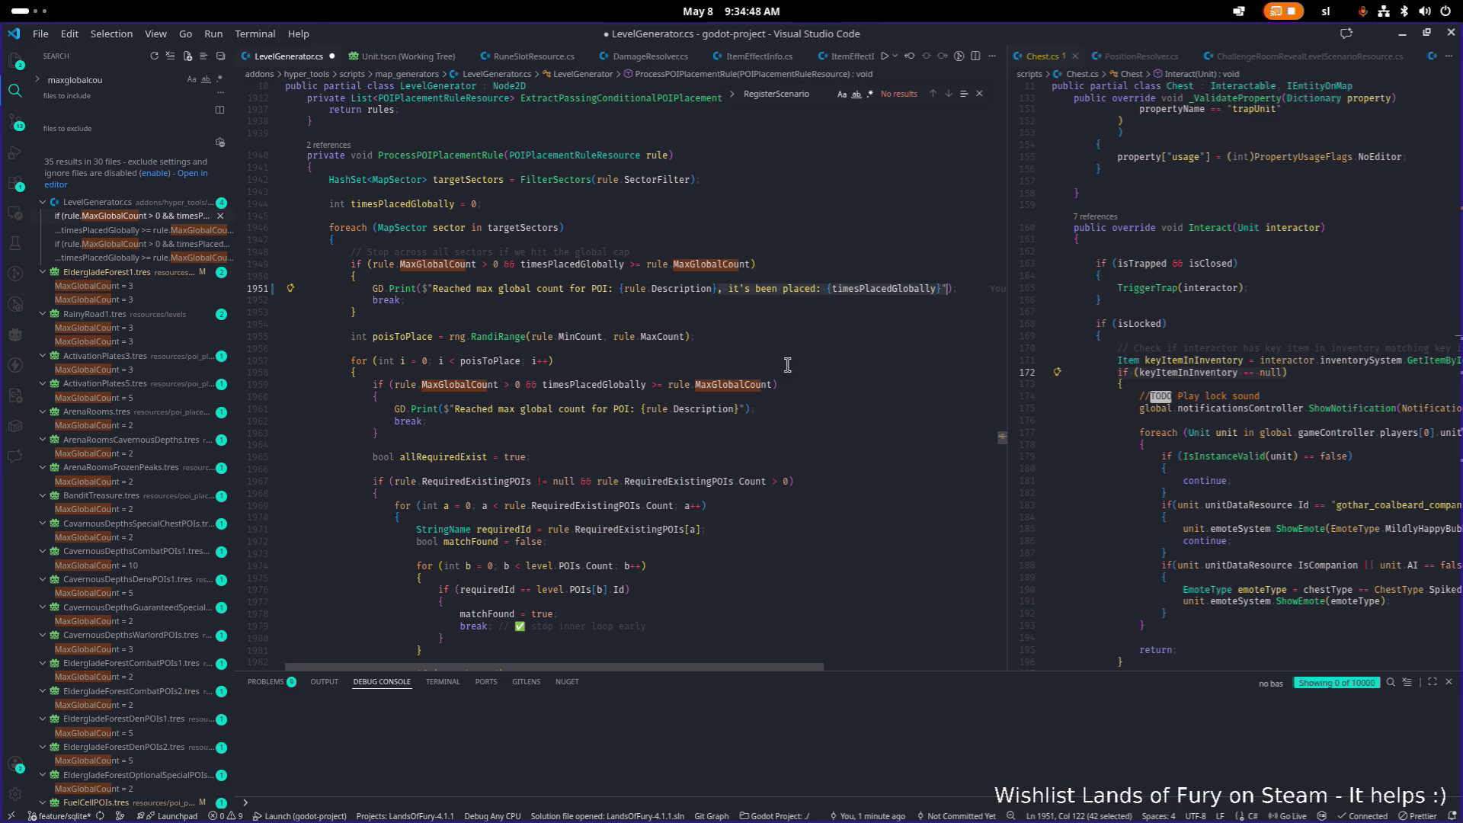
Paste the placed-count text into the second message, fix the quote and comma, save LevelGenerator.cs and return to Godot
click(748, 408)
key(Left)
text(,)
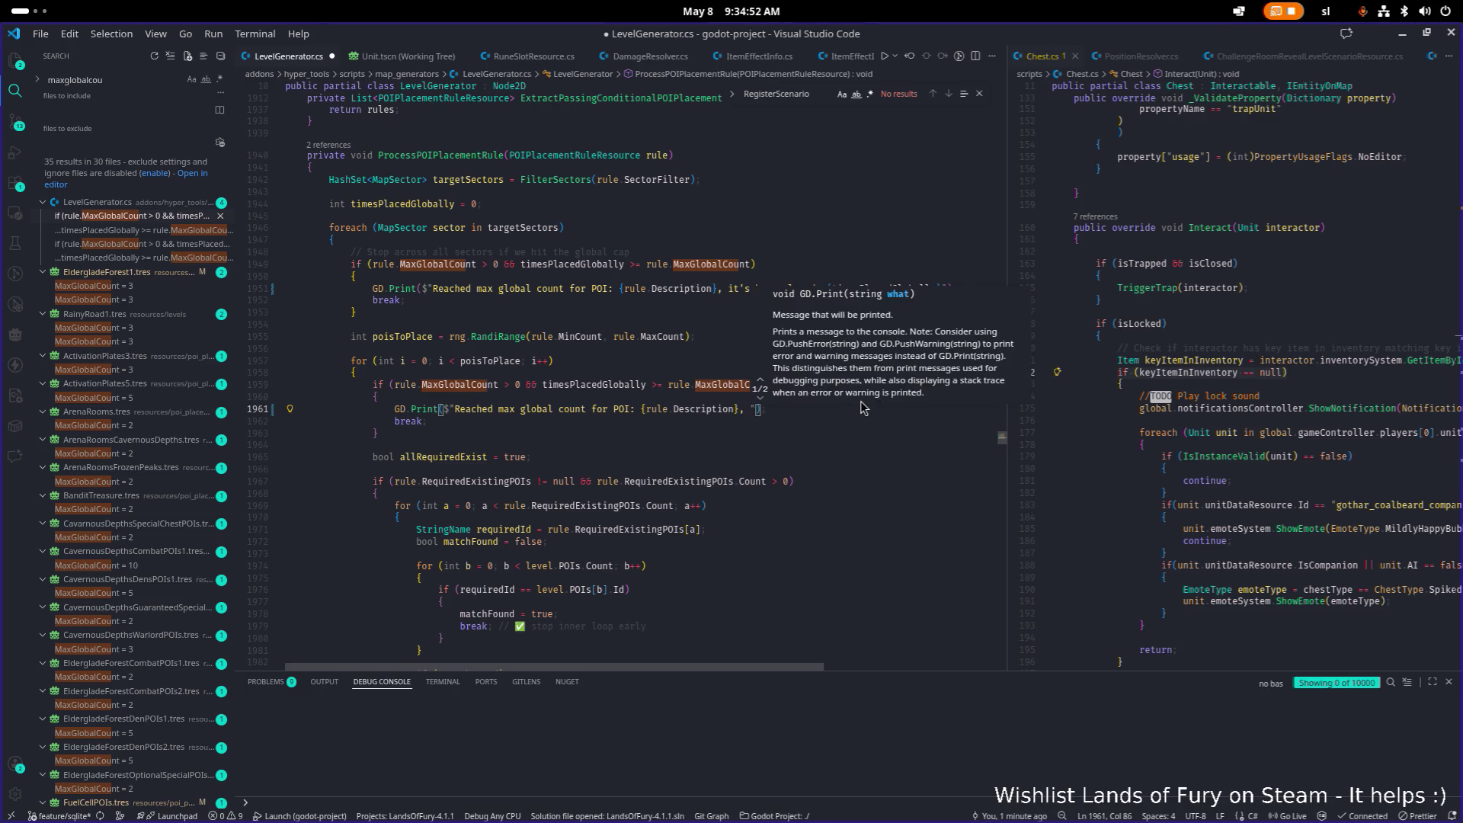
key(BackSpace)
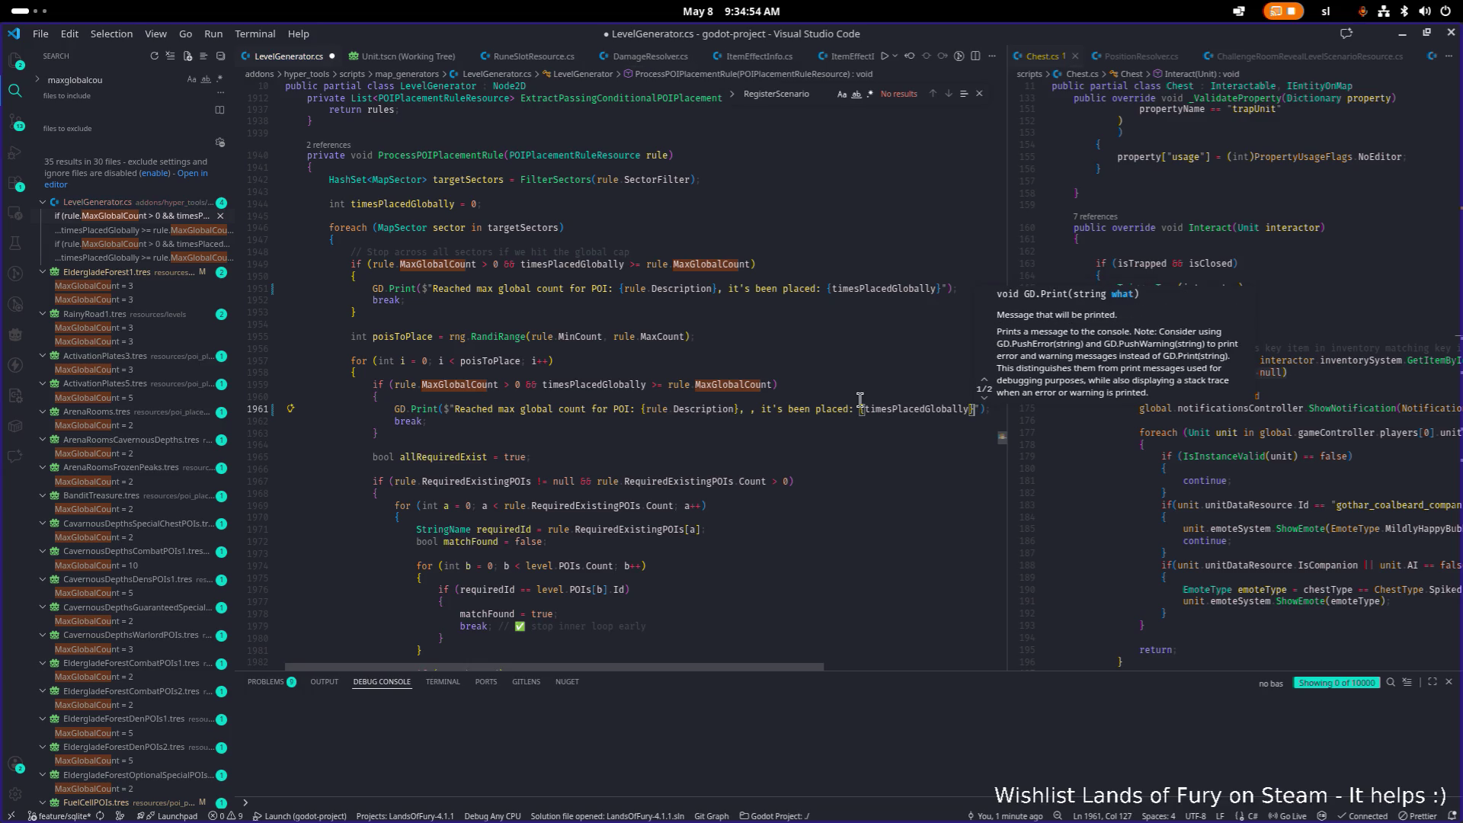
click(751, 408)
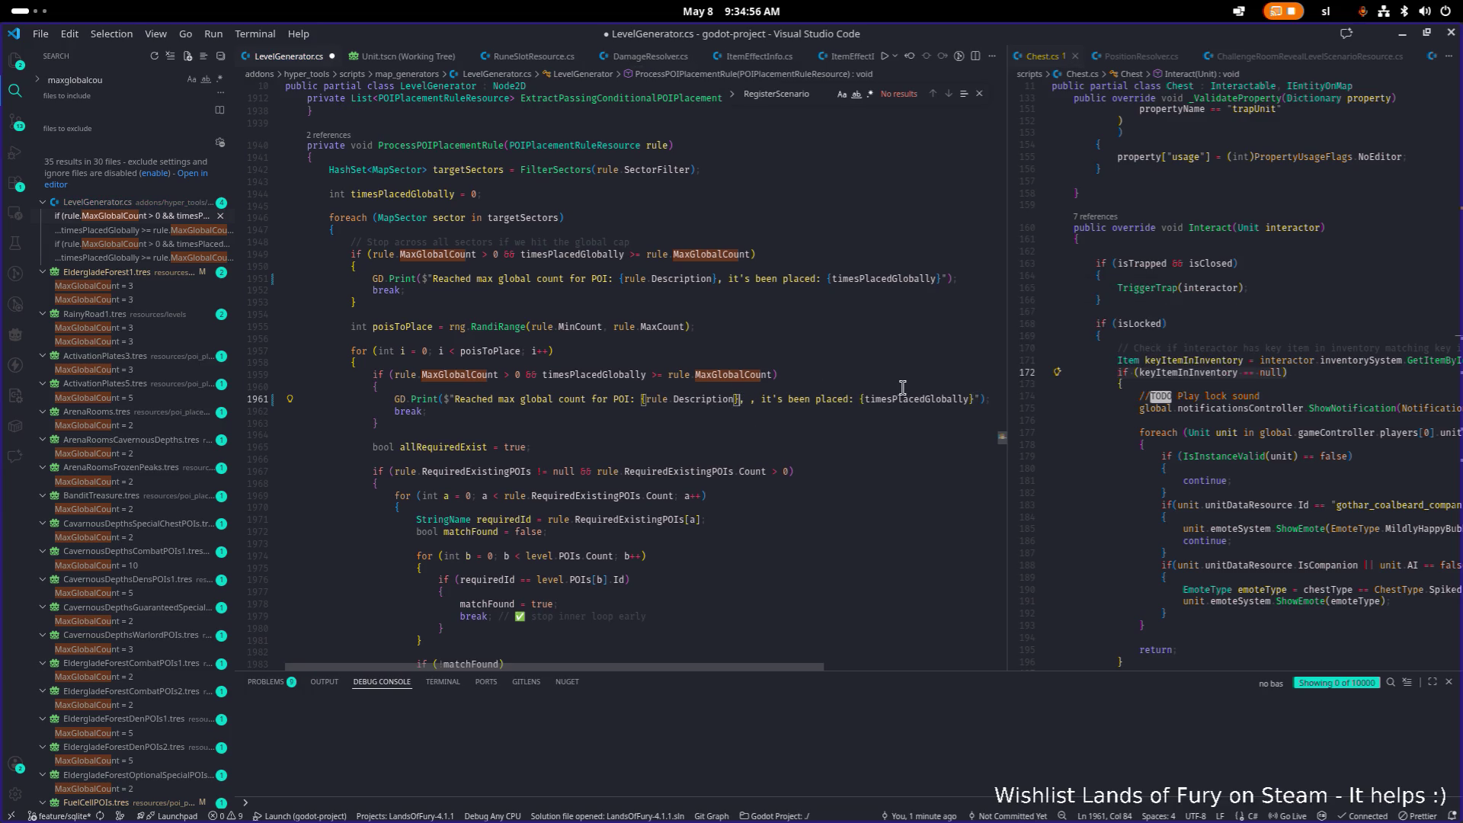
key(BackSpace)
key(BackSpace)
key(ctrl+s)
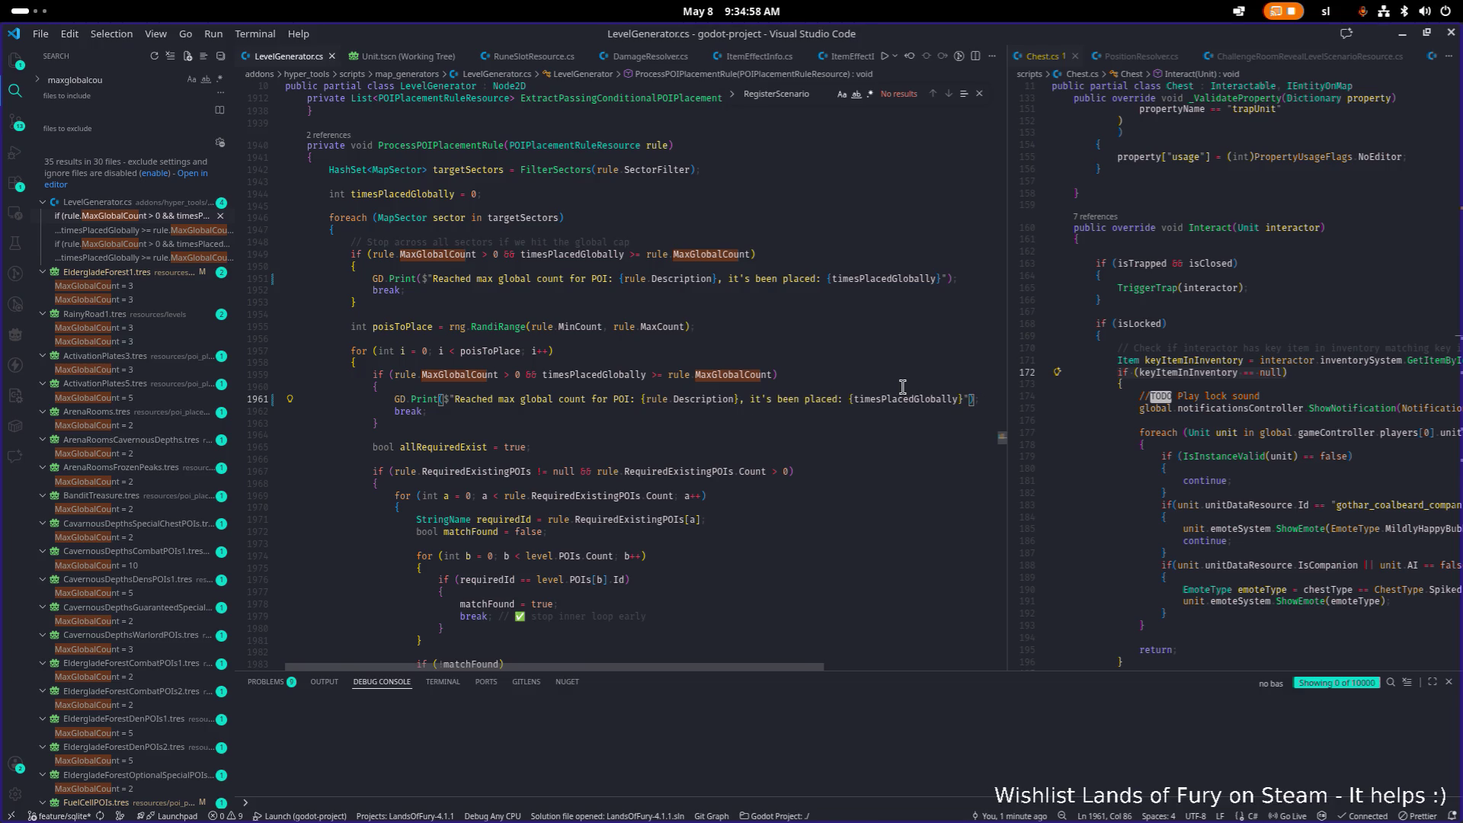
key(ctrl+a)
key(alt+Tab)
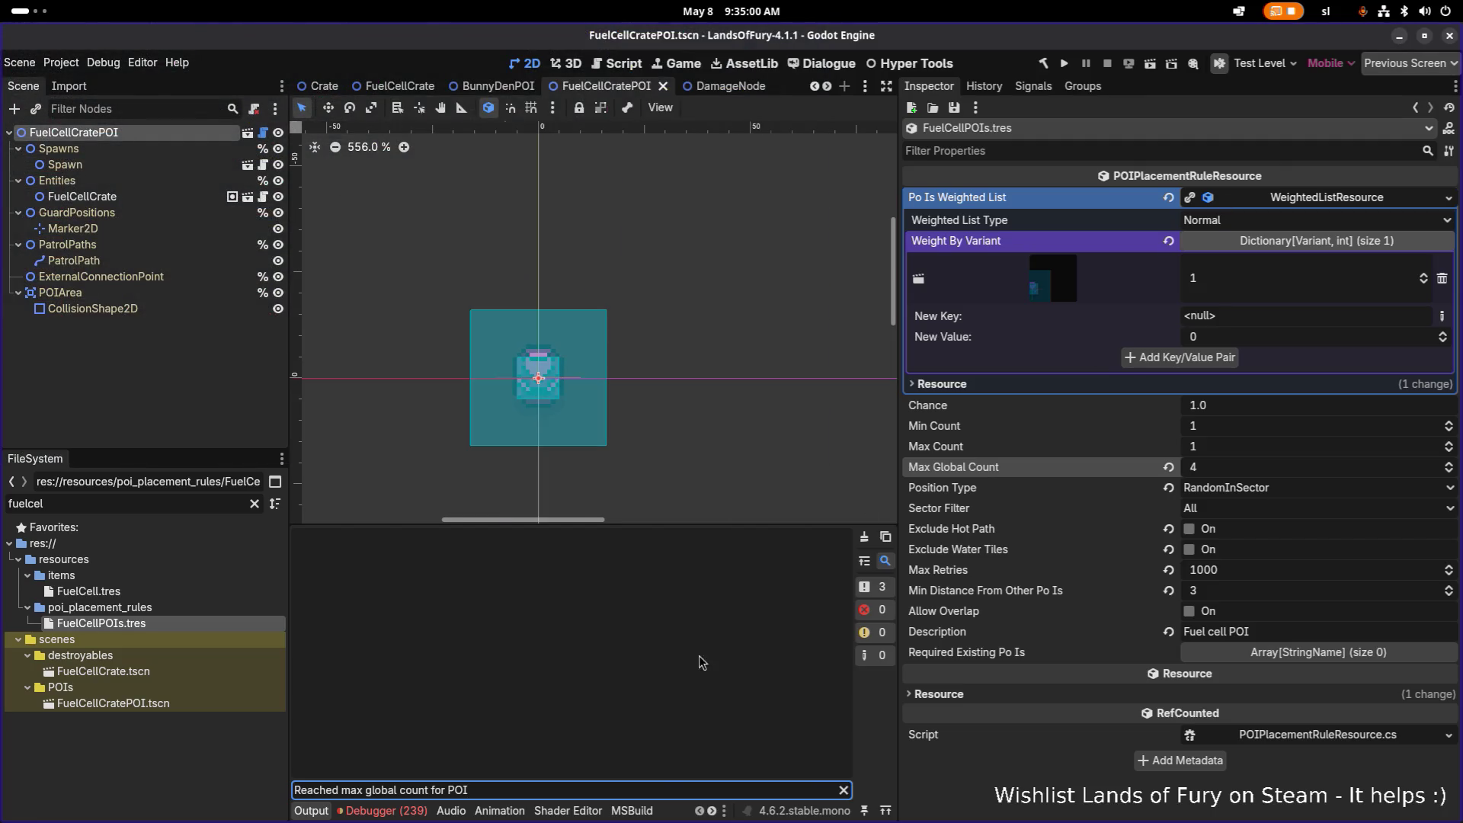
Build and run Lands of Fury, back out of the options screen and quit to the editor
click(1066, 64)
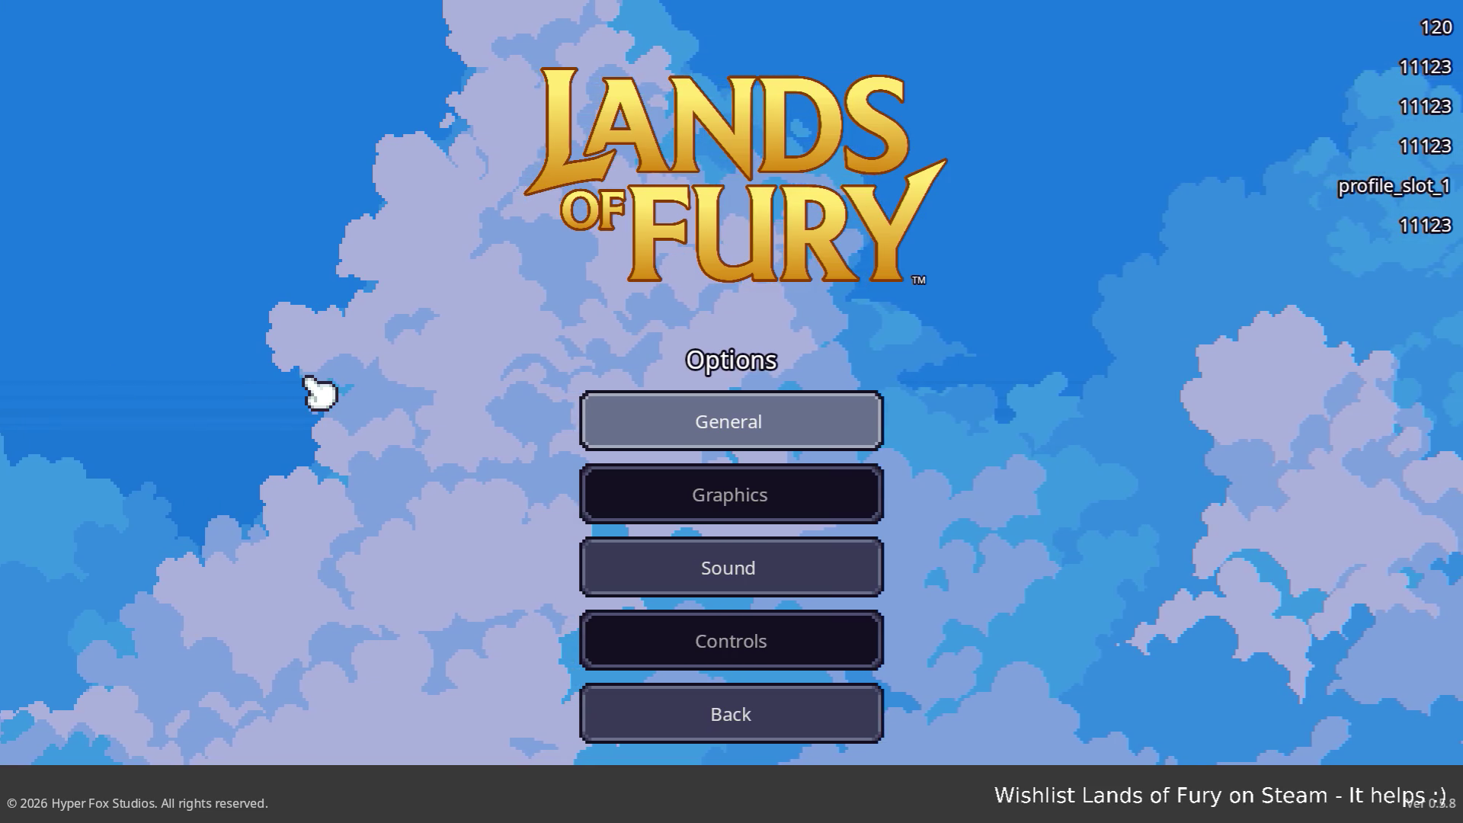
click(729, 714)
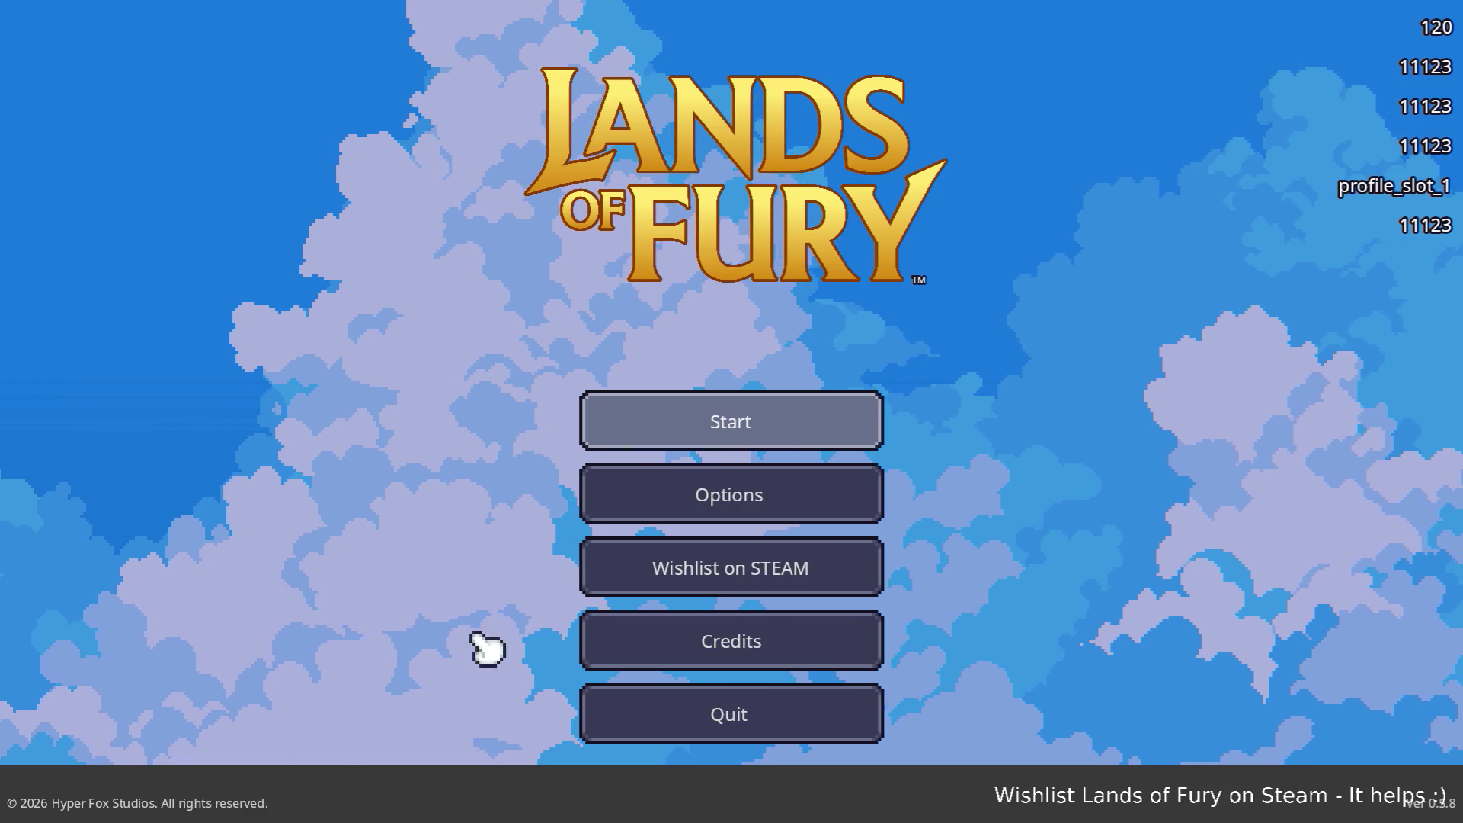
click(755, 713)
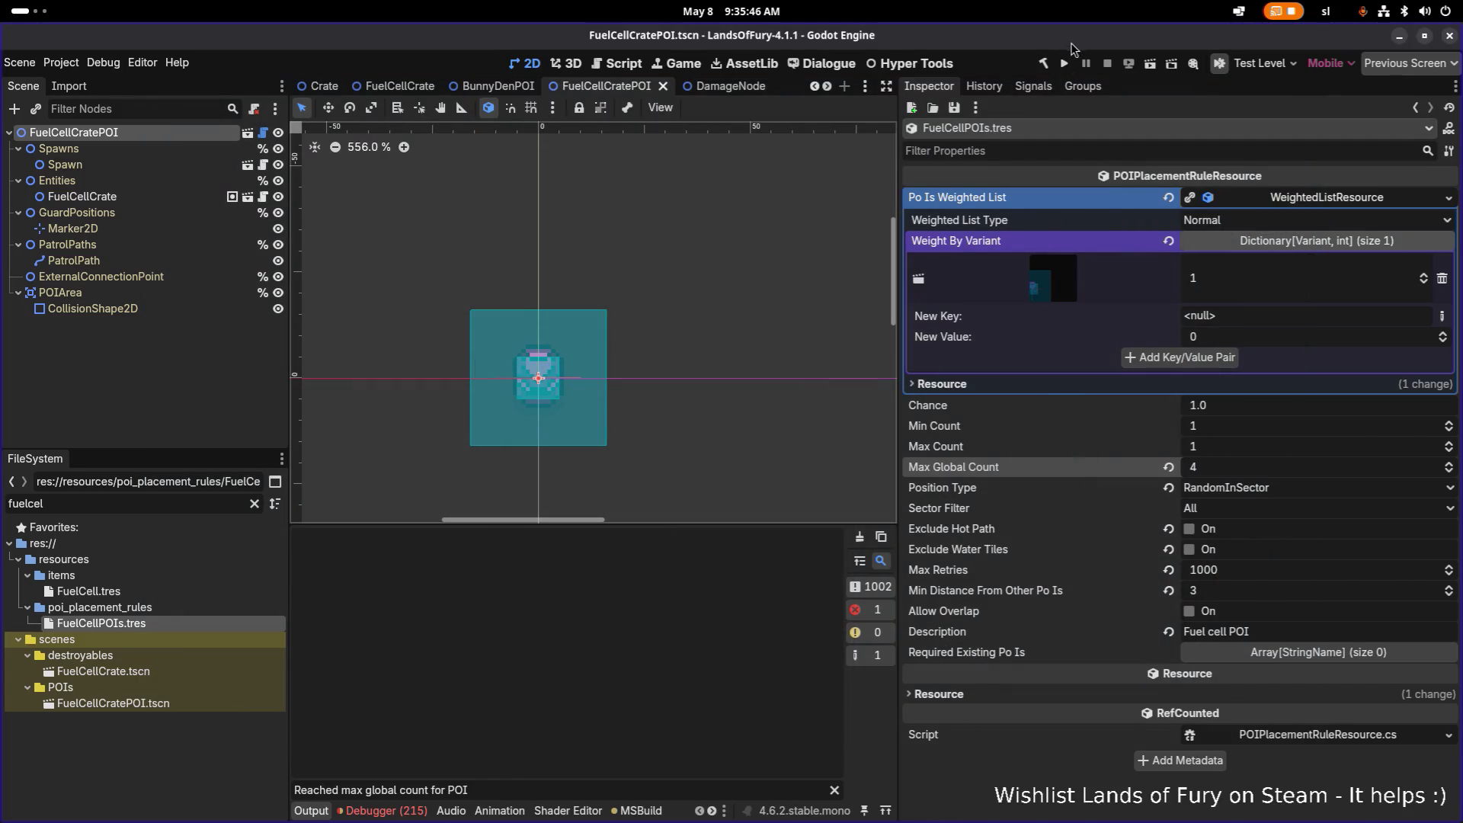
Build and run Lands of Fury again to reach the main menu
click(1064, 63)
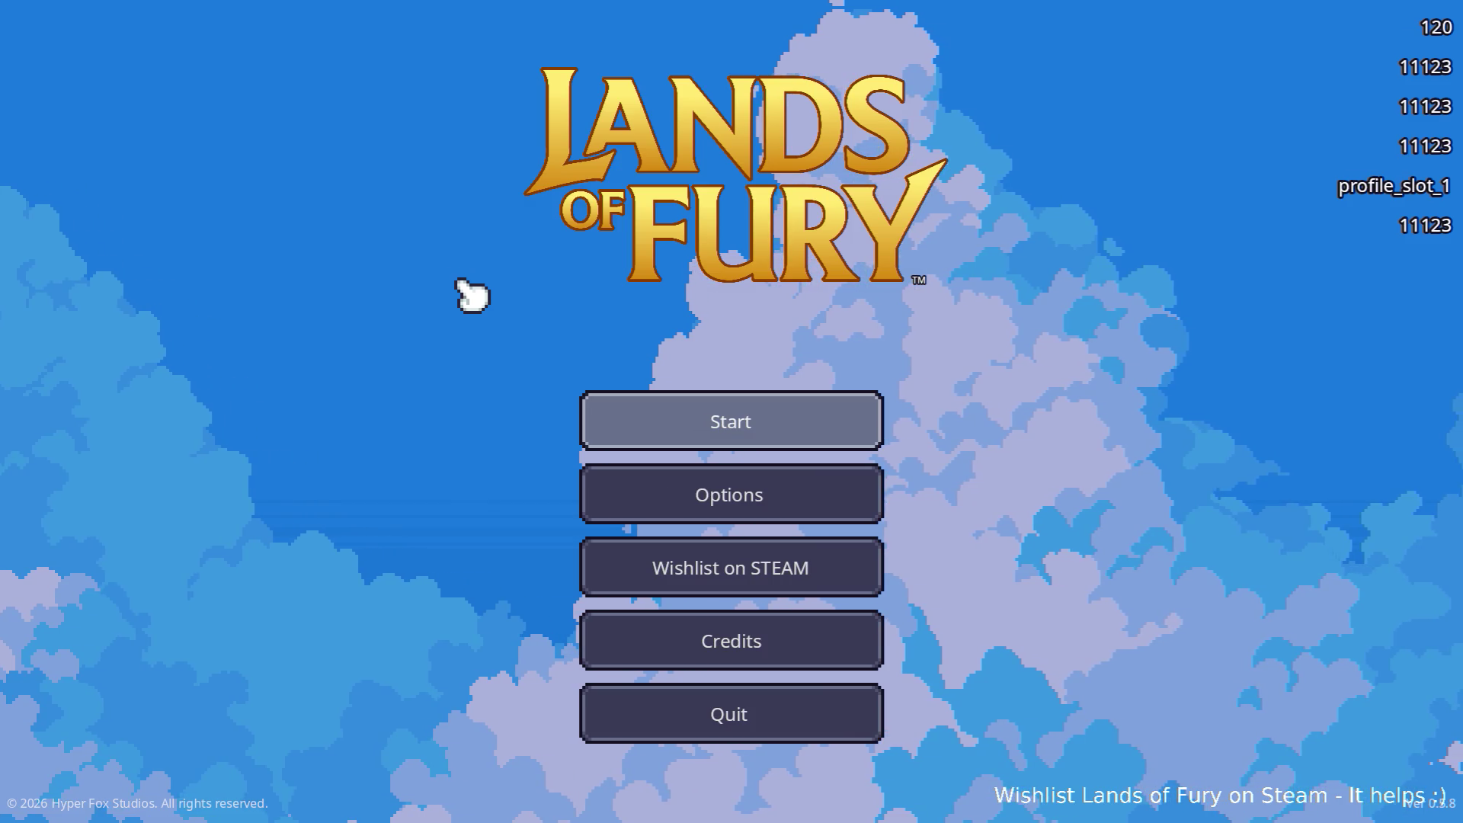
Load the first Max profile into The Glade, then pause and quit back to the main menu
click(685, 421)
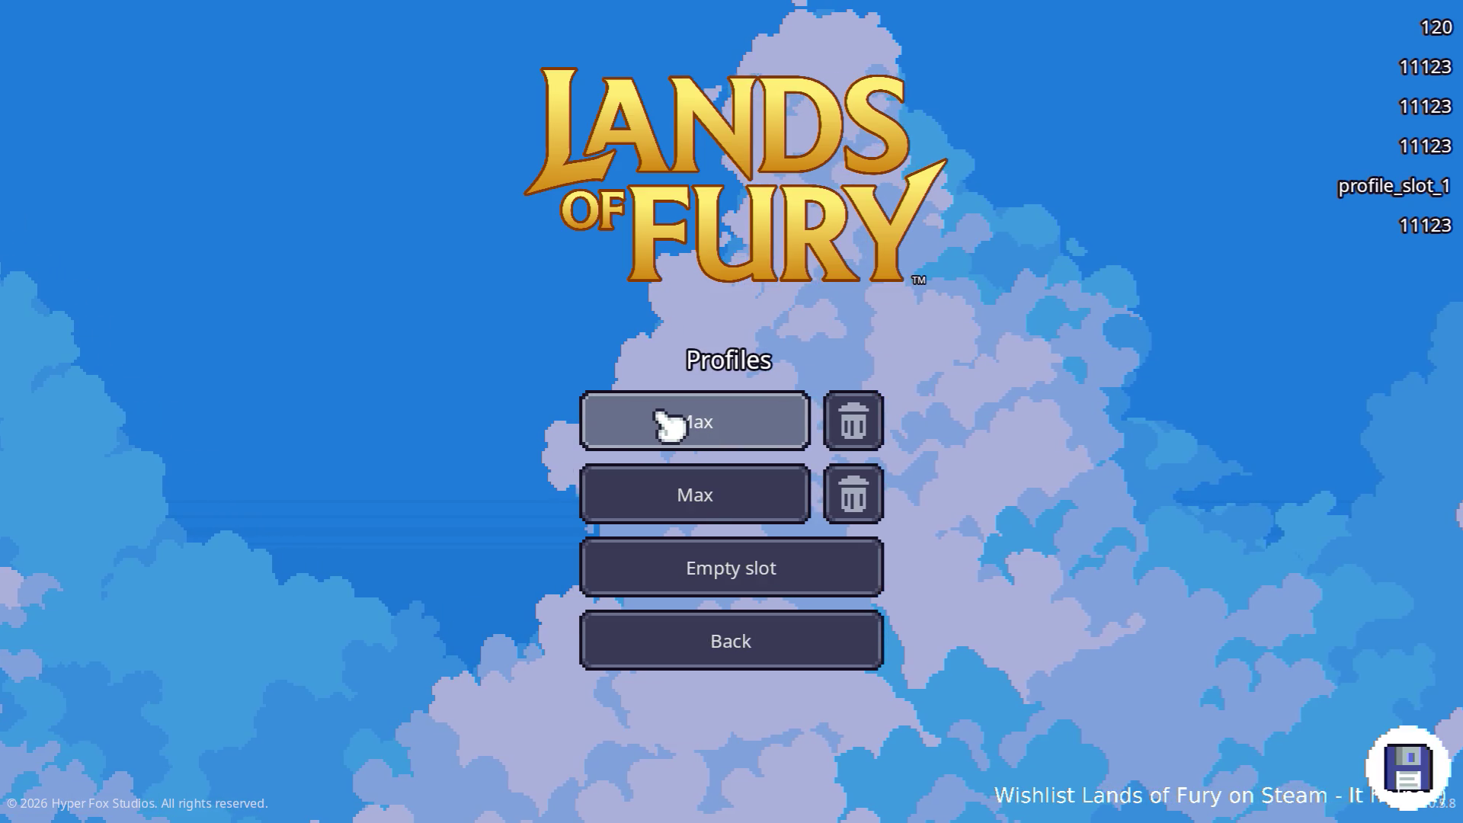
click(672, 425)
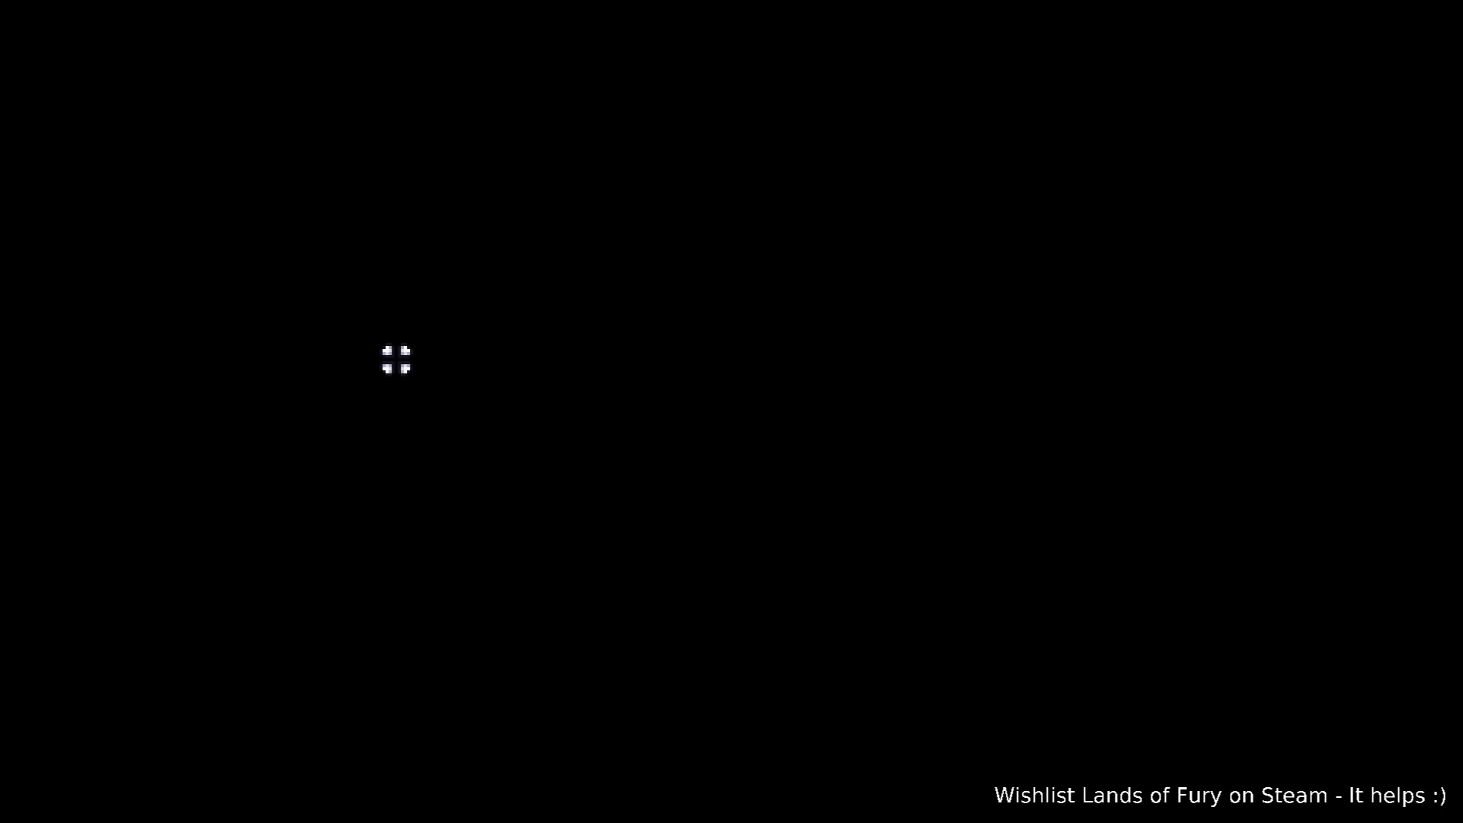
key(Escape)
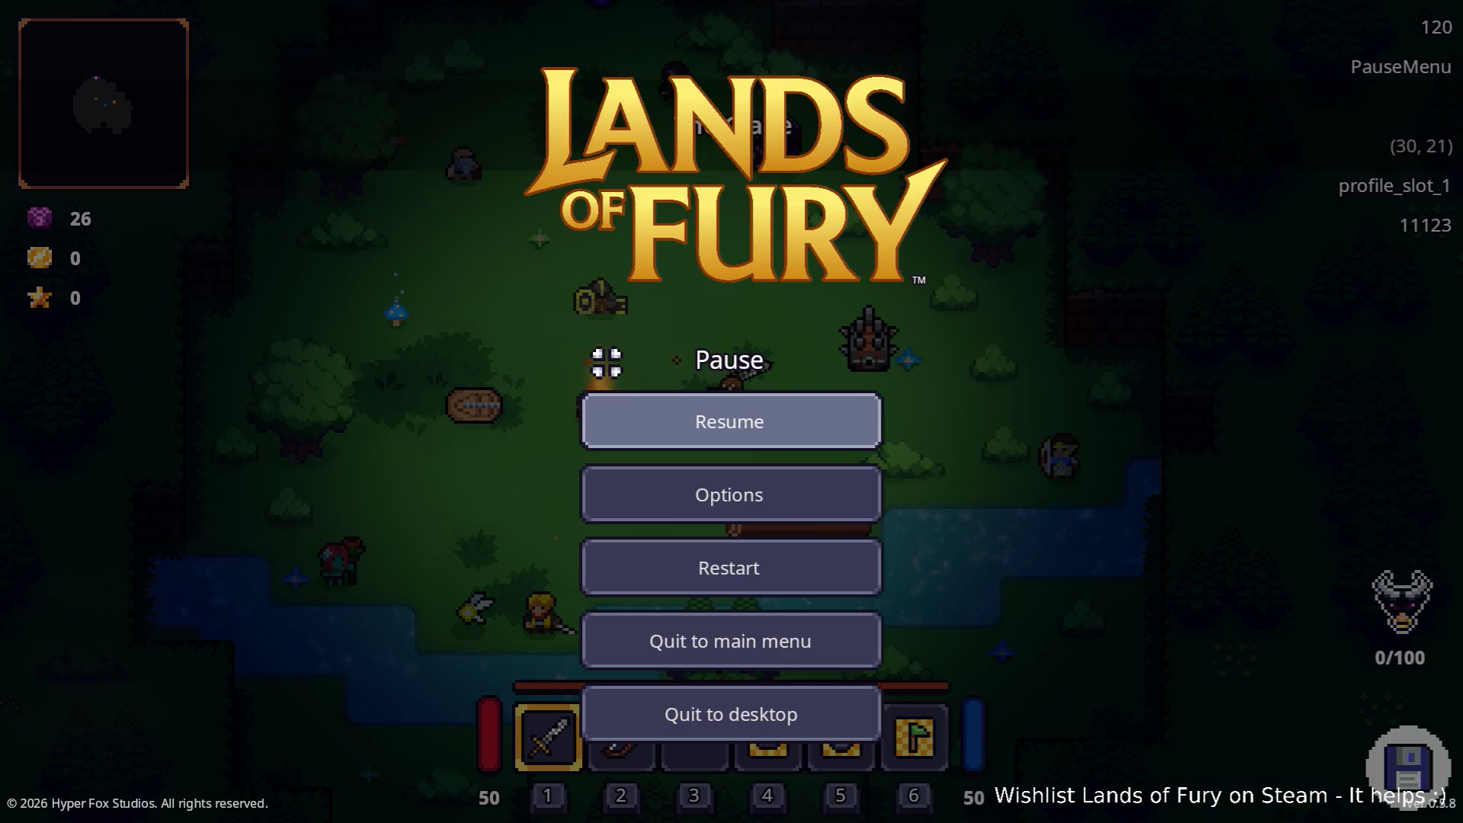
click(823, 640)
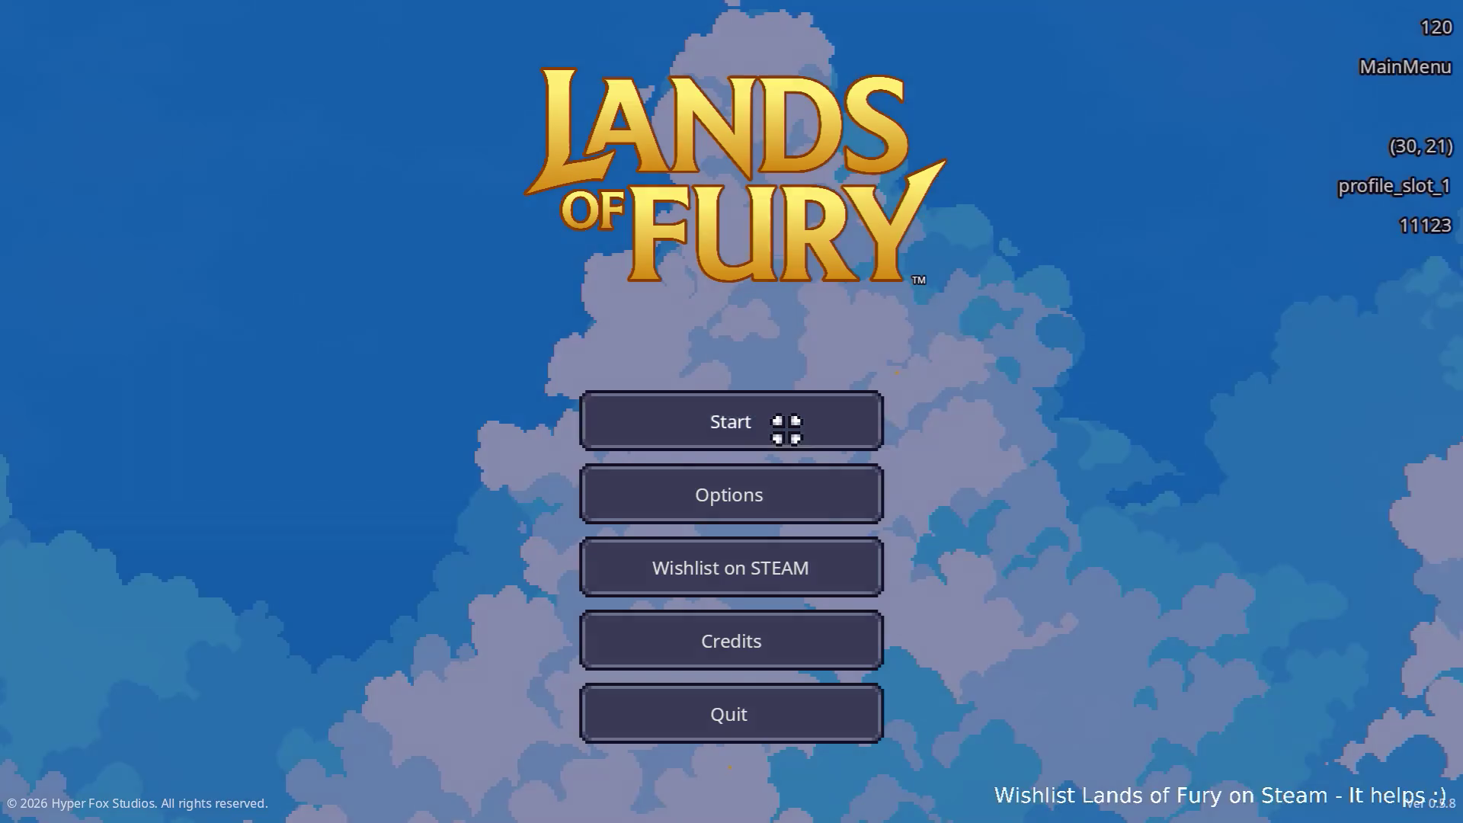
Reload the first Max profile and take the hero north into the purple portal
click(786, 429)
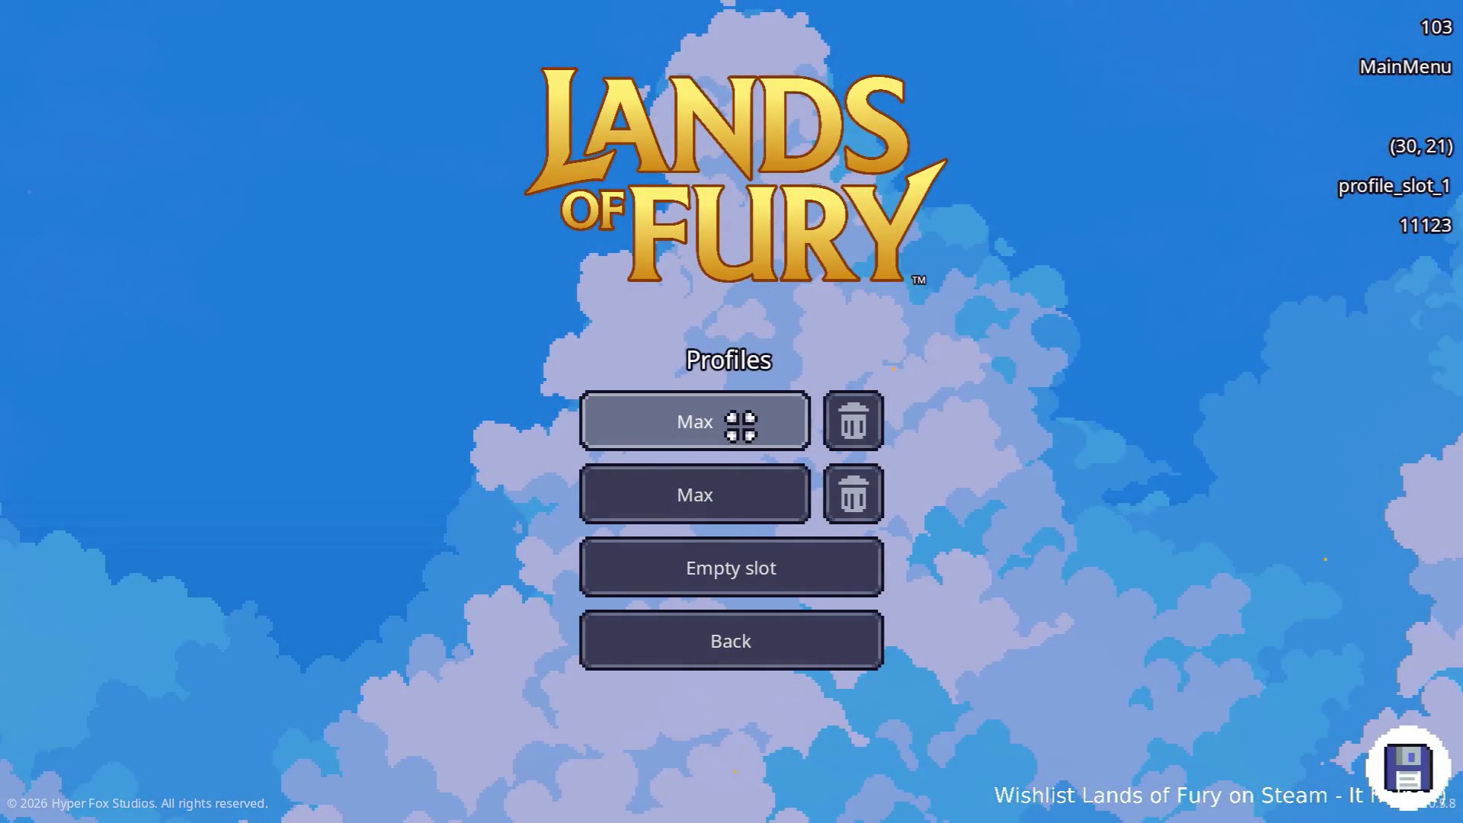
click(709, 422)
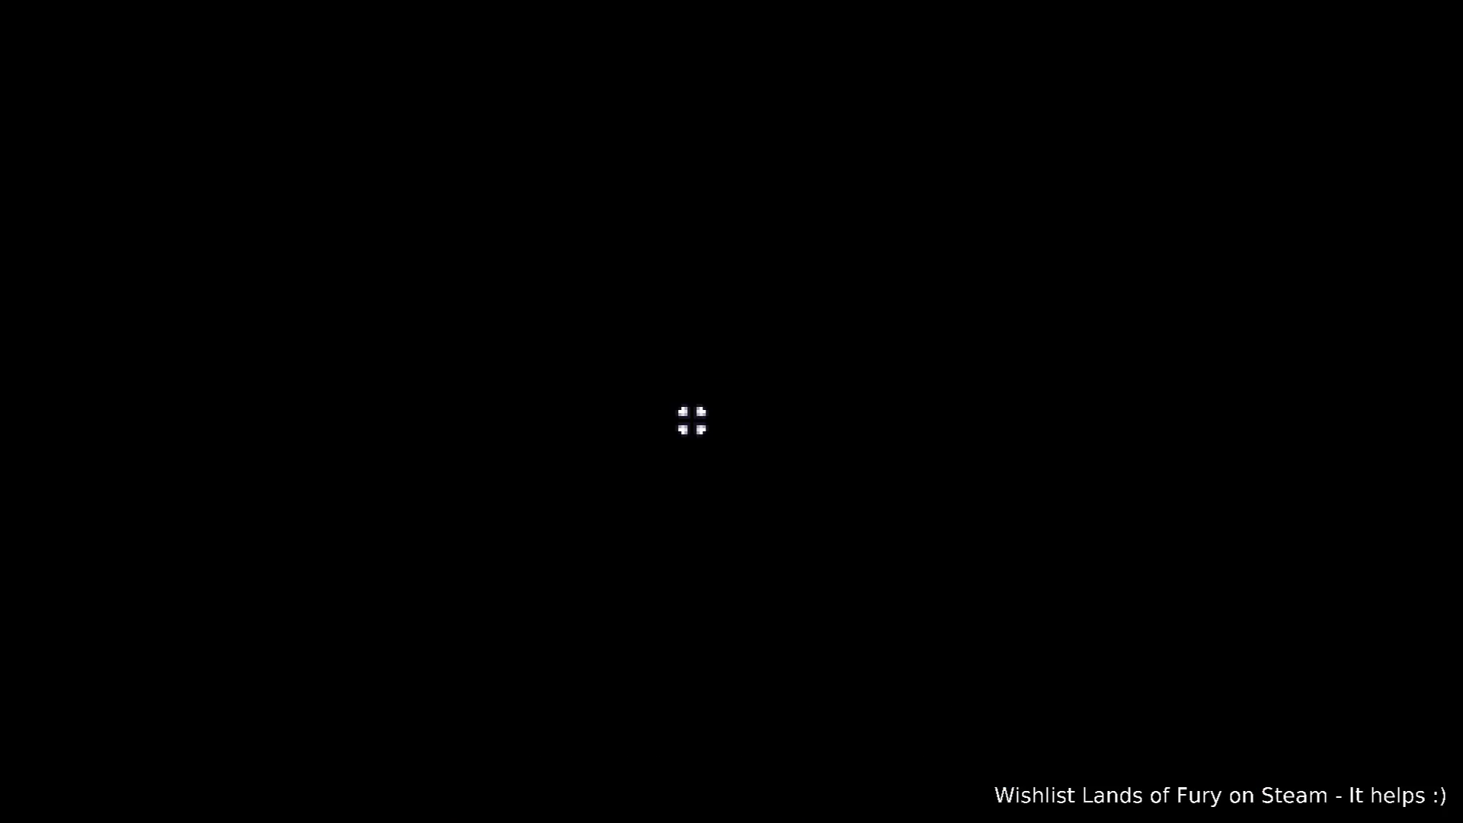
key(w)
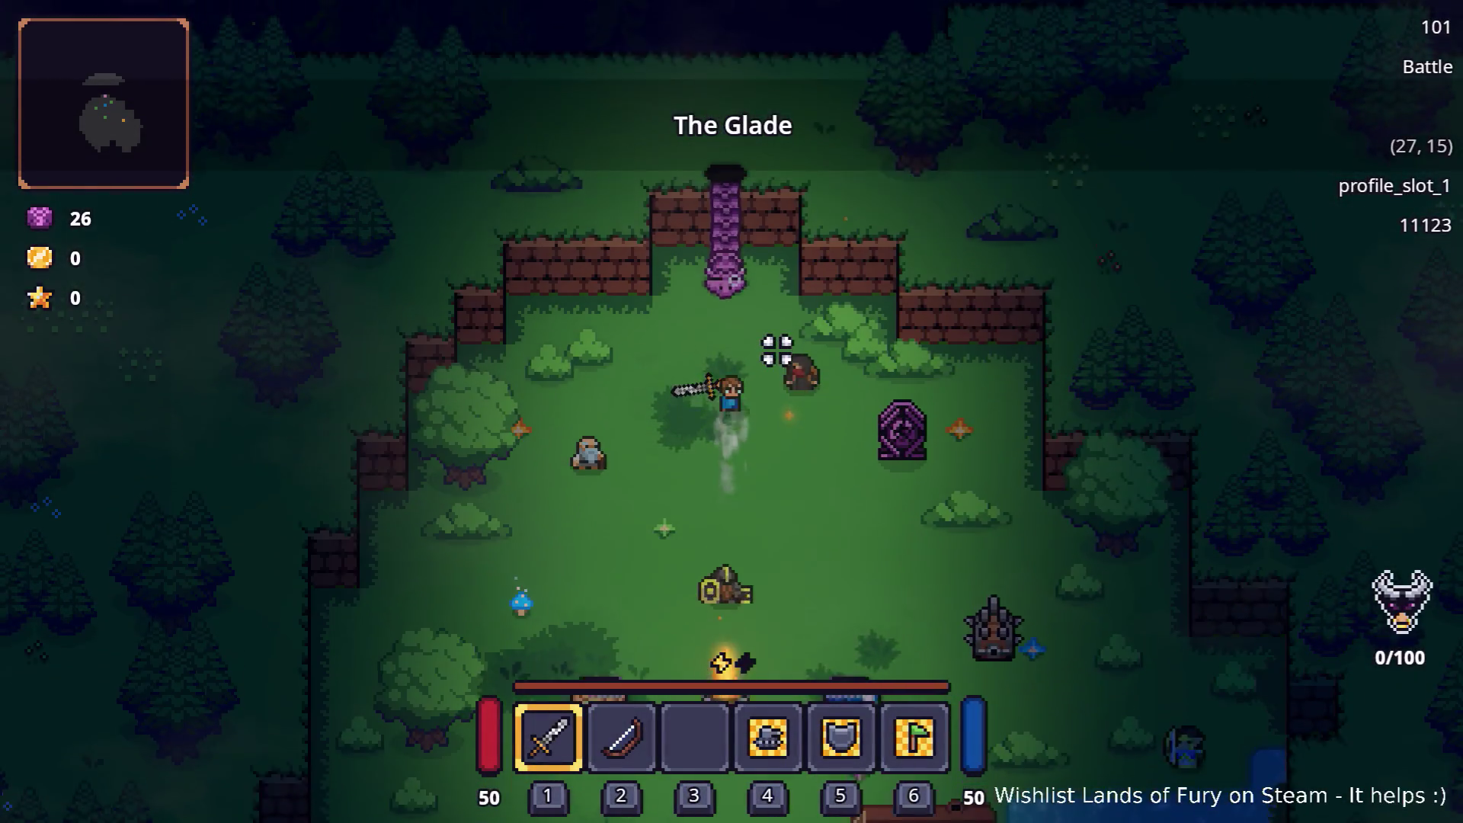
key(e)
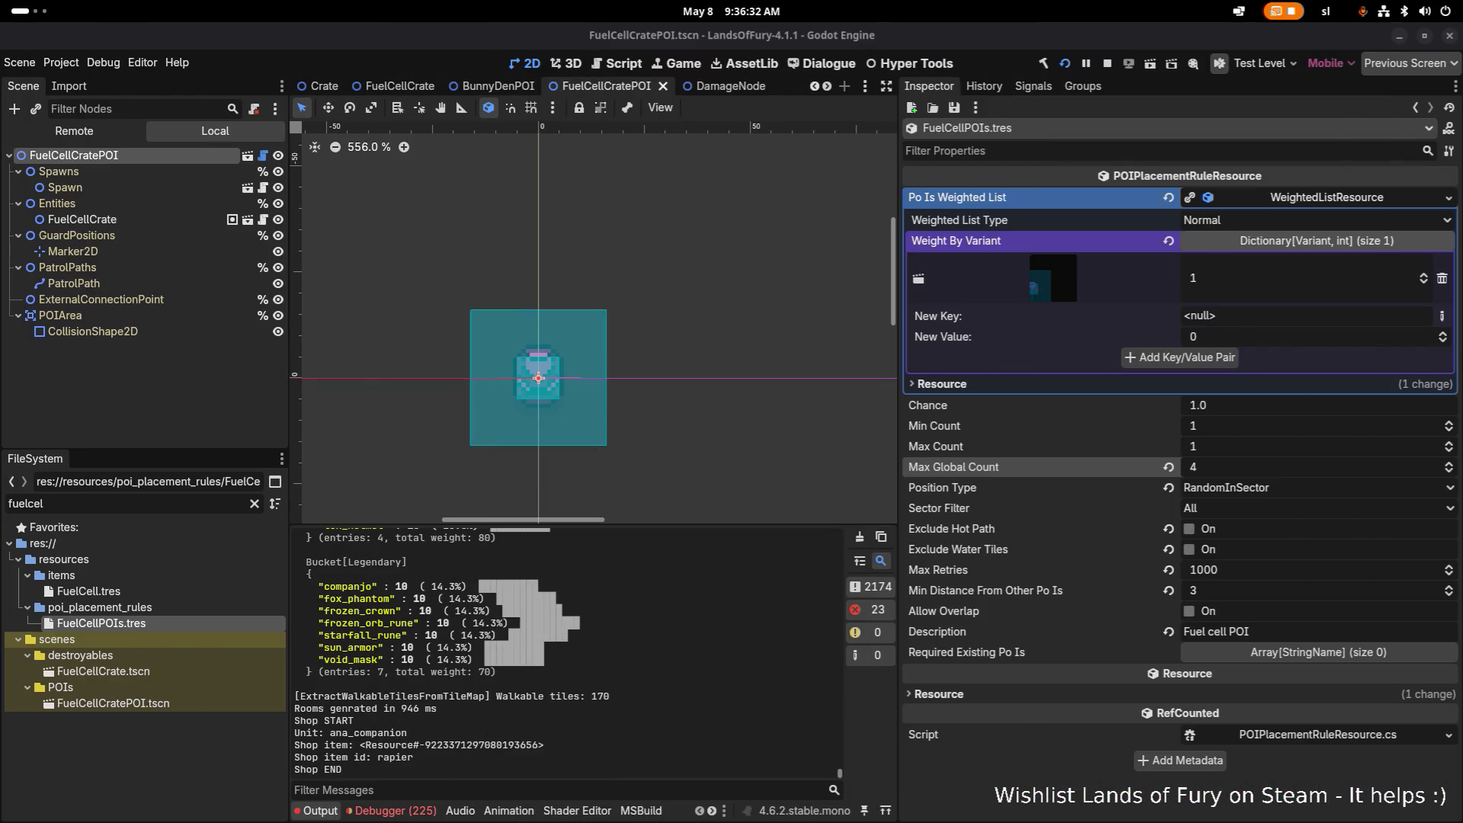
Empty the Output message filter text, then walk the hero north into the purple gateway
click(483, 790)
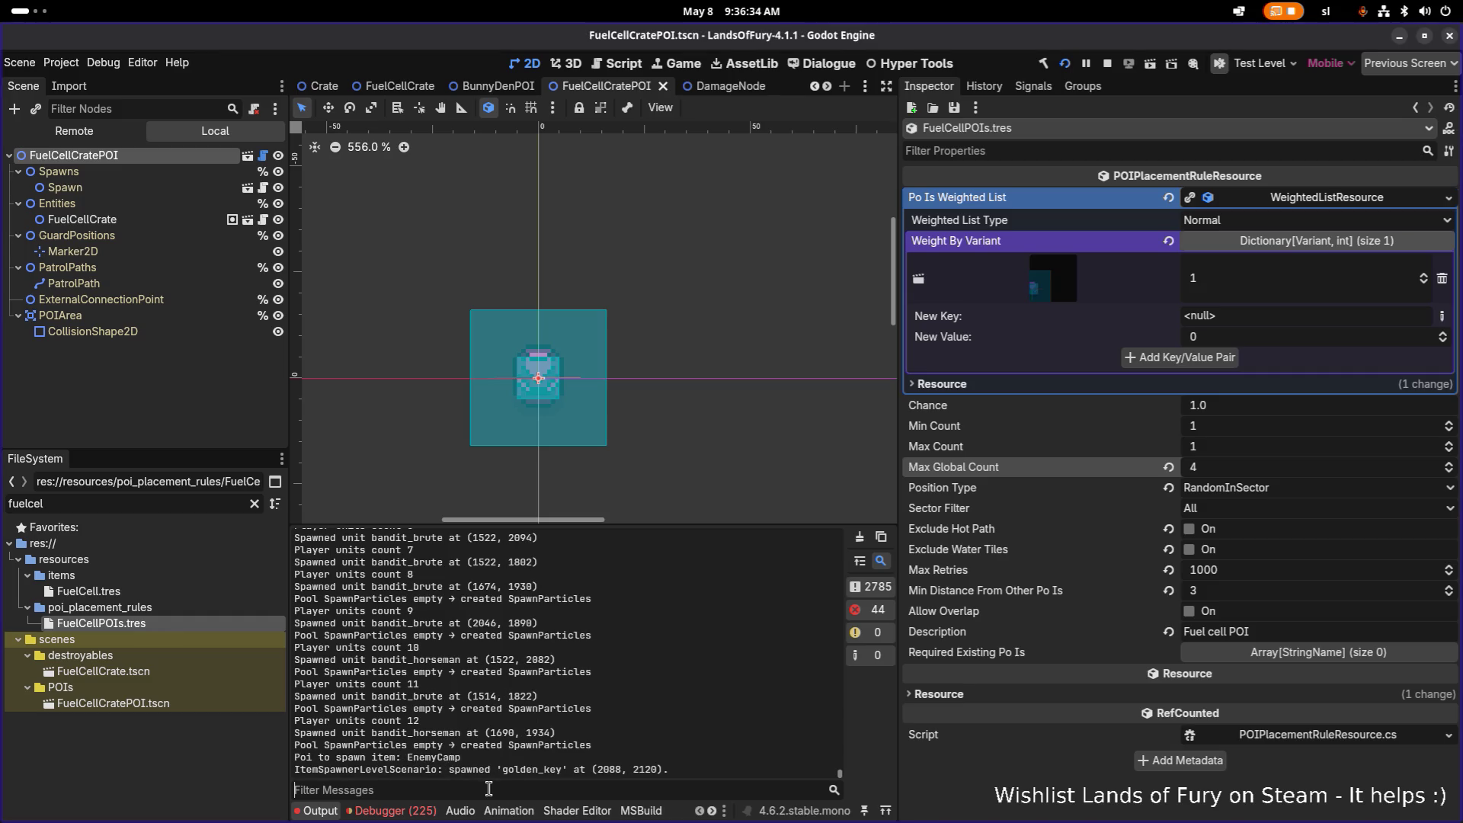
key(ctrl+v)
key(ctrl+a)
key(BackSpace)
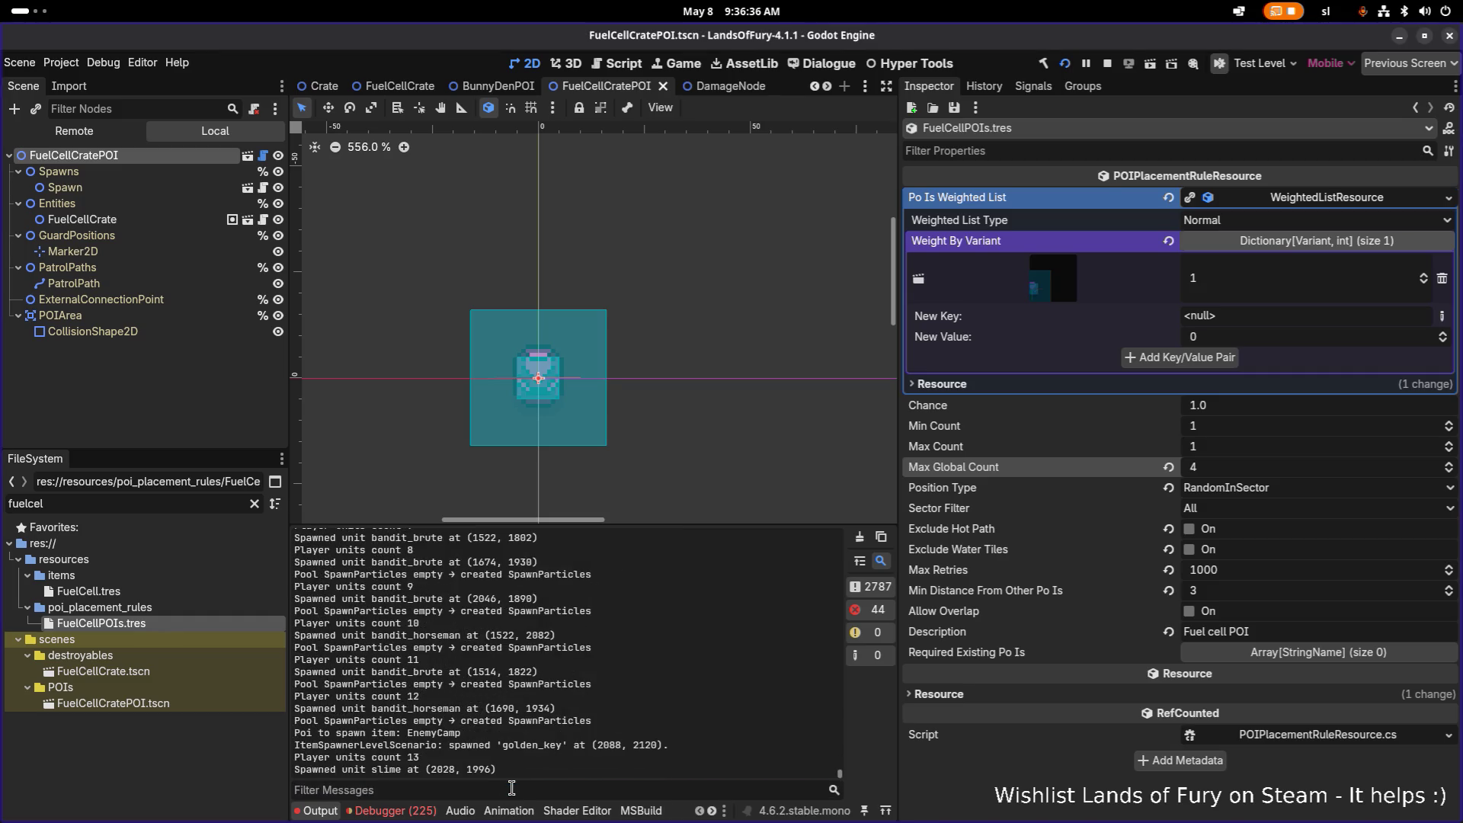
text(max g)
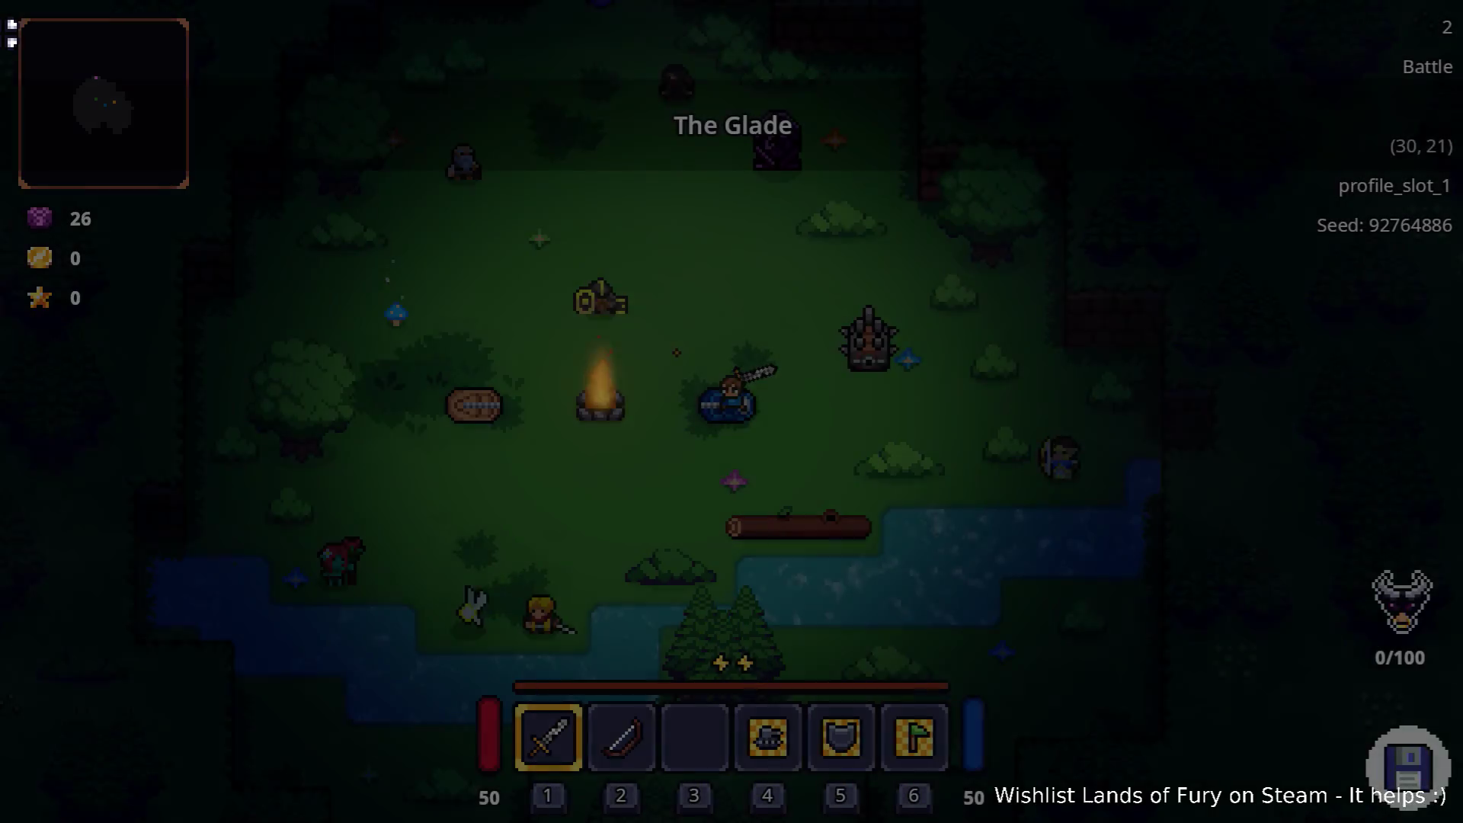
key(w)
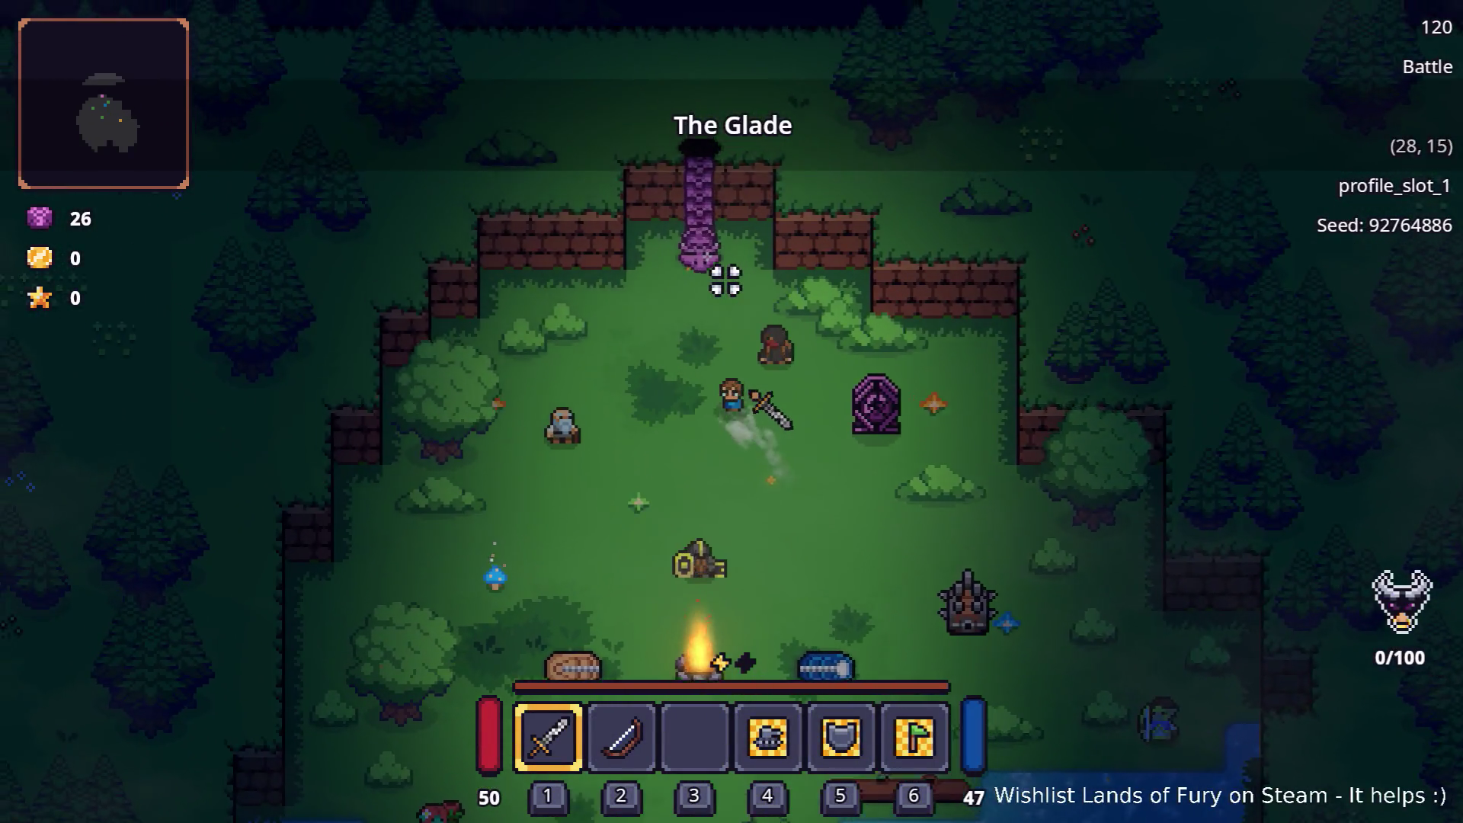
key(w)
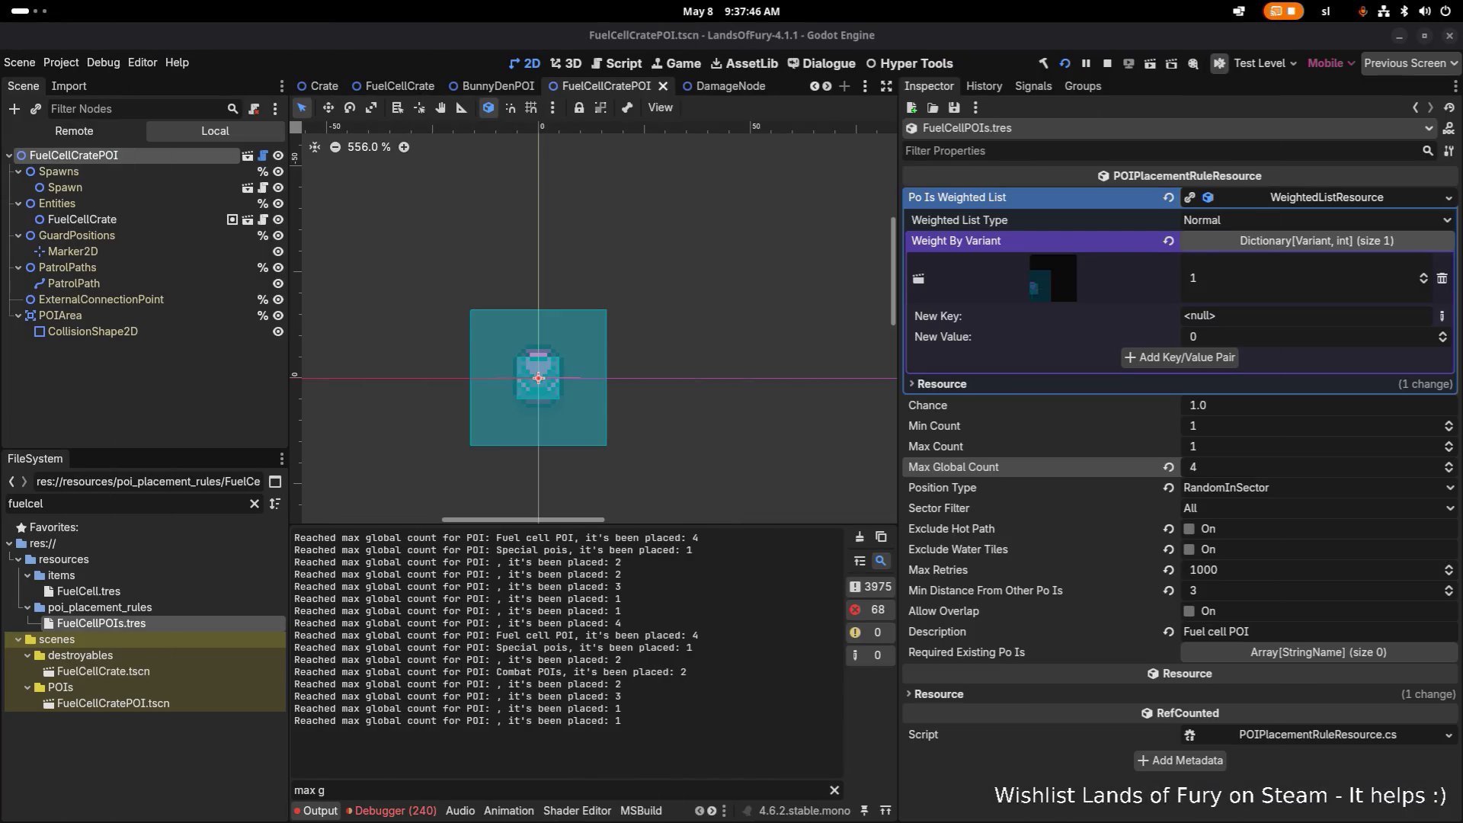
Clear the Output log before and after the next generation run
click(859, 535)
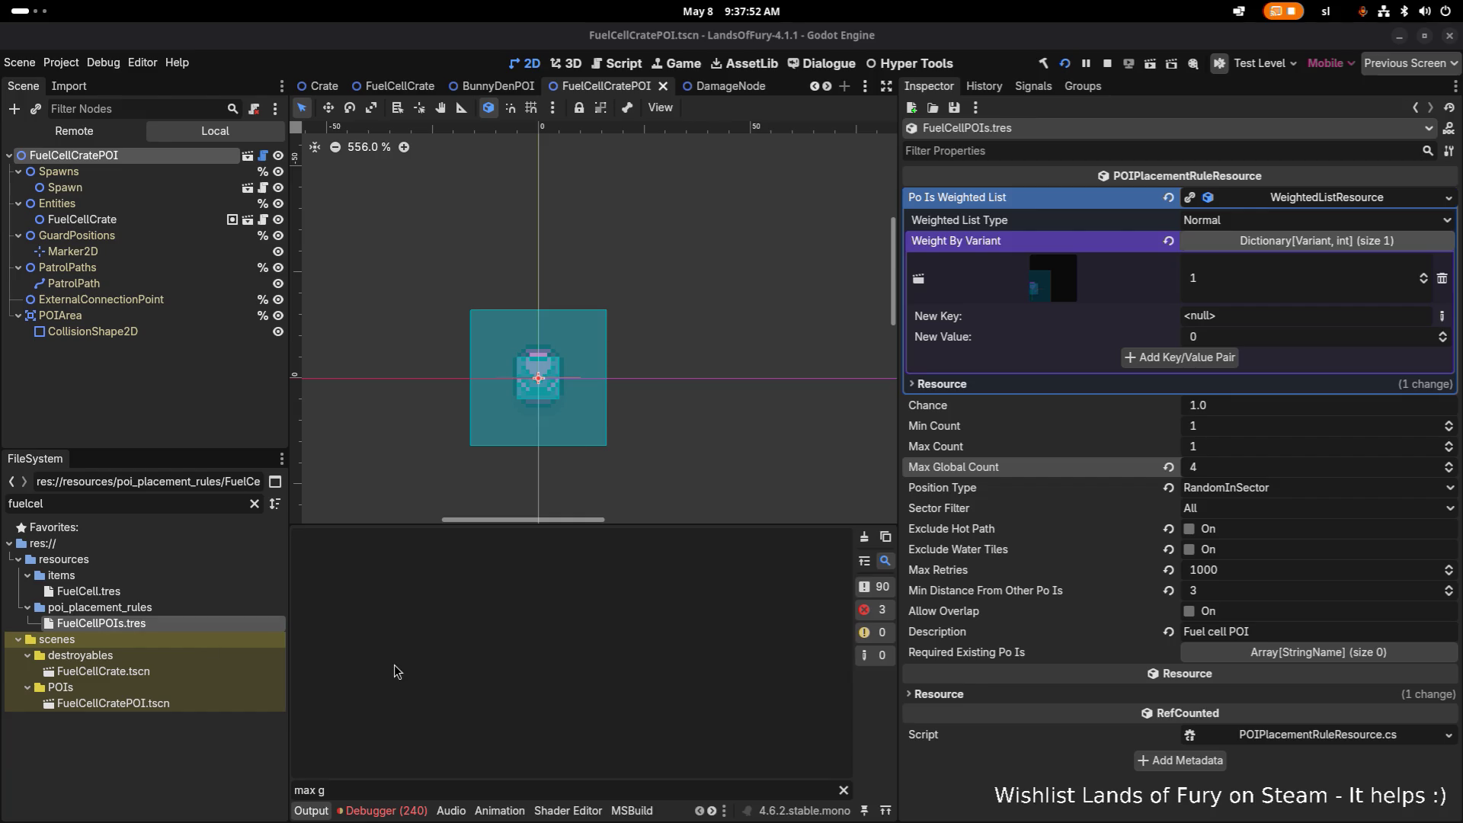
click(864, 535)
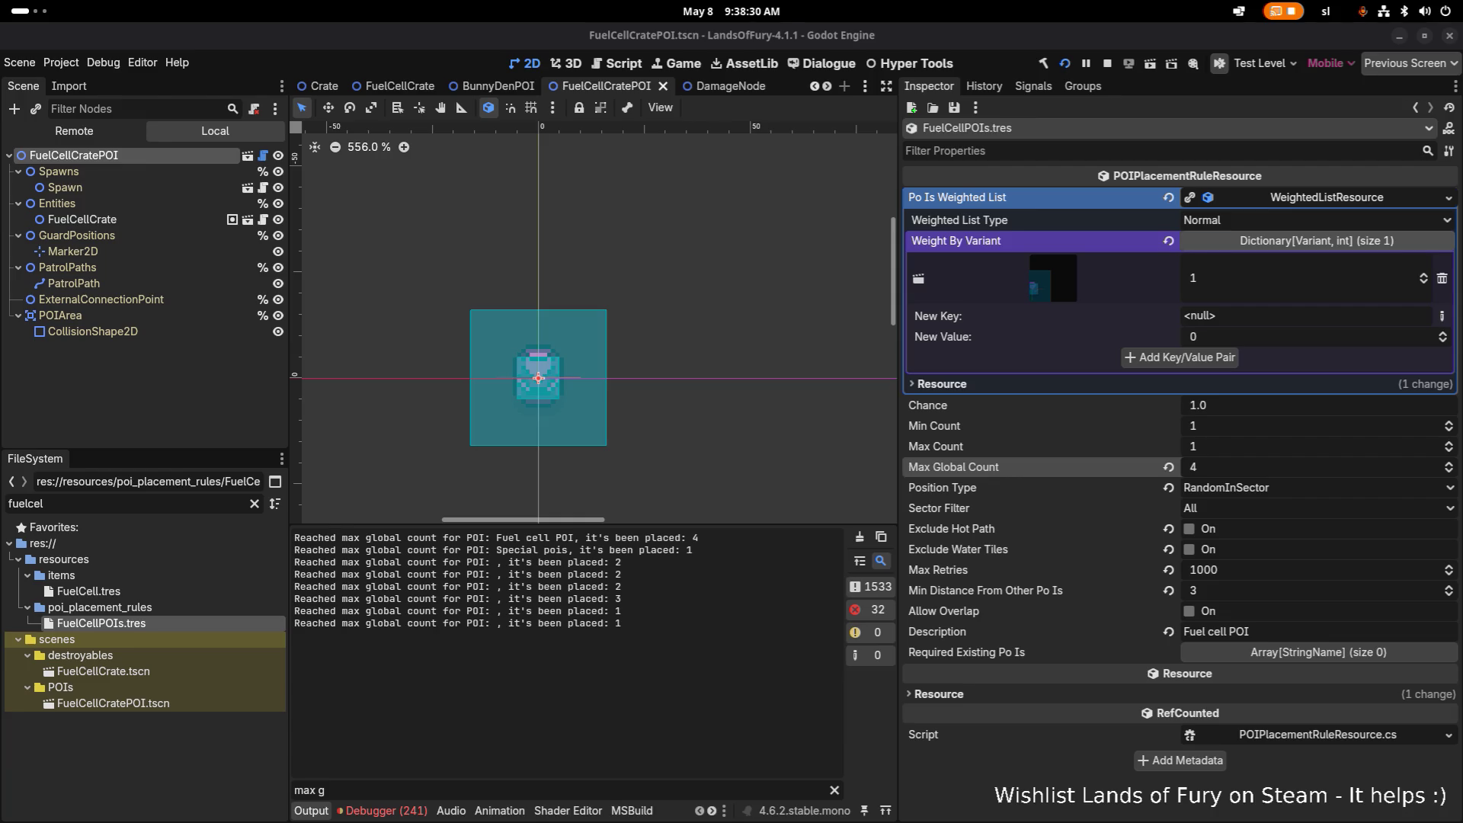
click(860, 538)
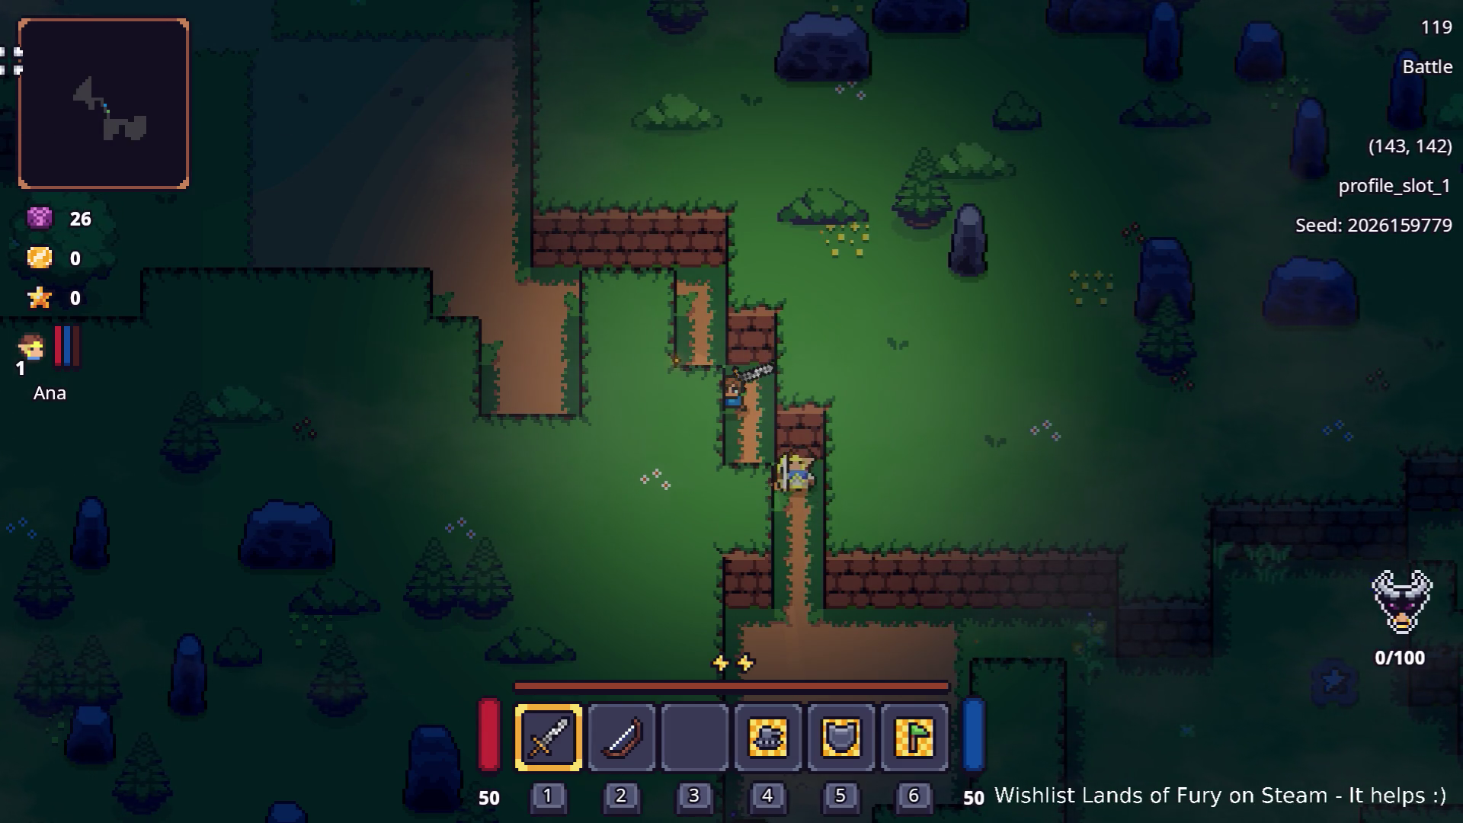
Roam the forest with WASD, striking the enemies near the chest and crates
key(w)
key(a)
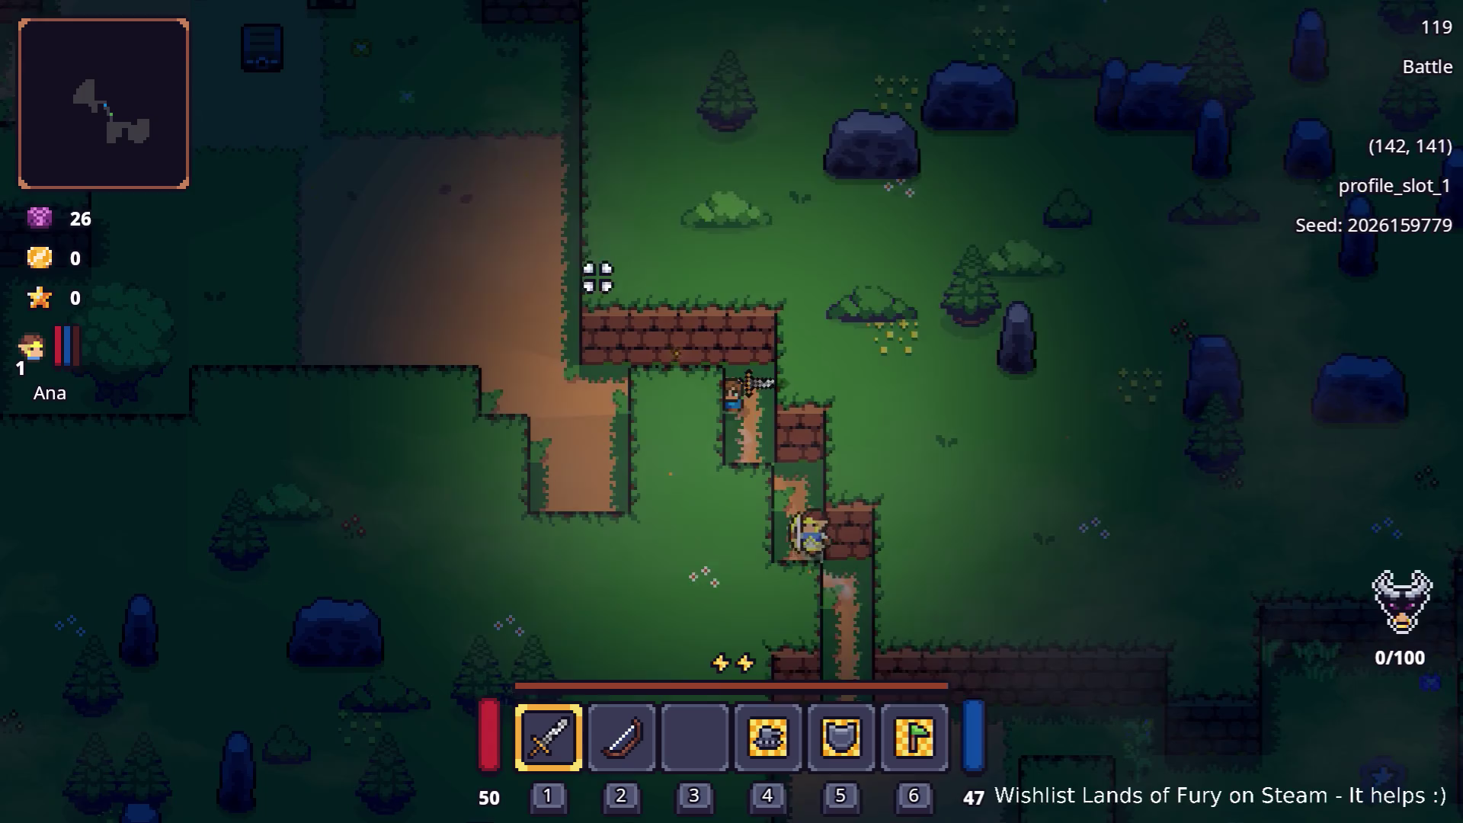
key(a)
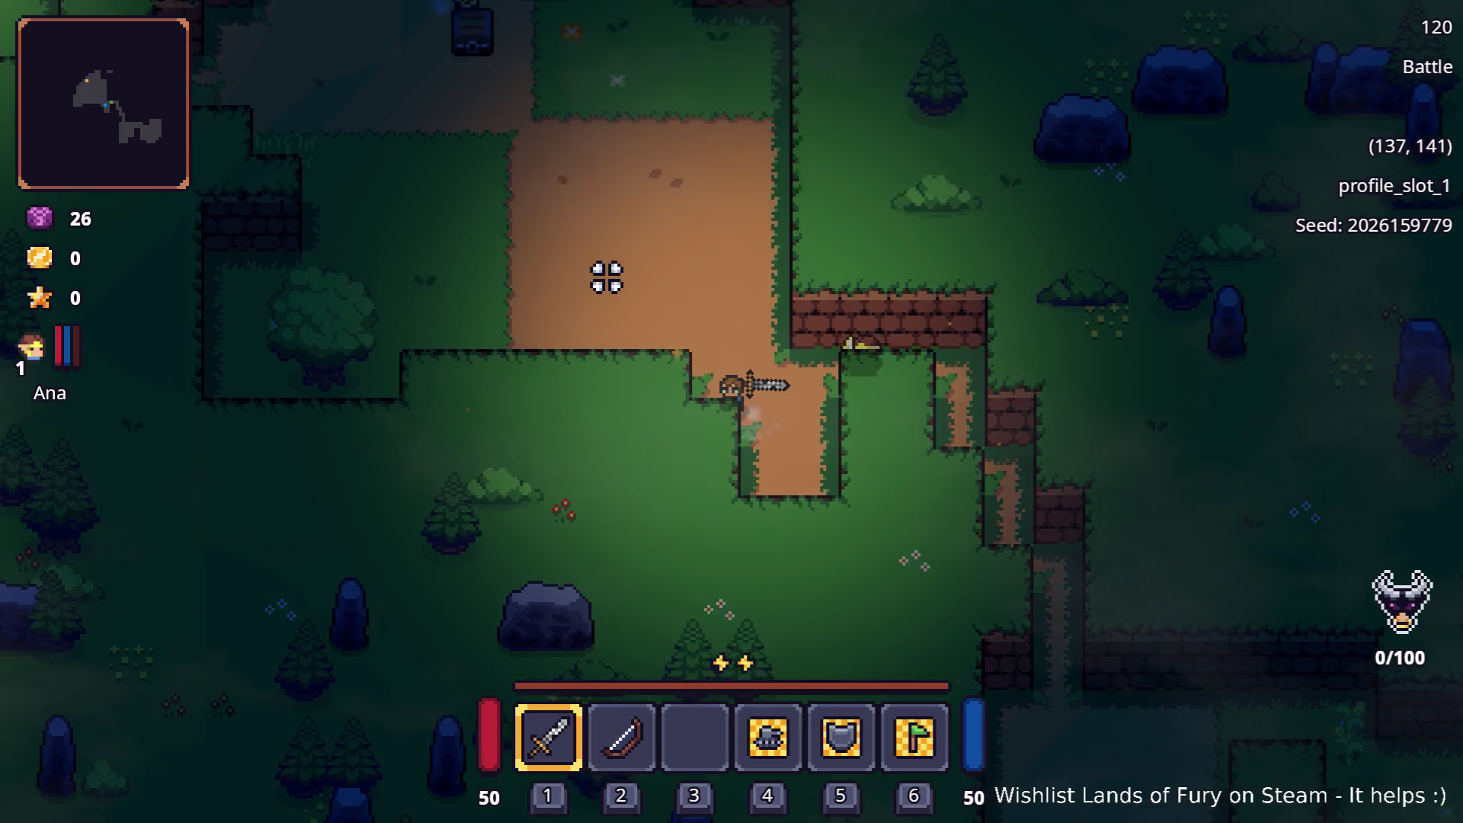
key(w)
key(a)
key(a)
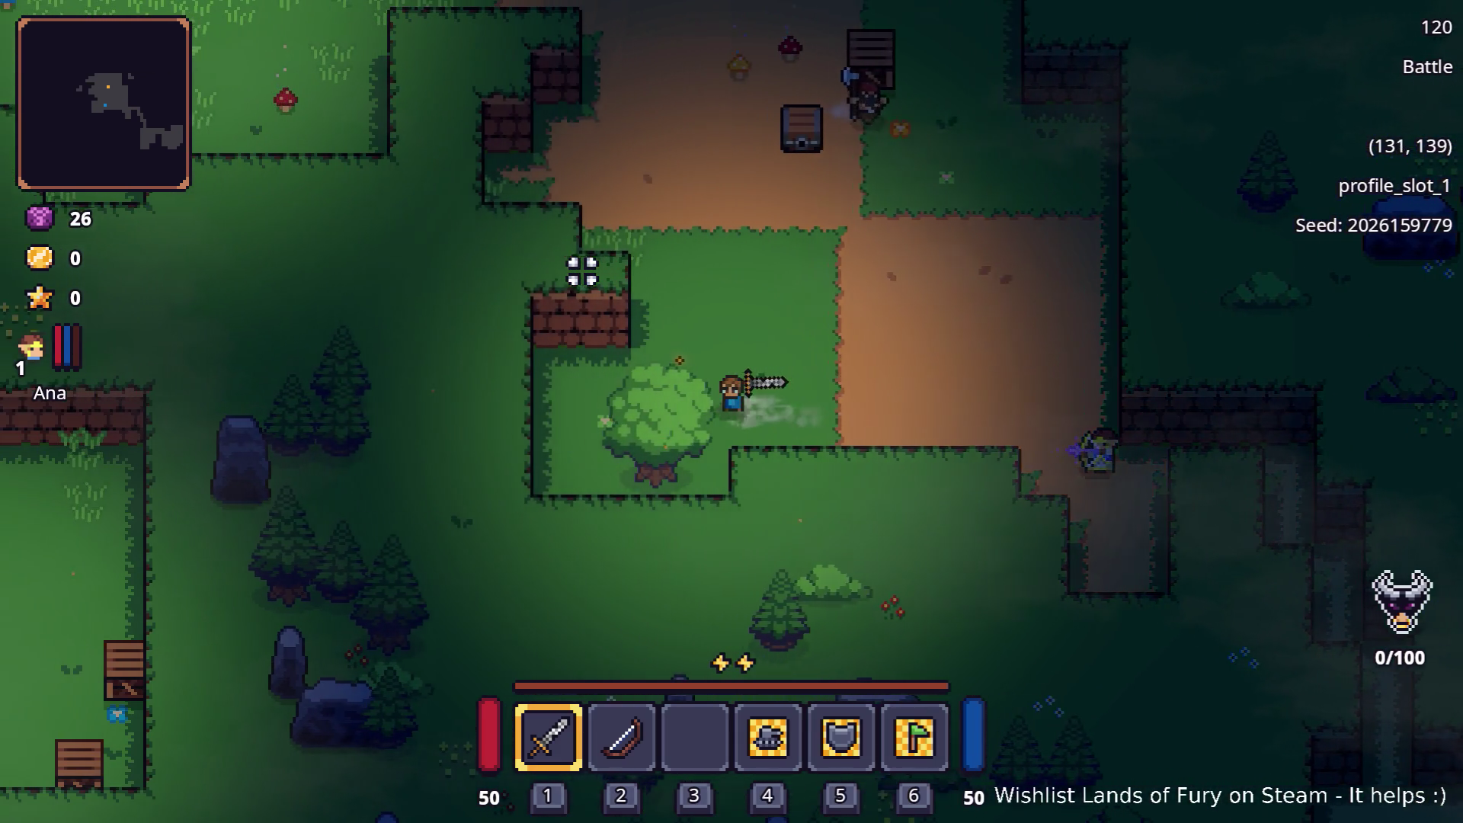
key(w)
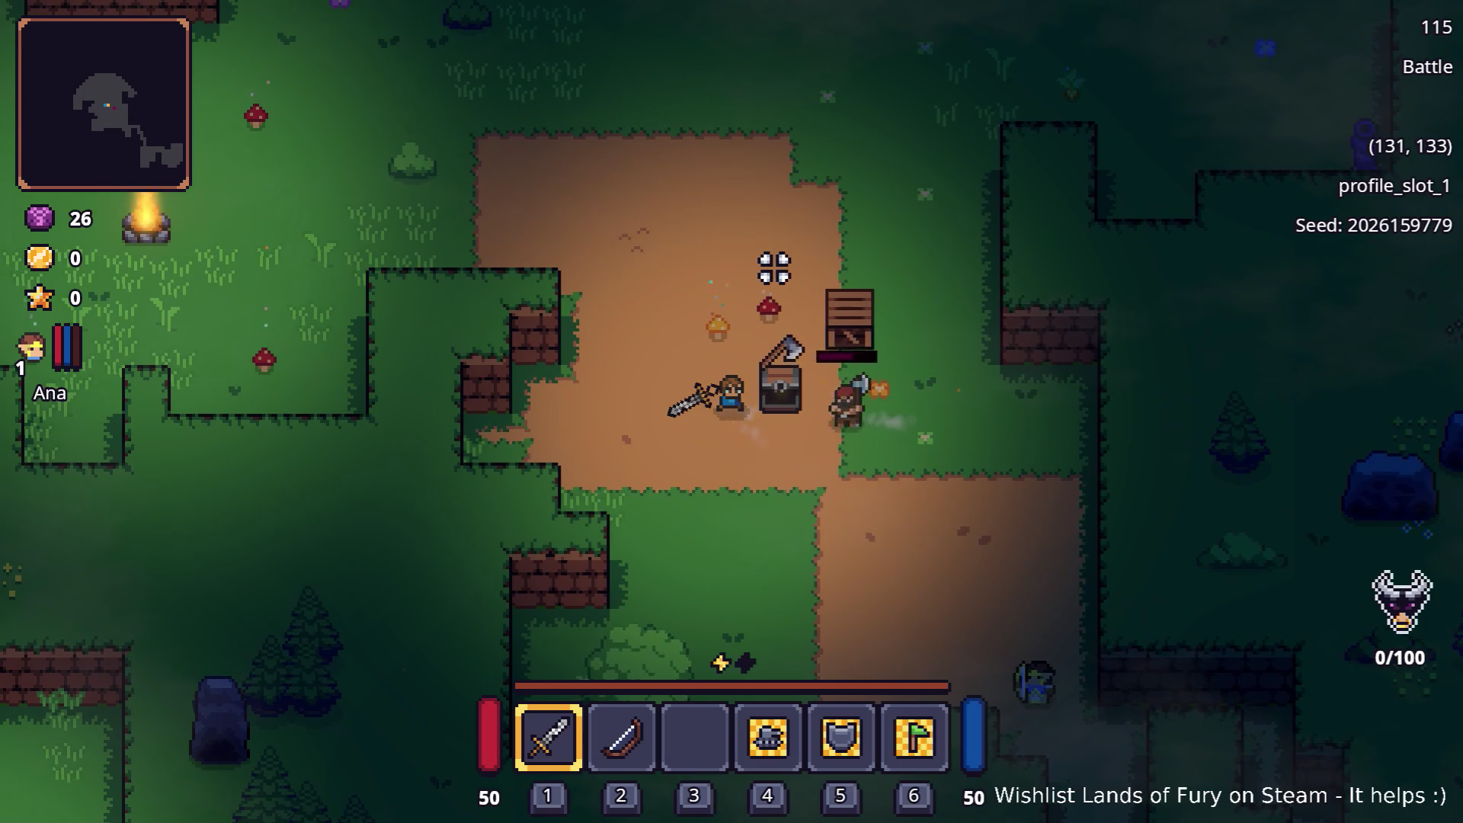
key(w)
key(d)
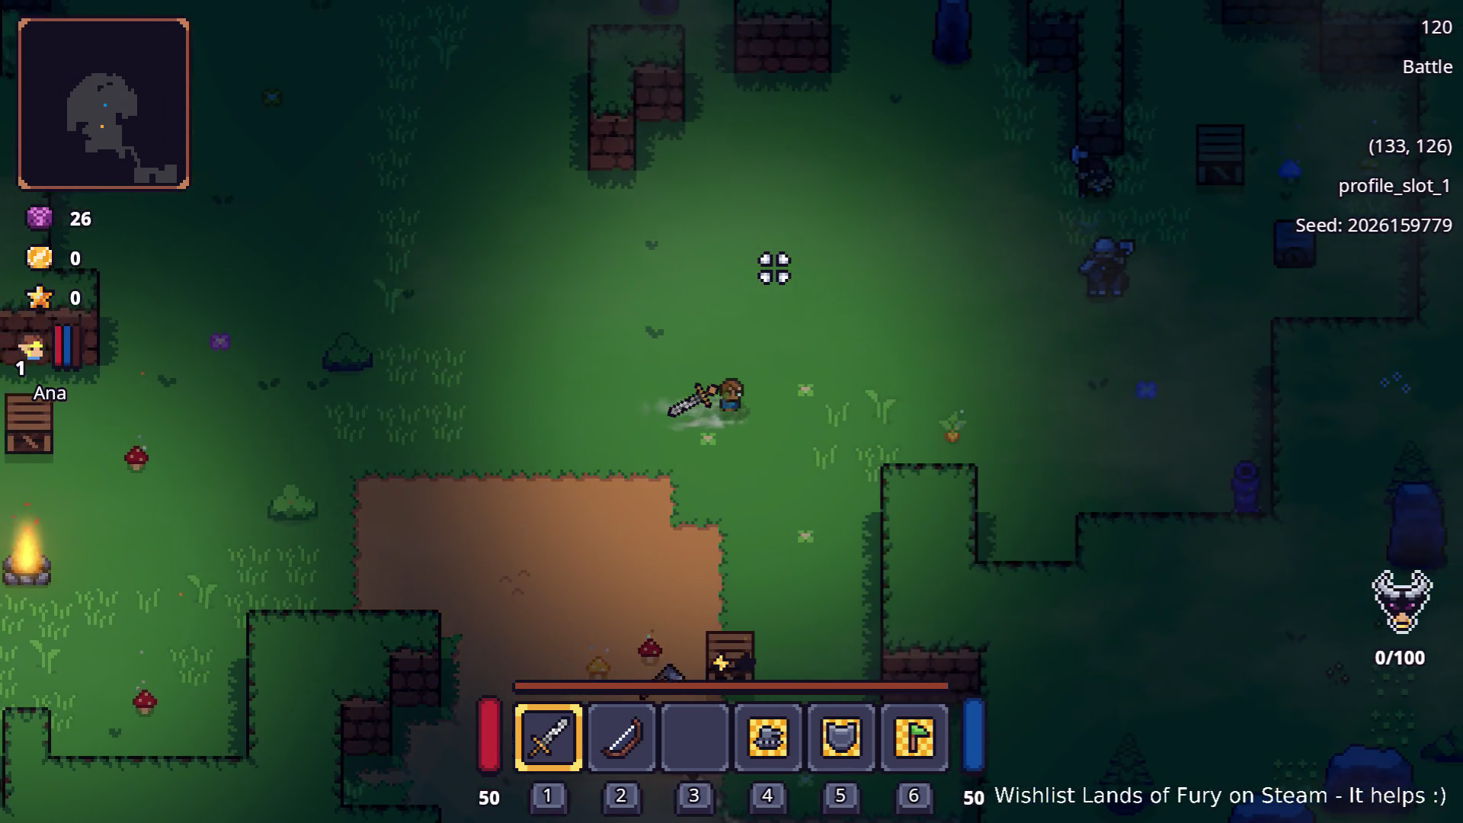
key(w)
key(a)
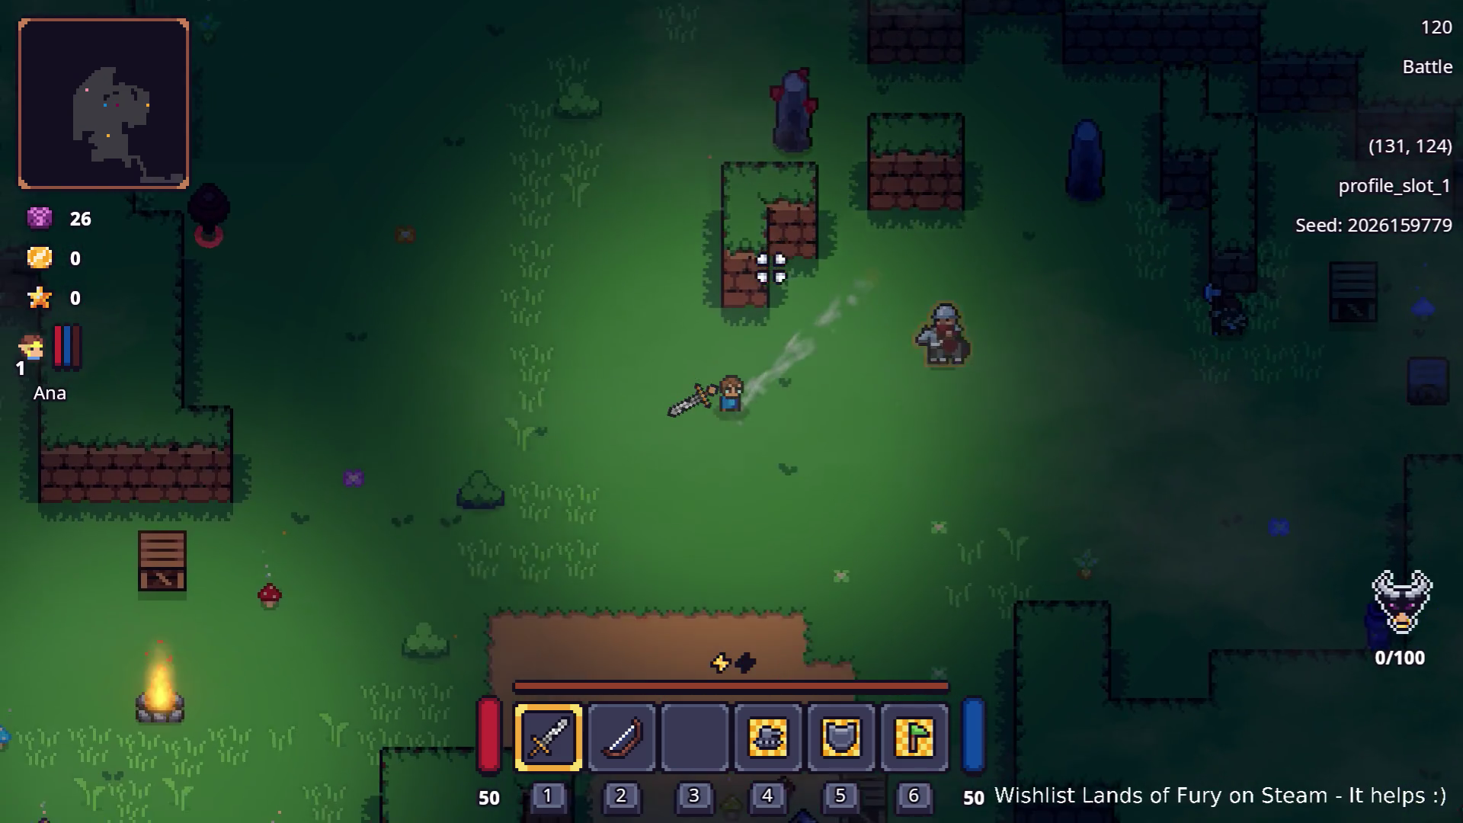
key(s)
key(a)
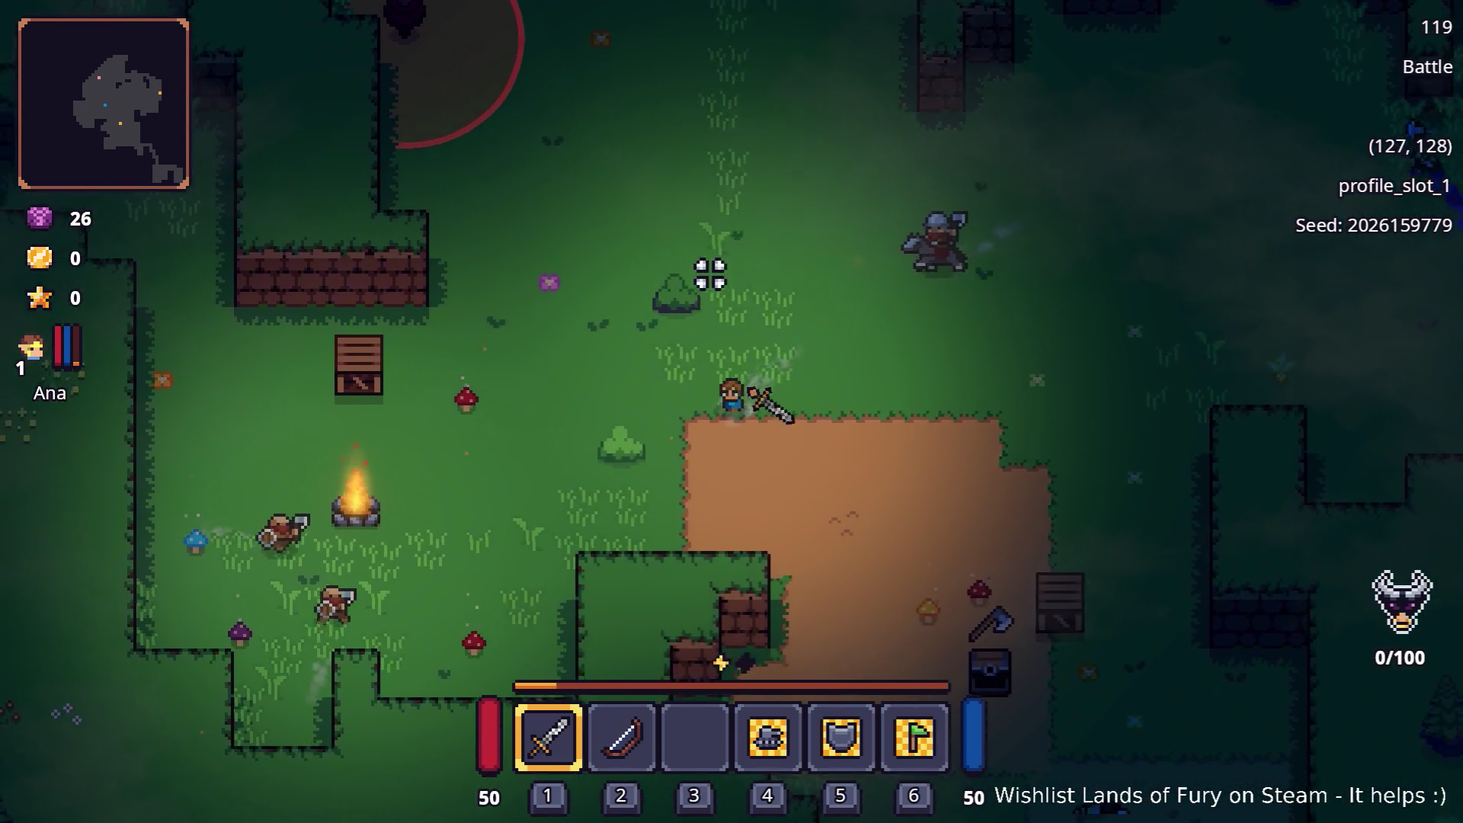
key(a)
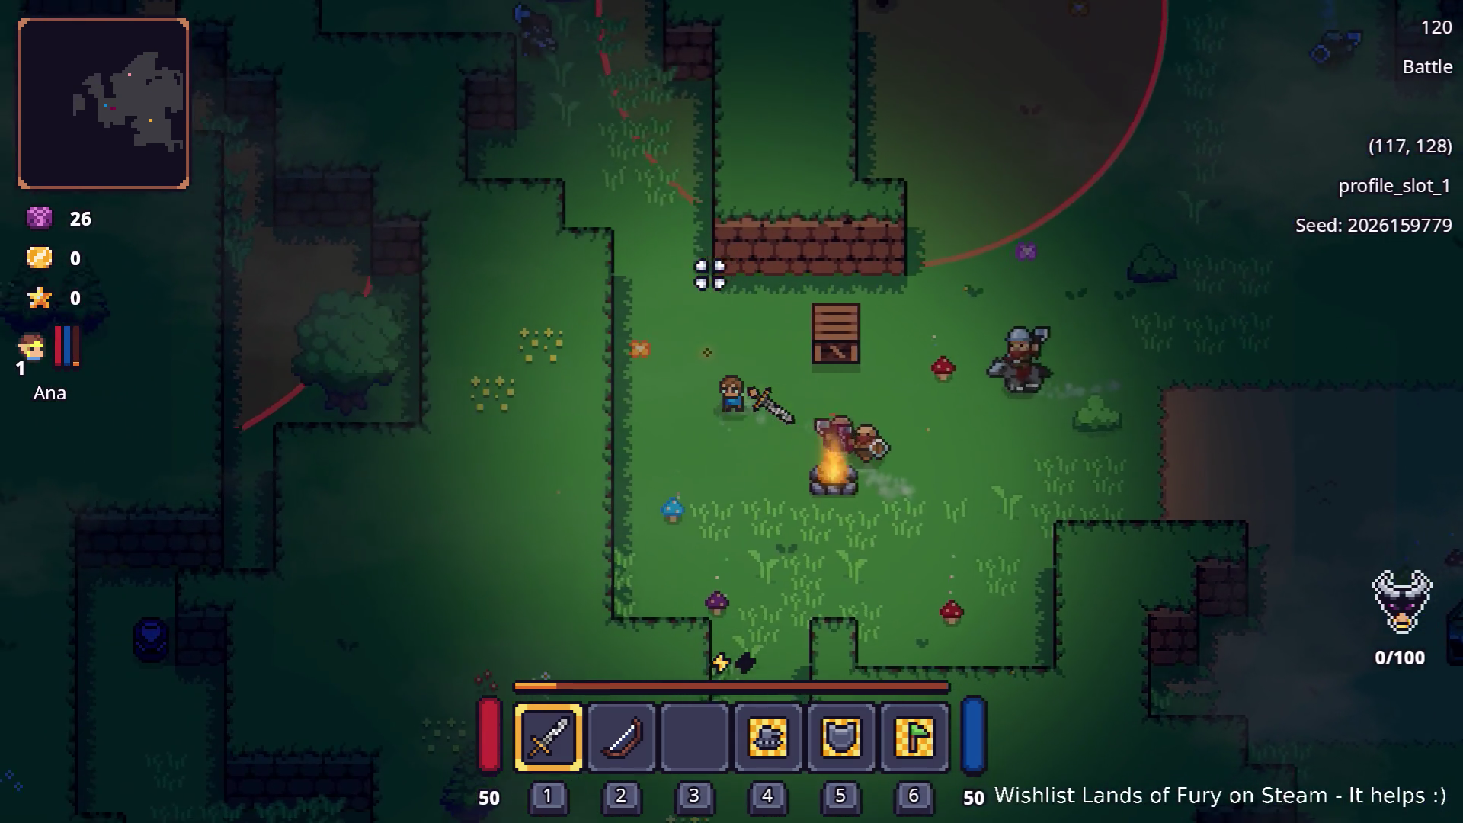
key(d)
key(s)
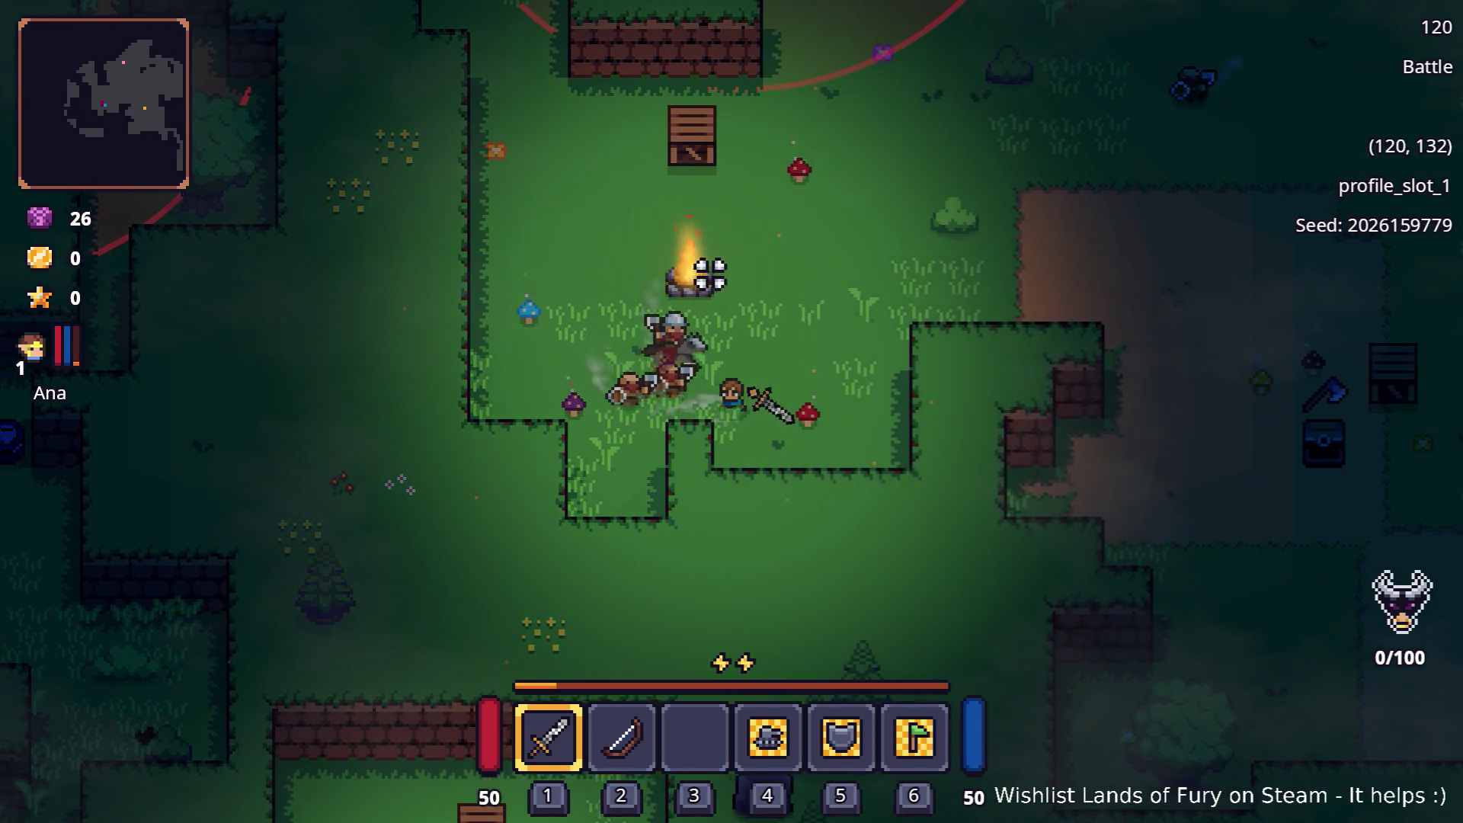
key(w)
key(a)
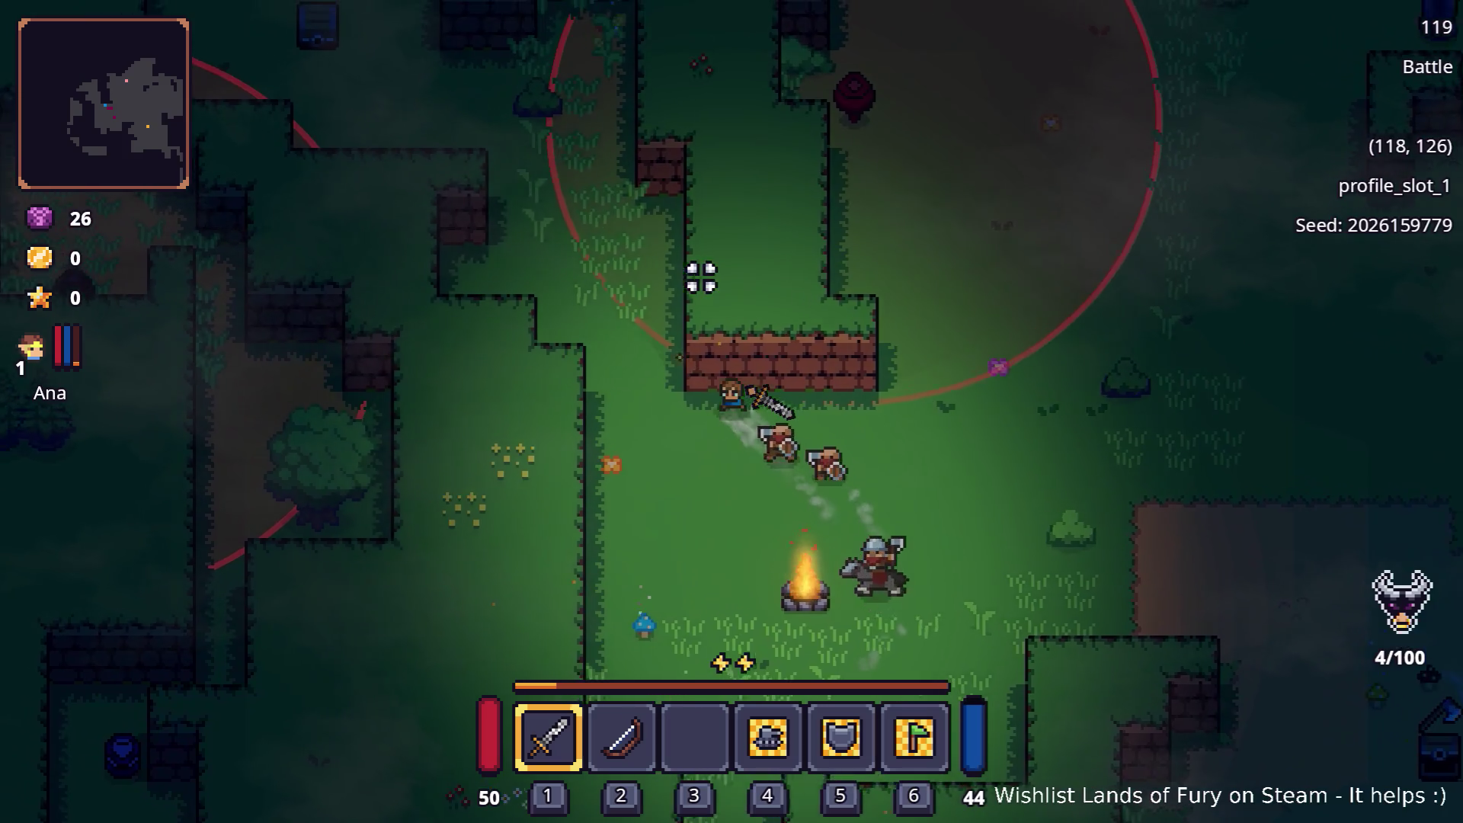
key(w)
key(a)
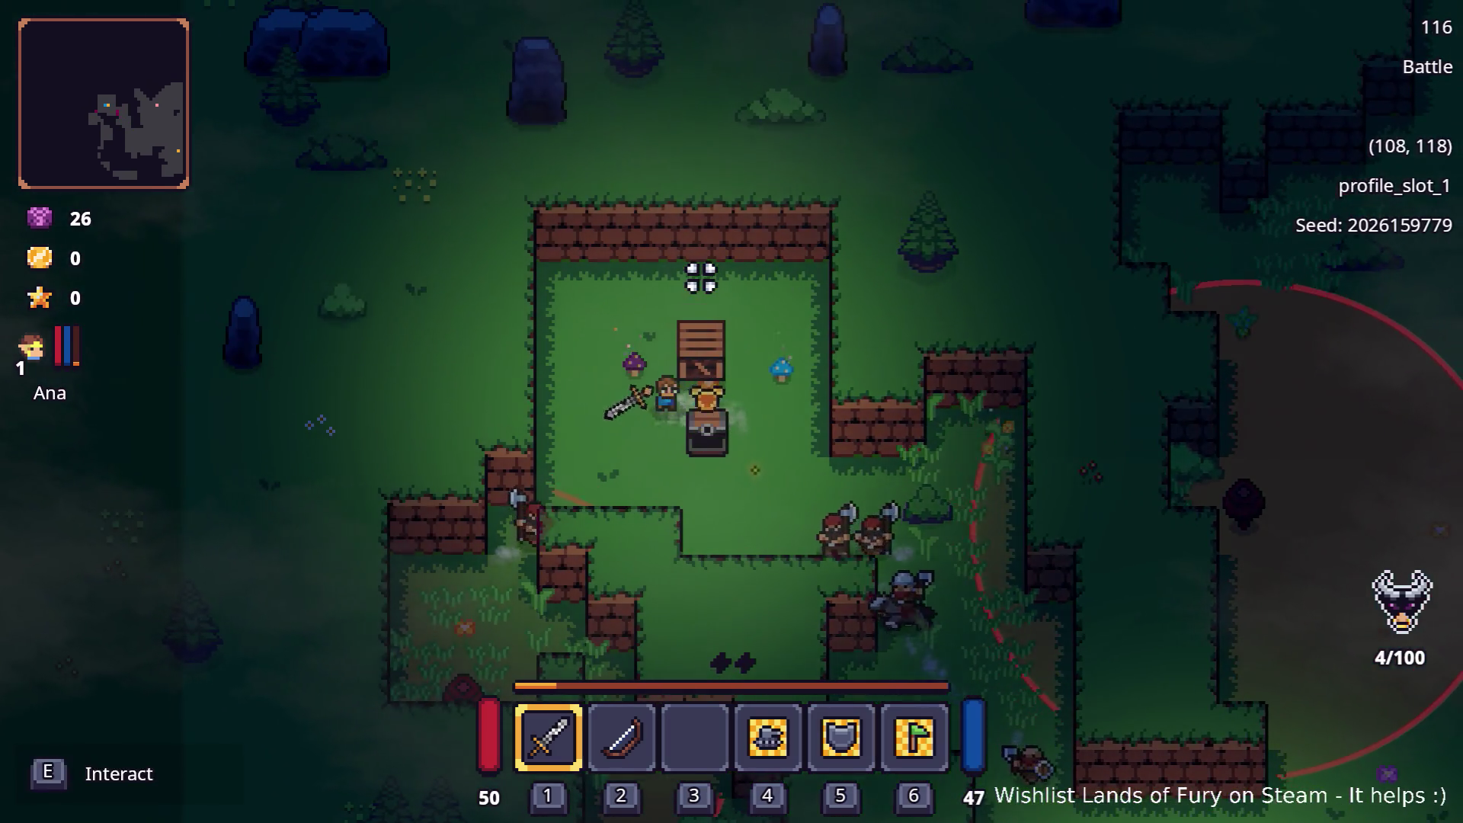
Pick up the dropped Sun Armor and equip it in the inventory's armor slot
key(e)
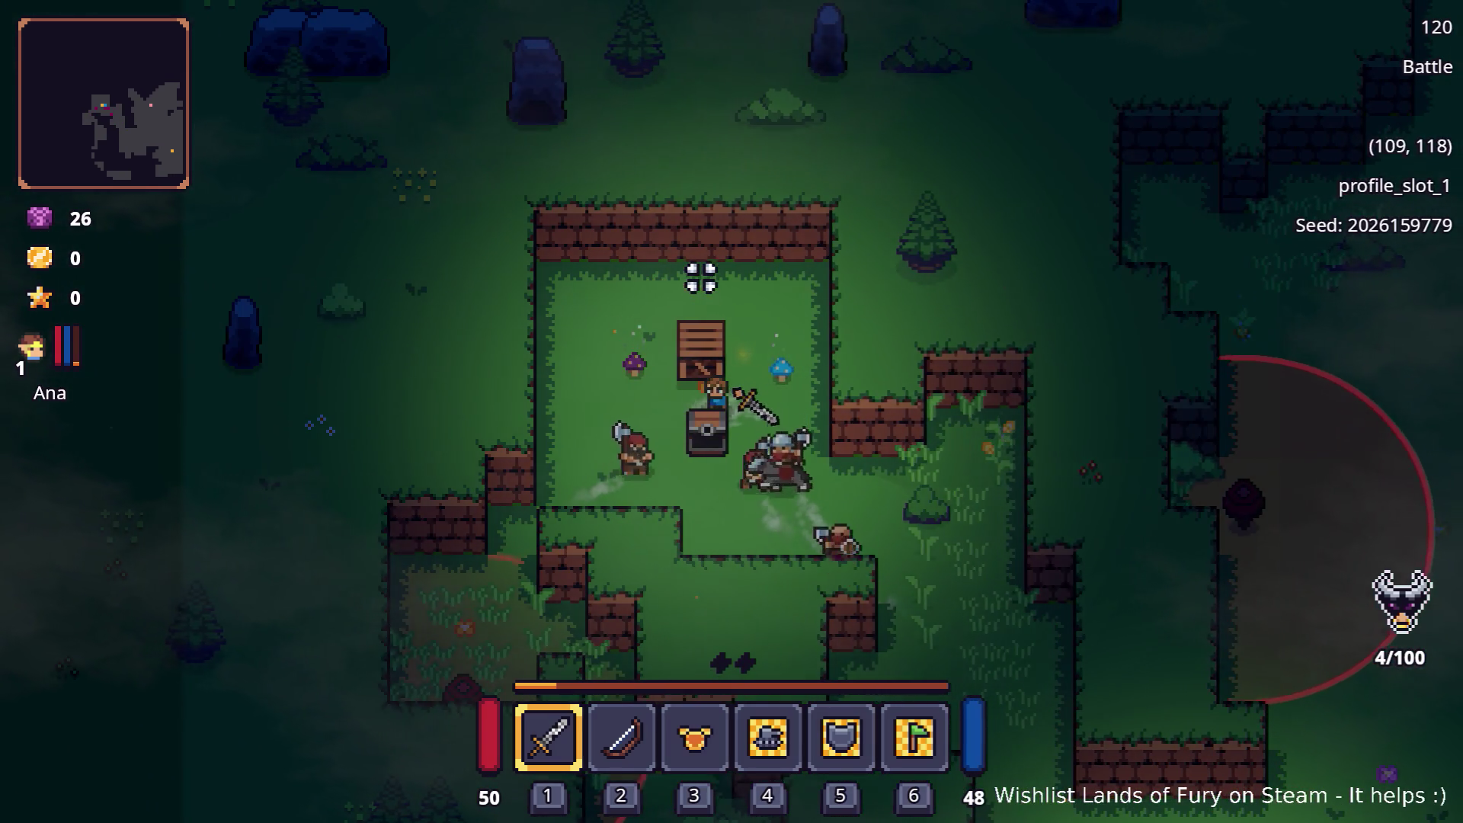
key(Tab)
click(695, 556)
click(989, 699)
key(Tab)
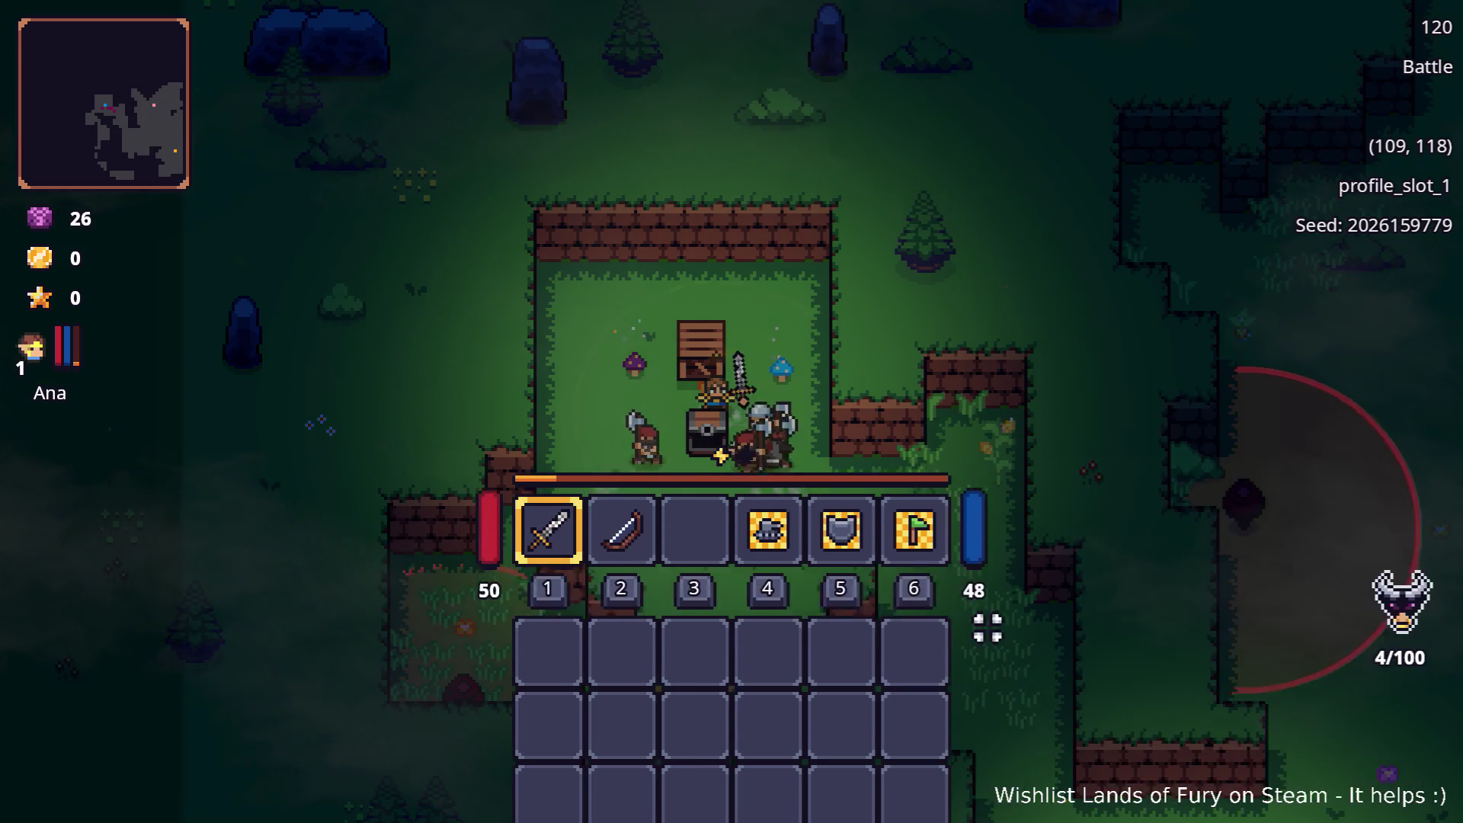
Fight downward through the forest, swinging the sword at the enemies on the left and right
key(a)
key(a)
key(s)
click(790, 509)
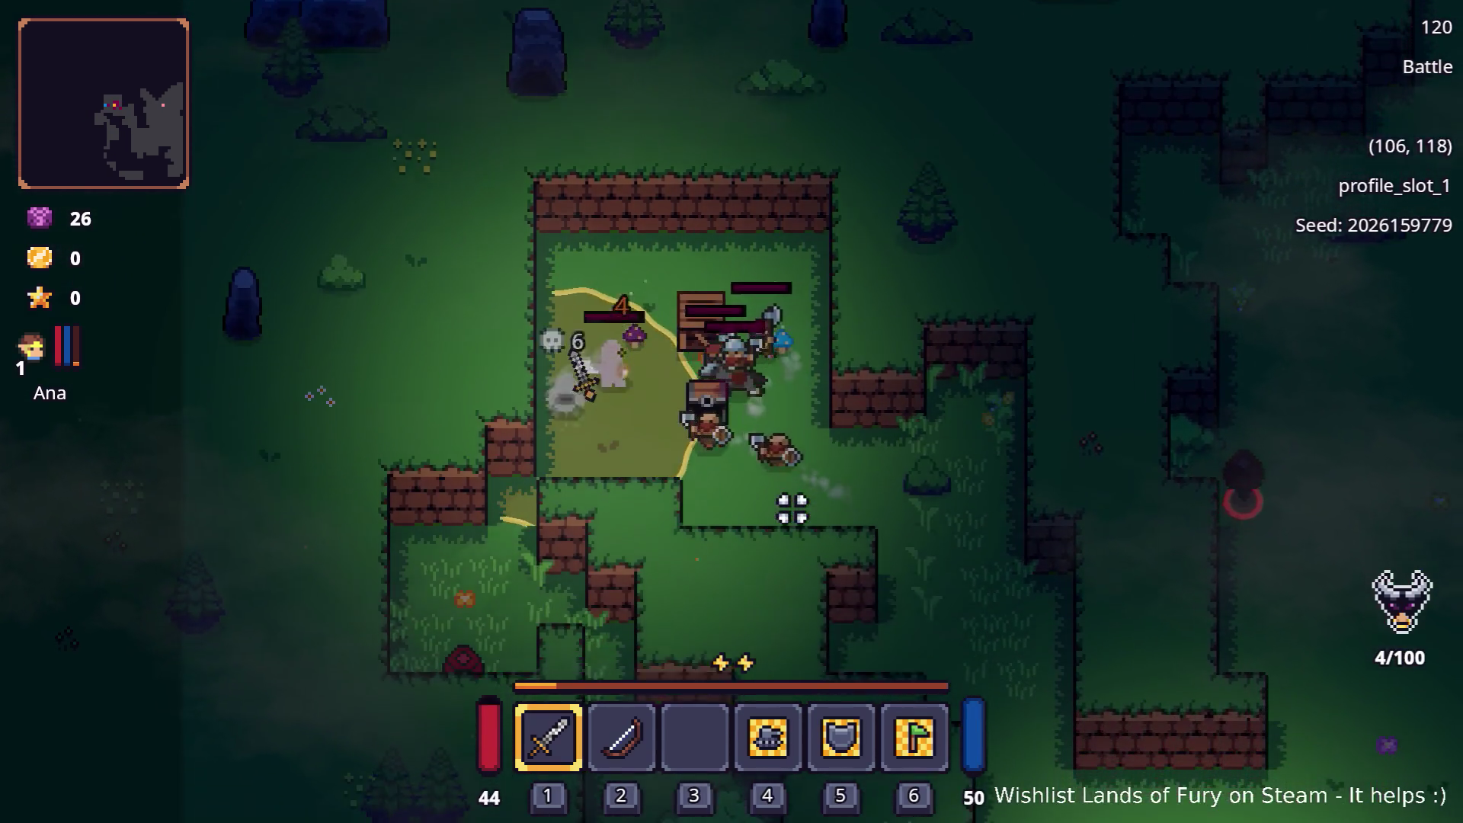
key(s)
key(s)
key(s)
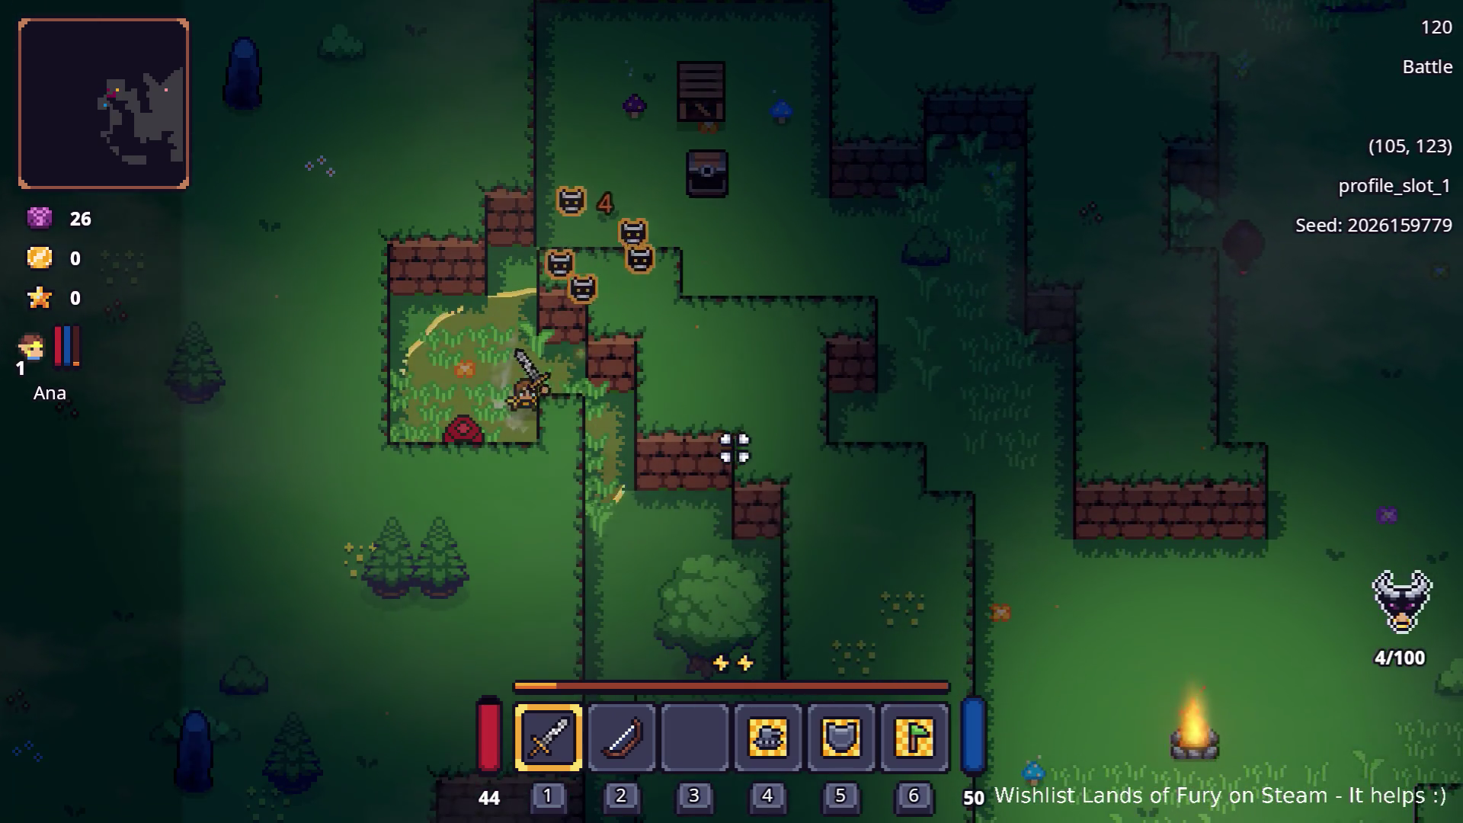
key(d)
key(s)
key(d)
key(s)
key(d)
key(s)
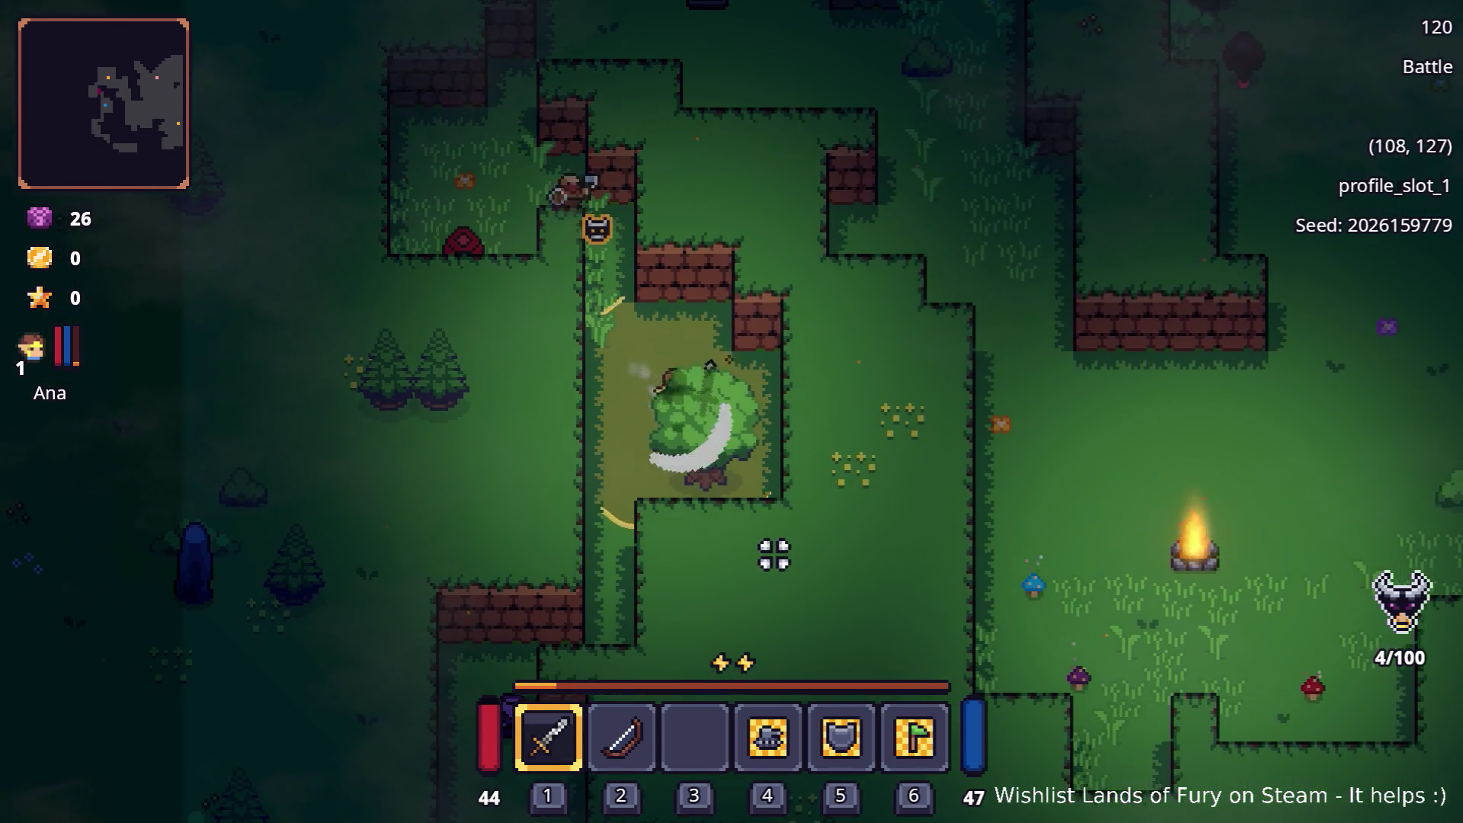
key(s)
key(a)
key(s)
key(a)
key(s)
key(a)
key(s)
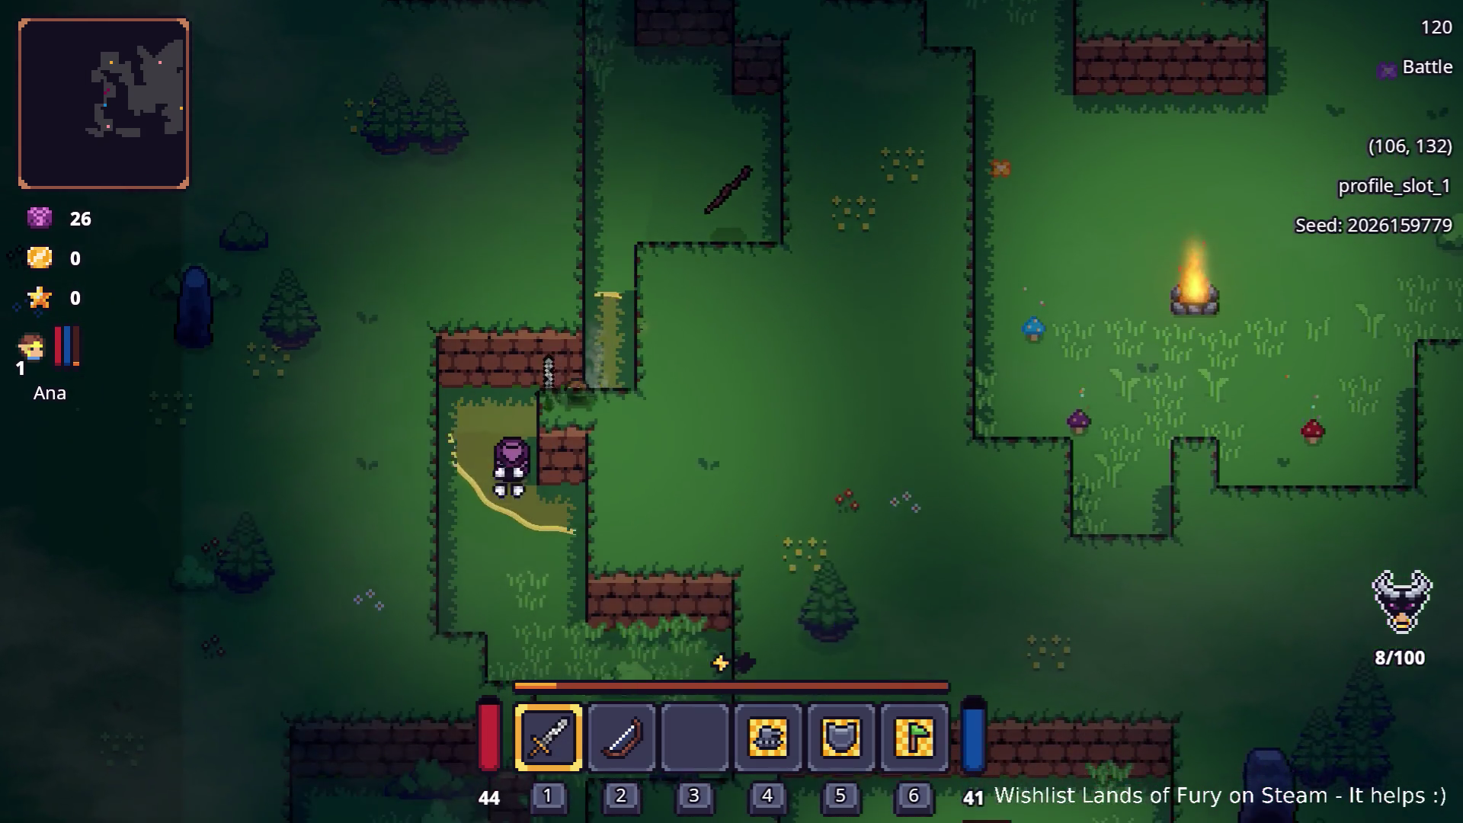
key(a)
key(s)
key(s)
key(d)
key(s)
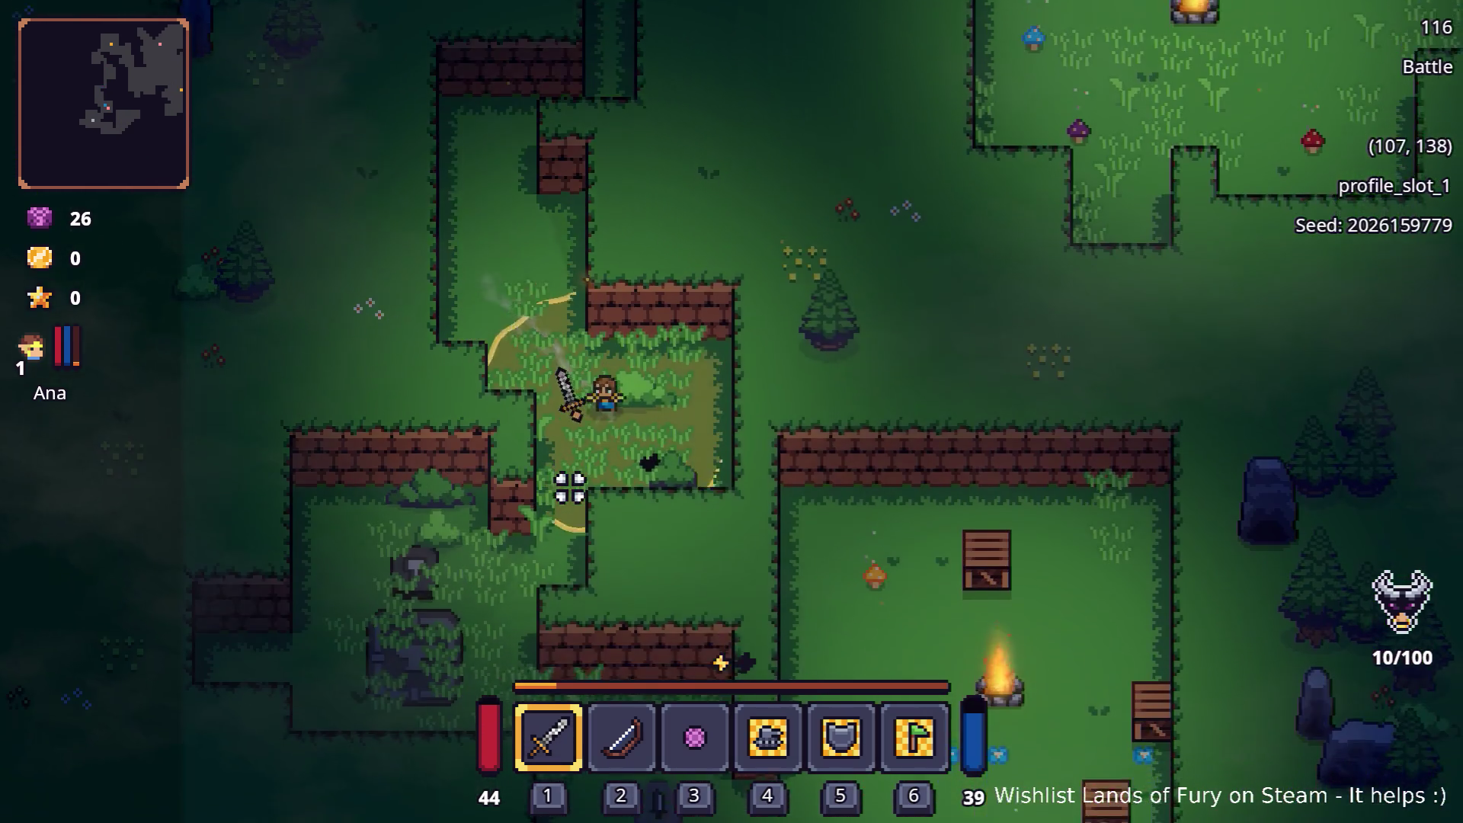
key(s)
key(s)
key(s)
key(a)
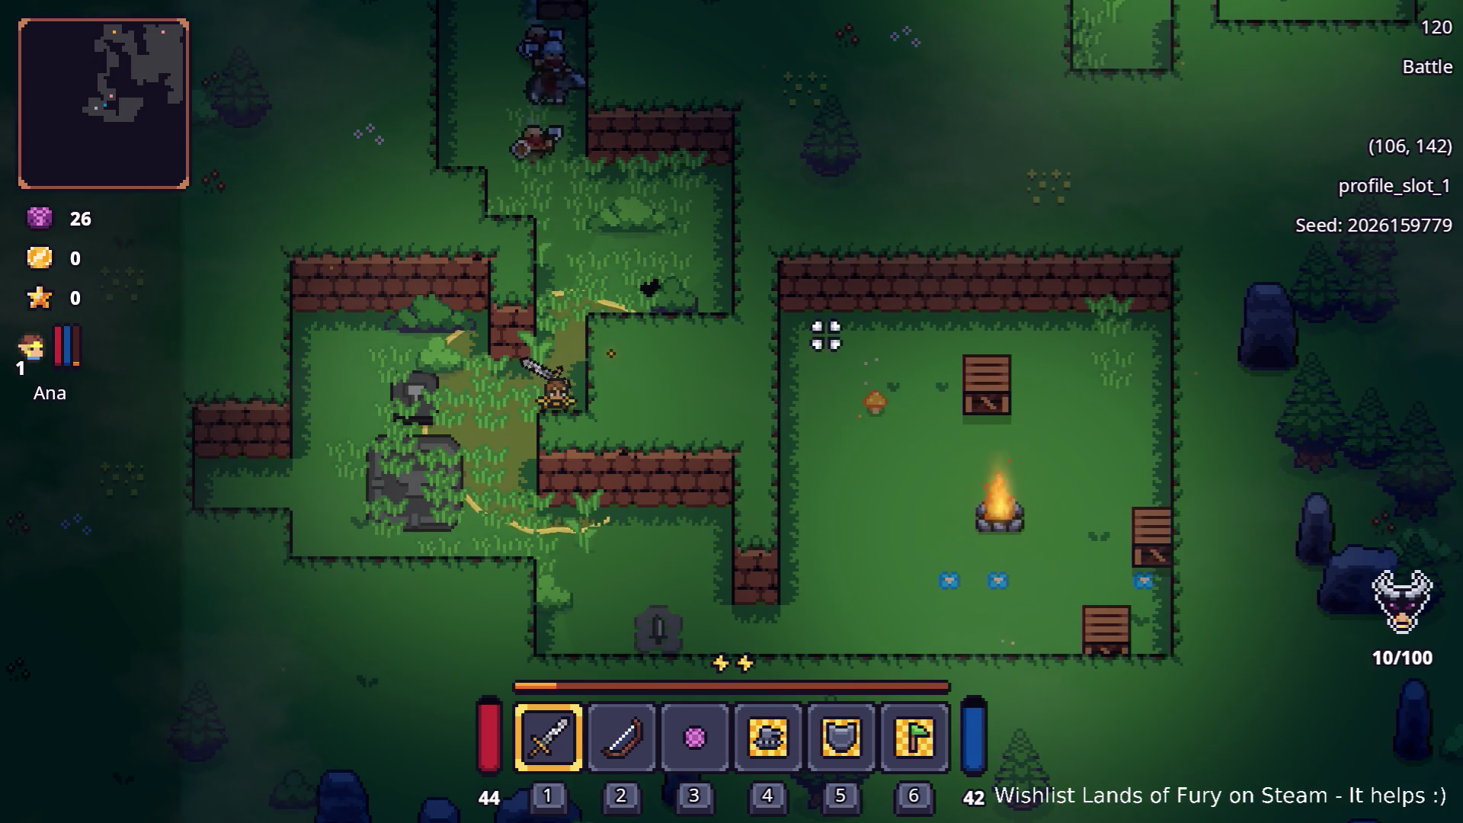
Push back up through the surrounding enemies toward the crate, attacking along the way
key(w)
key(d)
key(w)
key(d)
key(w)
key(d)
key(w)
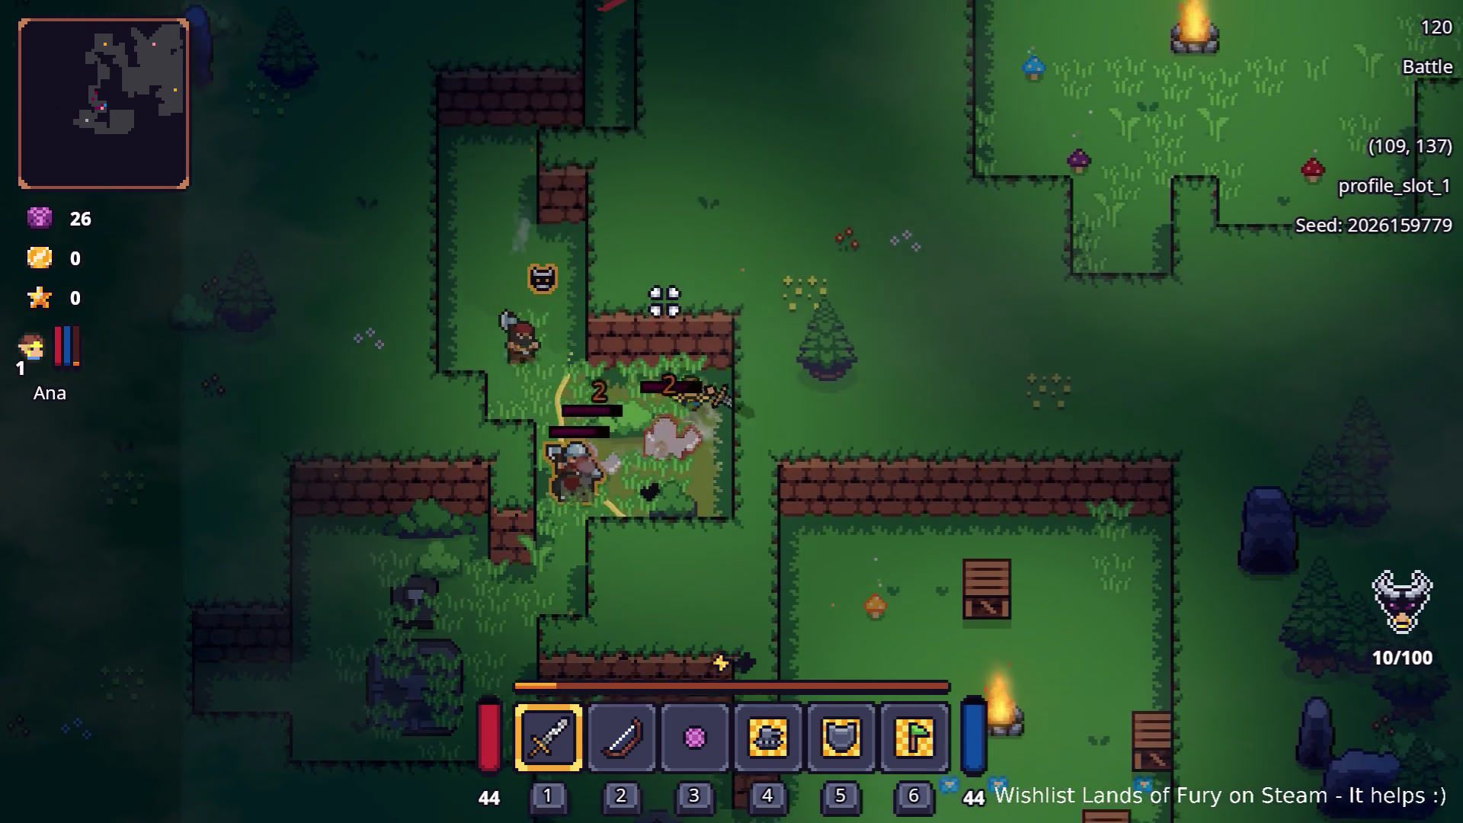
key(w)
key(a)
key(w)
key(a)
click(664, 301)
key(w)
key(a)
key(w)
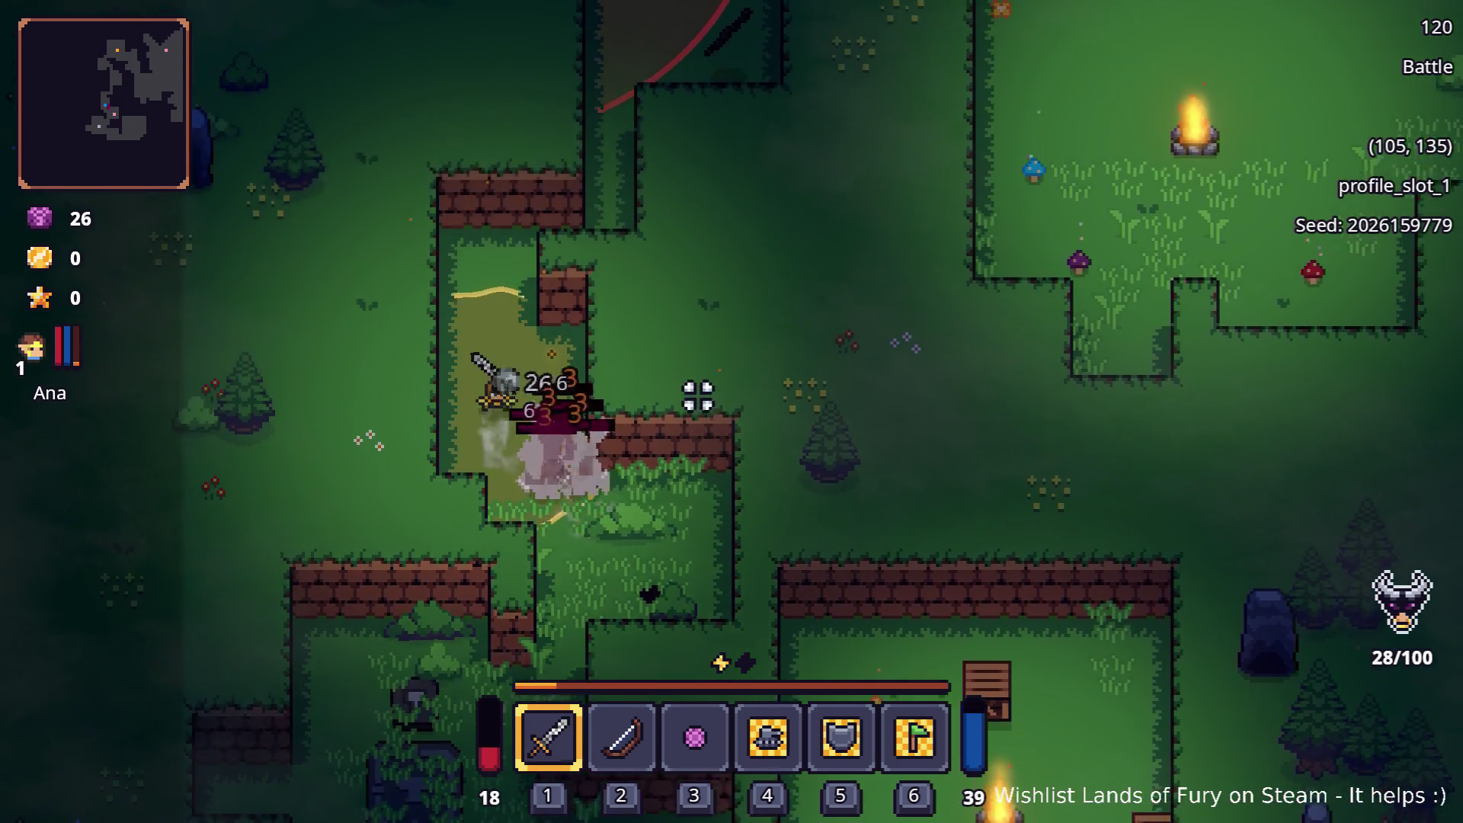
key(w)
key(w)
key(w)
key(d)
key(w)
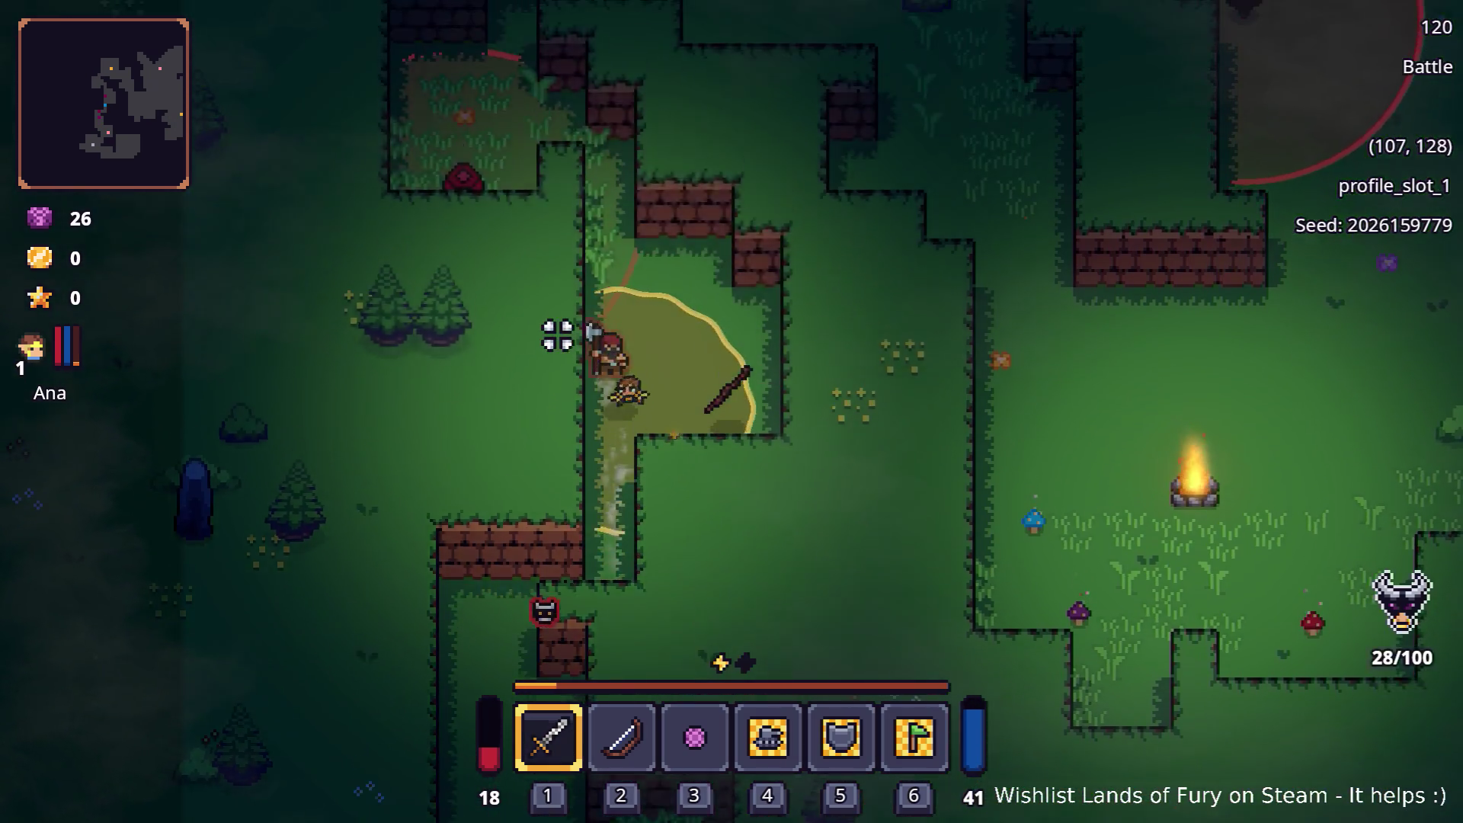
key(w)
key(w)
key(w)
key(w)
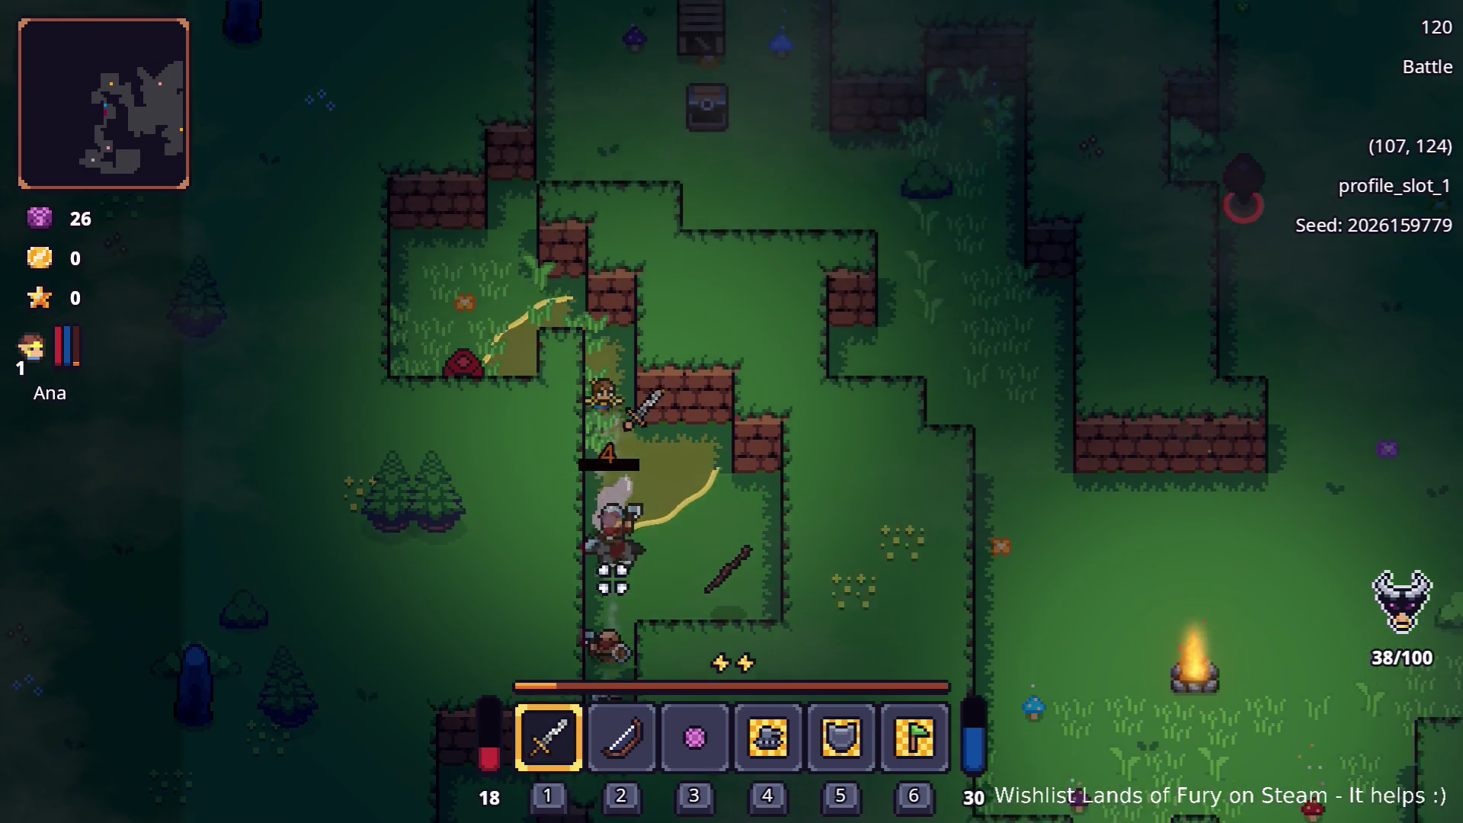
key(w)
key(w)
key(a)
key(w)
key(w)
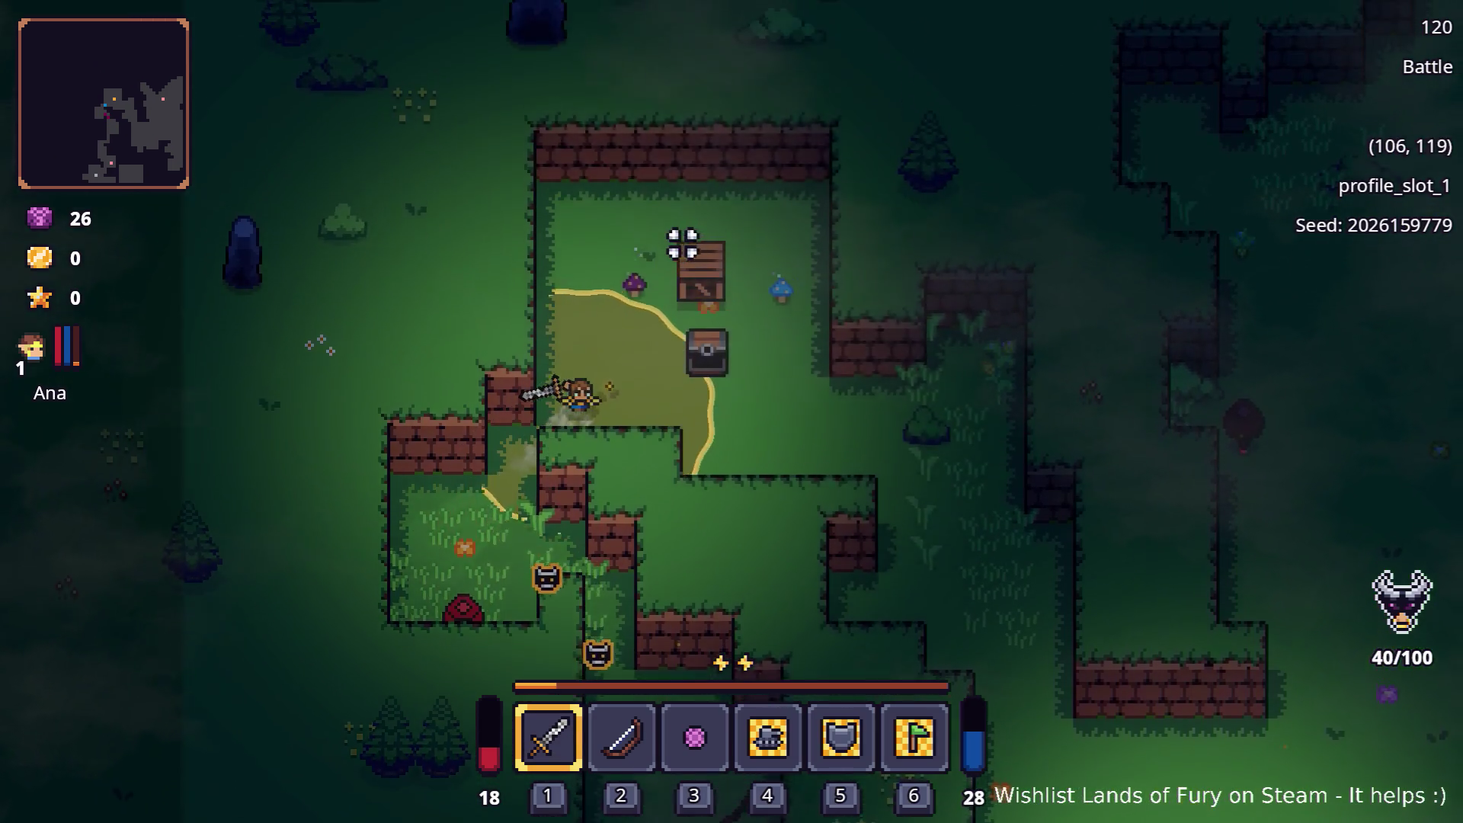
Kill the enemy beside the chest, then cut southeast and east past the campfire, reaching 51/100 with 25 gold
key(d)
key(w)
key(d)
key(w)
click(652, 331)
key(d)
key(d)
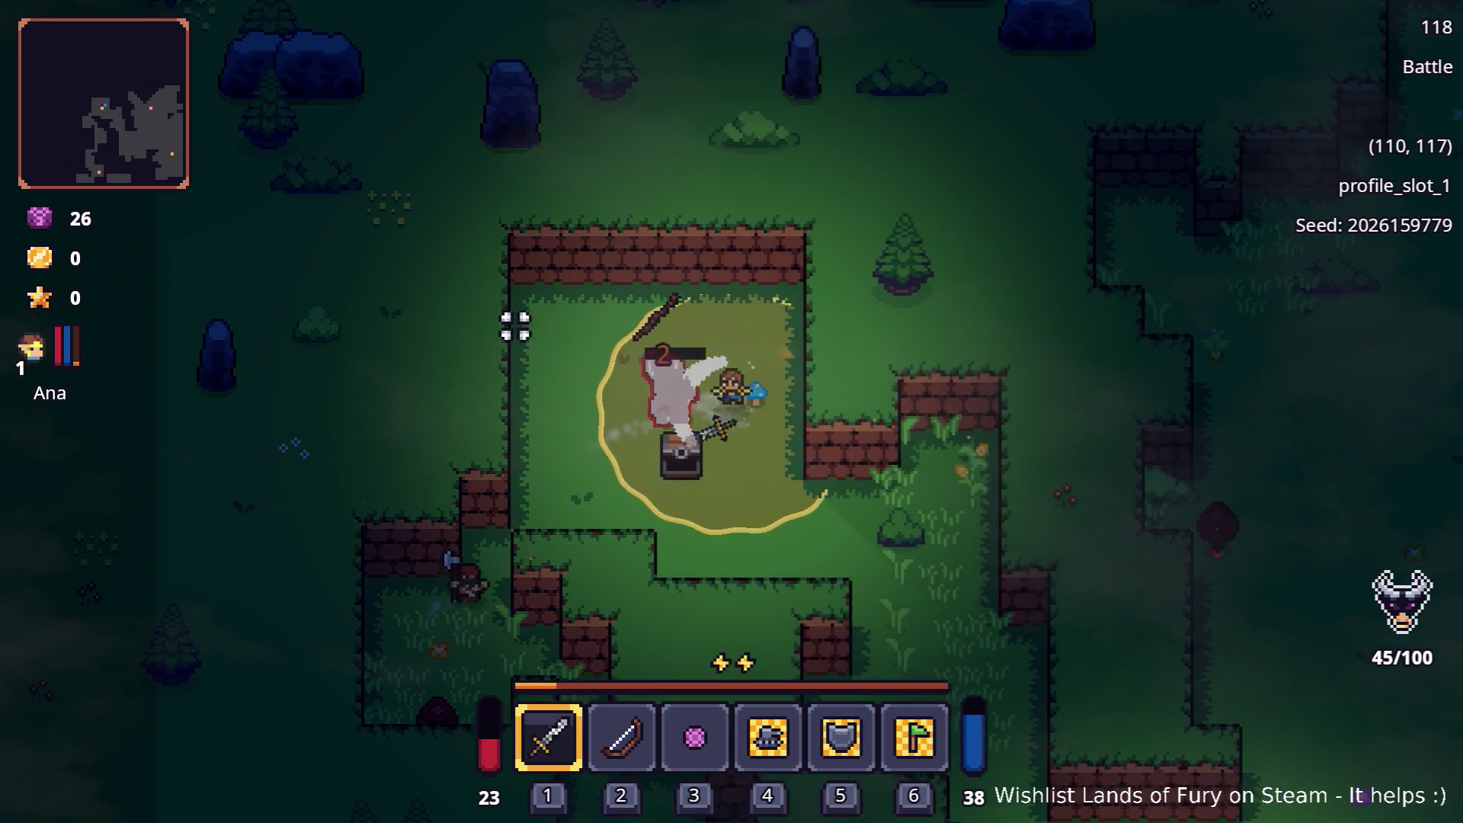
key(d)
key(s)
key(d)
key(s)
key(d)
key(d)
key(d)
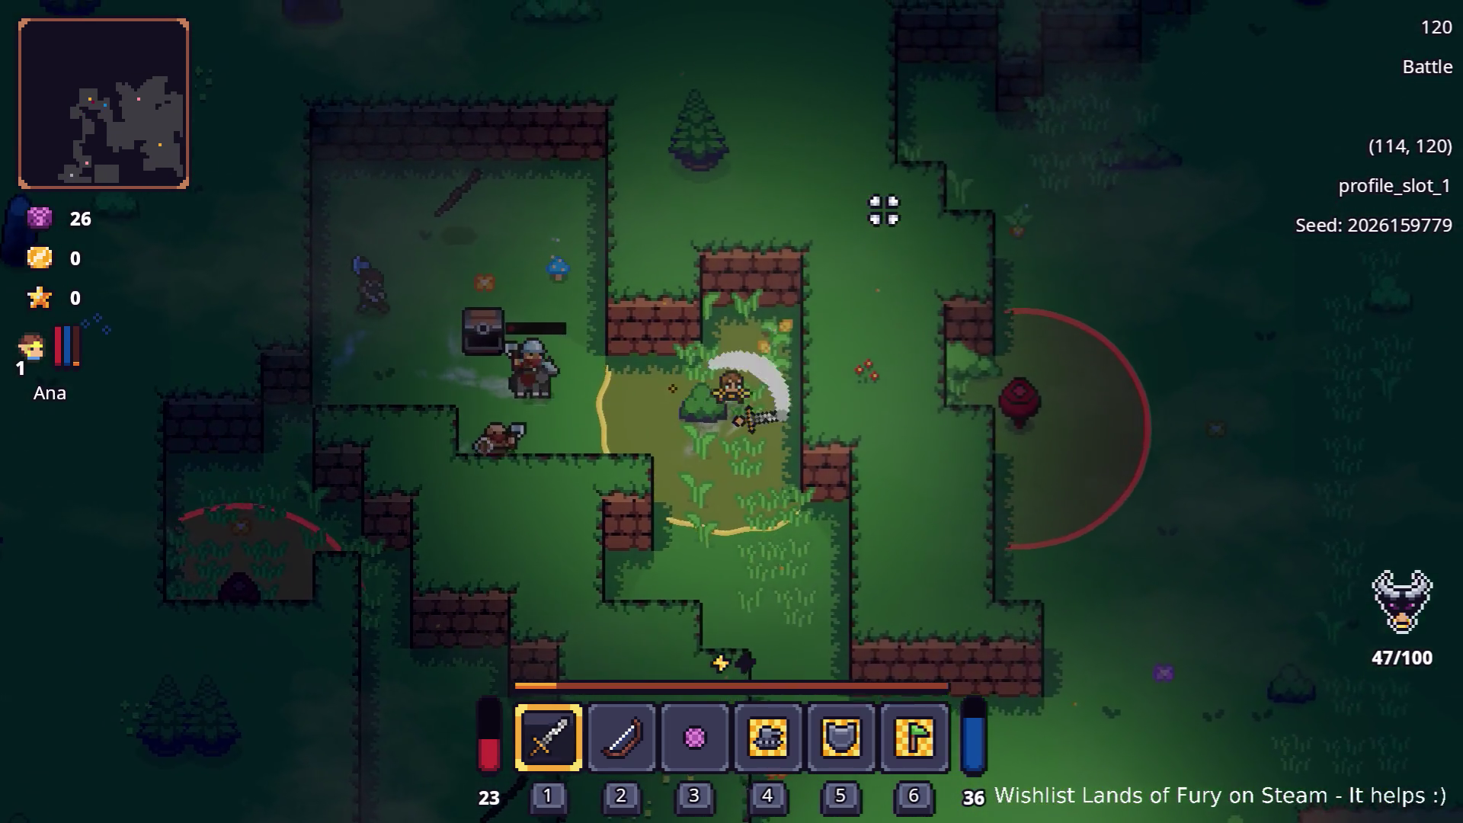
key(d)
key(s)
key(s)
key(d)
key(s)
key(s)
click(844, 215)
key(d)
key(s)
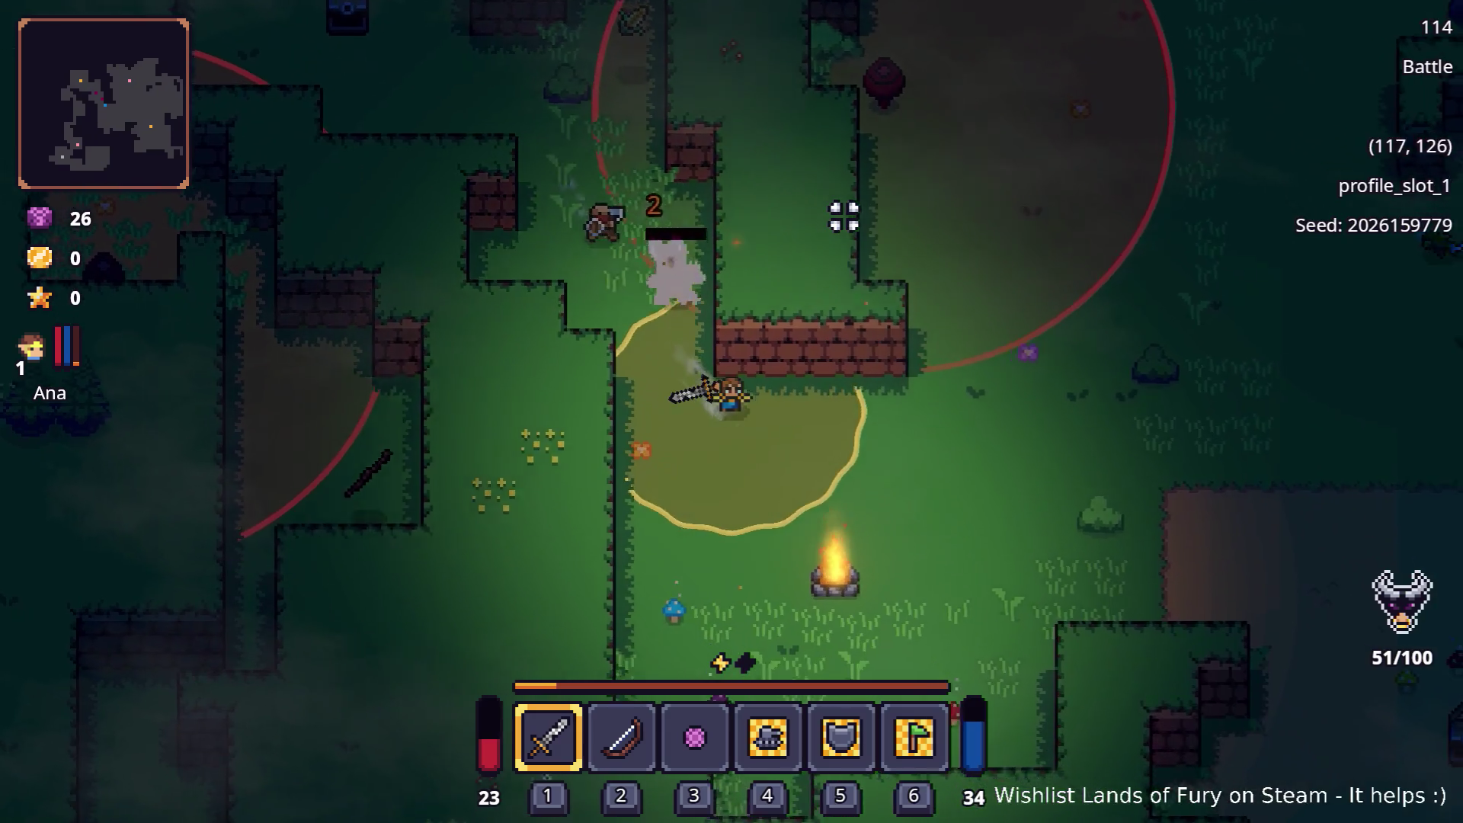
key(d)
key(d)
key(d)
key(d)
key(d)
key(d)
key(d)
key(d)
key(d)
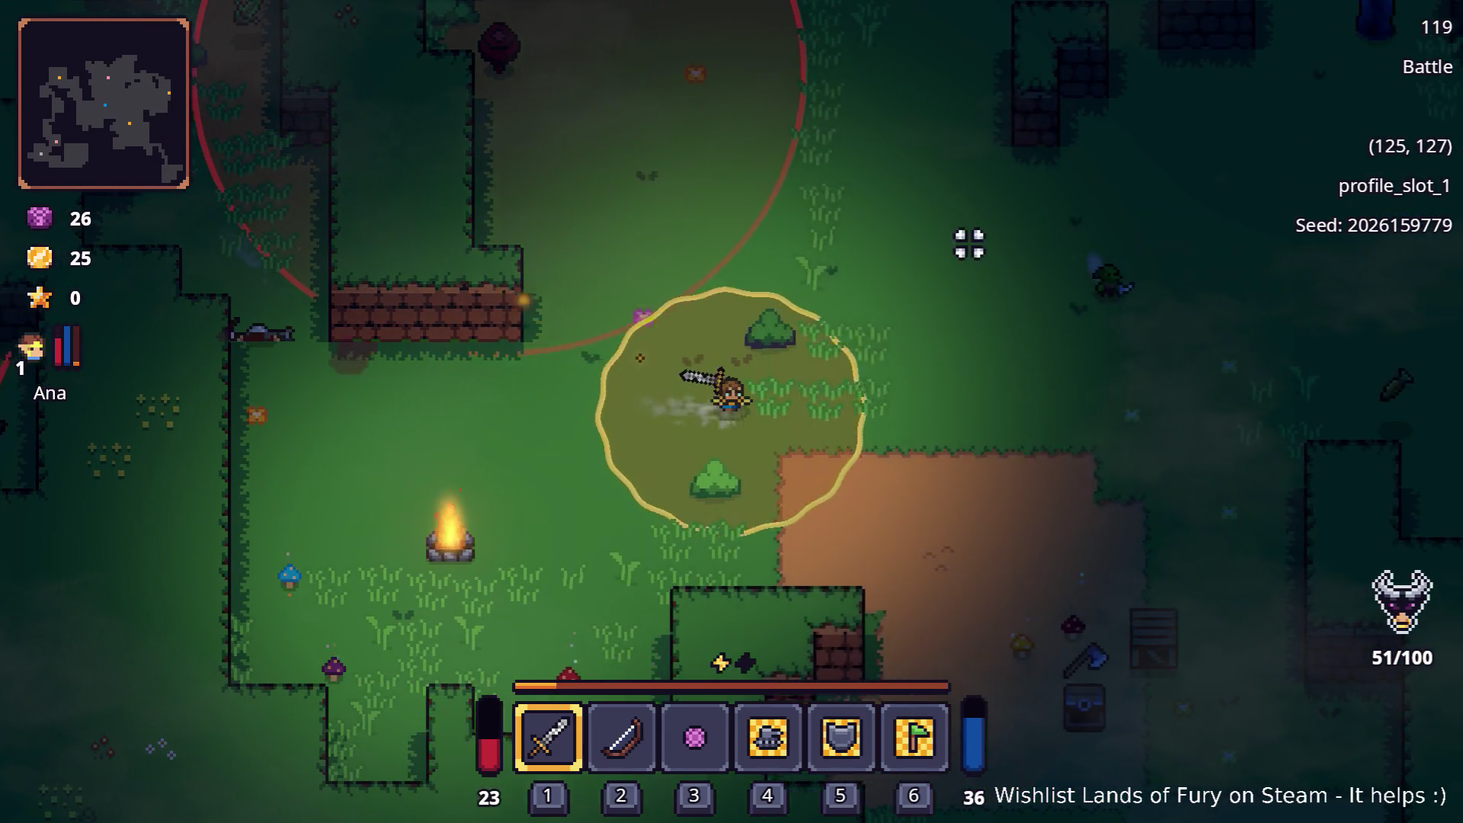
Move the hero northeast through the forest clearing
key(d)
key(w)
key(d)
key(w)
key(d)
key(w)
key(d)
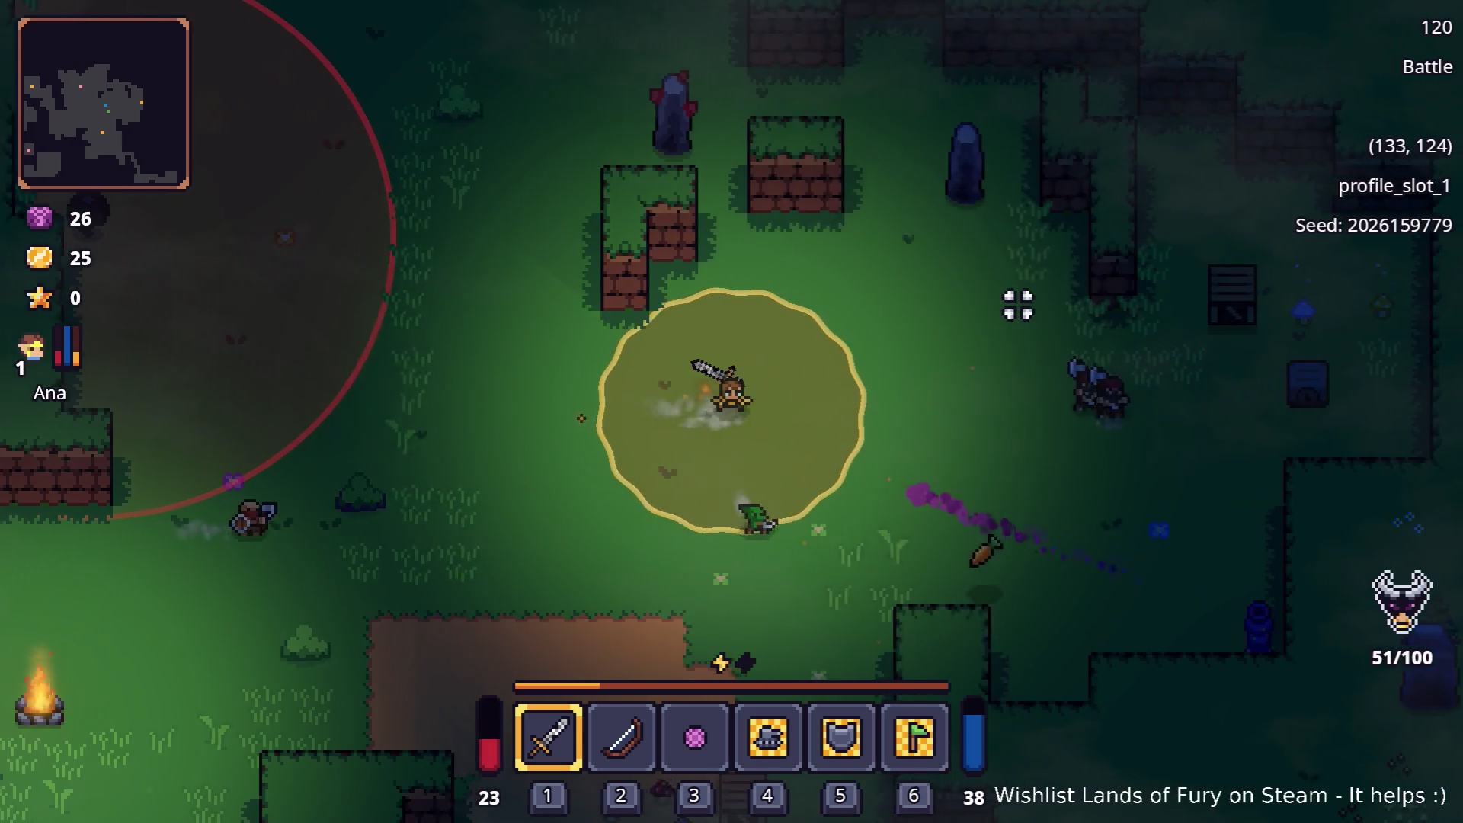
key(d)
Briefly check the inventory, then head southeast toward the enemies
key(Tab)
key(Tab)
key(d)
key(s)
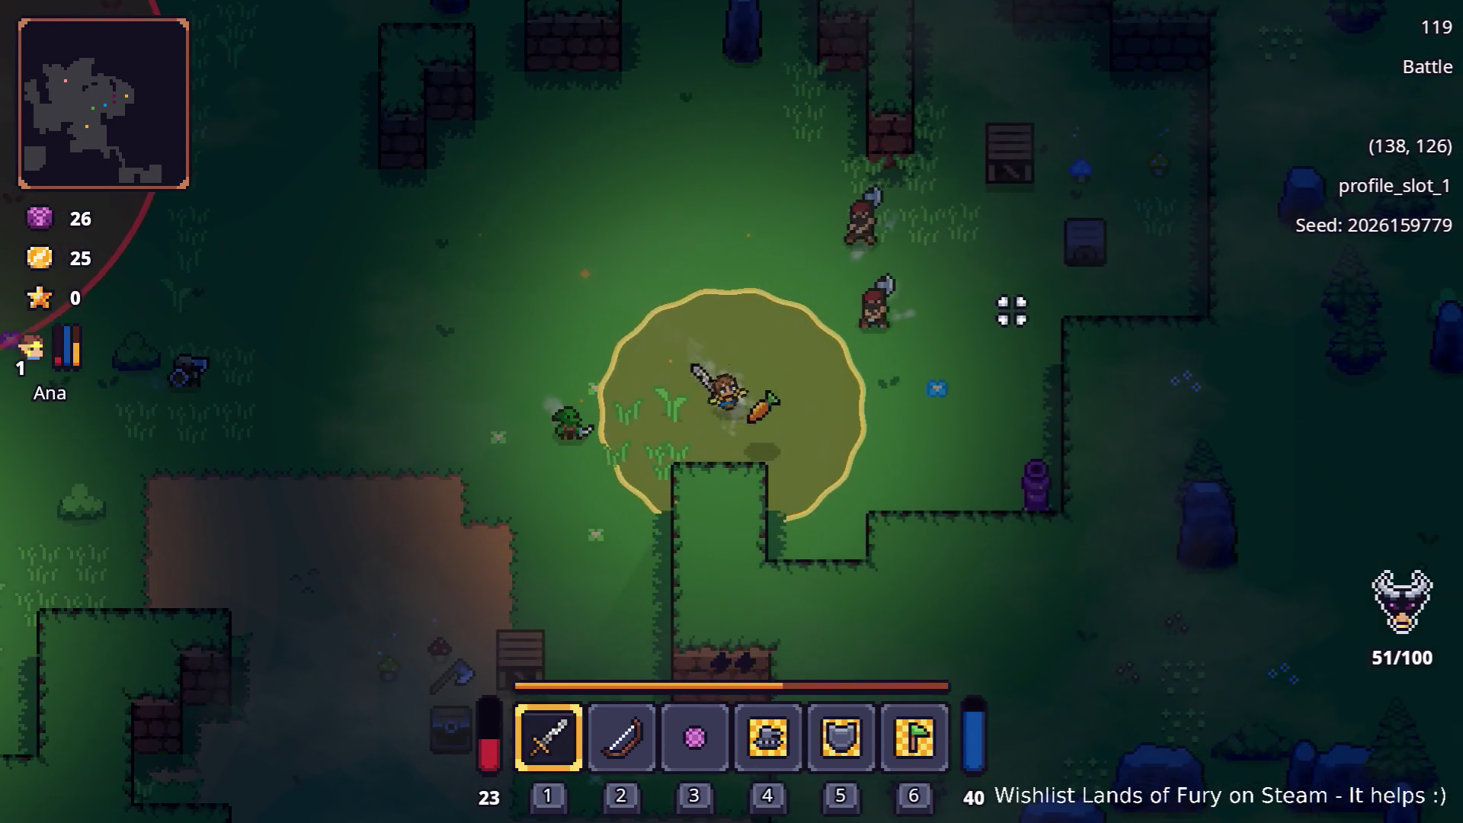
key(d)
key(s)
key(d)
key(s)
key(d)
key(d)
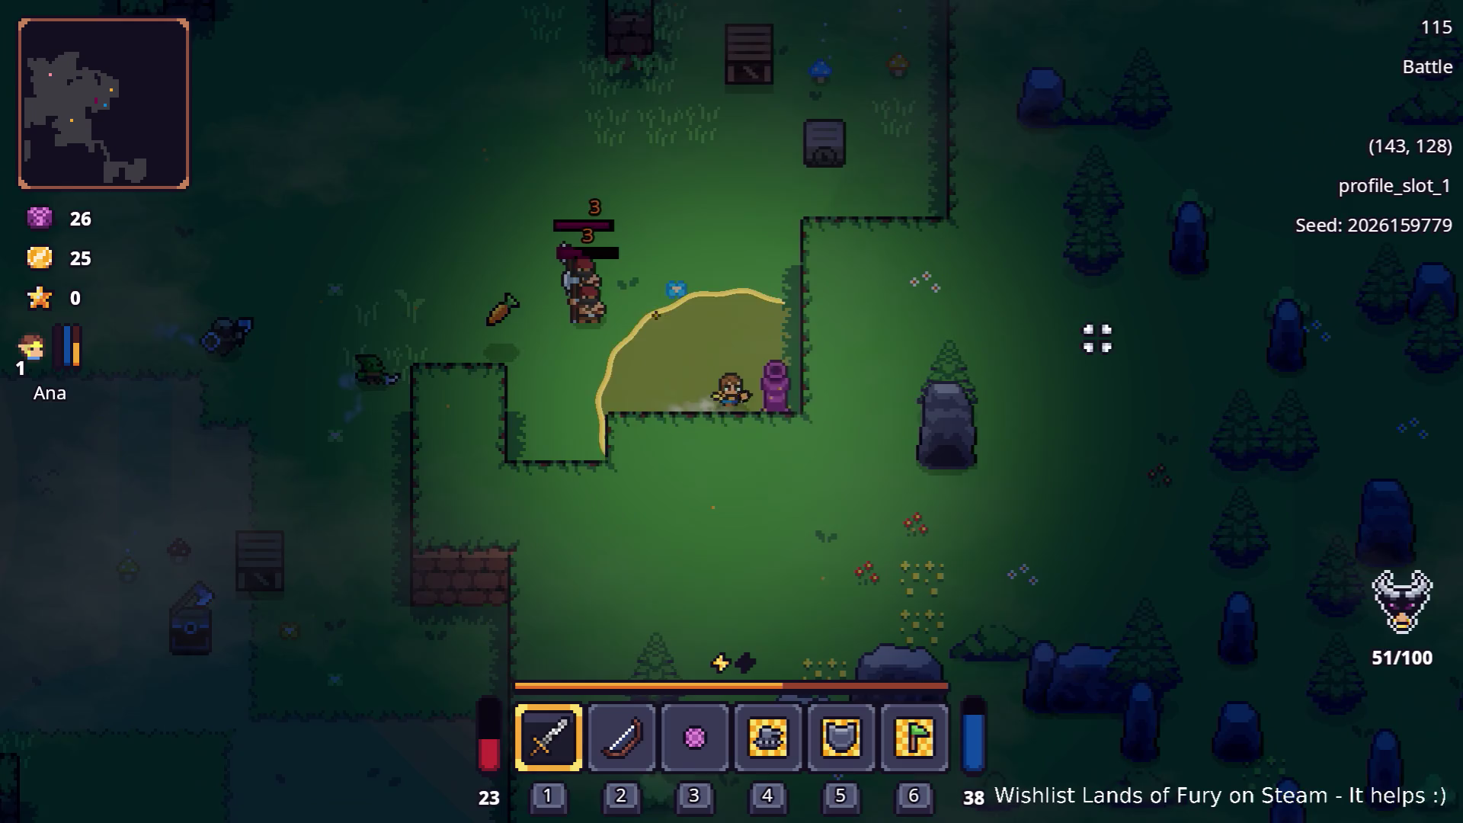
Fight north up to the chest and try to unlock it
key(w)
key(w)
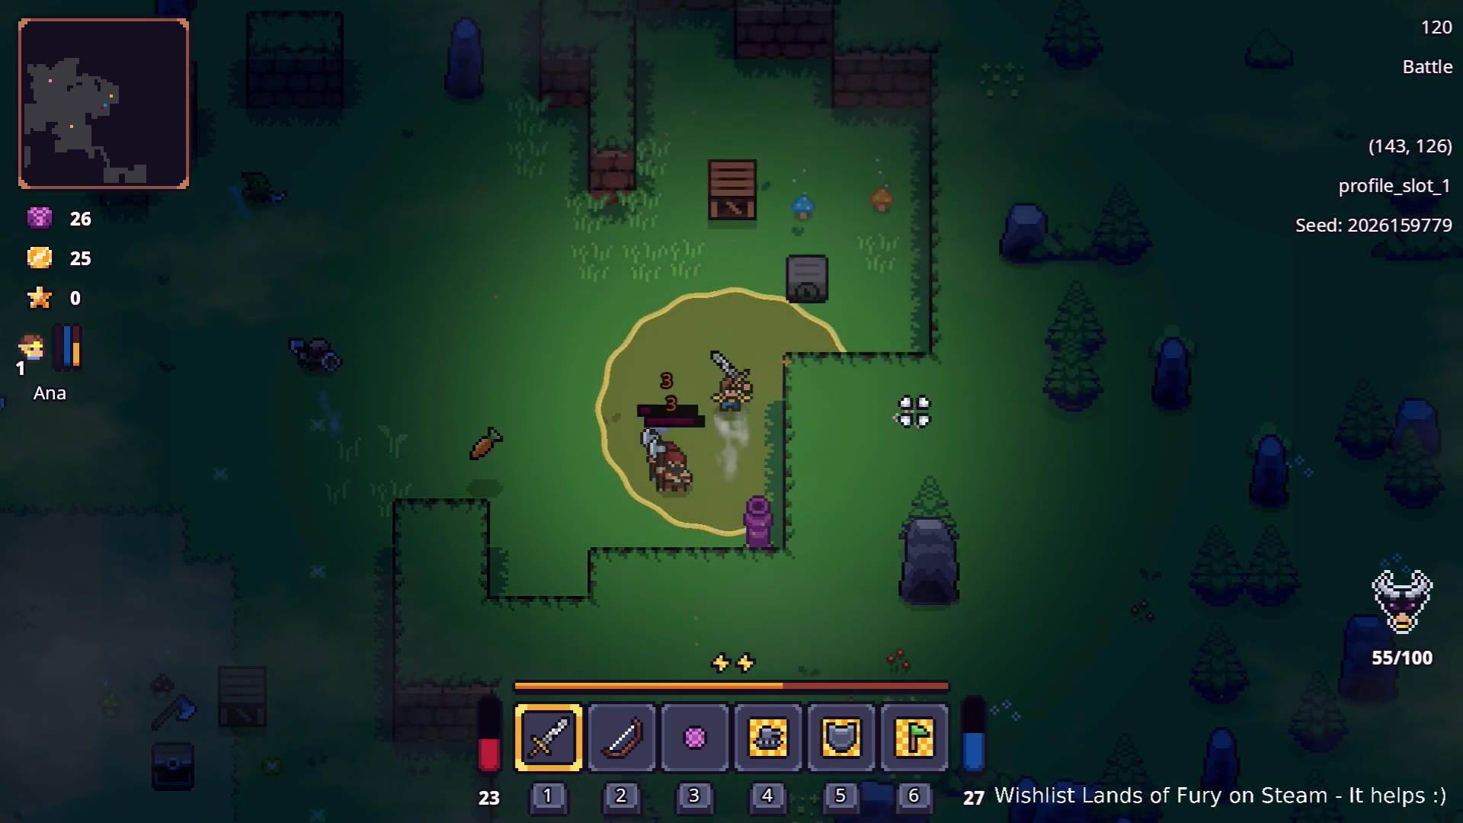
key(d)
key(w)
key(e)
key(w)
key(d)
key(w)
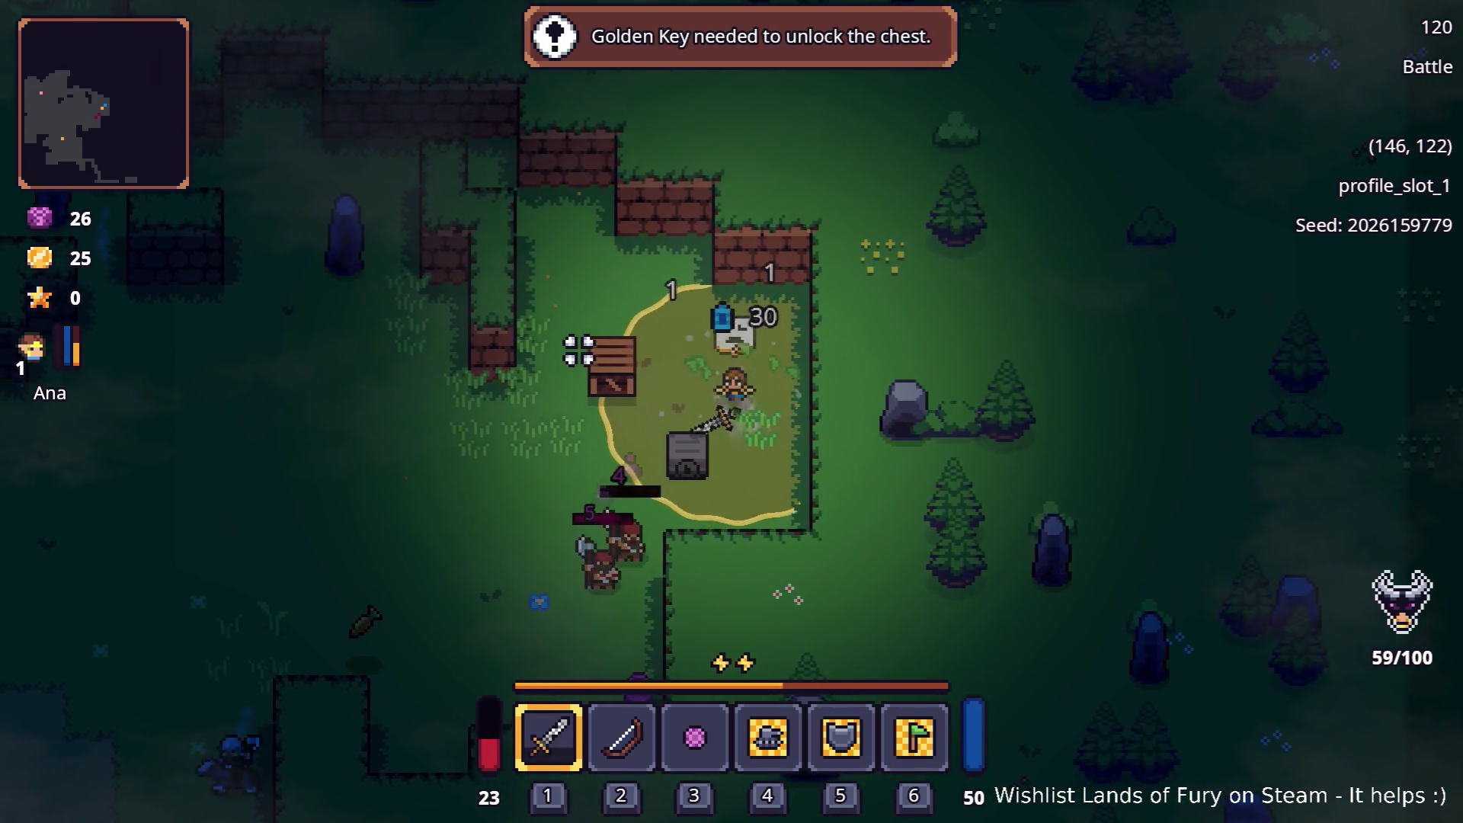
Push west and southwest into the fight, attacking enemies along the way
key(a)
key(s)
key(a)
key(a)
key(s)
key(s)
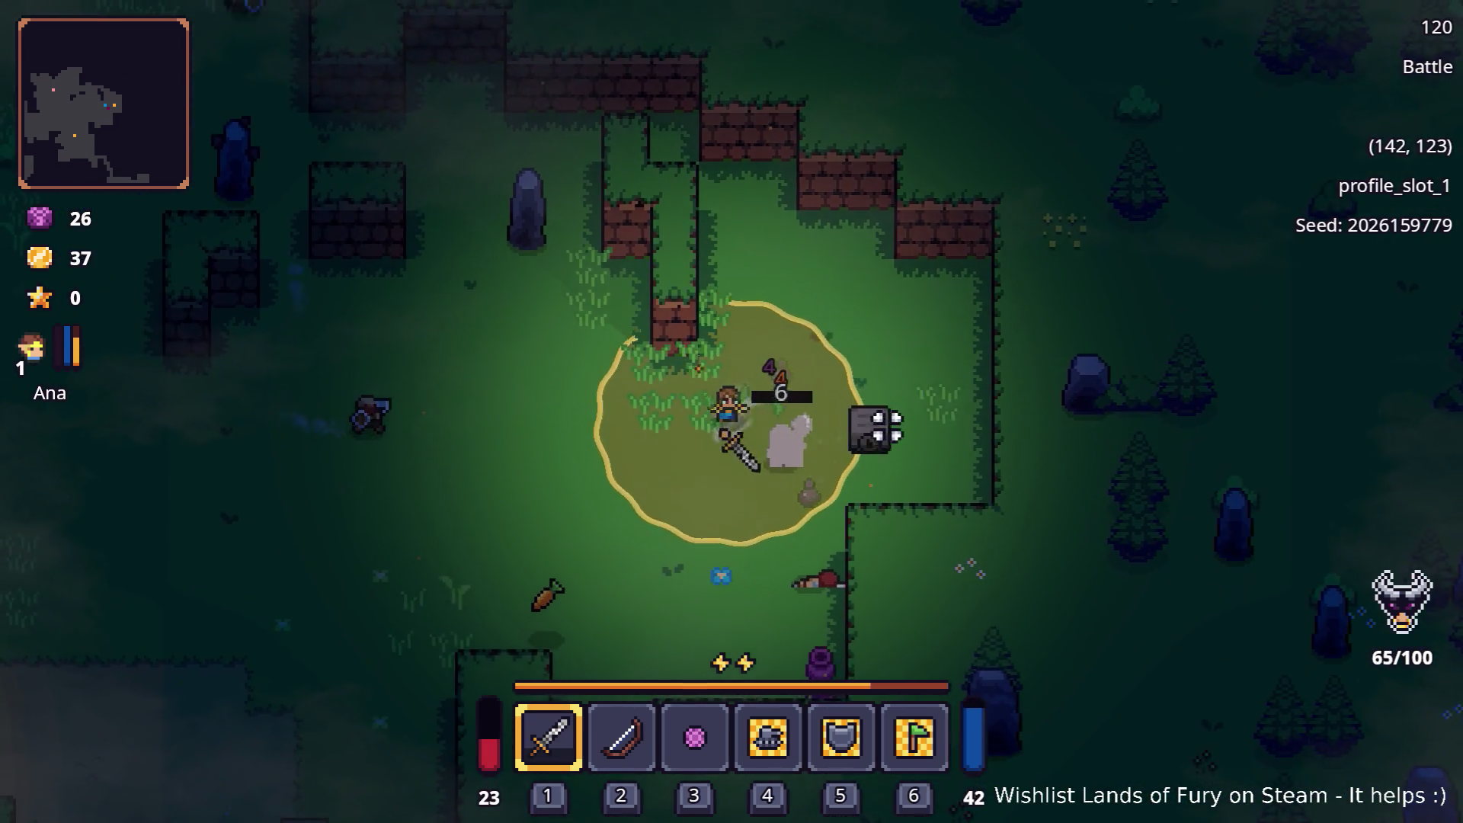
key(a)
key(s)
key(a)
key(s)
key(a)
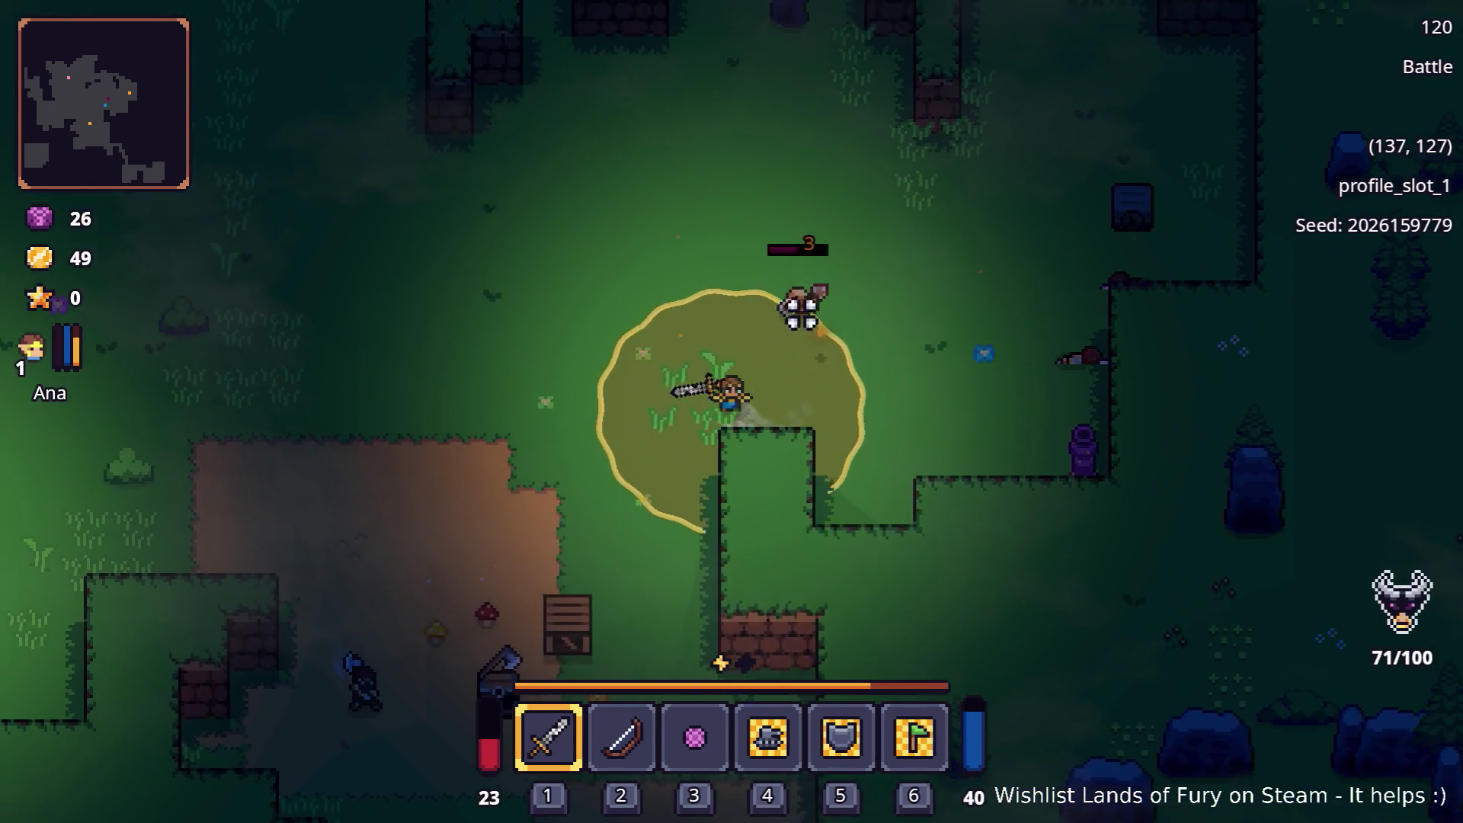
Move the hero north out of the melee
key(w)
key(w)
key(w)
key(a)
key(w)
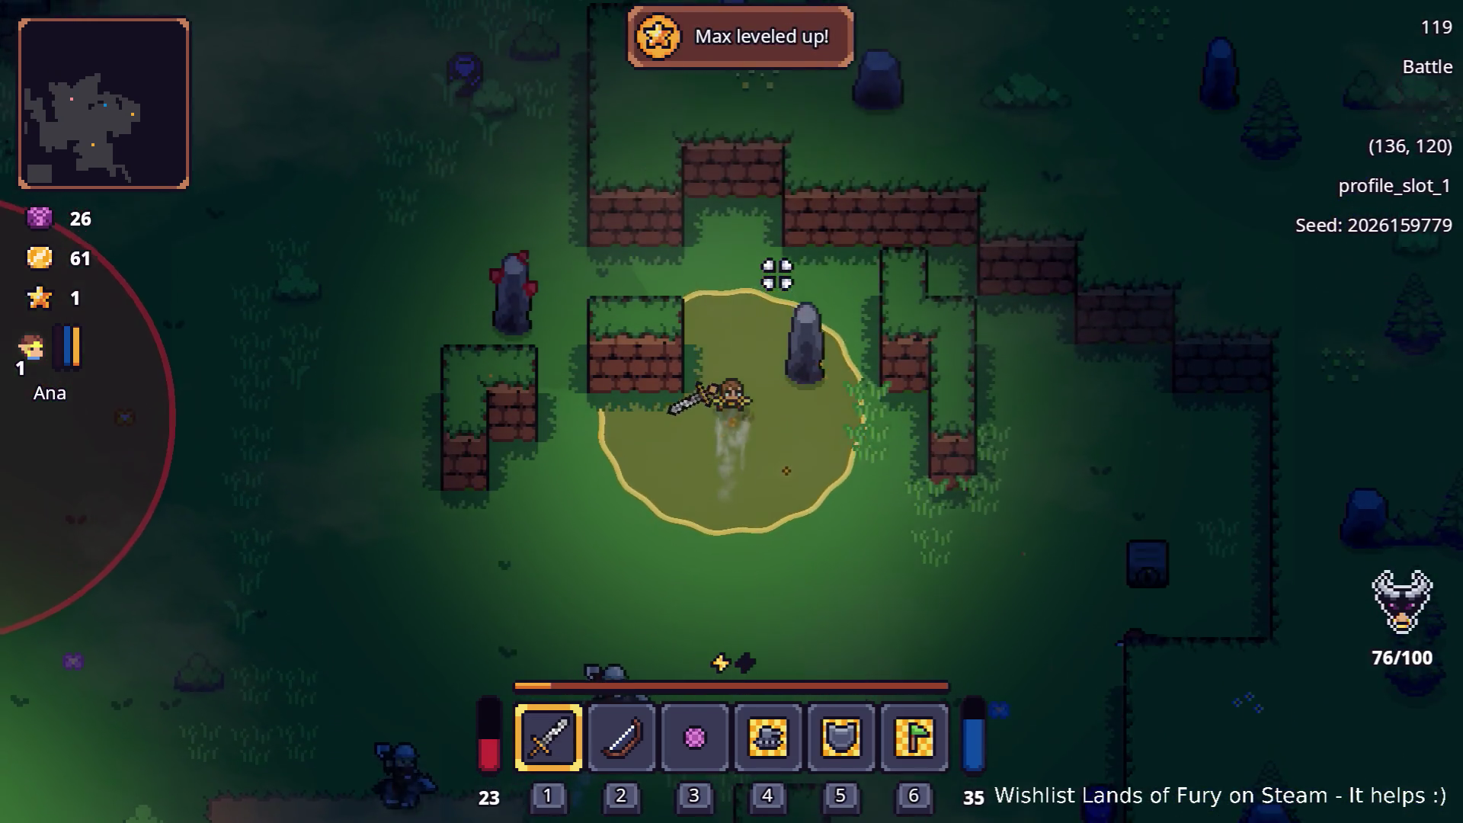
Advance northwest while swinging at the surrounding enemies
key(w)
key(a)
key(w)
key(a)
key(w)
key(a)
key(w)
key(a)
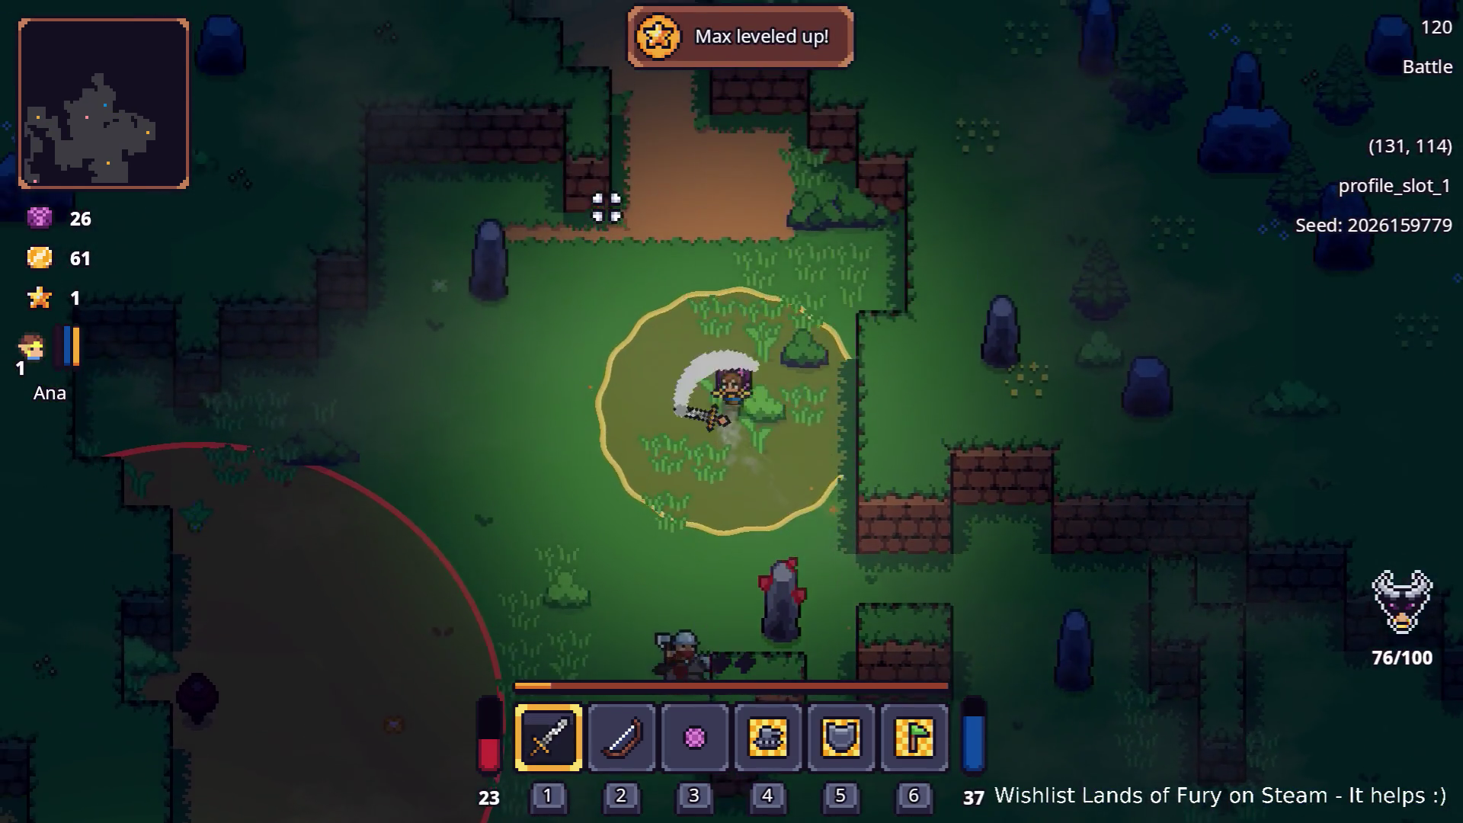
key(w)
key(w)
Head north onto the dirt path and into a new forest area
key(w)
key(a)
key(w)
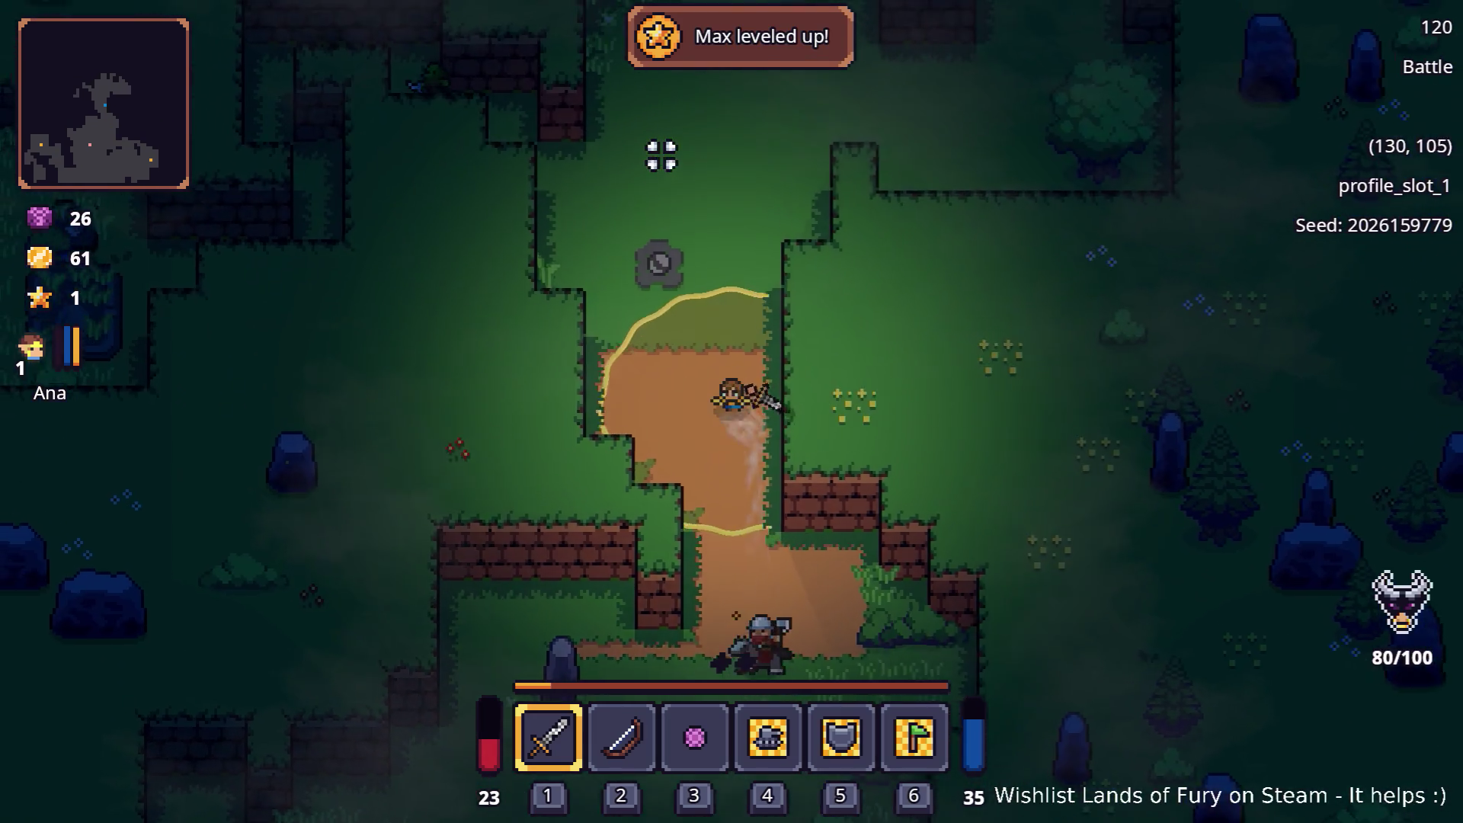
key(w)
key(a)
key(w)
key(a)
key(w)
key(a)
key(w)
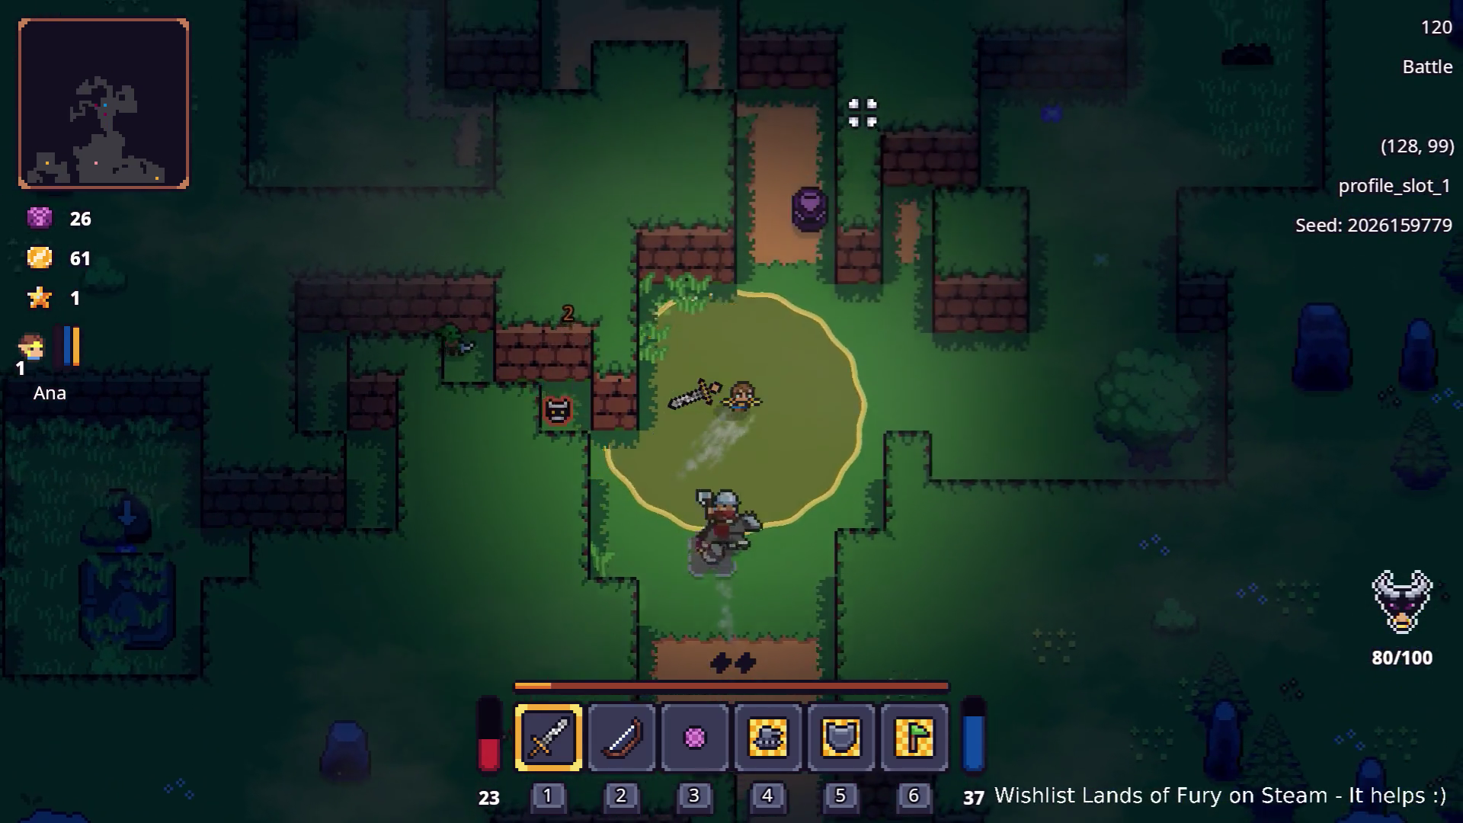
Approach the armored enemies to the east and attack them
key(d)
key(w)
key(d)
key(w)
key(d)
key(s)
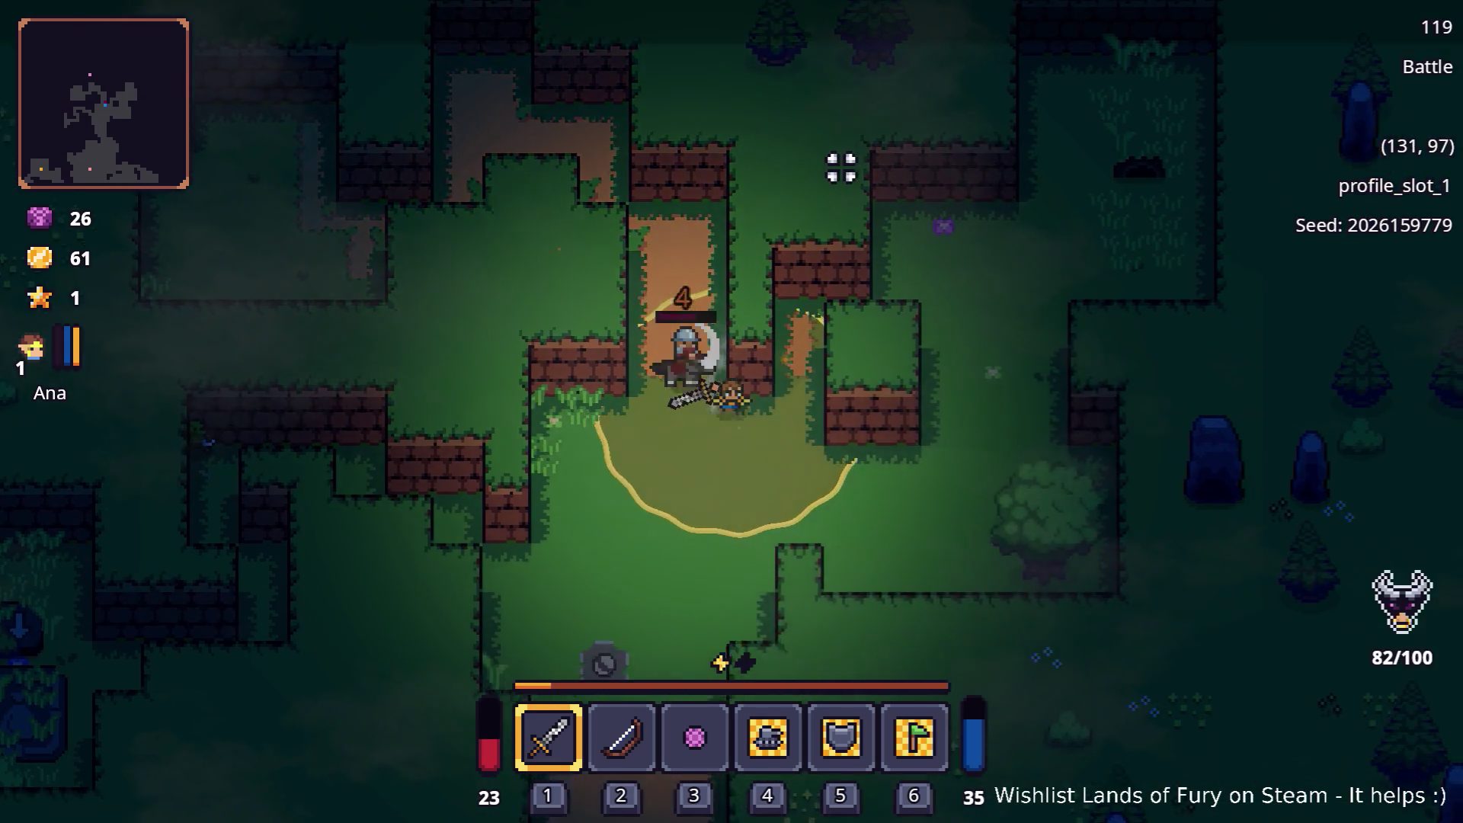
key(d)
key(s)
key(d)
click(717, 183)
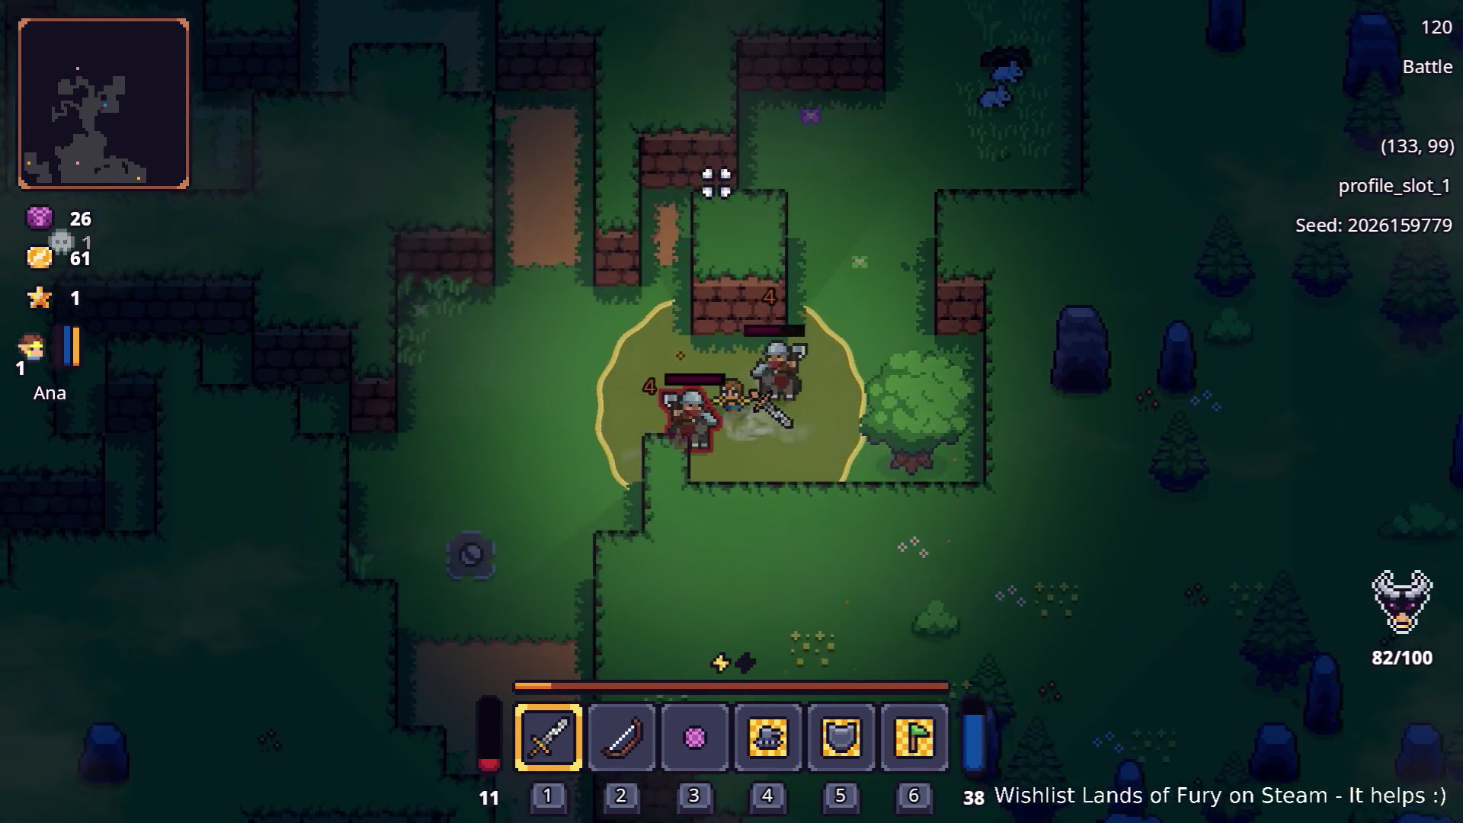
Retreat west and south from the enemies and bring up the inventory
key(a)
key(w)
key(a)
key(a)
key(s)
key(a)
key(s)
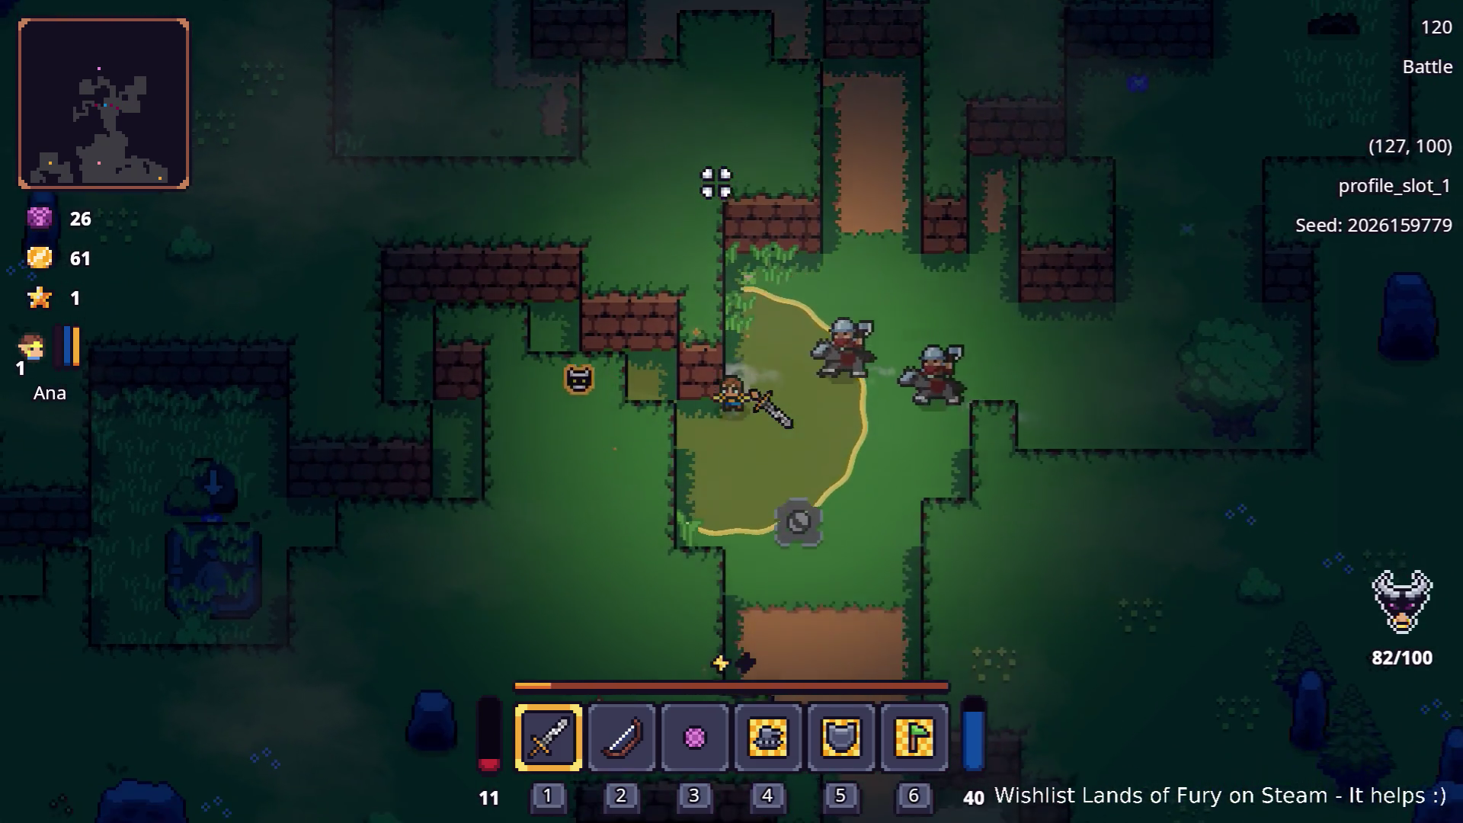
key(s)
key(s)
key(s)
key(Tab)
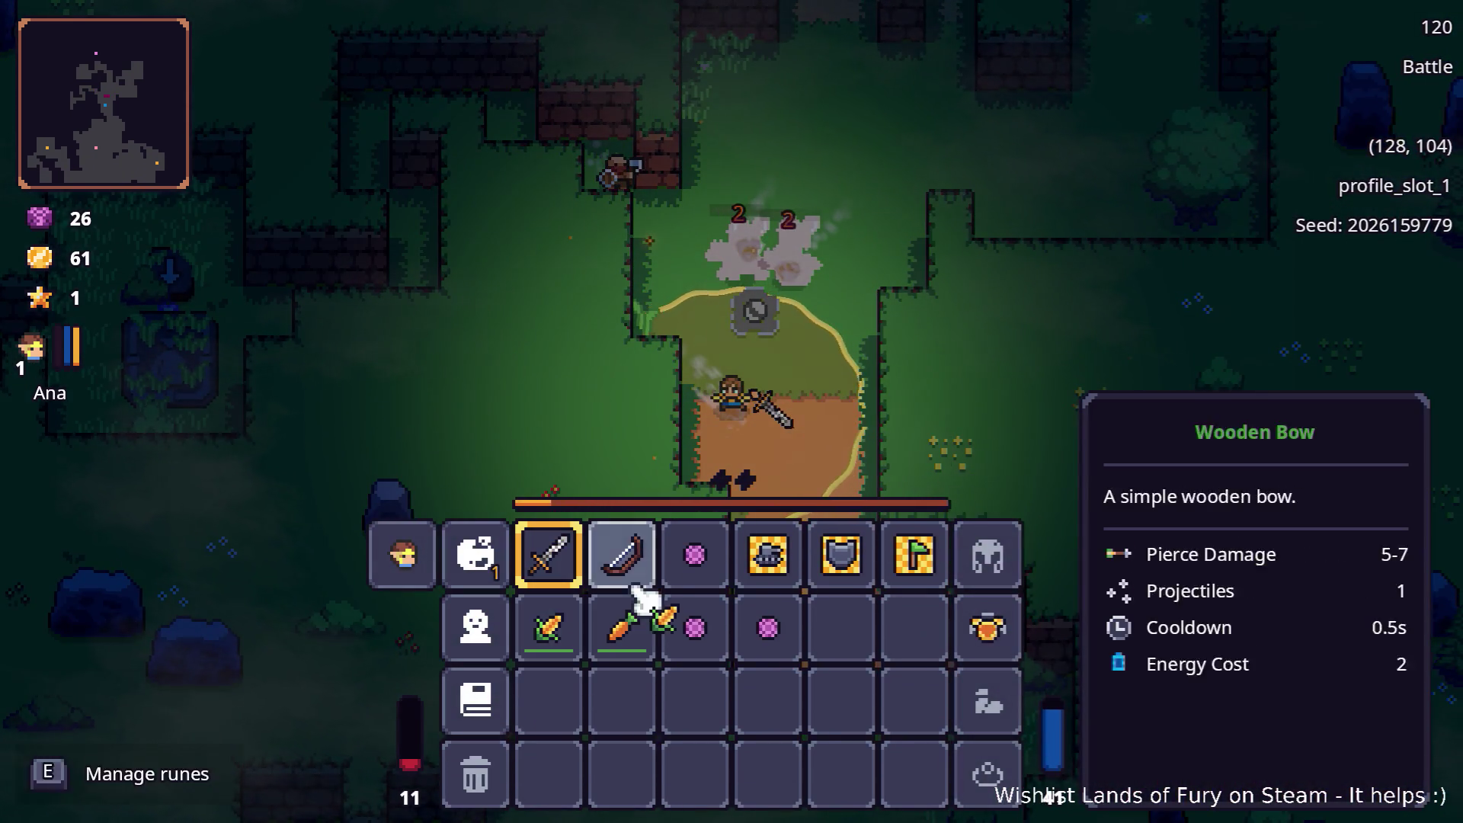
Close the inventory and move southeast back into the fighting
key(Tab)
key(Tab)
key(s)
key(s)
key(s)
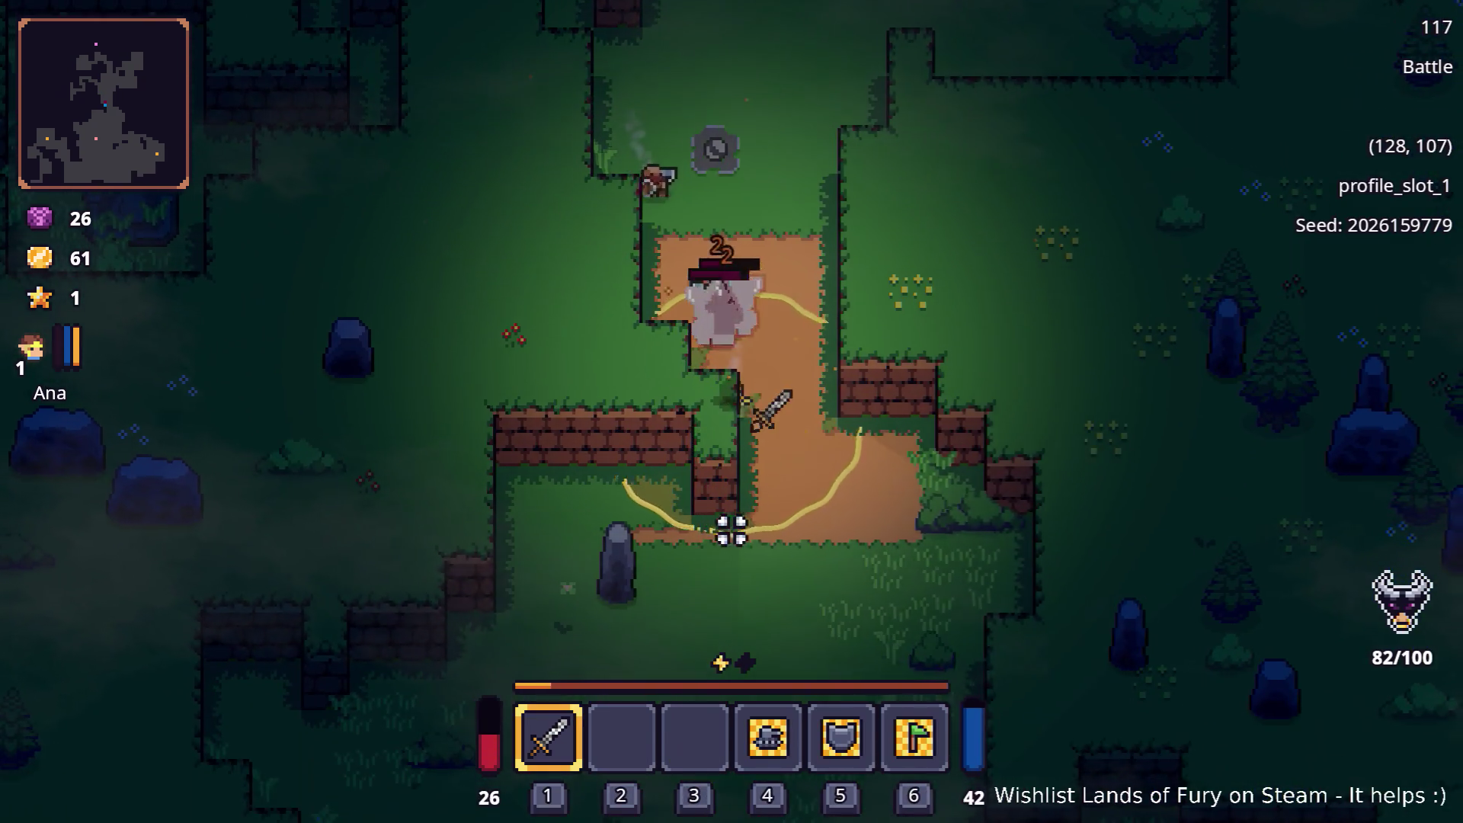
key(s)
key(d)
key(s)
key(d)
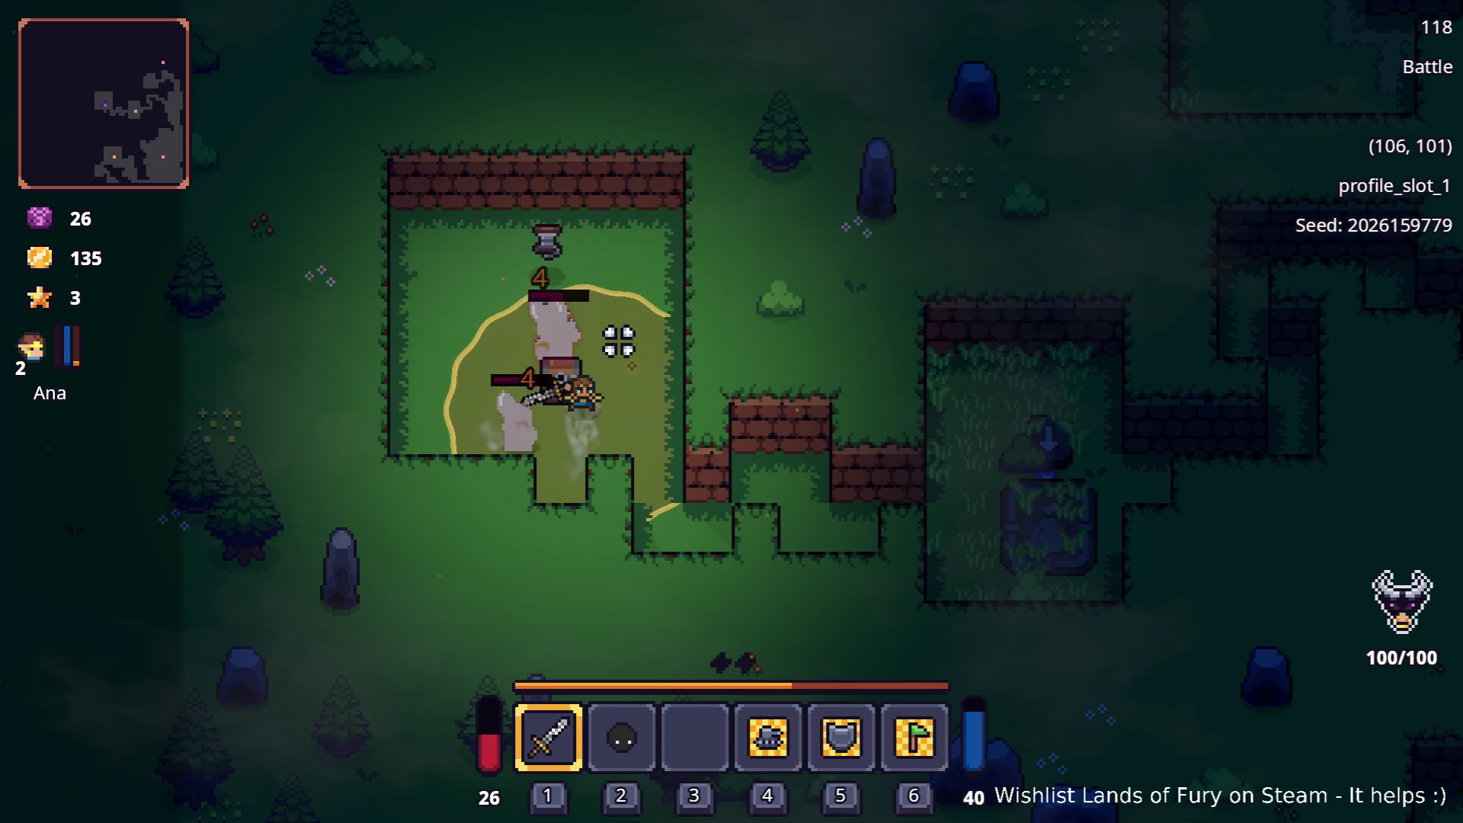
Use the inventory to equip the Void Mask, then return to normal play
key(i)
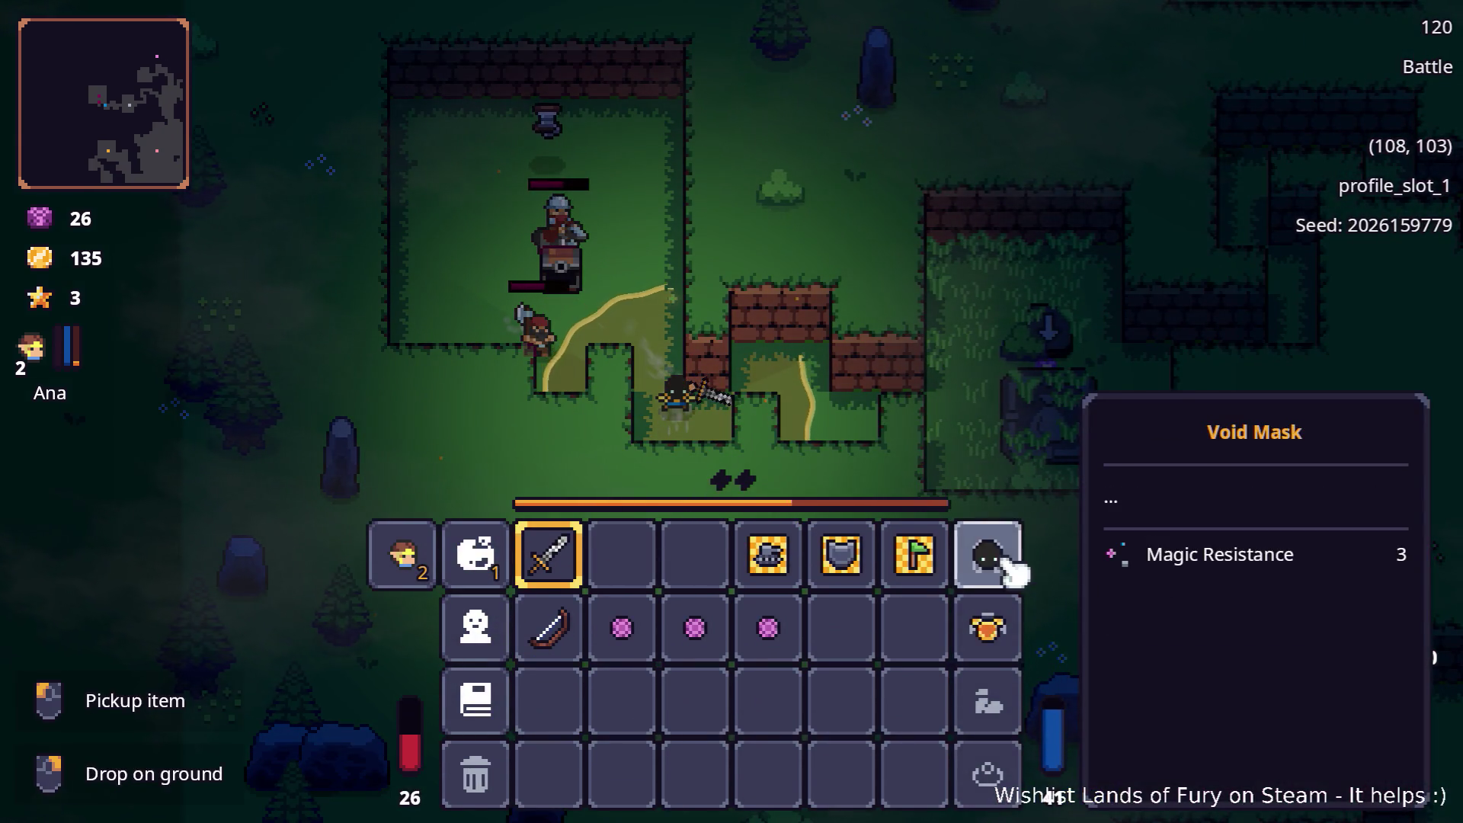
key(i)
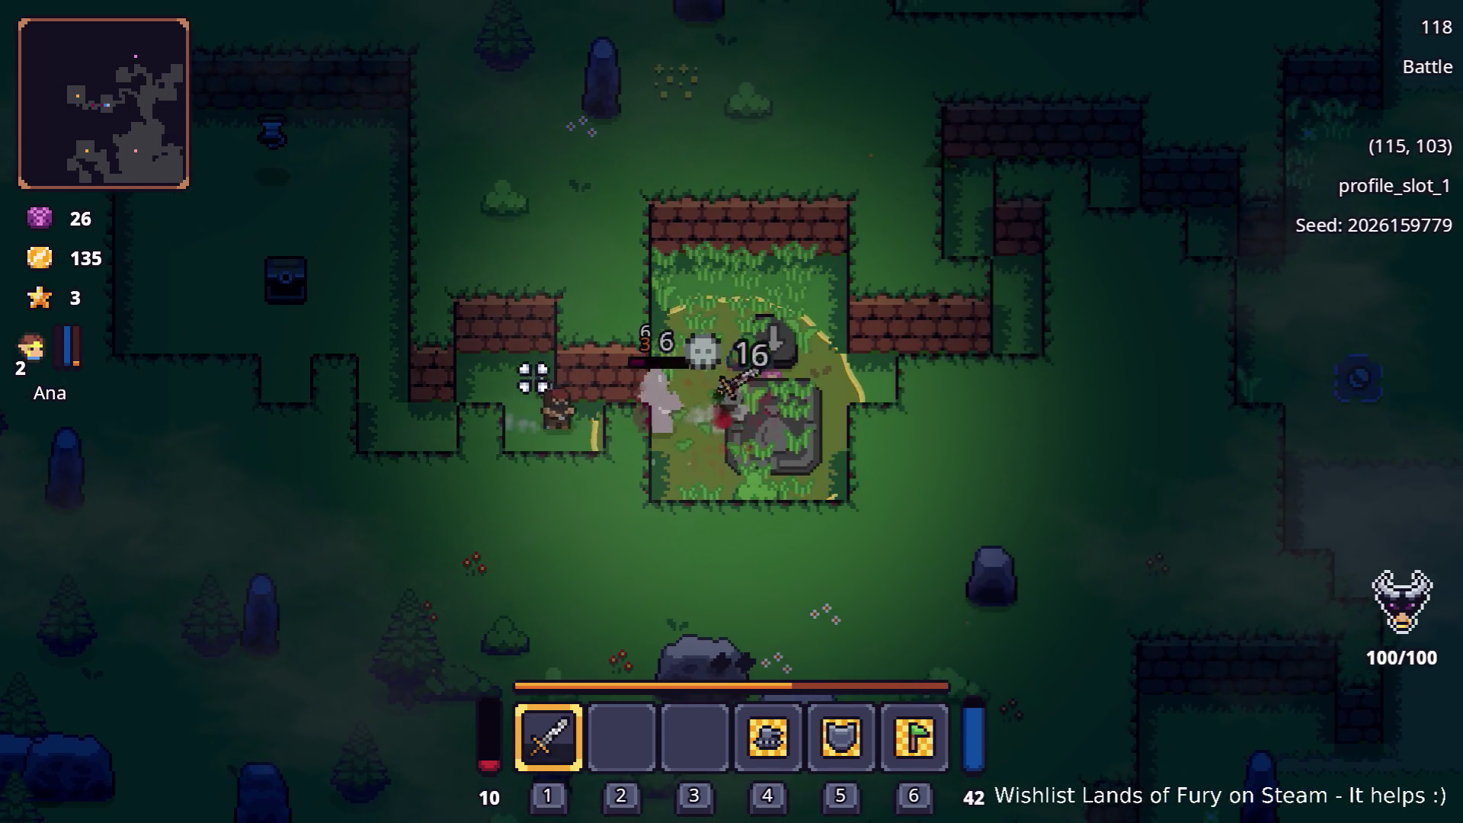
key(i)
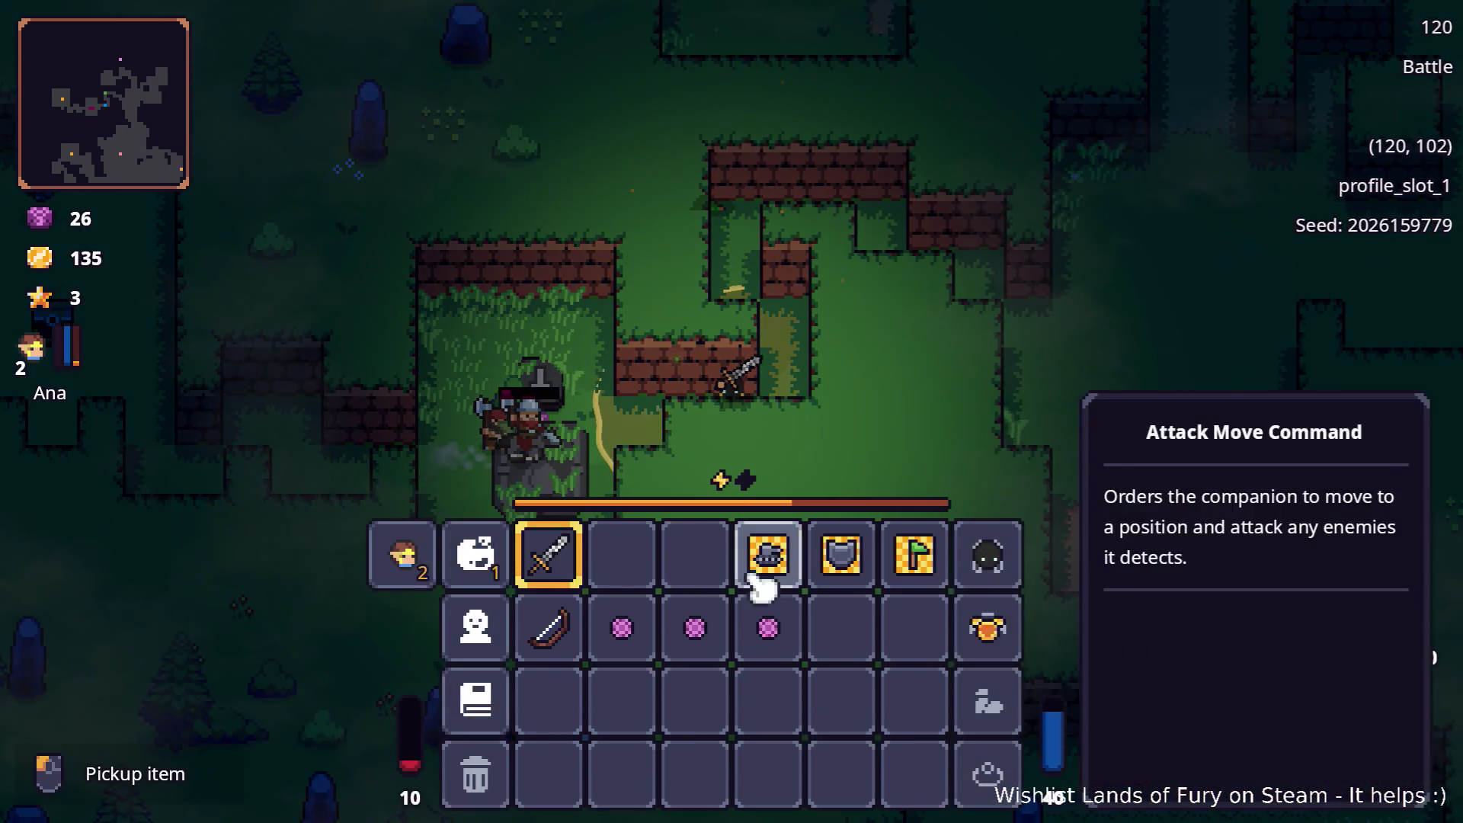
key(i)
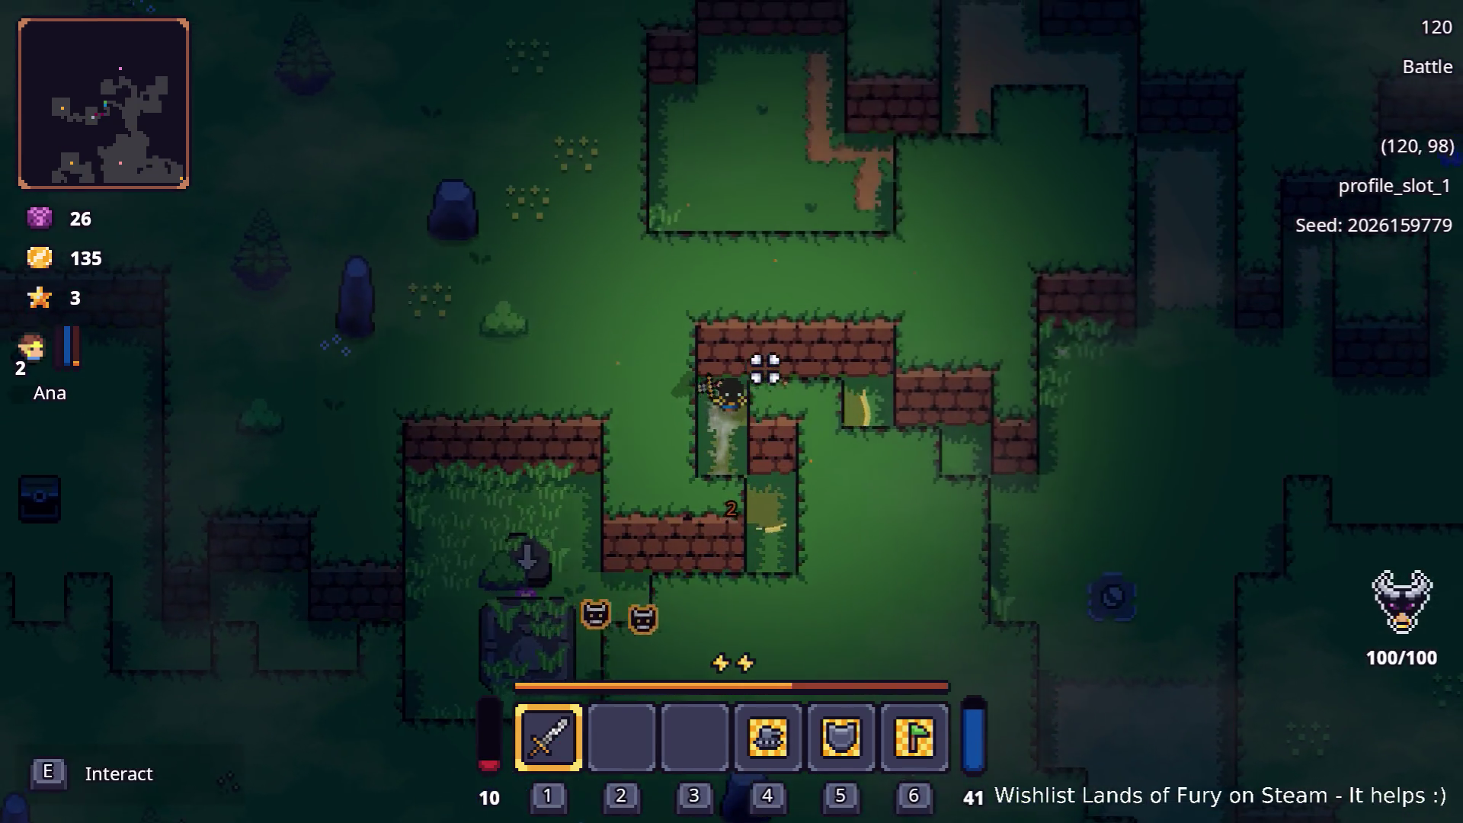
Swing the sword at the enemies to the east and west
click(1012, 367)
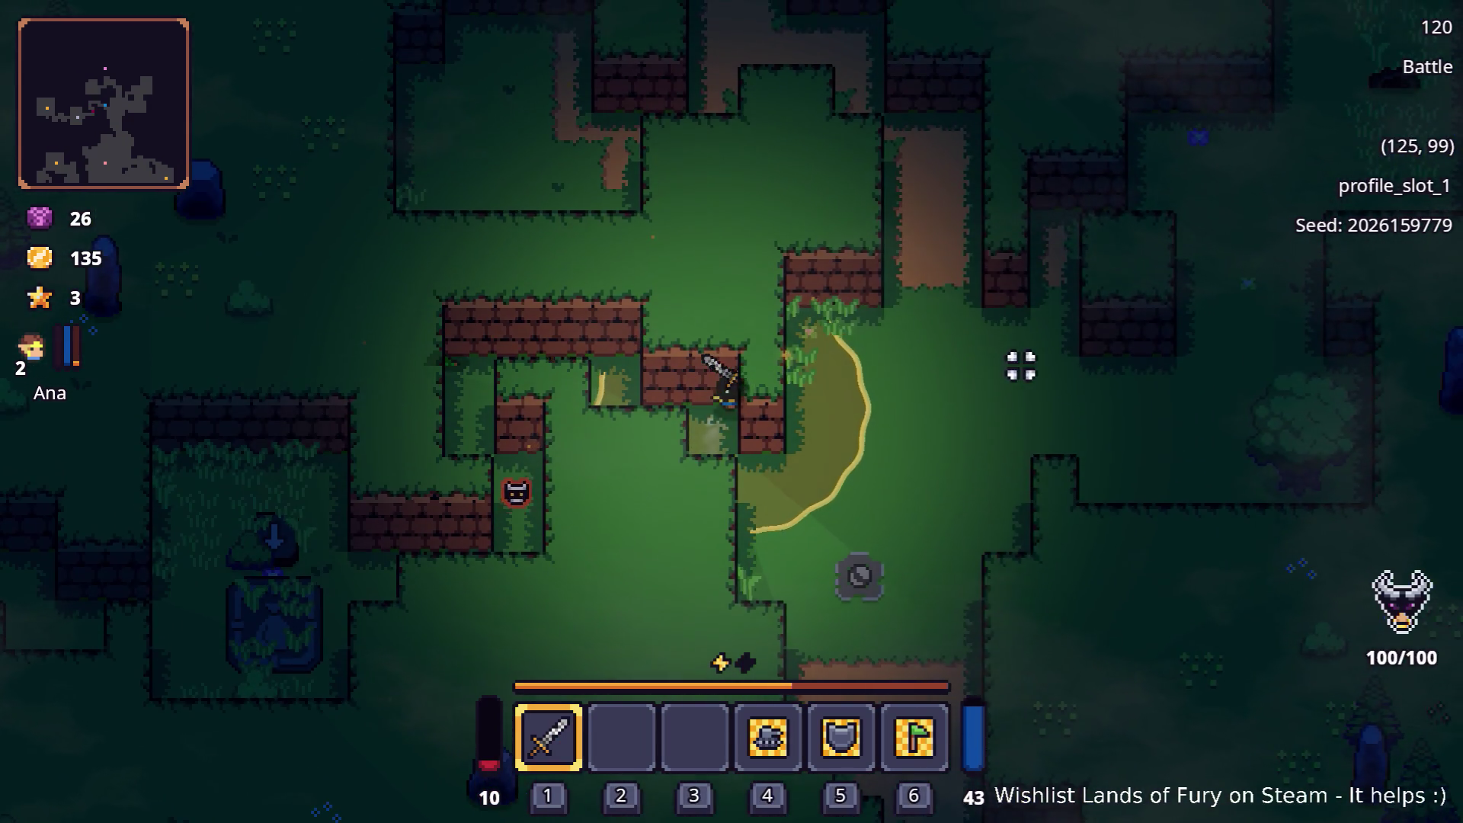
click(1011, 365)
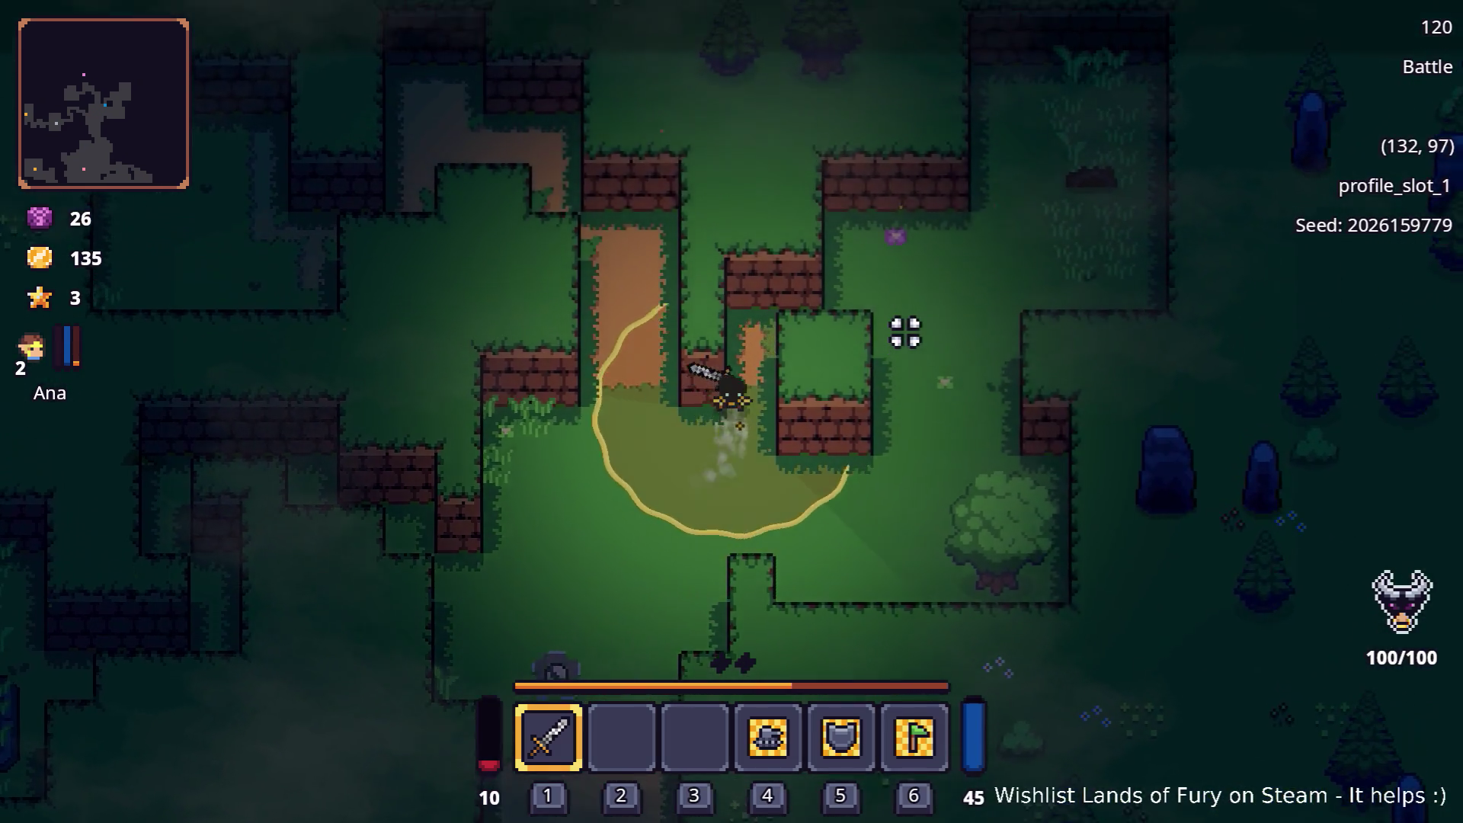
click(887, 329)
click(887, 329)
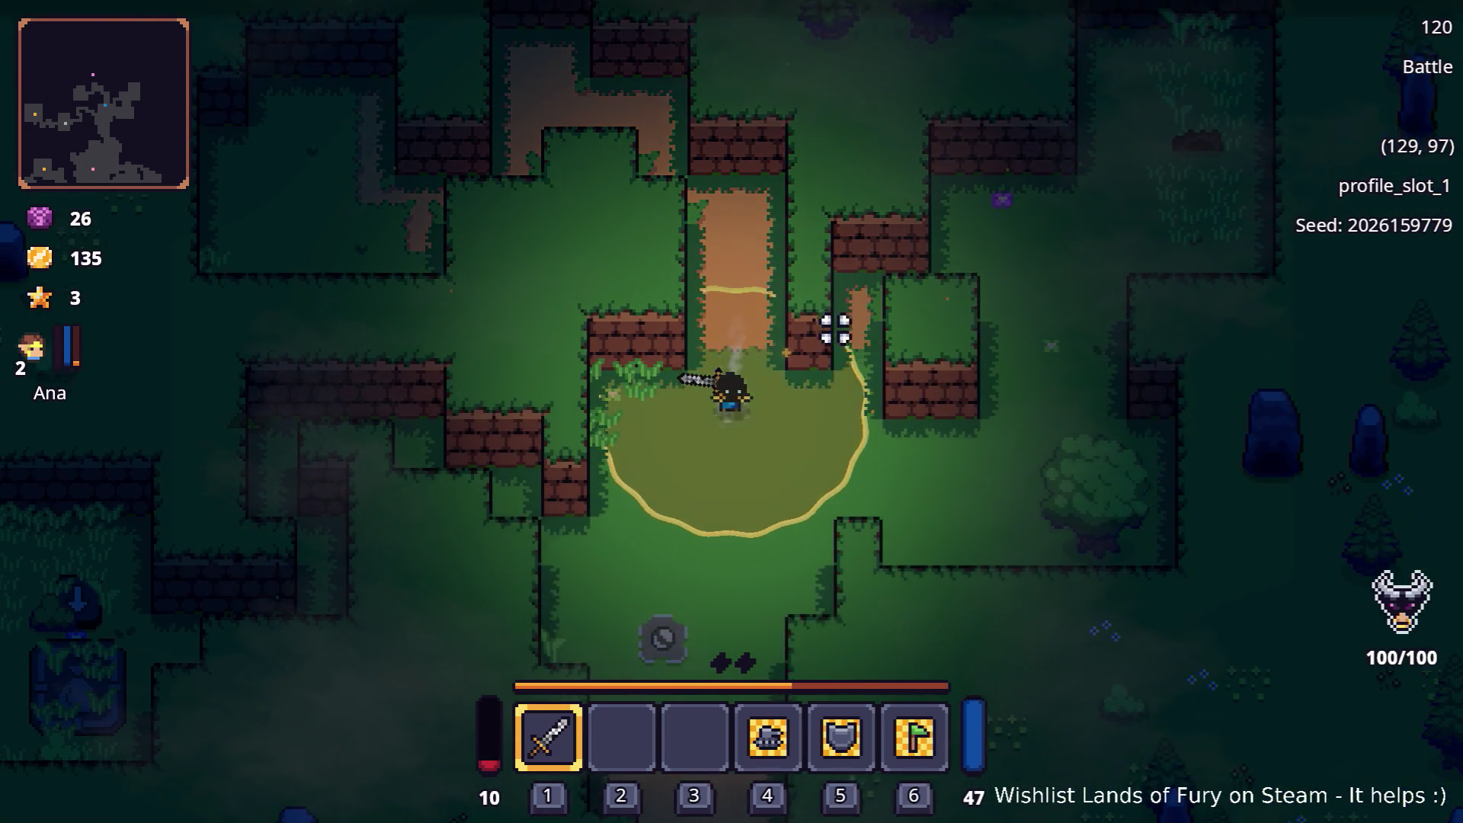
click(828, 333)
Move south and southeast toward the chest clearing
key(s)
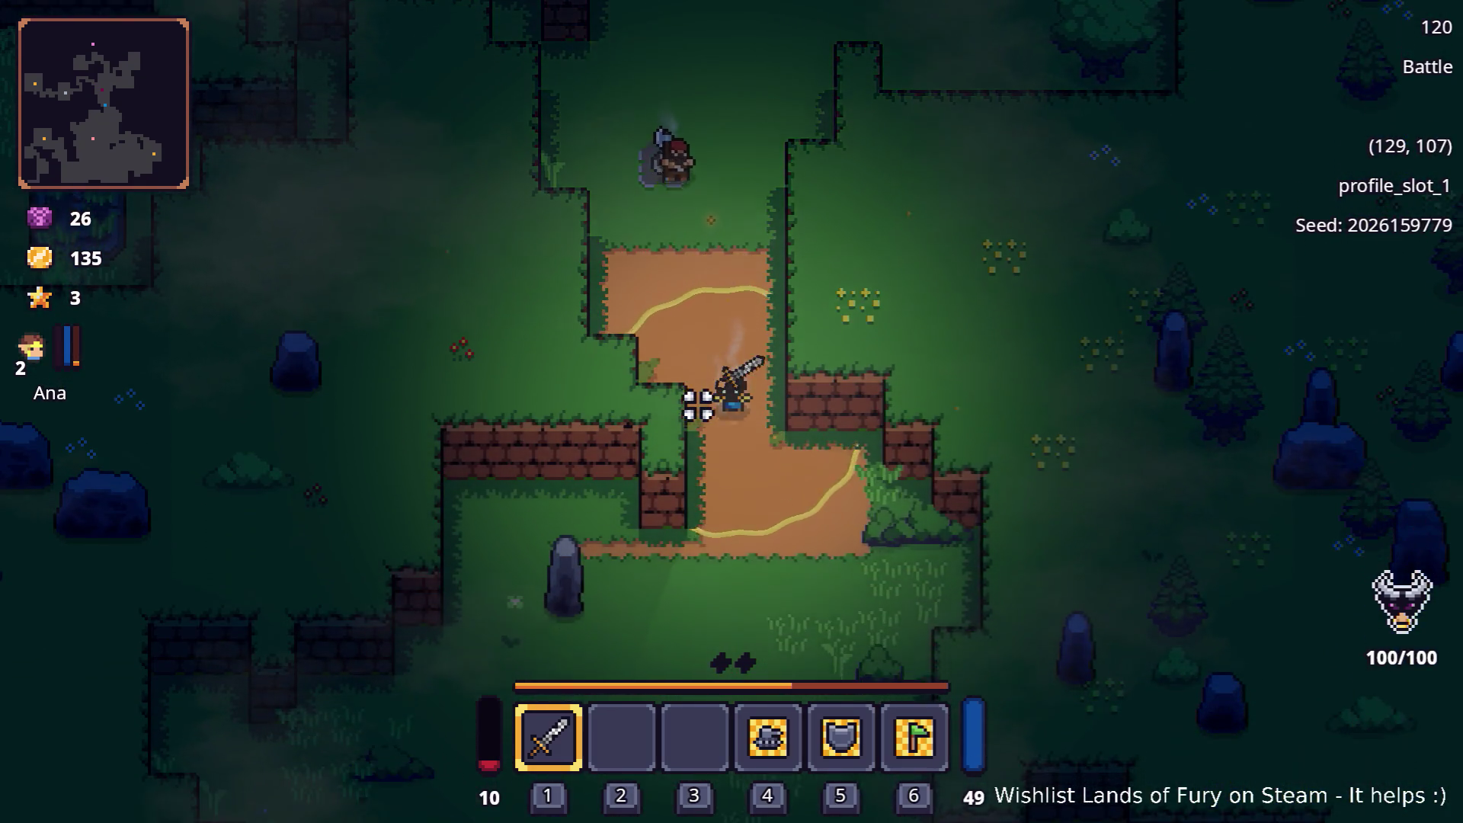
key(s)
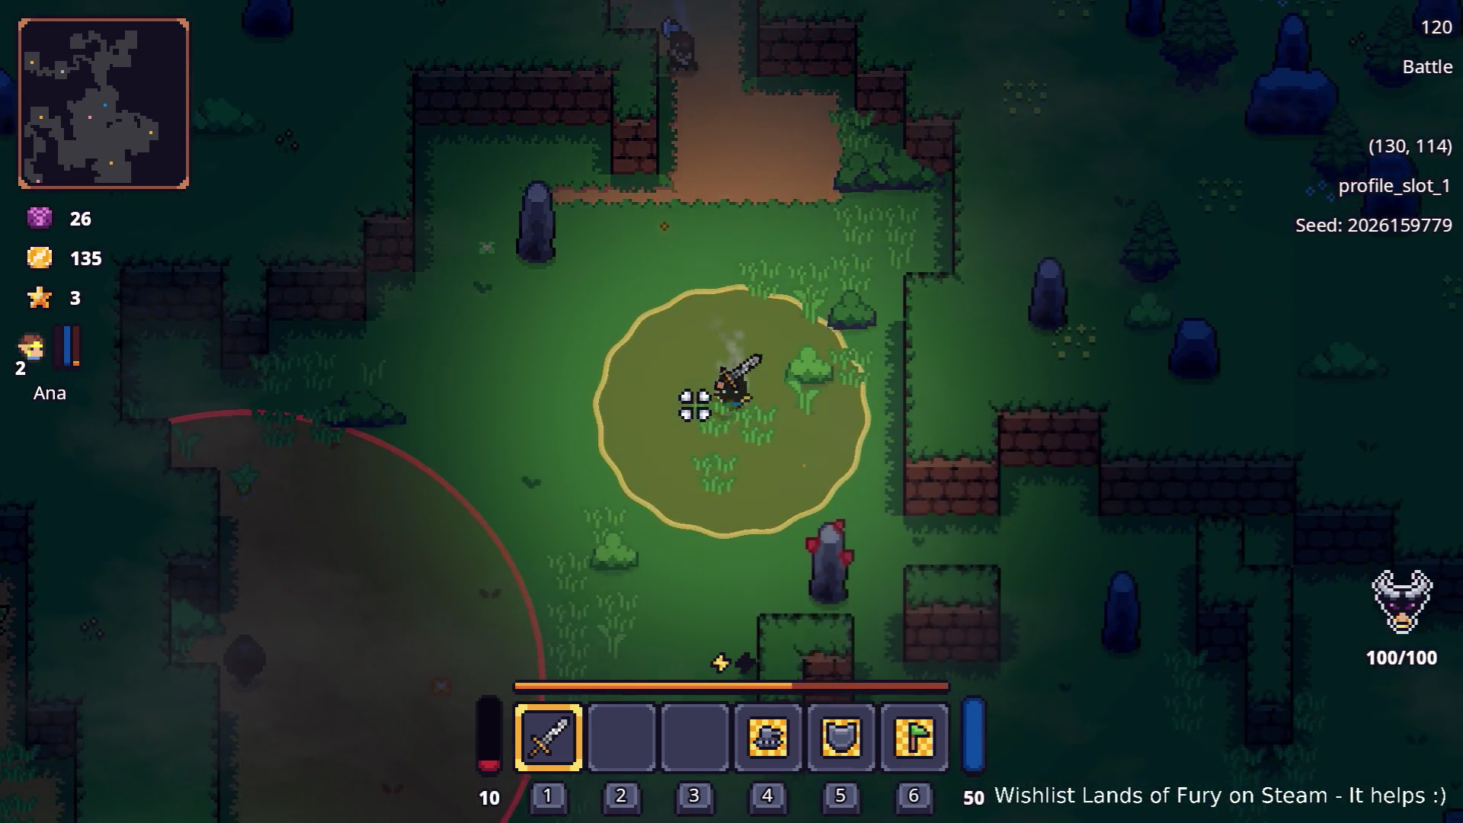
key(d)
key(s)
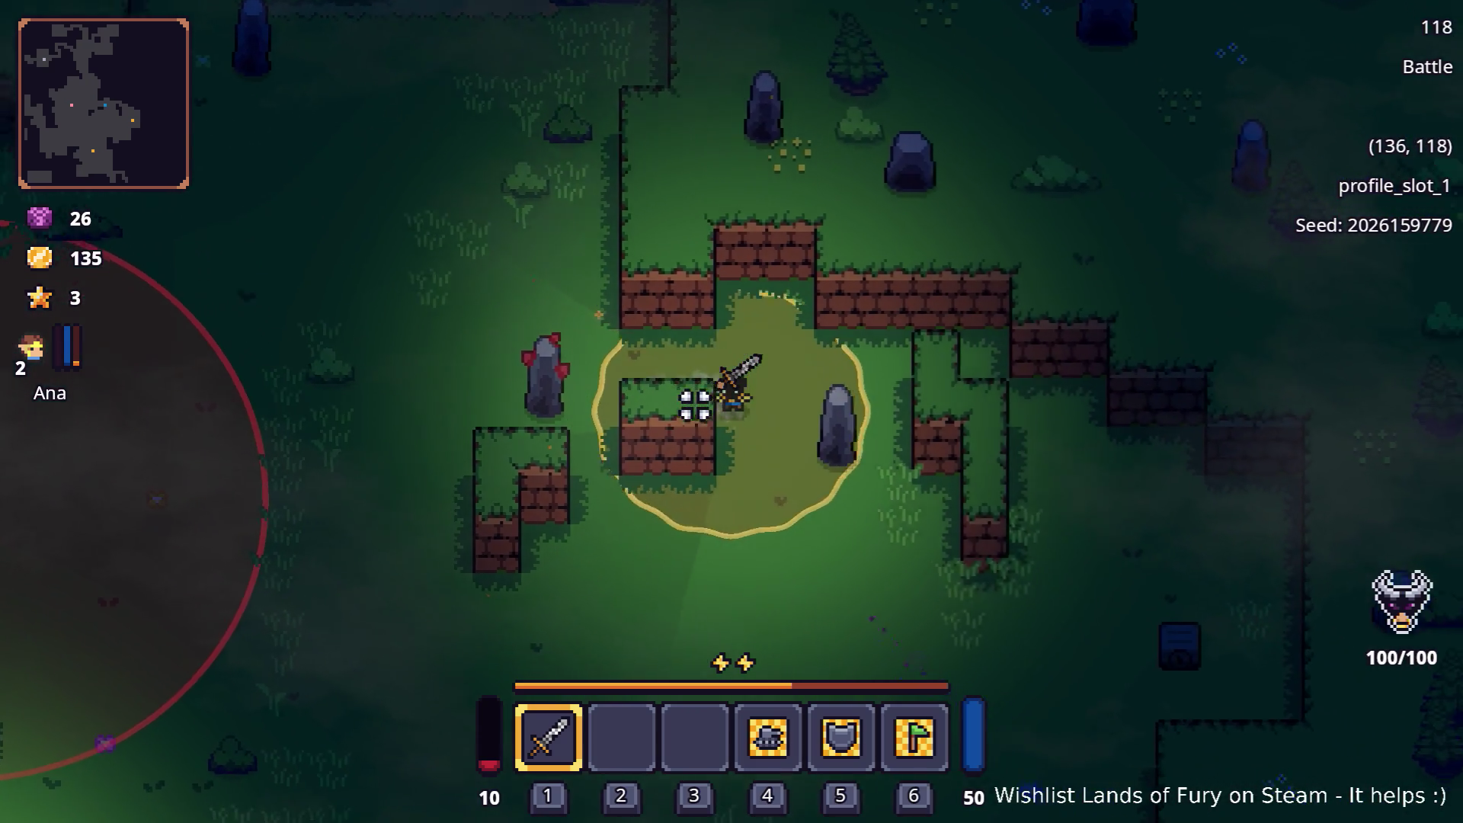
key(s)
key(d)
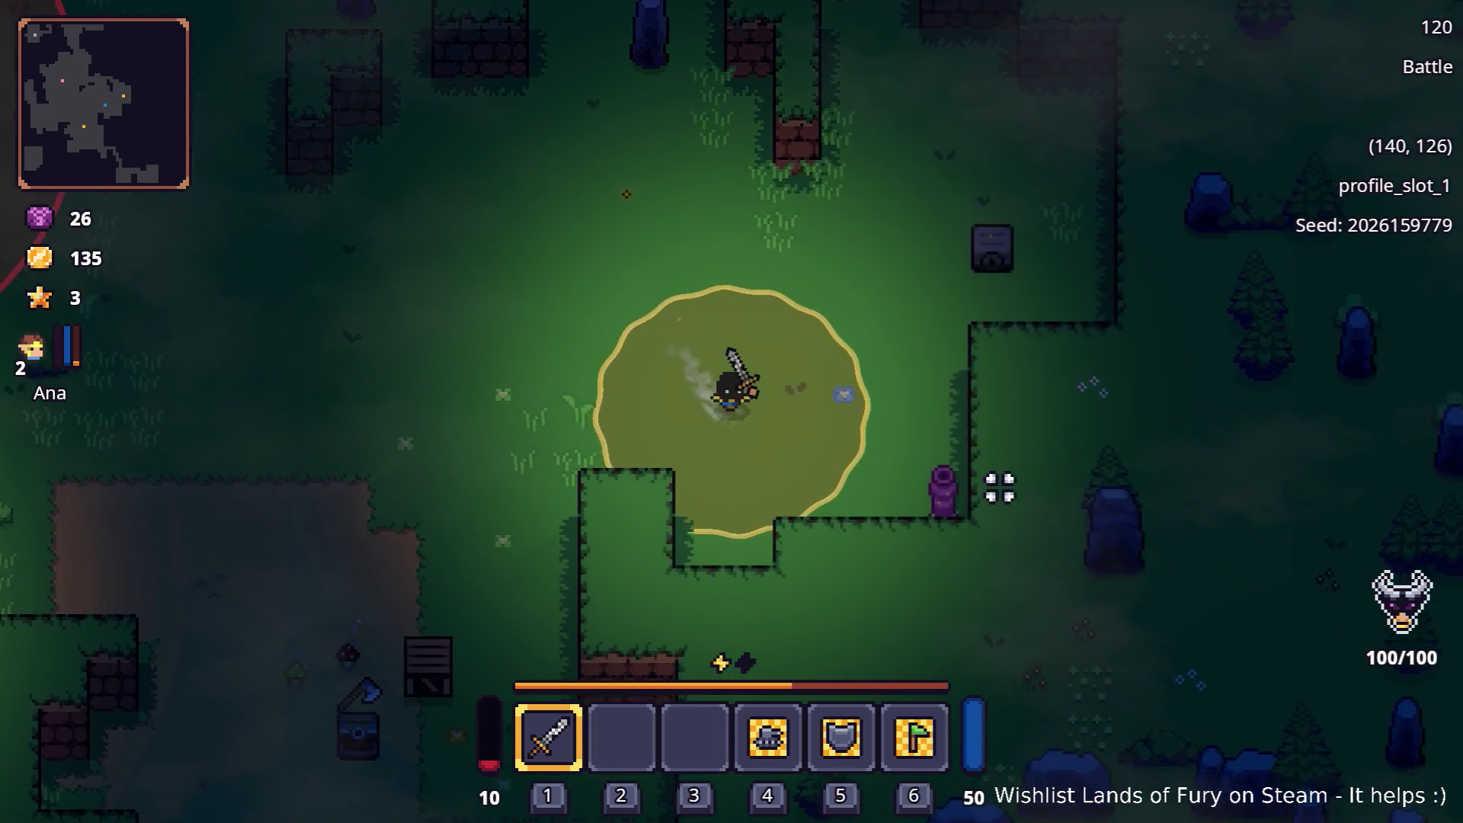
key(d)
key(w)
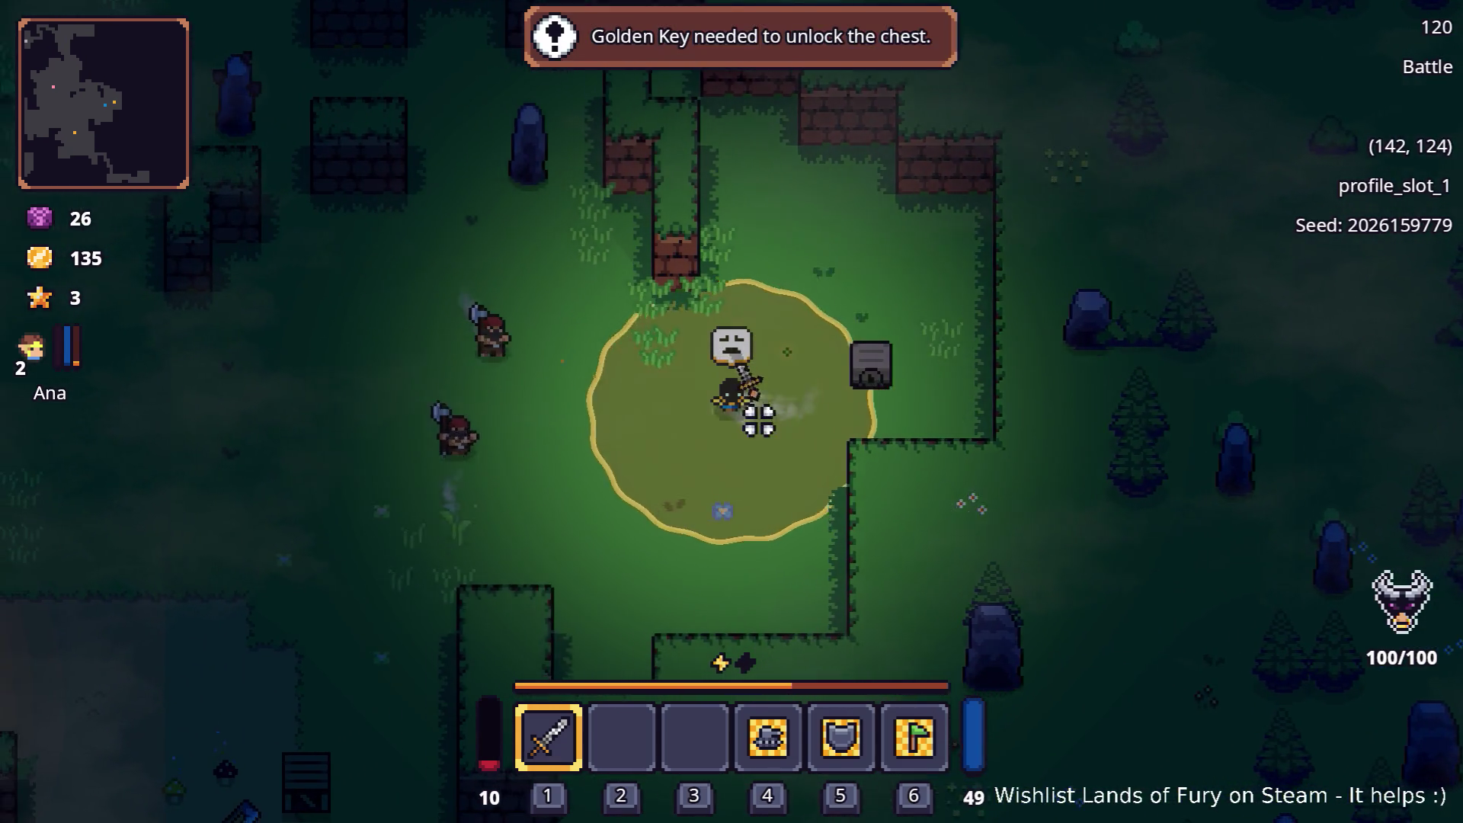
Head west through the forest to close in on the attacking enemies
key(a)
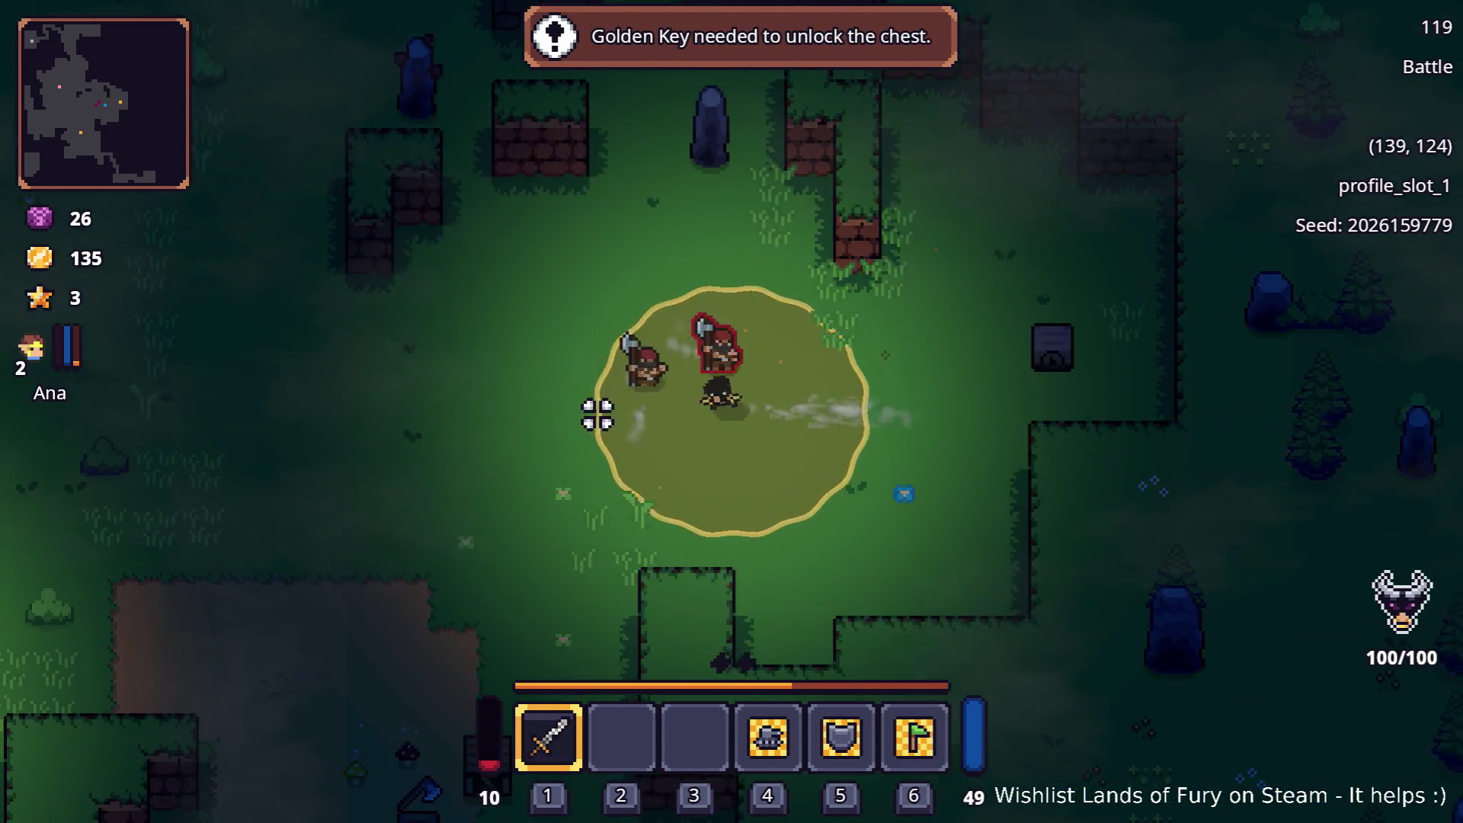
key(a)
key(s)
key(a)
key(w)
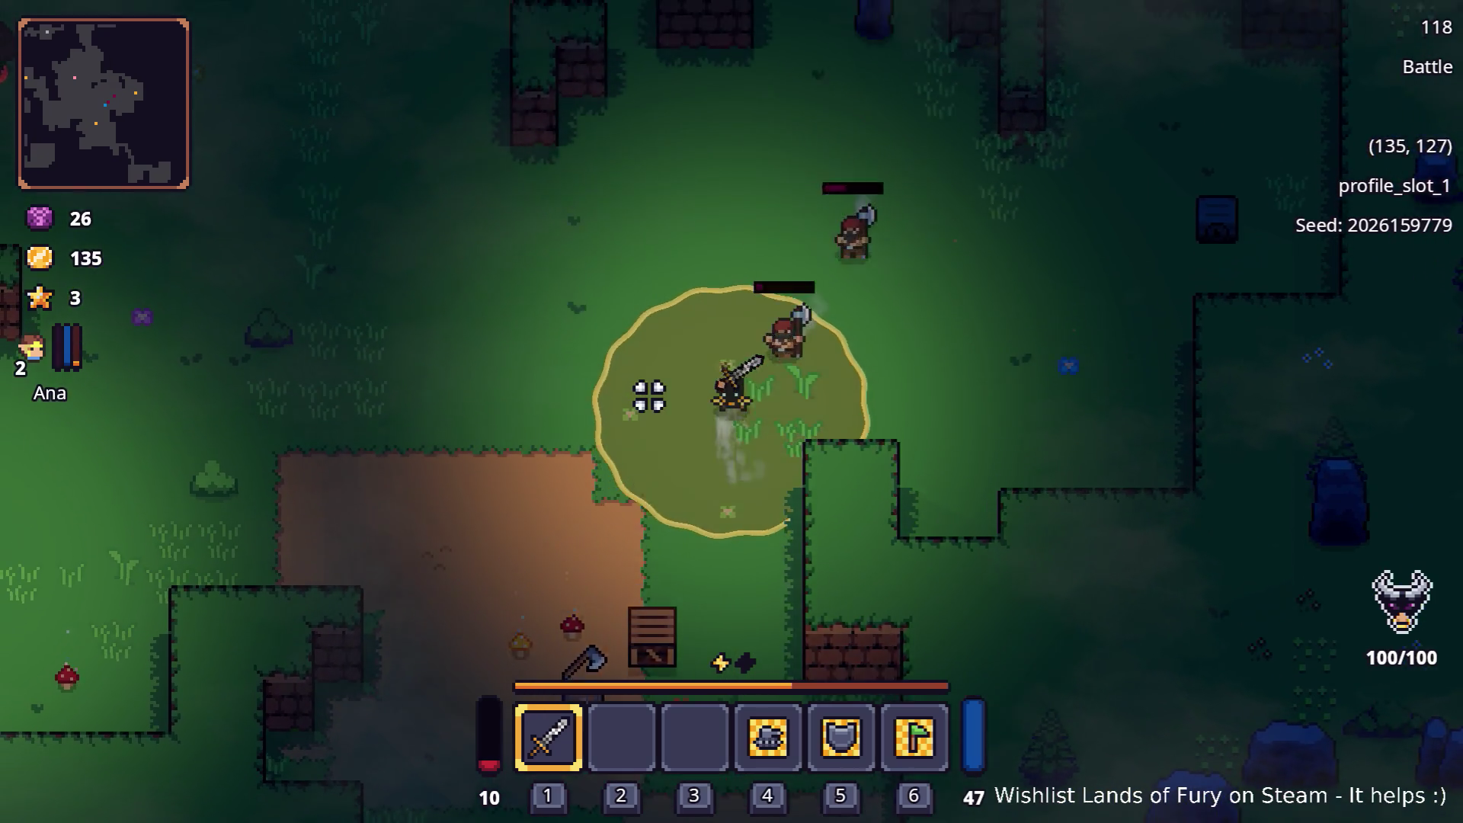
key(a)
key(a)
Finish off the wounded enemy and walk over its dropped gold
click(861, 430)
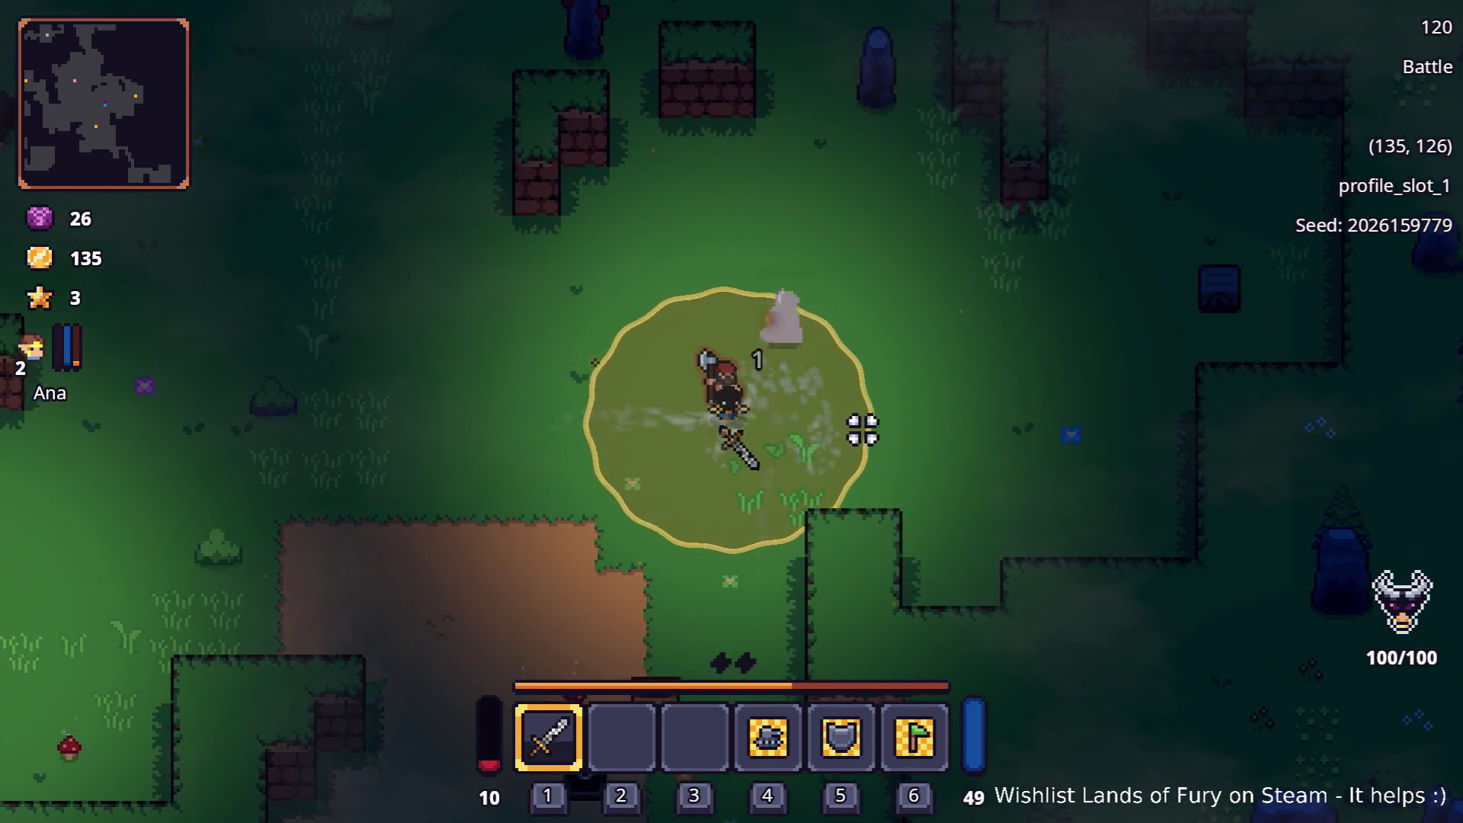
key(a)
key(a)
key(s)
click(744, 400)
key(d)
key(w)
key(a)
key(s)
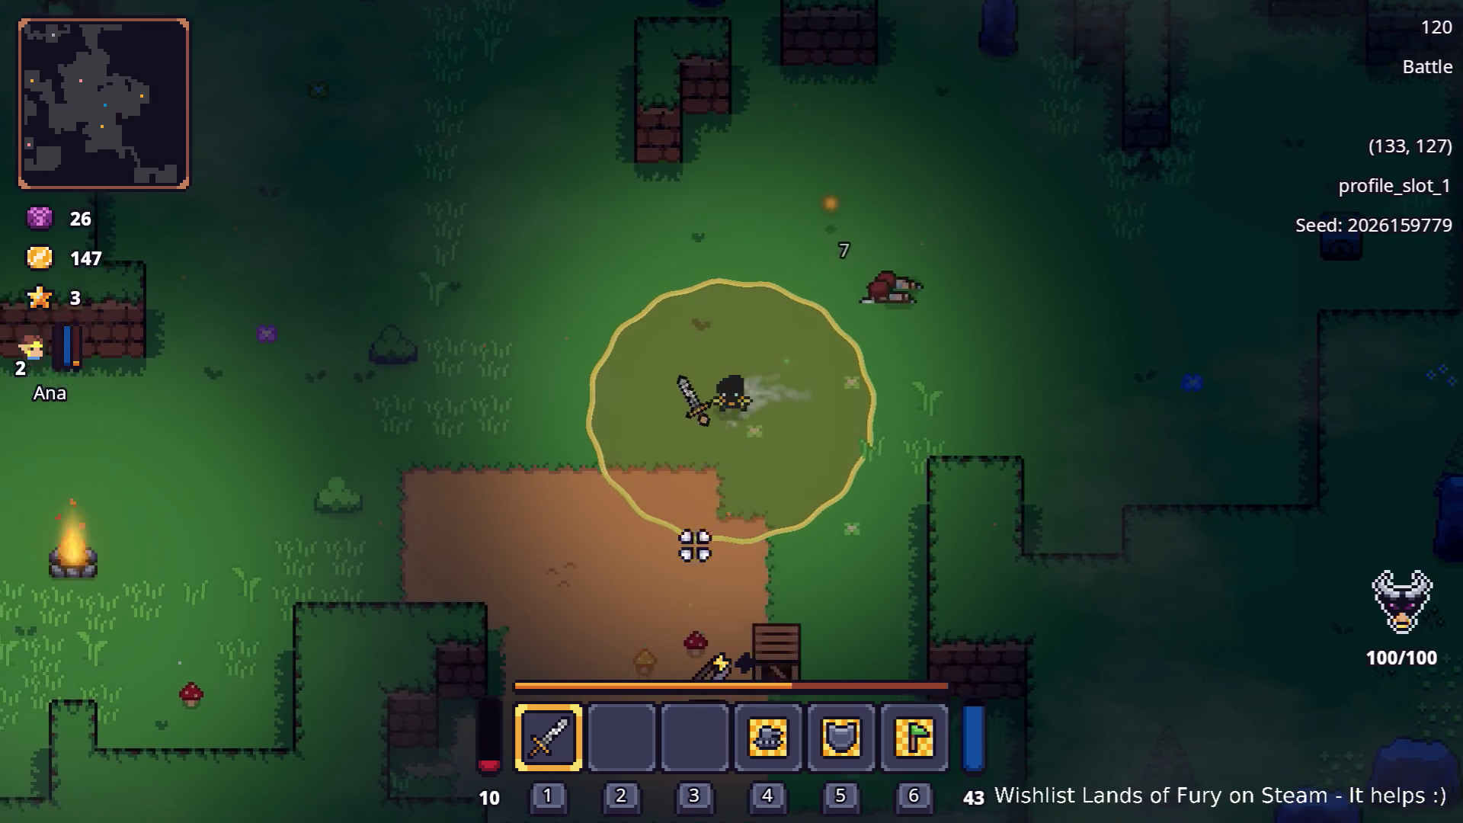
key(s)
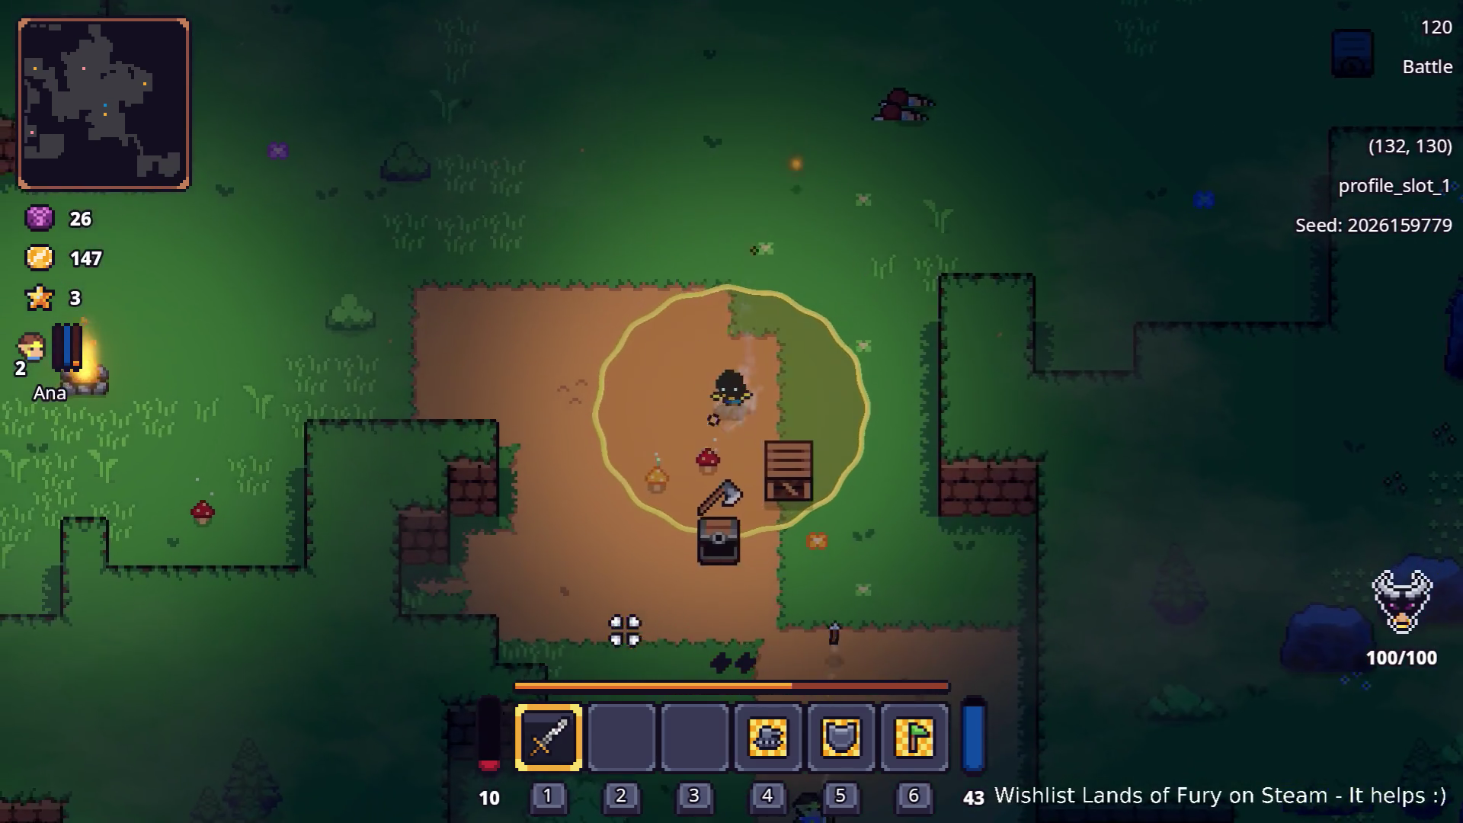
Head south to the loot and strike the beehive enemy with the sword
key(s)
key(s)
key(a)
key(s)
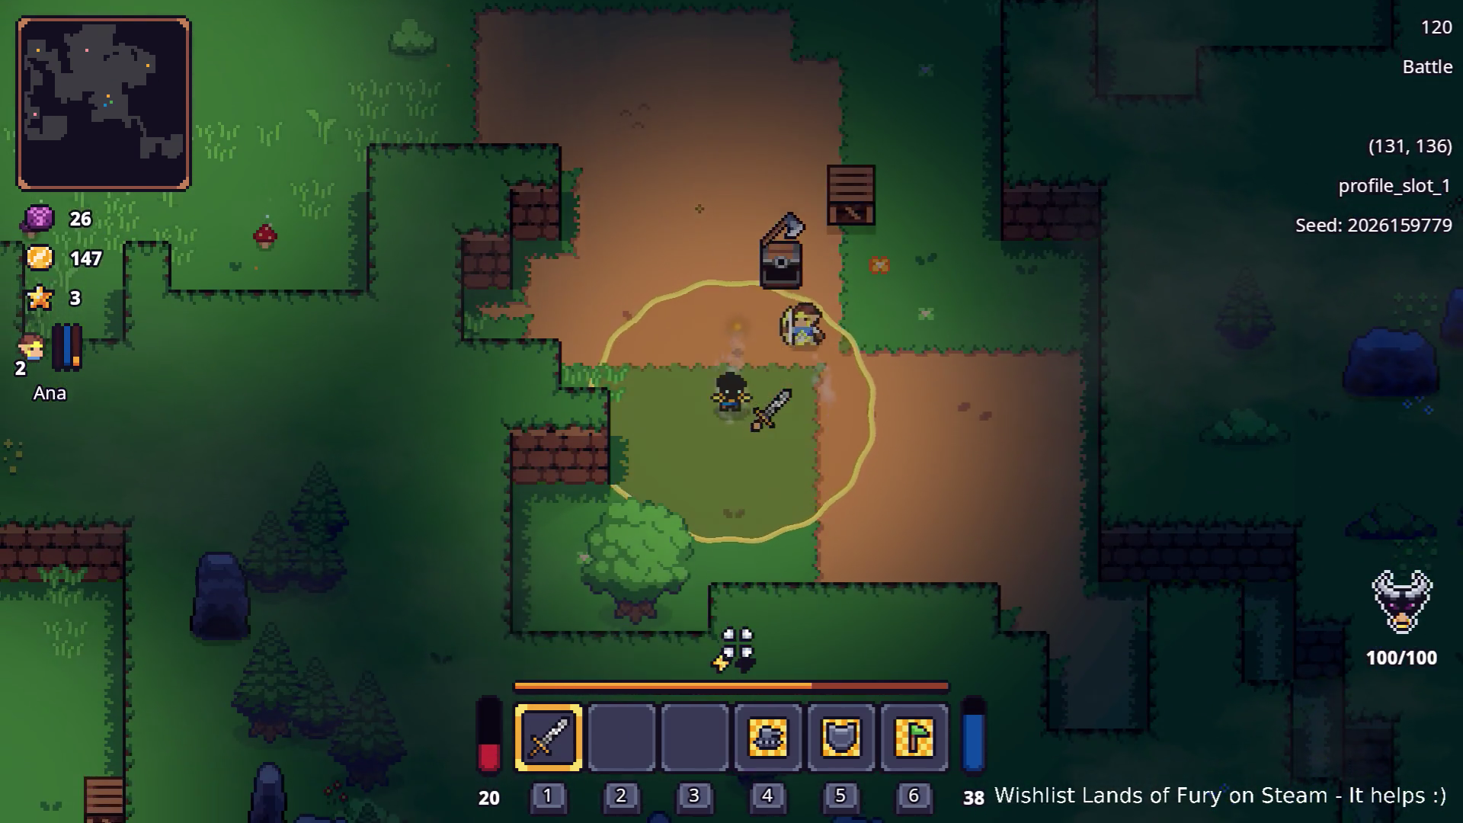
key(s)
key(a)
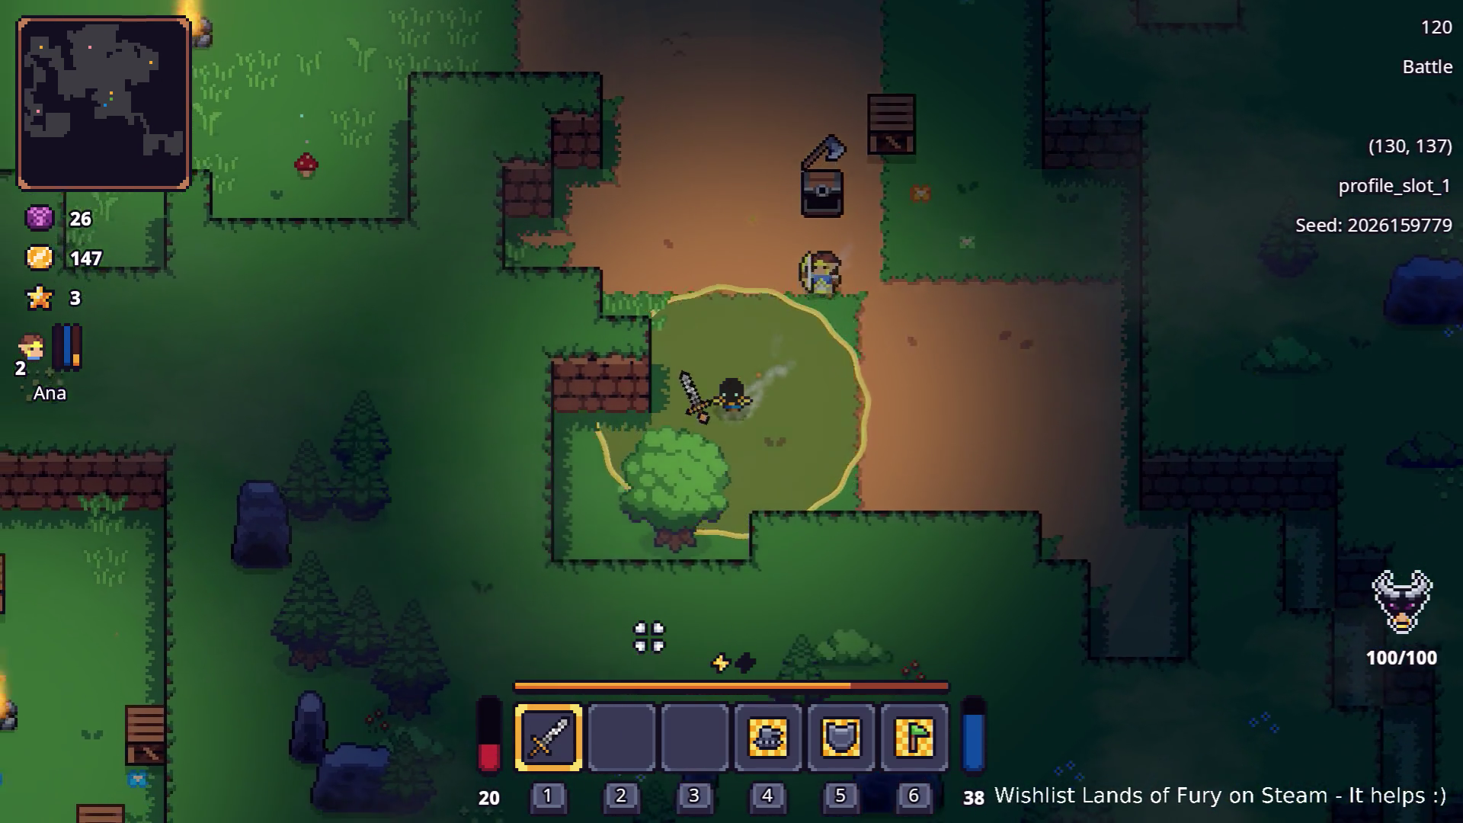
key(s)
key(a)
key(s)
click(801, 618)
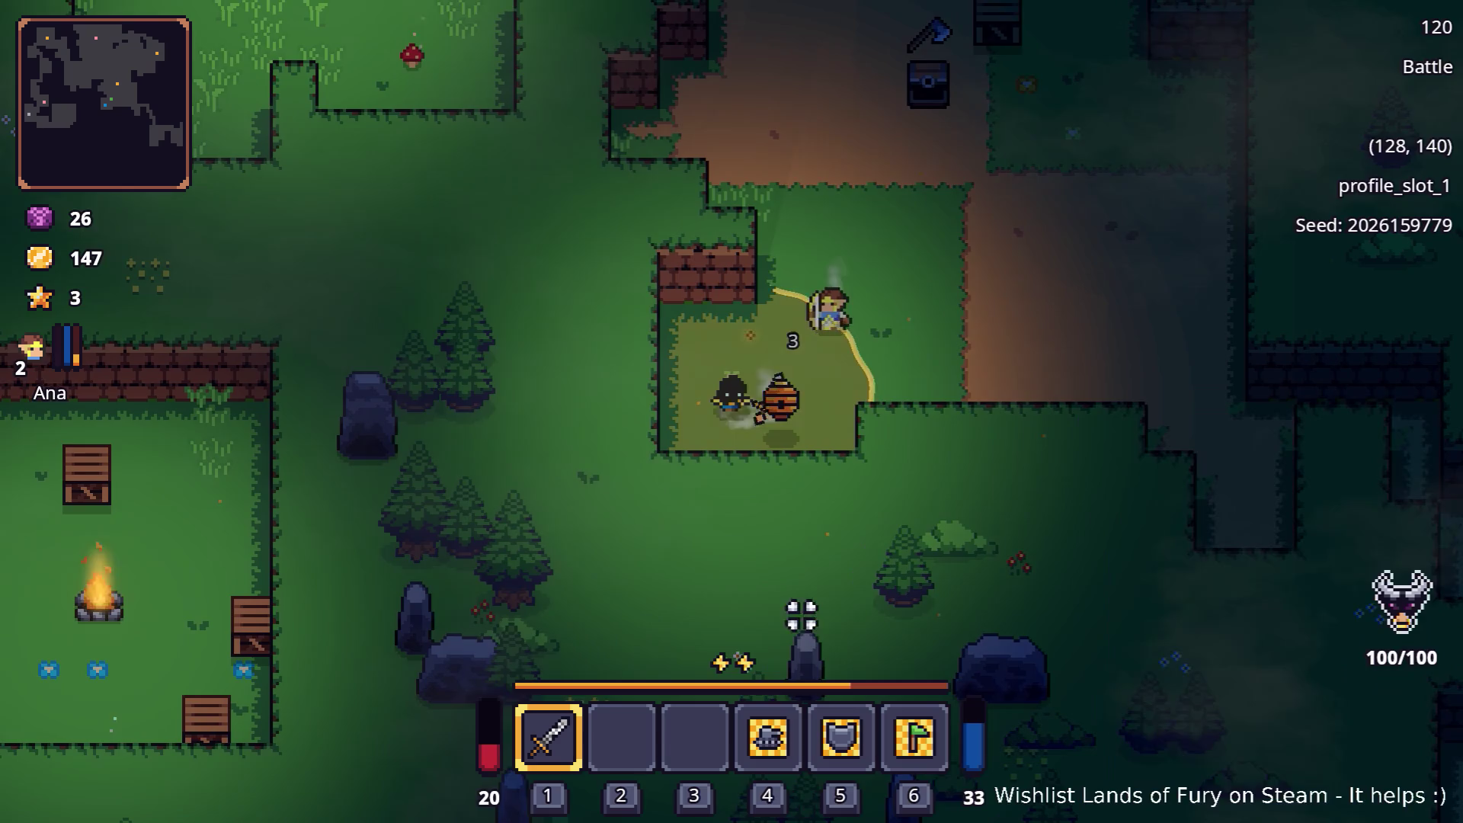
Walk east along the dirt path
key(d)
key(w)
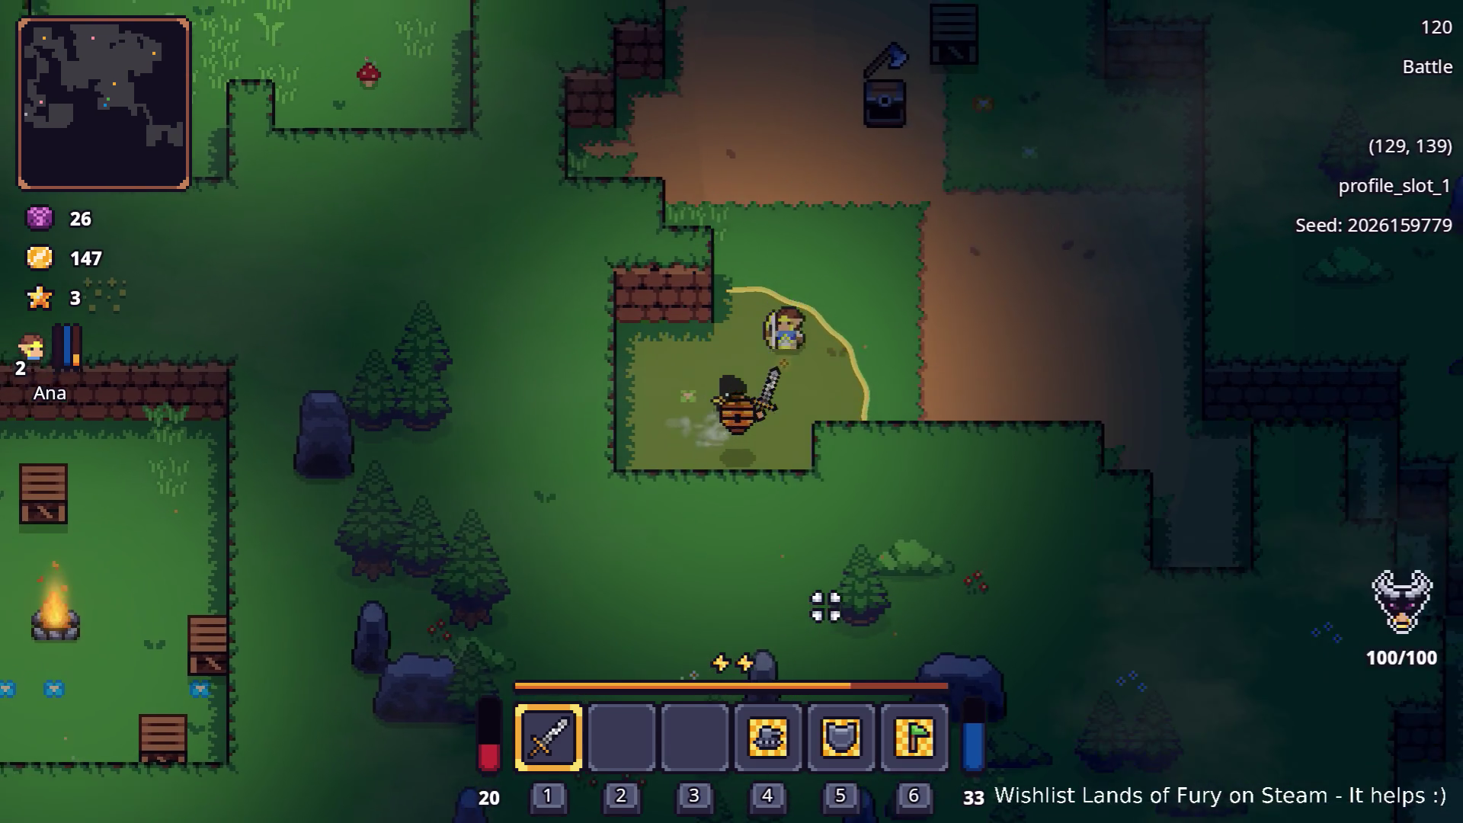
key(d)
key(d)
key(d)
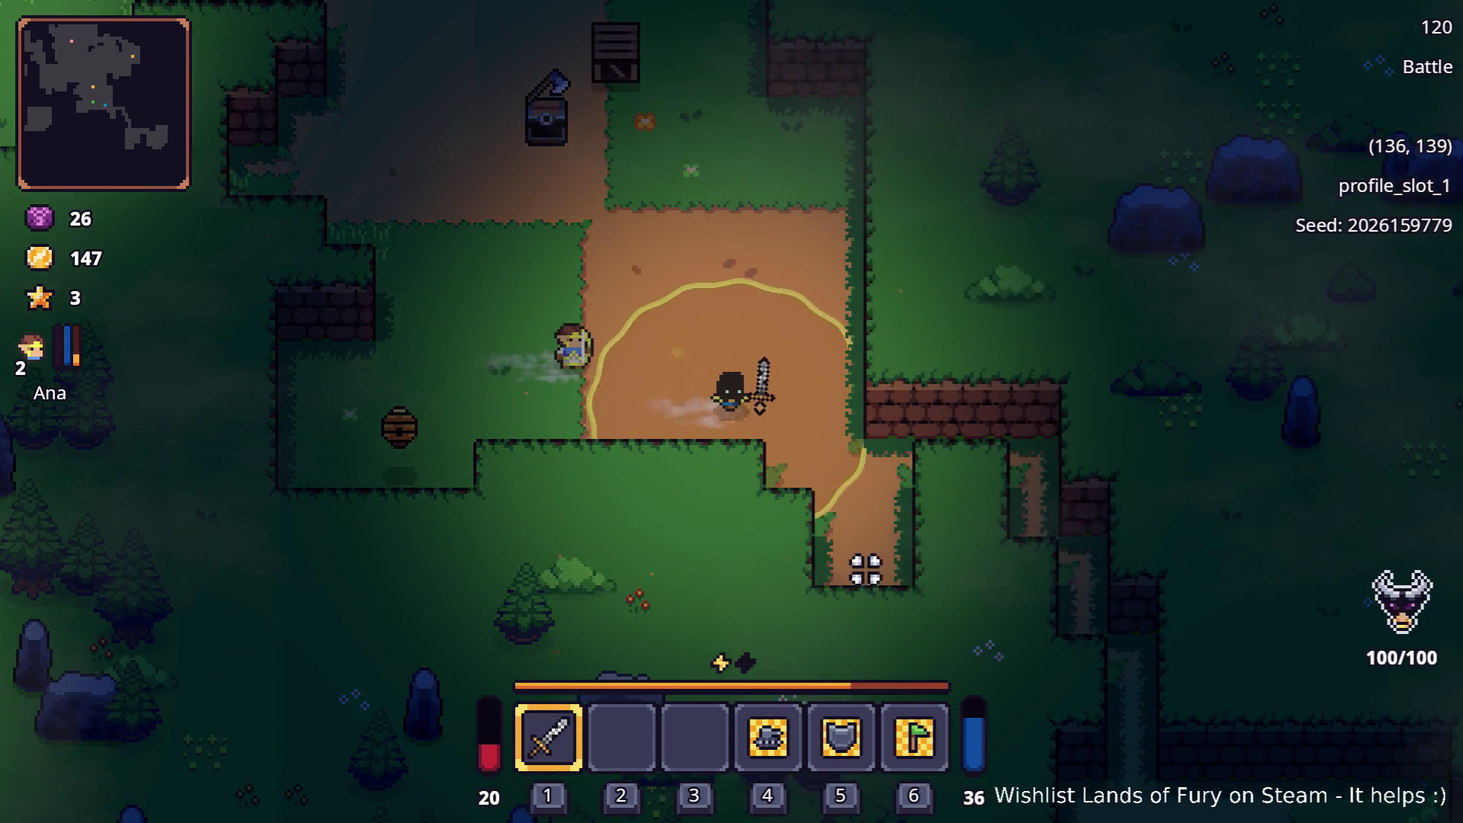
key(d)
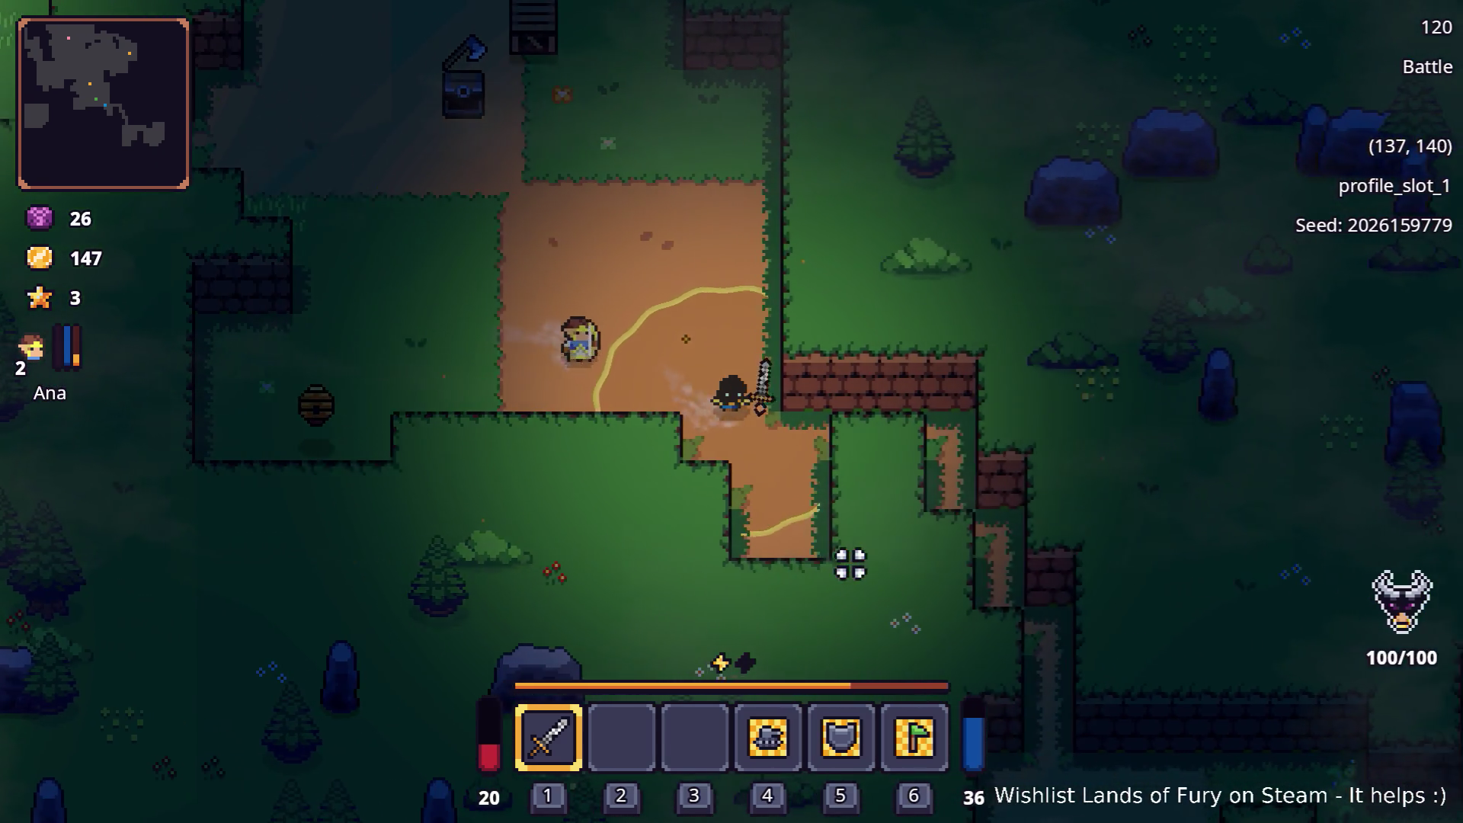
key(d)
key(d)
key(s)
key(d)
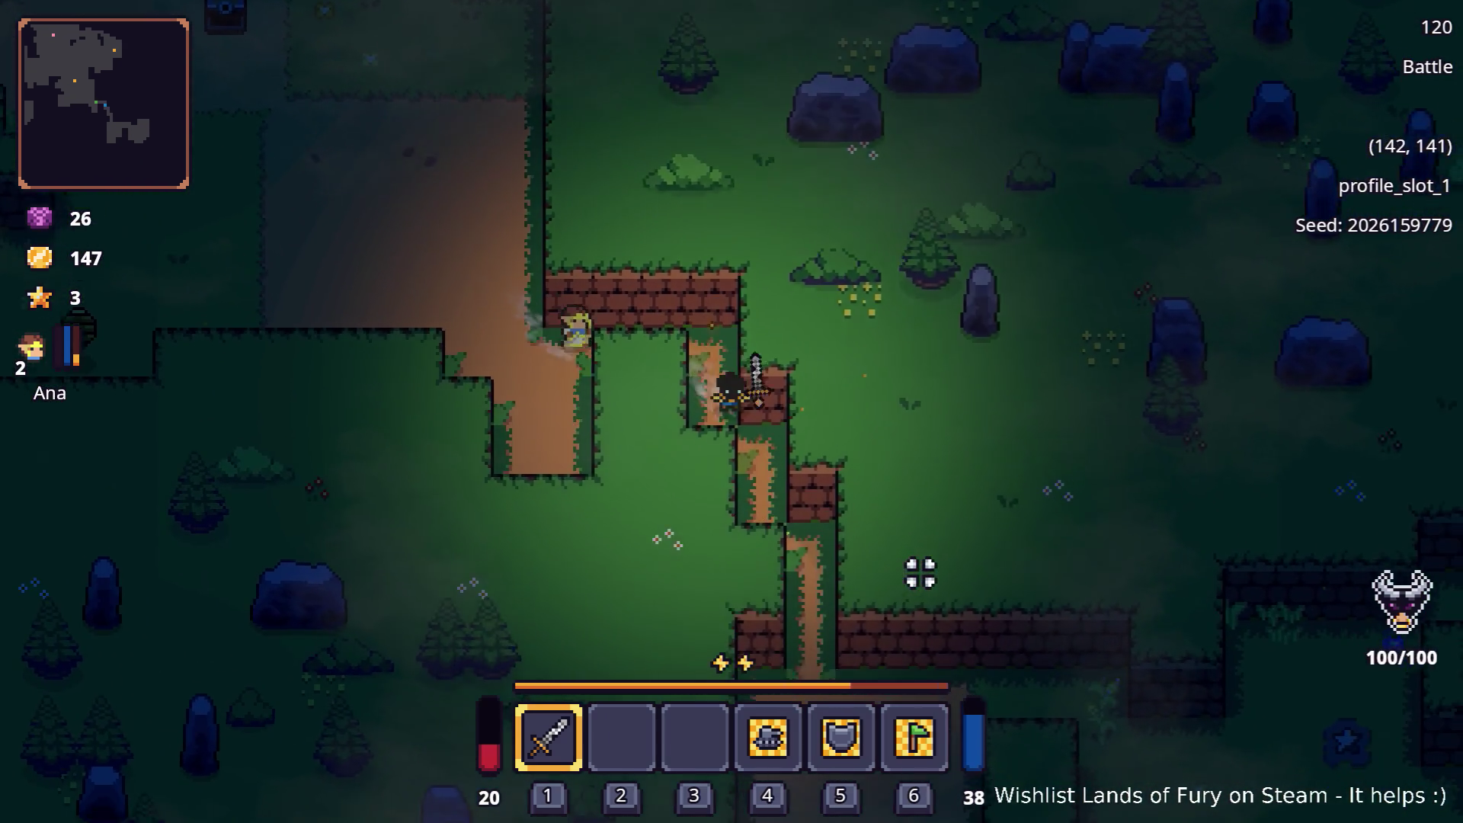
Continue southeast into the next clearing
key(s)
key(d)
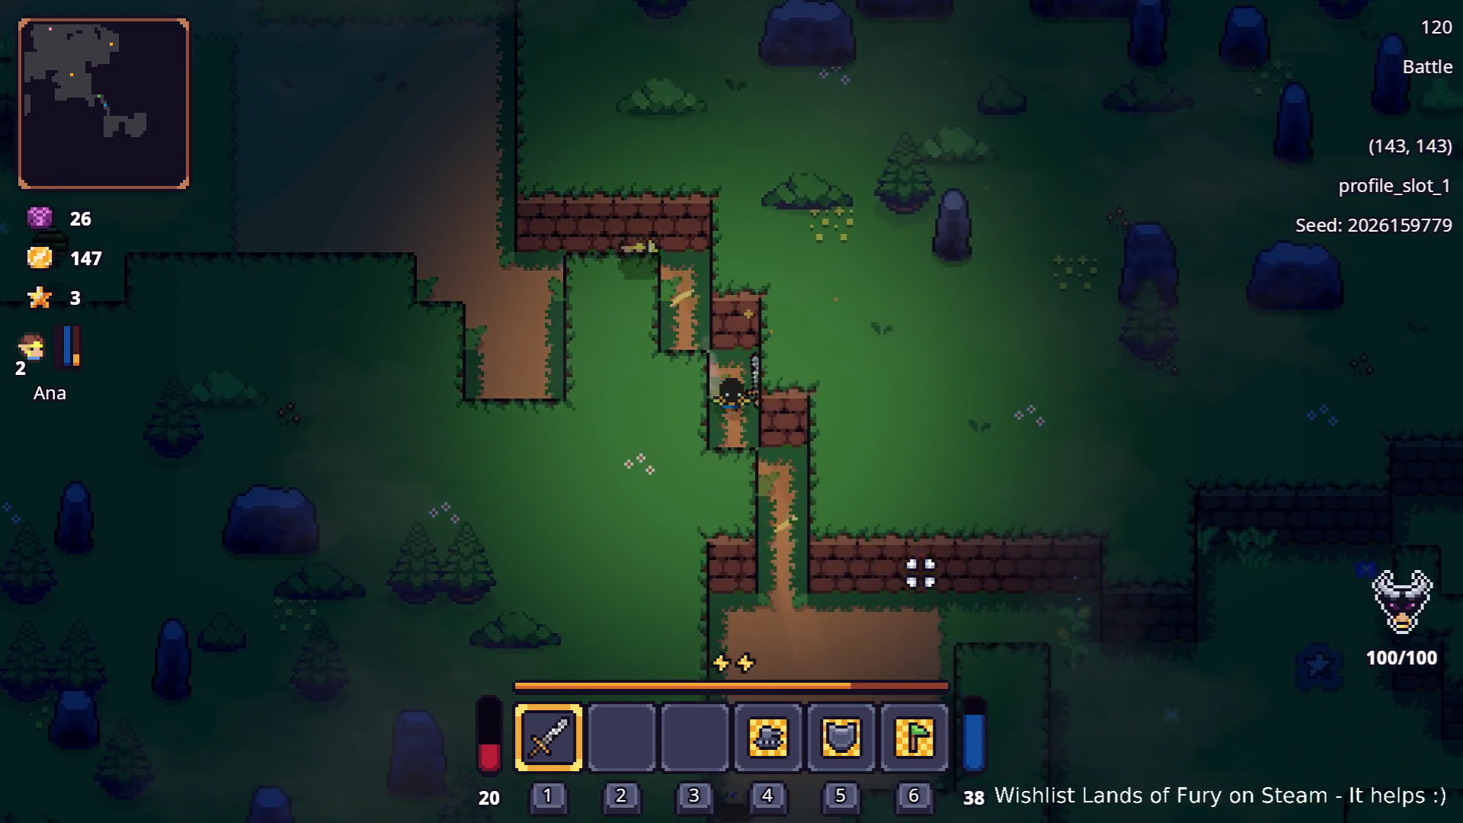
key(s)
key(d)
key(s)
key(s)
key(d)
key(d)
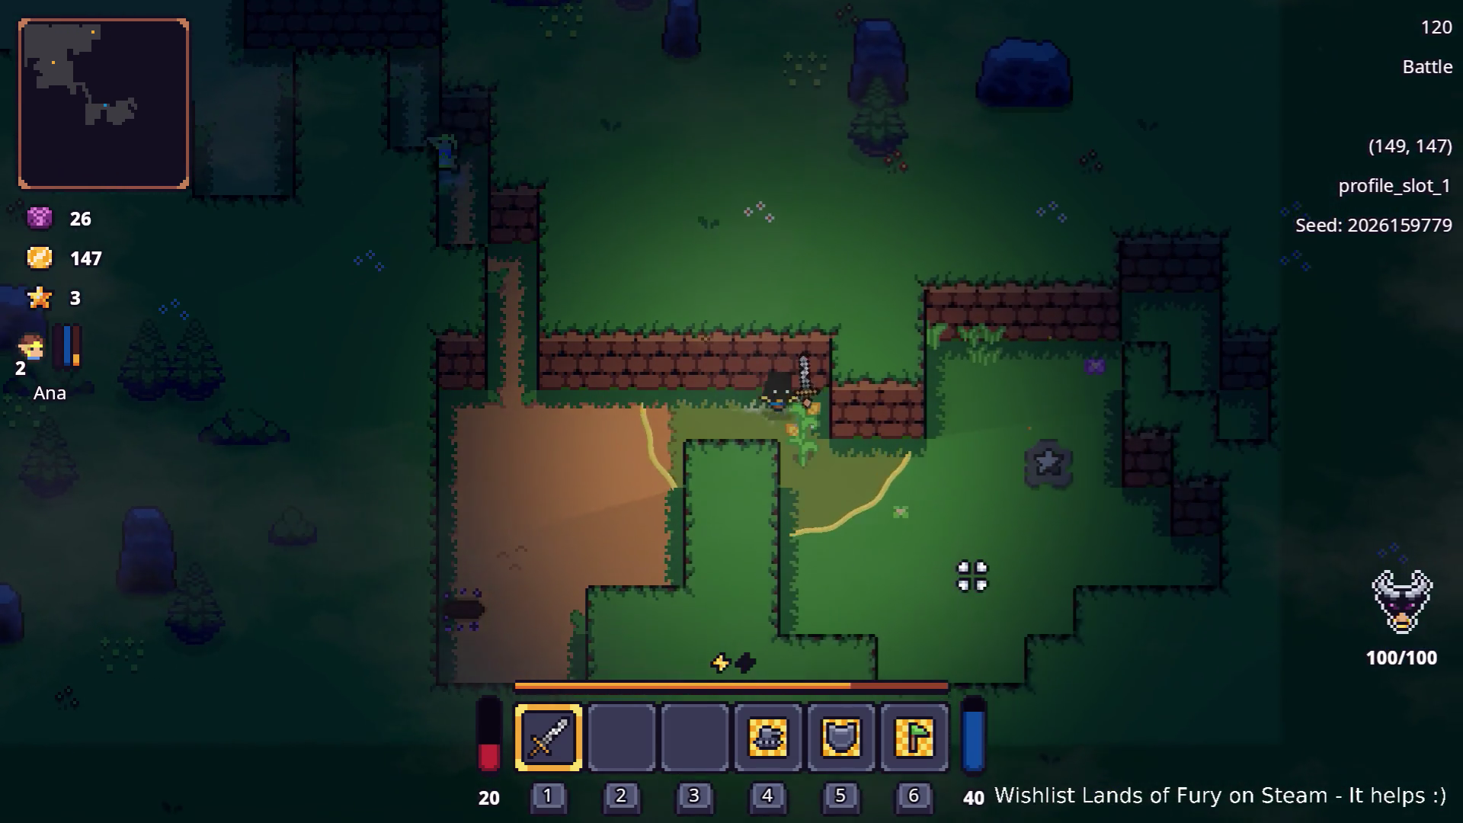
key(d)
key(s)
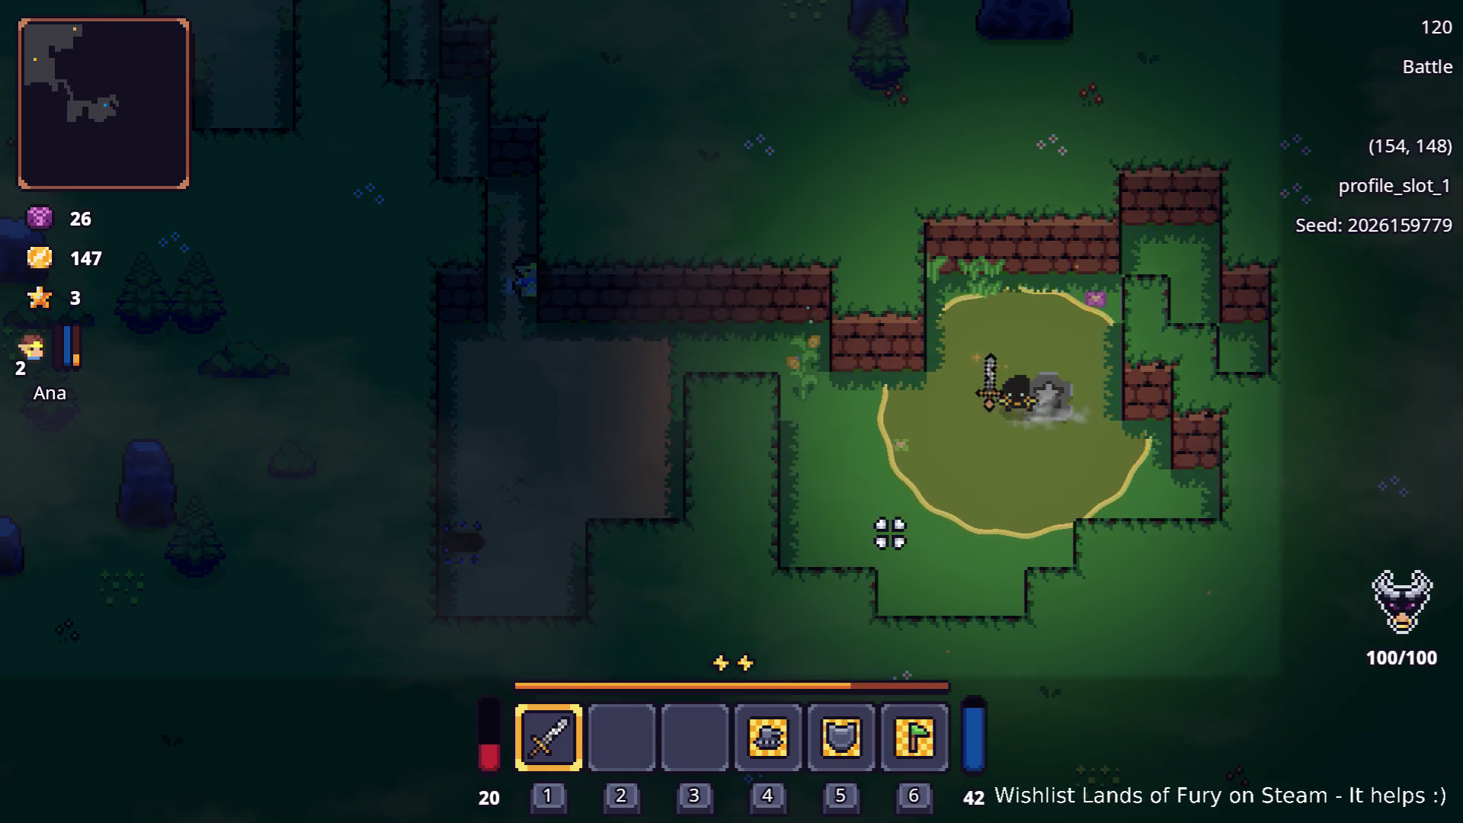
Dash west from the gravestone, swing the sword, and return north along the path
key(a)
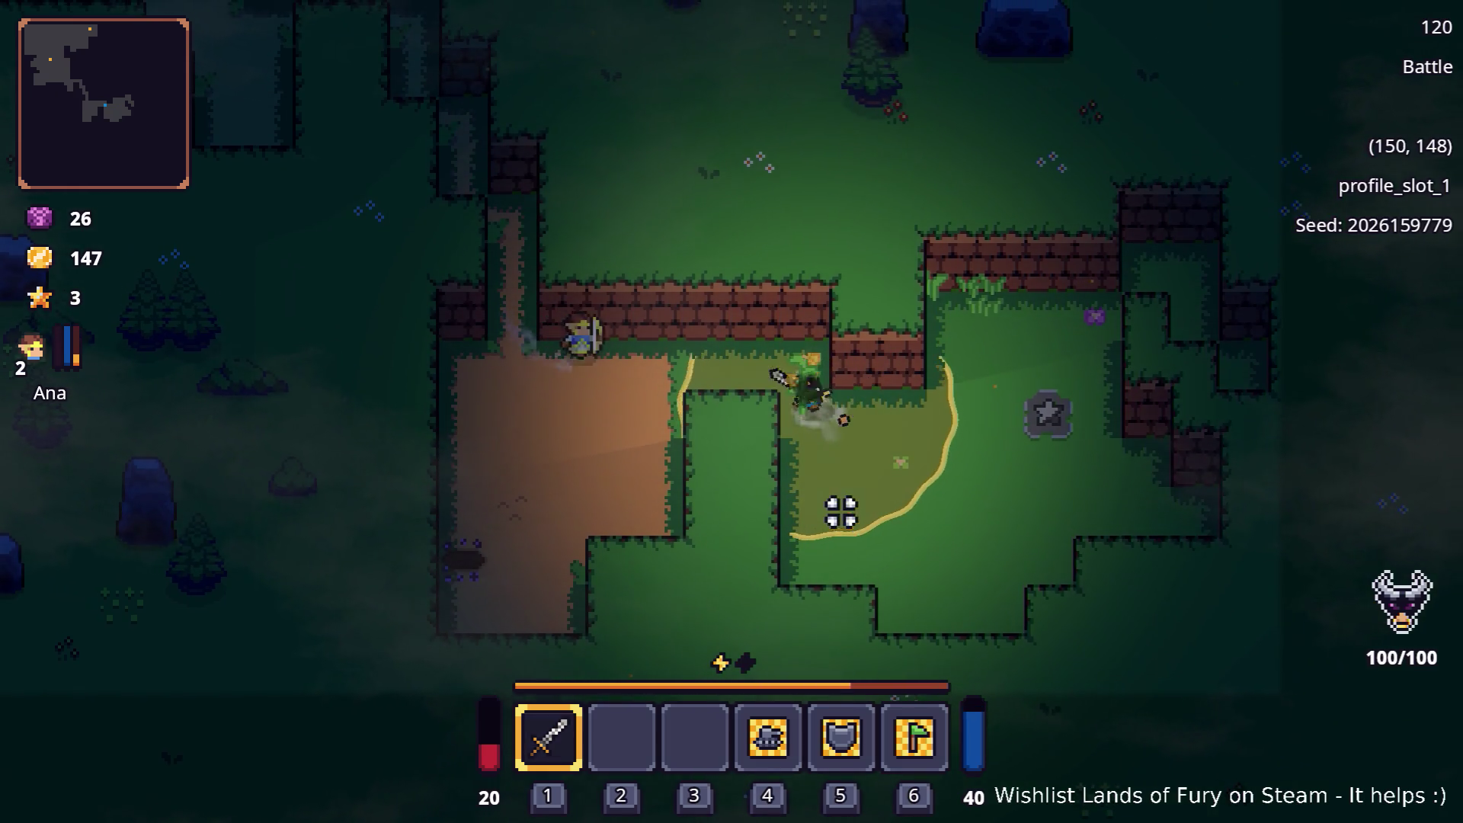
click(841, 512)
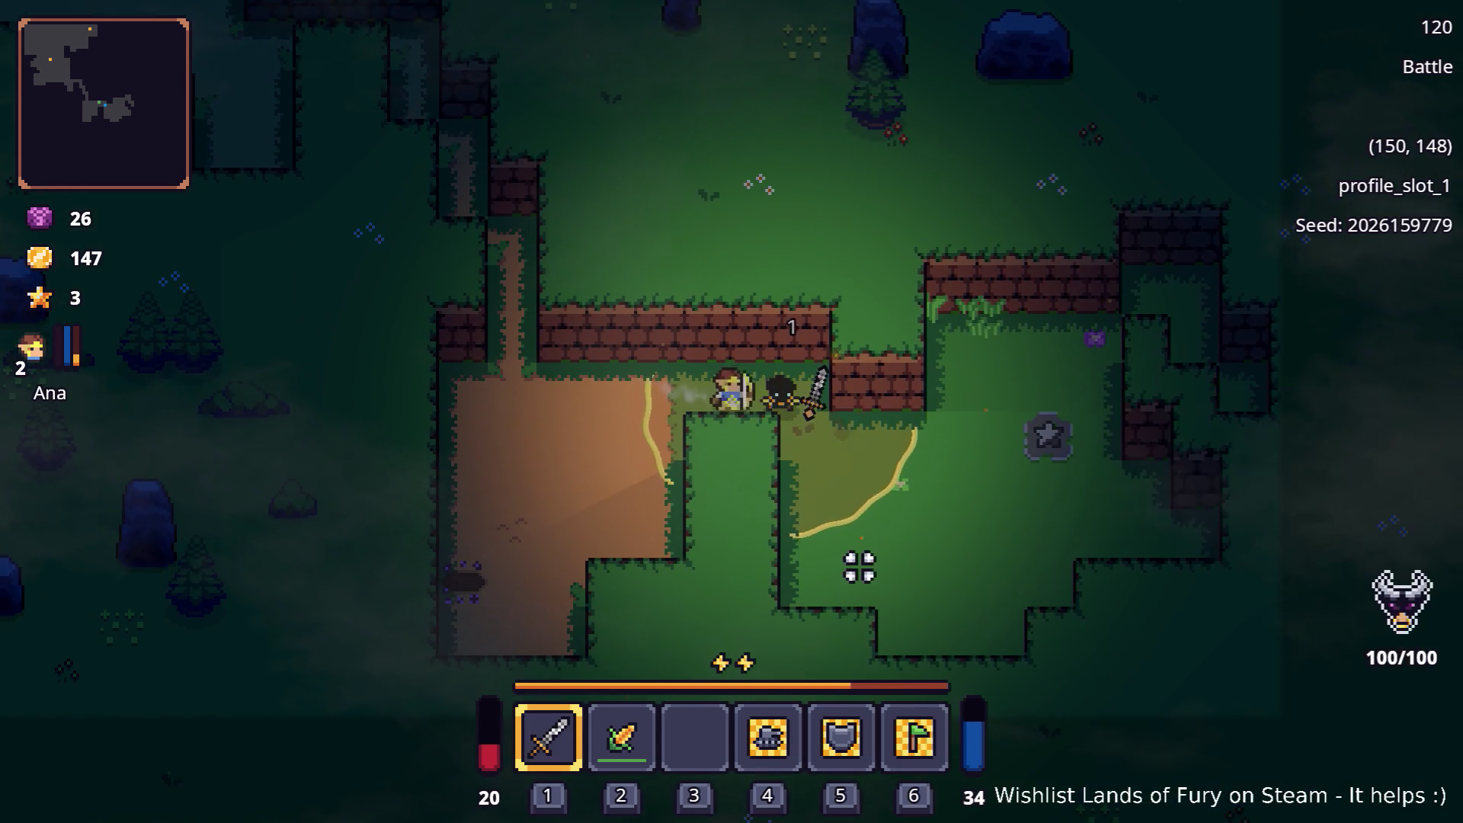
key(a)
key(a)
key(s)
key(s)
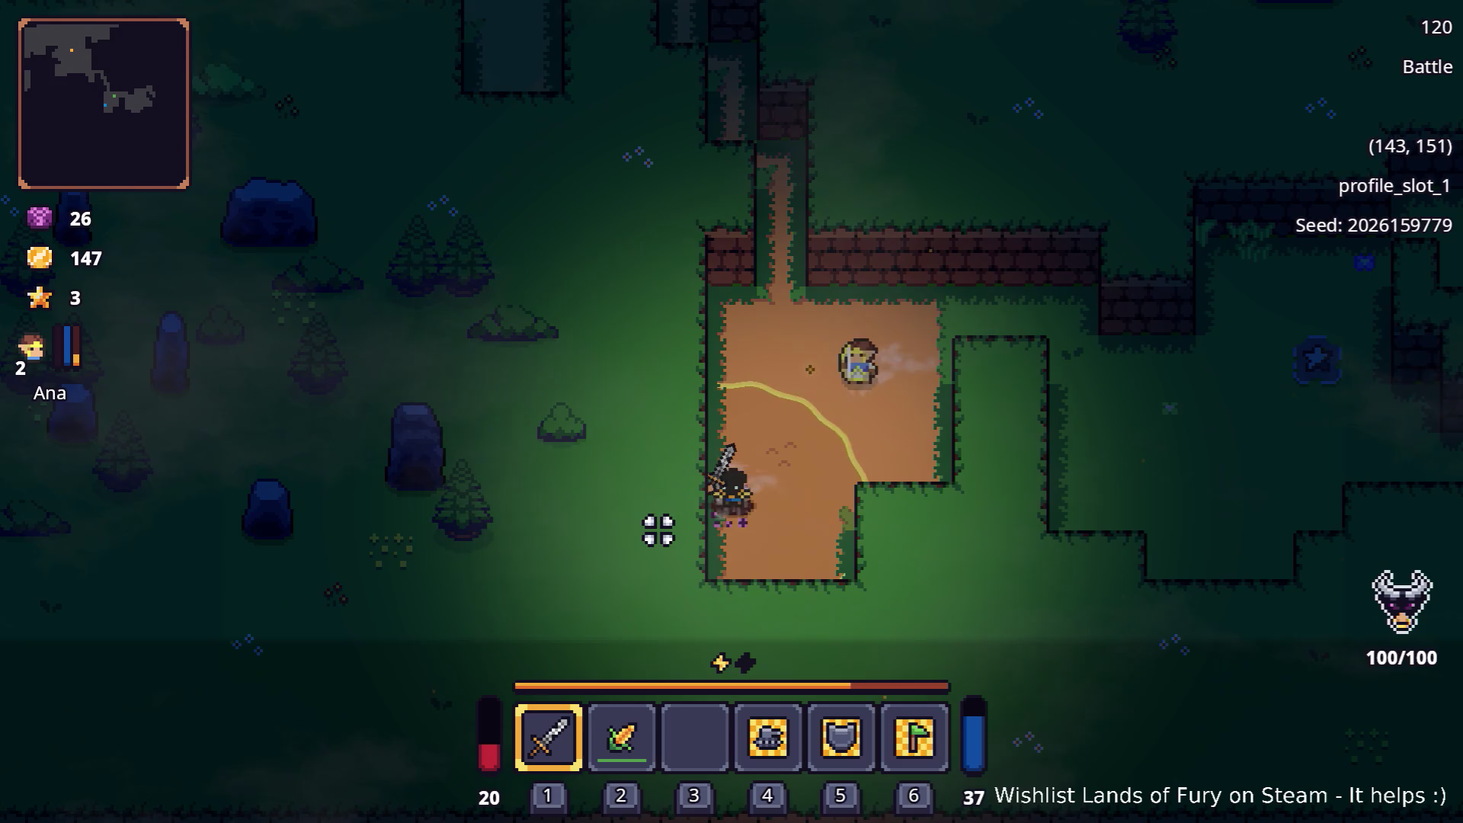
key(w)
key(w)
key(w)
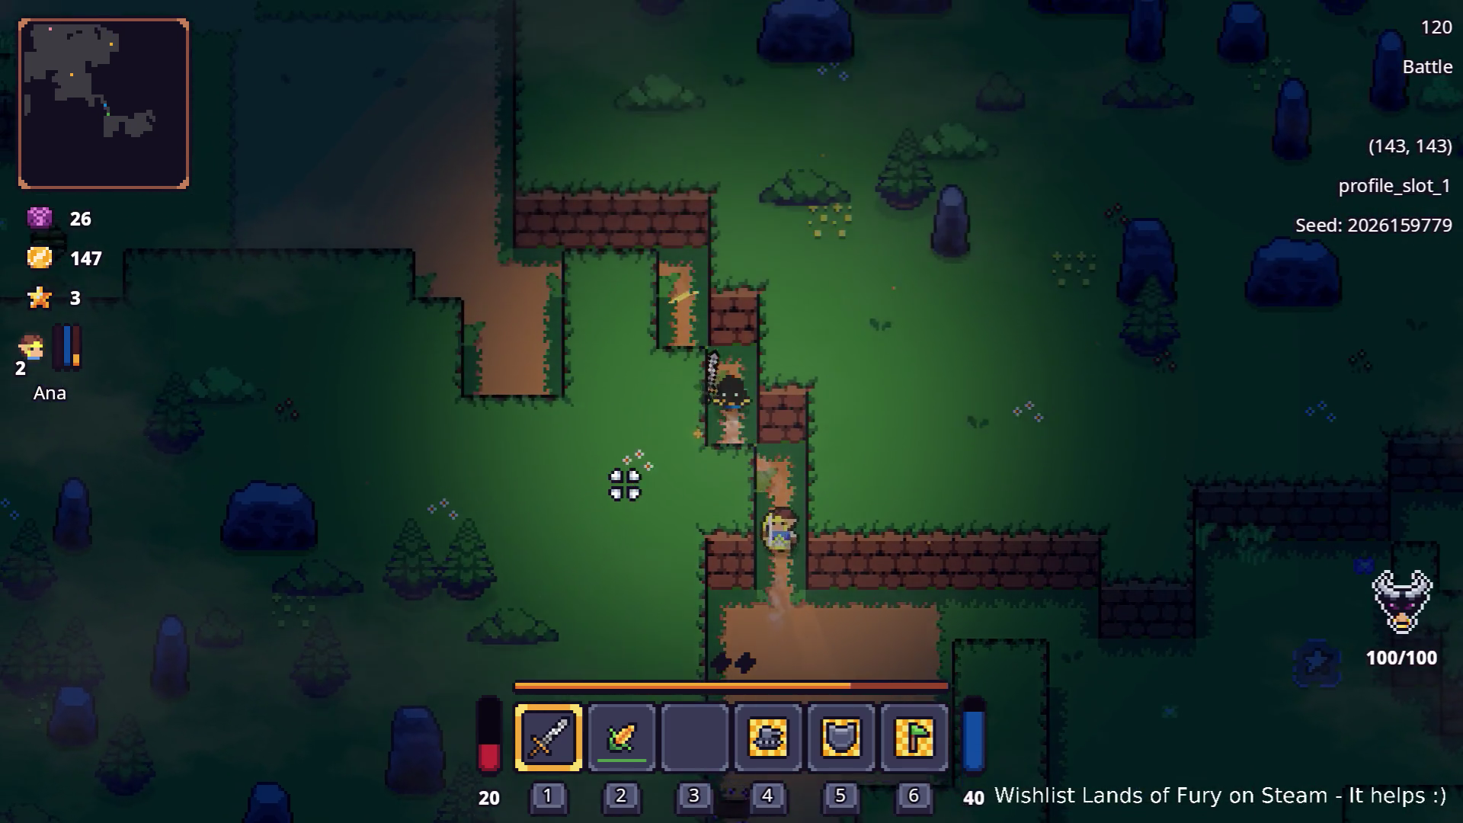
key(w)
Walk west over the beehive to pick it up into the third hotbar slot
key(a)
key(a)
key(a)
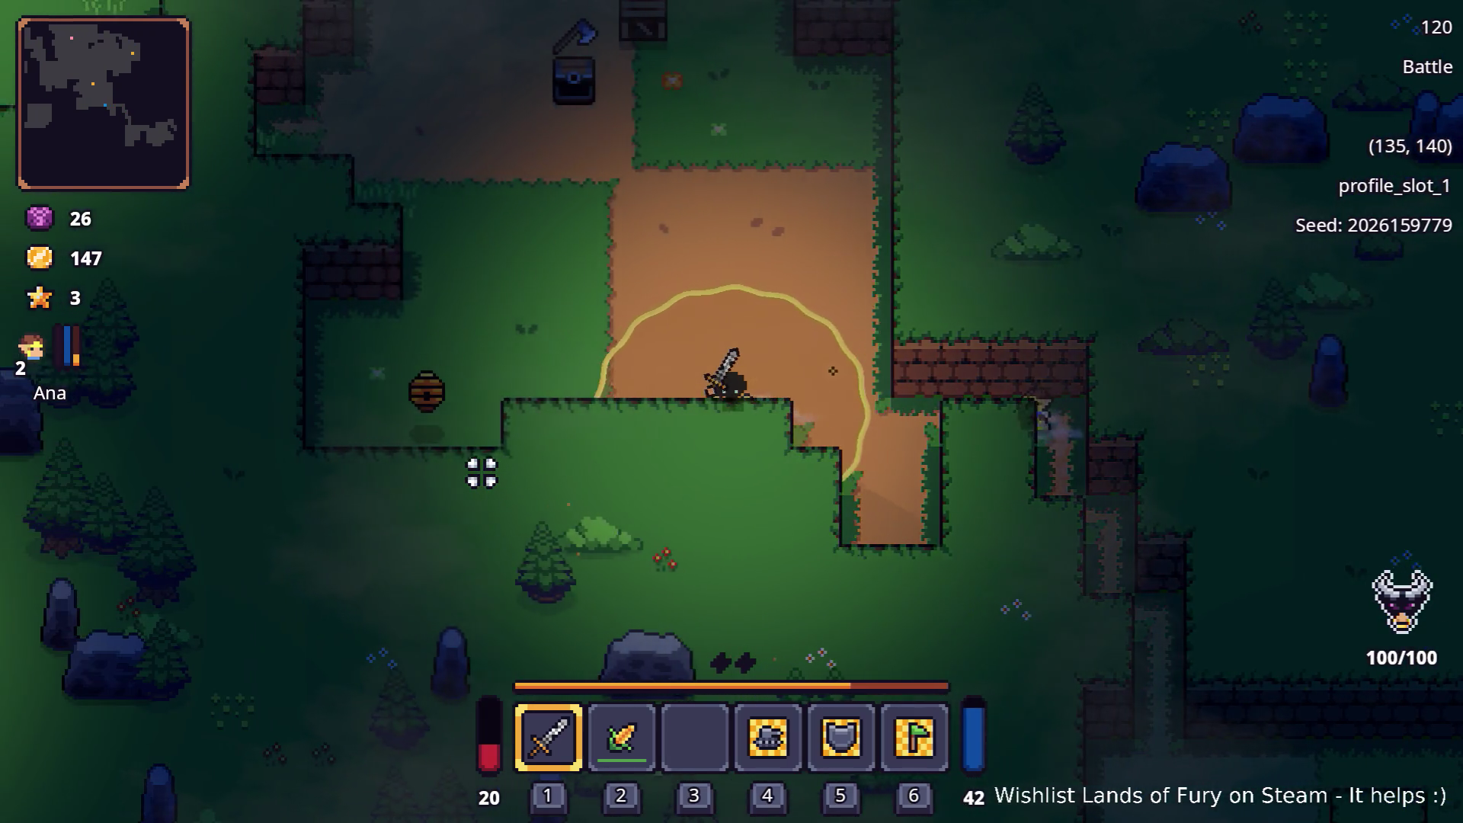
key(a)
key(a)
key(a)
key(e)
key(w)
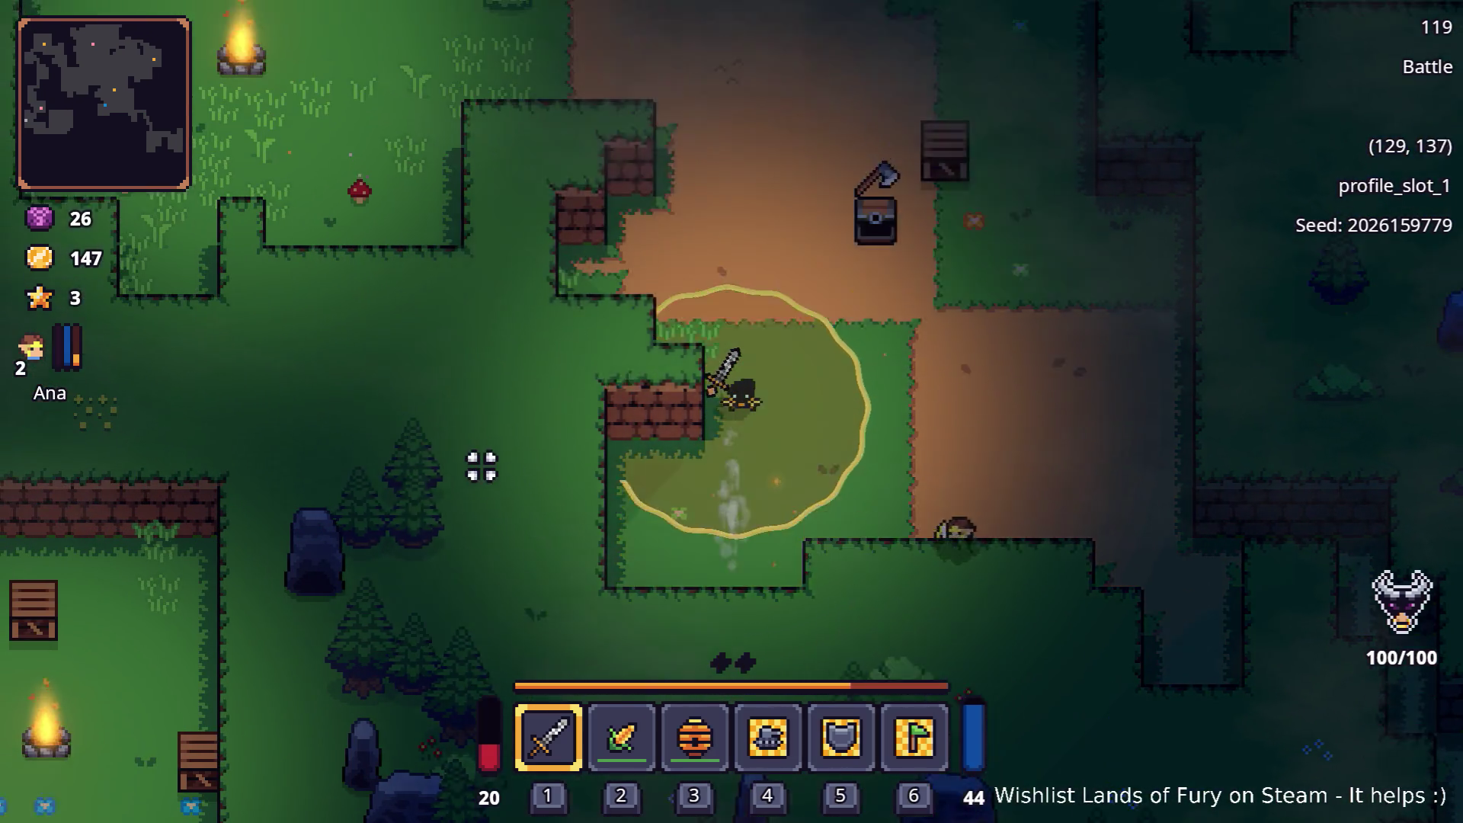
Wander north-west past the campfire and circle around the brick wall
key(w)
key(w)
key(a)
key(a)
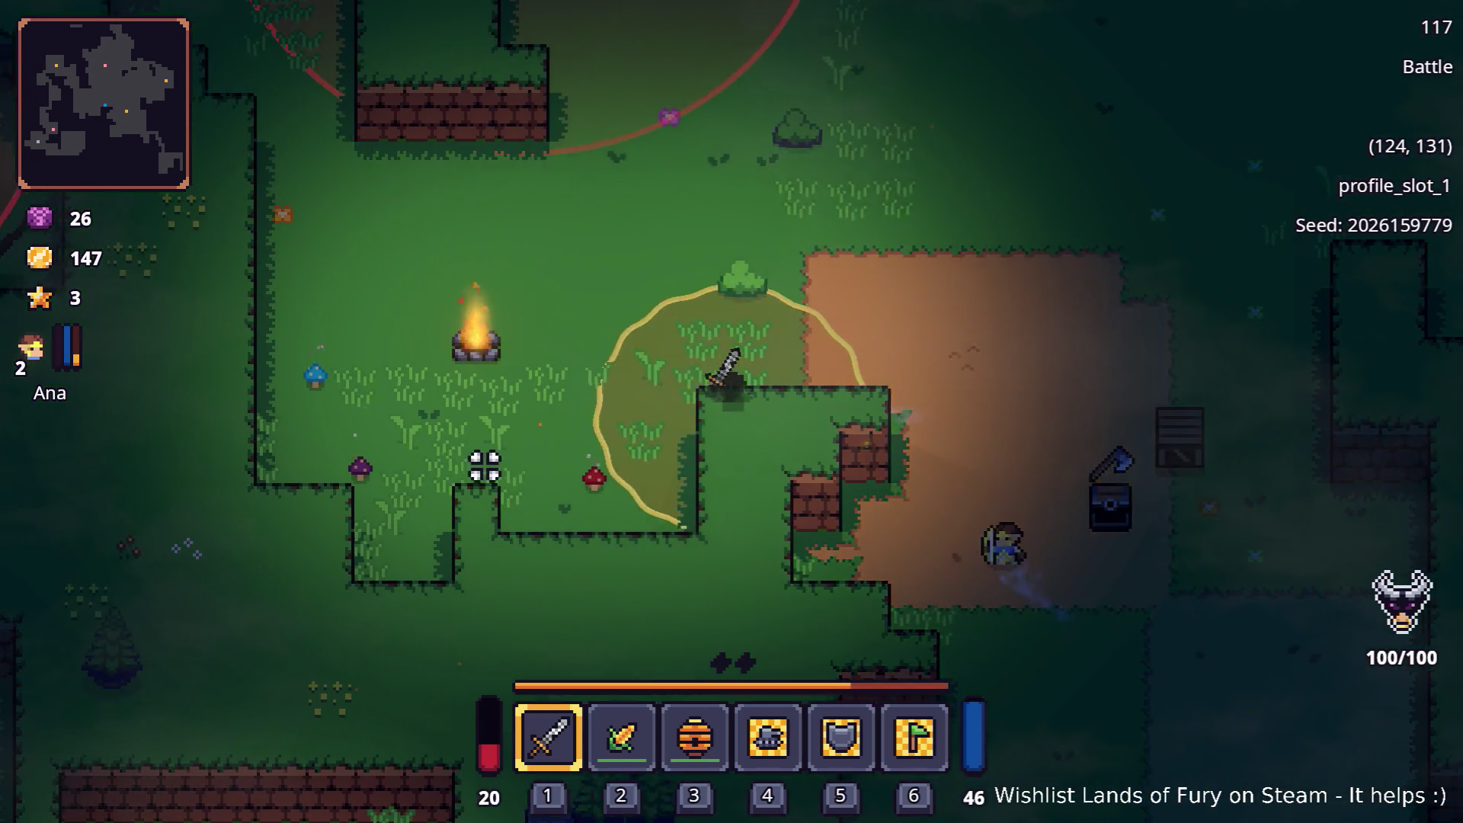
key(a)
key(a)
key(s)
key(a)
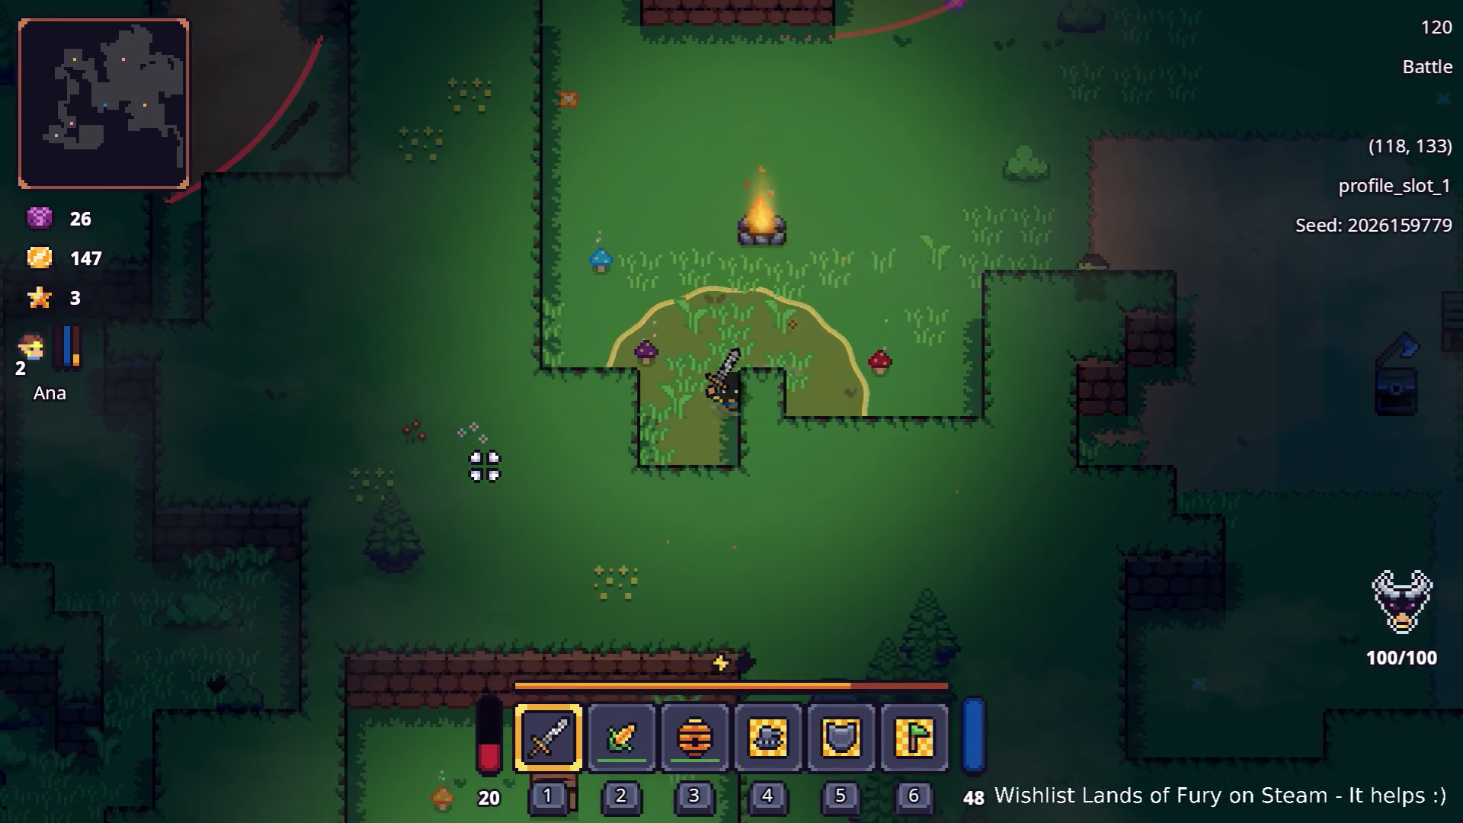
key(s)
key(w)
key(w)
key(w)
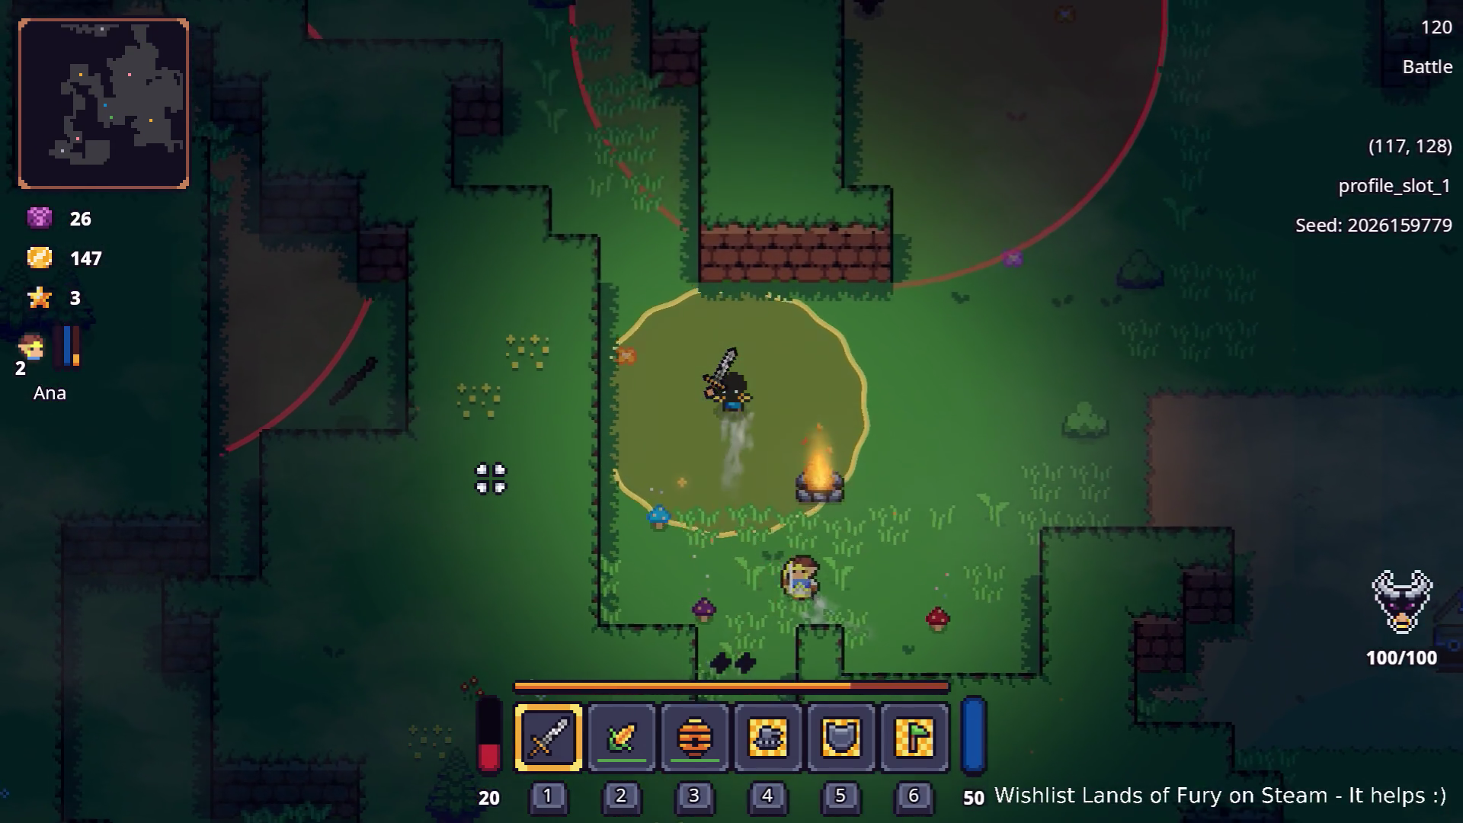
key(a)
key(w)
key(d)
key(d)
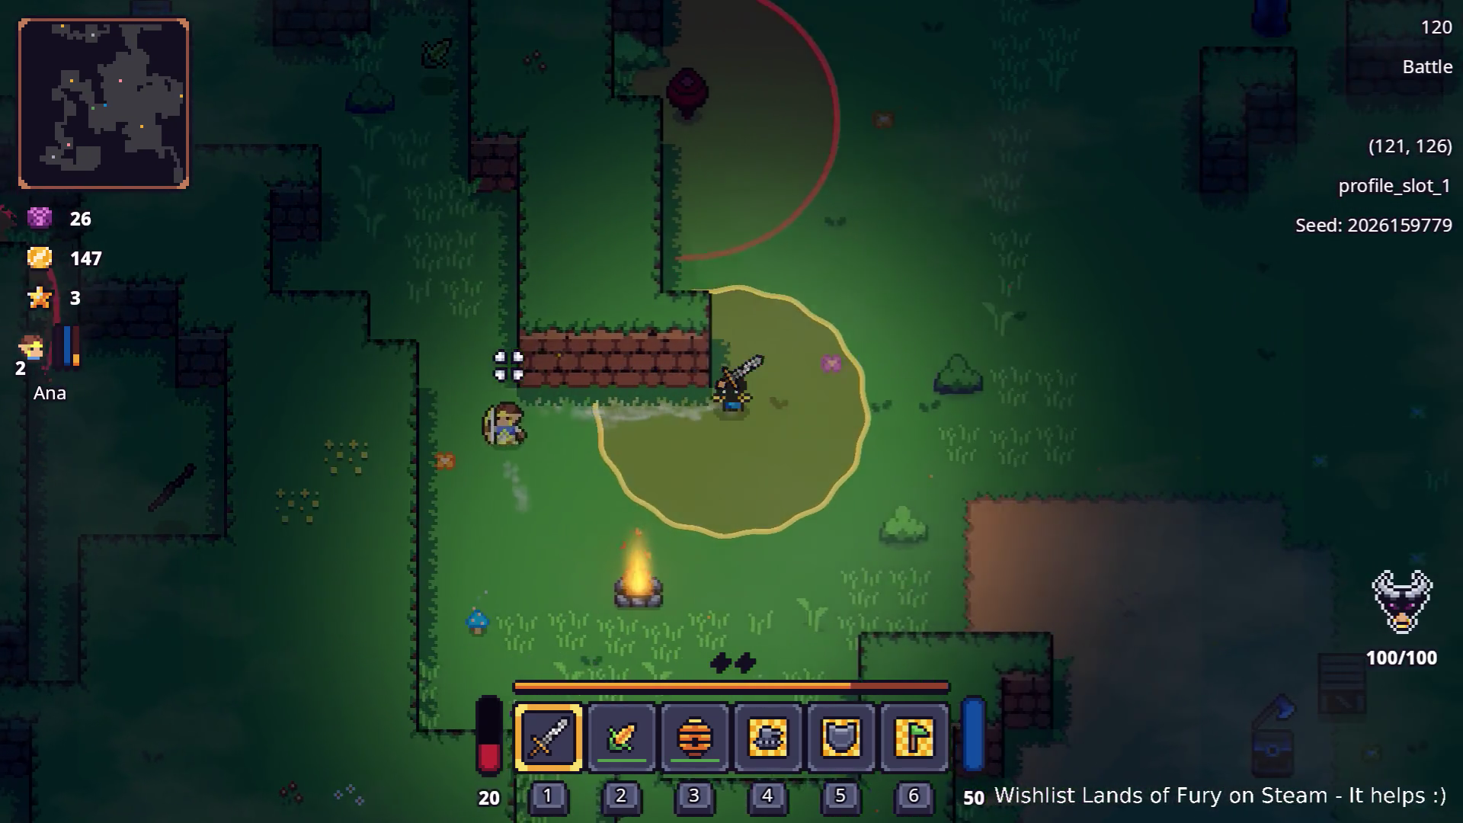
key(w)
key(w)
key(w)
key(a)
key(w)
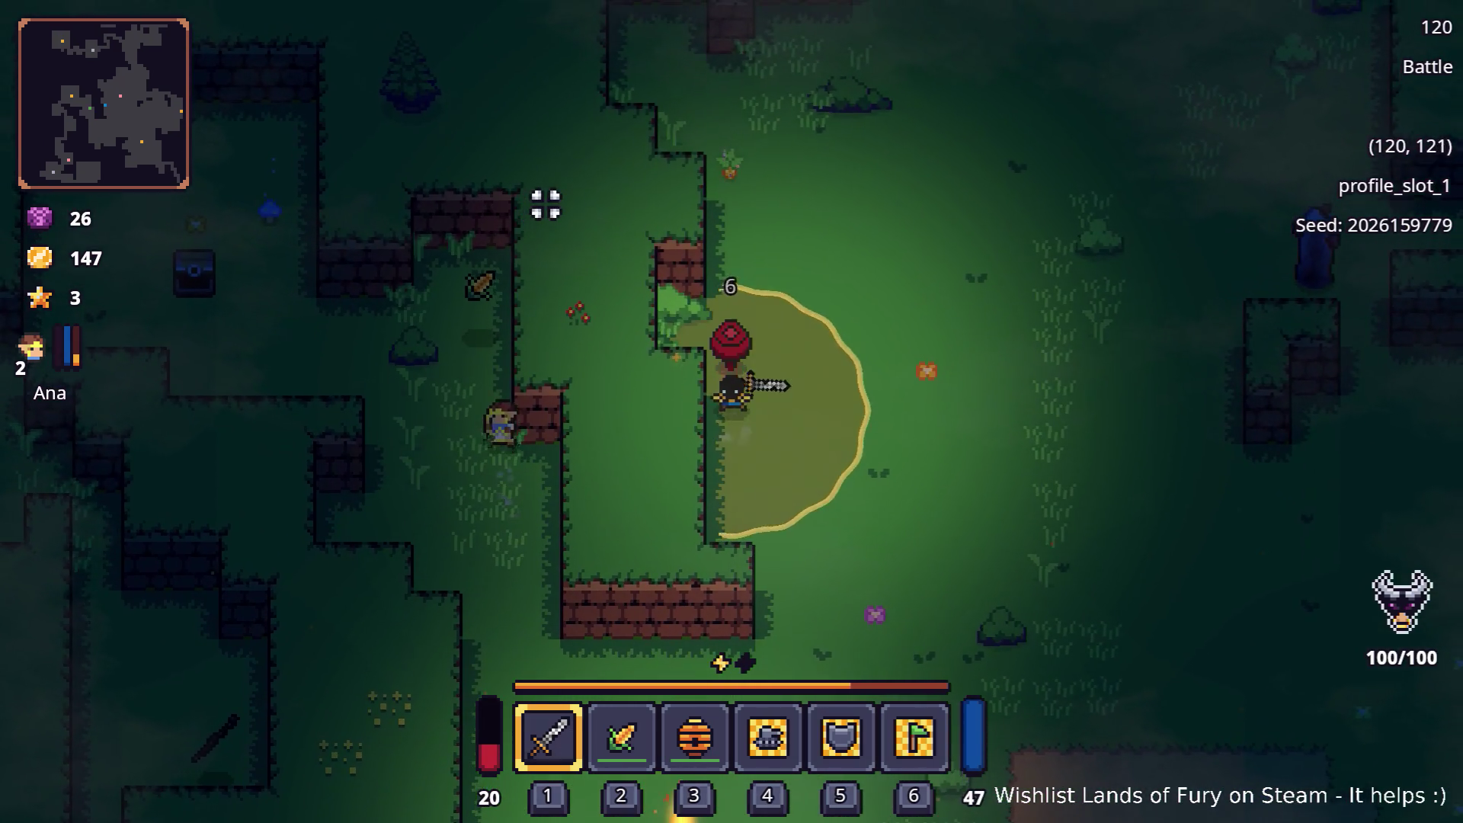
key(d)
key(s)
key(s)
key(a)
key(s)
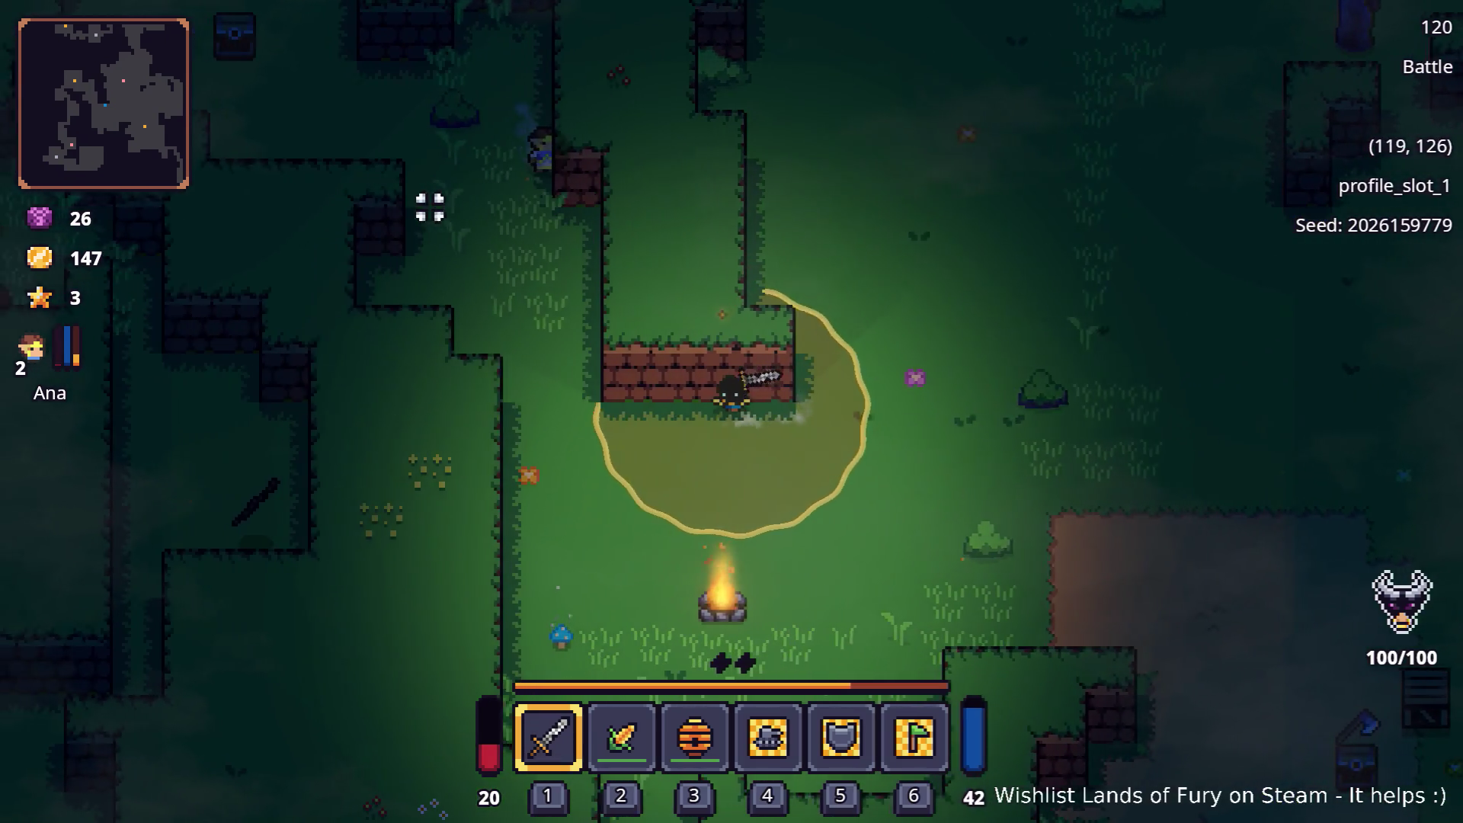
key(a)
Reach the chest to the north-west and collect its gold
key(a)
key(w)
key(a)
key(w)
key(a)
key(w)
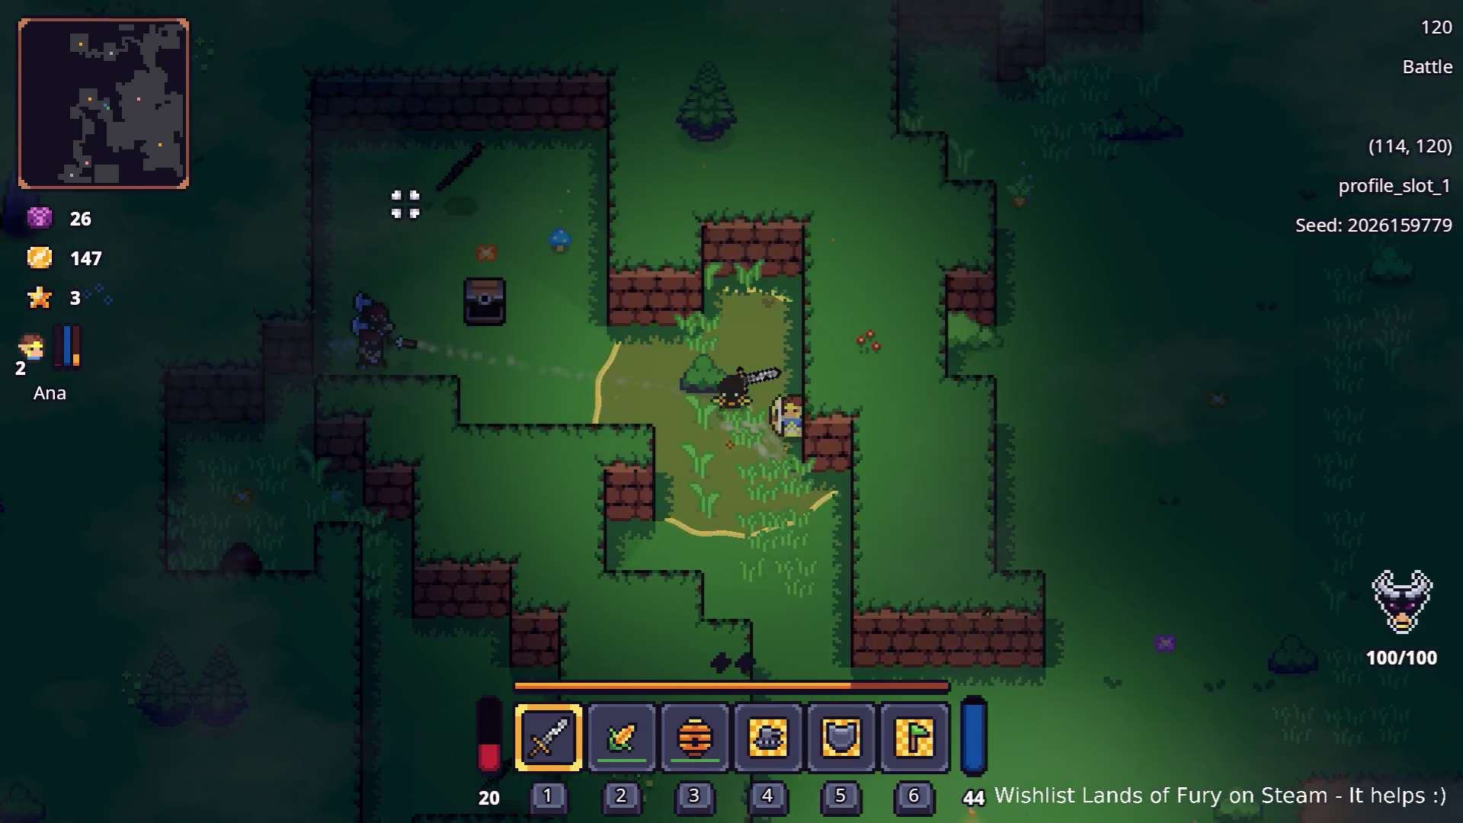
key(a)
key(a)
key(w)
key(a)
key(w)
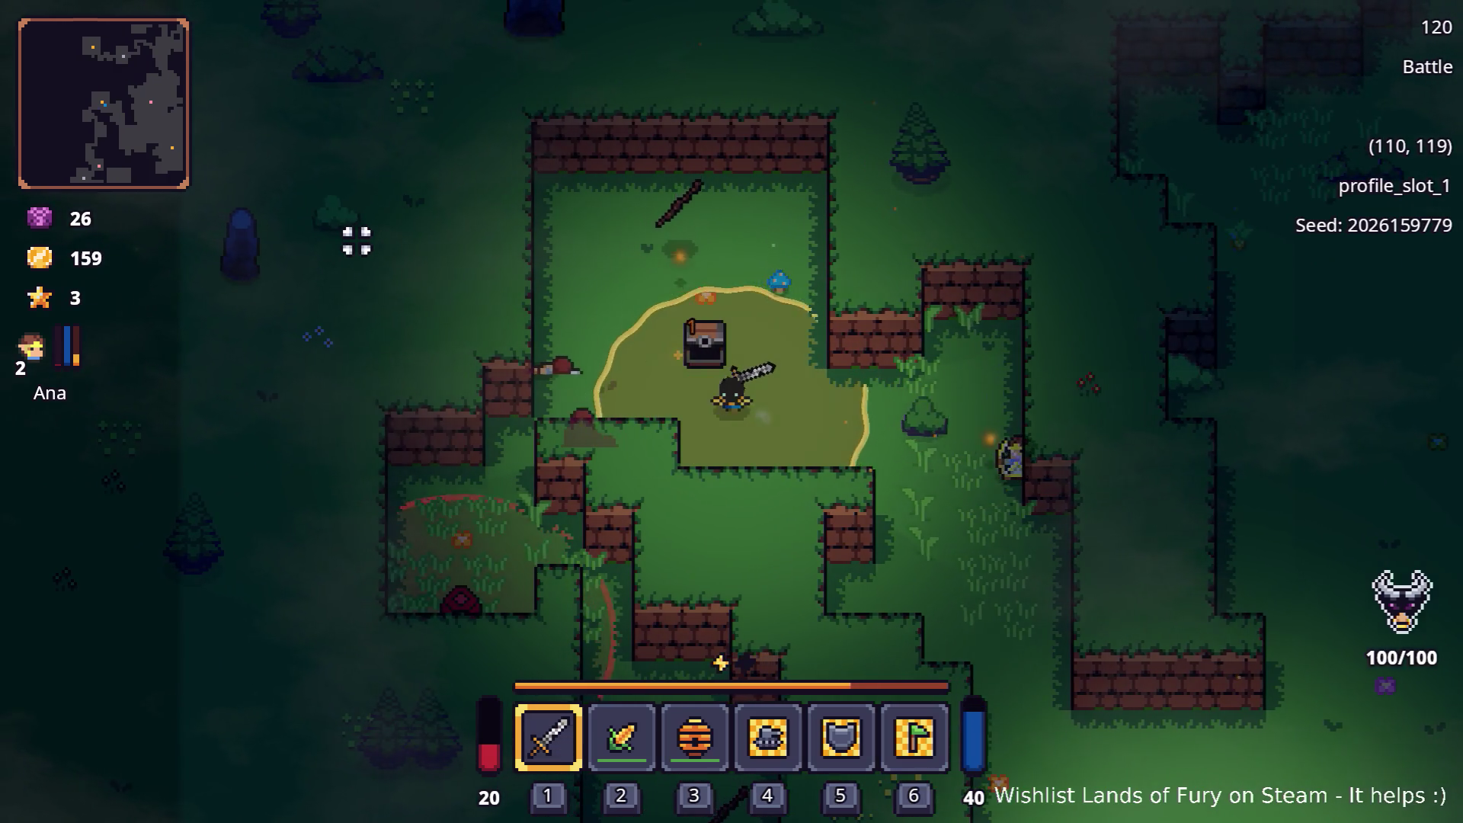
Head south through the grassy corridor toward the enemies
key(a)
key(s)
key(a)
key(s)
key(a)
key(s)
key(s)
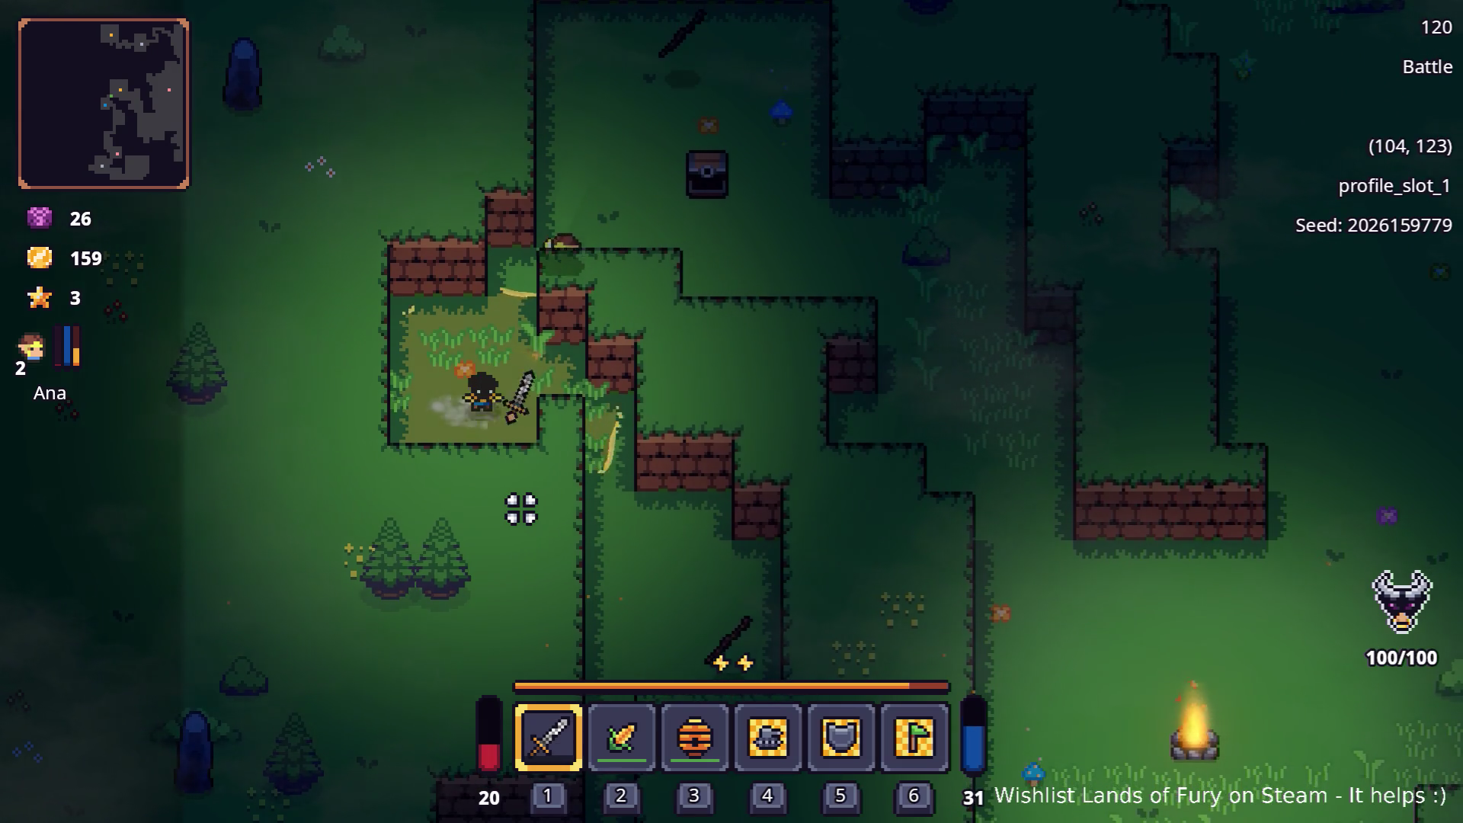
key(d)
key(s)
key(s)
key(s)
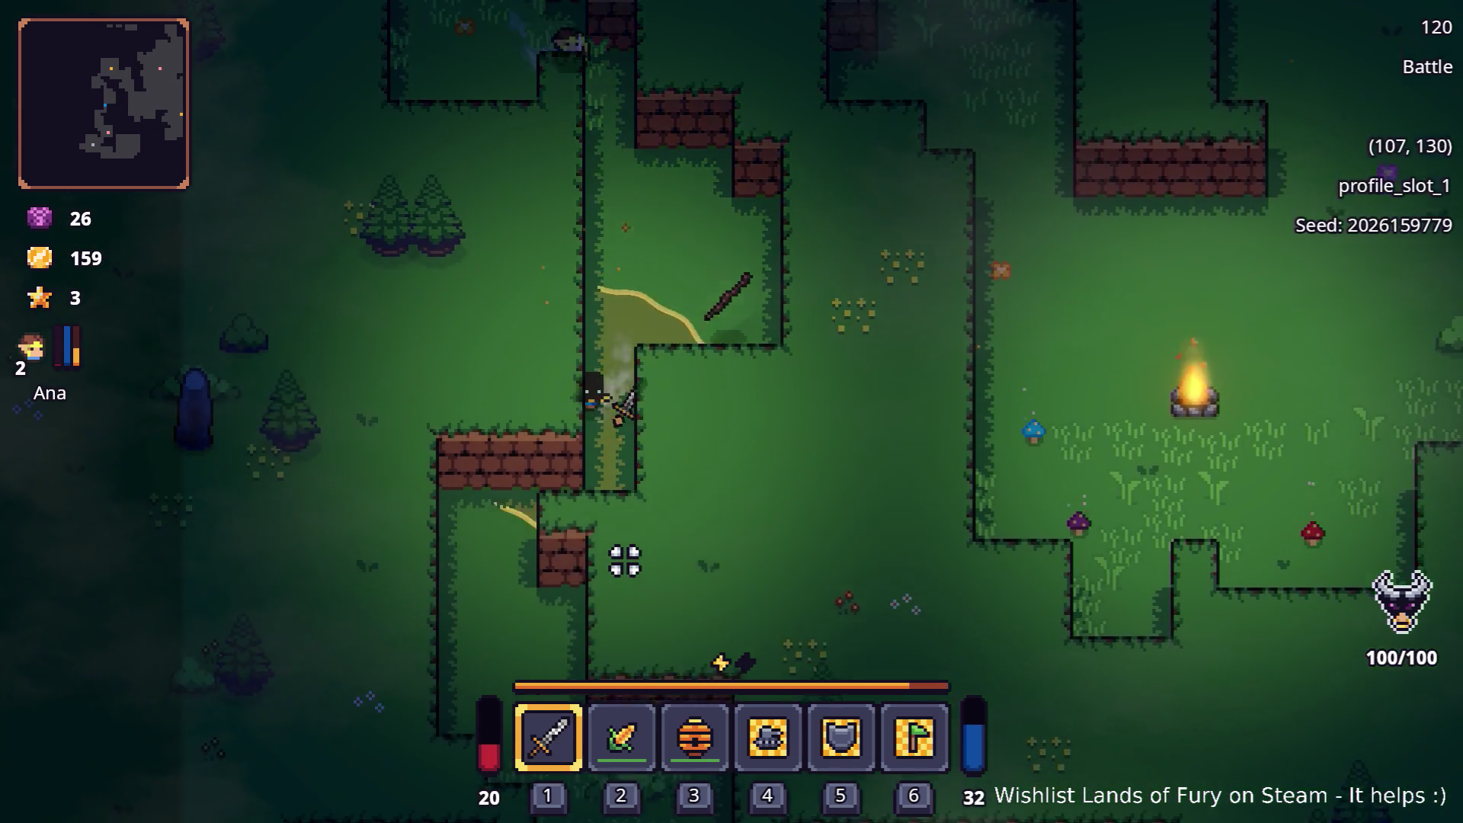
key(s)
key(s)
key(s)
key(s)
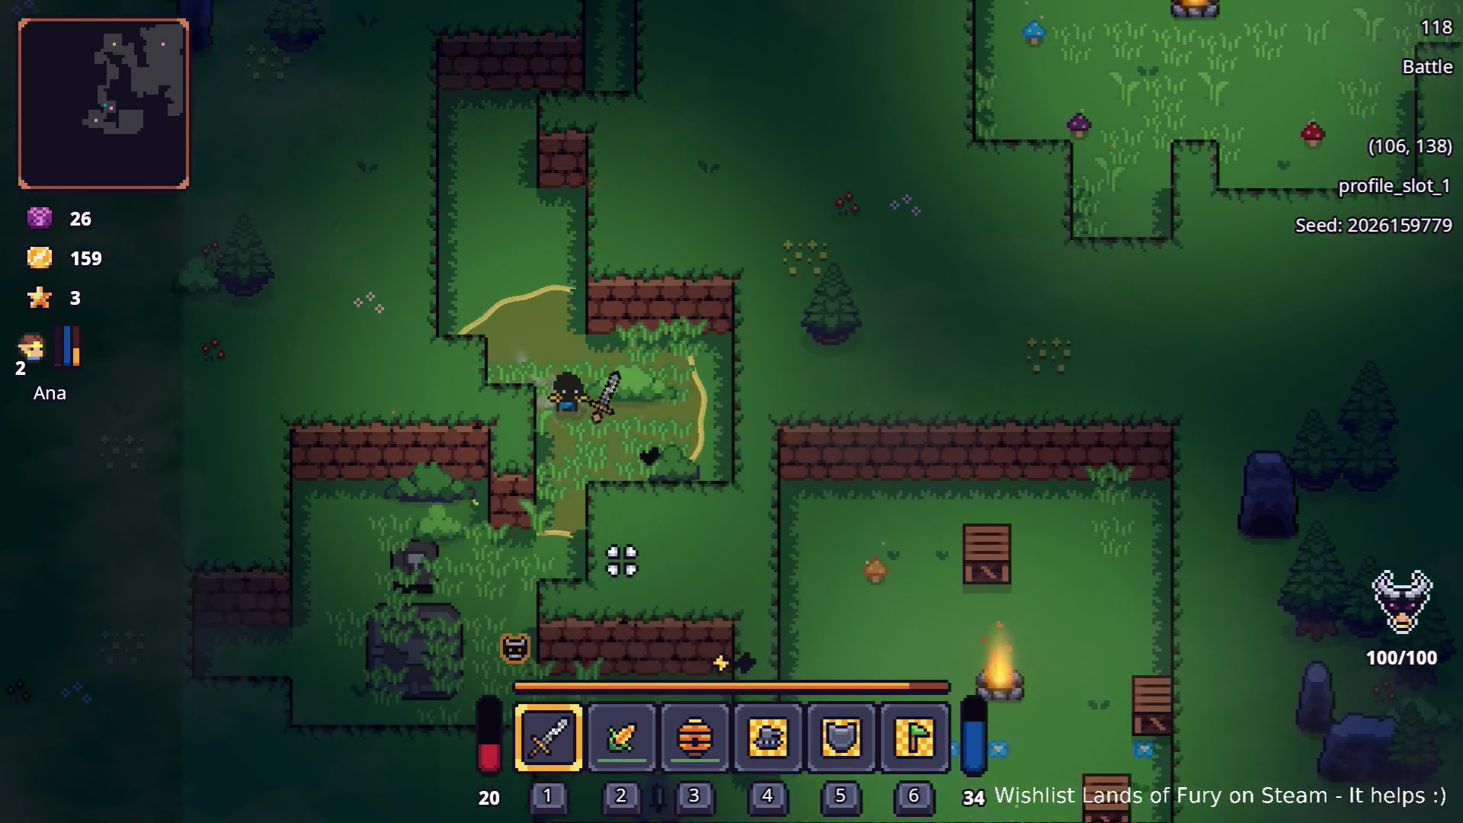
key(s)
key(w)
Fight the nearby enemies with sword strikes while dodging around them
click(621, 559)
click(566, 574)
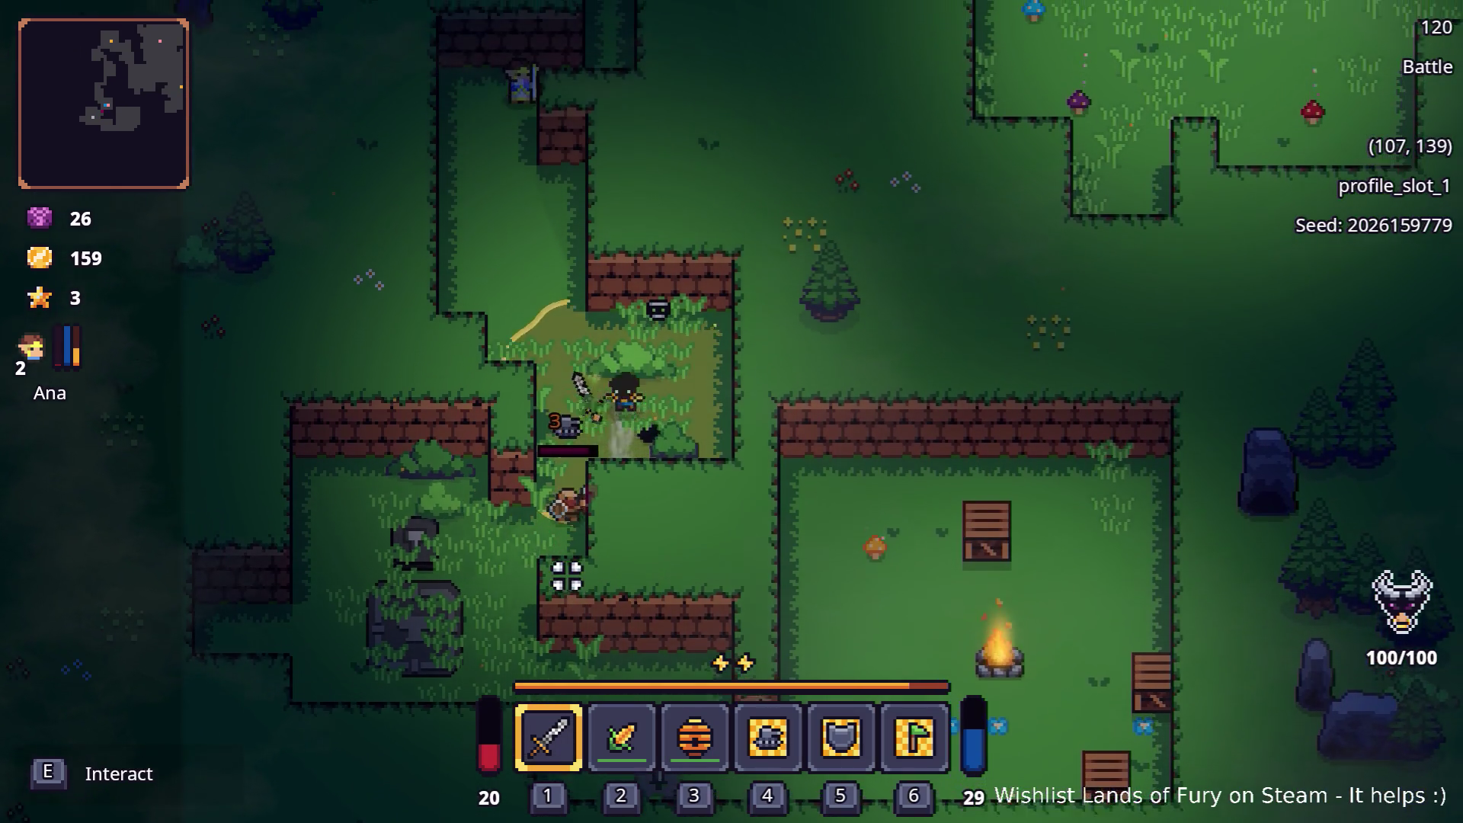
key(a)
key(a)
key(w)
key(a)
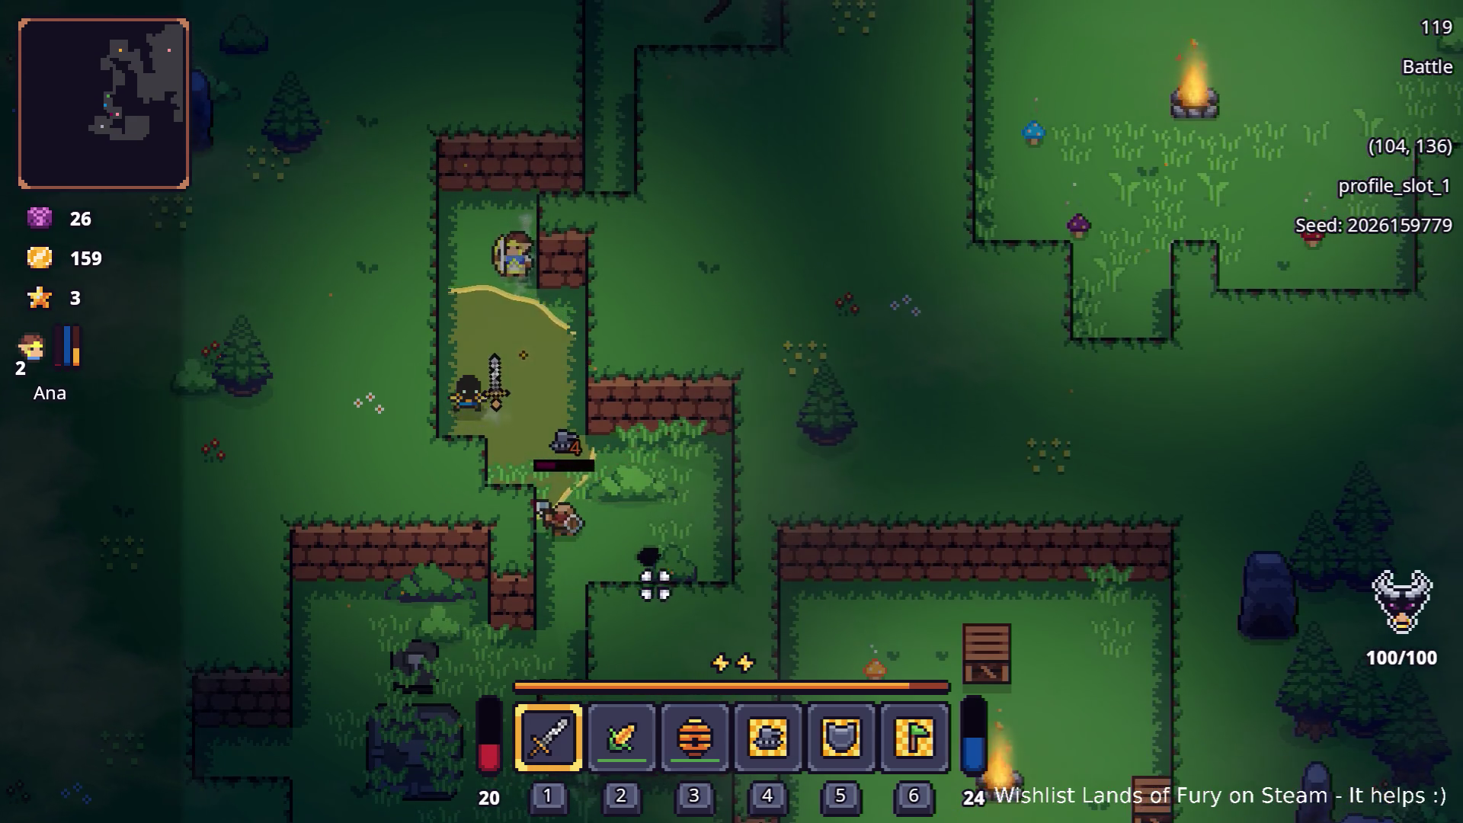
click(671, 612)
Collect the dropped gold, reaching 171, and bring up the inventory
key(s)
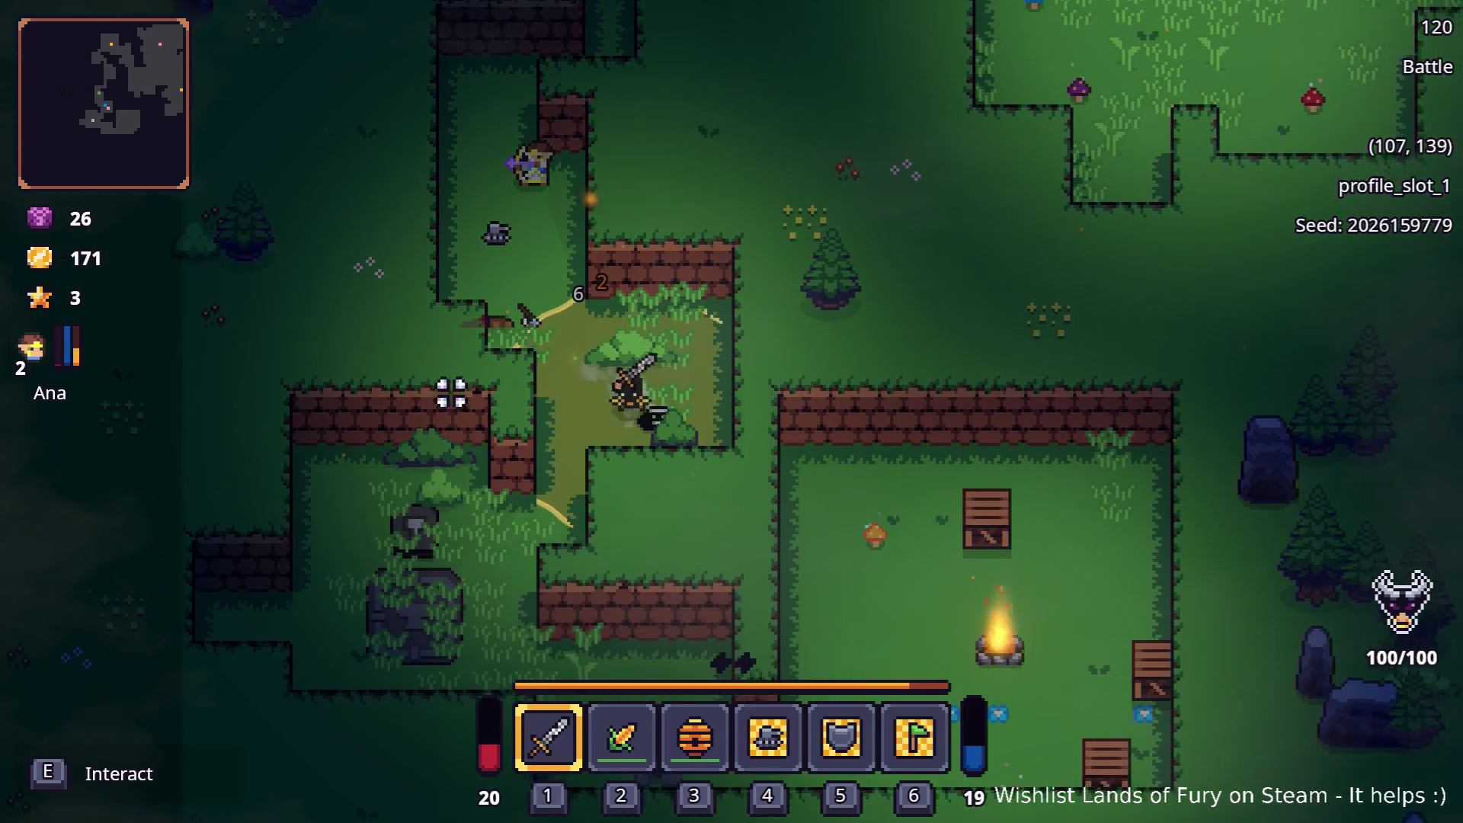
key(s)
key(a)
key(s)
key(a)
key(s)
key(s)
key(a)
key(Tab)
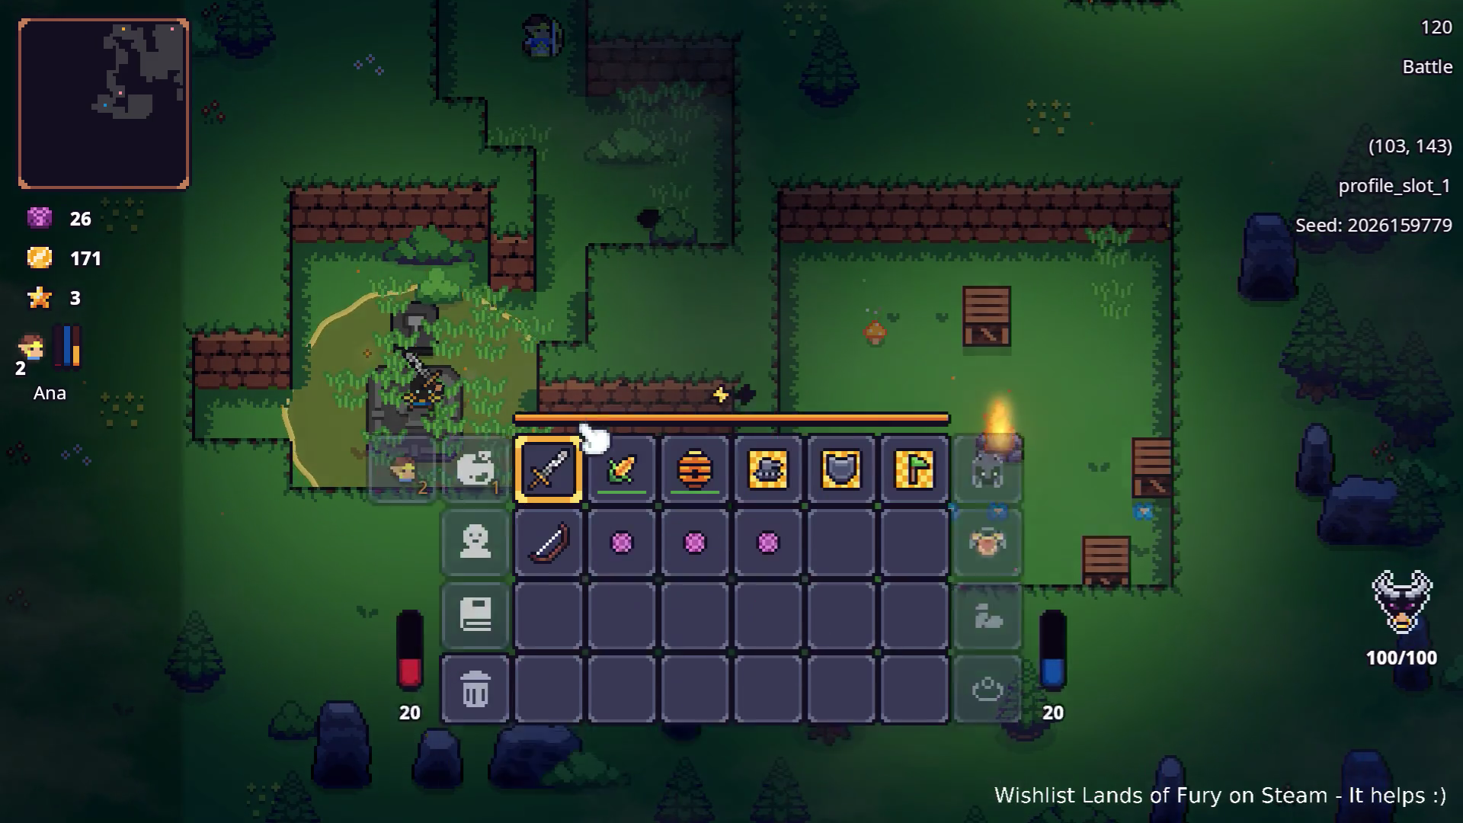
Close the inventory and head south-east into the campfire clearing toward the enemy
key(Tab)
key(s)
key(d)
key(s)
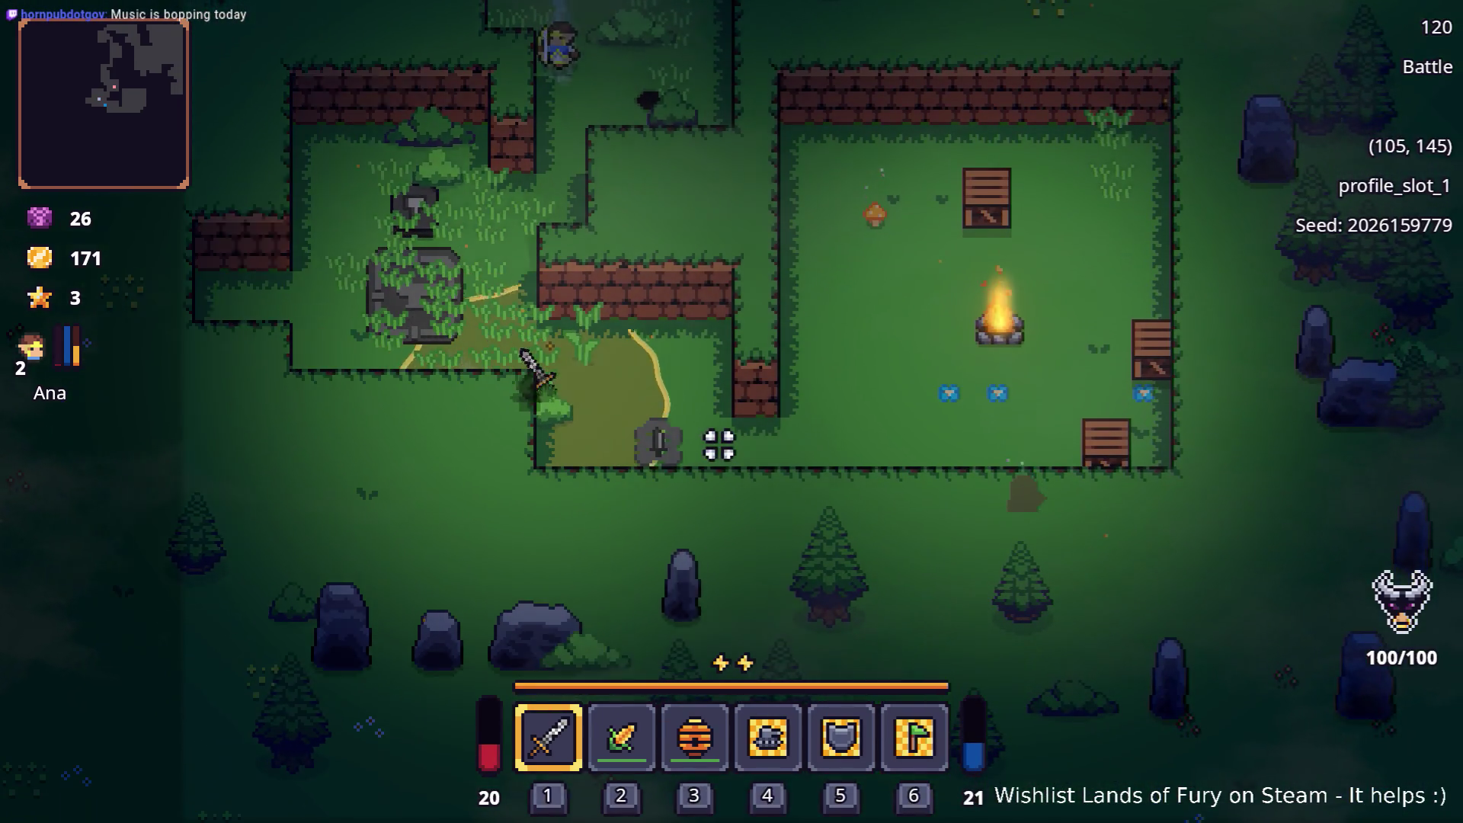
key(d)
key(d)
key(s)
key(d)
key(d)
key(d)
key(s)
key(d)
key(d)
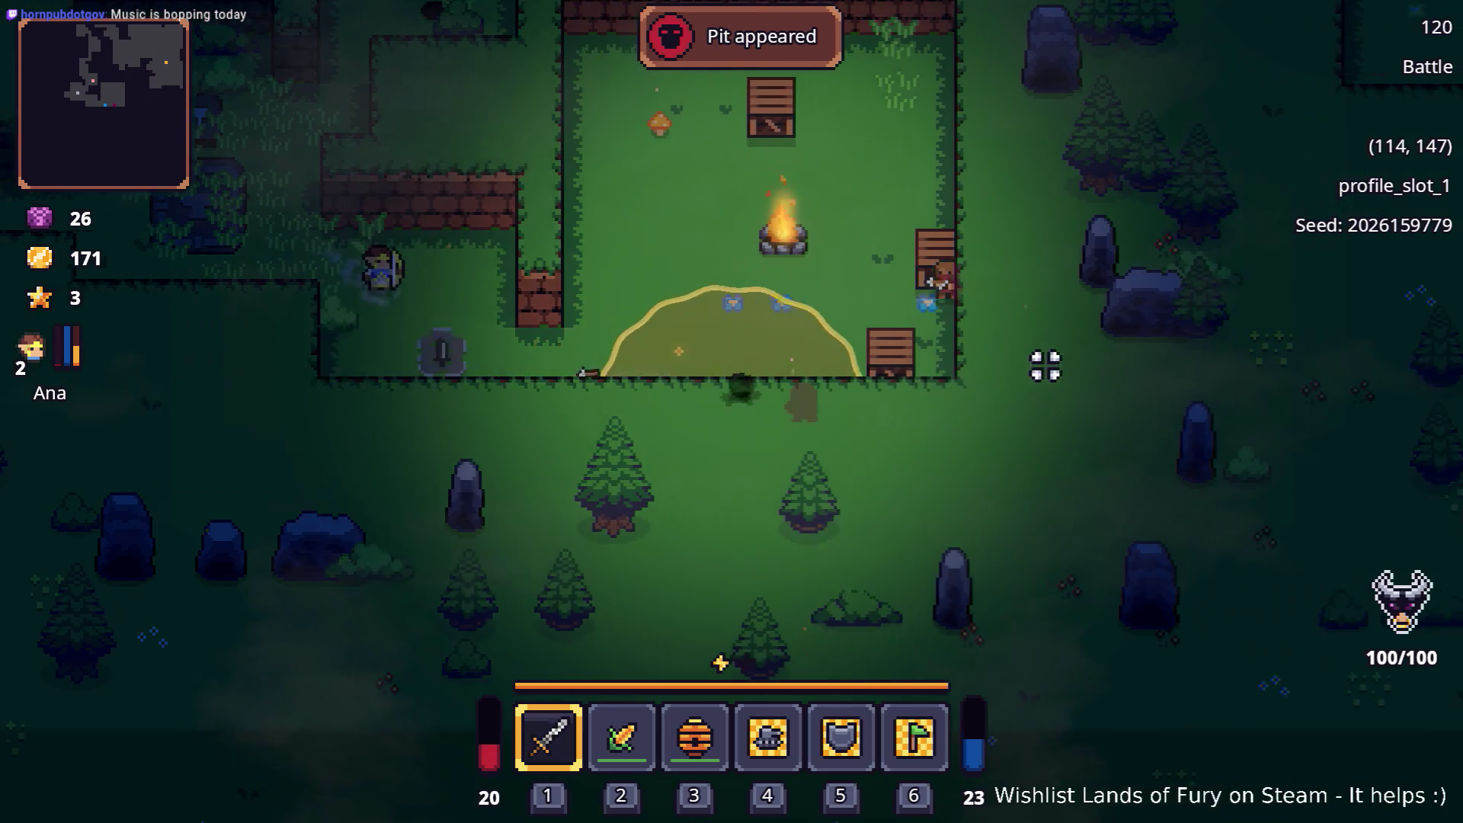
key(d)
key(d)
key(w)
Fight the enemy beside the campfire with repeated sword swings while circling it
click(717, 596)
key(w)
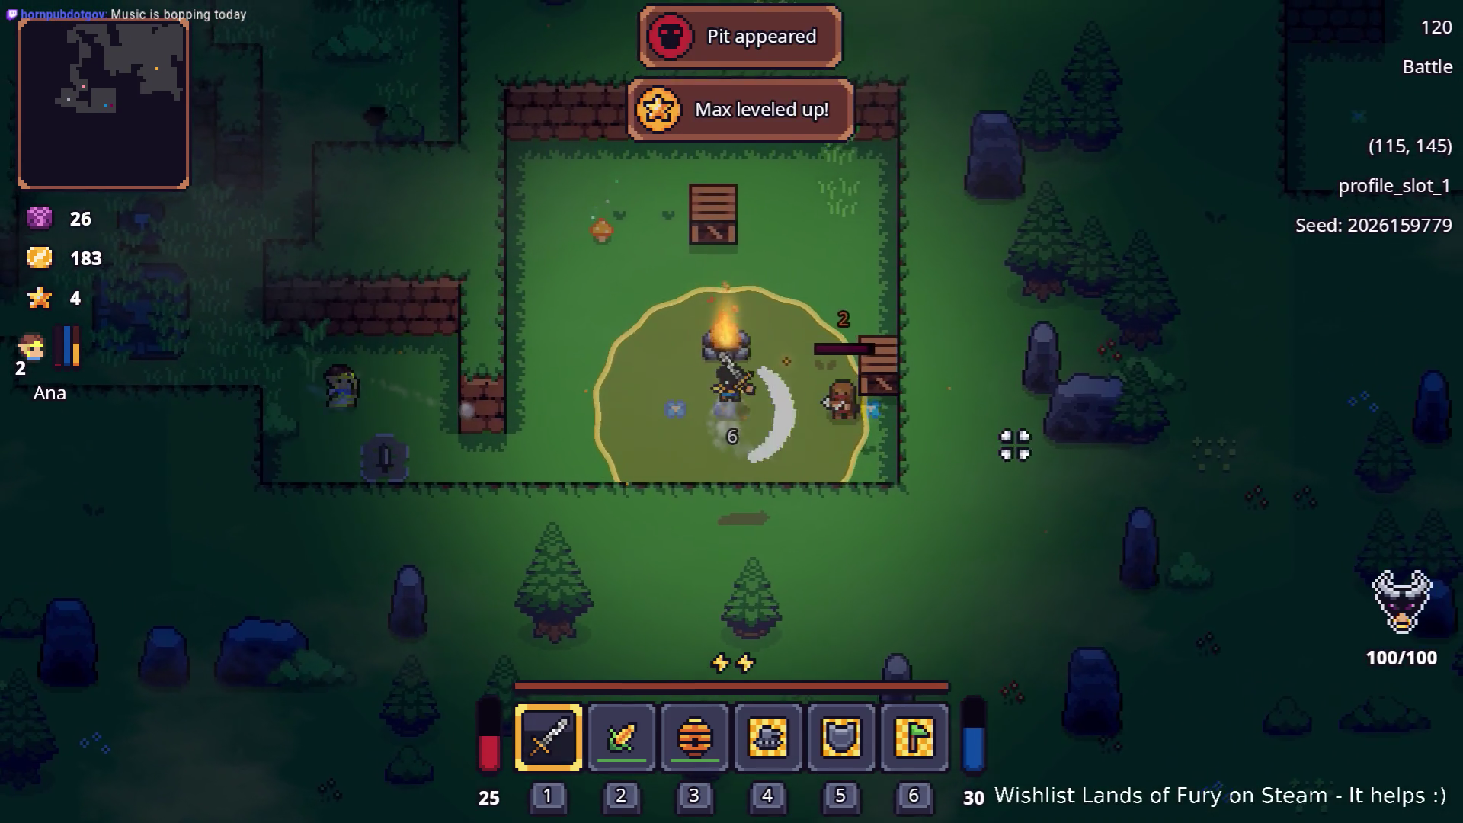
key(d)
key(d)
key(d)
key(w)
key(a)
key(w)
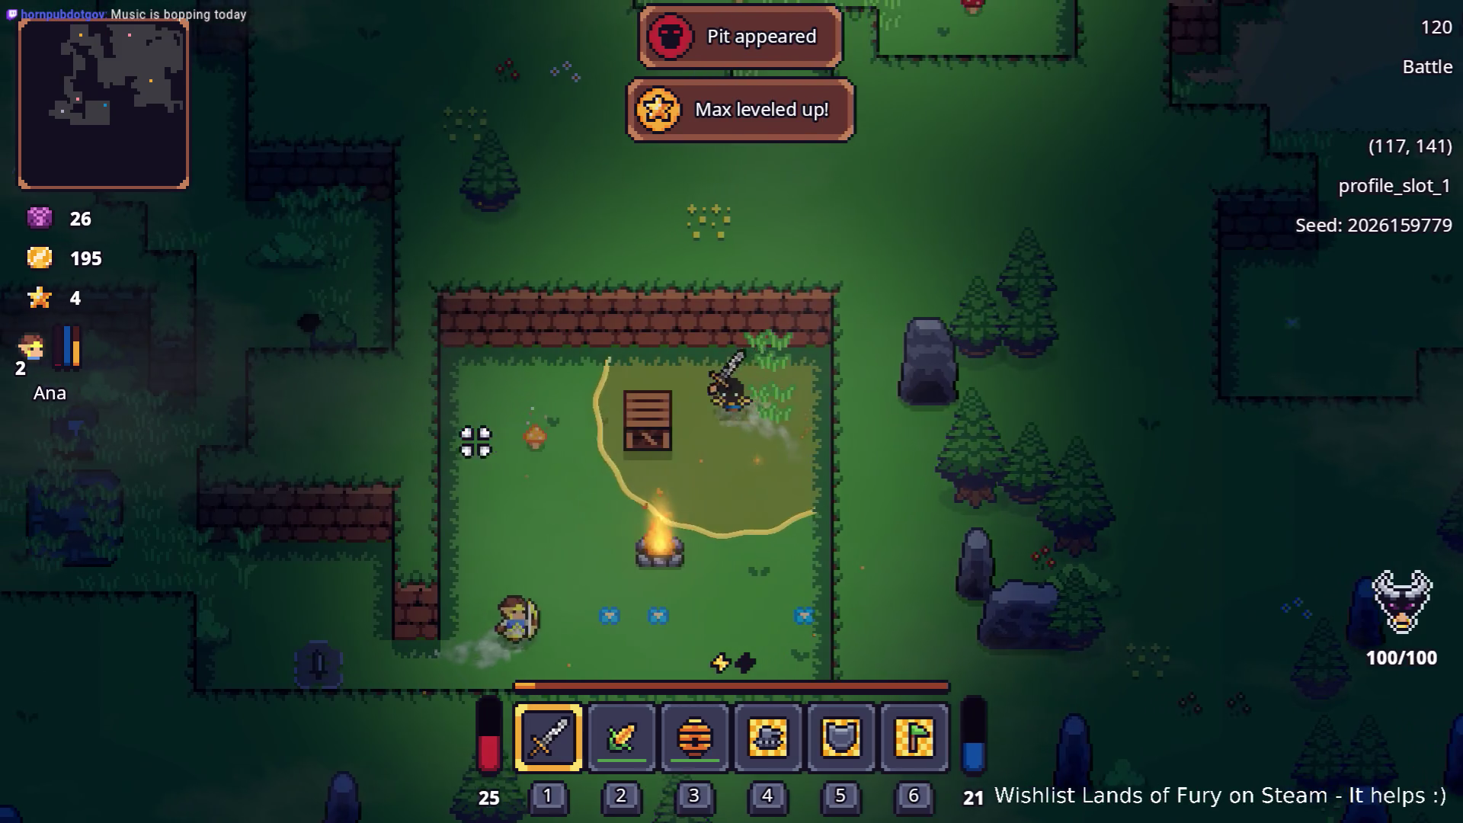
key(a)
click(663, 454)
key(a)
key(s)
click(765, 506)
Move through the next clearing and north-east along the forest path, swinging once
key(s)
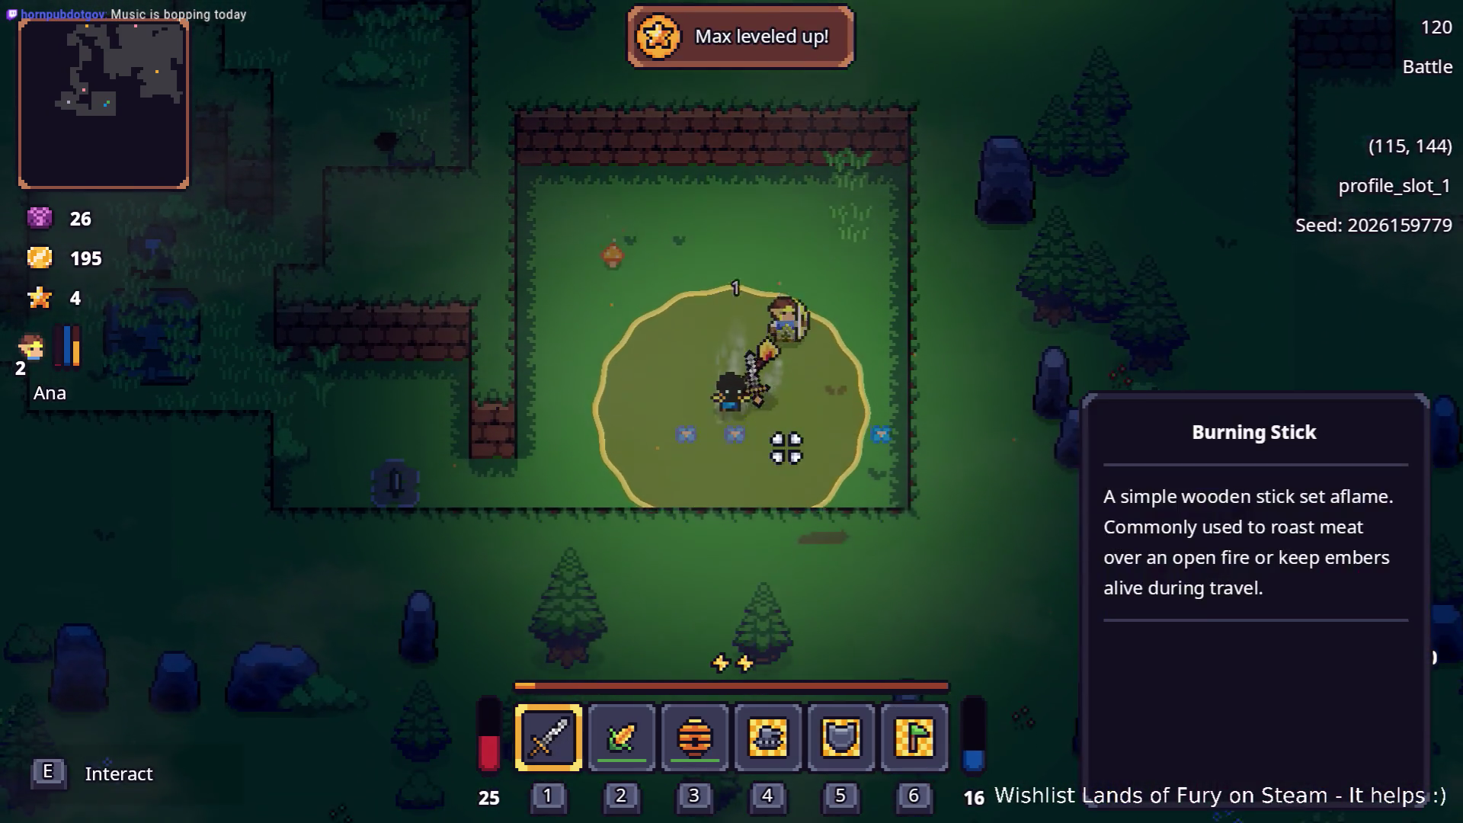
key(a)
key(s)
key(a)
key(a)
key(a)
key(w)
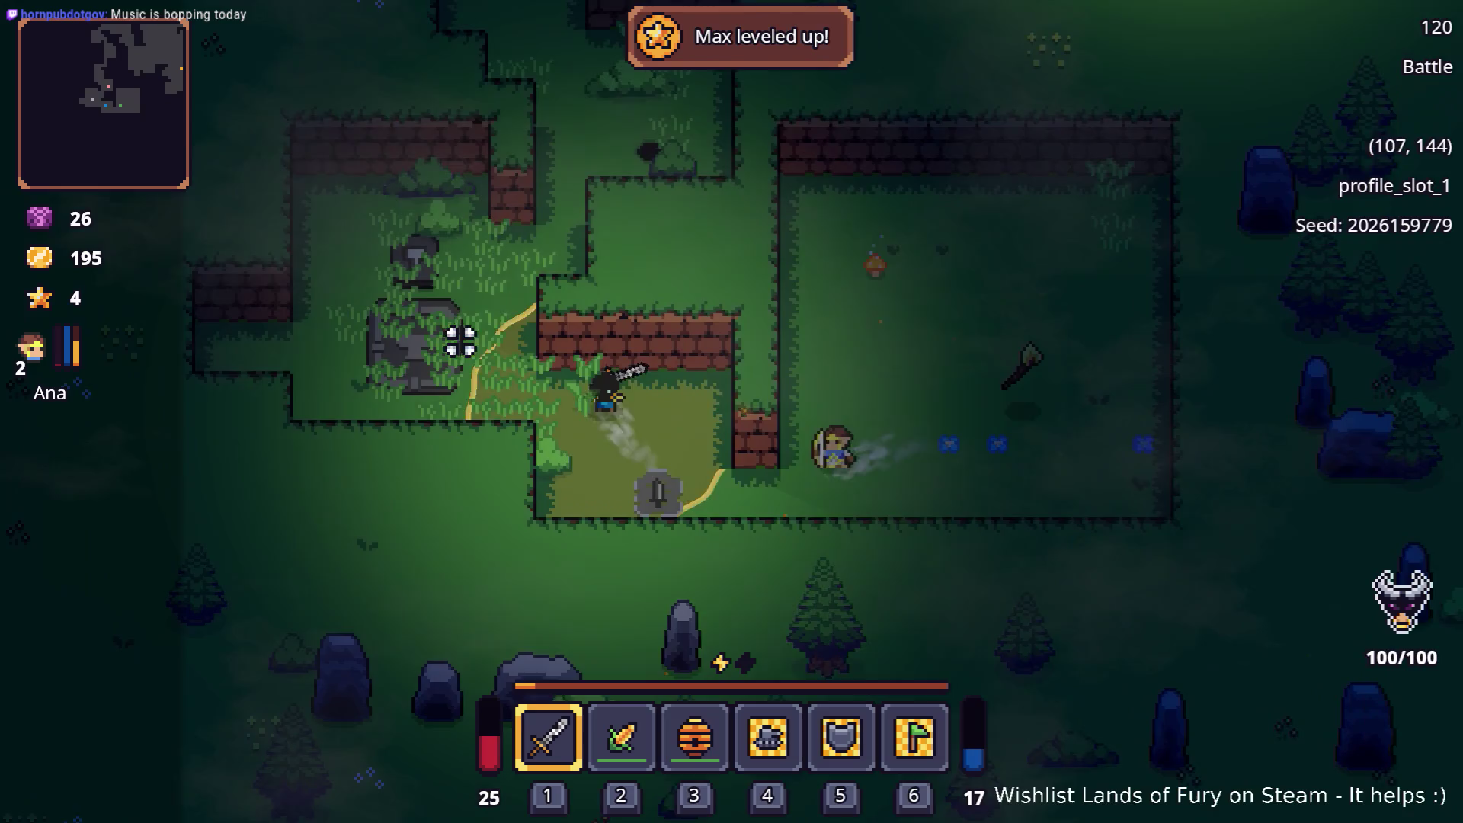
key(a)
key(a)
key(w)
click(462, 351)
key(d)
key(w)
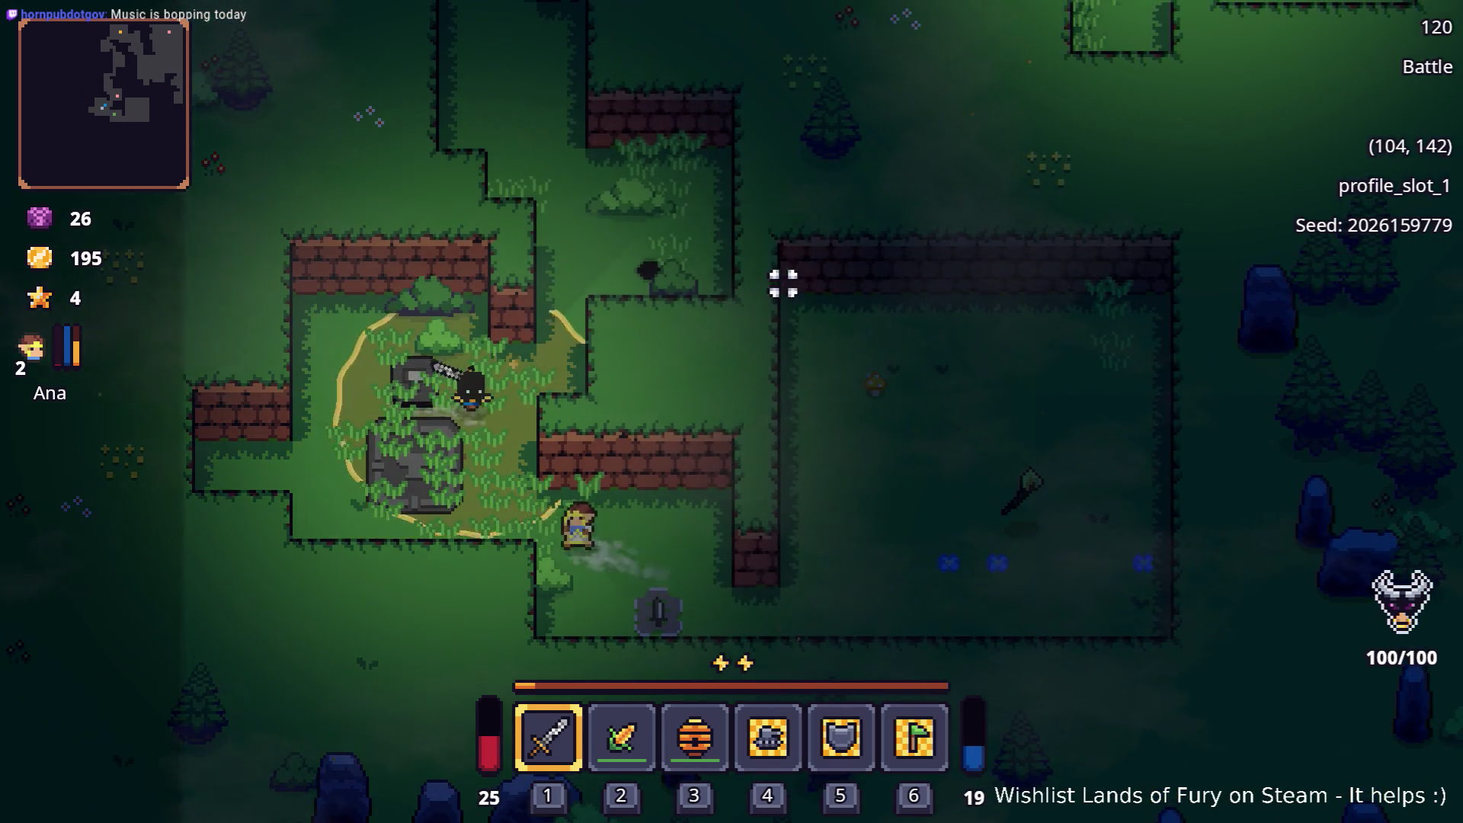
key(d)
key(w)
key(w)
key(w)
Toggle the inventory, switch briefly to the Godot editor and return to the game
key(Tab)
key(Tab)
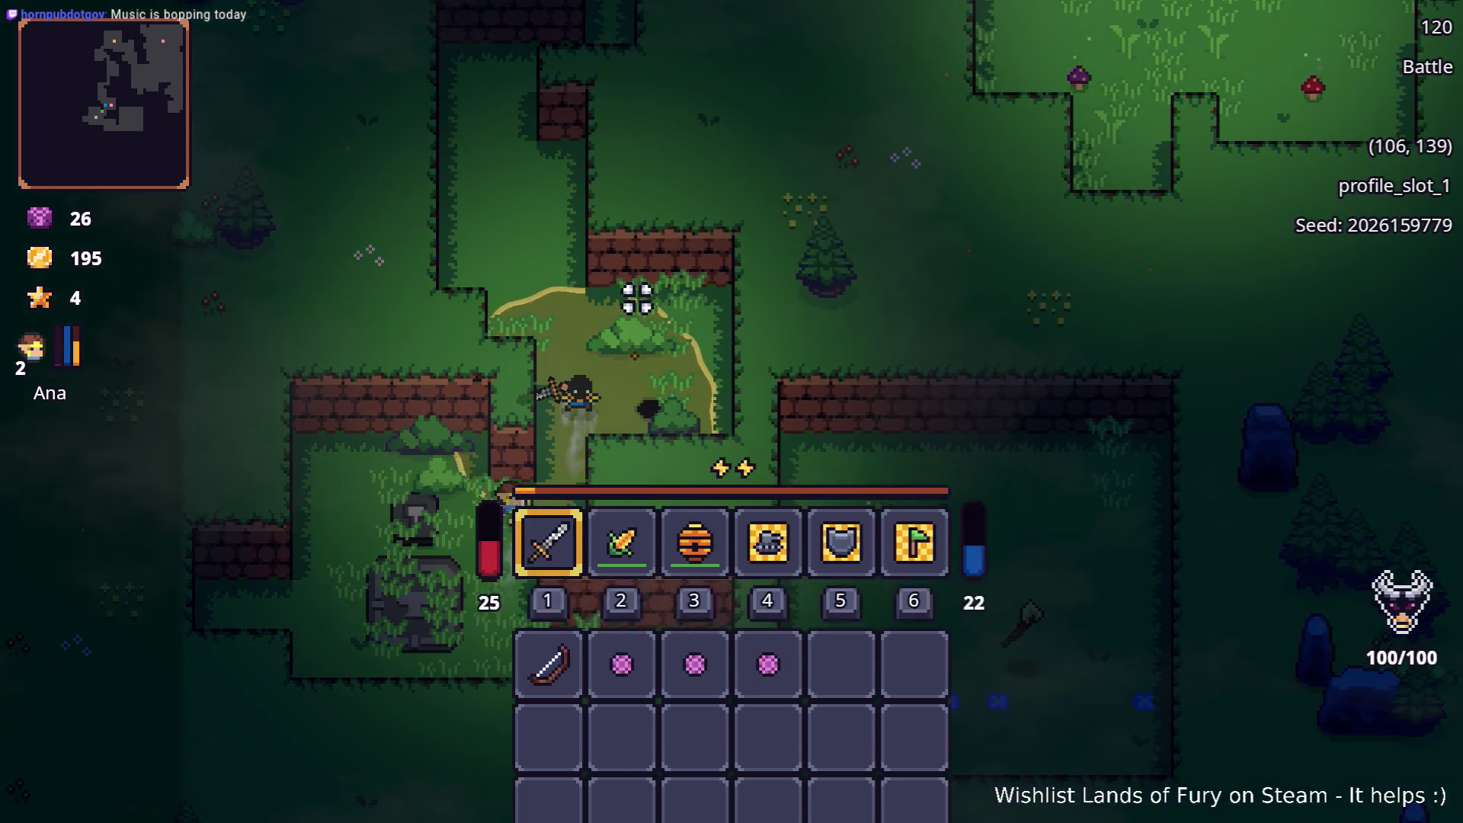
key(Tab)
key(Tab)
key(alt+Tab)
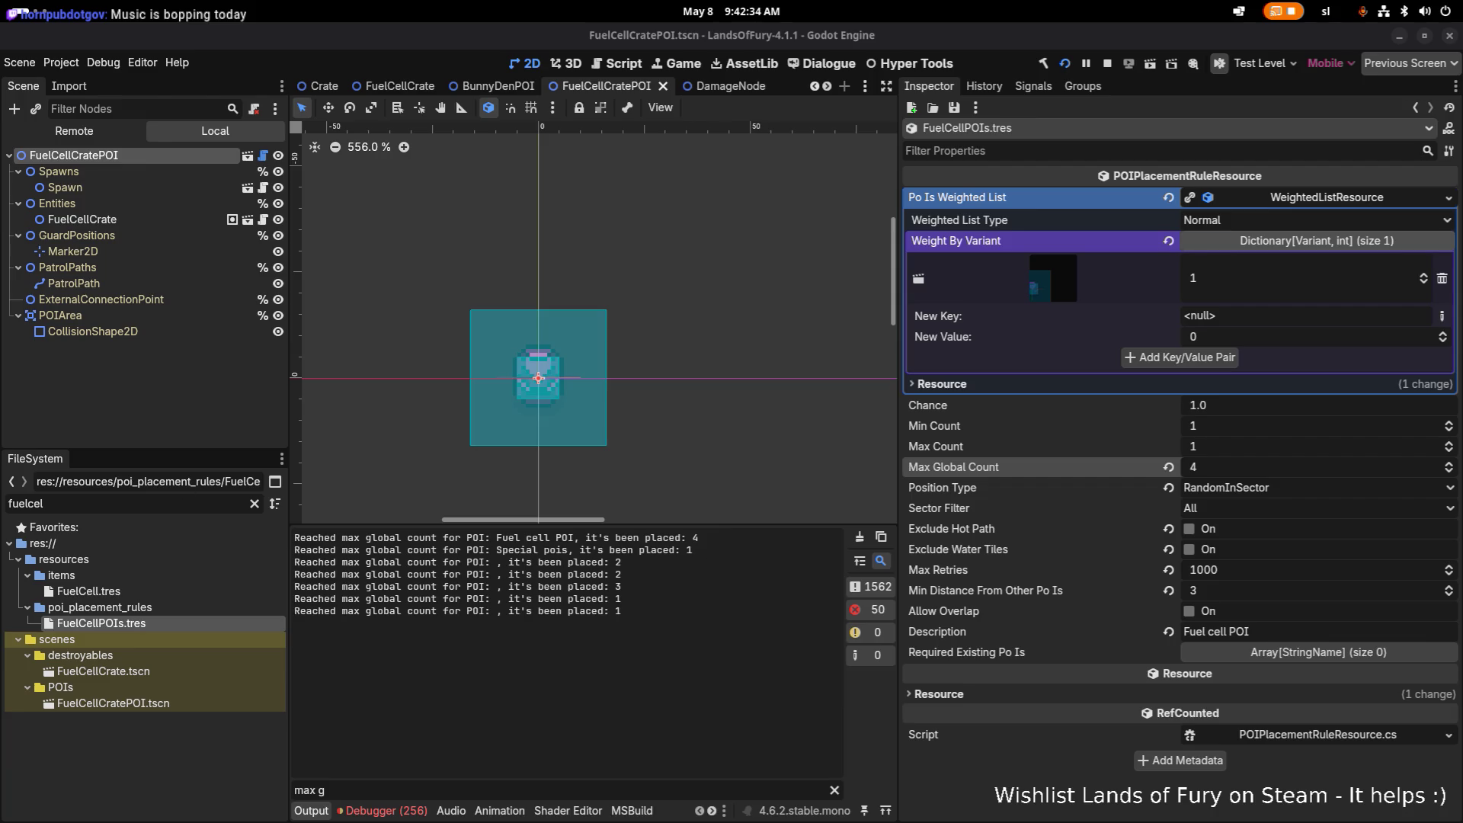
key(alt+Tab)
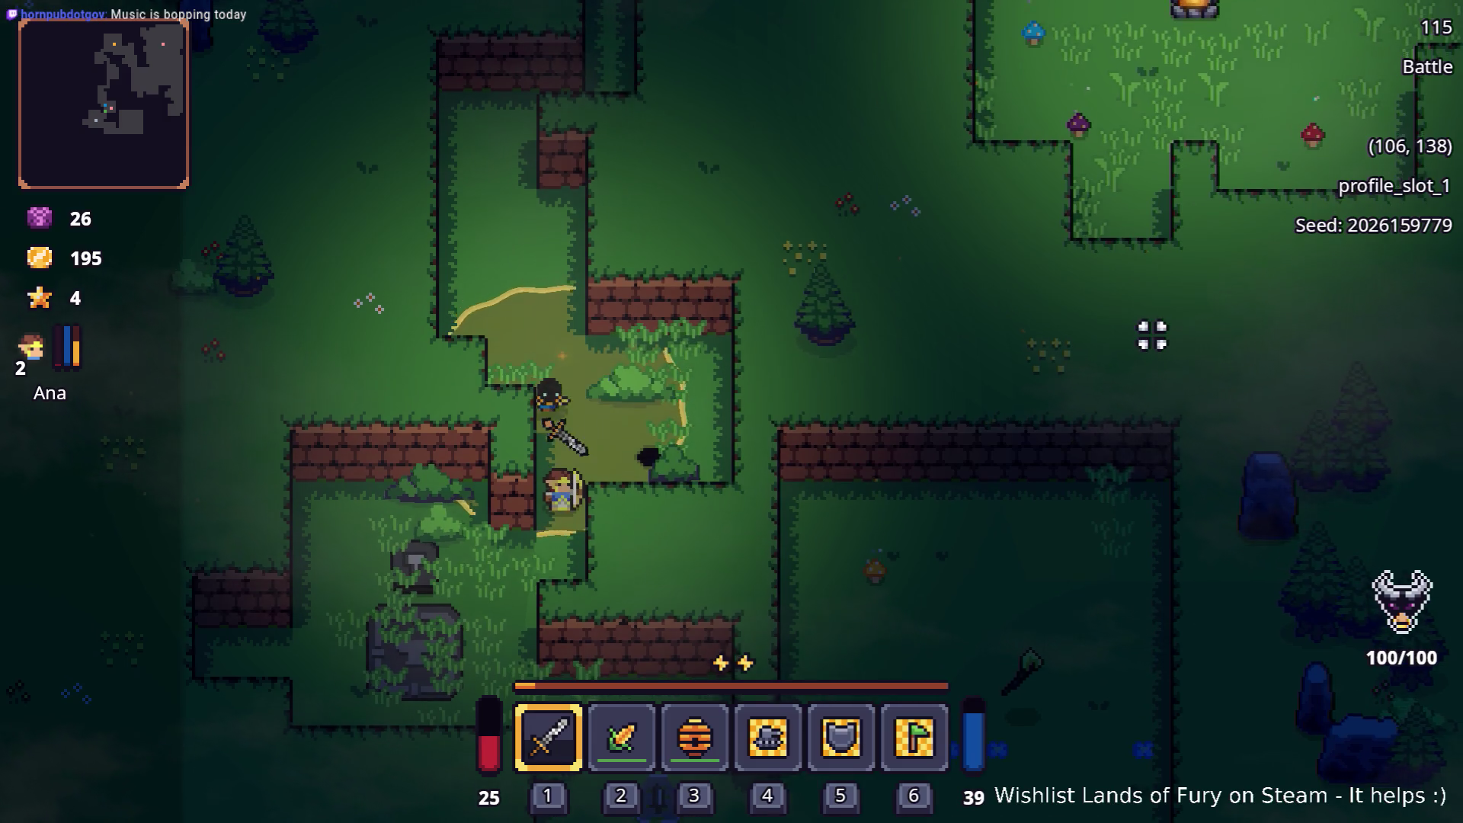
Walk north through the forest, then south-east past the campfire
key(s)
key(w)
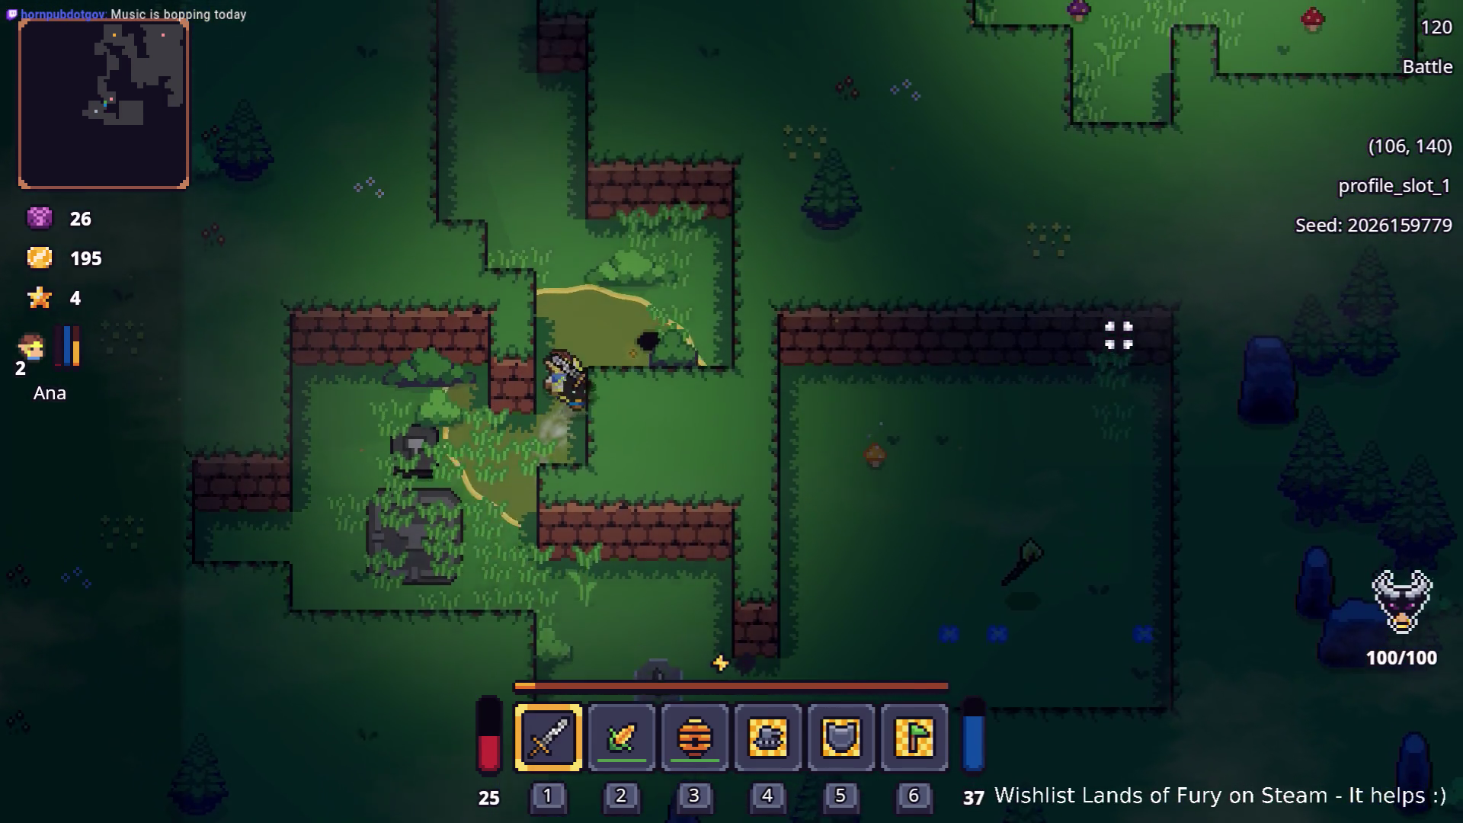
key(w)
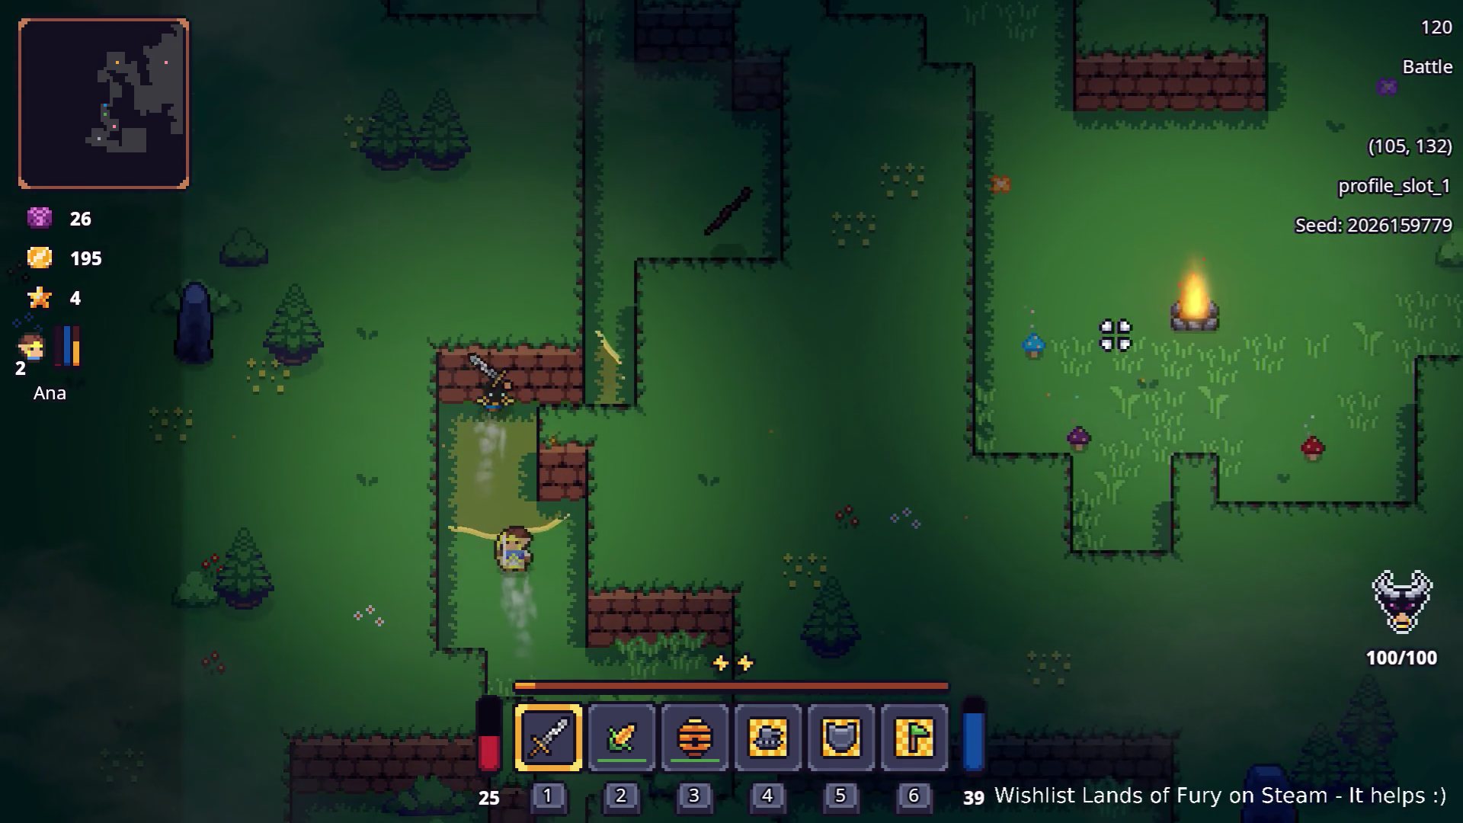
key(w)
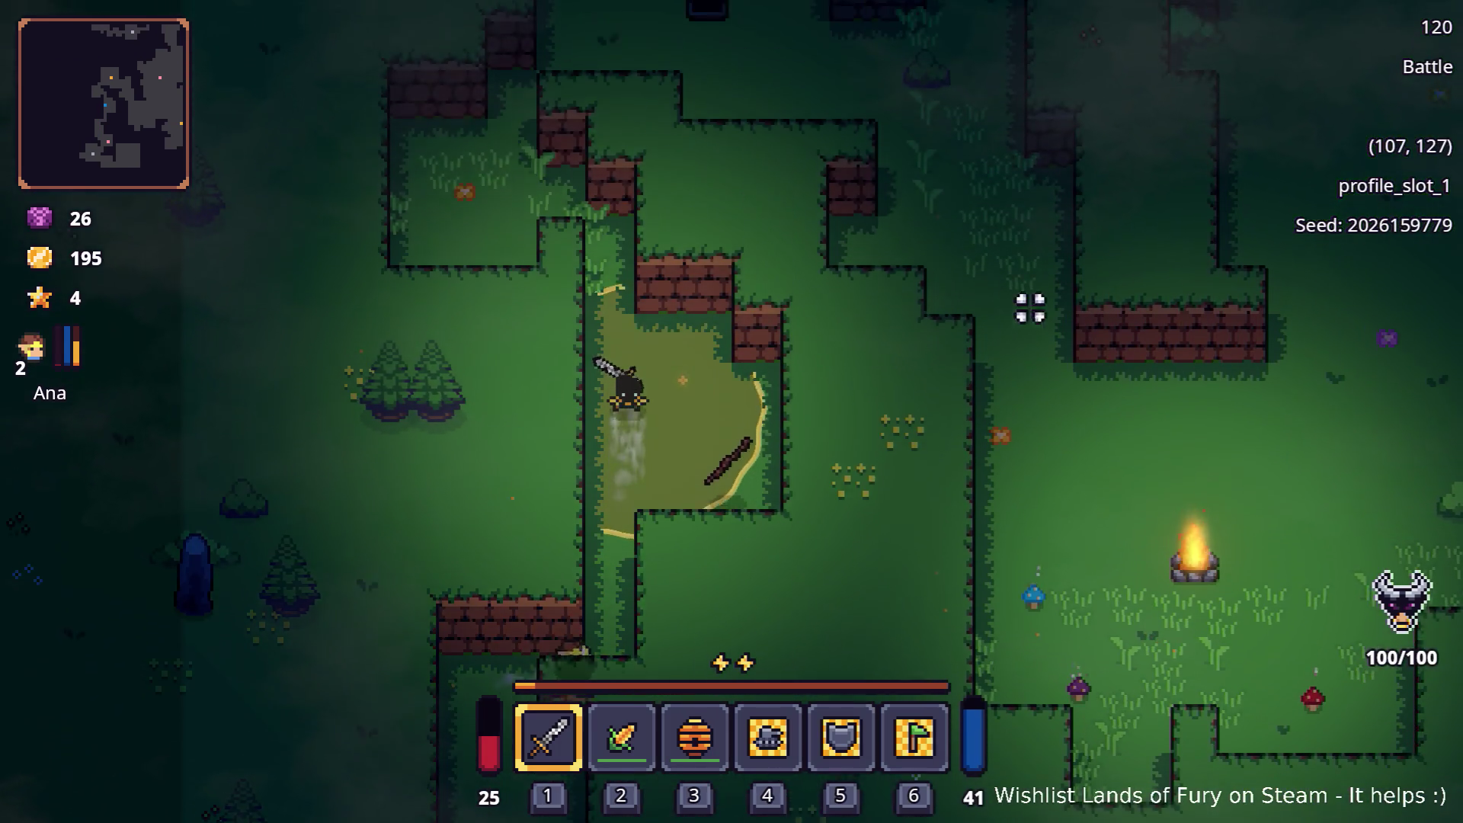
key(d)
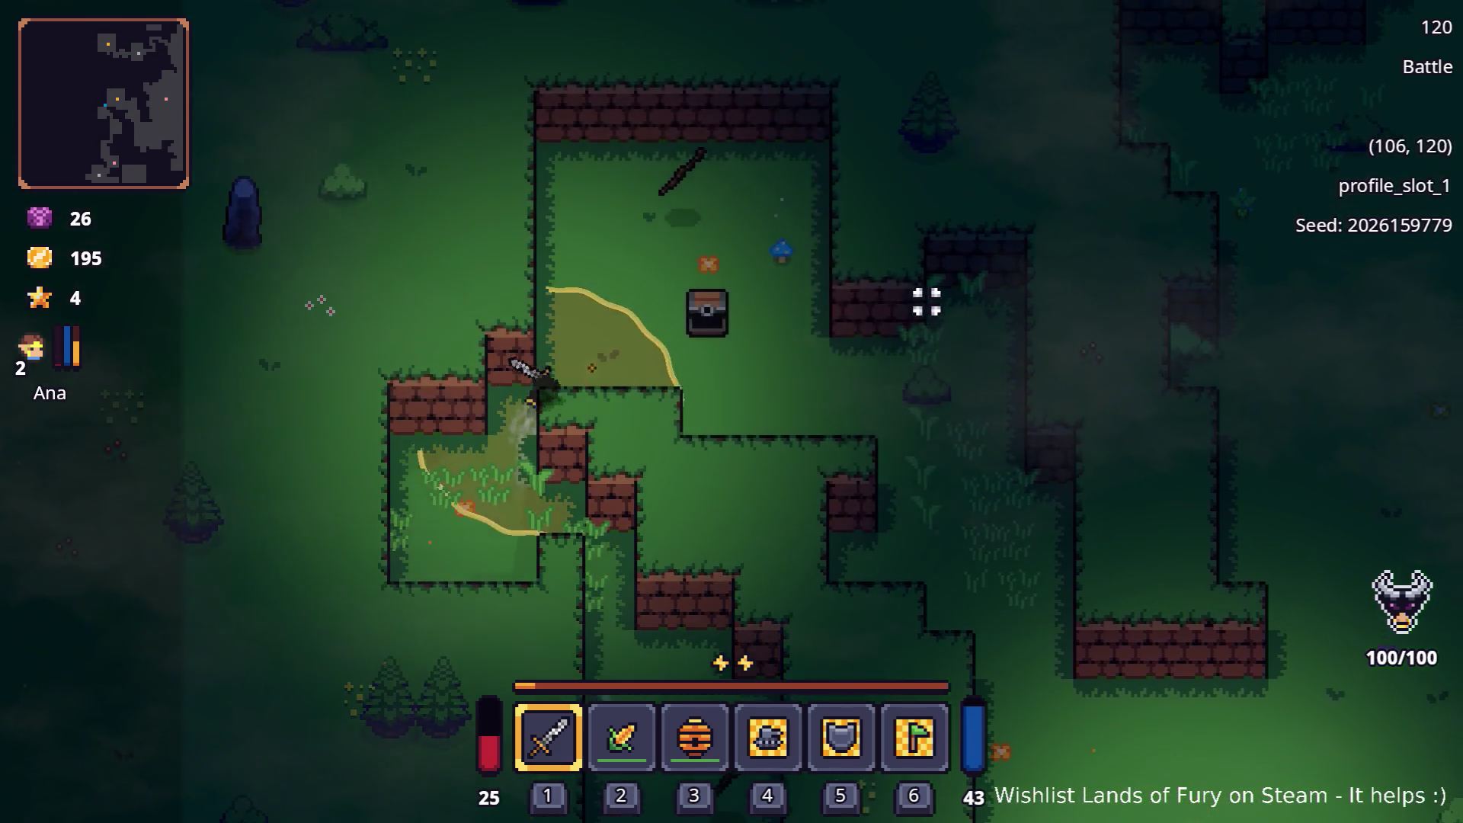
key(s)
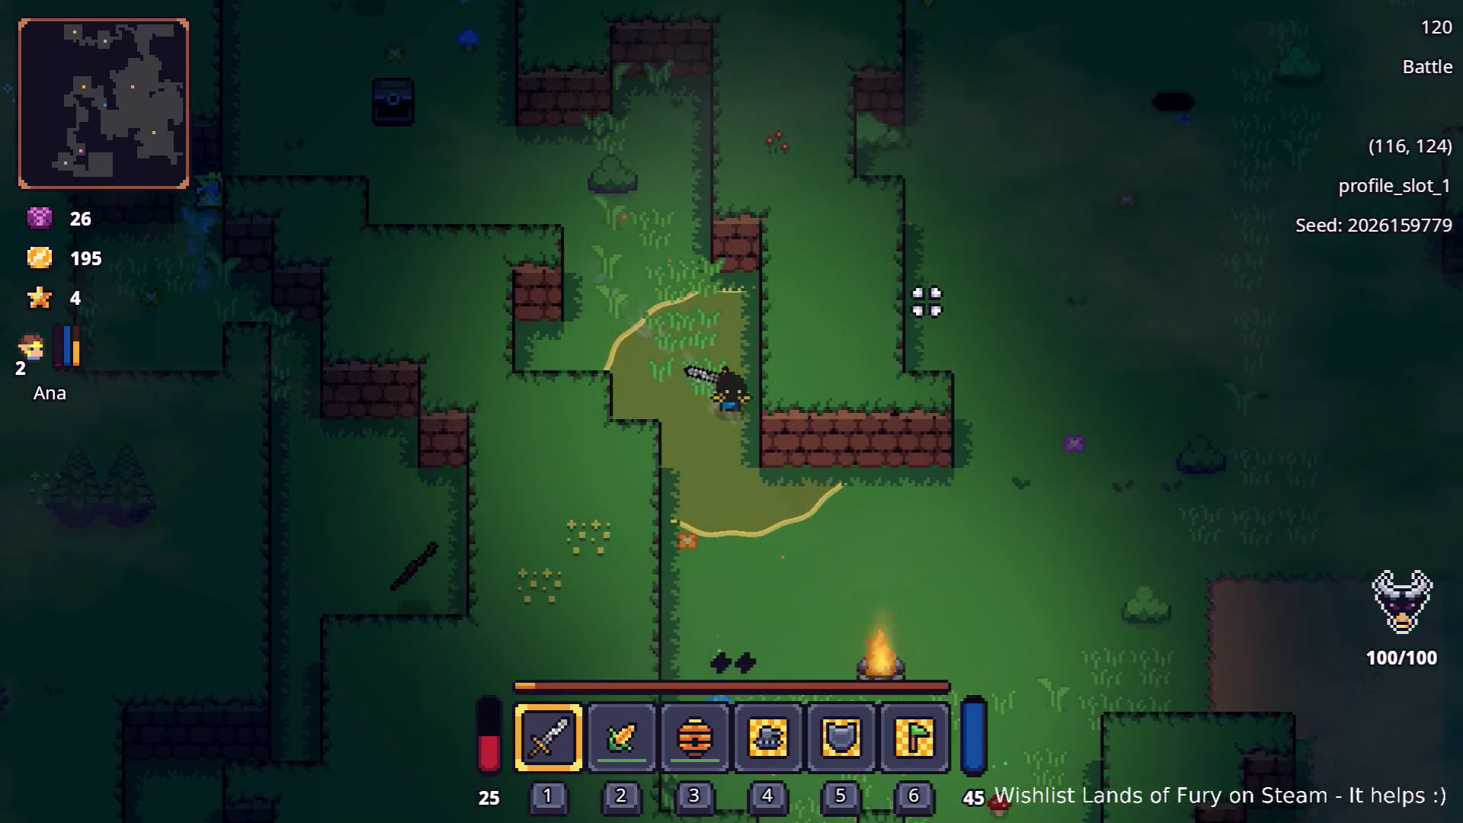
key(d)
key(s)
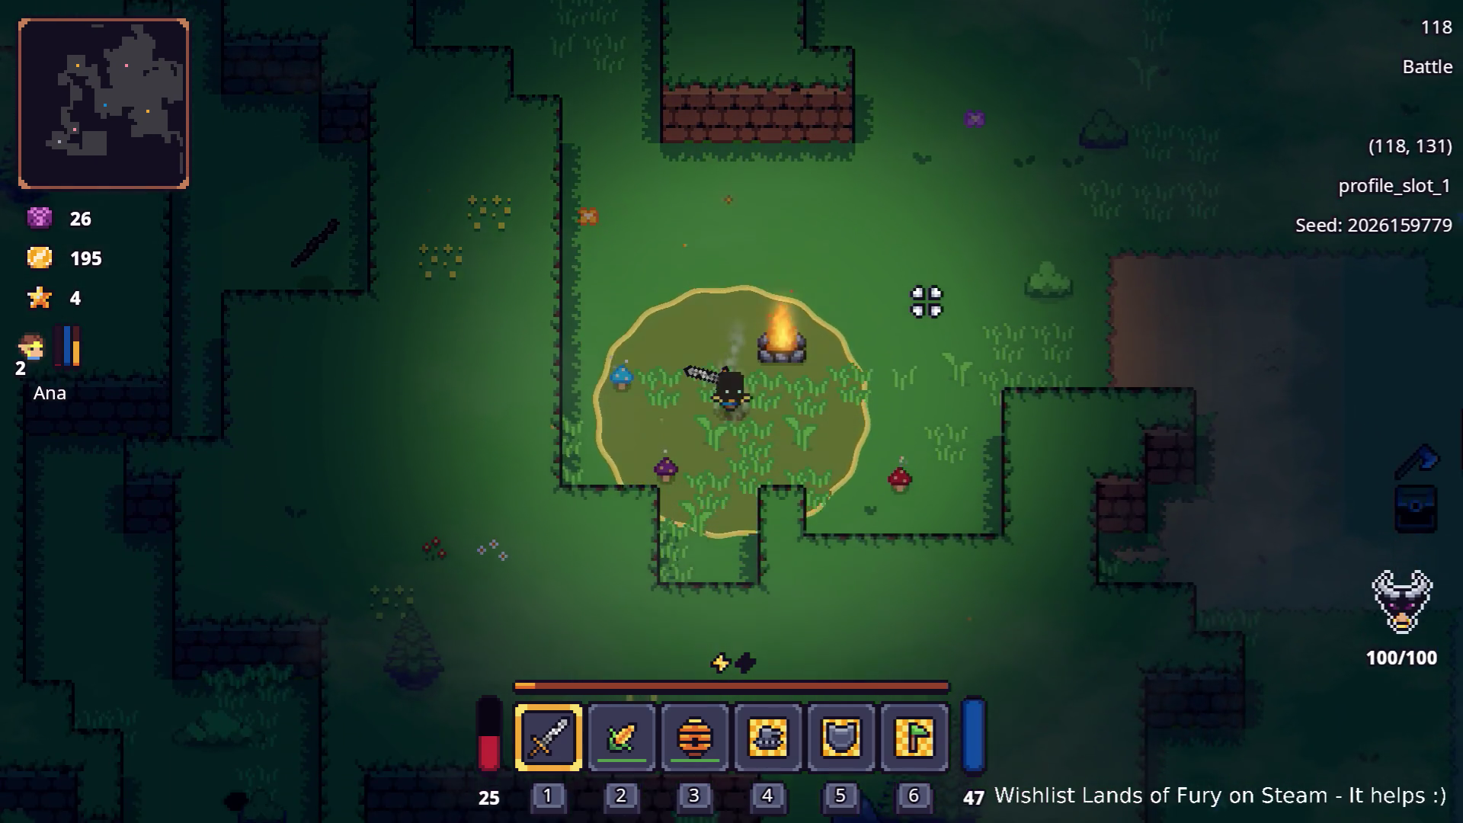
key(d)
Continue south-east across the dirt clearing past the chest and down the narrow path
key(d)
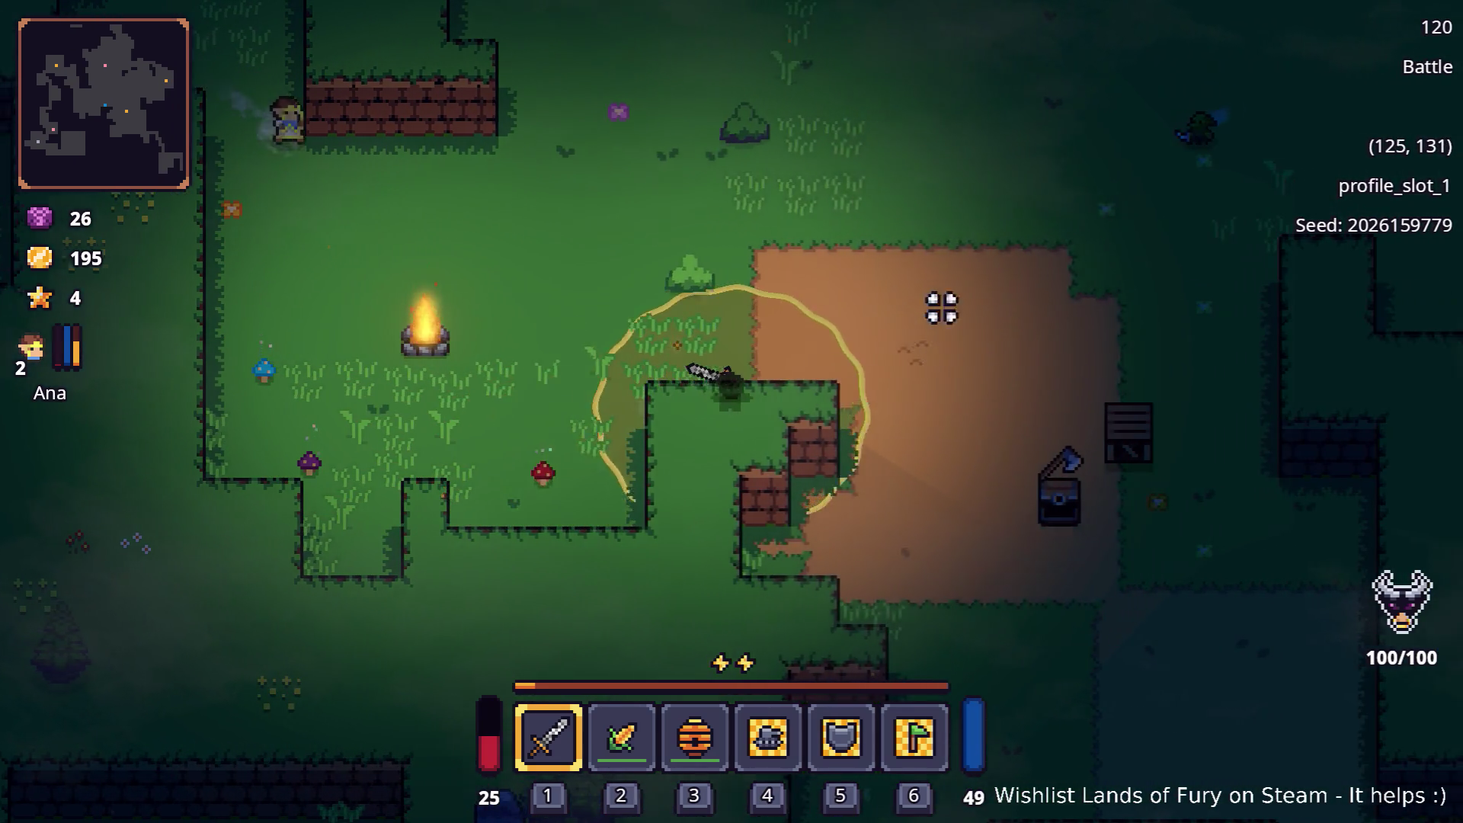
key(s)
key(s)
key(d)
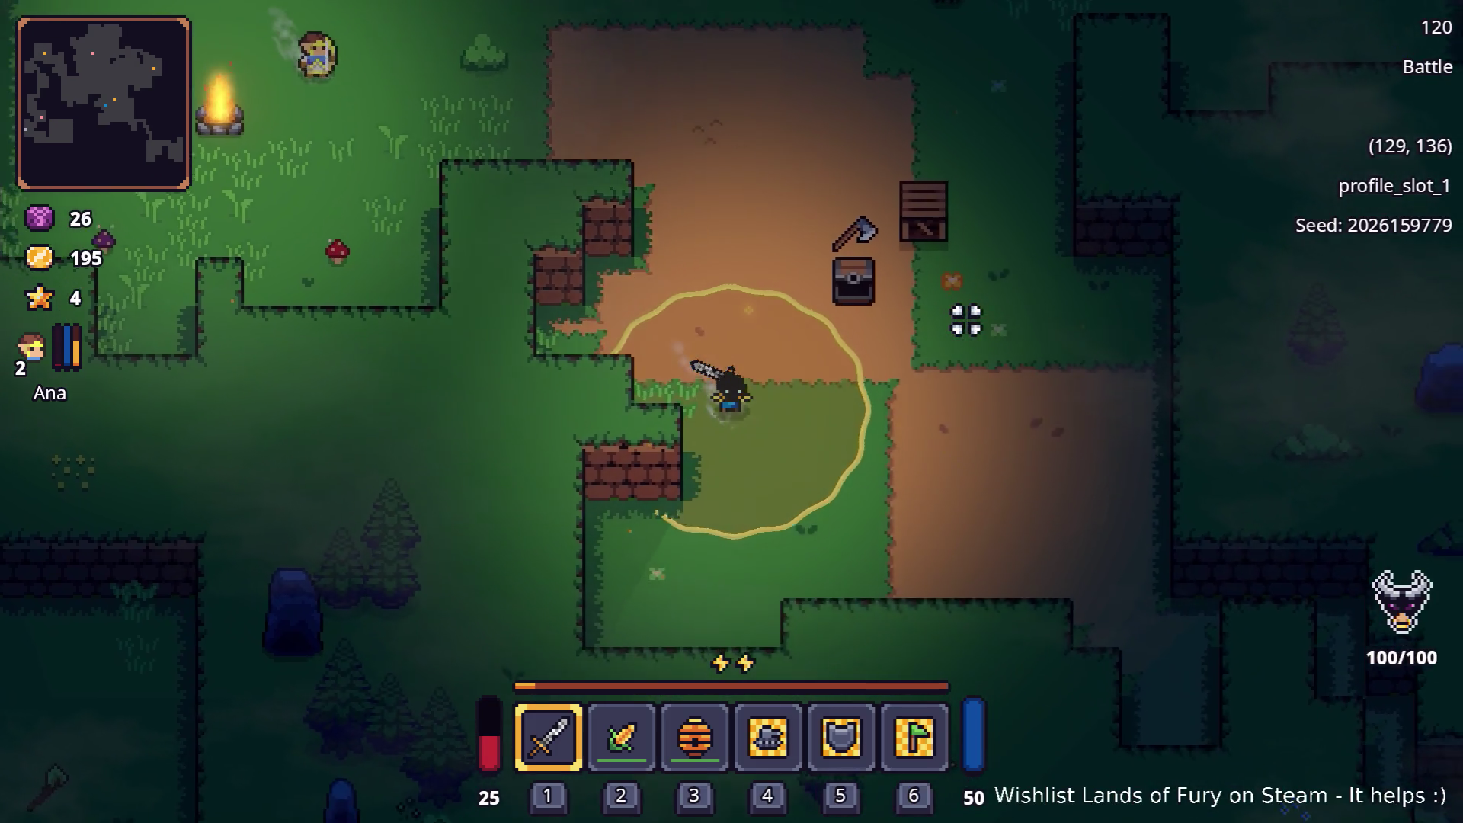
key(d)
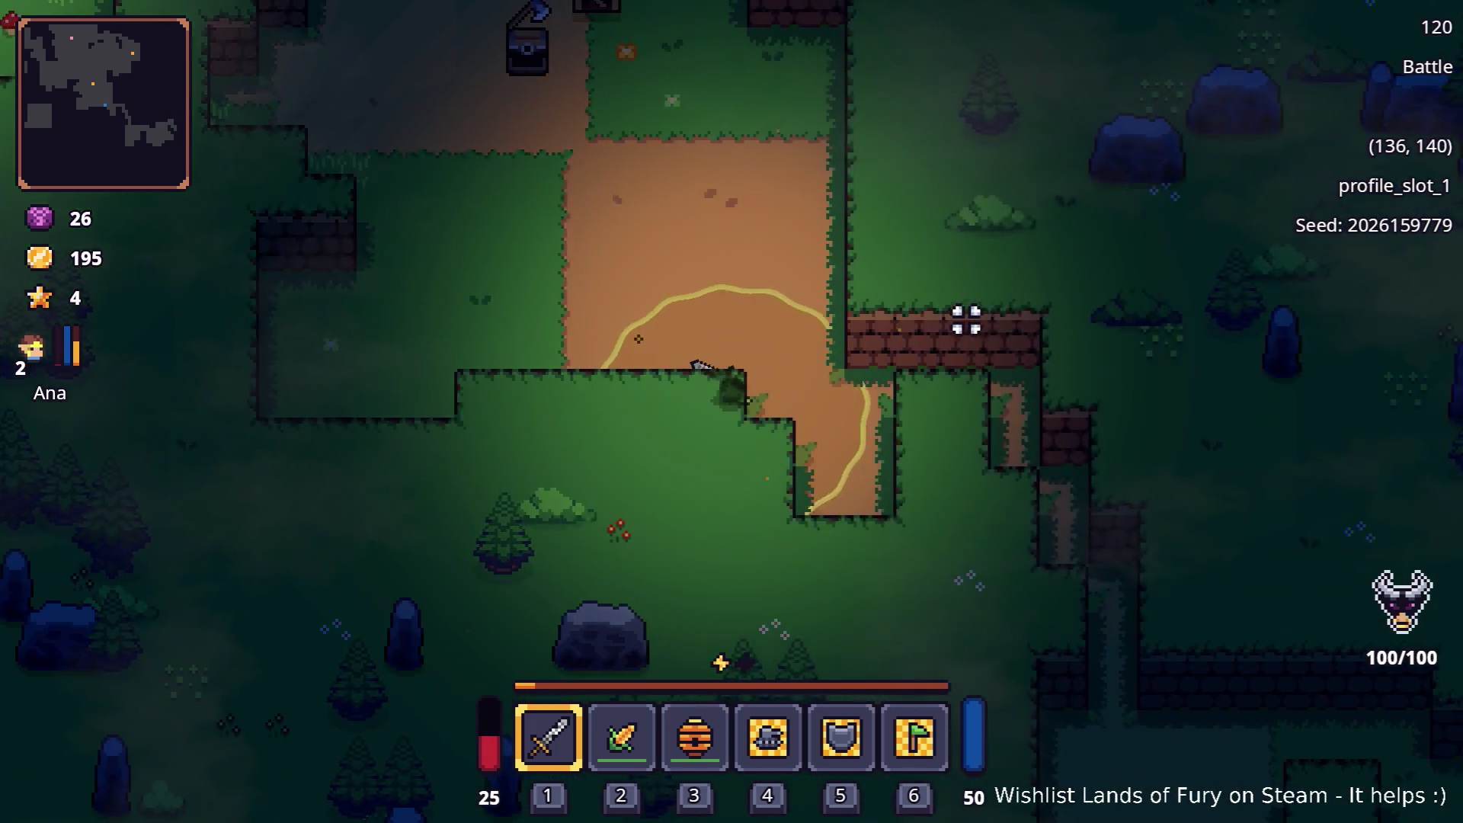
key(s)
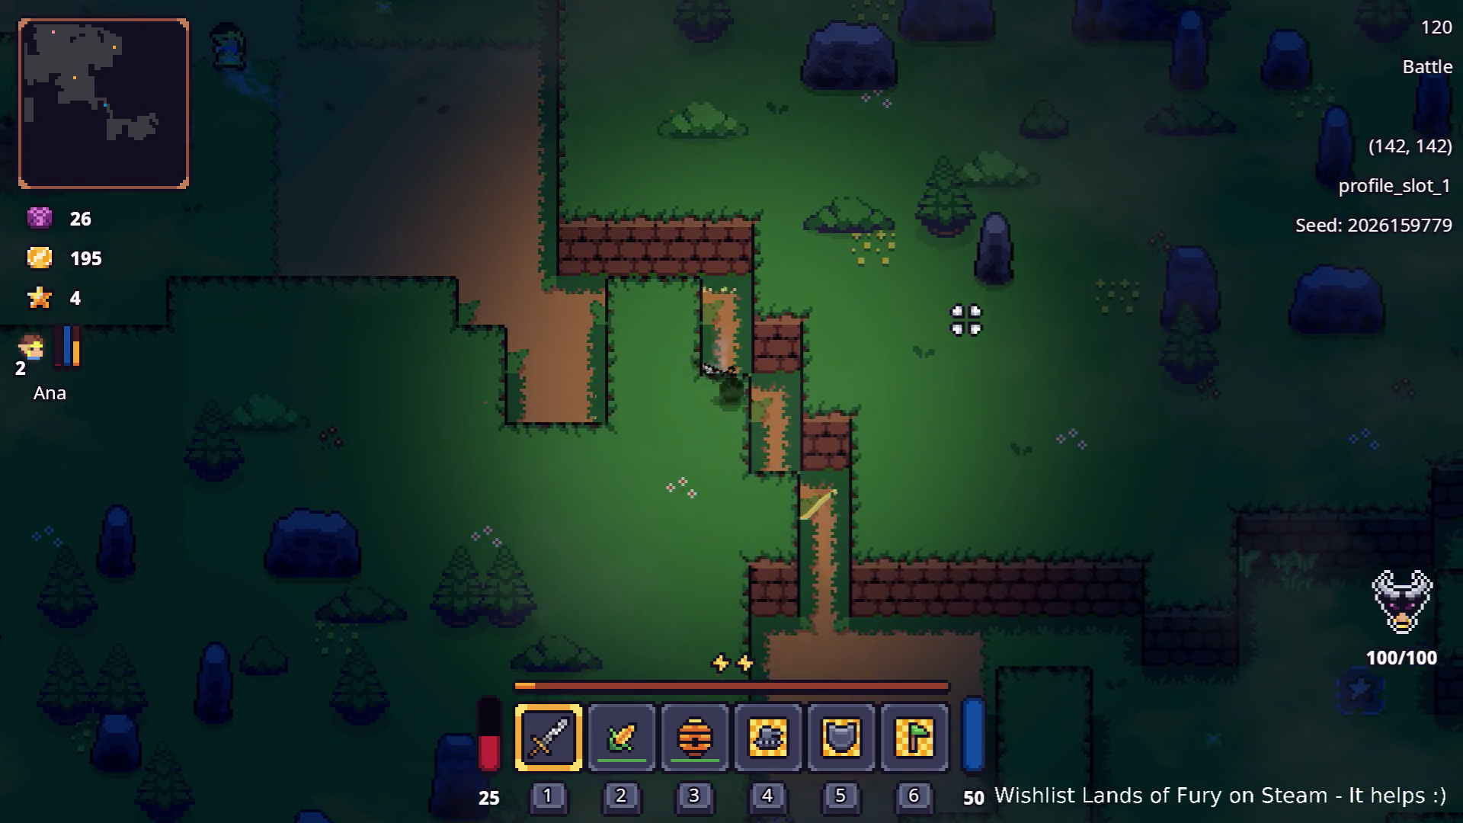
key(d)
key(s)
key(d)
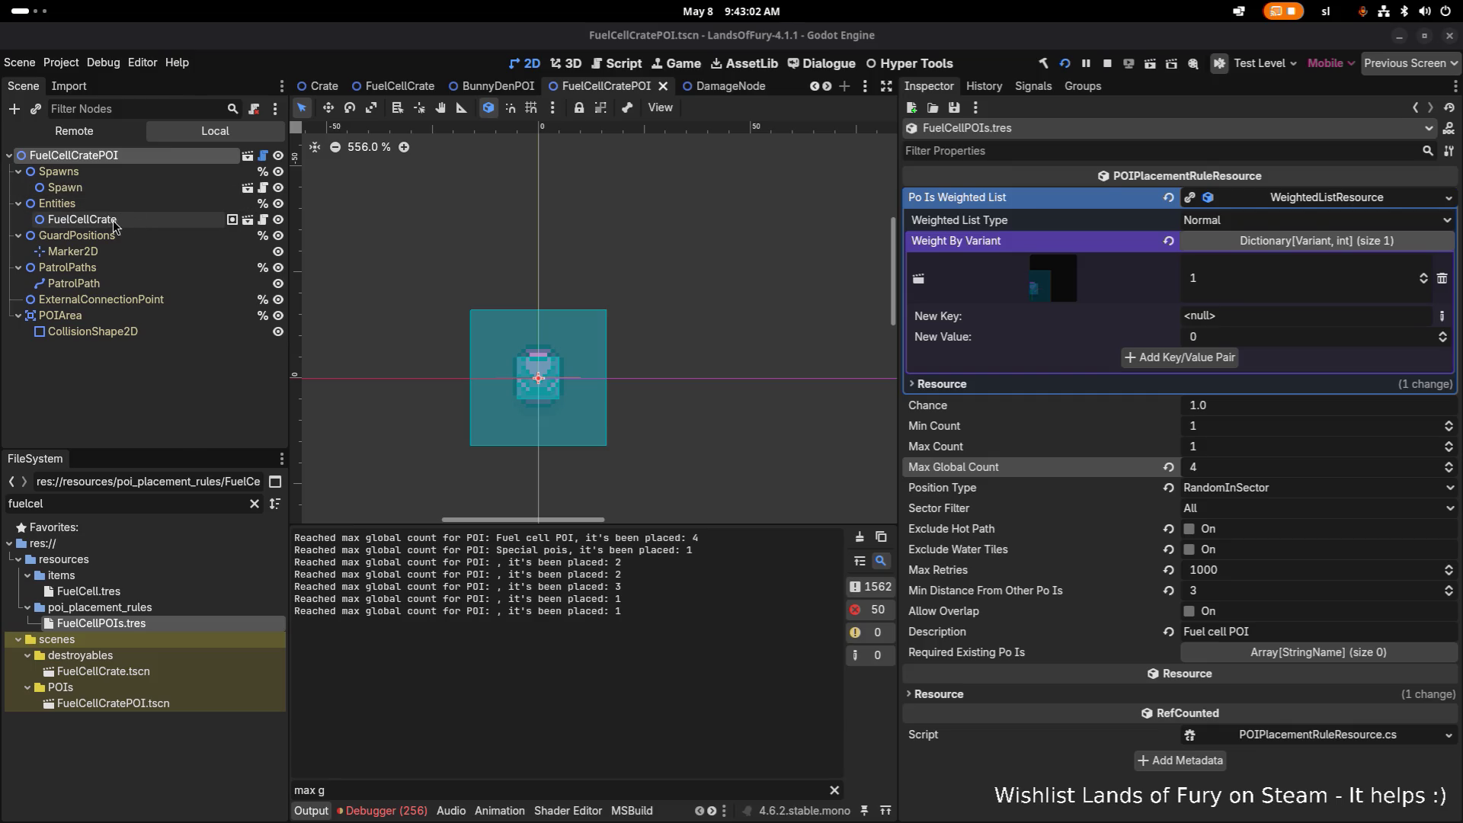
Inspect FuelCellCrate and its collision shape, then the live FuelCellCratePOI in the Remote tree at 1688, 2136
click(82, 220)
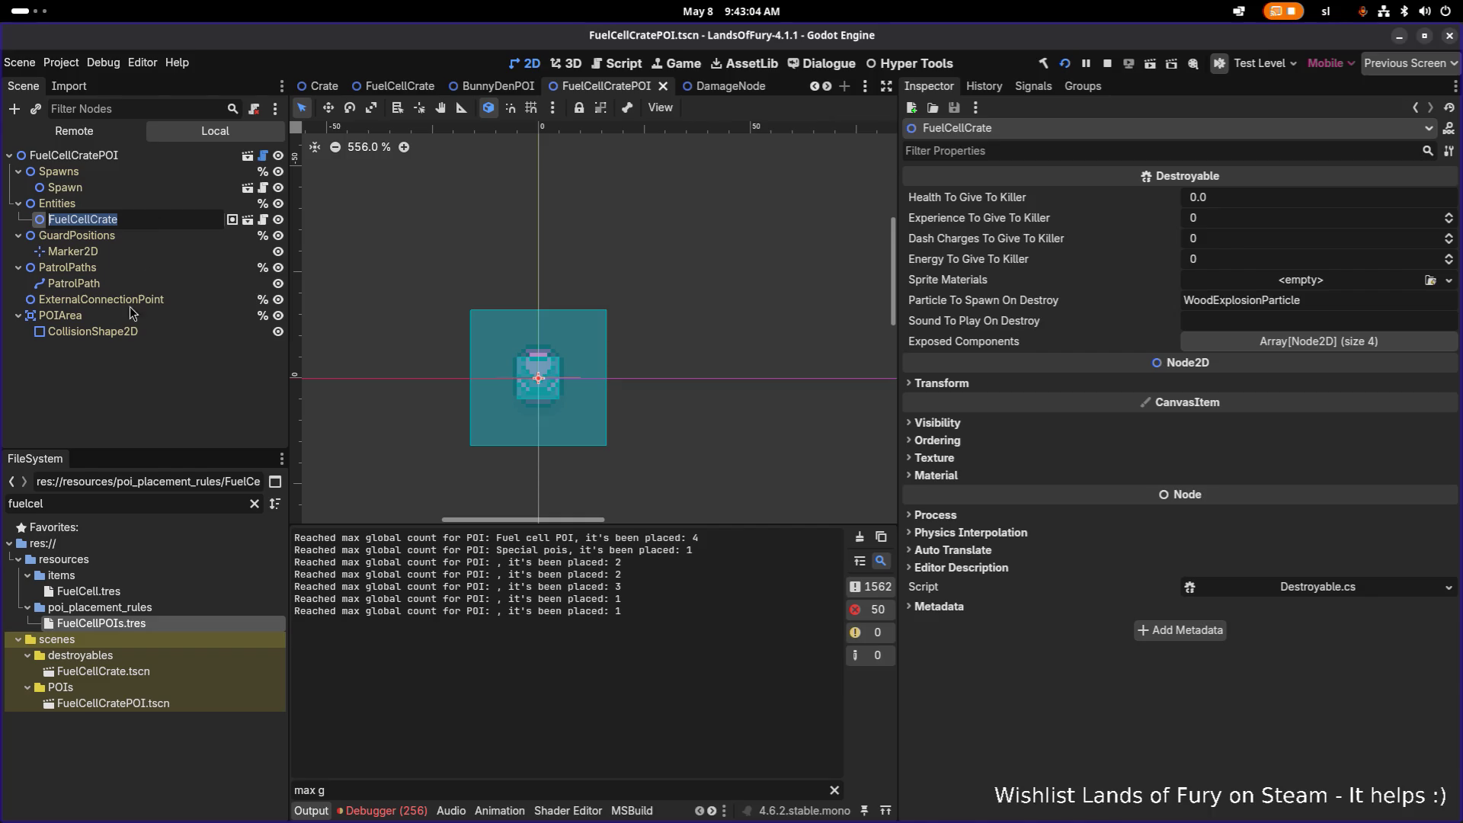
click(115, 331)
click(99, 132)
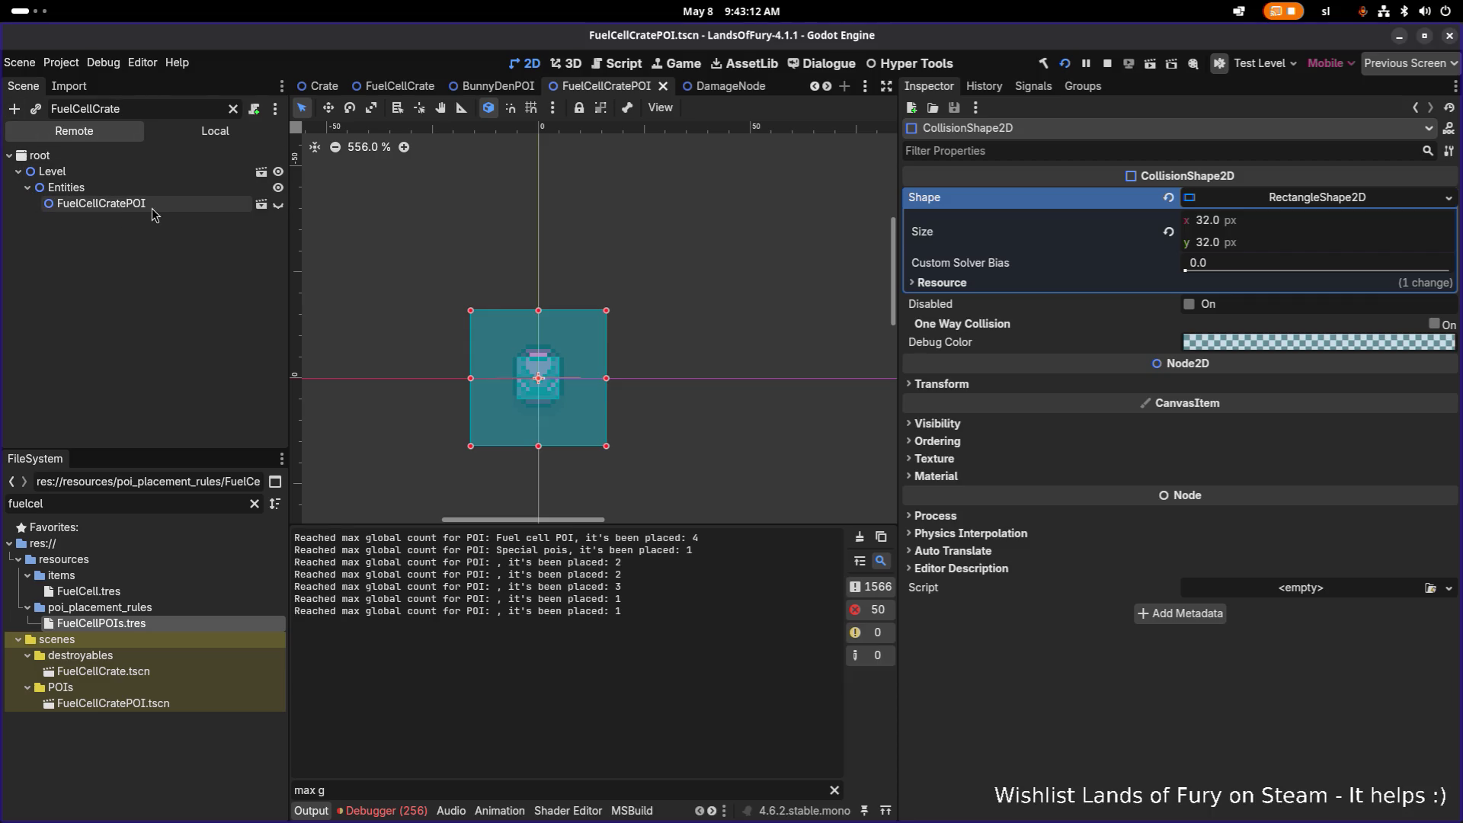
click(157, 207)
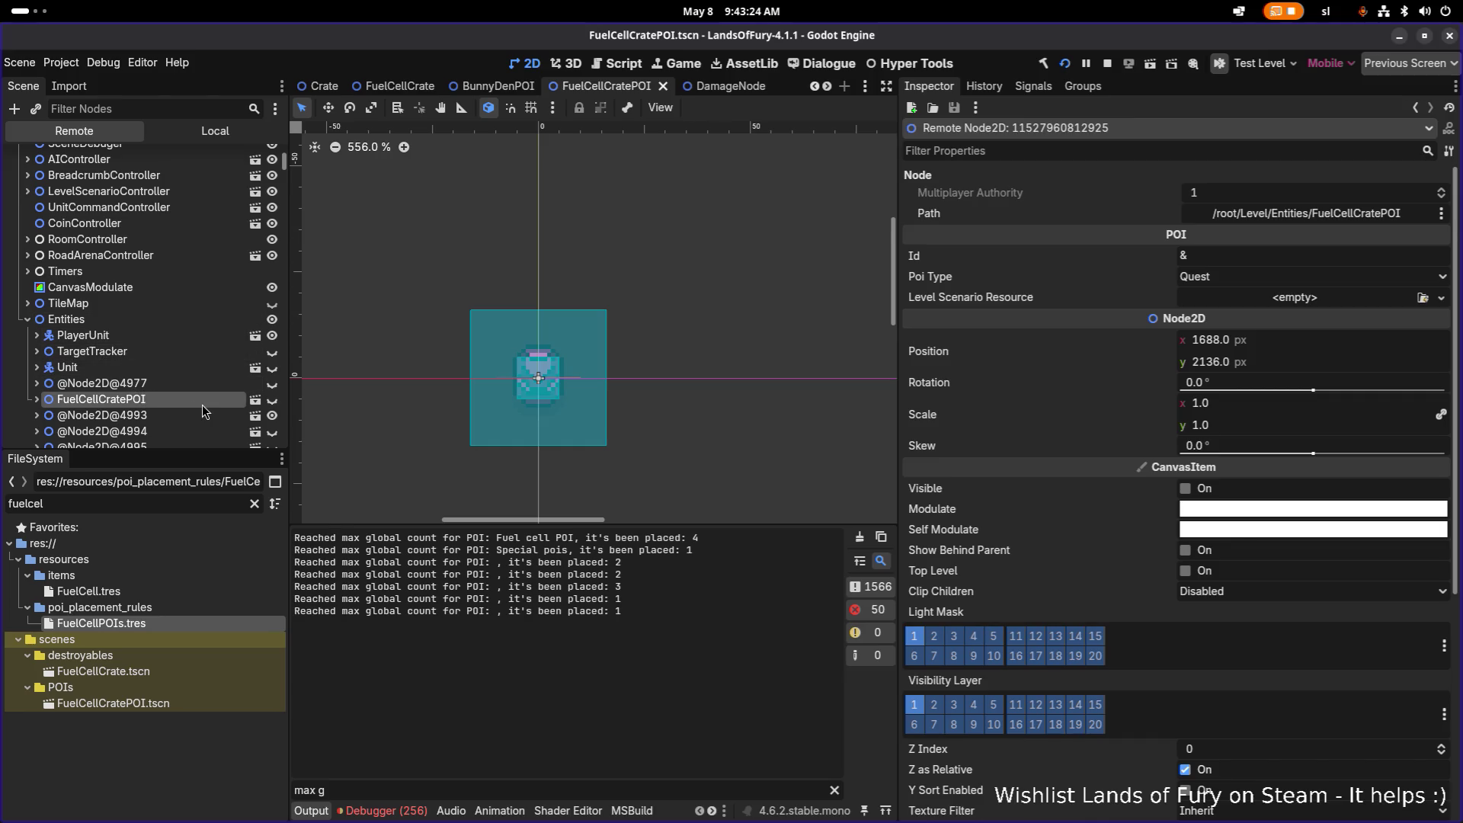
scroll(191, 400, down, 1)
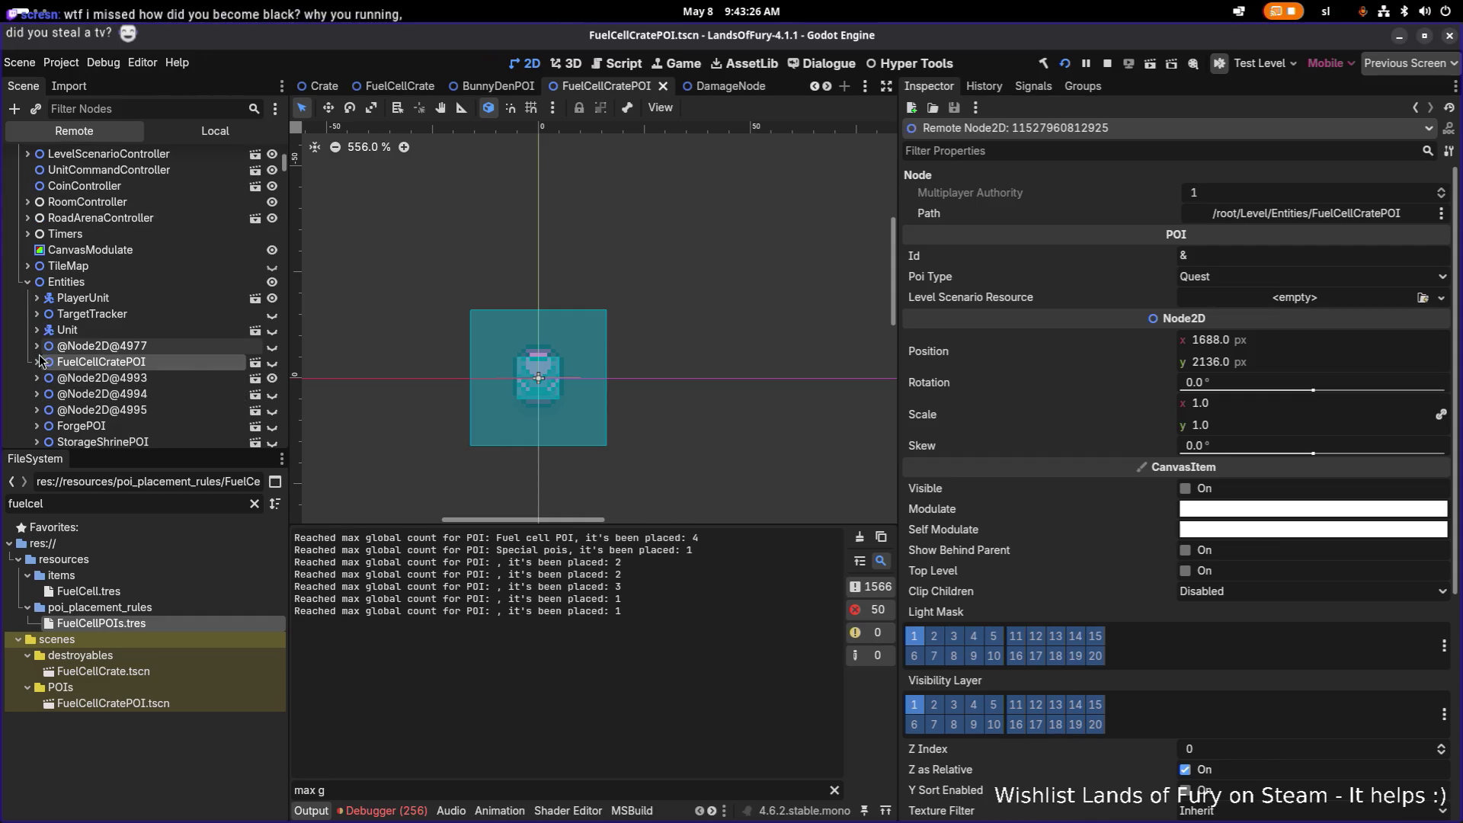
scroll(58, 371, down, 1)
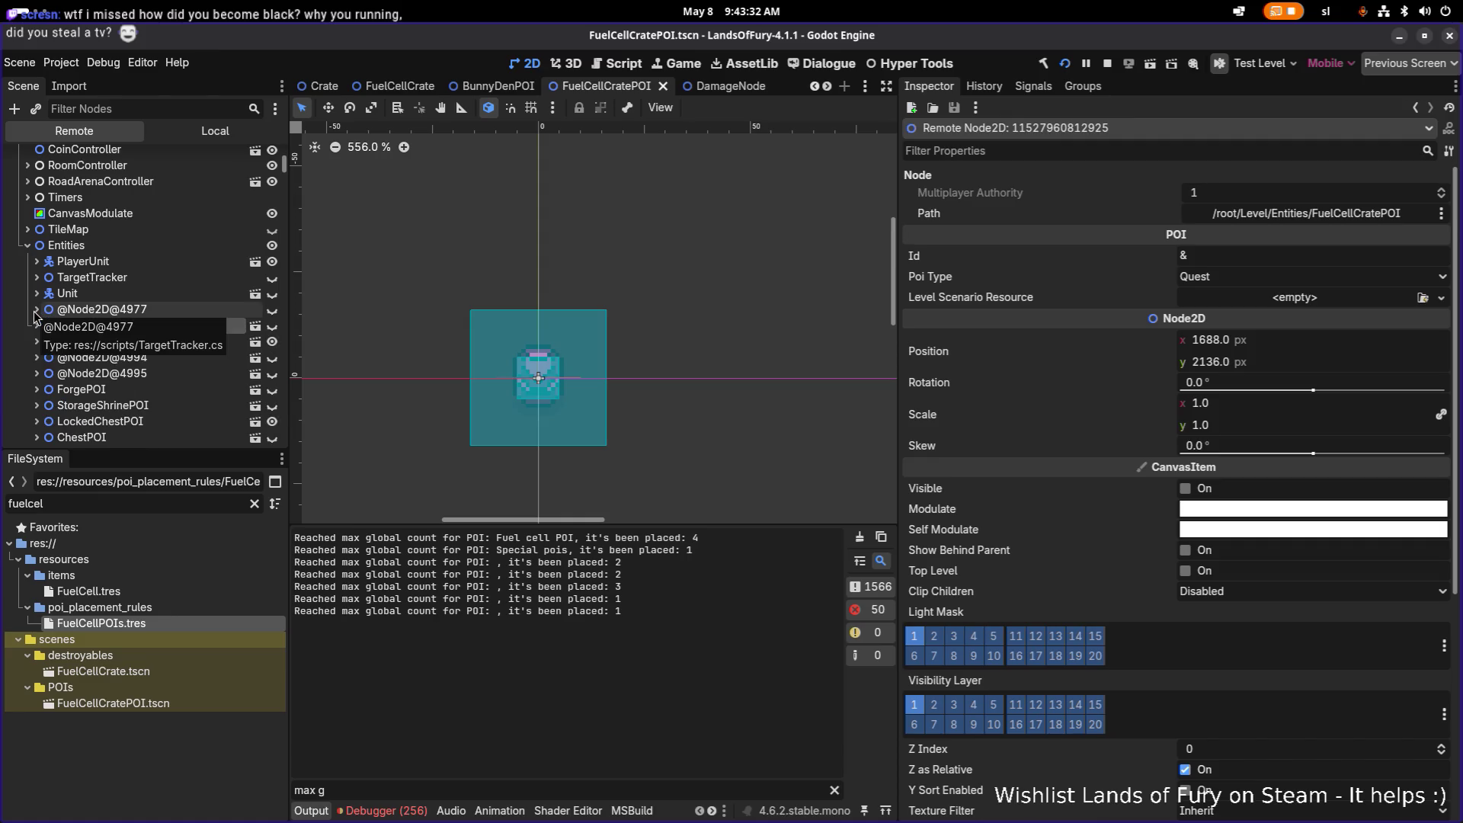
click(383, 809)
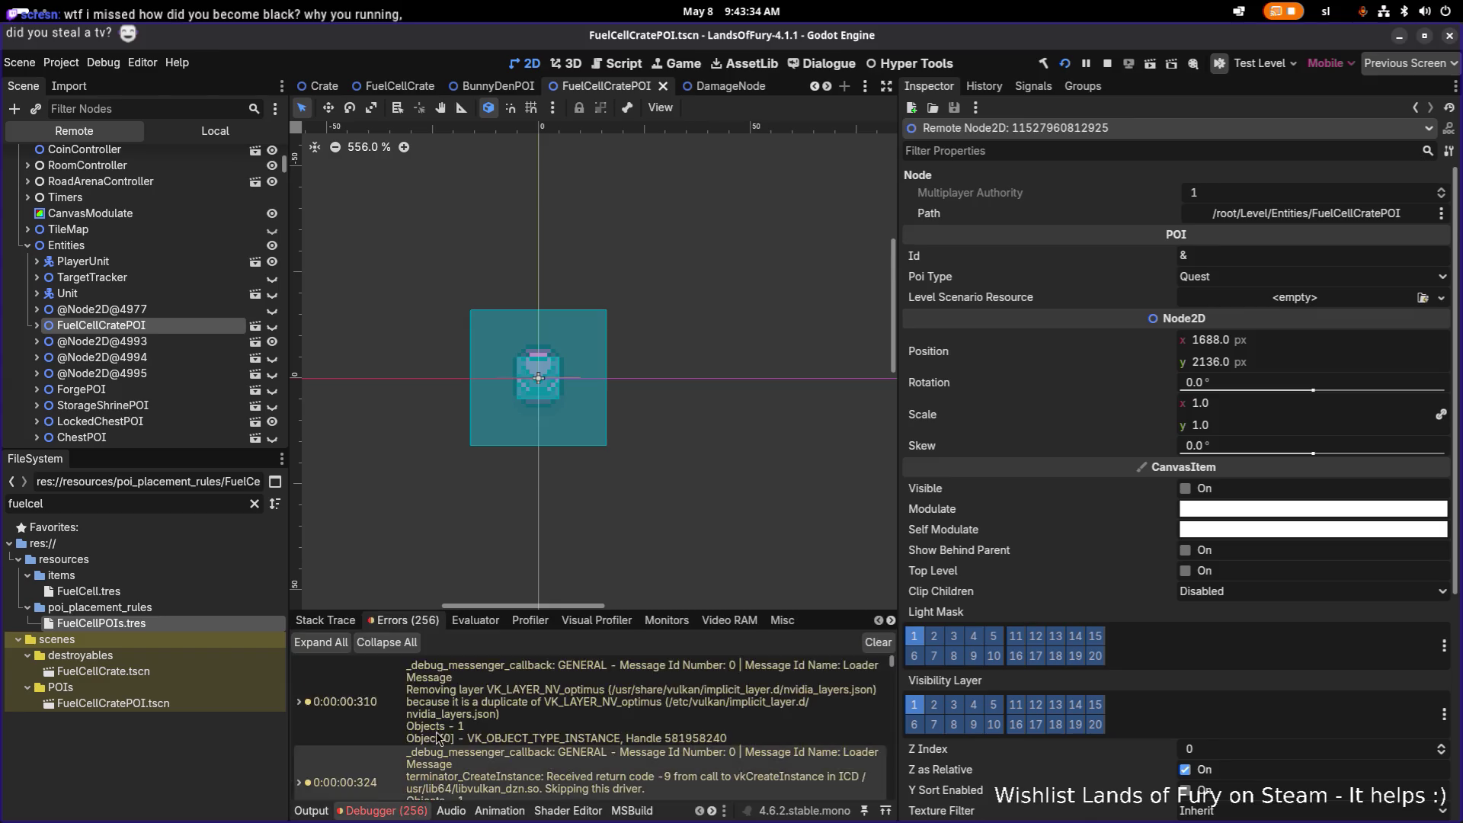
scroll(466, 741, down, 5)
scroll(467, 740, down, 5)
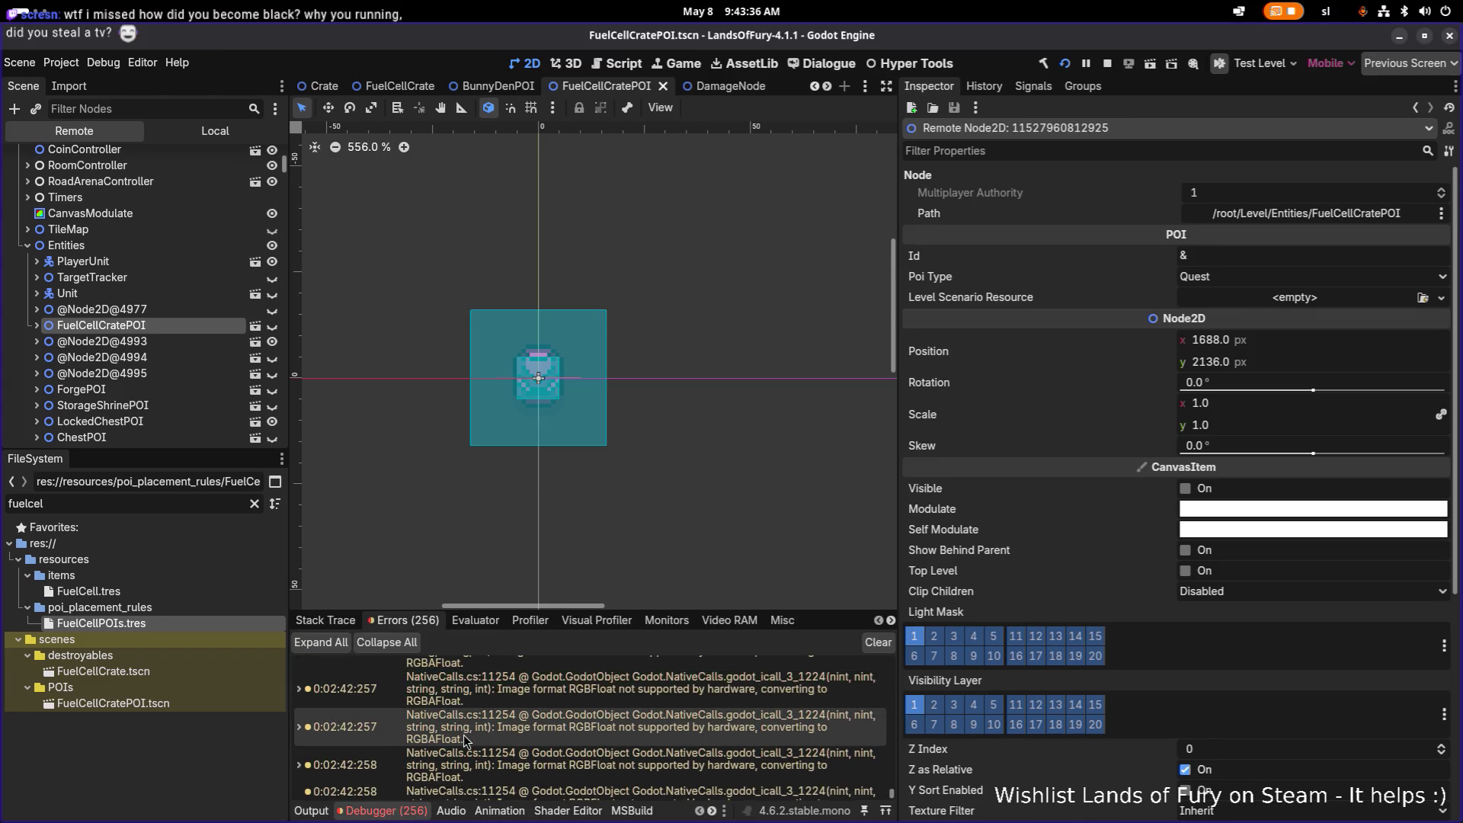
scroll(467, 741, down, 5)
scroll(464, 735, up, 5)
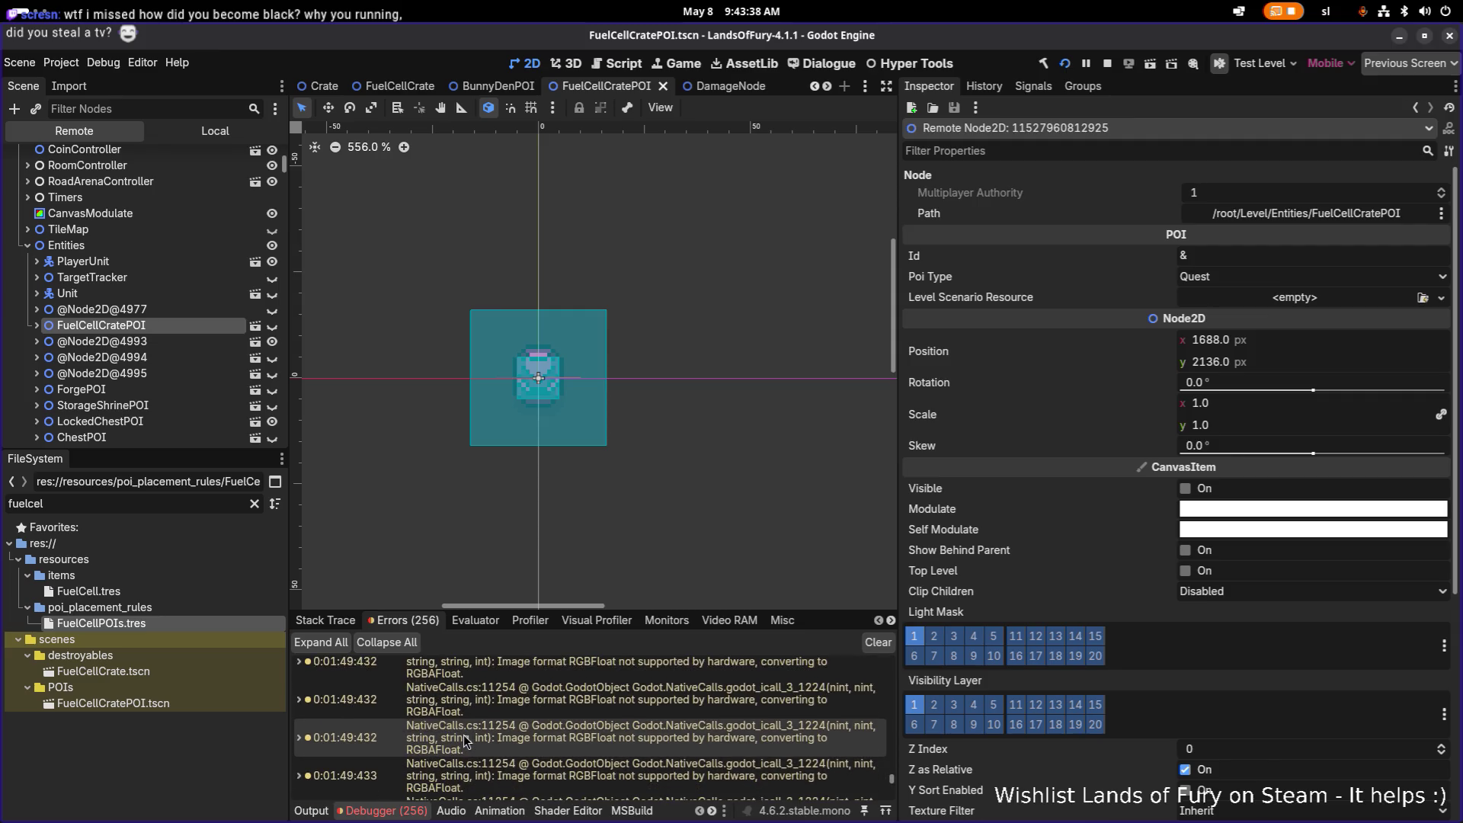
scroll(463, 735, up, 5)
scroll(463, 735, down, 1)
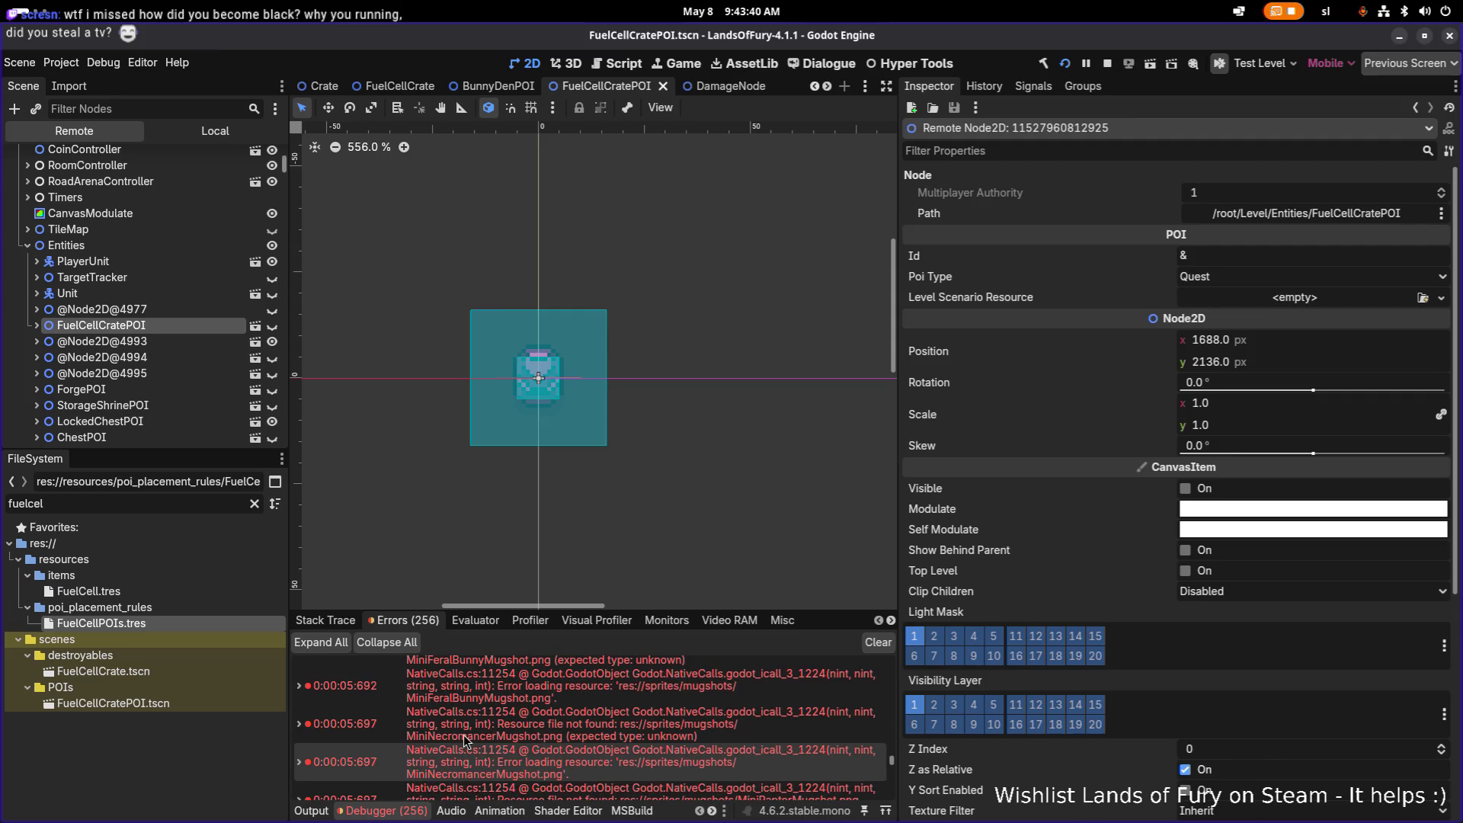
scroll(463, 735, down, 1)
scroll(463, 734, down, 5)
scroll(647, 729, down, 10)
scroll(646, 728, down, 10)
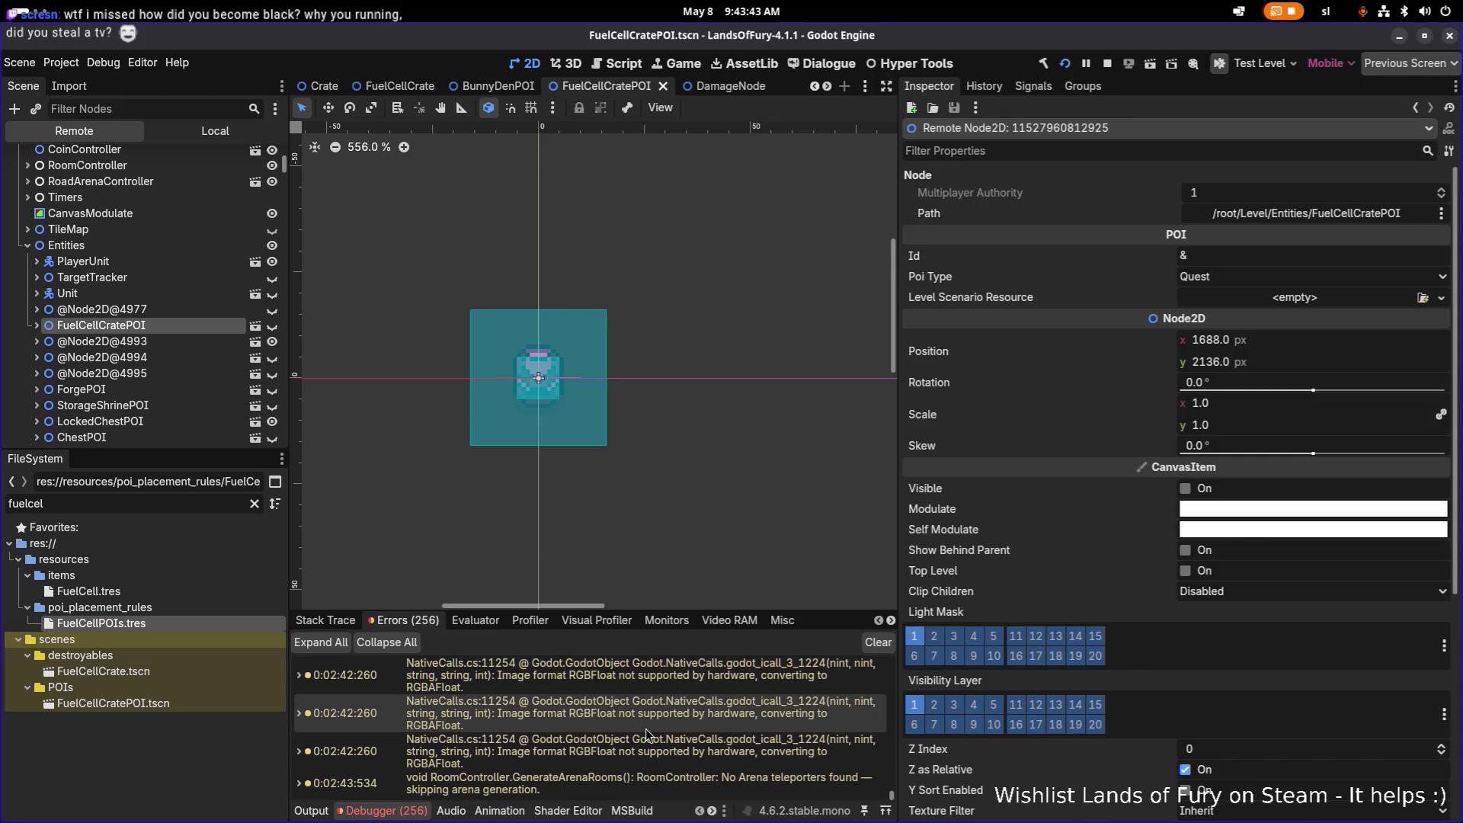
click(178, 341)
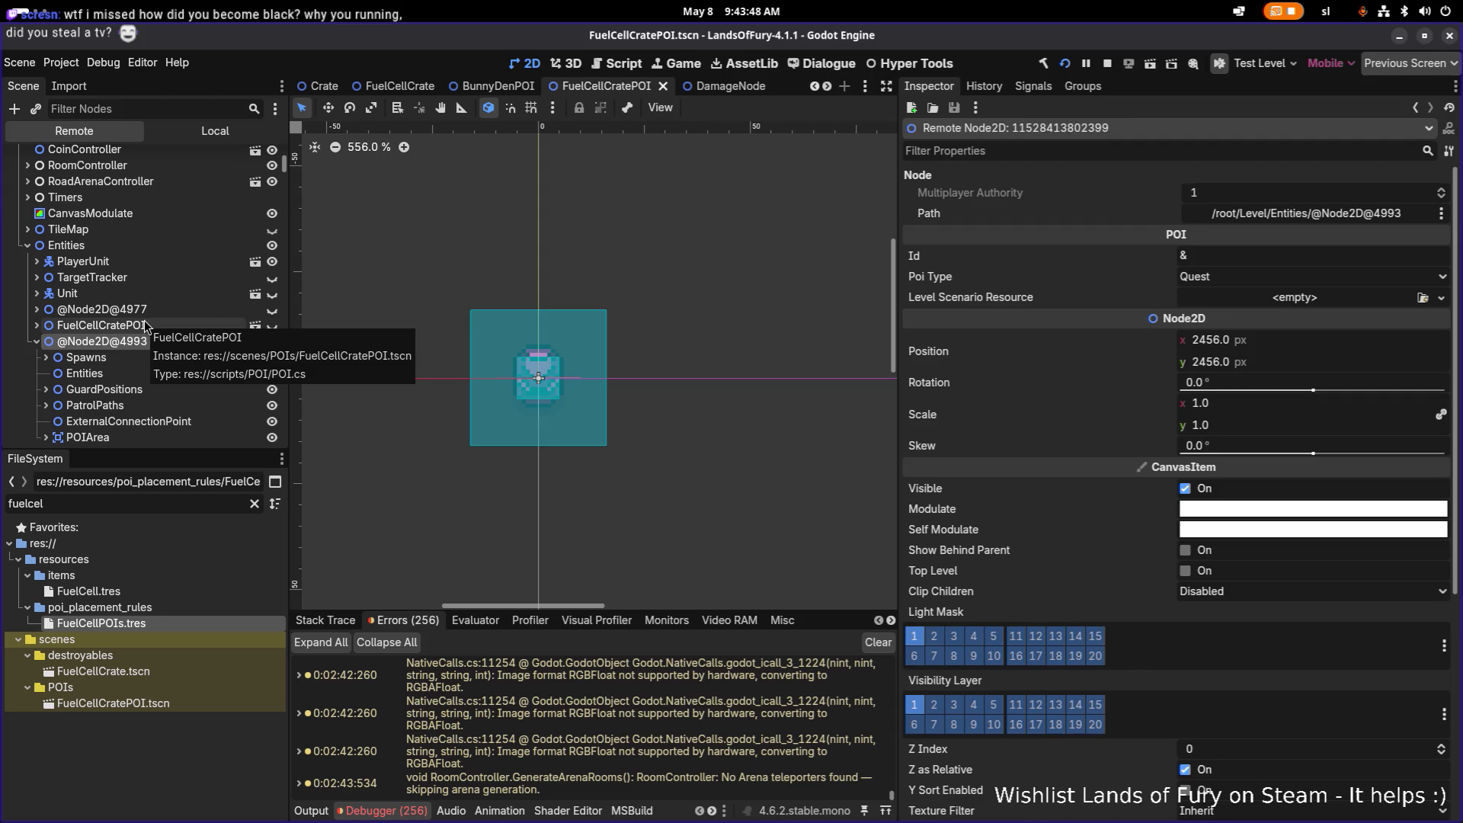
click(147, 327)
click(48, 340)
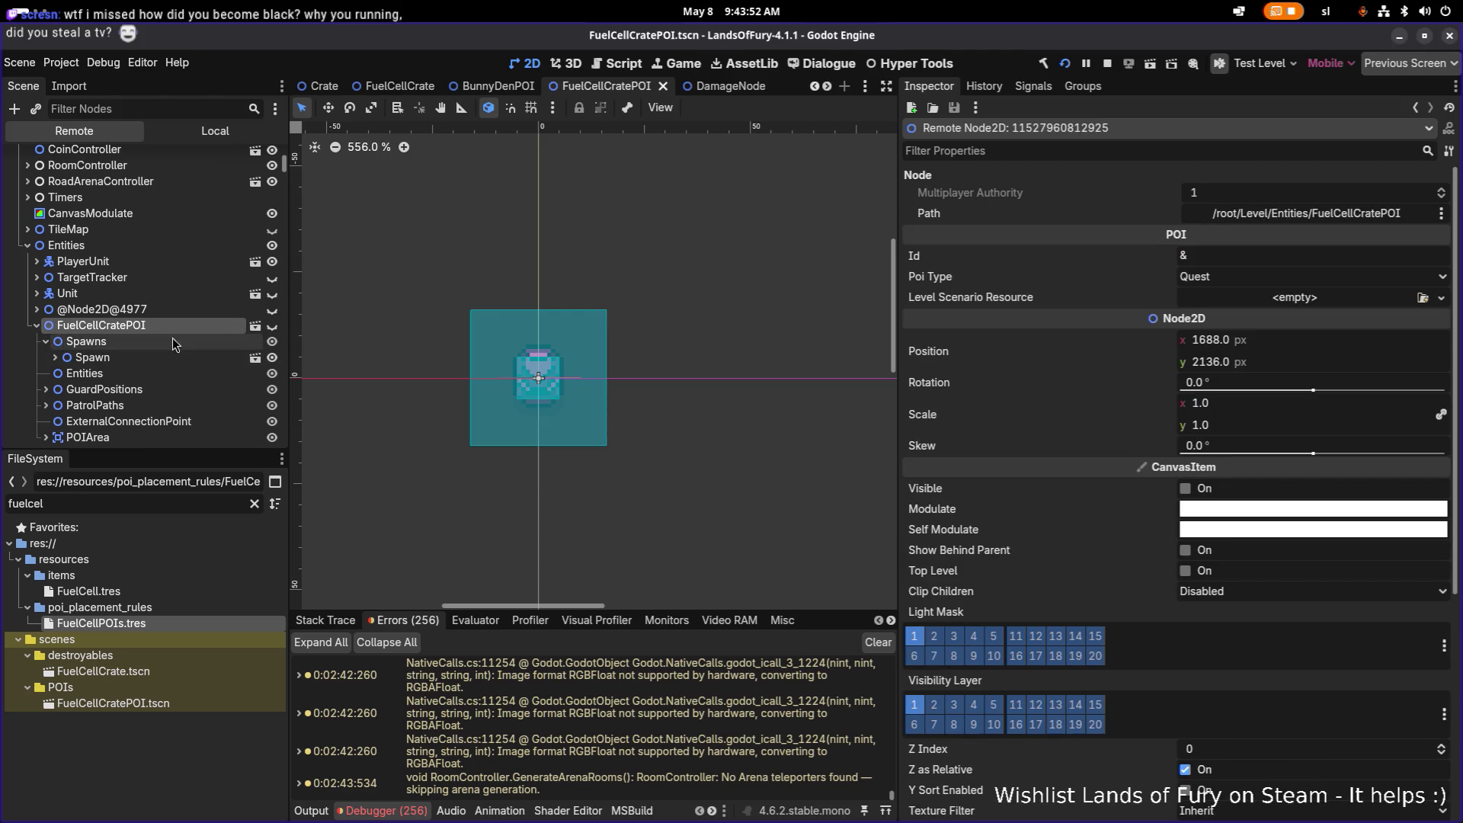
click(38, 326)
click(100, 342)
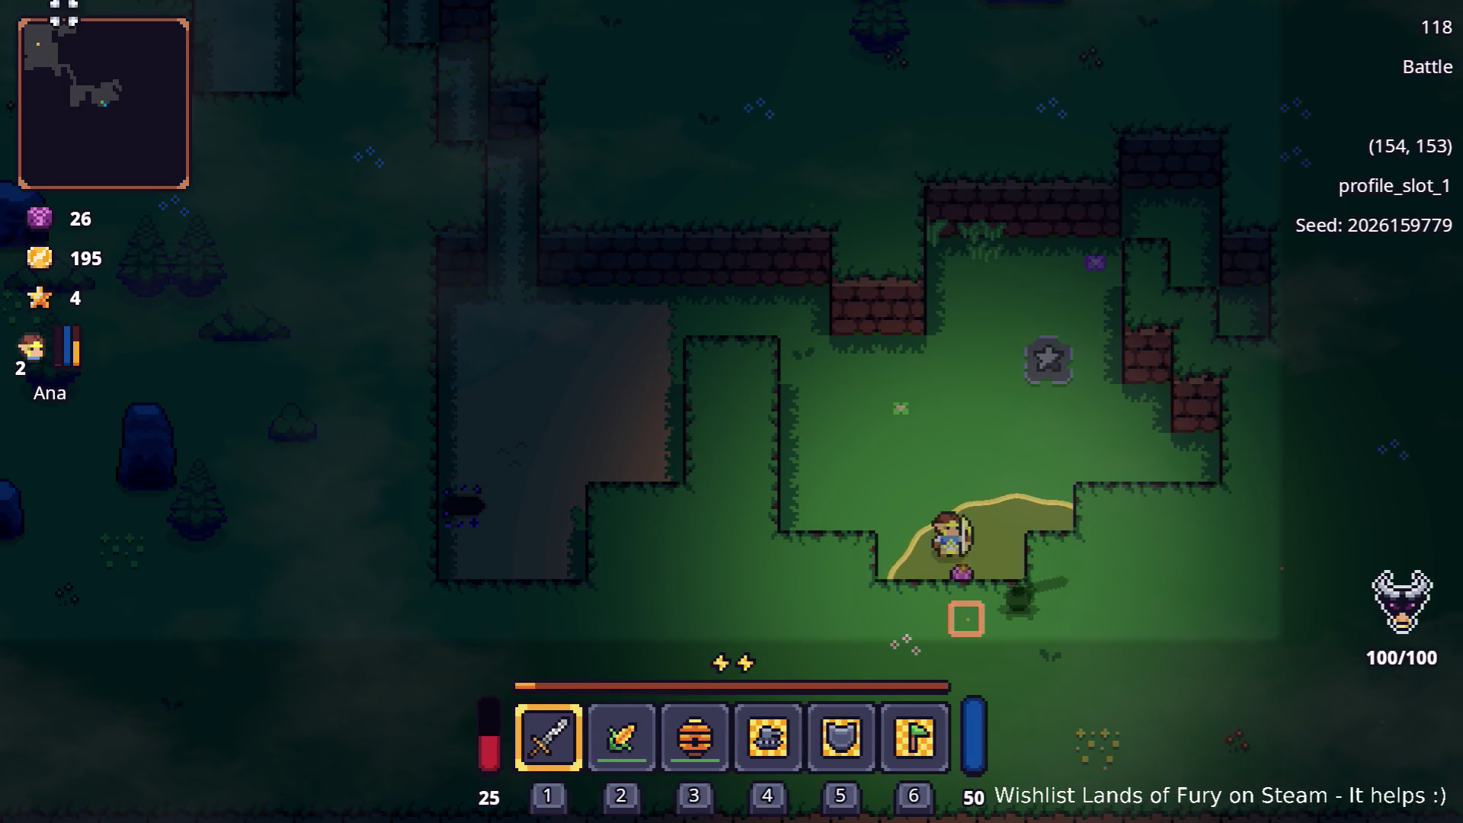
Ready the seed item and plant both seedlings in the walled clearing
key(2)
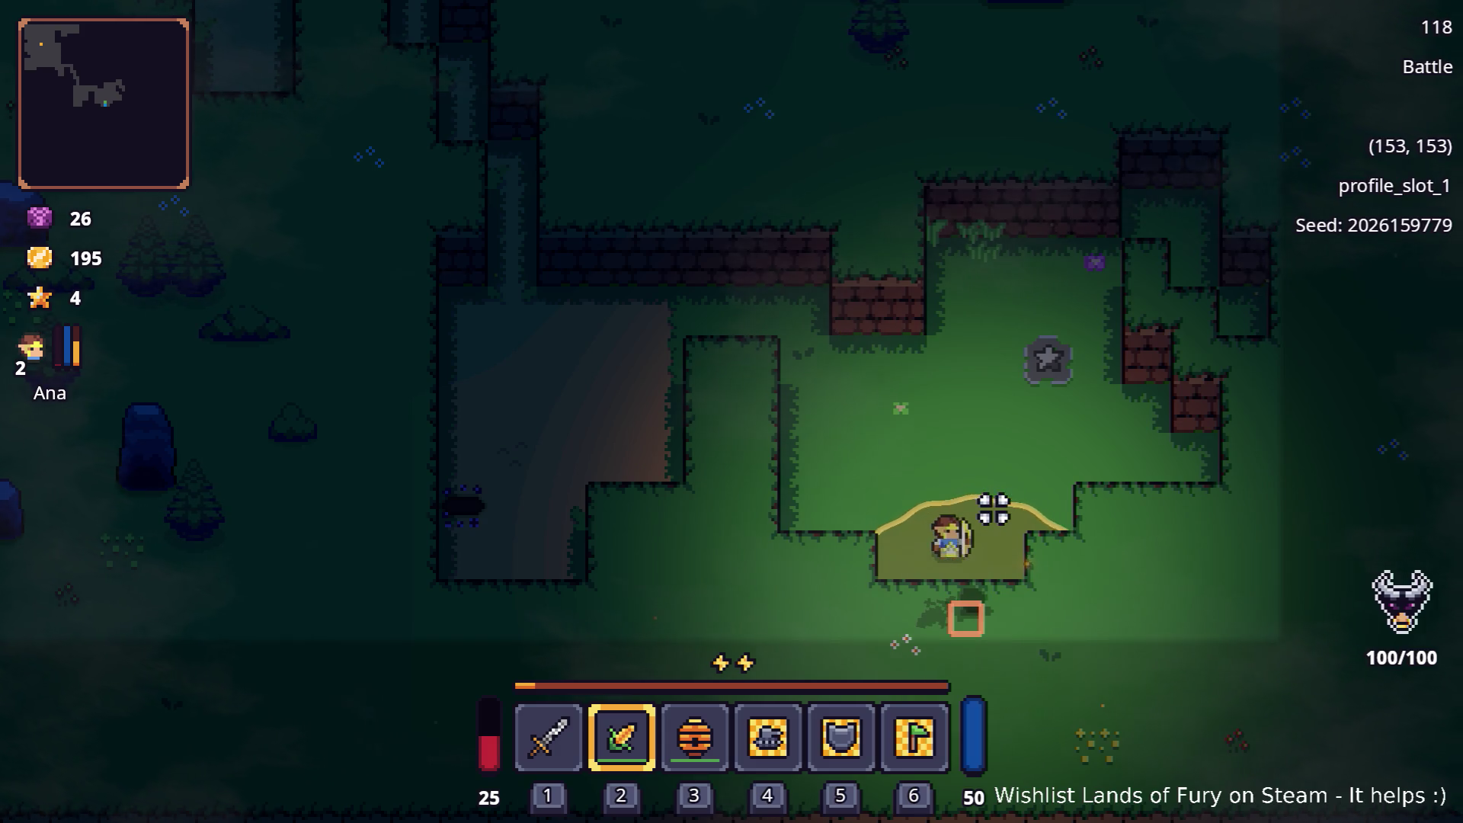
click(968, 436)
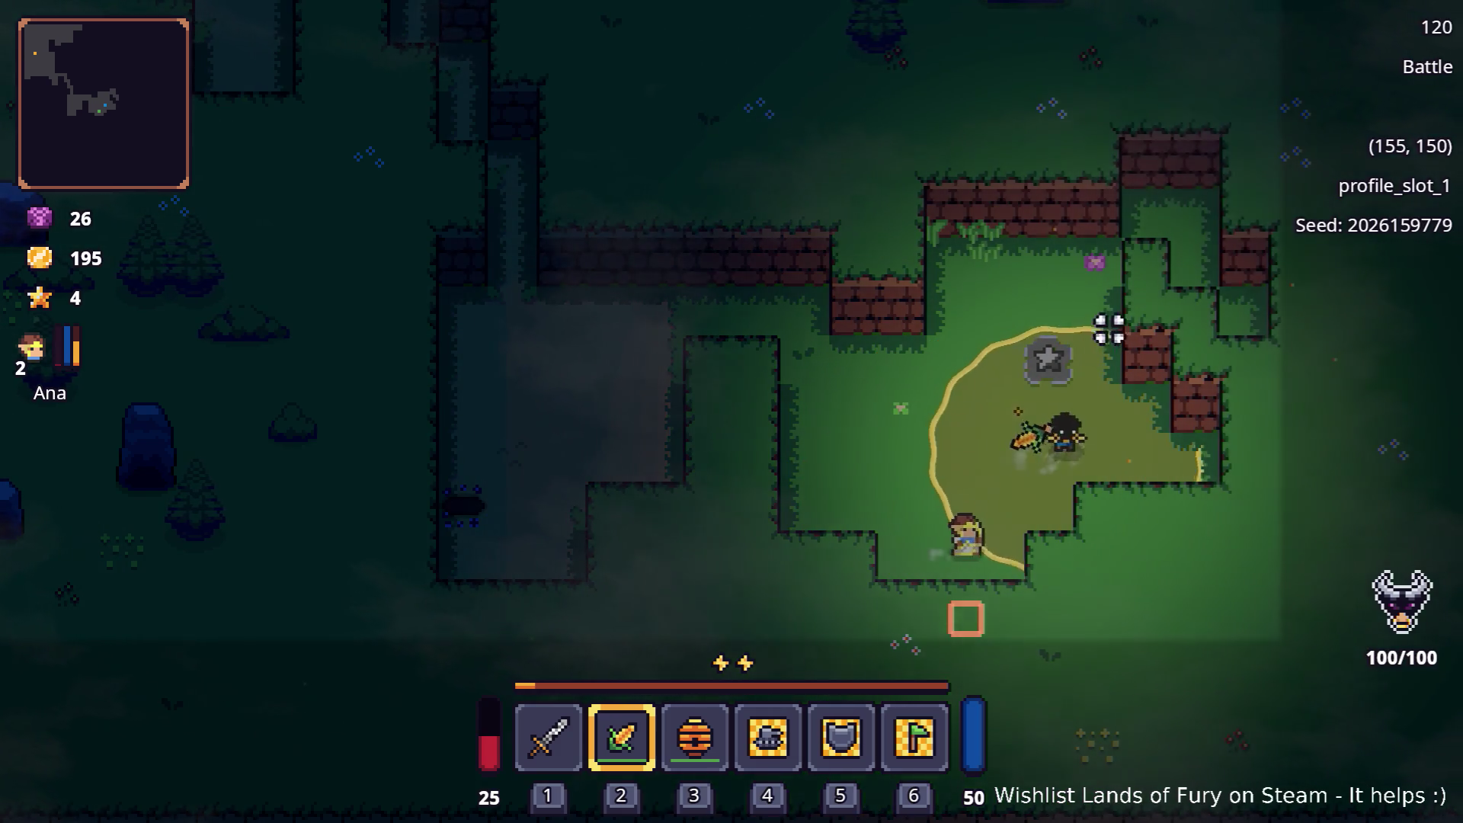
key(w)
key(a)
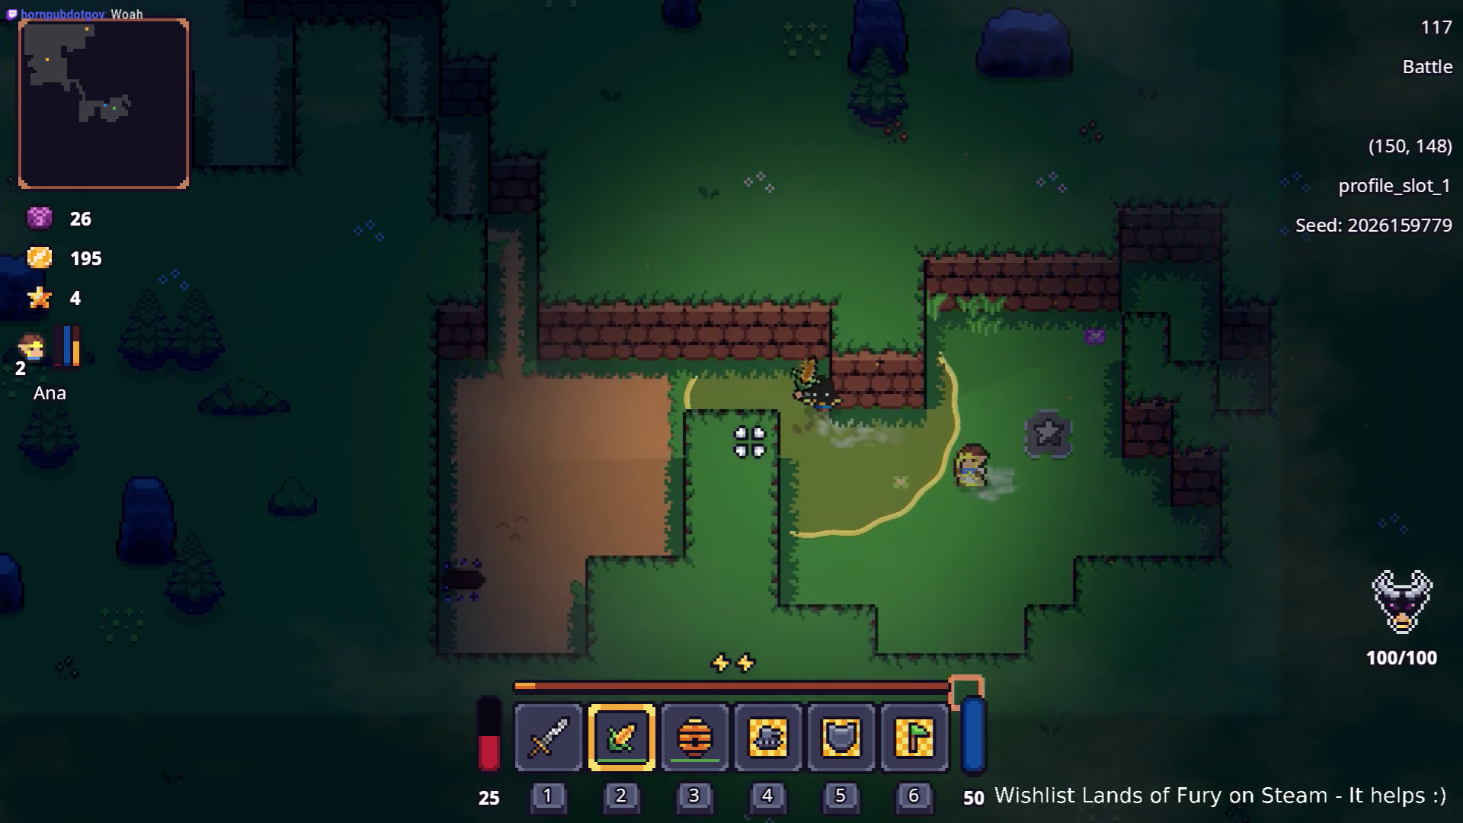
click(612, 427)
Switch back to the sword, attack the enemy, then pause the game
key(1)
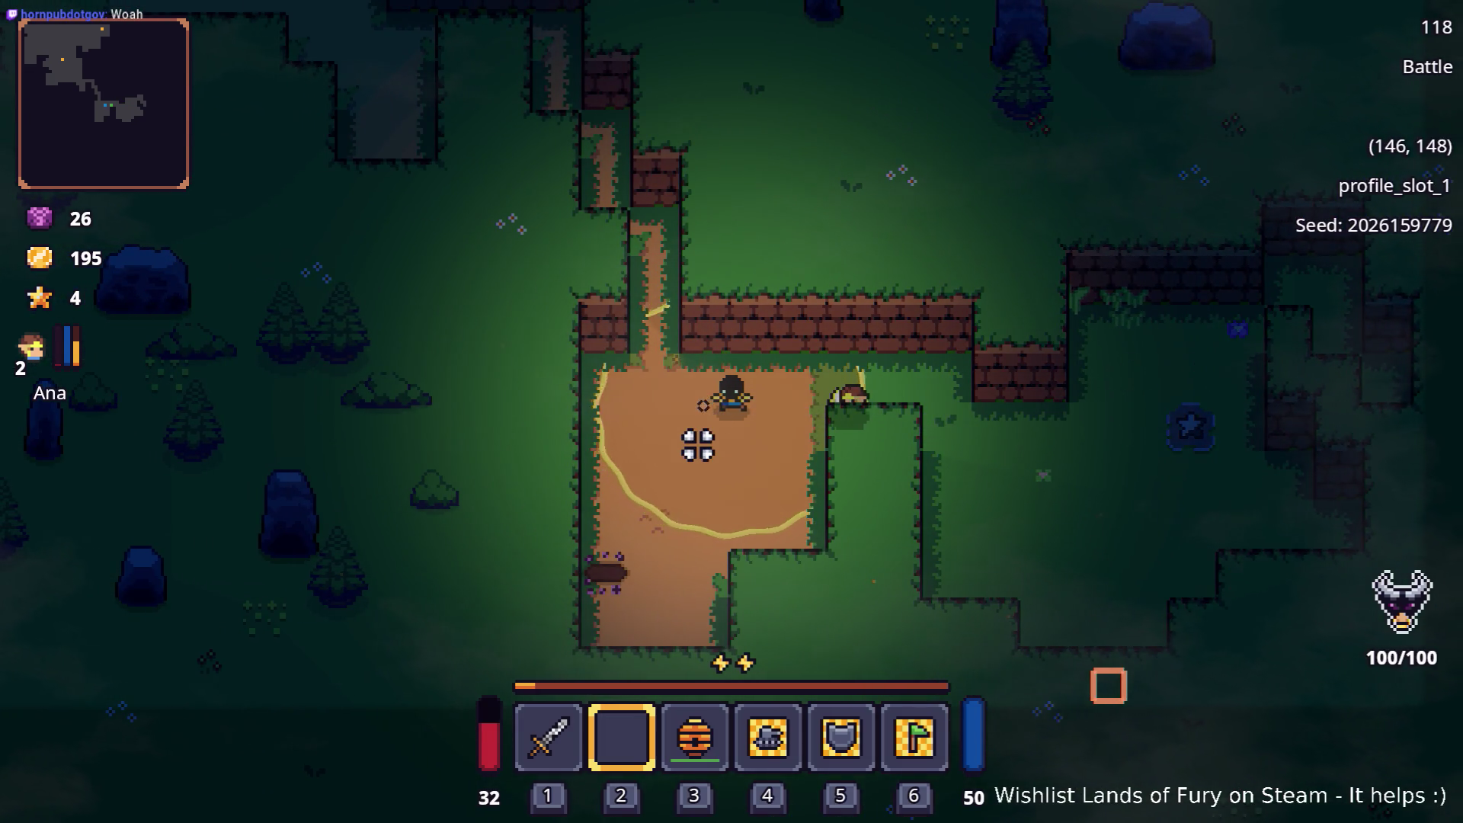
key(d)
key(d)
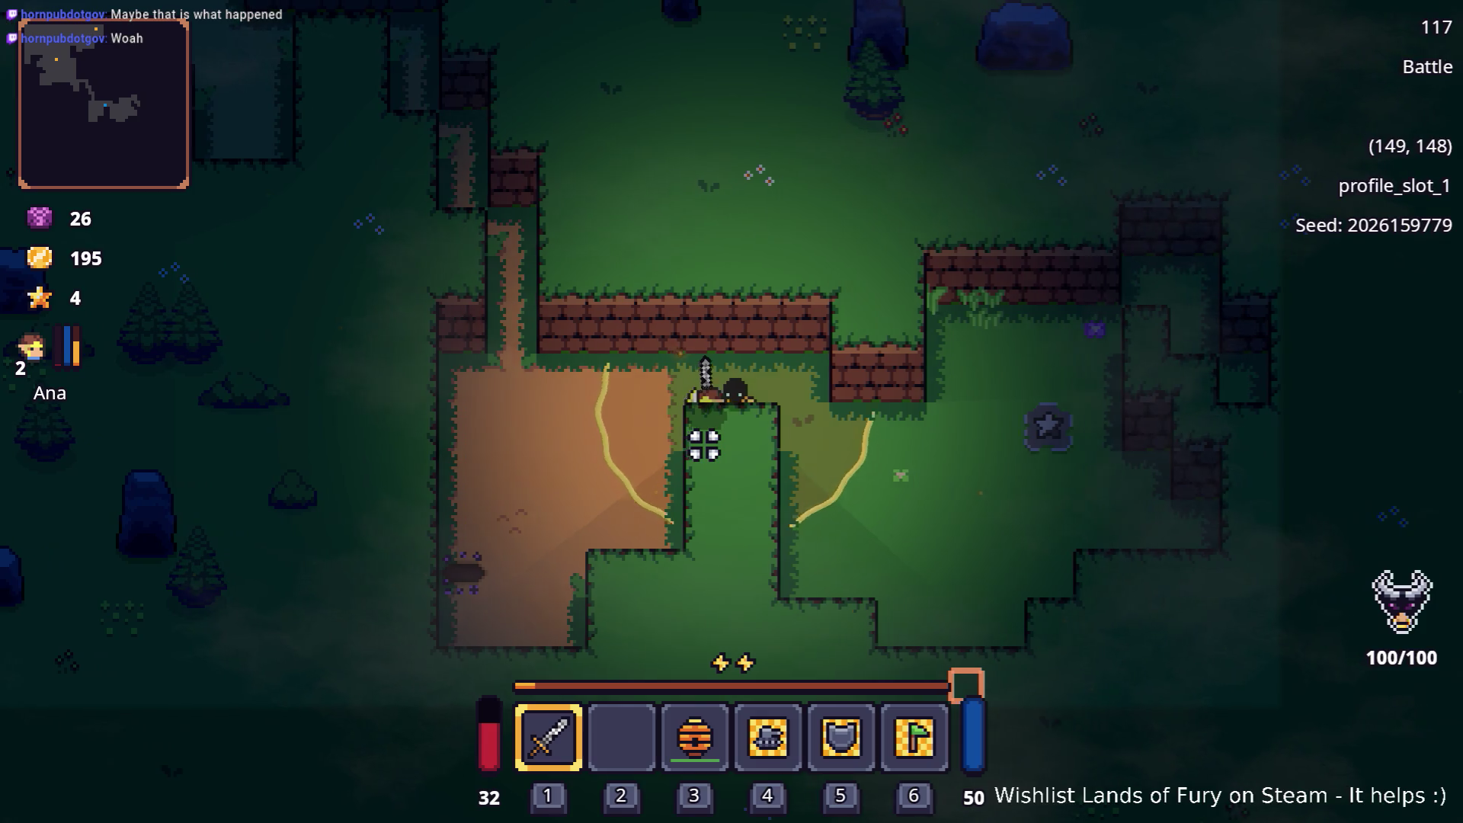
key(d)
click(1007, 475)
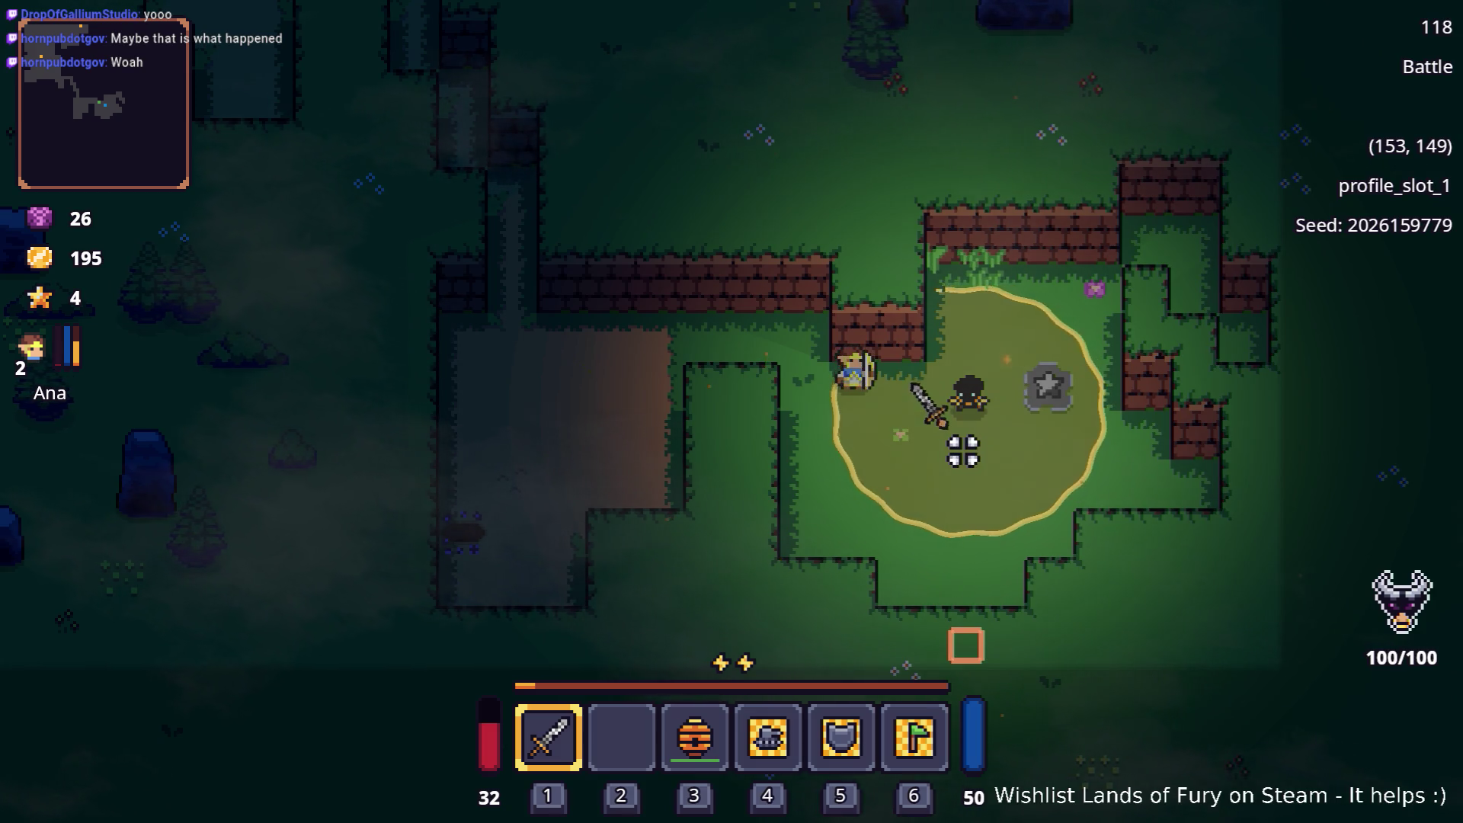
key(alt+Tab)
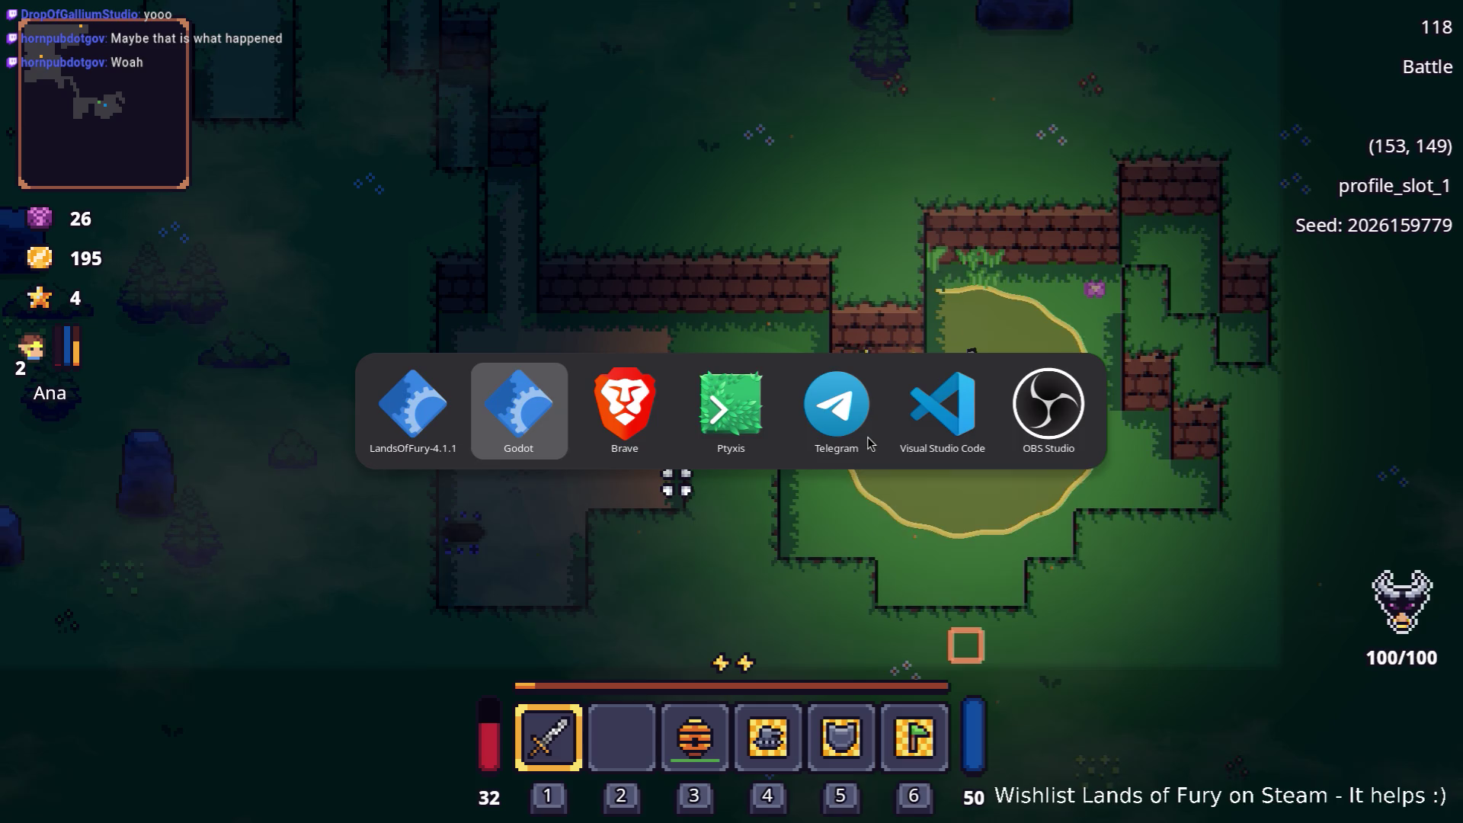
key(s)
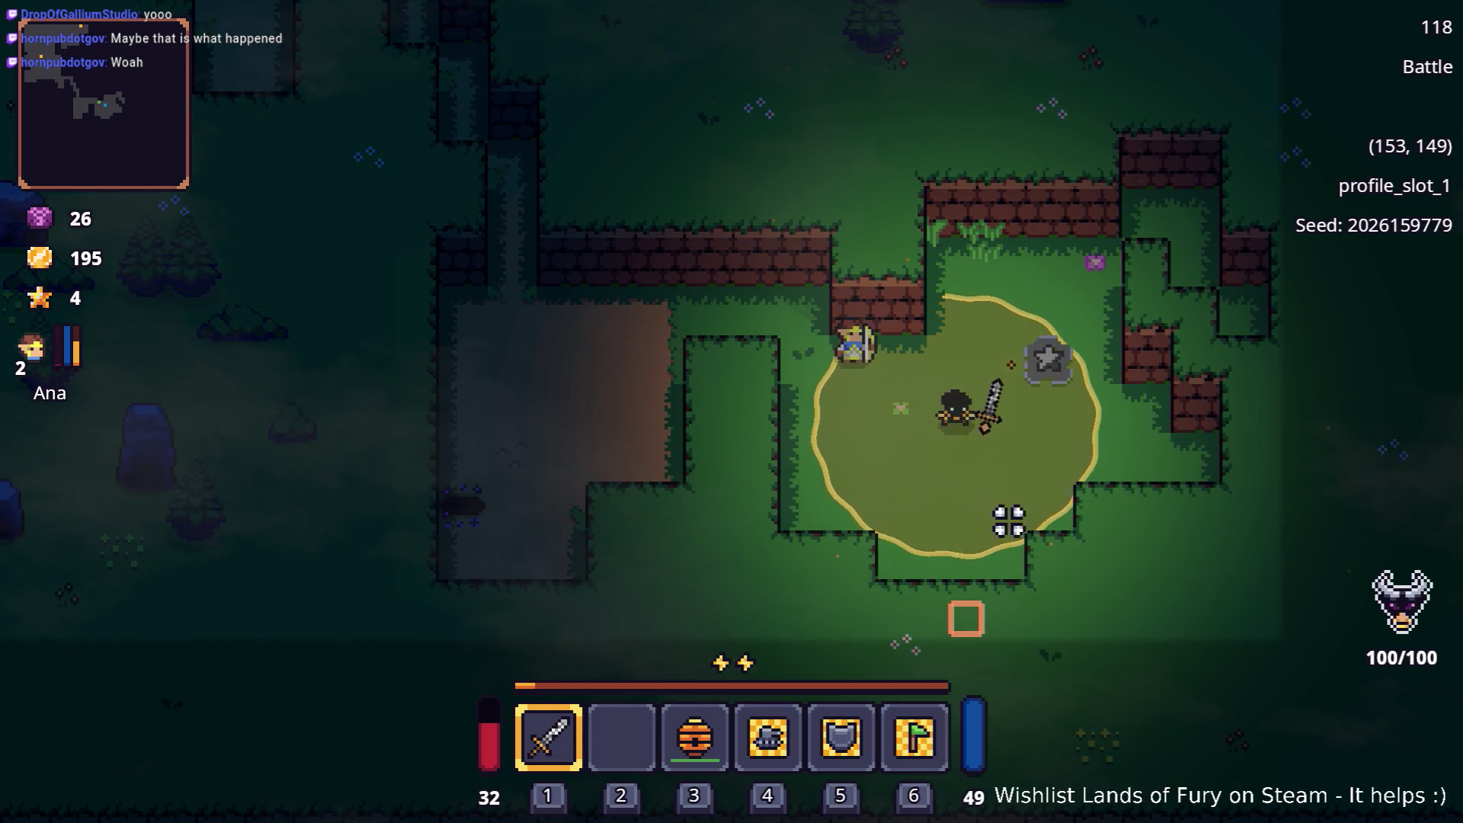
click(903, 527)
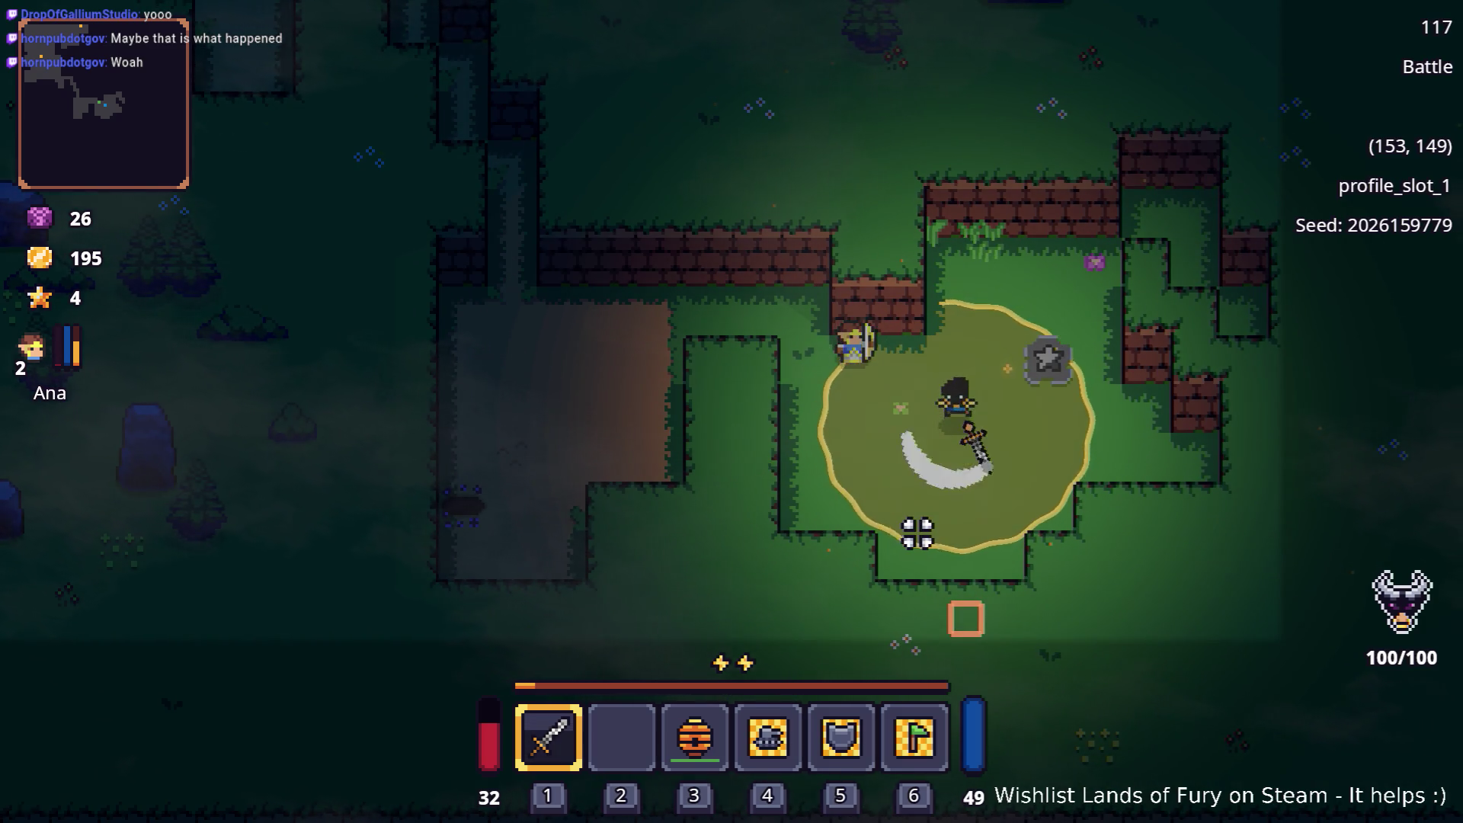
key(Escape)
key(Escape)
key(Escape)
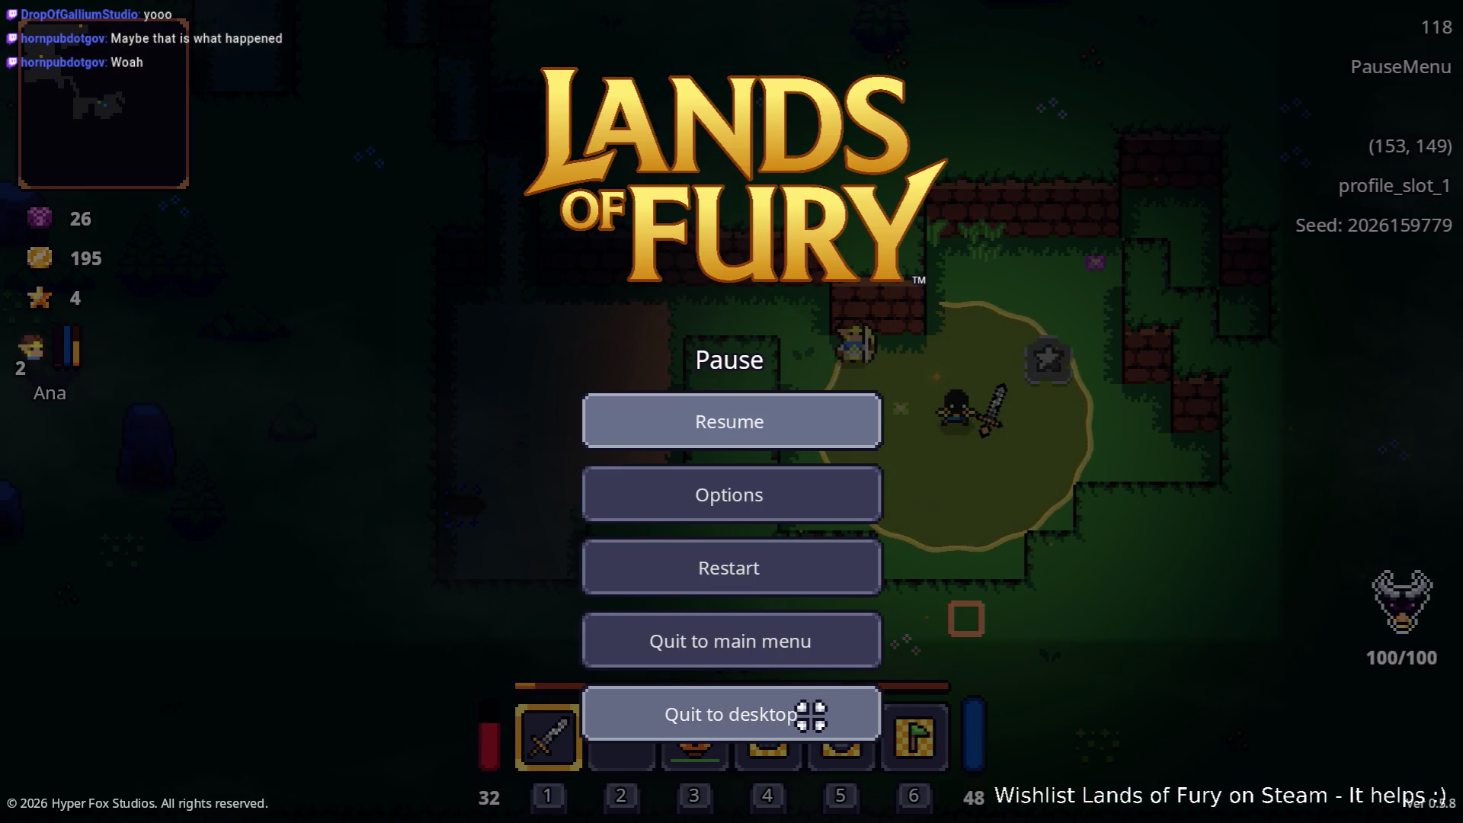
Quit the game to desktop and inspect POIArea and its CollisionShape2D in the FuelCellCratePOI scene
click(791, 720)
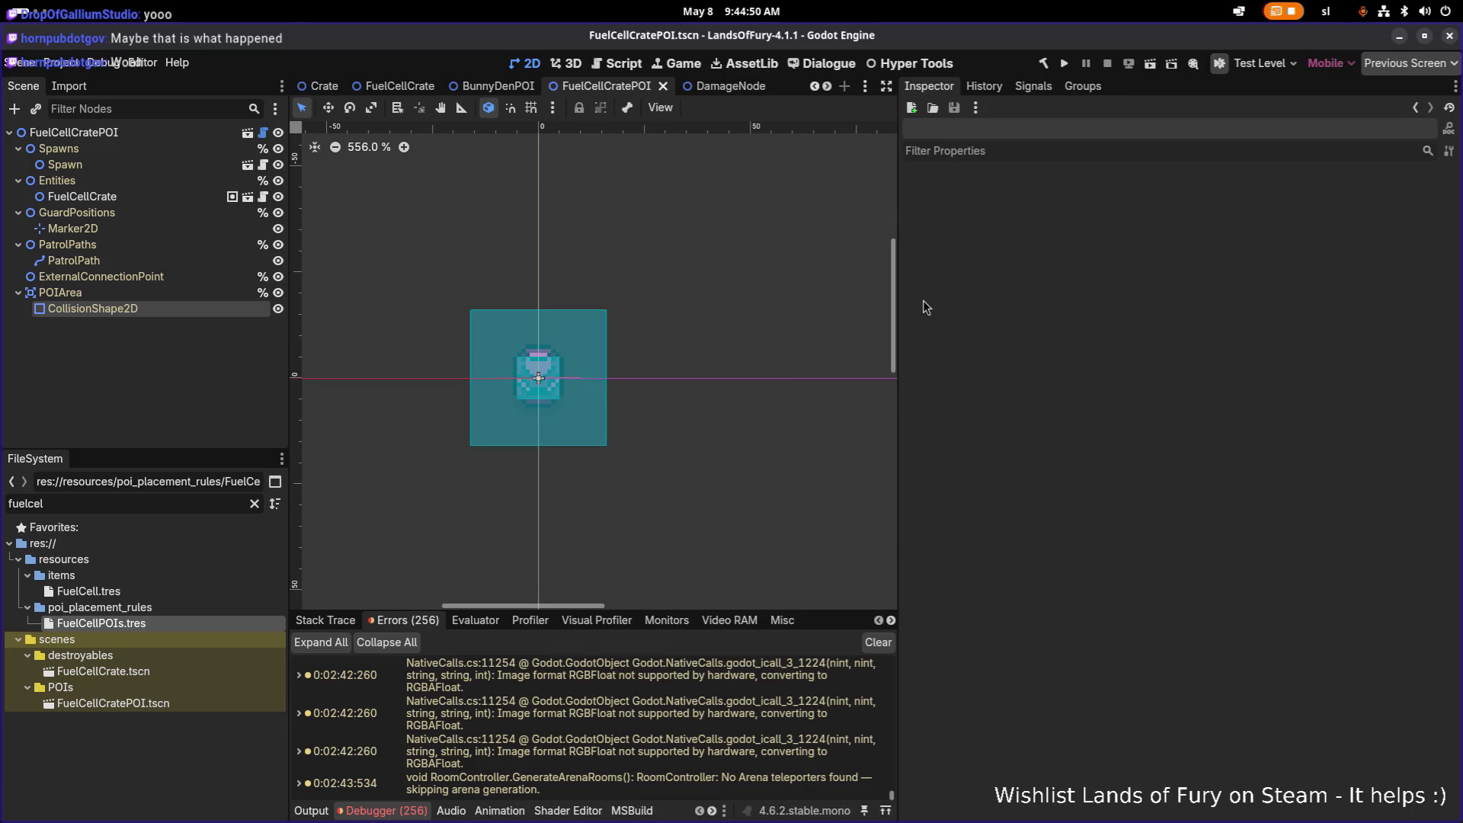
click(61, 292)
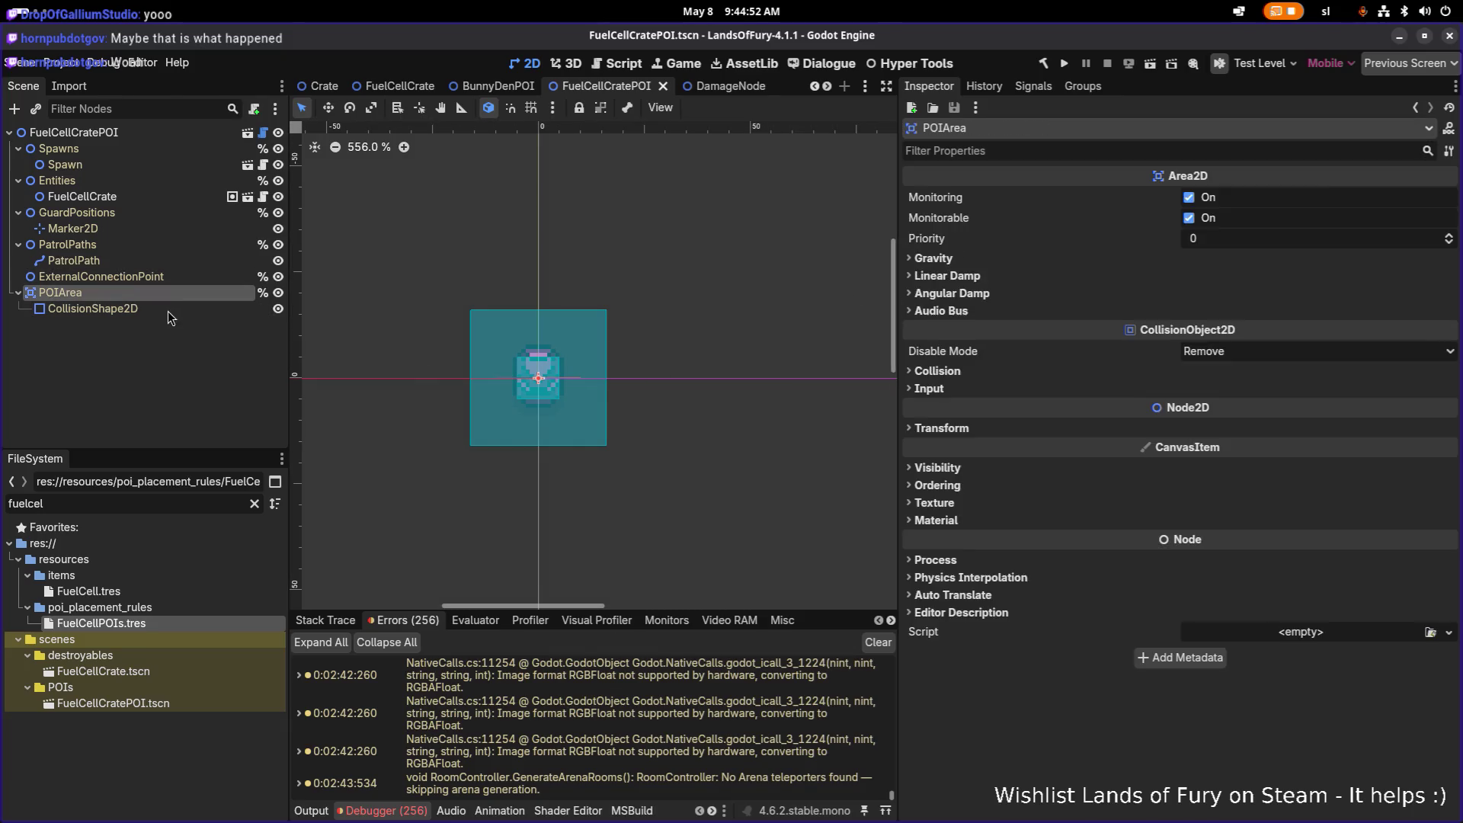
click(92, 308)
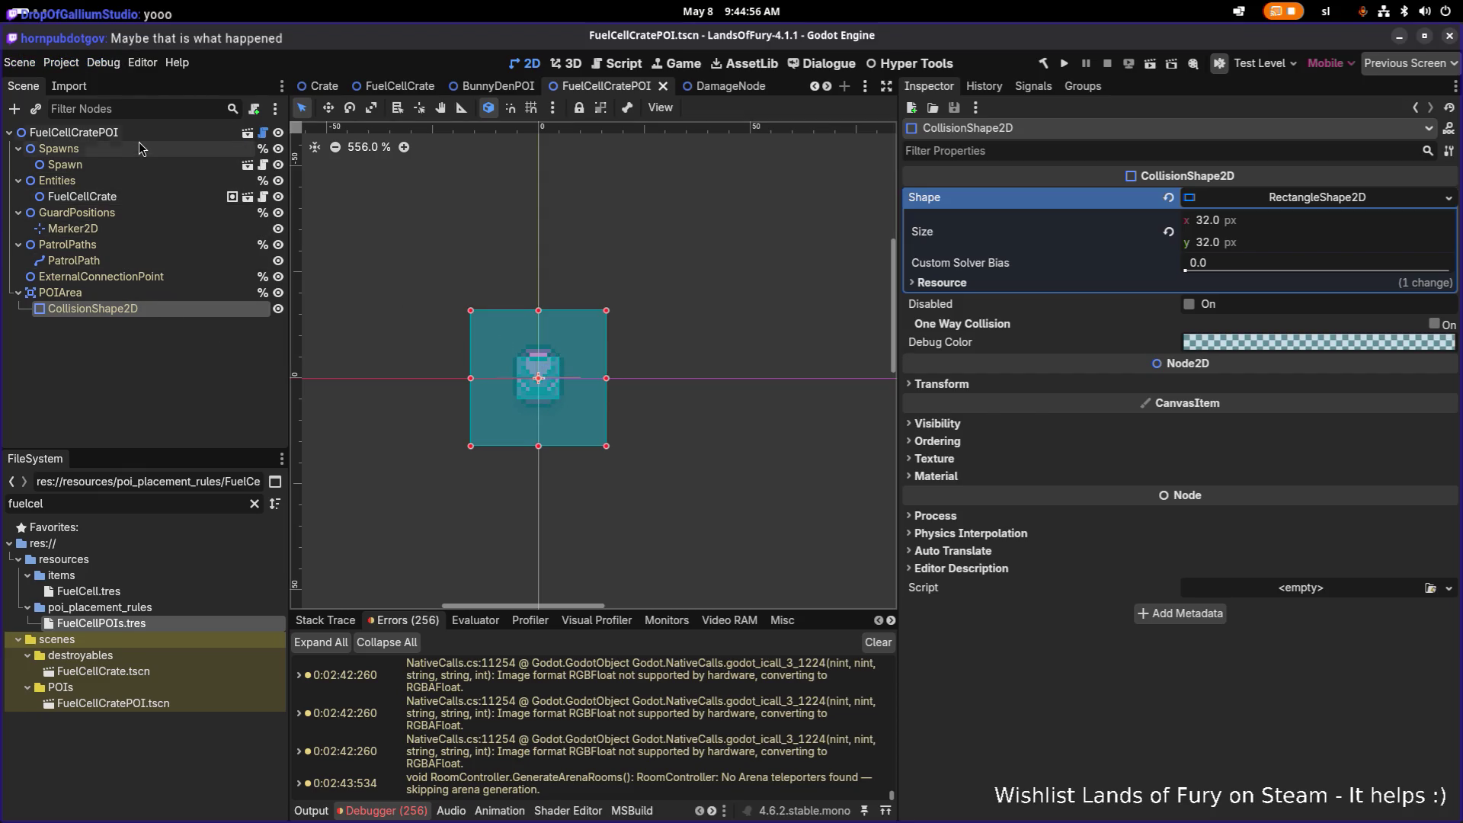
Show the POIArea CollisionShape2D's 32 by 32 rectangle and start editing its height
click(129, 293)
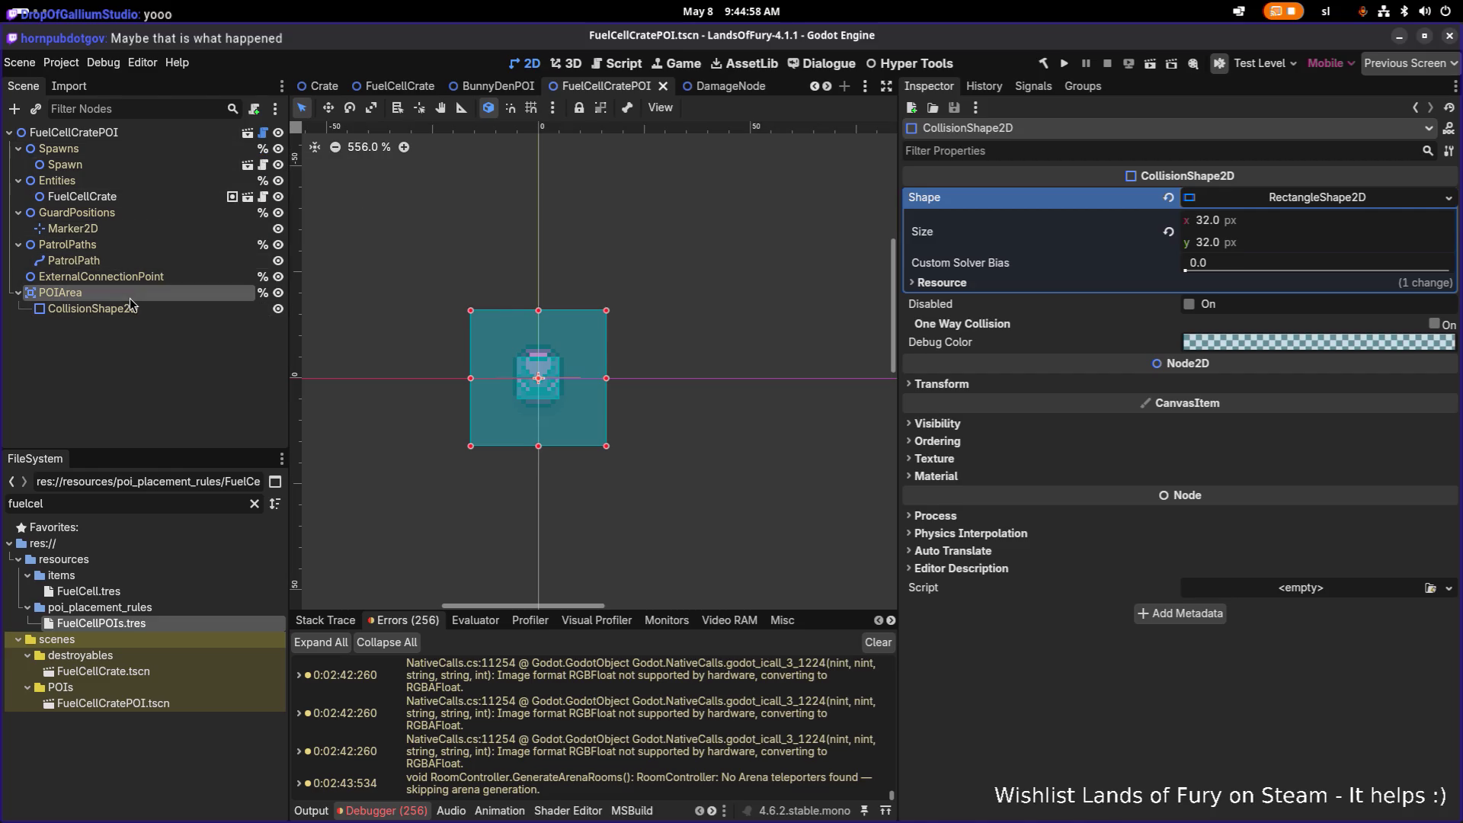
click(125, 310)
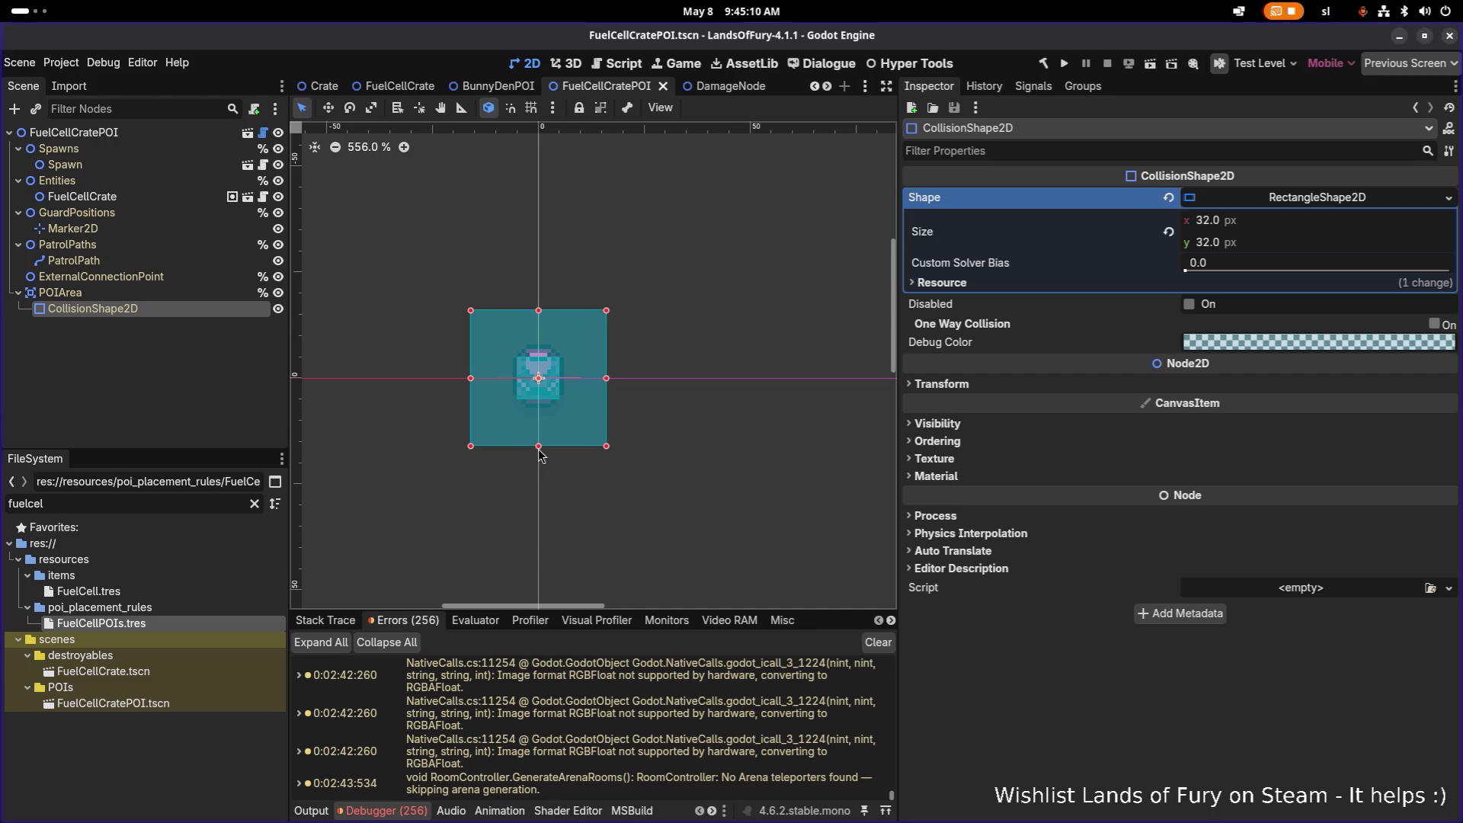
click(1263, 242)
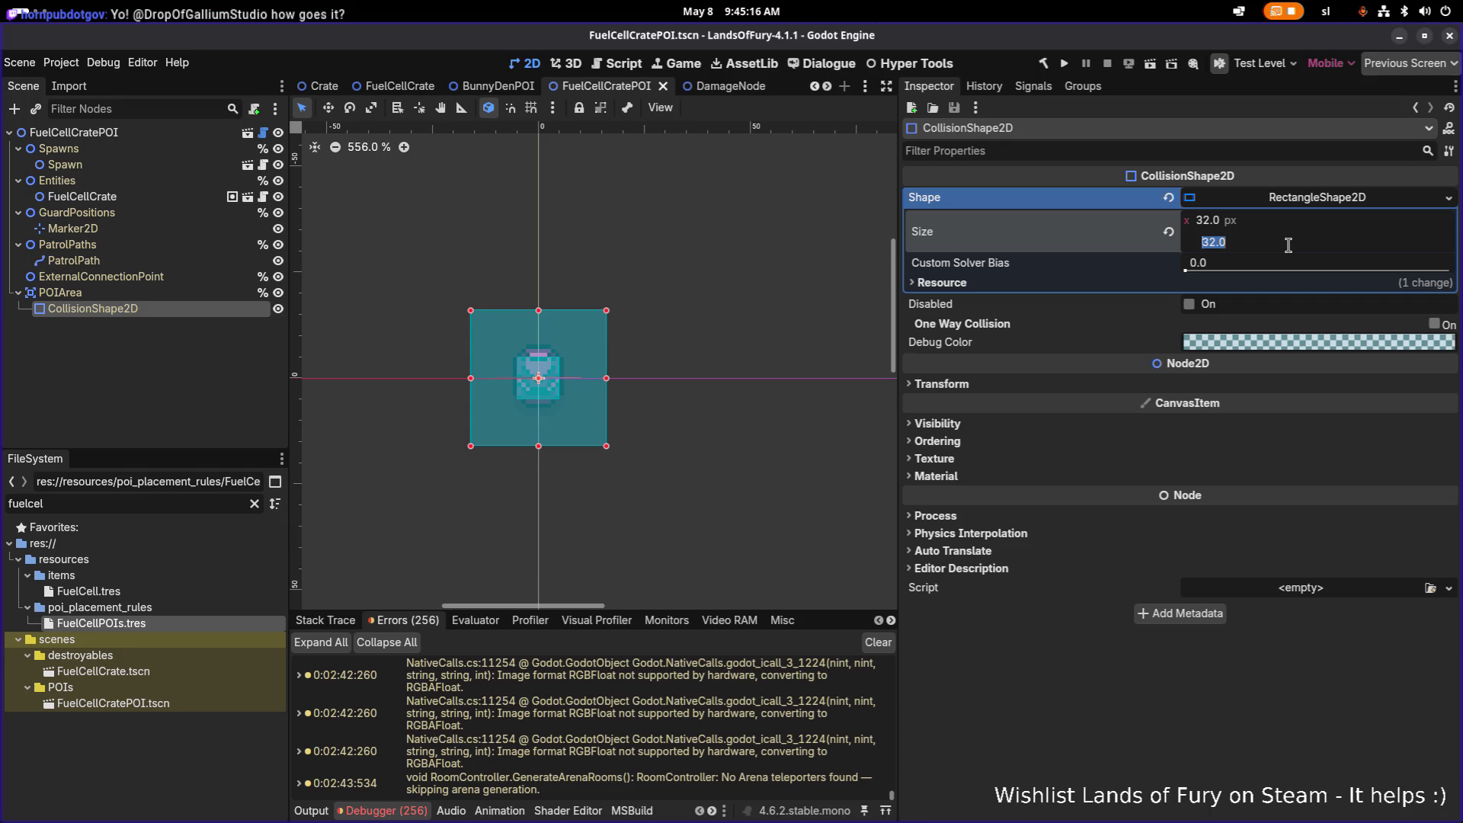
Set the POIArea collision rectangle height to 64 px, undoing an accidental handle drag along the way
click(1289, 244)
key(Return)
drag(539, 278, 538, 302)
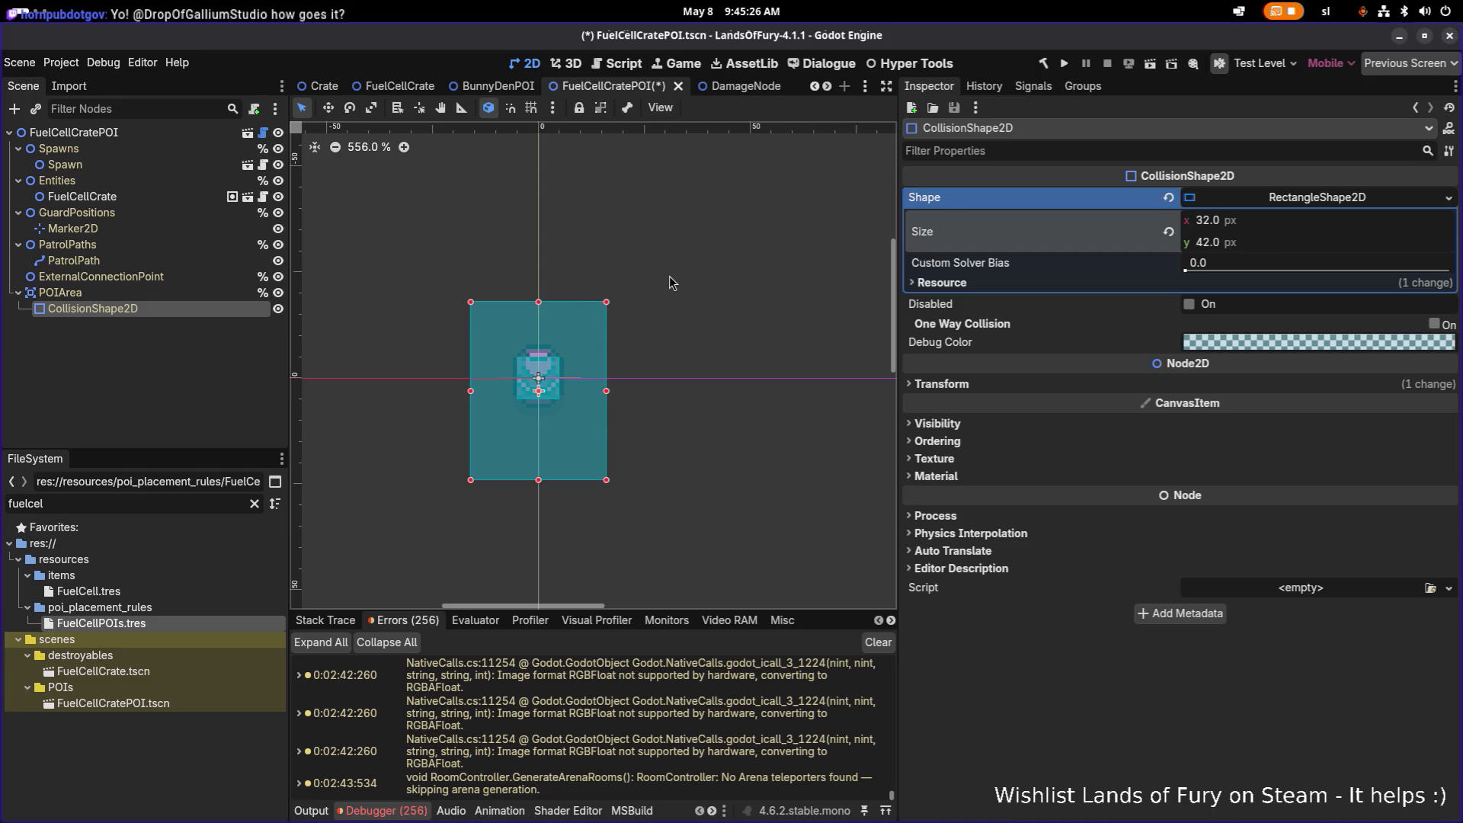
key(ctrl+z)
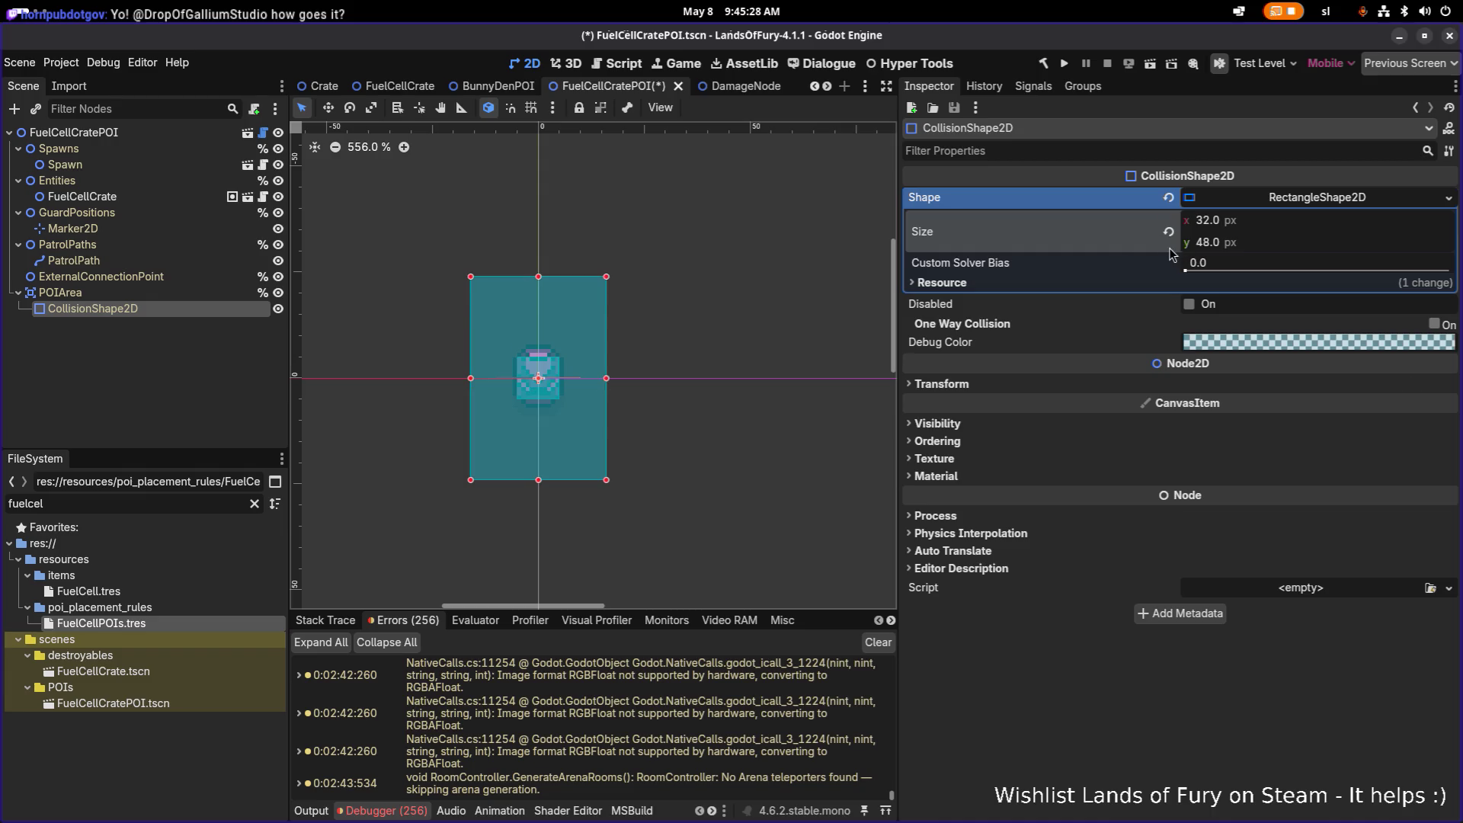
click(1299, 243)
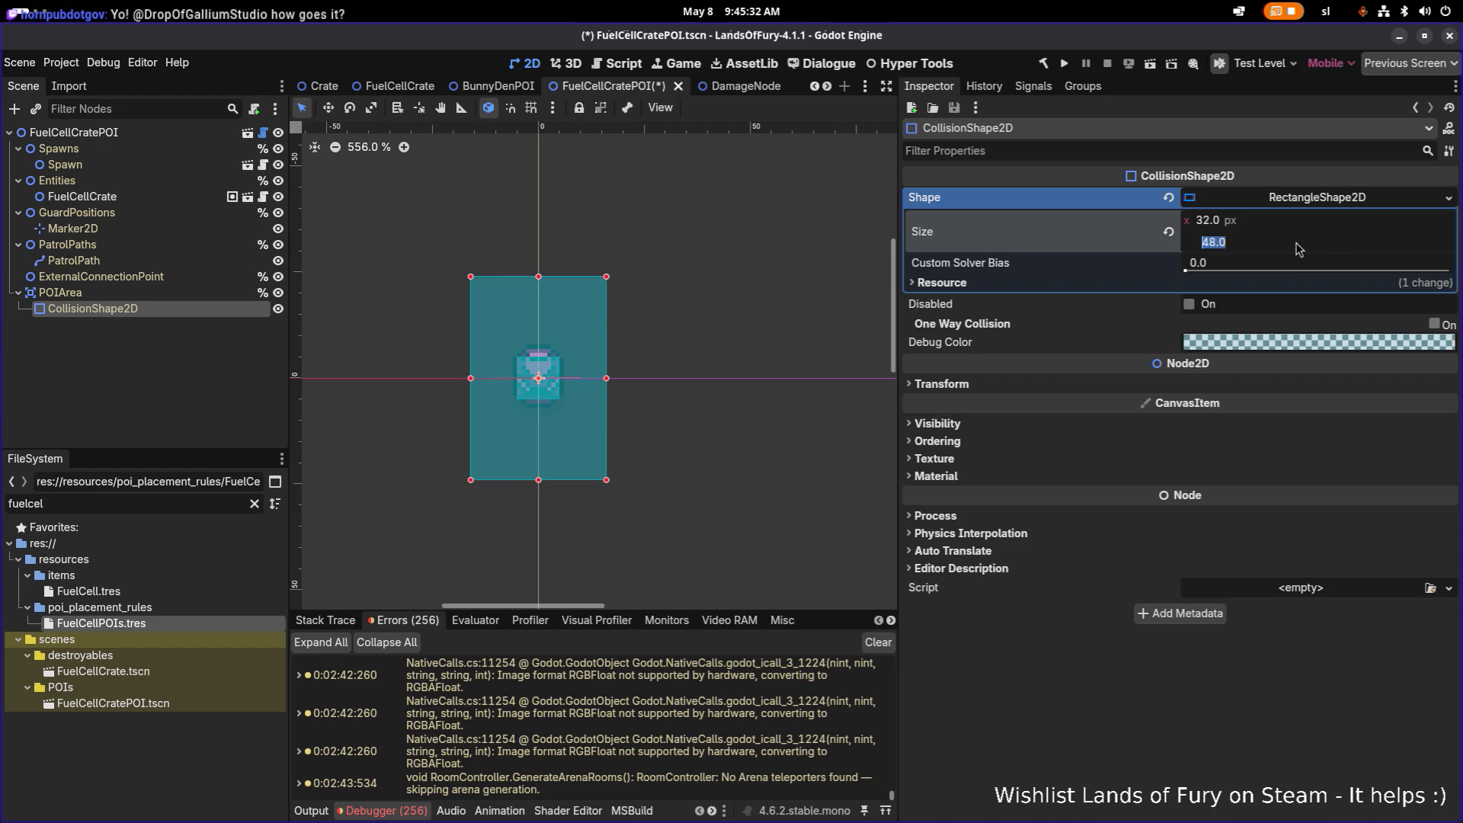
text(64)
key(Return)
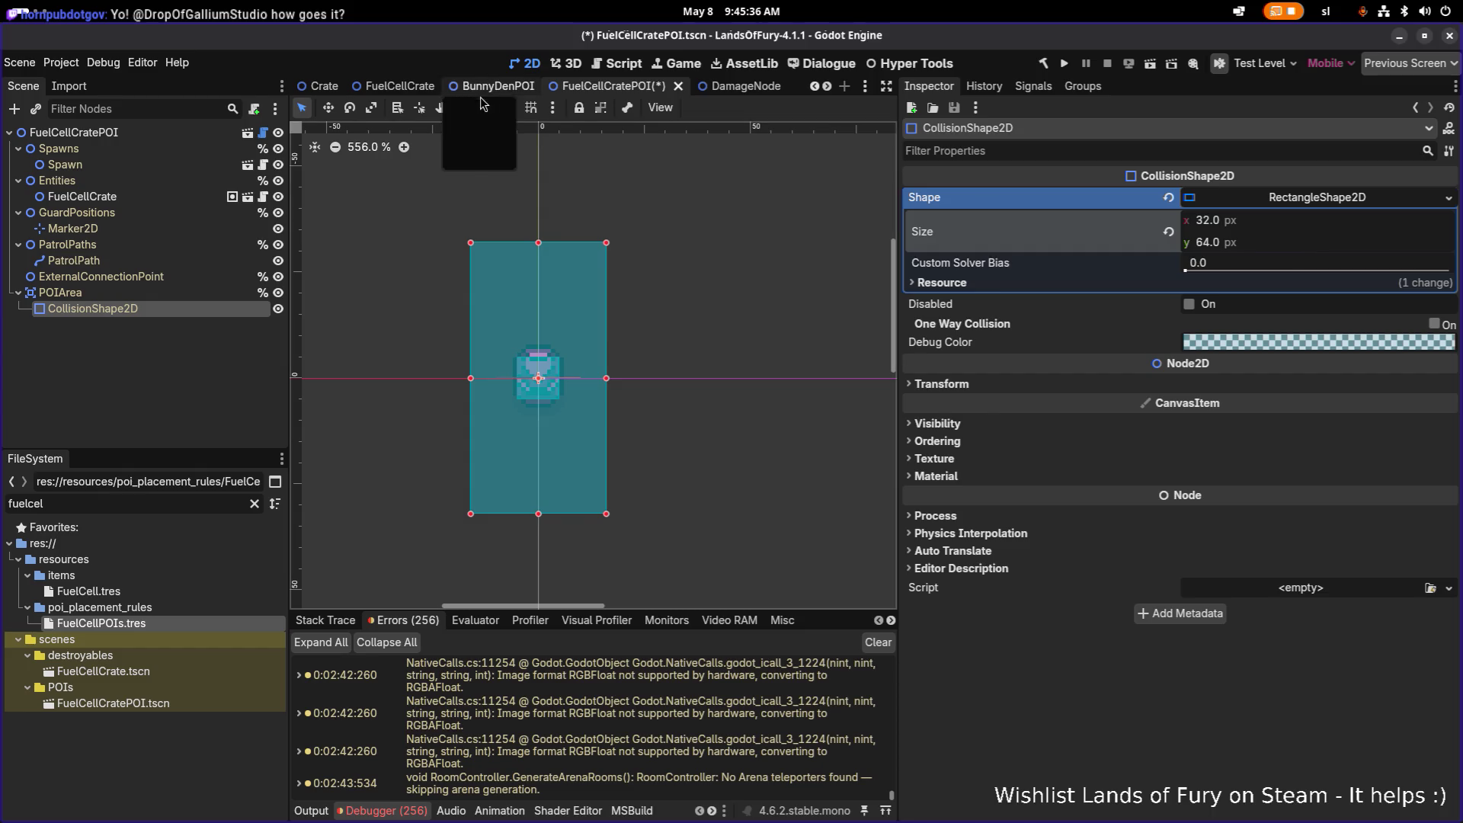
Measure the rectangle's upper and lower 32 px halves against the crate with the Ruler tool
click(461, 106)
scroll(484, 267, up, 2)
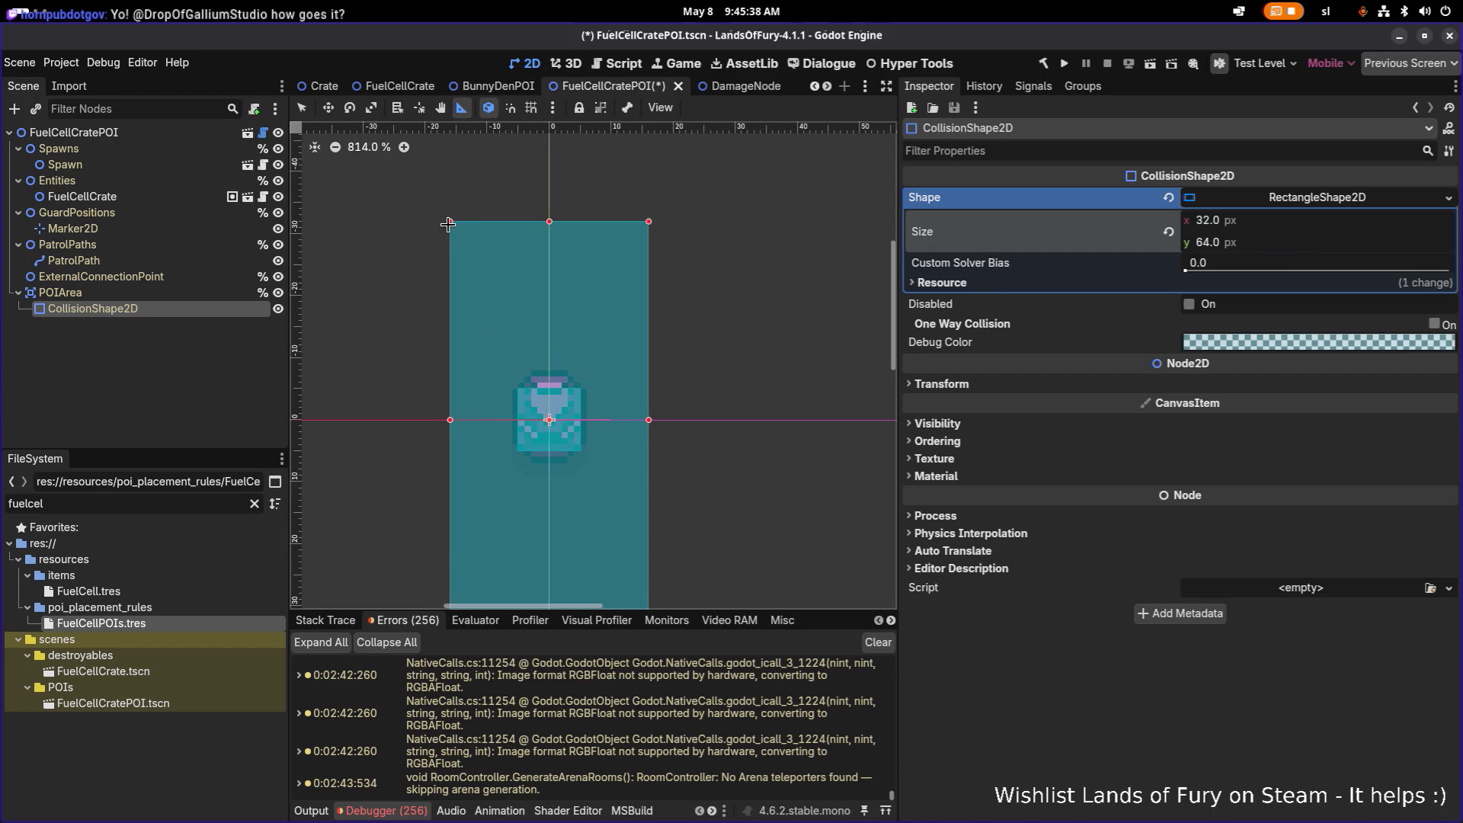
drag(451, 221, 449, 314)
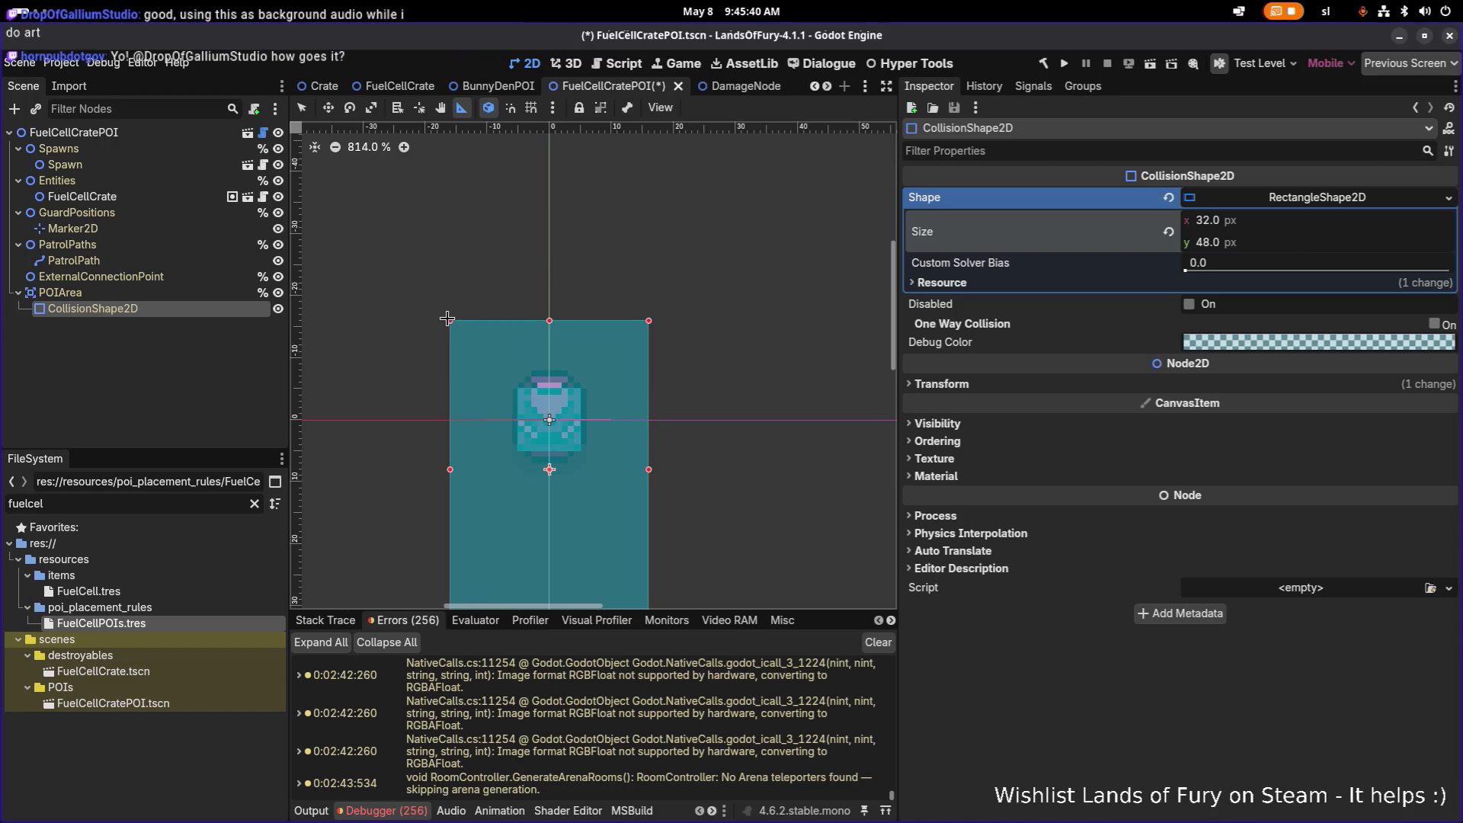
key(ctrl+z)
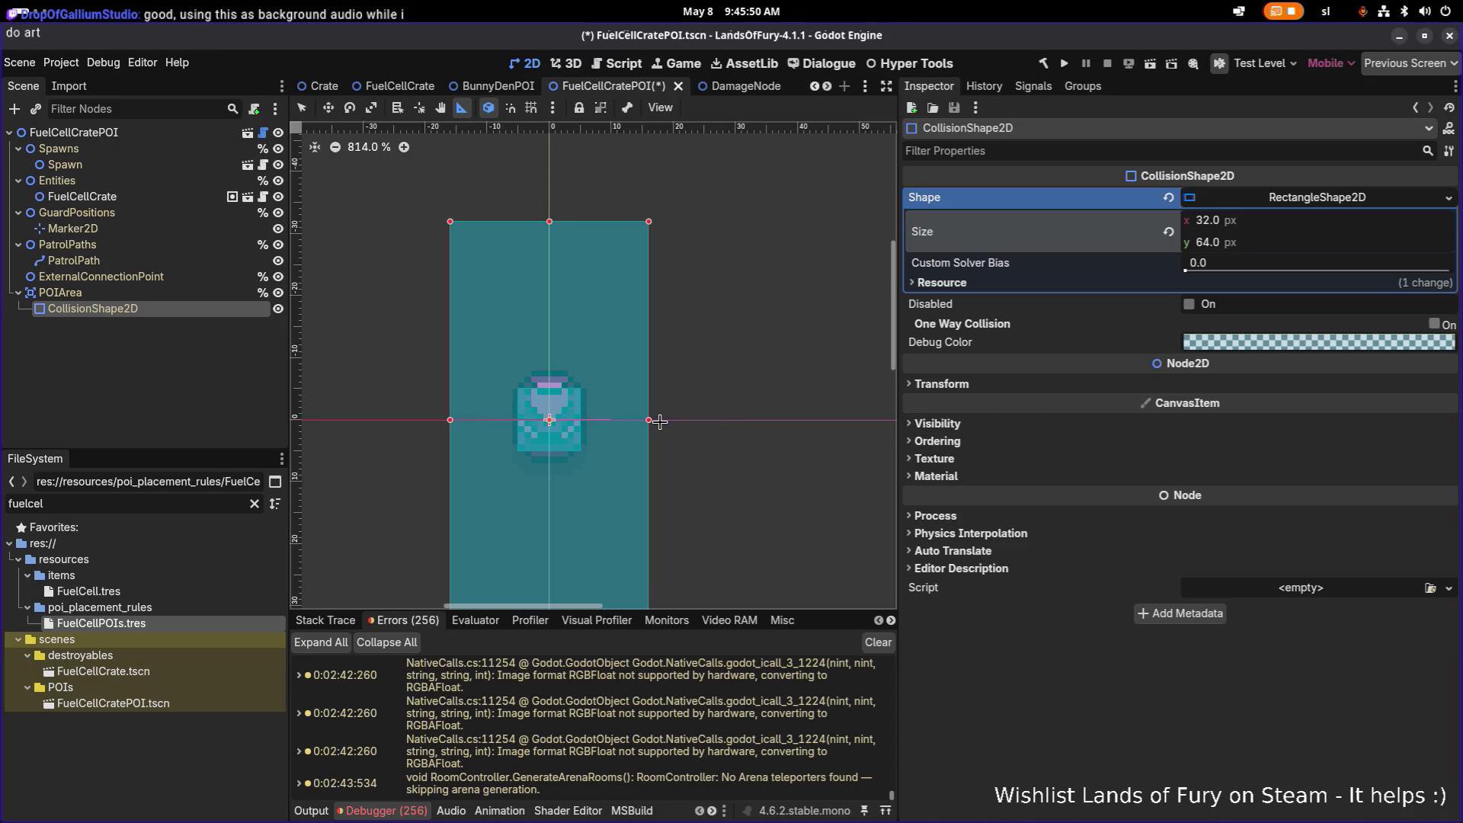
drag(660, 421, 661, 221)
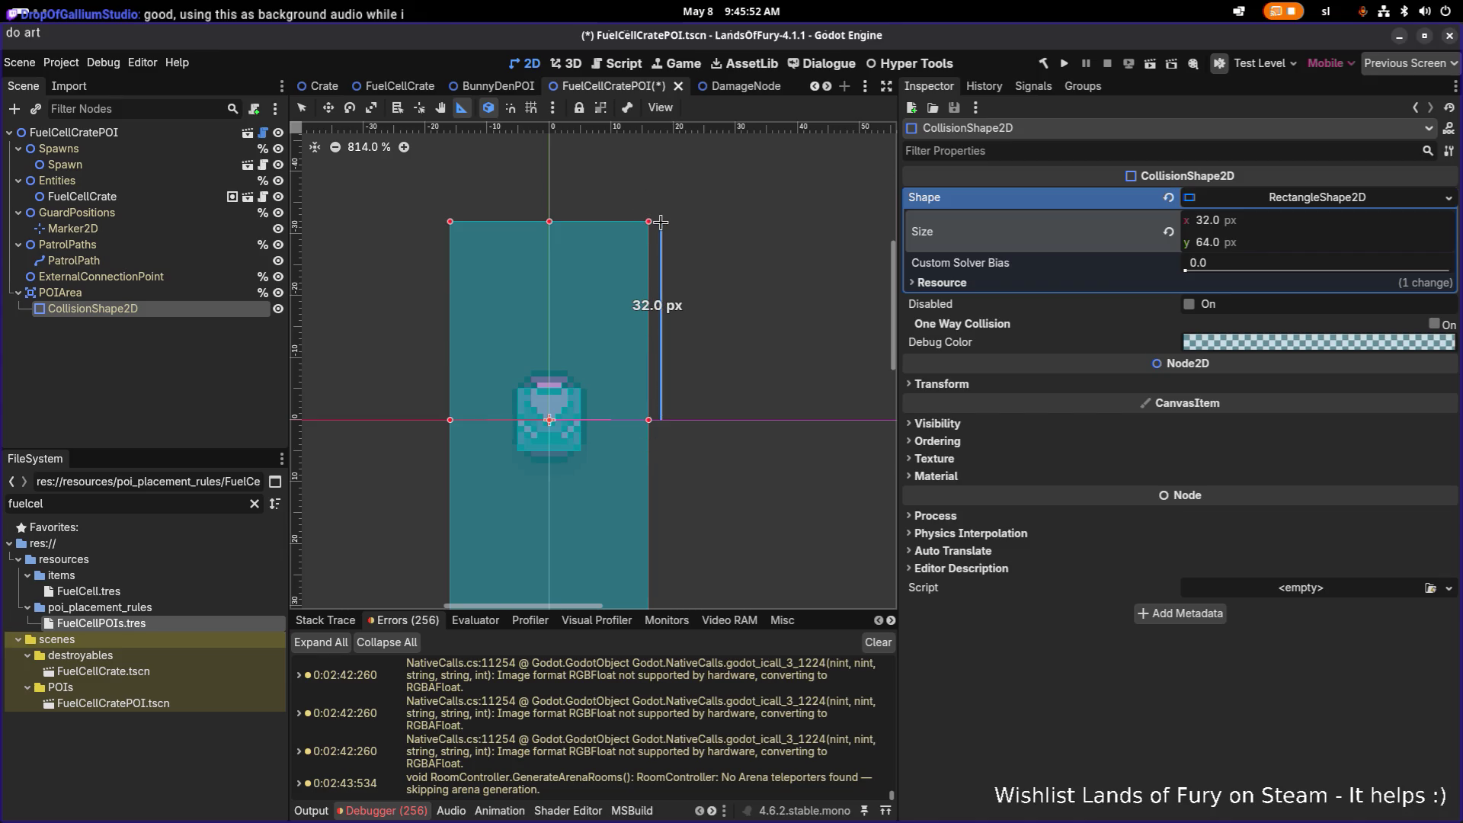
drag(661, 422, 661, 583)
scroll(663, 548, down, 1)
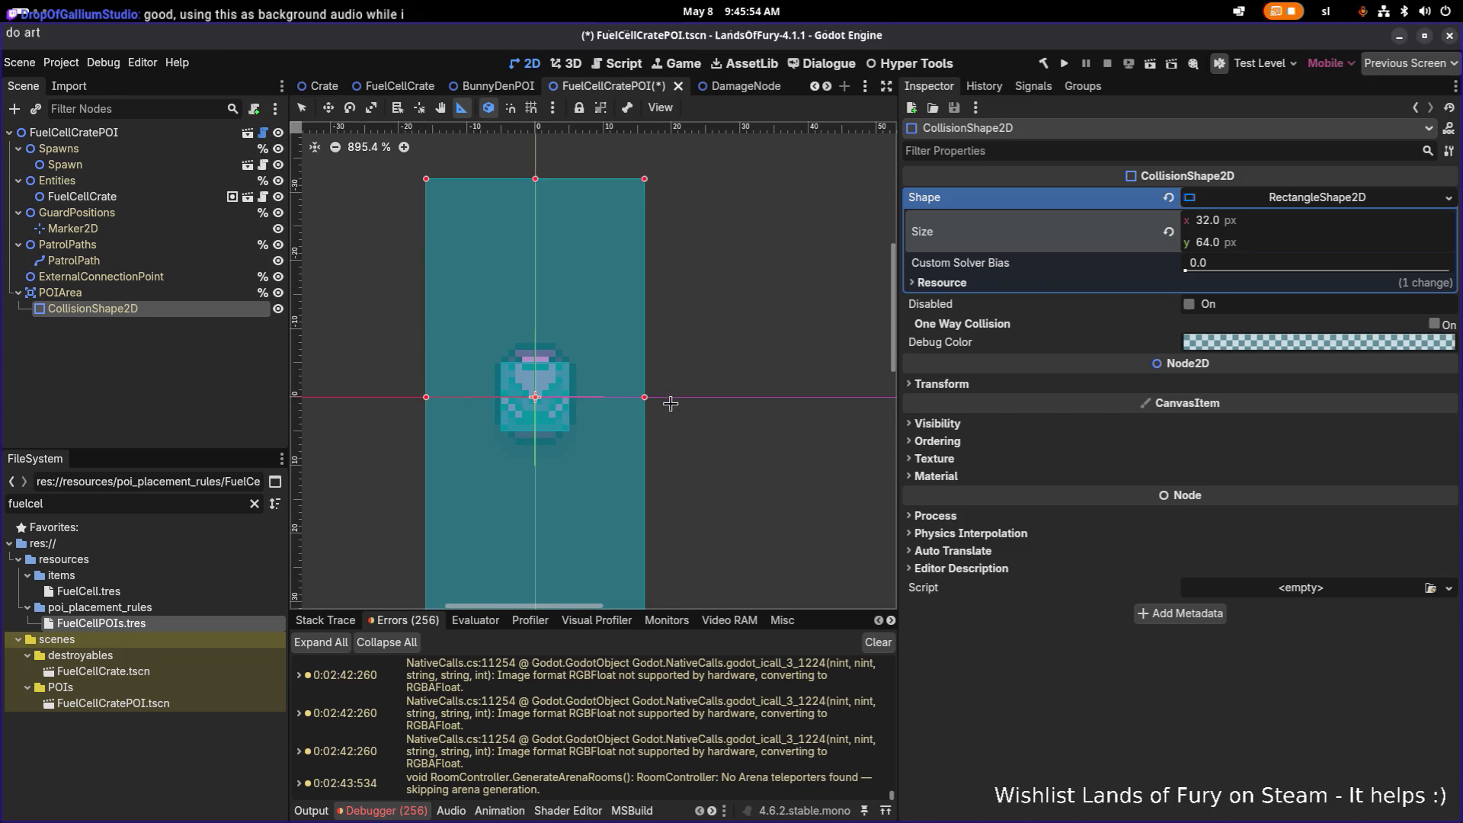
scroll(665, 443, down, 2)
scroll(668, 400, down, 1)
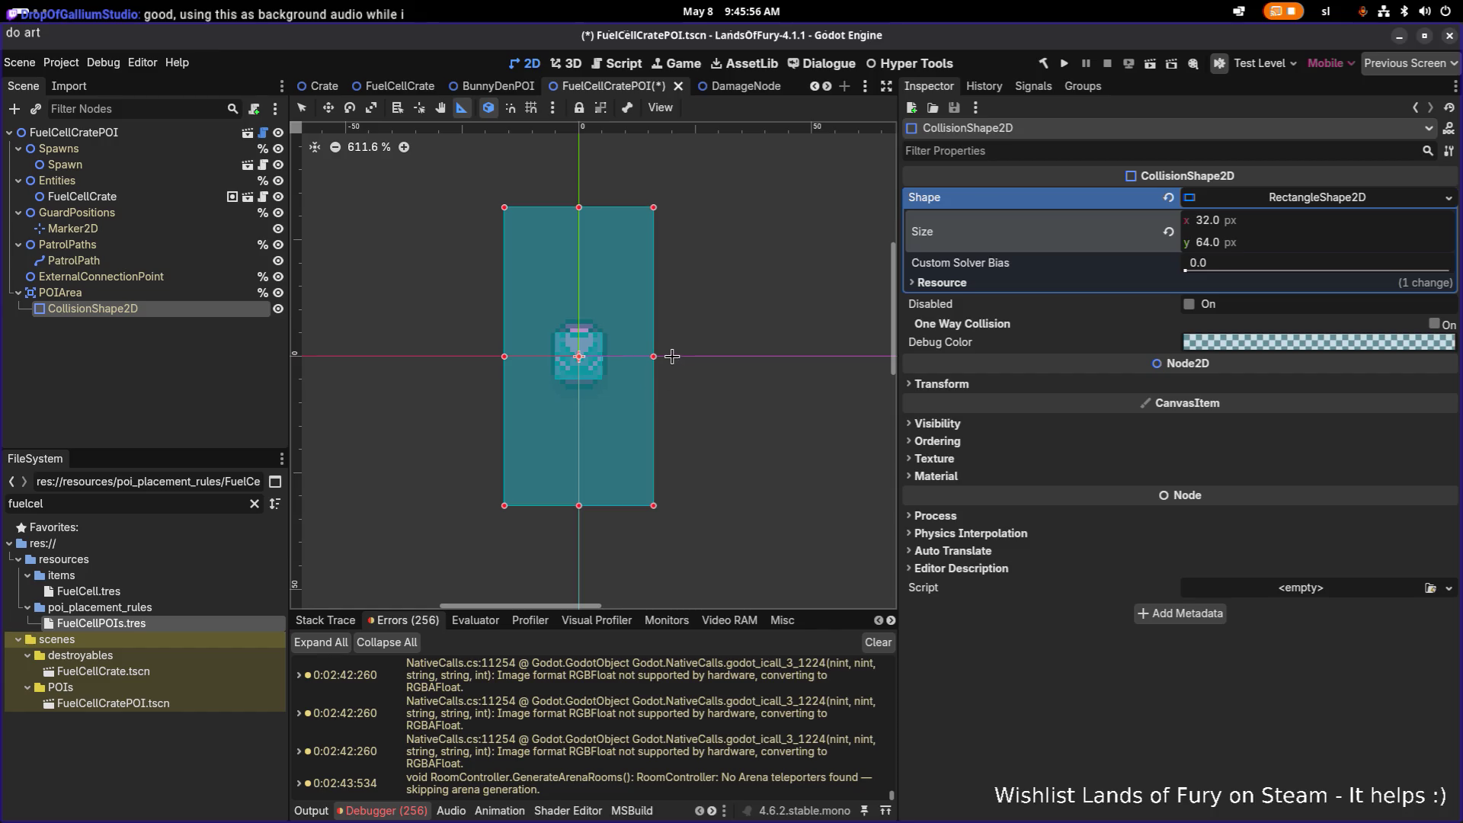
drag(671, 357, 672, 505)
Save the FuelCellCratePOI scene and run the project to the Lands of Fury main menu
key(ctrl+s)
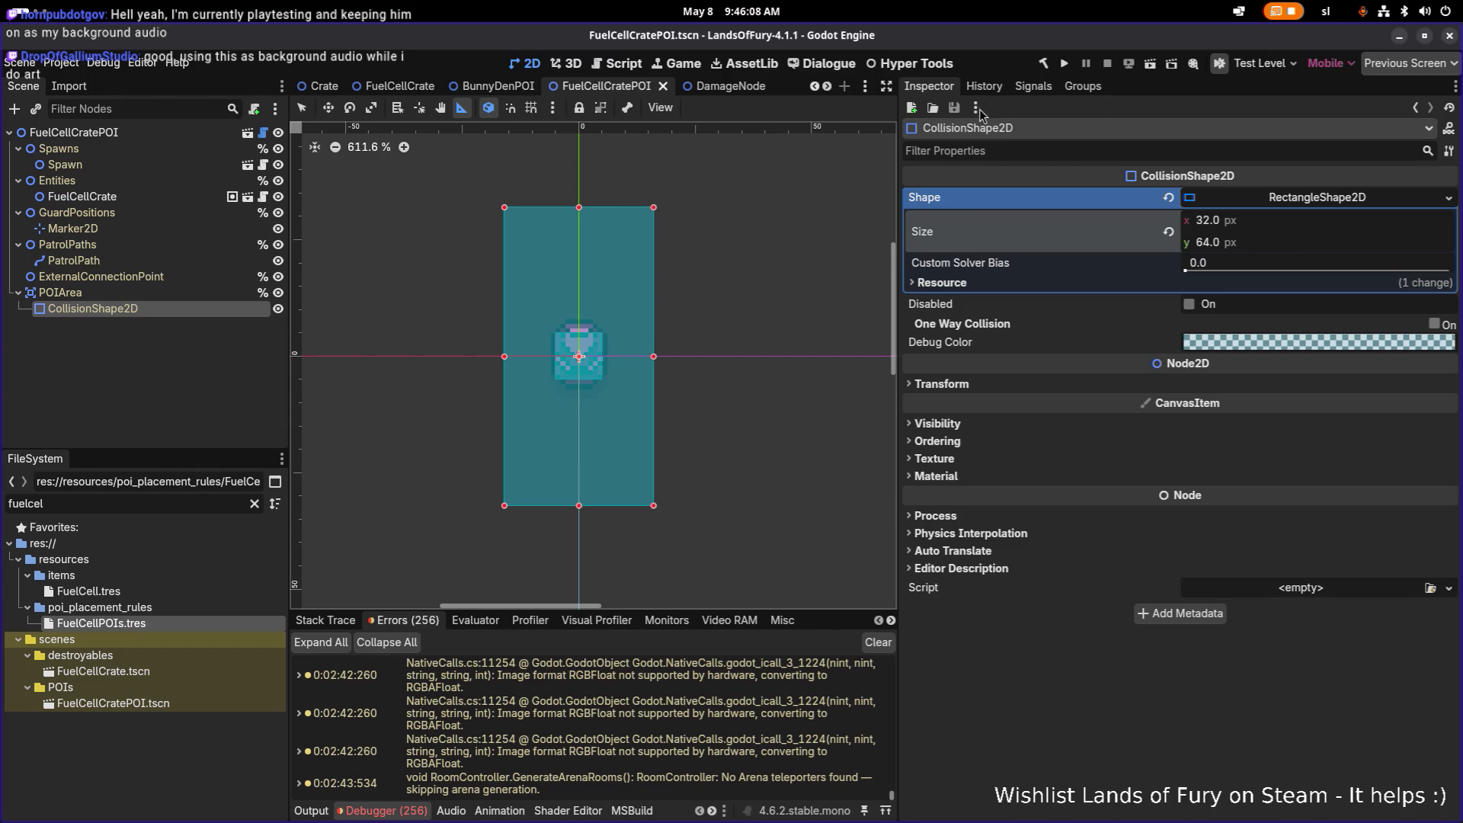
click(1064, 61)
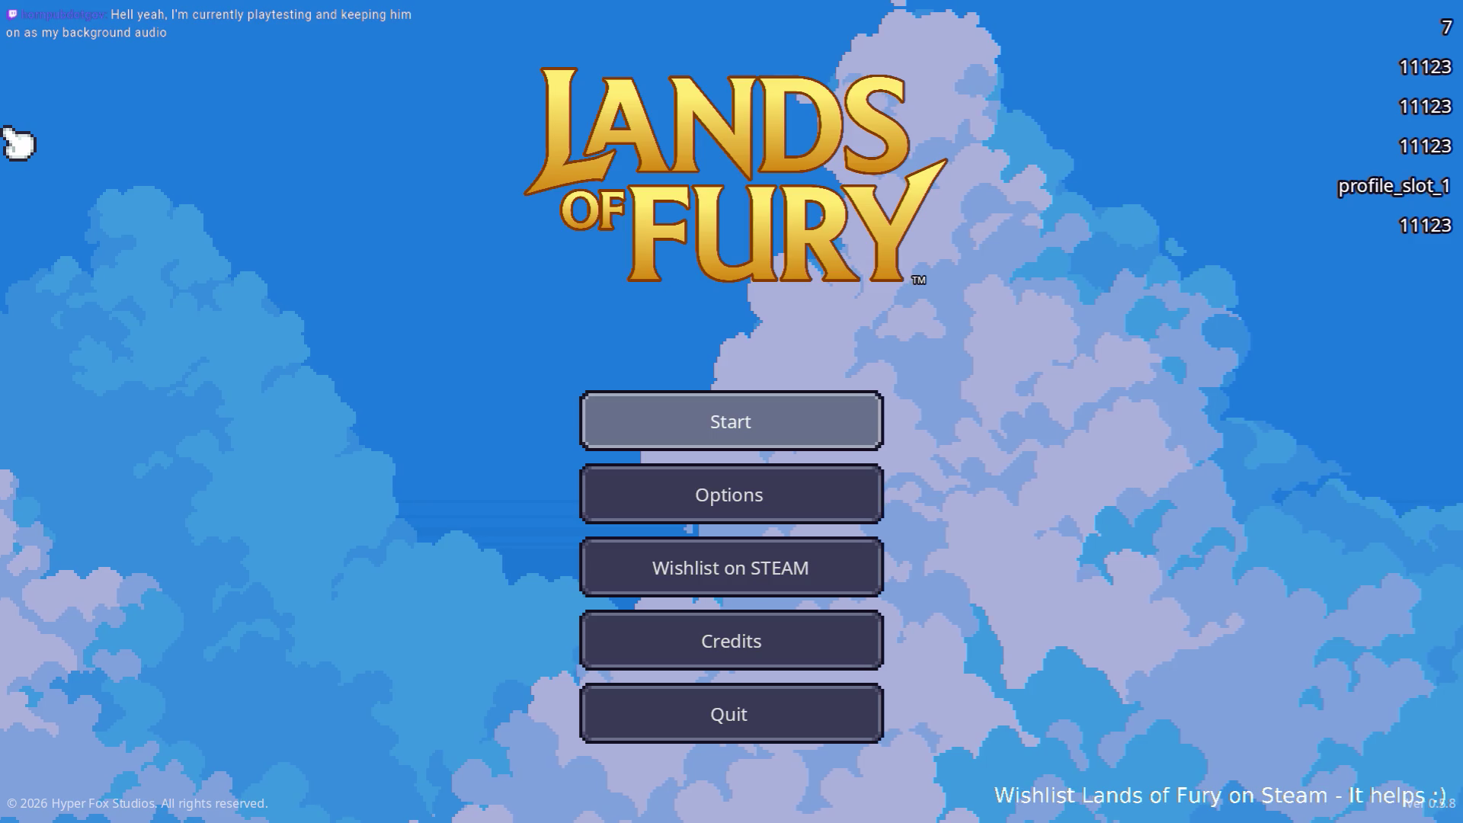
Start a new run and walk the hero north through The Glade's purple portal
key(Return)
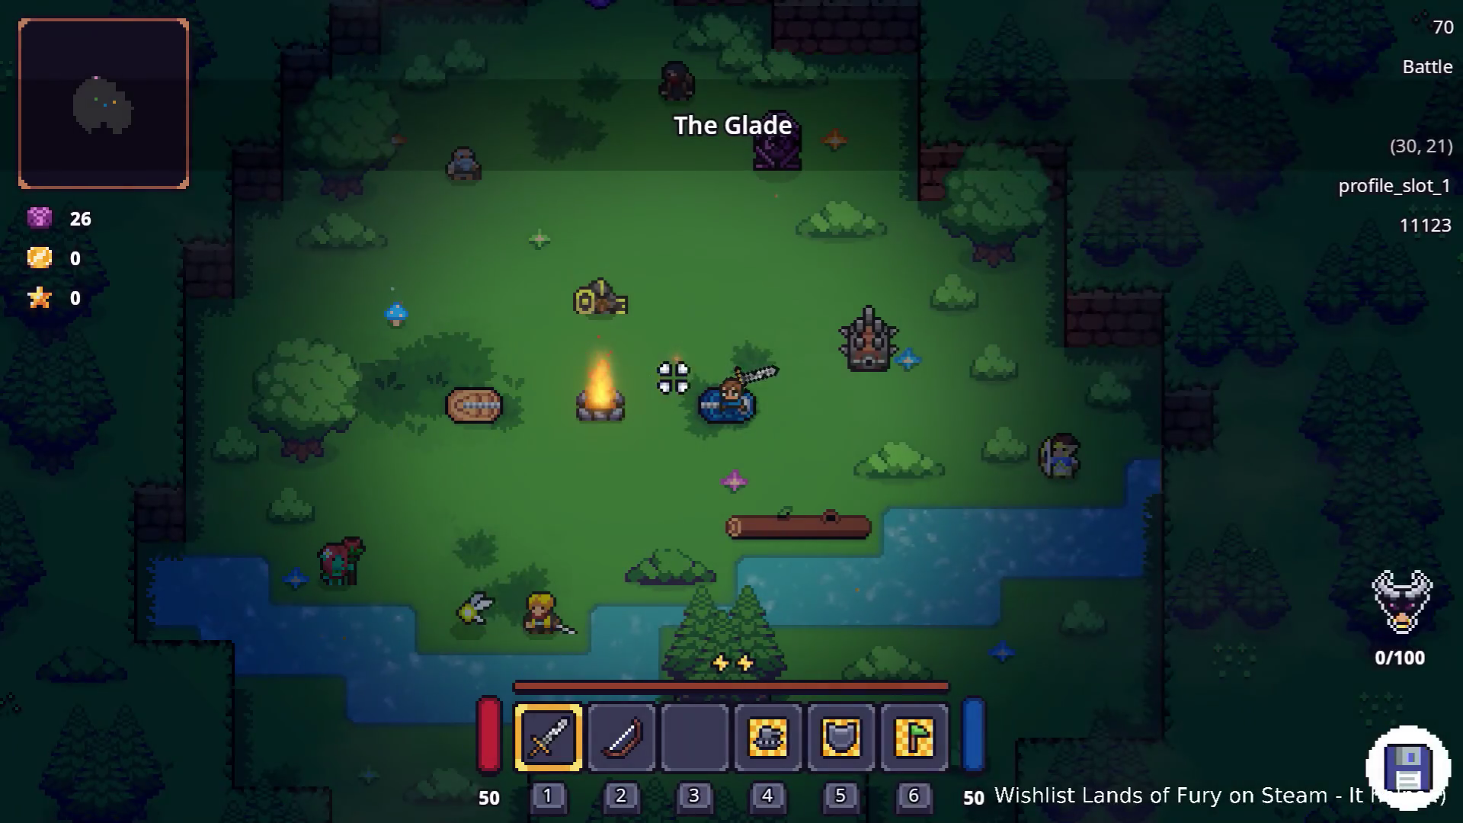
key(w)
key(a)
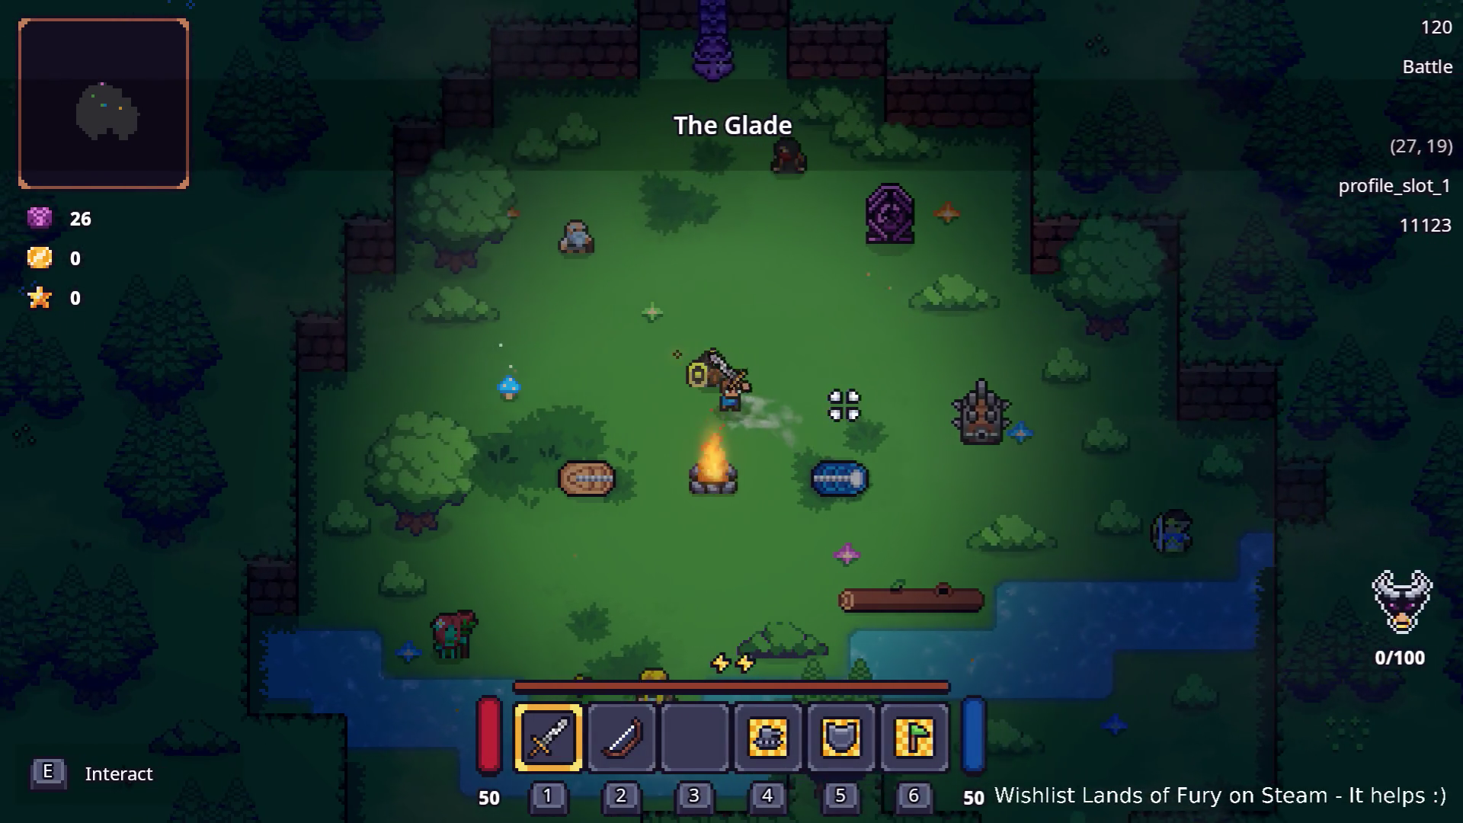
key(w)
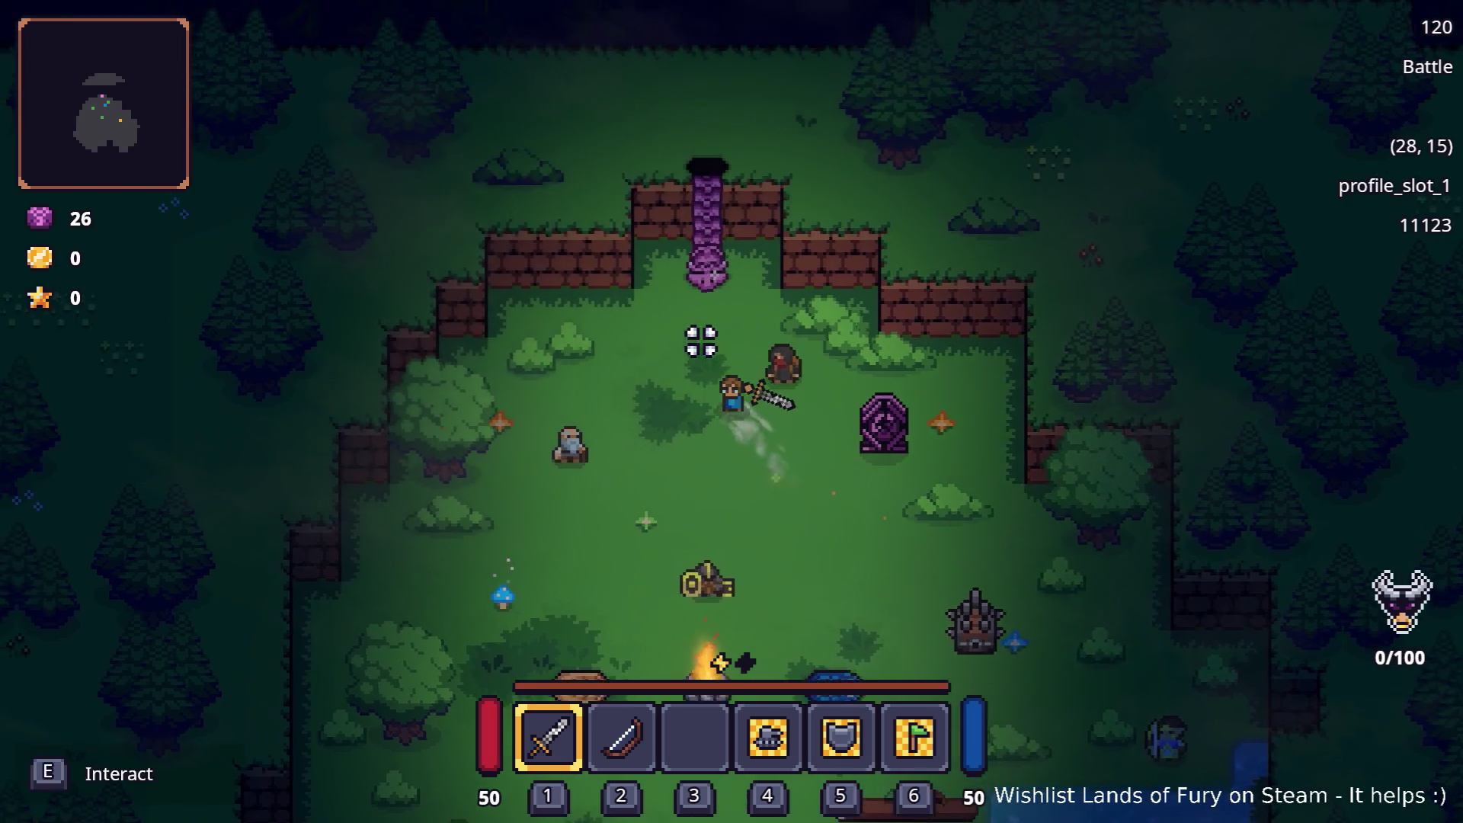
key(w)
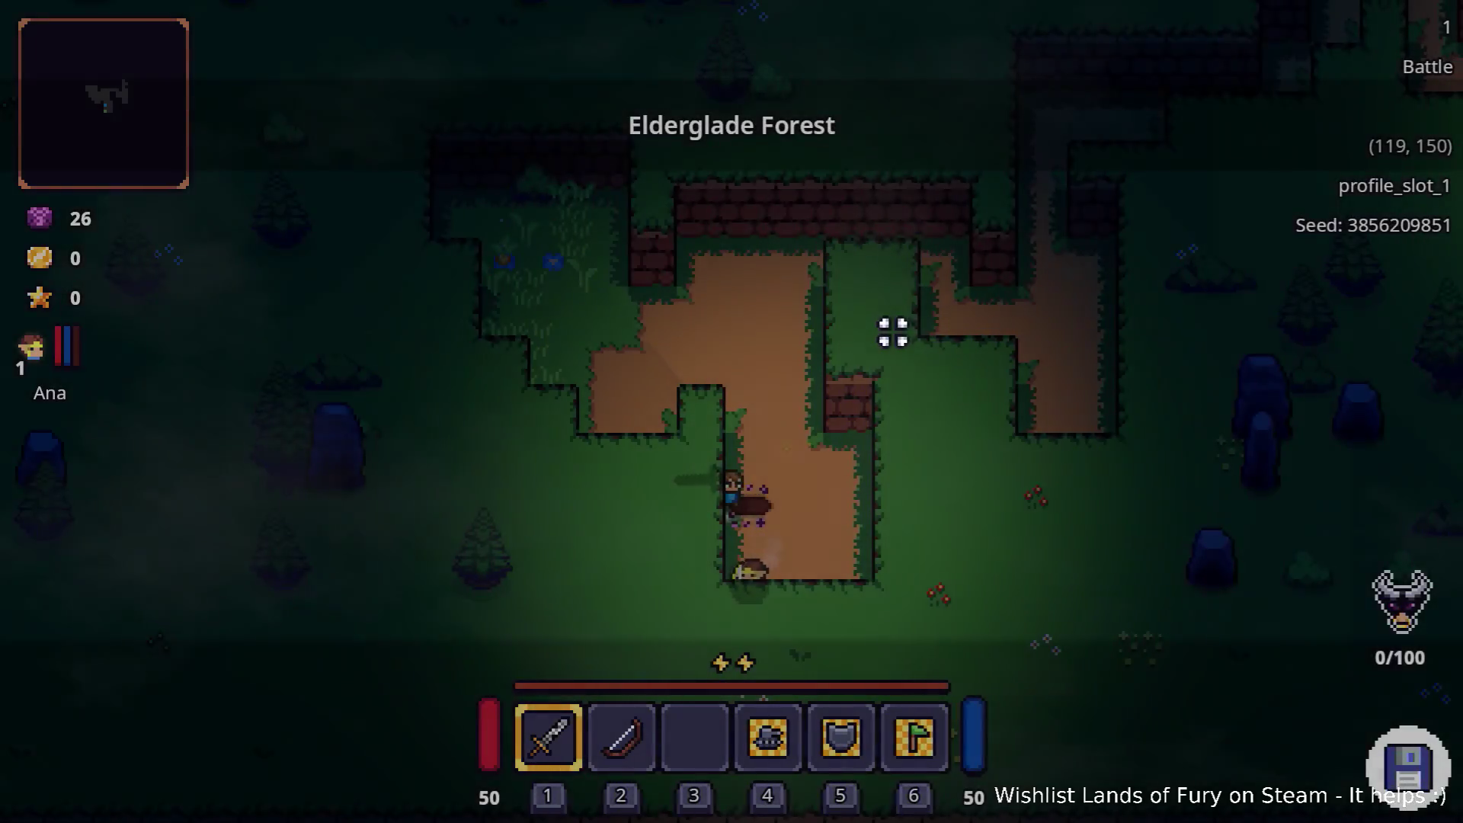
Cut down the first forest enemy, grab the carrot, and head north-east to the campfire clearing
key(w)
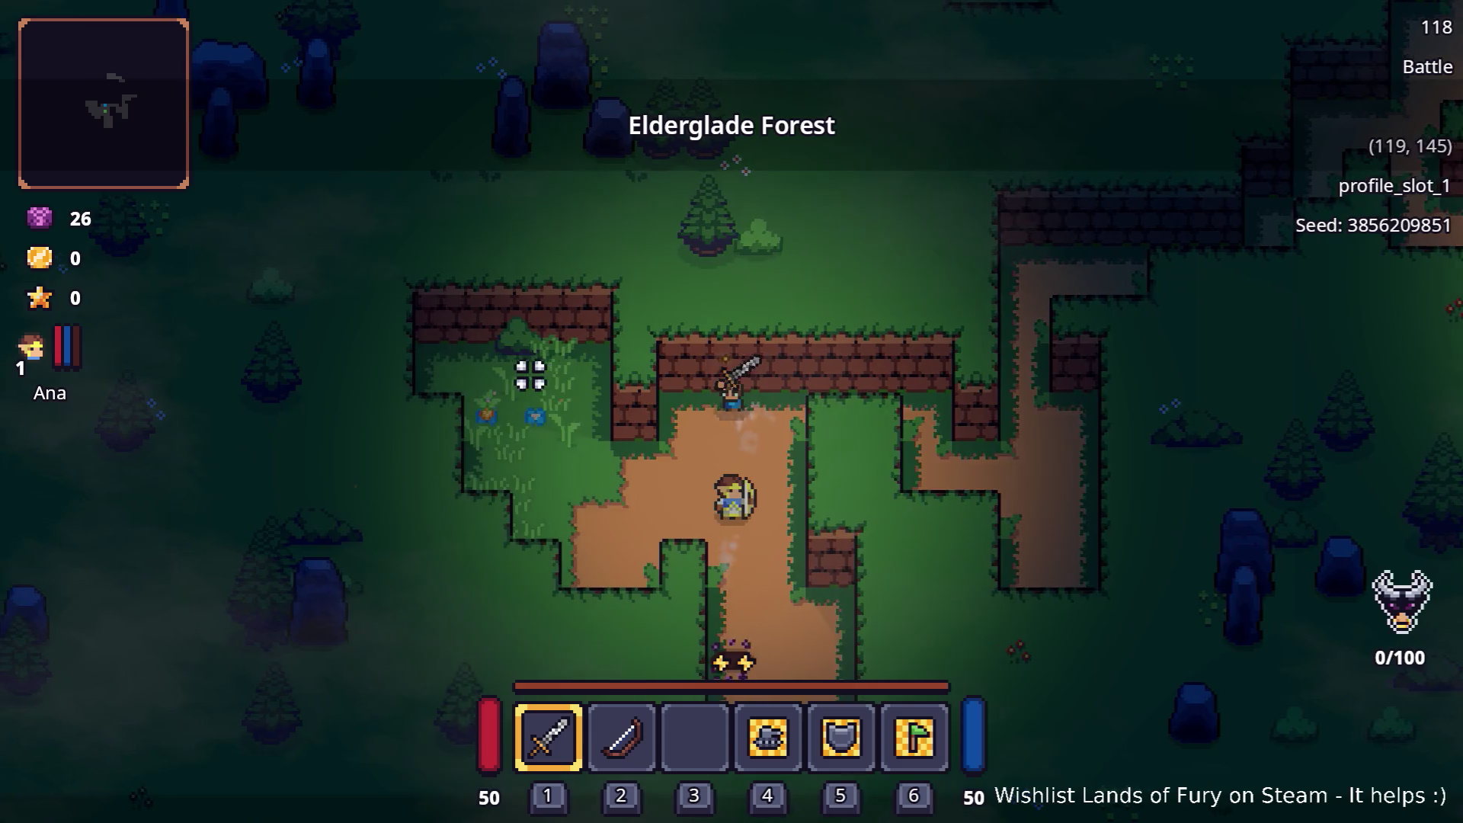
key(a)
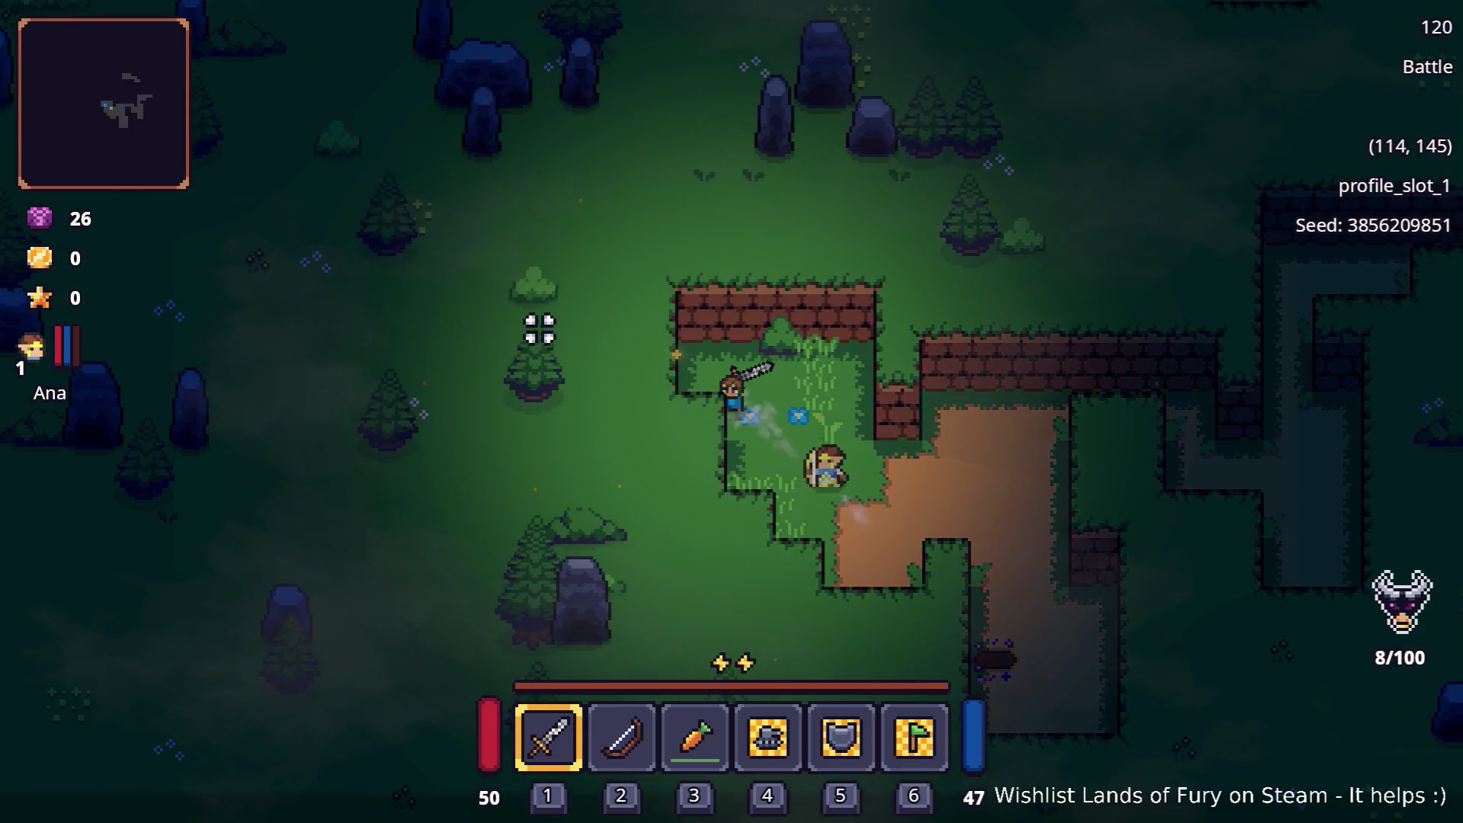
click(835, 342)
key(s)
key(d)
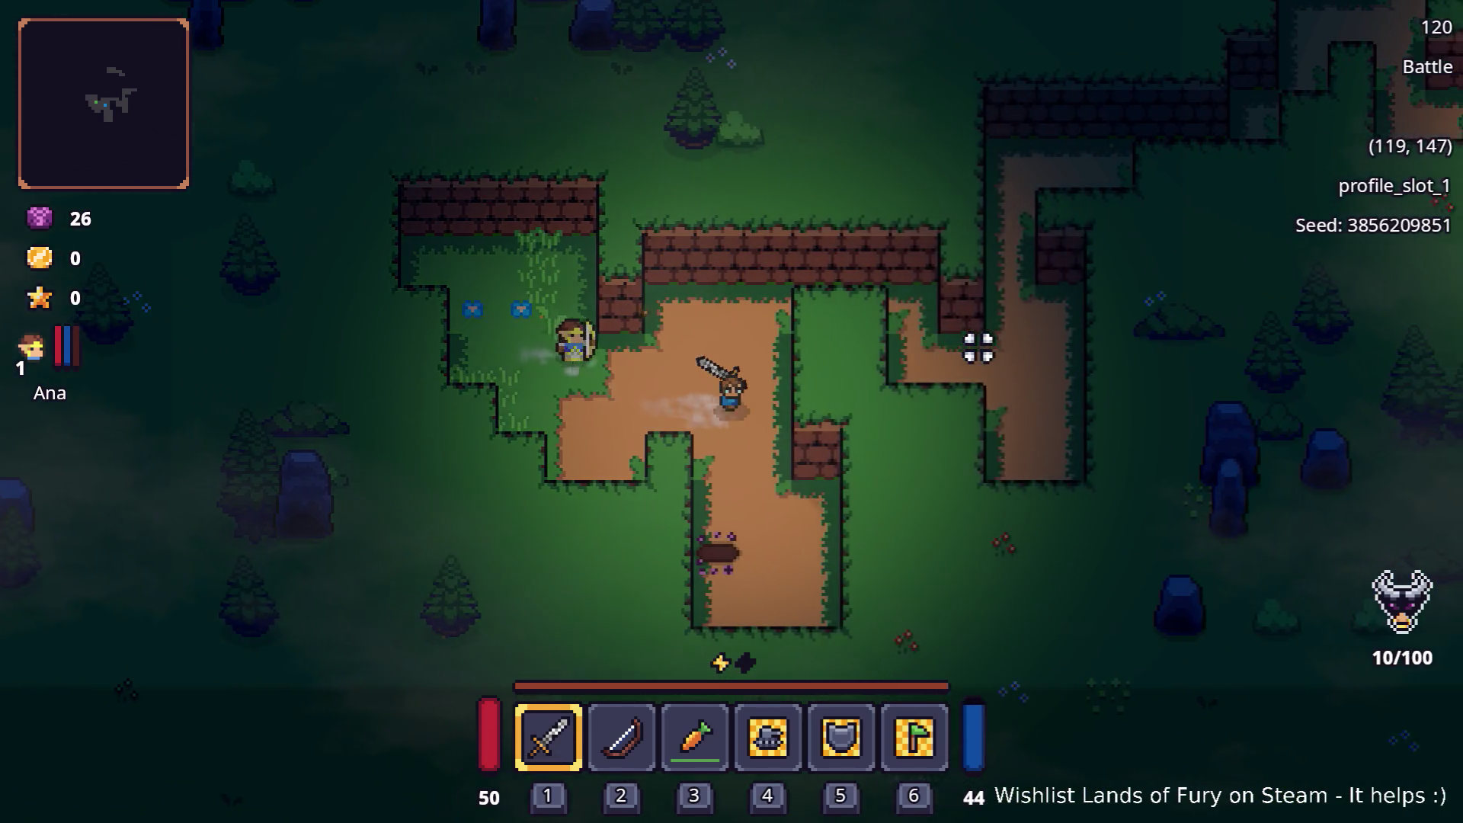
key(w)
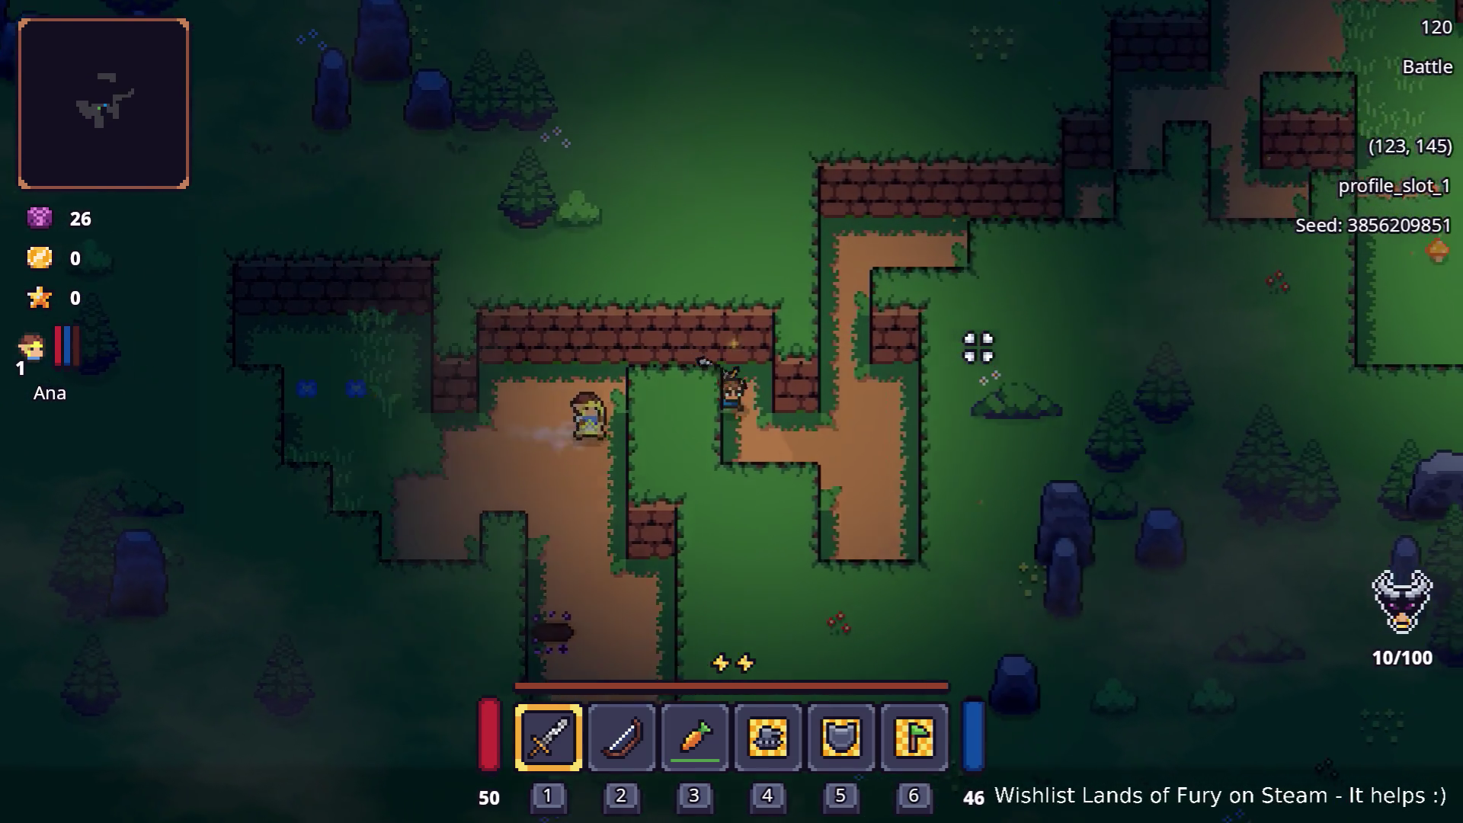
key(d)
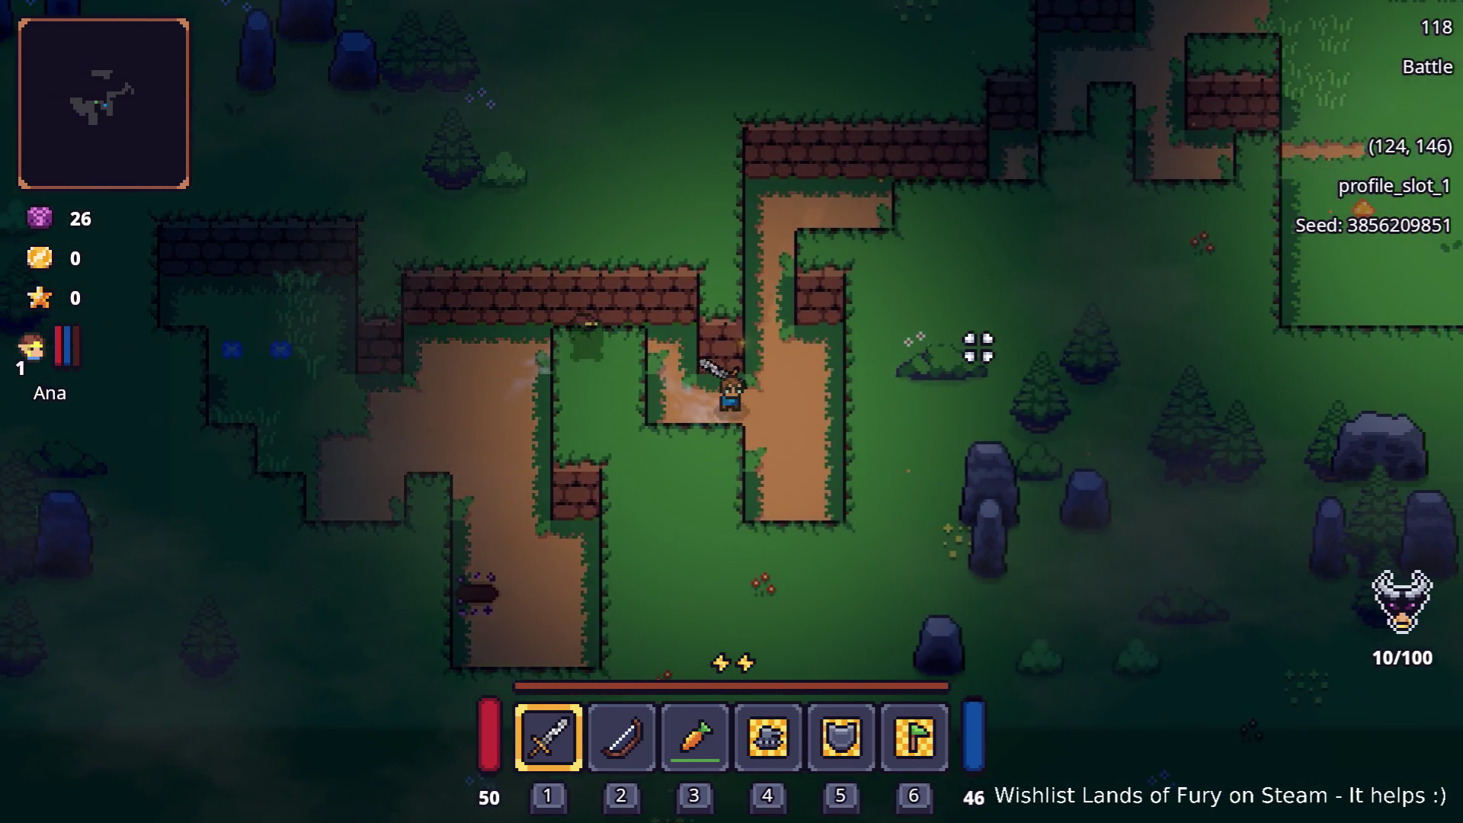
key(w)
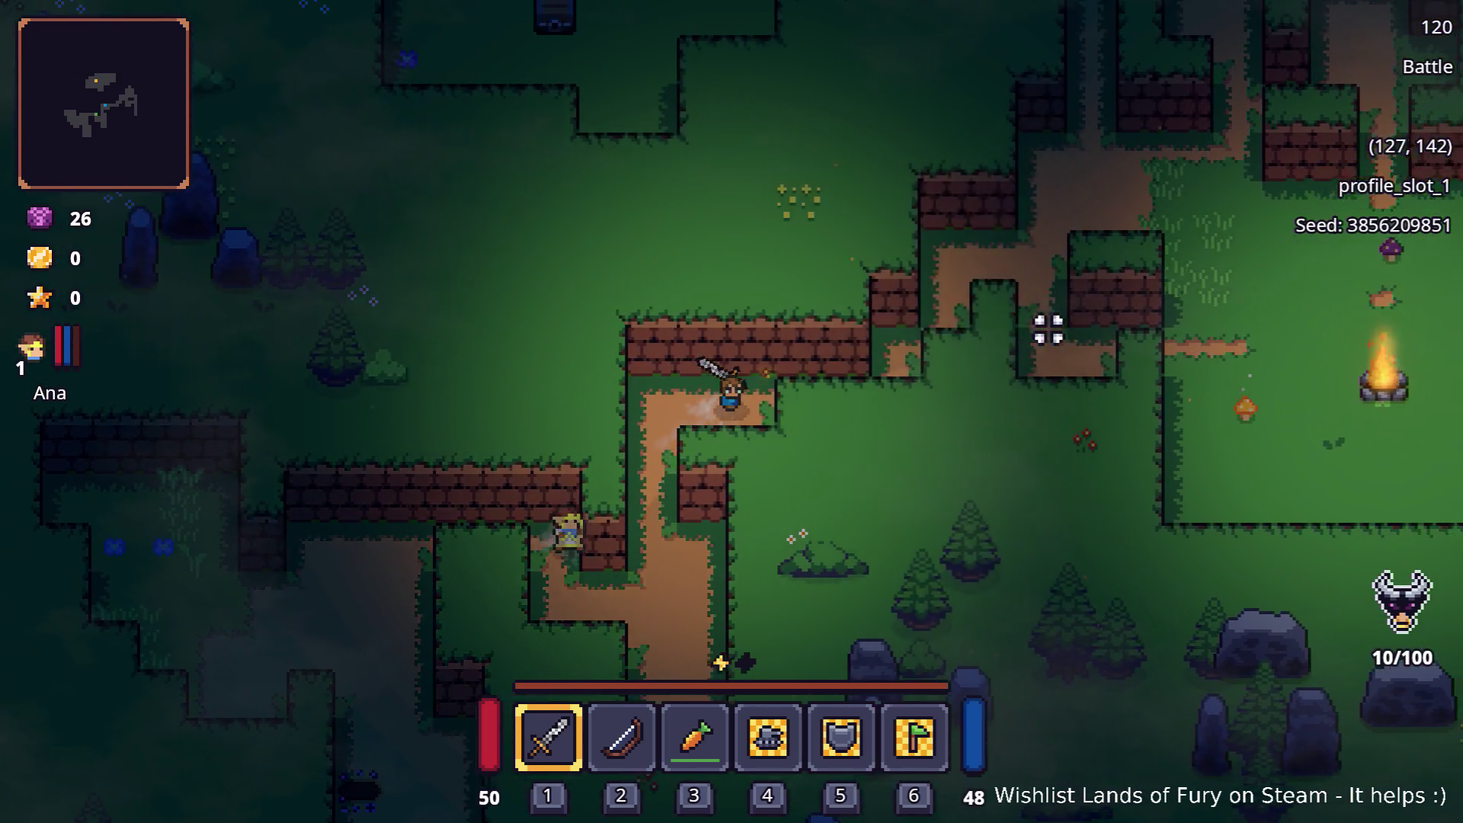
key(d)
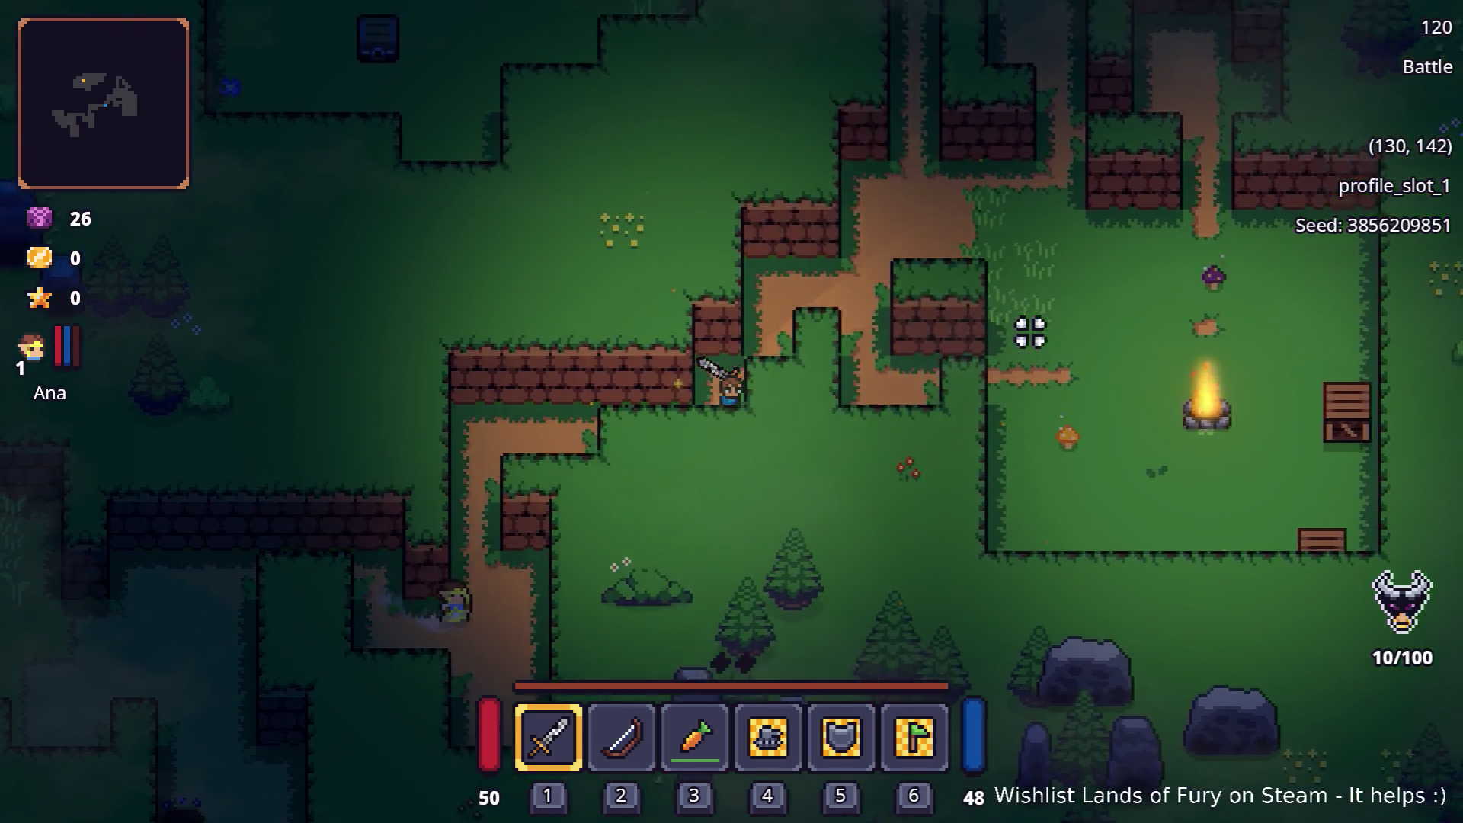
key(w)
key(d)
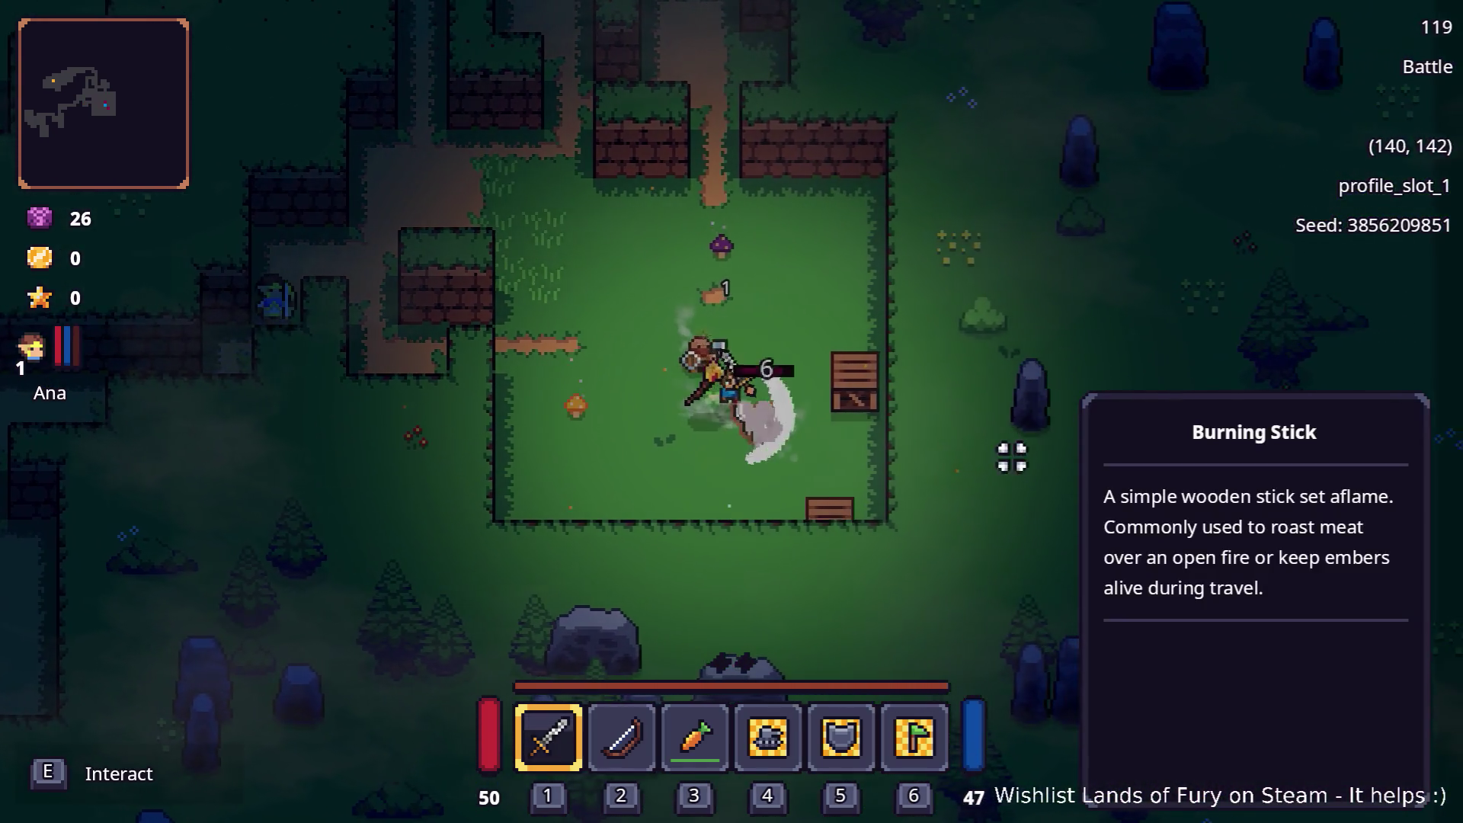
Defeat the enemies beside the campfire and crate, then walk north-west into the grassy clearing
click(649, 306)
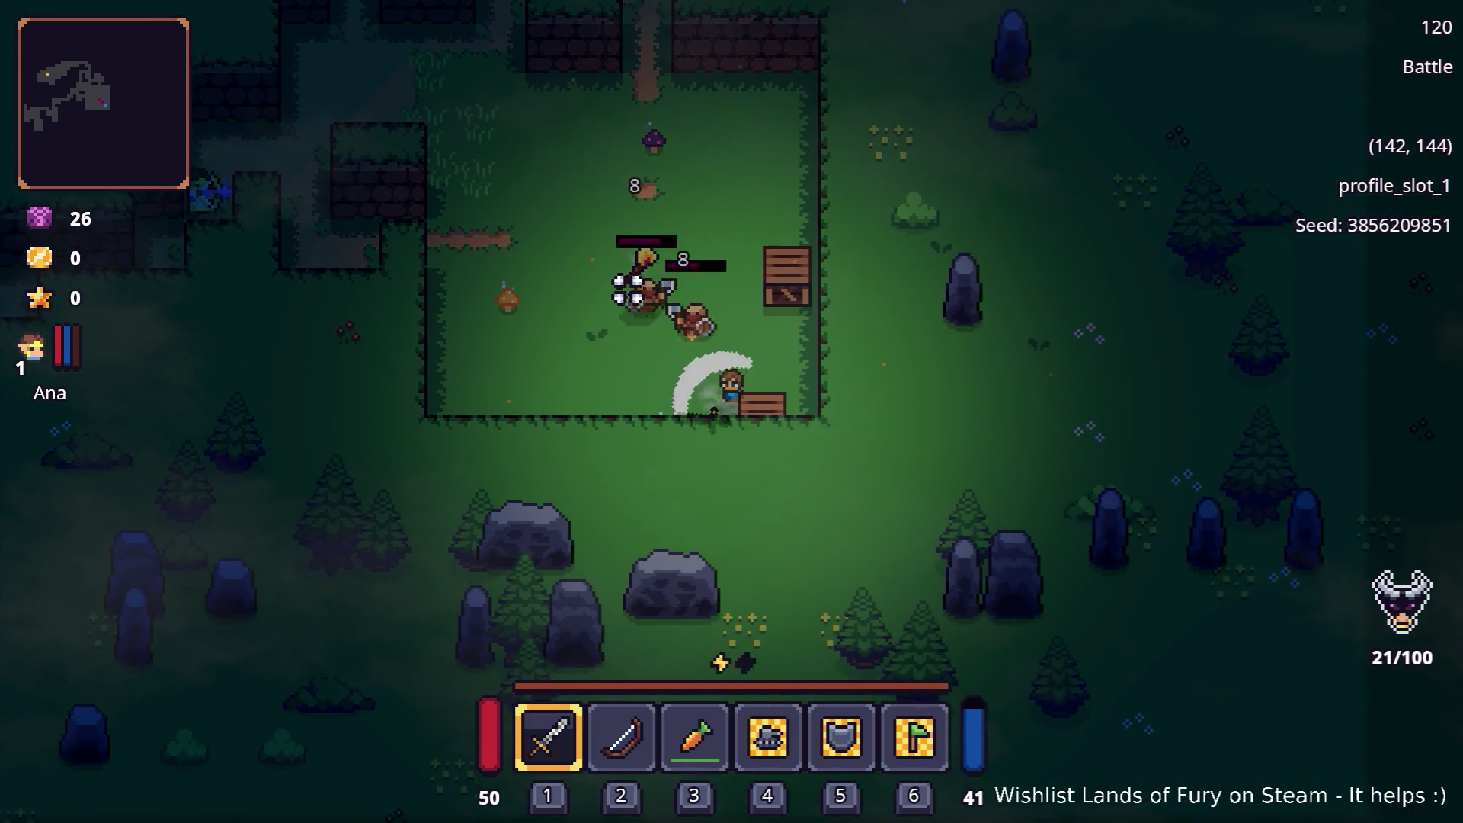
click(617, 320)
click(586, 332)
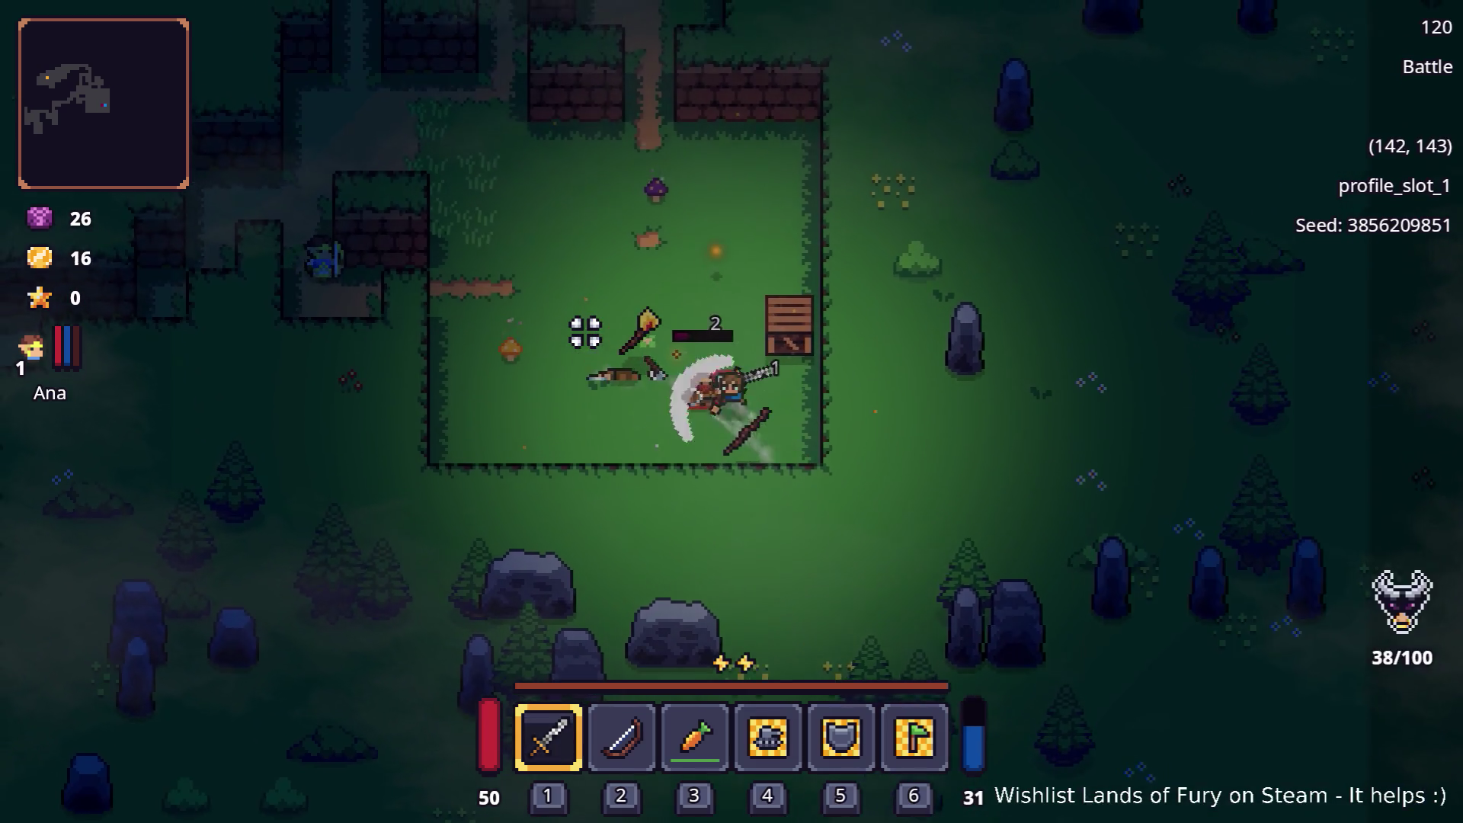
key(w)
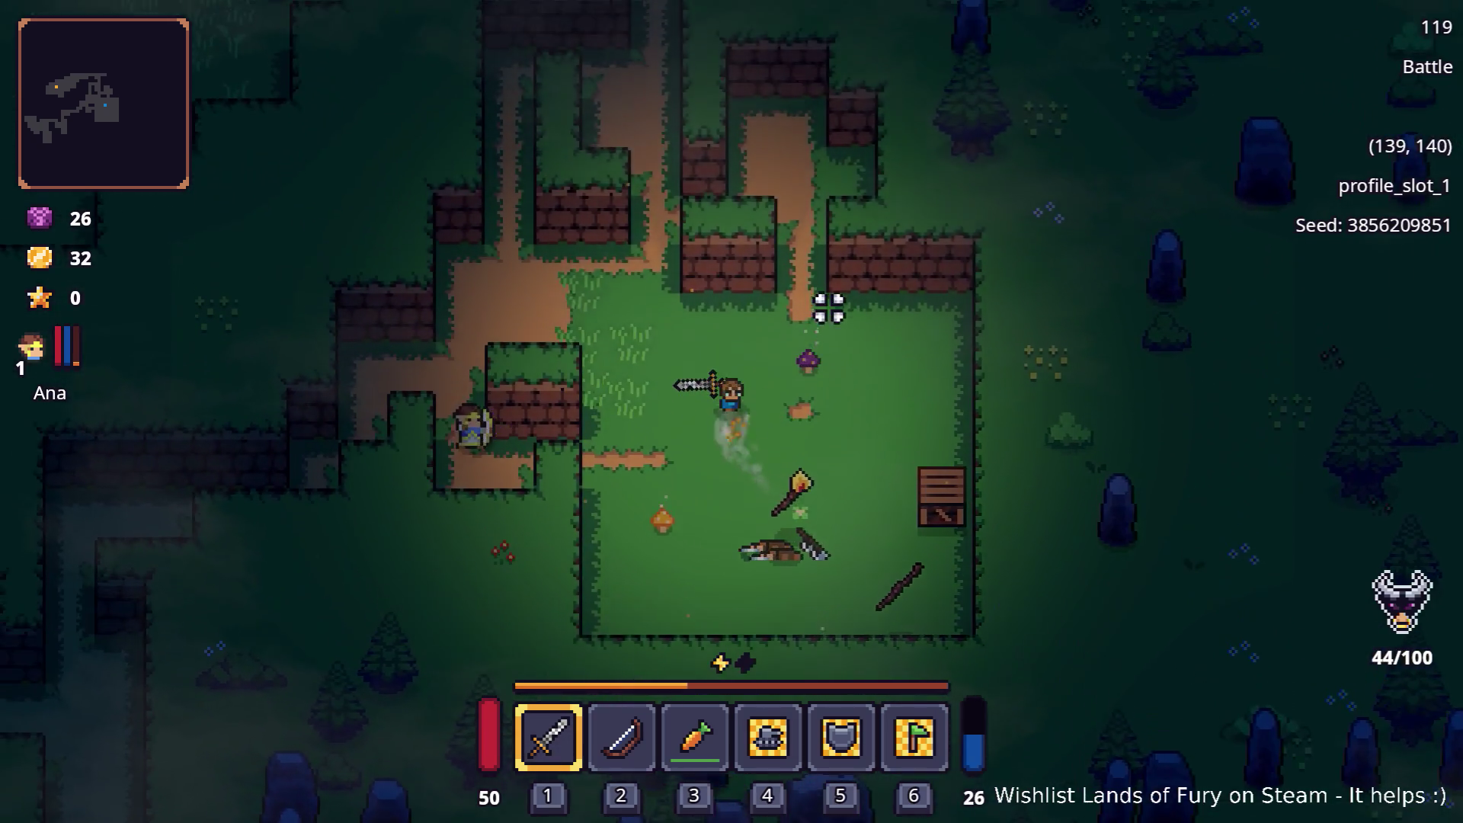
key(w)
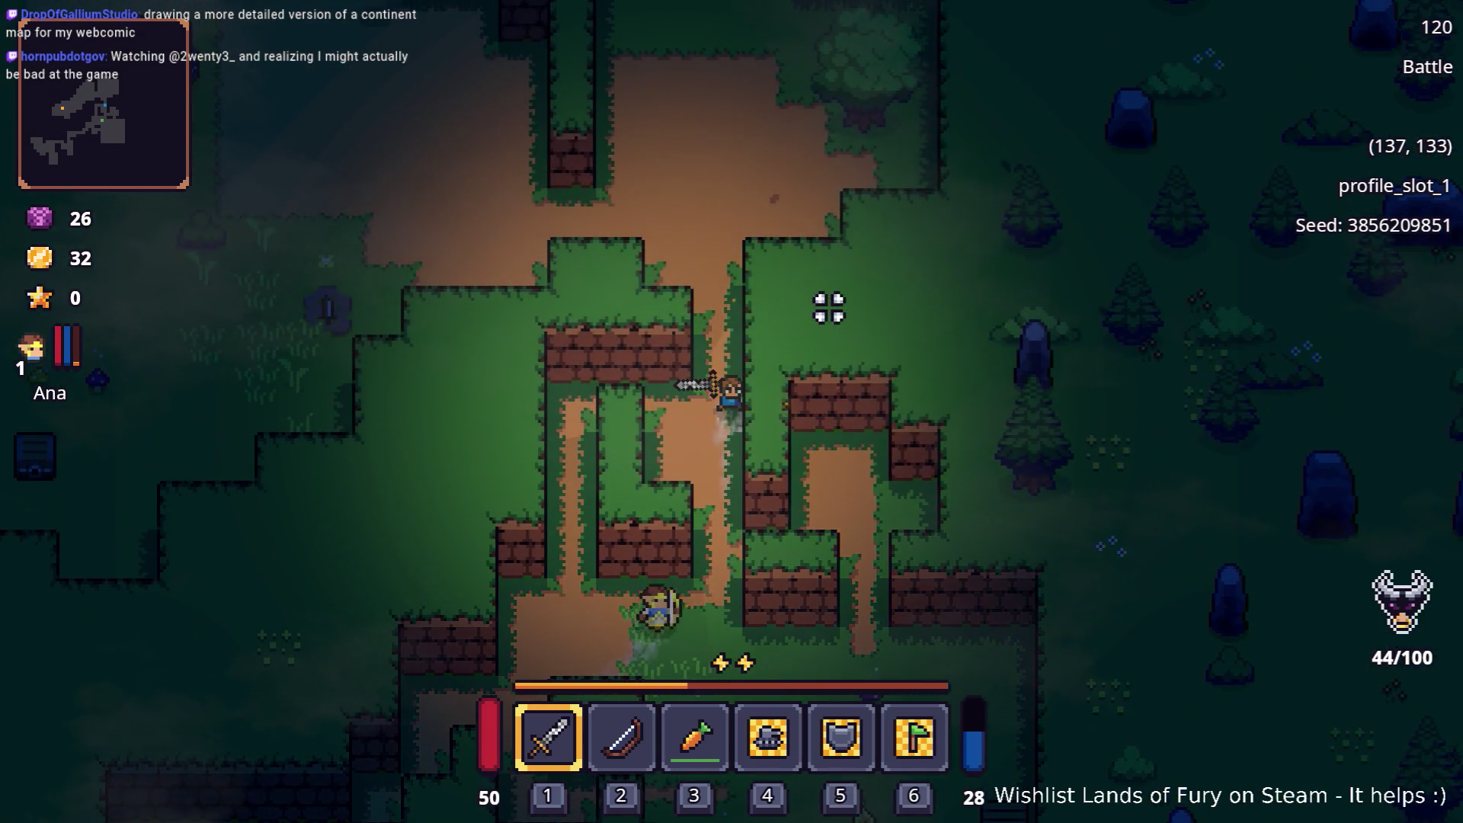
key(w)
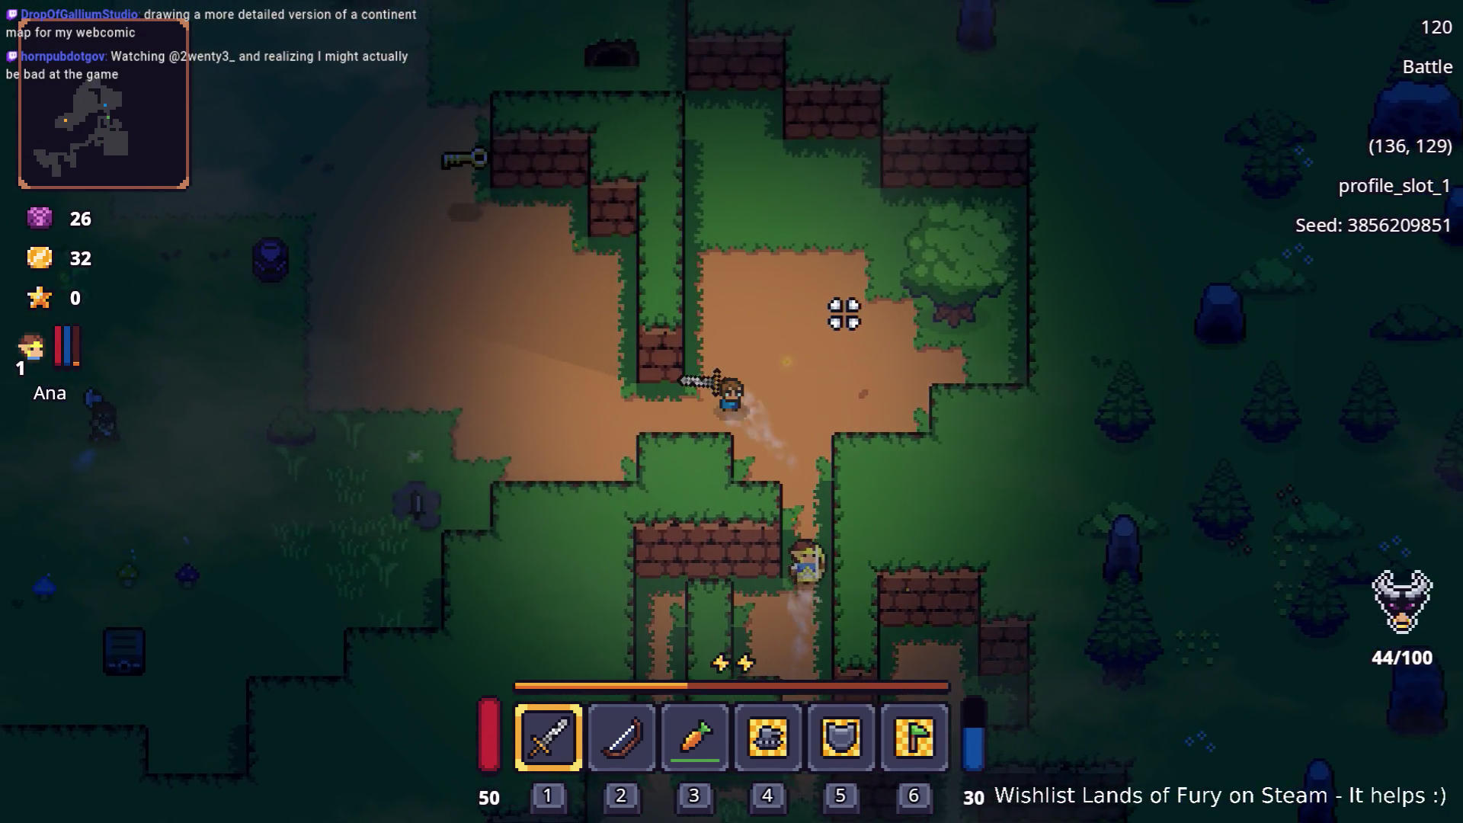
key(a)
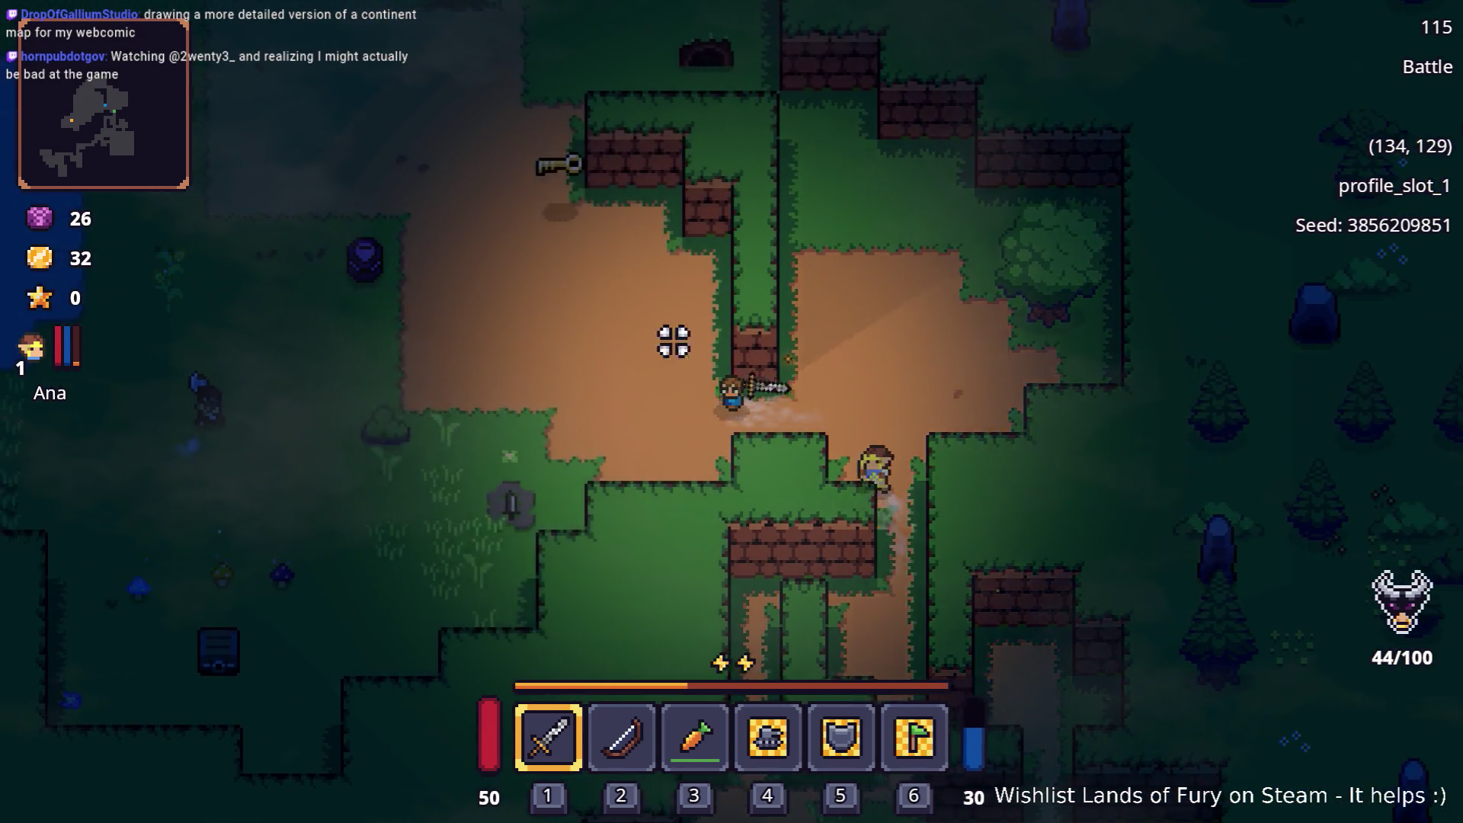
key(w)
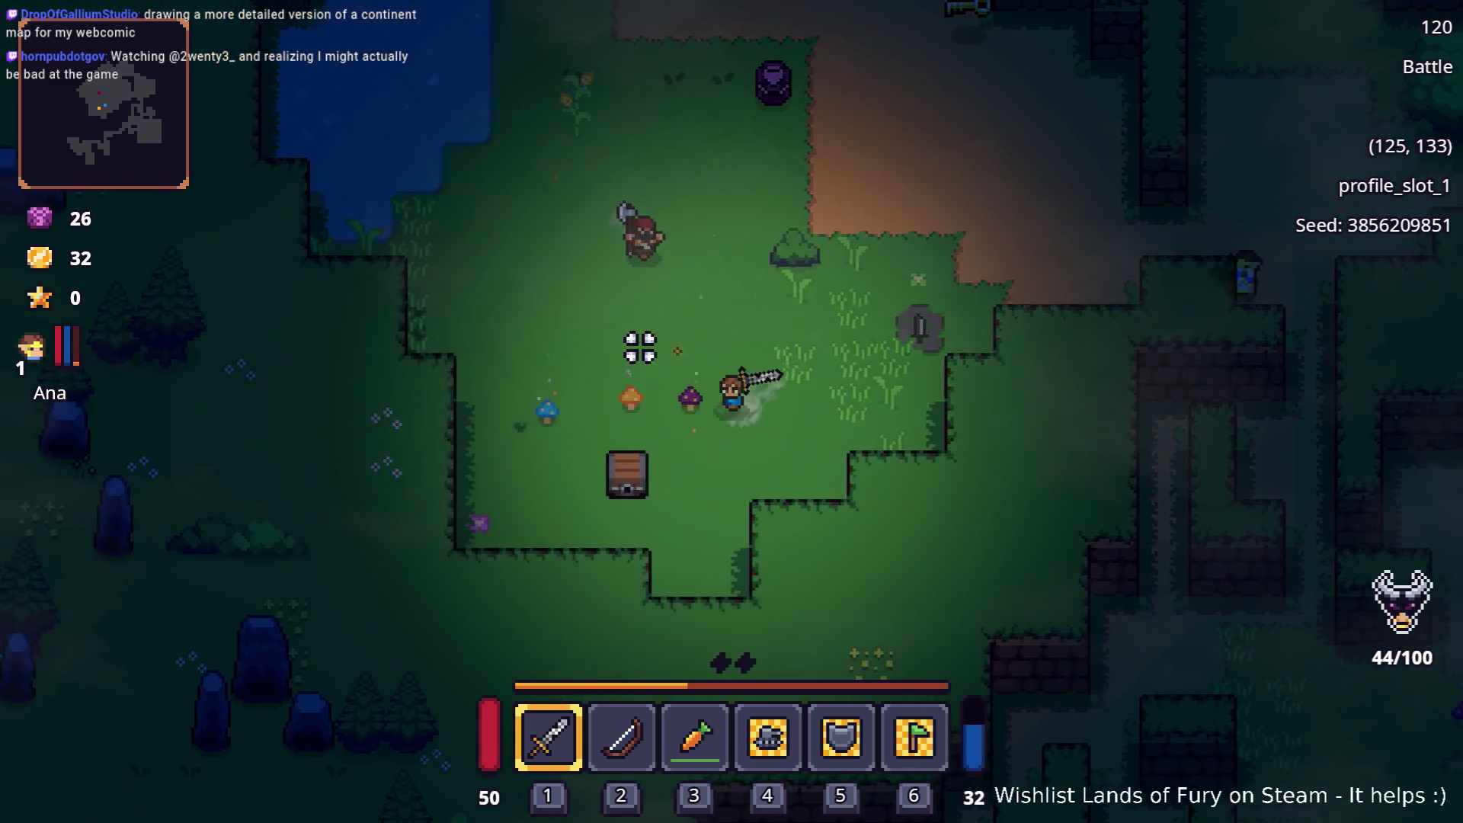
key(a)
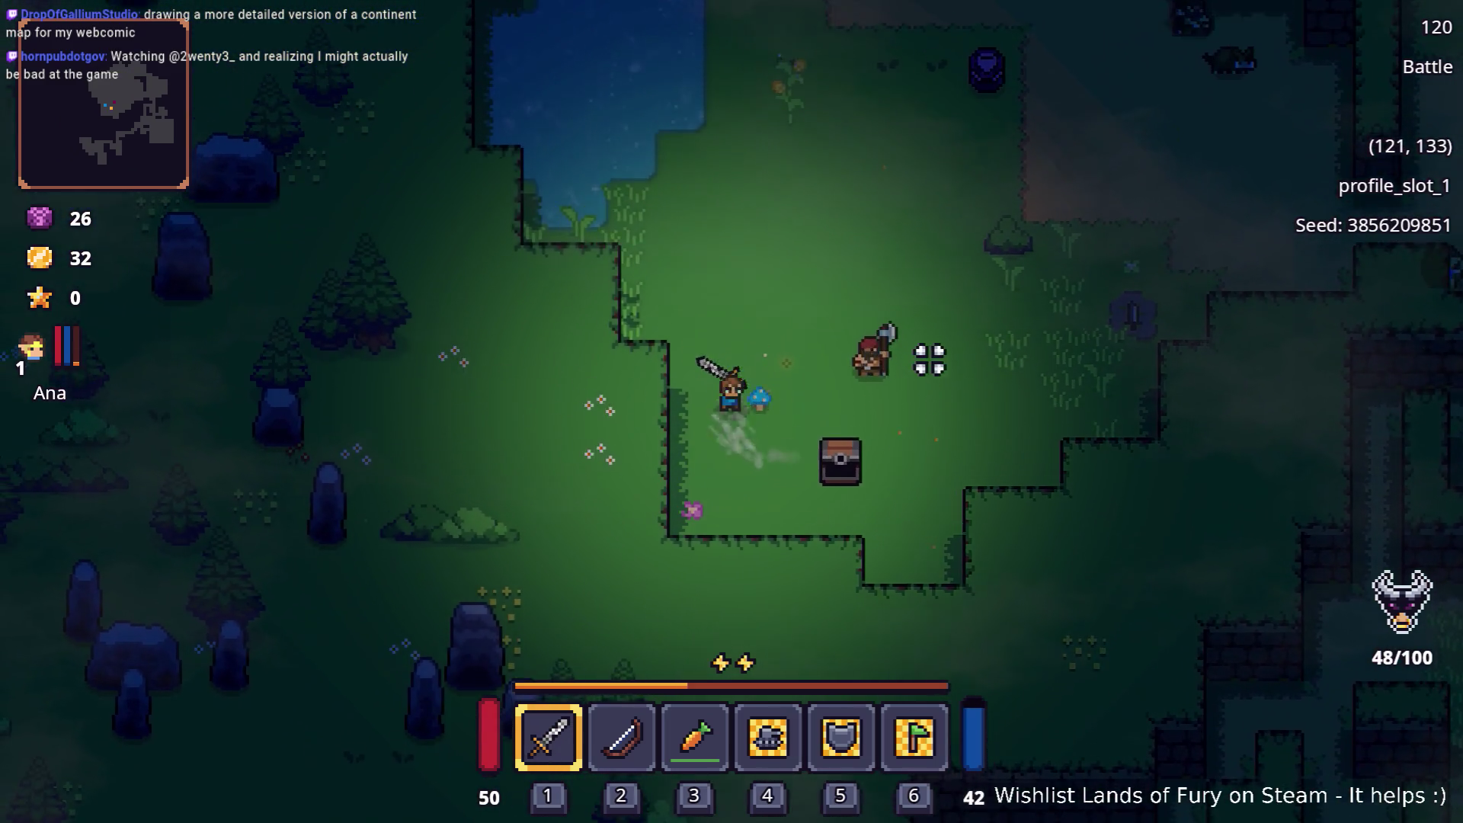
Glance at the inventory, then fight east through the bandit group in the dirt area and collect their loot
key(Tab)
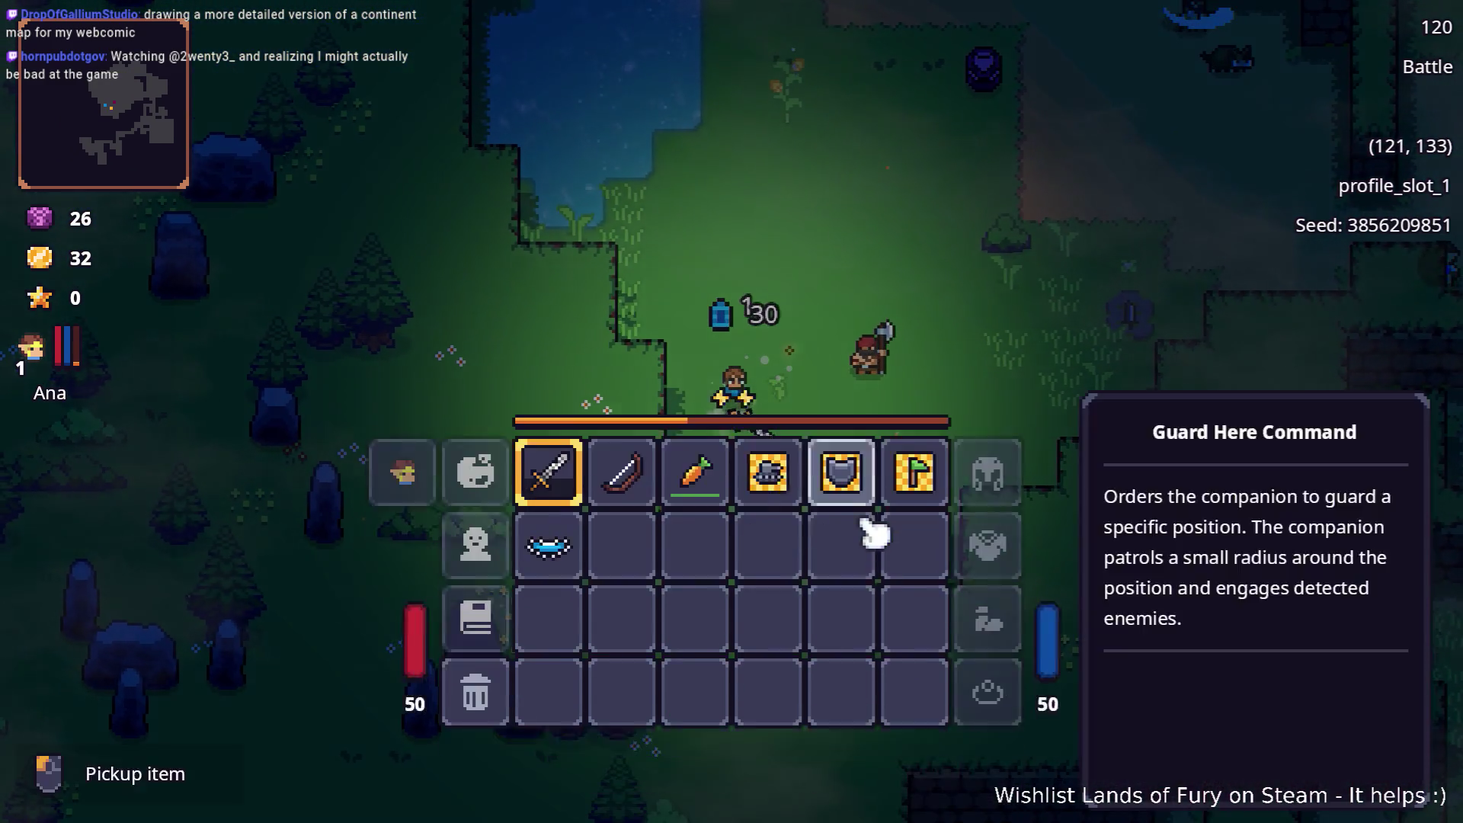
key(Tab)
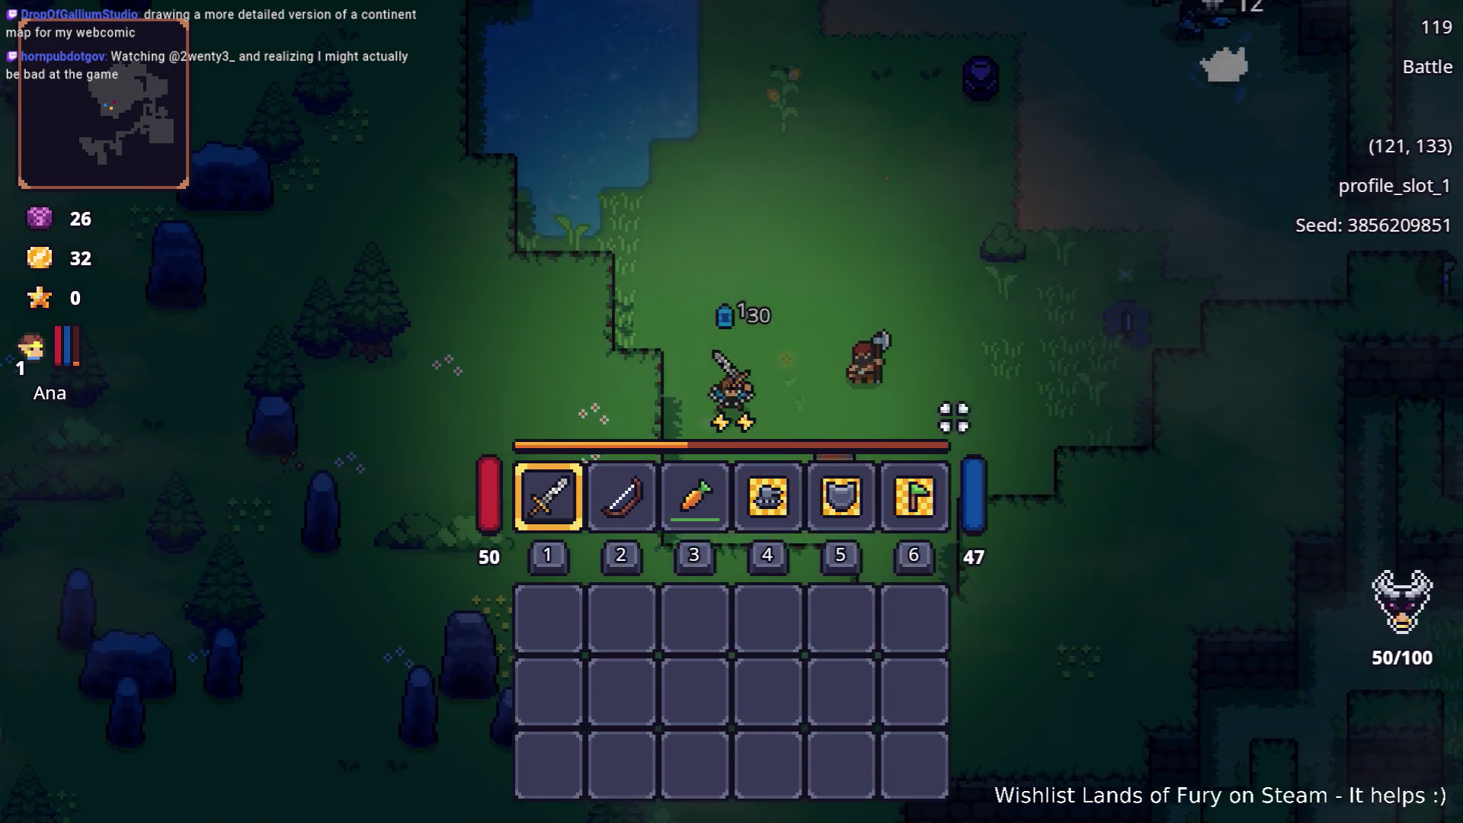
key(d)
click(835, 508)
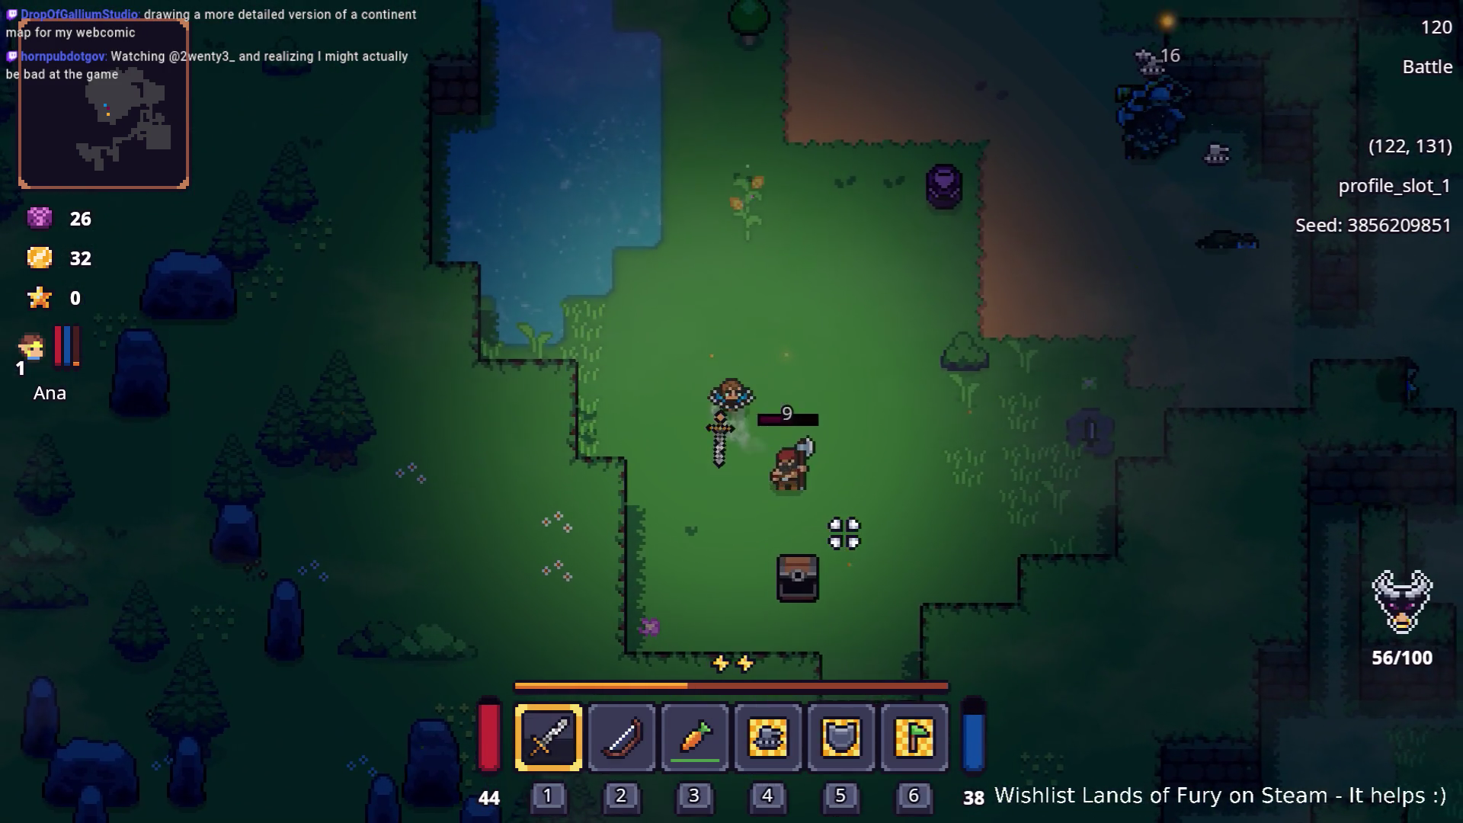
key(d)
click(588, 496)
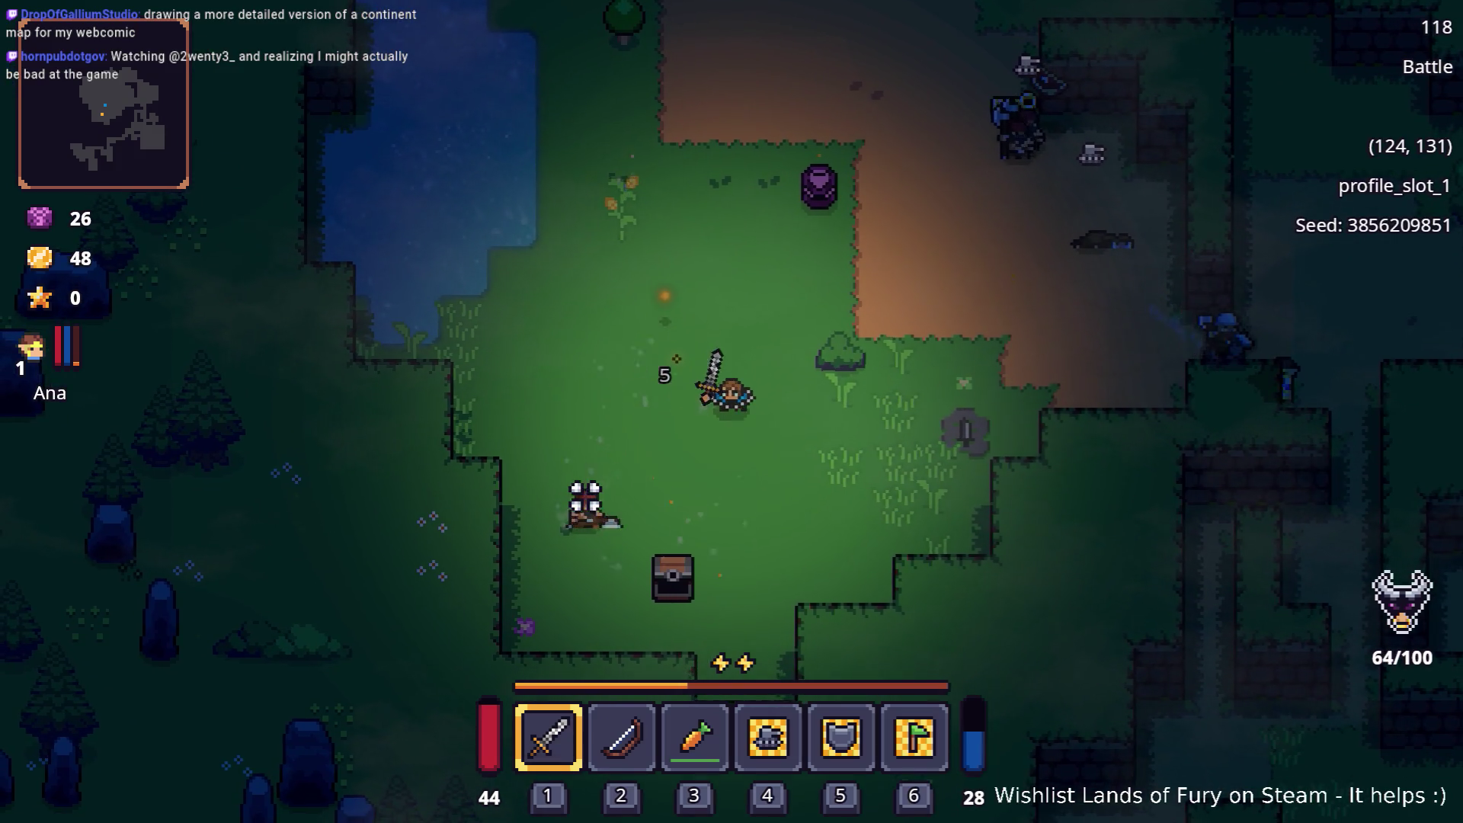
key(w)
key(d)
click(620, 277)
key(d)
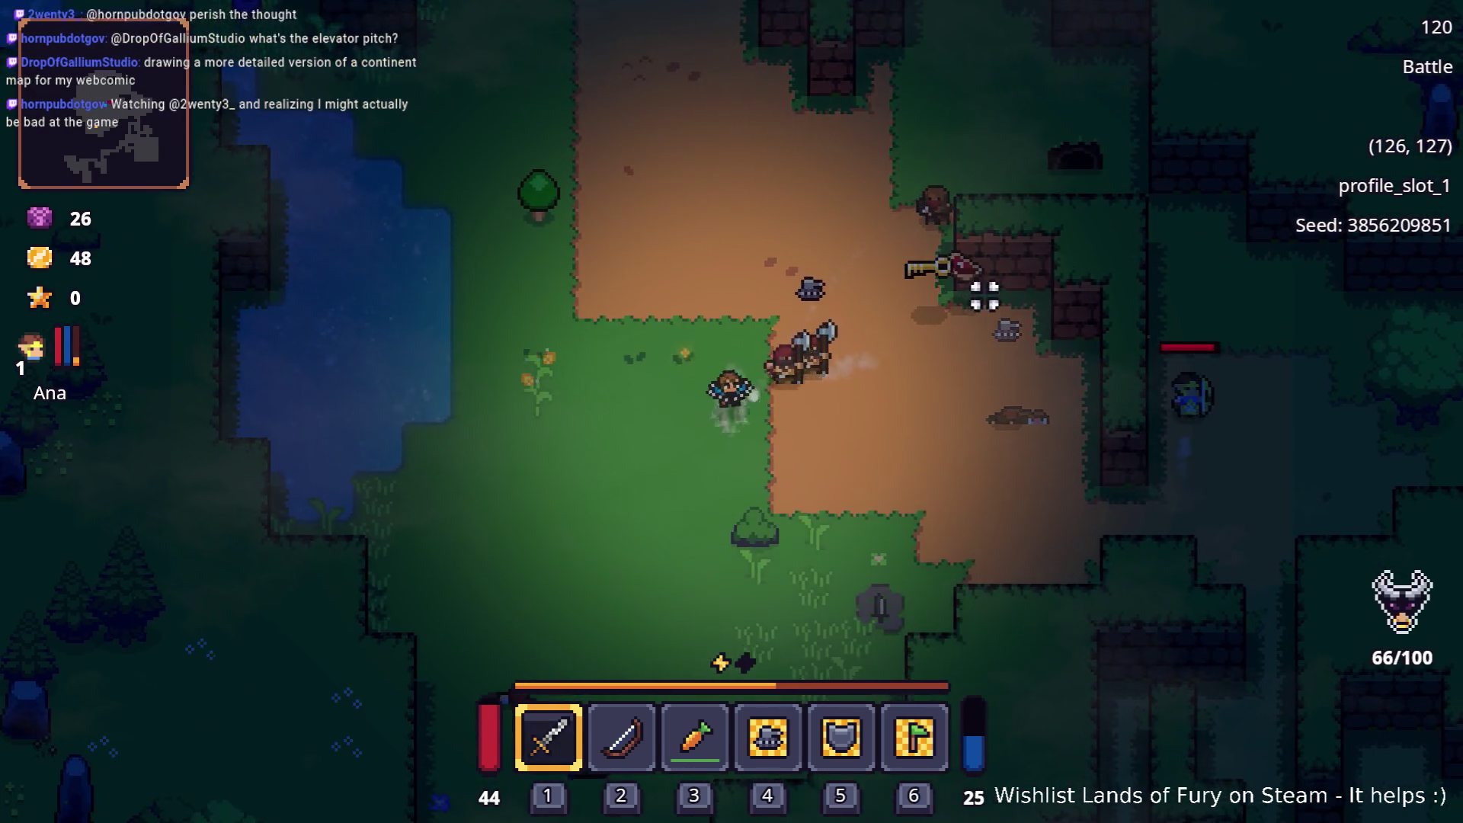
click(800, 247)
key(w)
click(836, 259)
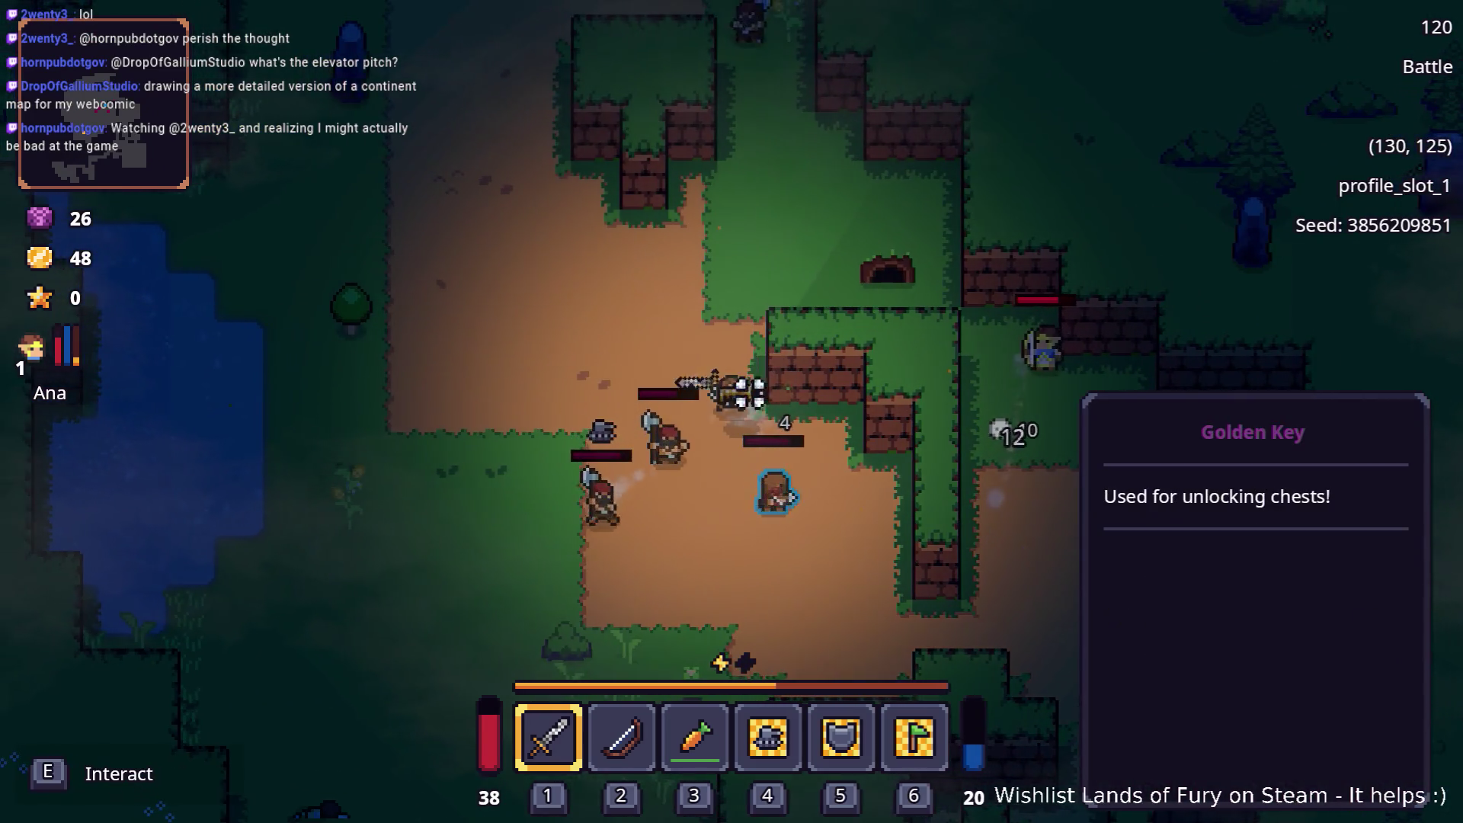
key(d)
key(s)
click(701, 412)
Retreat north-west from the pursuers, then circle back north-east past the wooden crate
key(a)
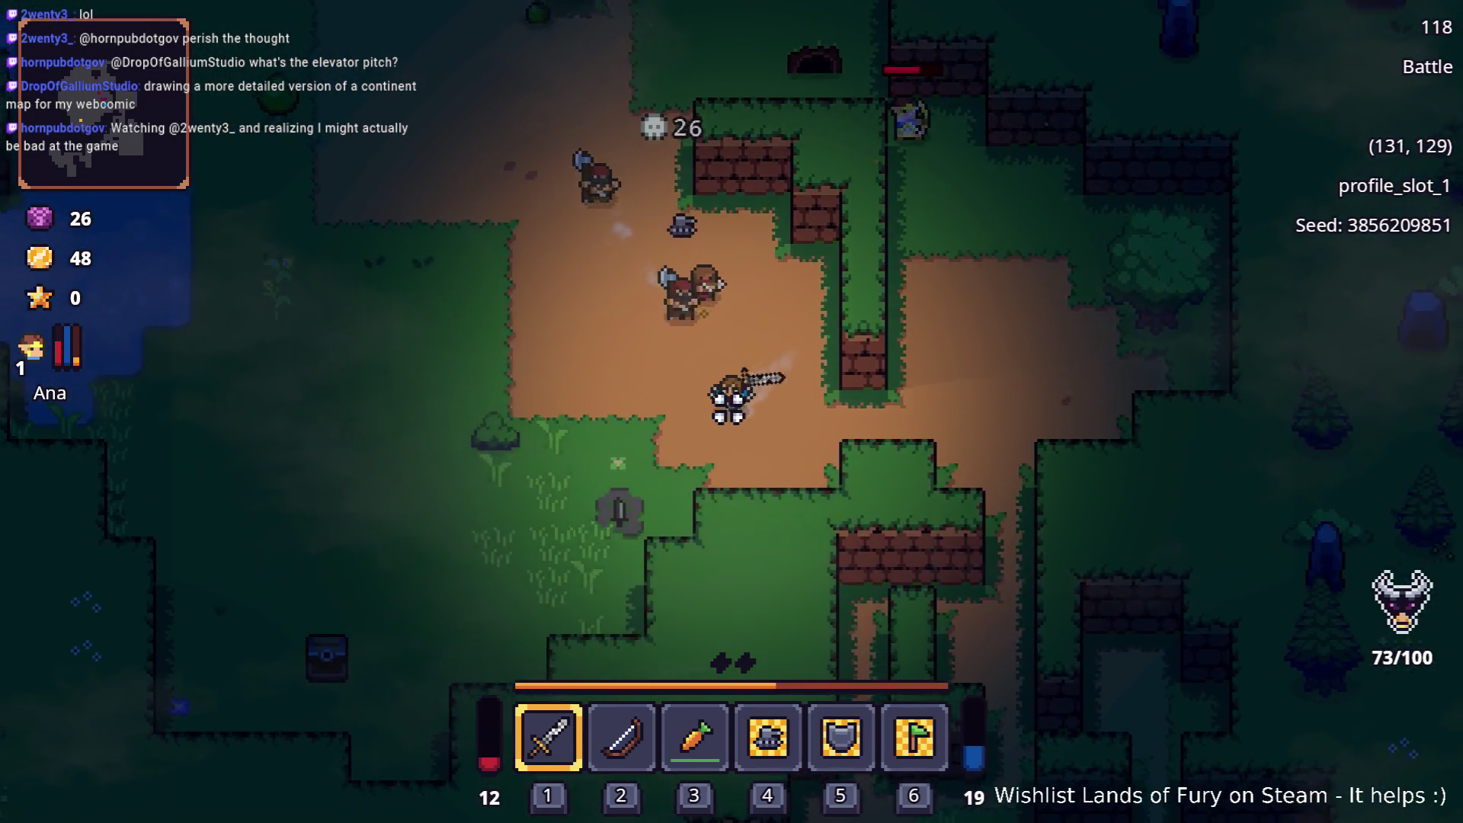
key(a)
key(w)
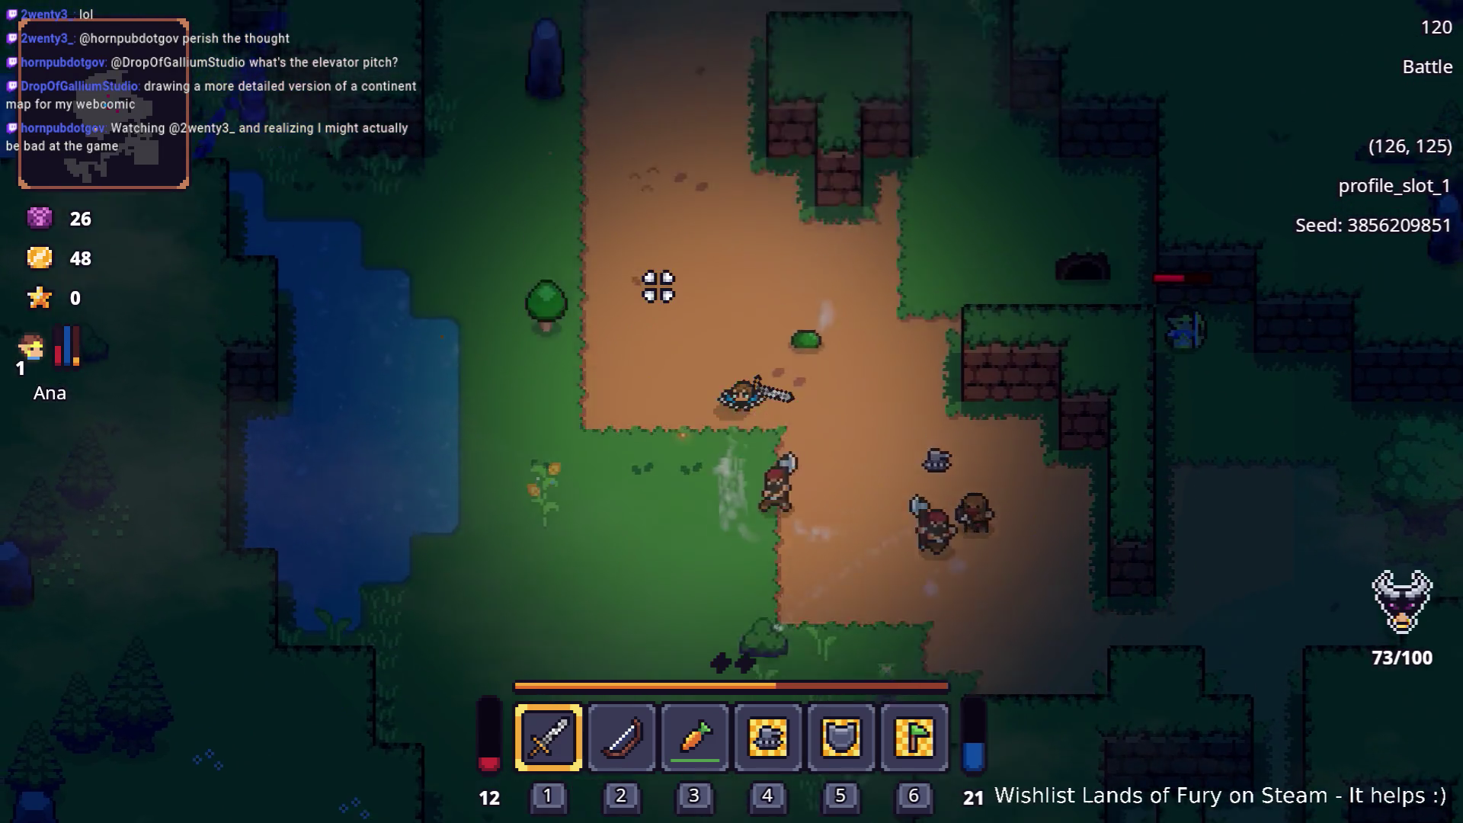
key(w)
key(w)
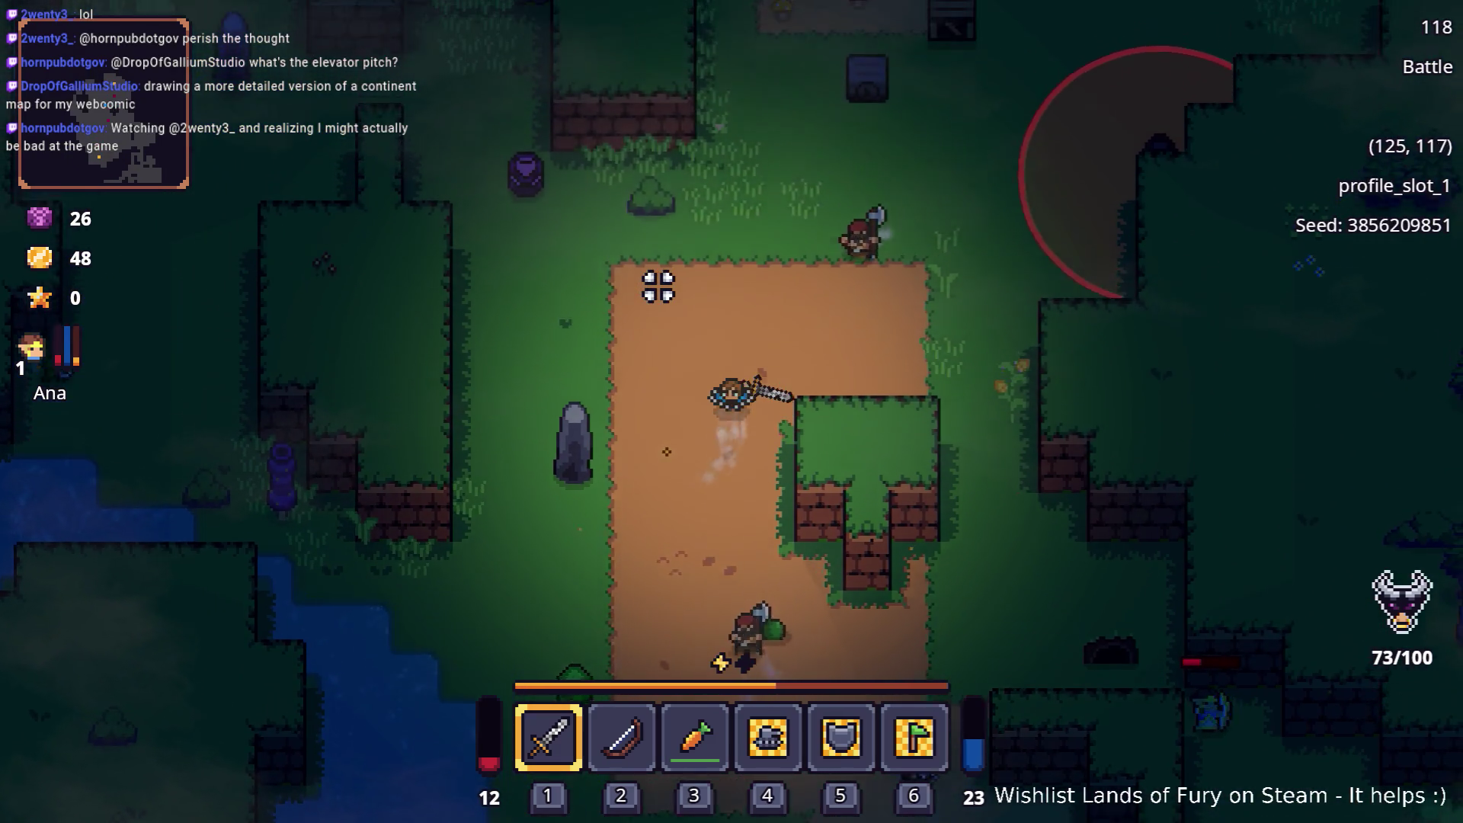
key(a)
key(w)
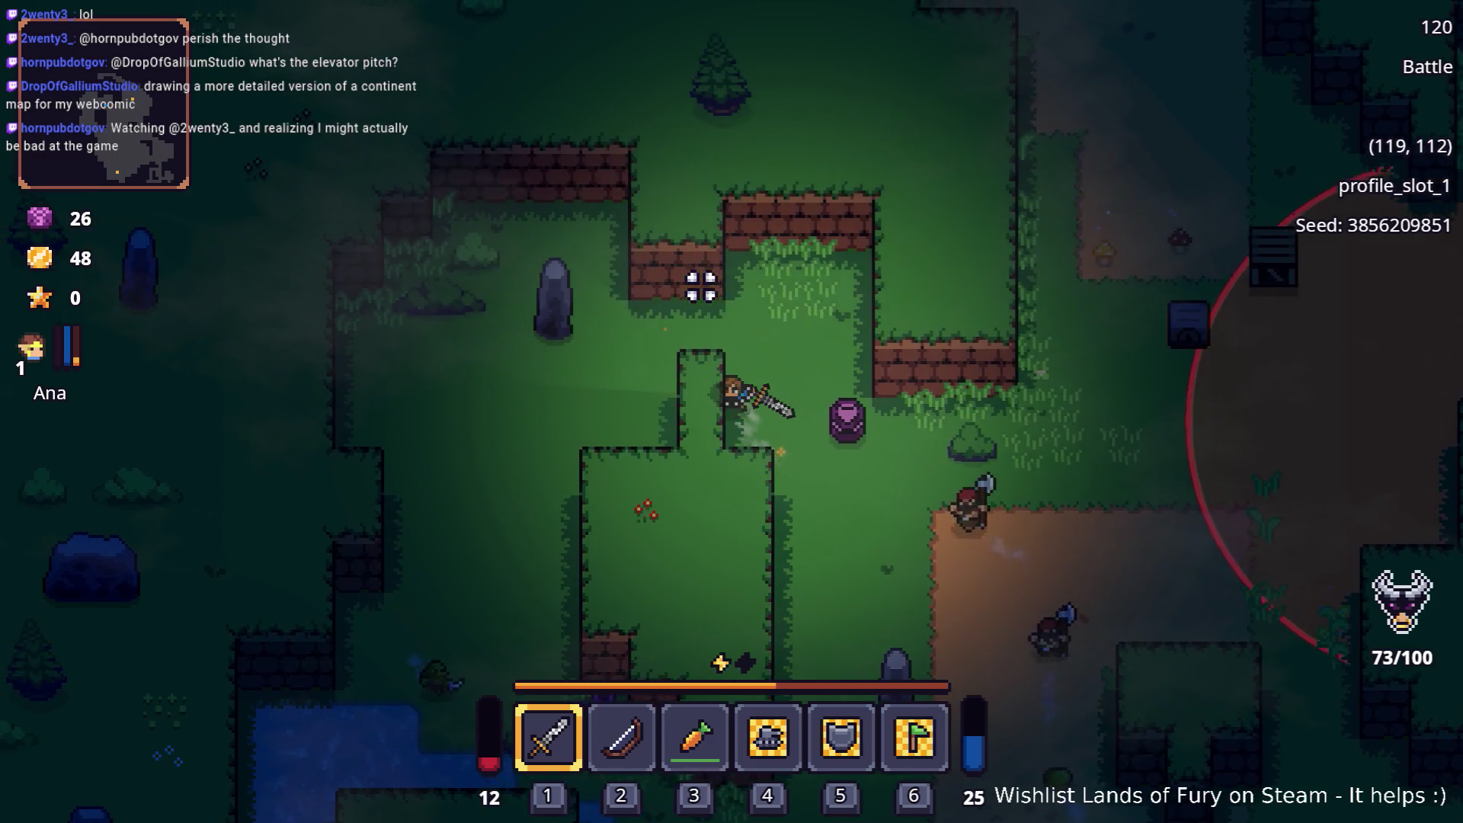
key(a)
key(d)
key(s)
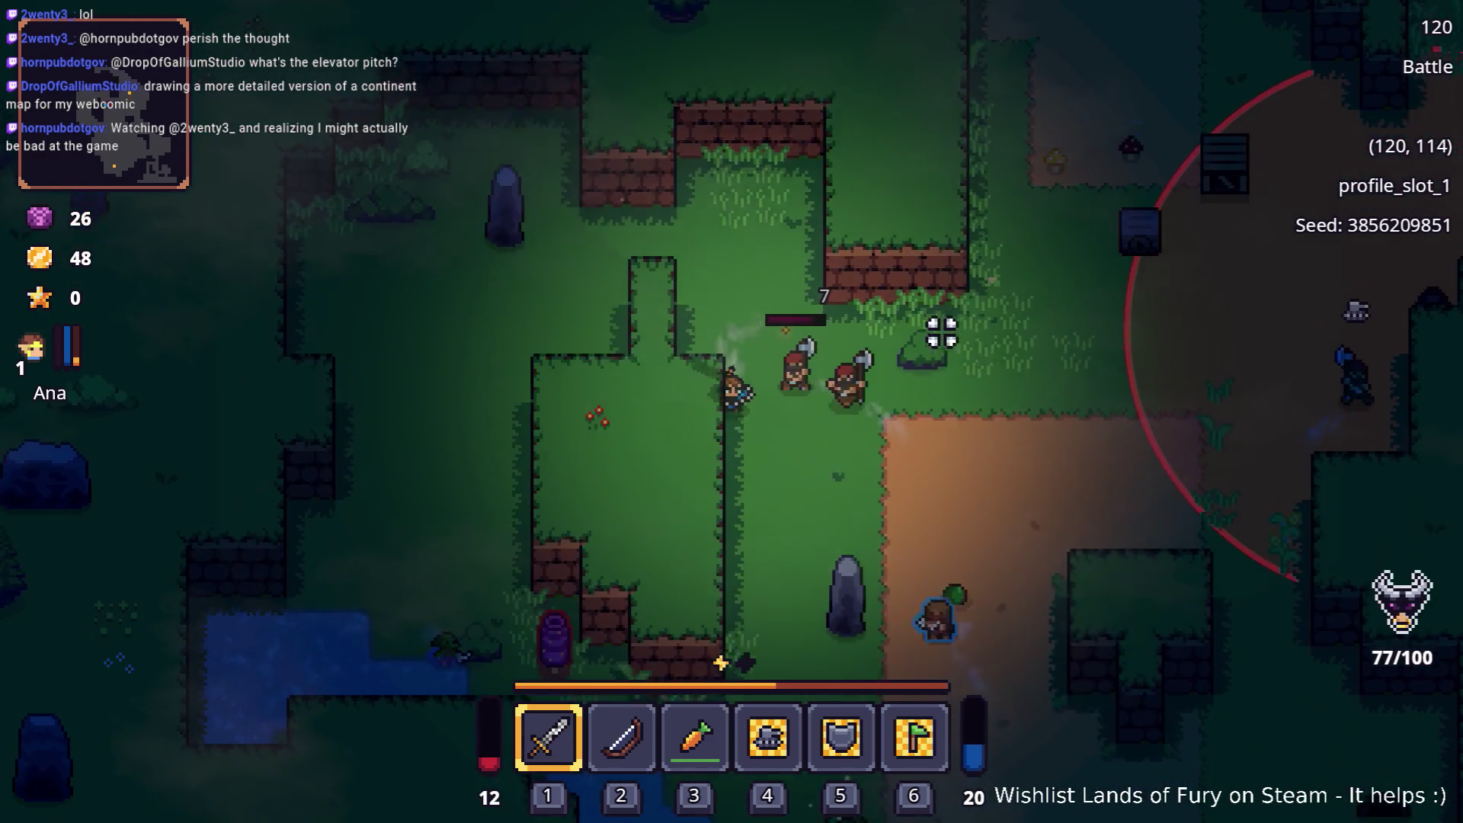
key(s)
key(s)
key(d)
key(d)
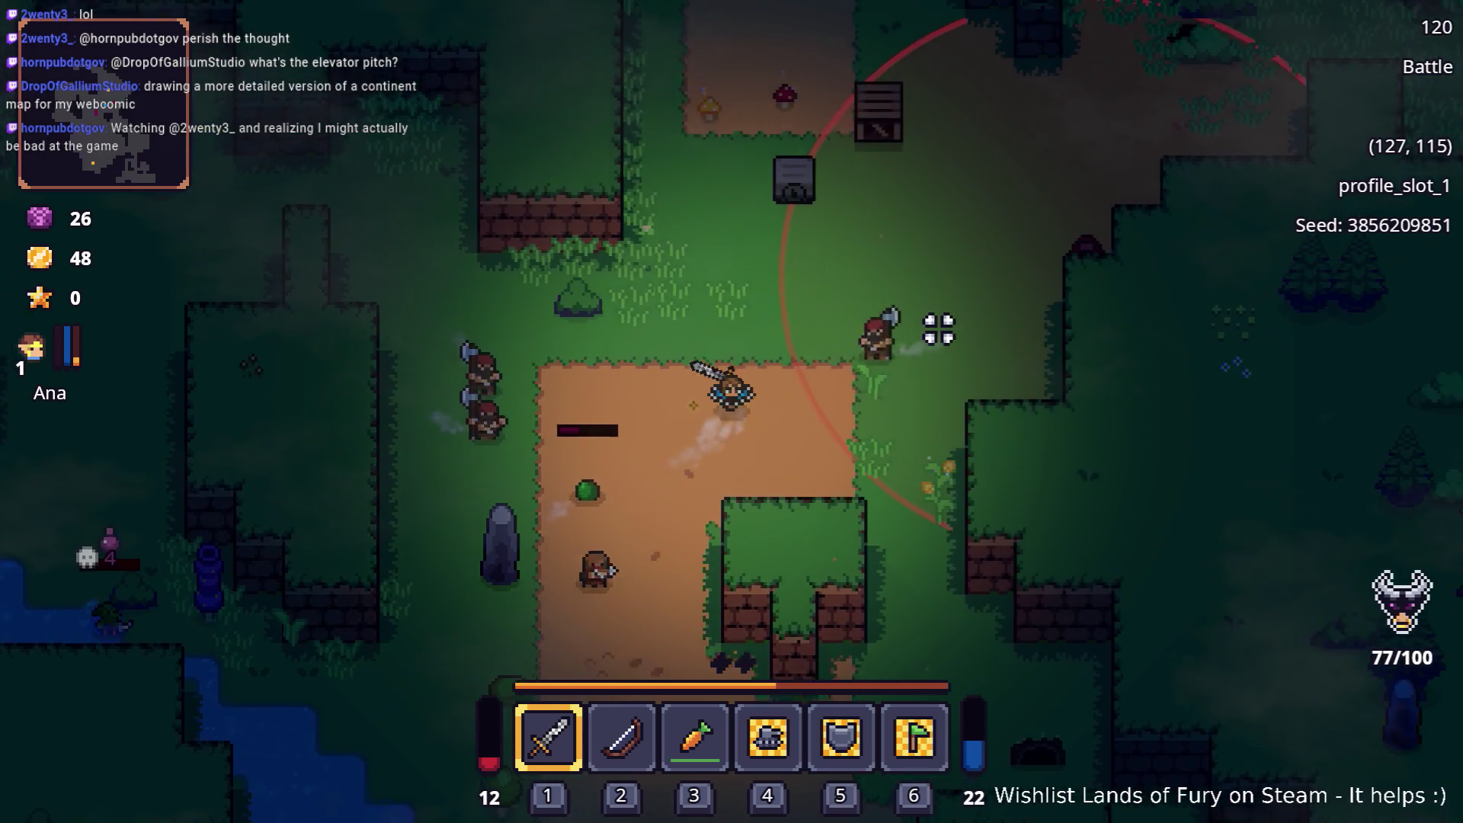
key(w)
key(w)
key(w)
key(a)
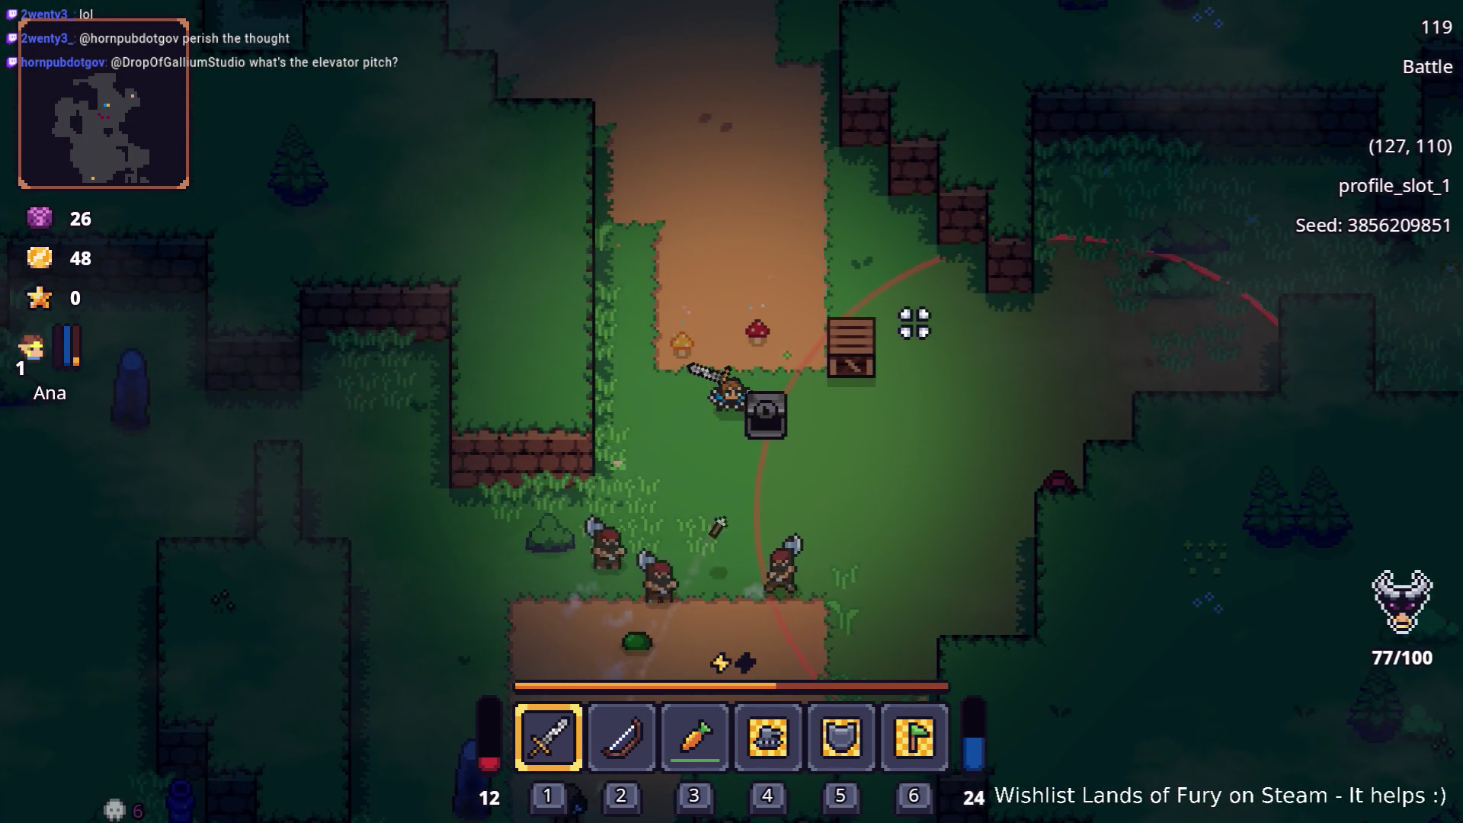
key(d)
key(w)
key(d)
key(d)
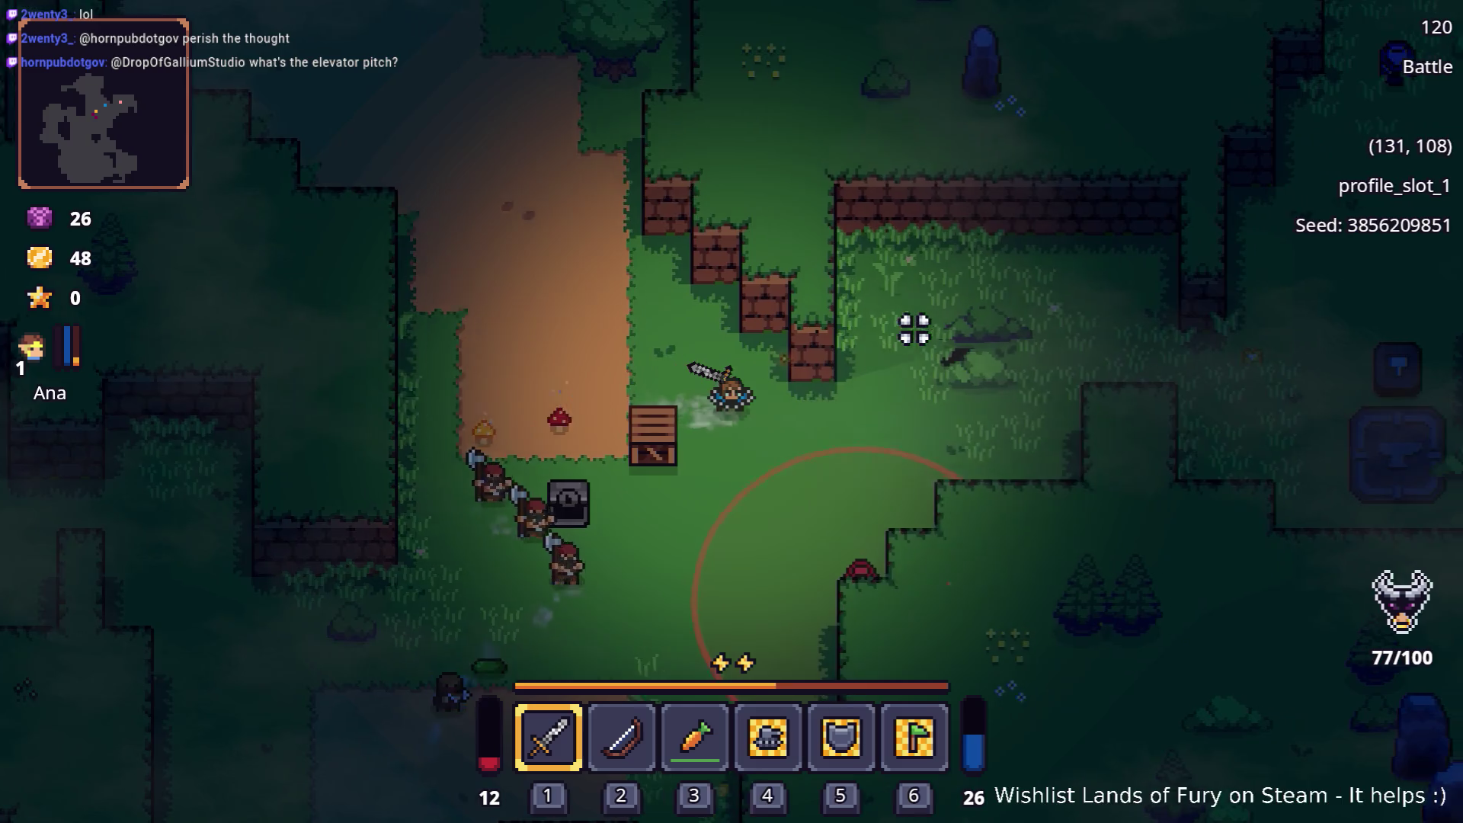
key(d)
key(d)
key(d)
key(d)
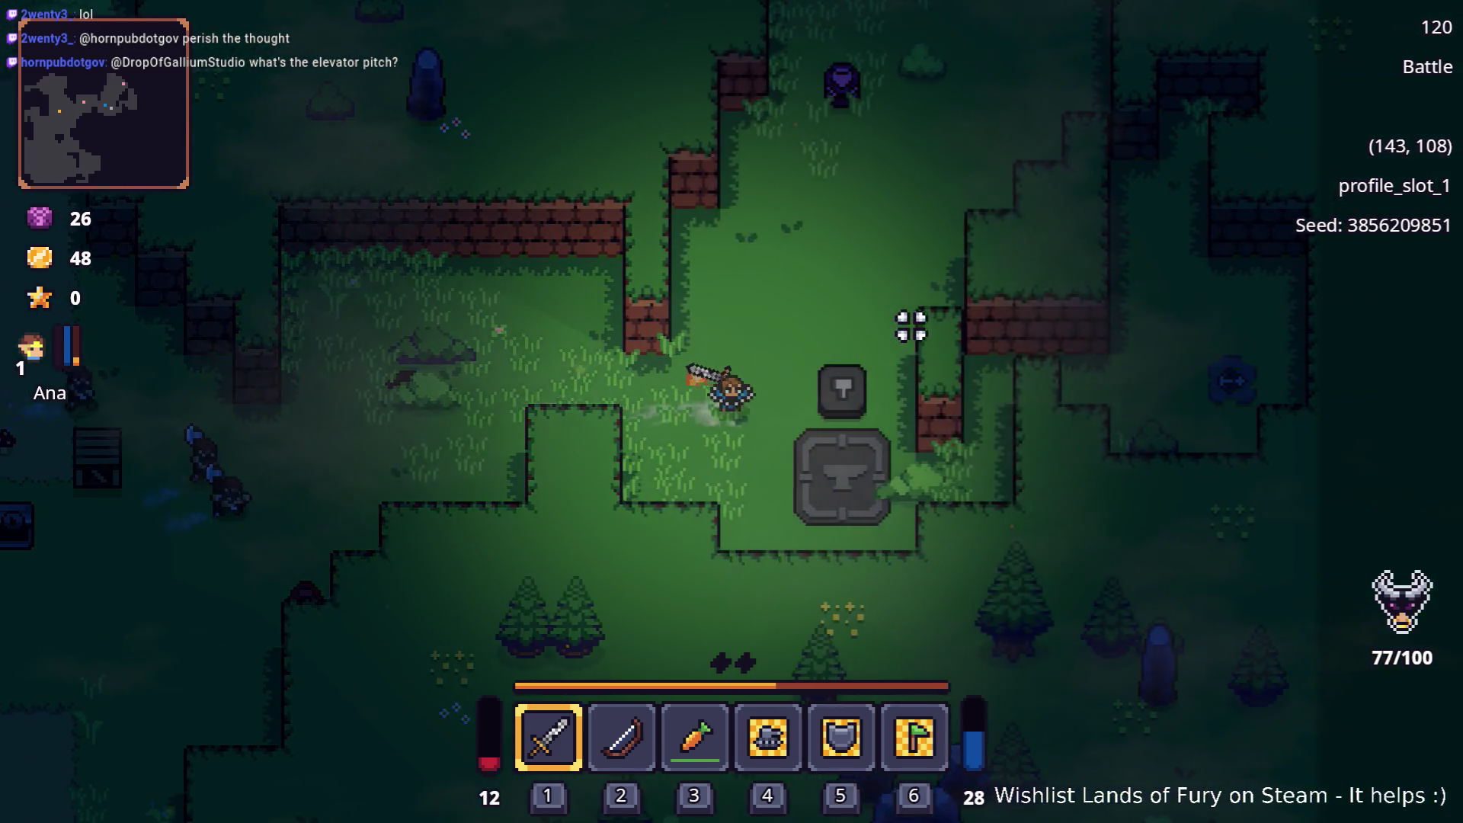
Kill the enemy that drops a purple gem and the one near the anvil, then walk west toward the crate
key(w)
key(w)
click(813, 240)
key(w)
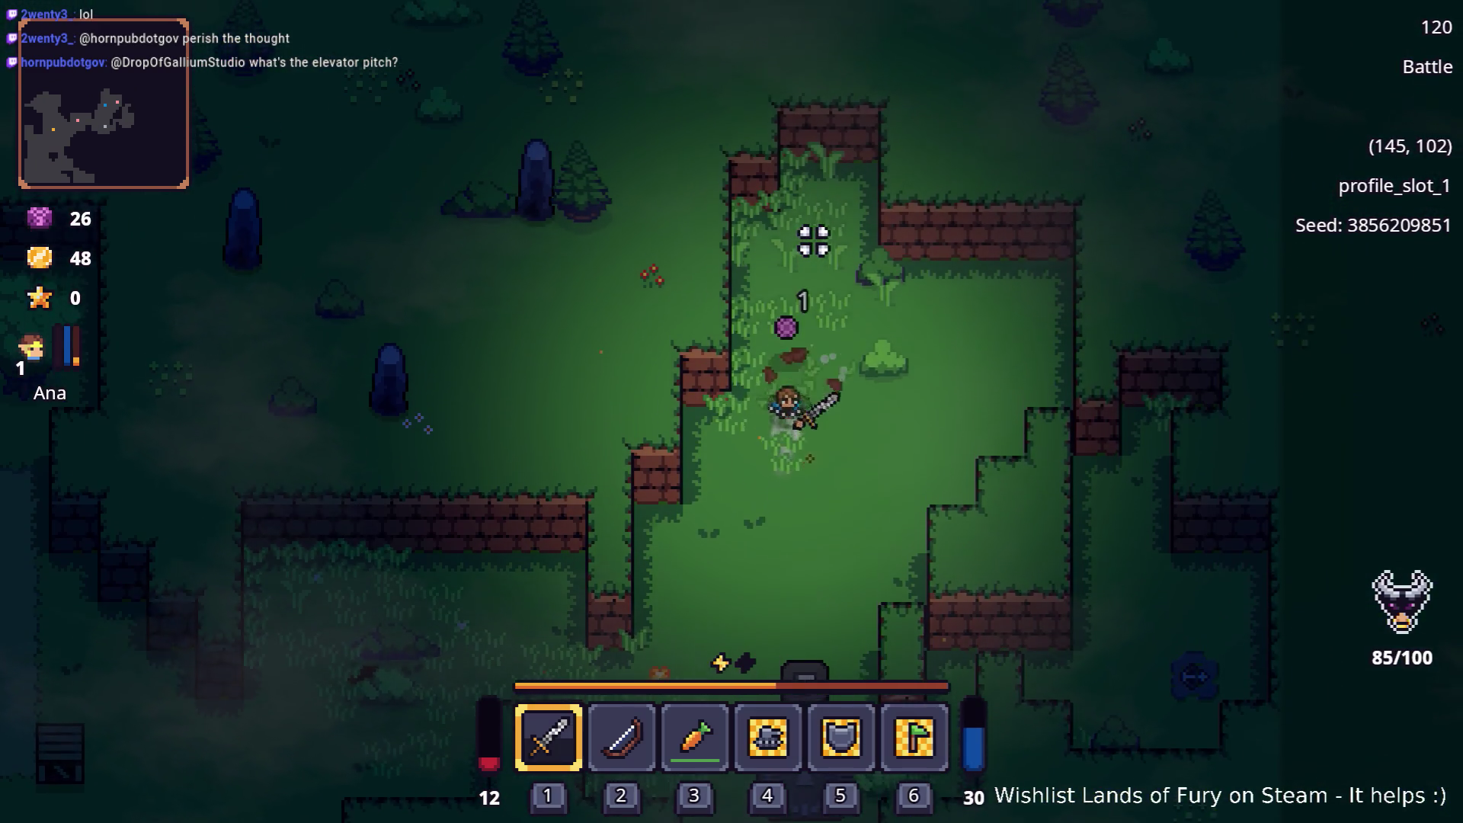
key(s)
key(s)
key(a)
key(s)
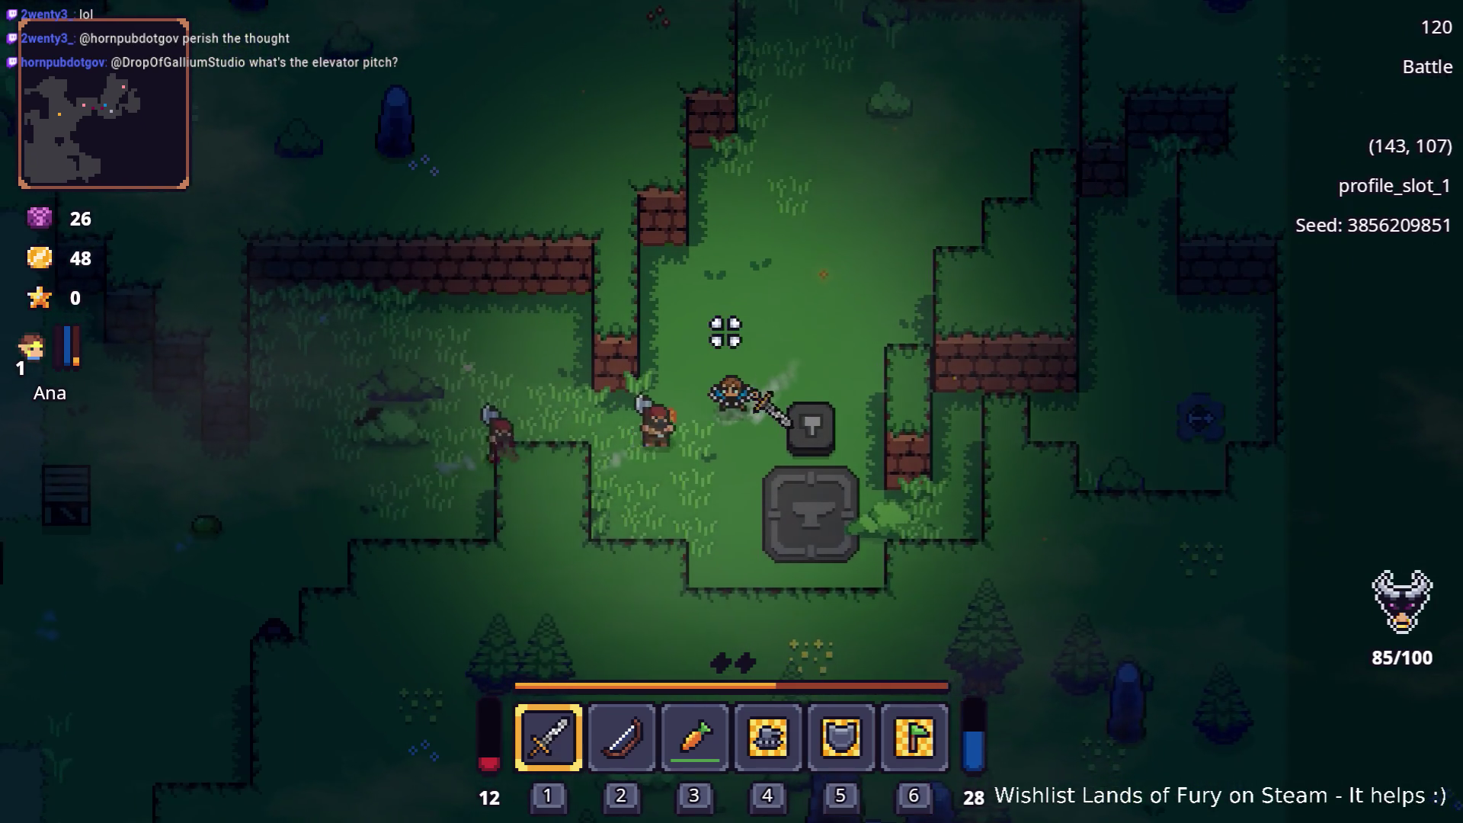
key(d)
key(s)
key(a)
click(725, 332)
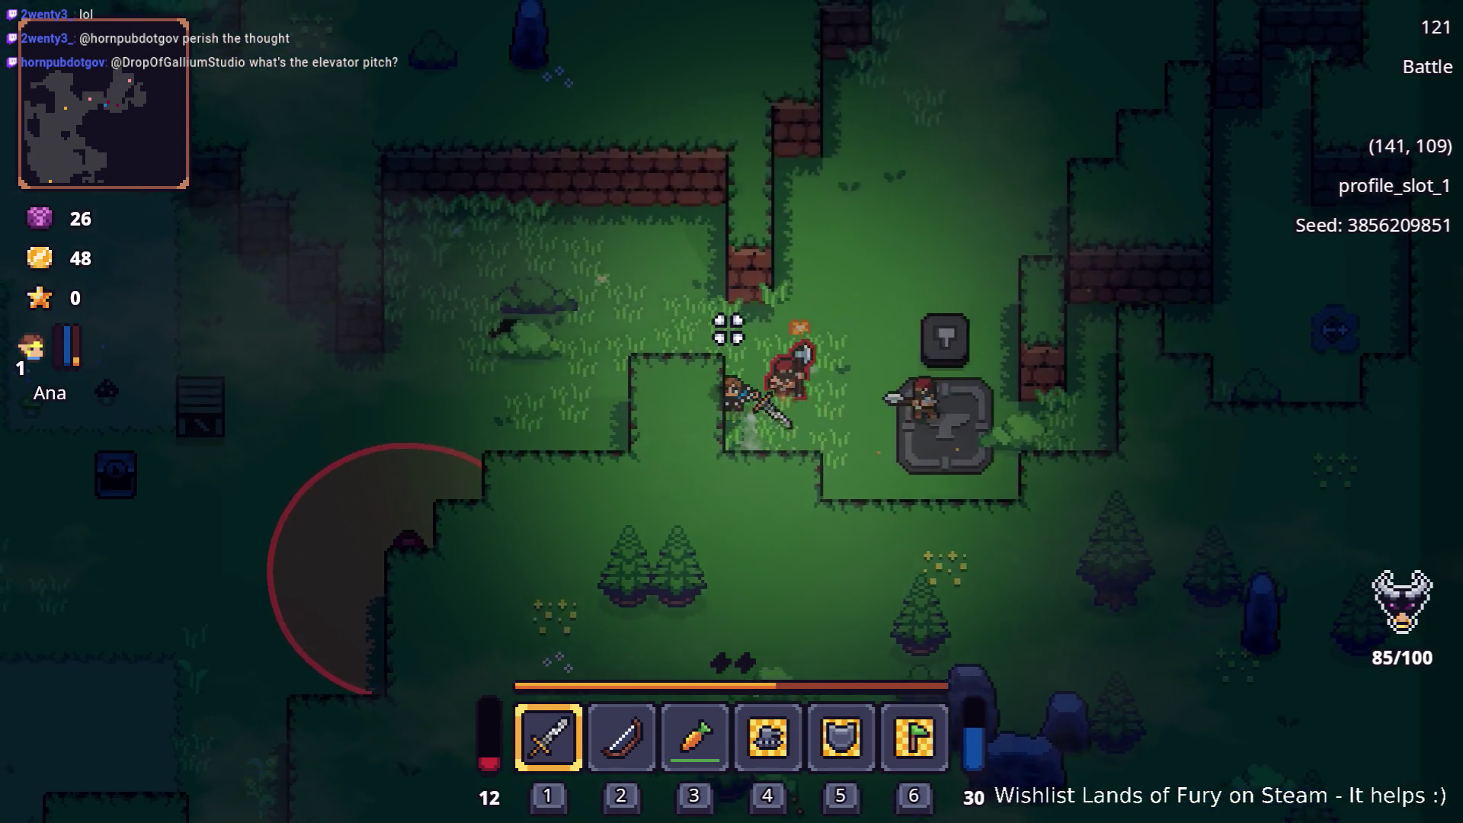
key(a)
key(a)
key(a)
key(a)
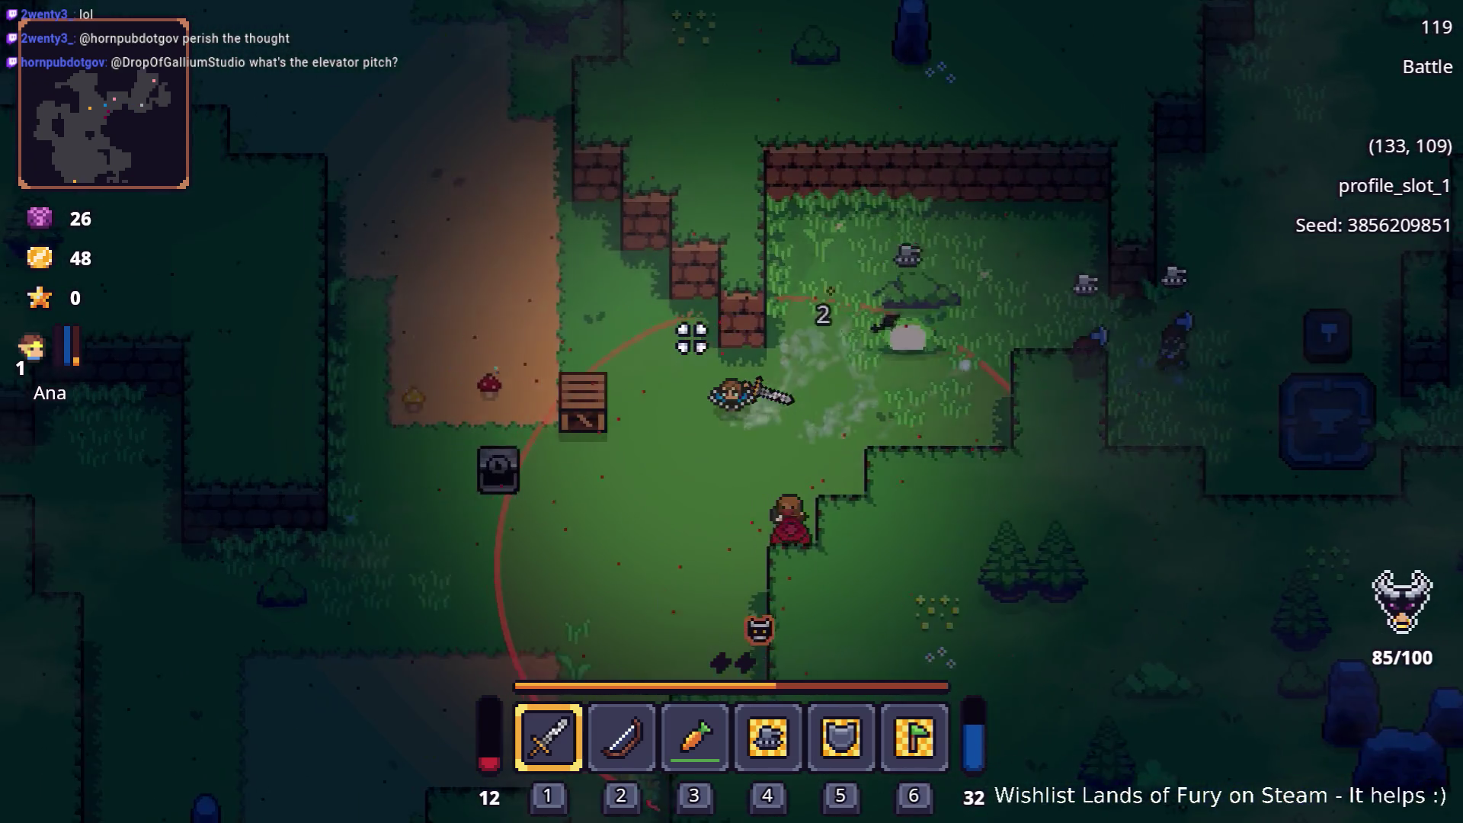
Fight north-west up the dirt path toward the standing stone, striking approaching bandits
key(w)
key(a)
click(692, 338)
key(w)
key(a)
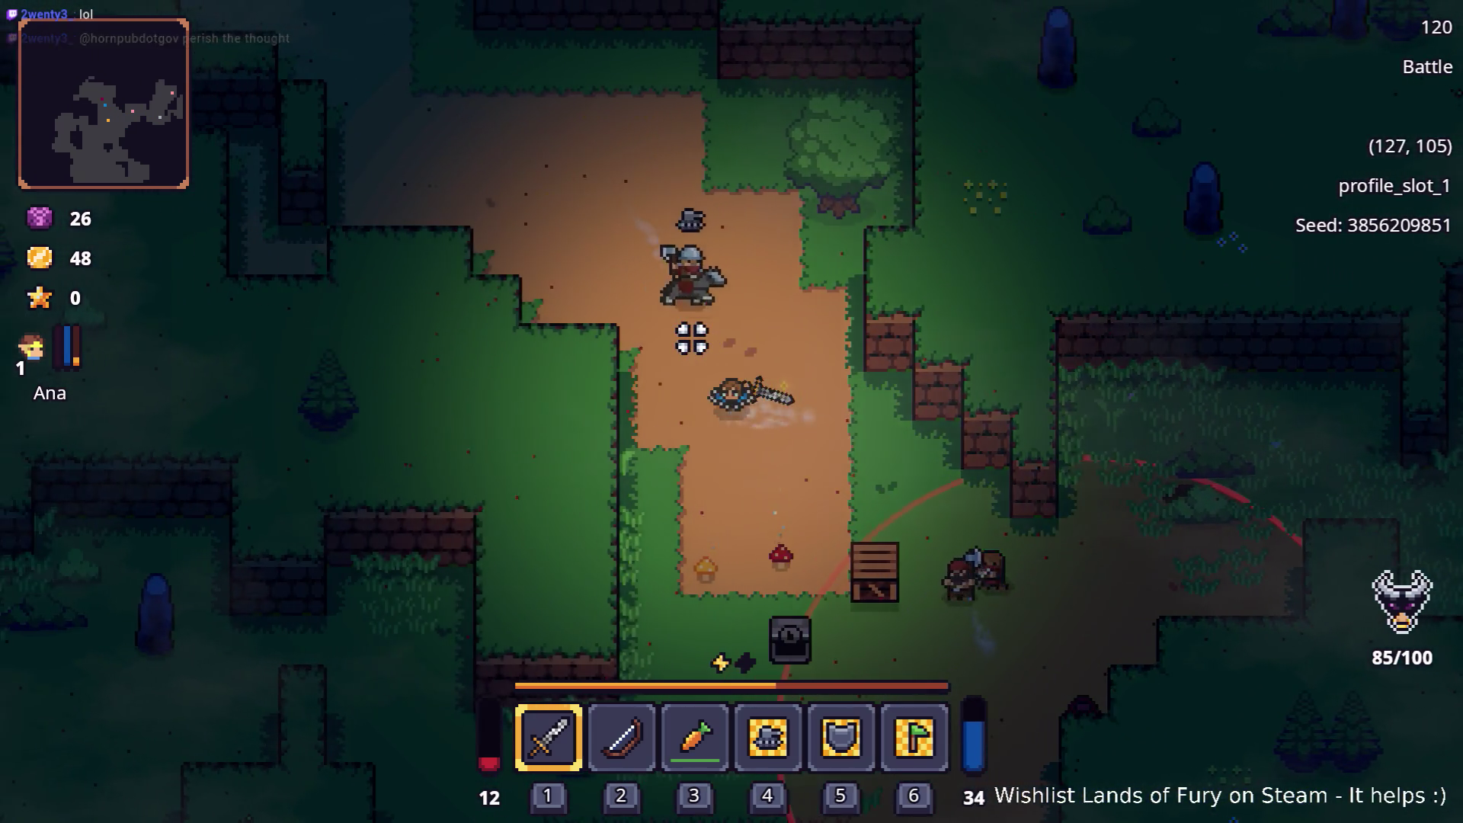
key(w)
key(a)
click(692, 339)
key(w)
key(a)
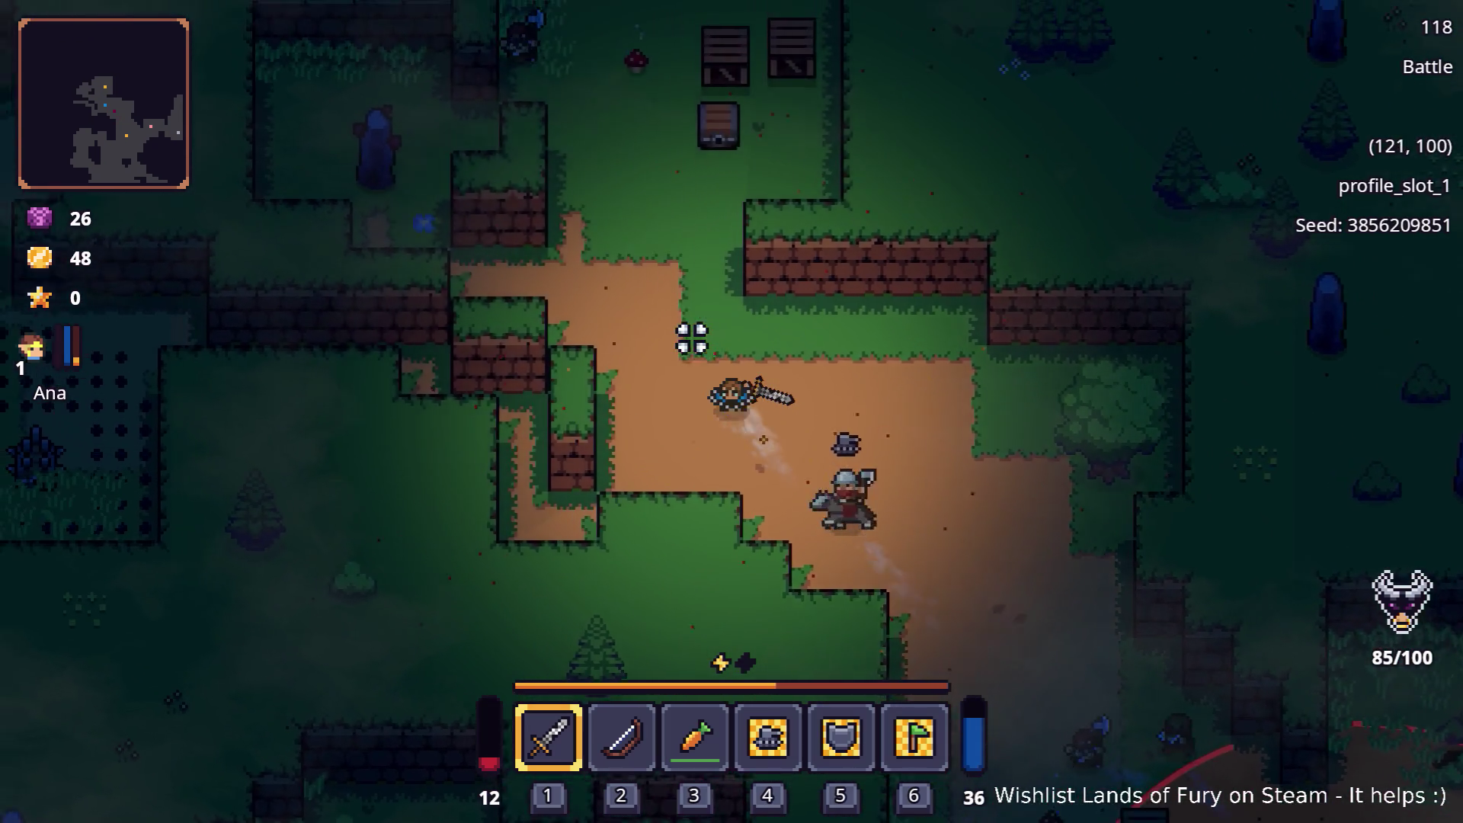
key(w)
key(a)
click(691, 338)
key(a)
key(a)
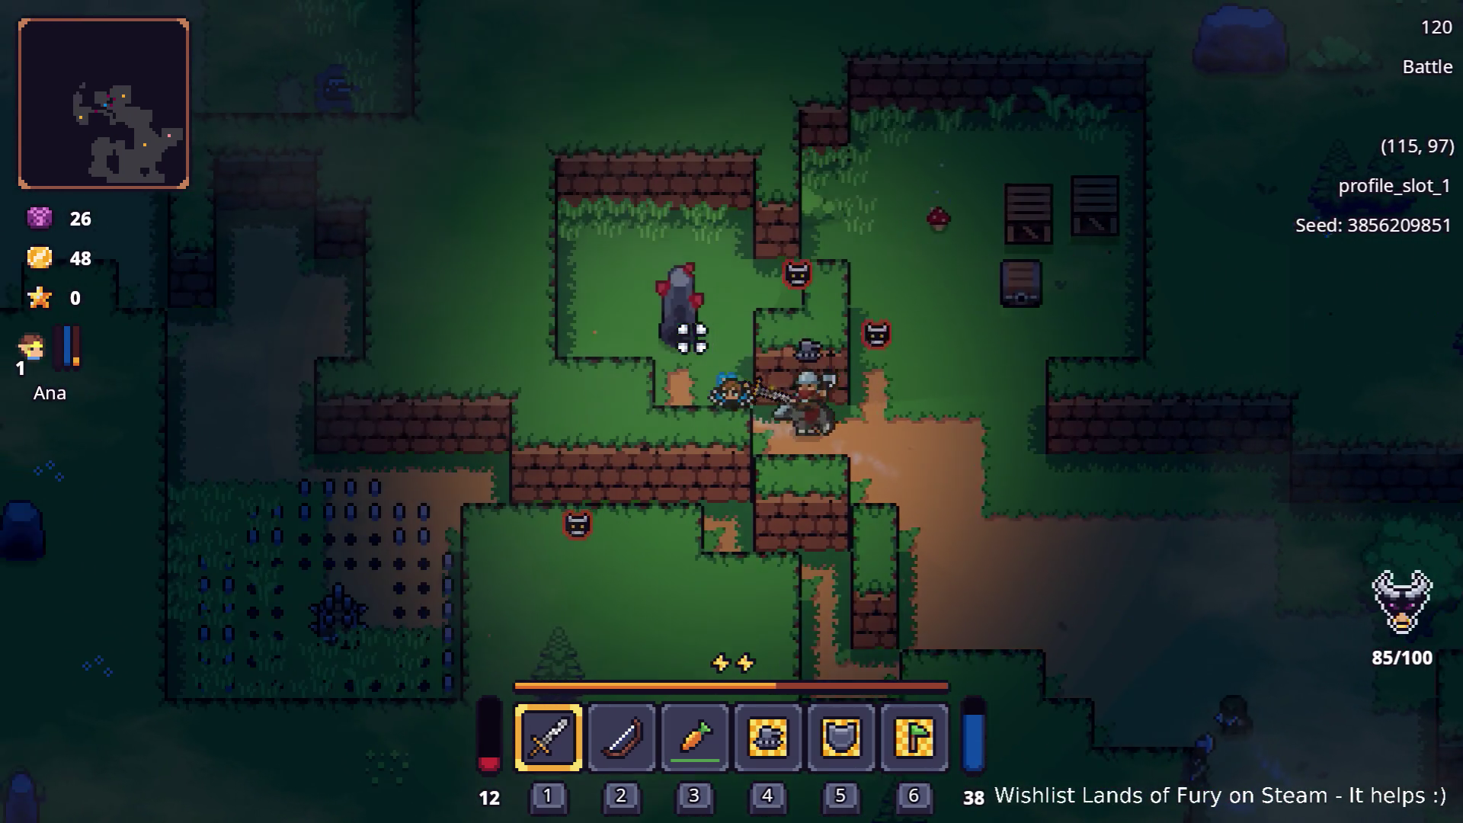
Clear the bandits around the chest and crates on the ledge and open the inventory showing Barbed Armor
key(w)
click(692, 339)
key(w)
click(762, 335)
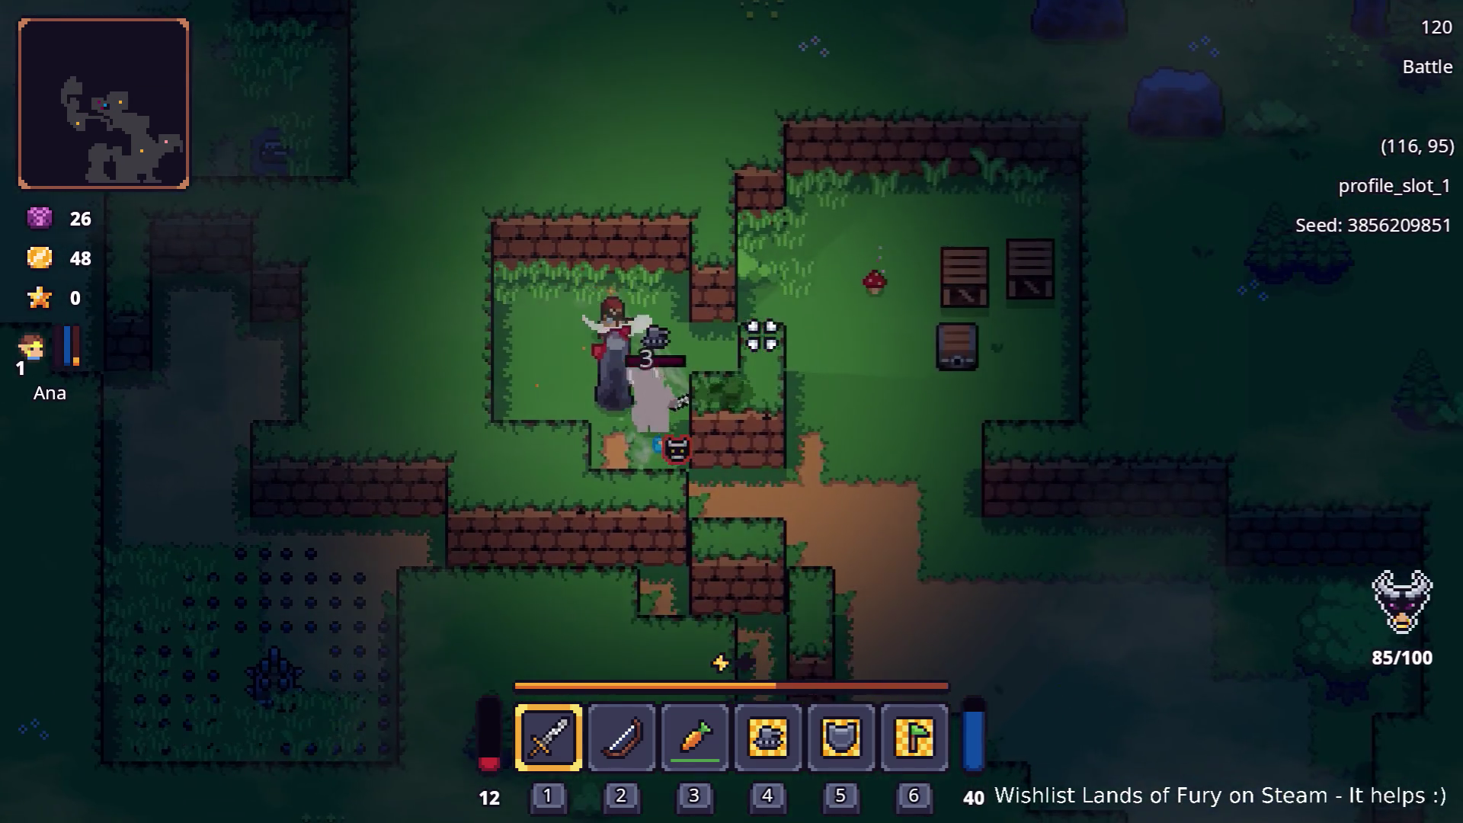
key(d)
key(d)
click(763, 336)
key(d)
click(762, 335)
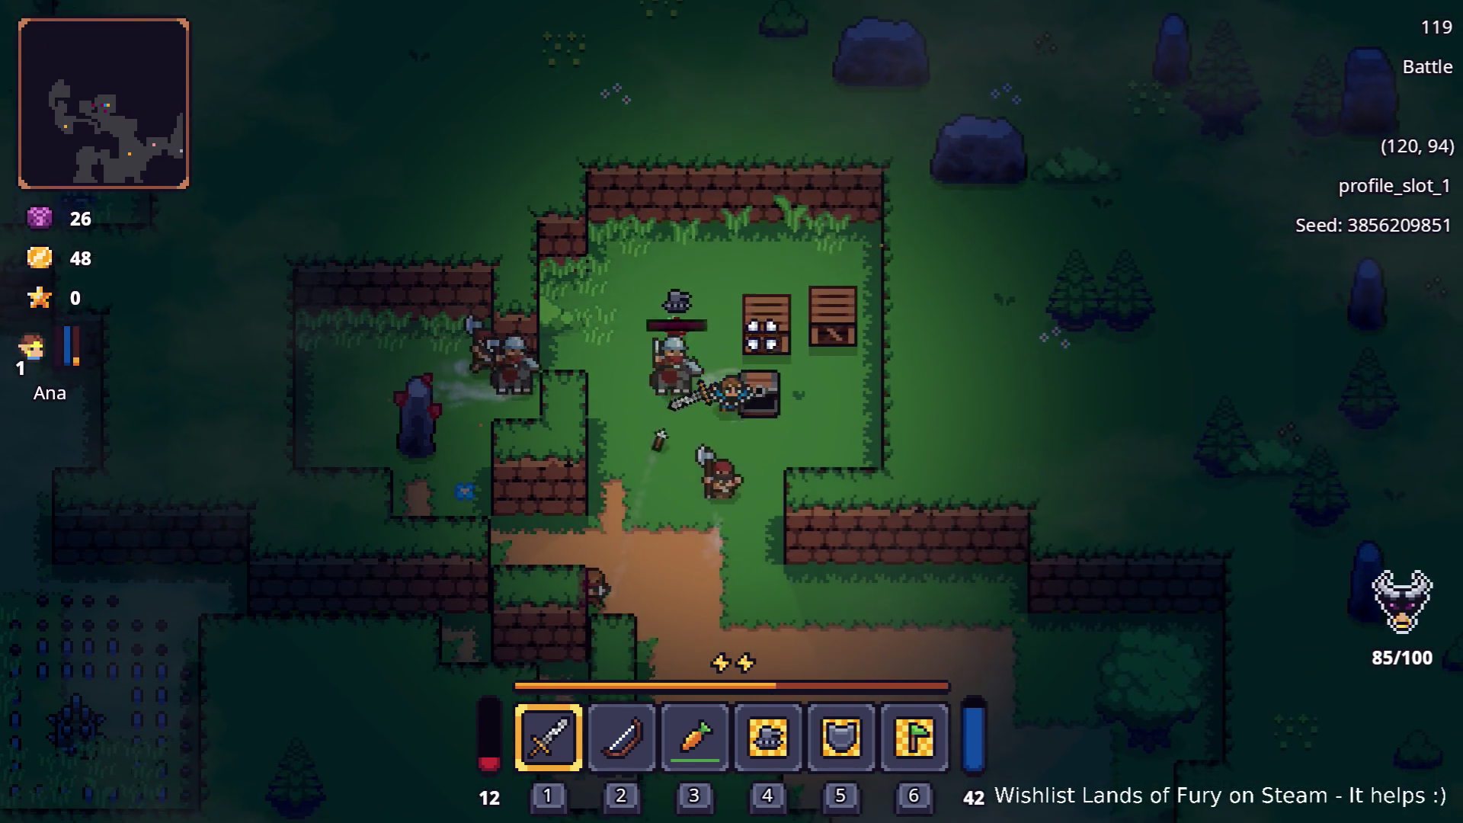
key(s)
key(s)
key(Tab)
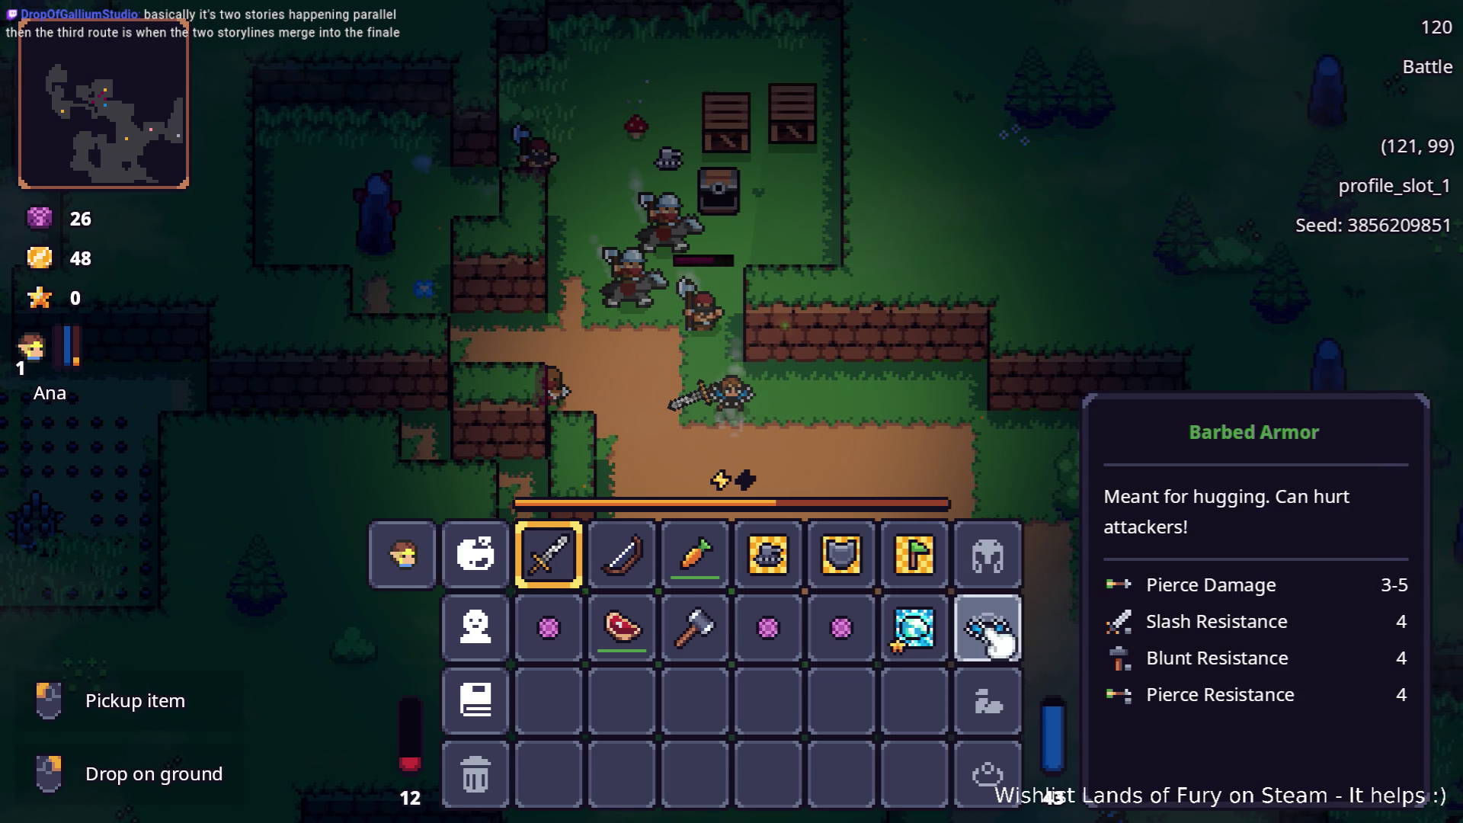
Close the inventory and fight the pursuing bandits down and back up the dirt path toward the chests
key(Tab)
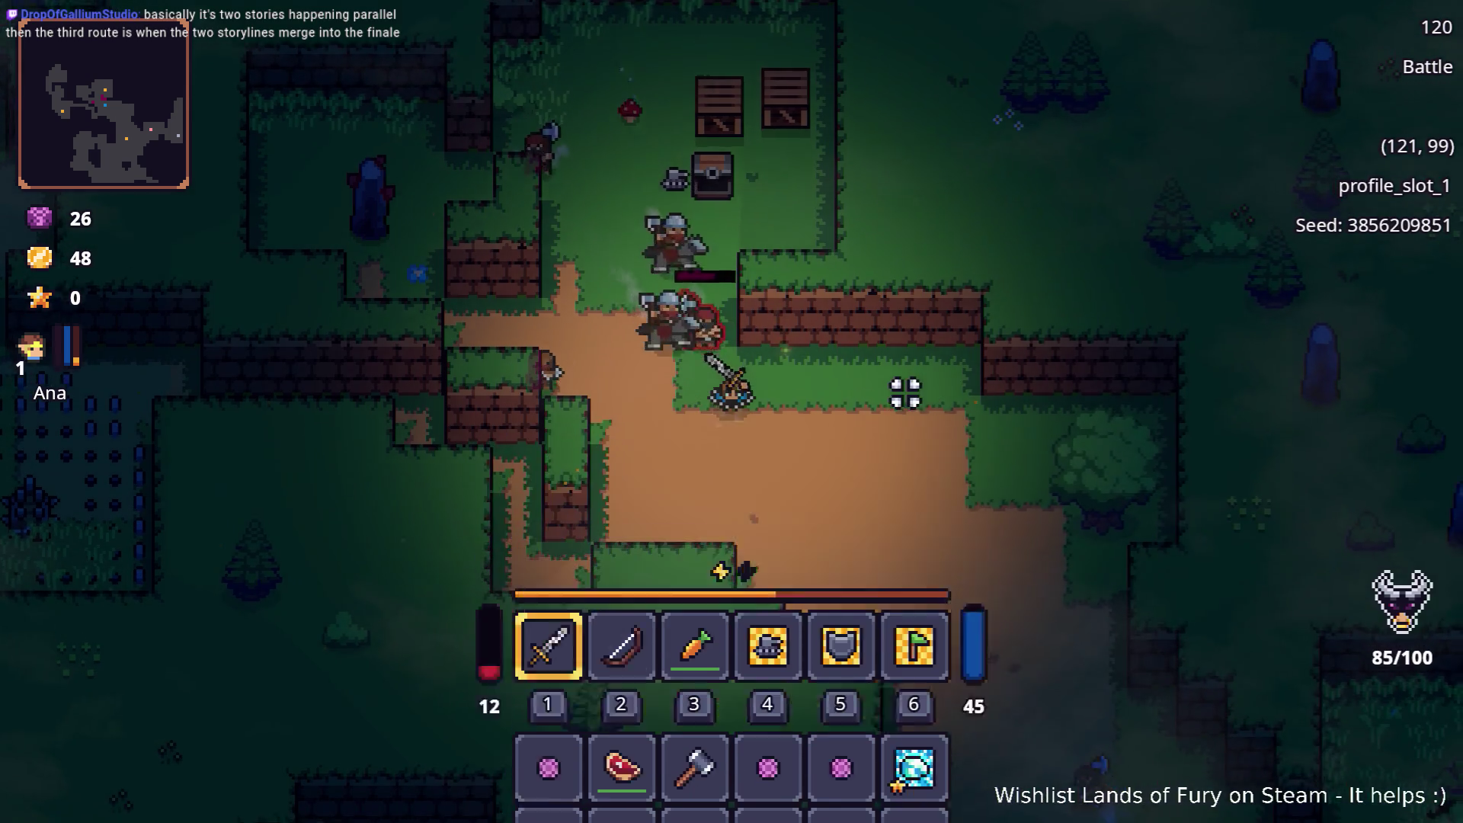
key(d)
key(s)
click(841, 389)
key(s)
key(s)
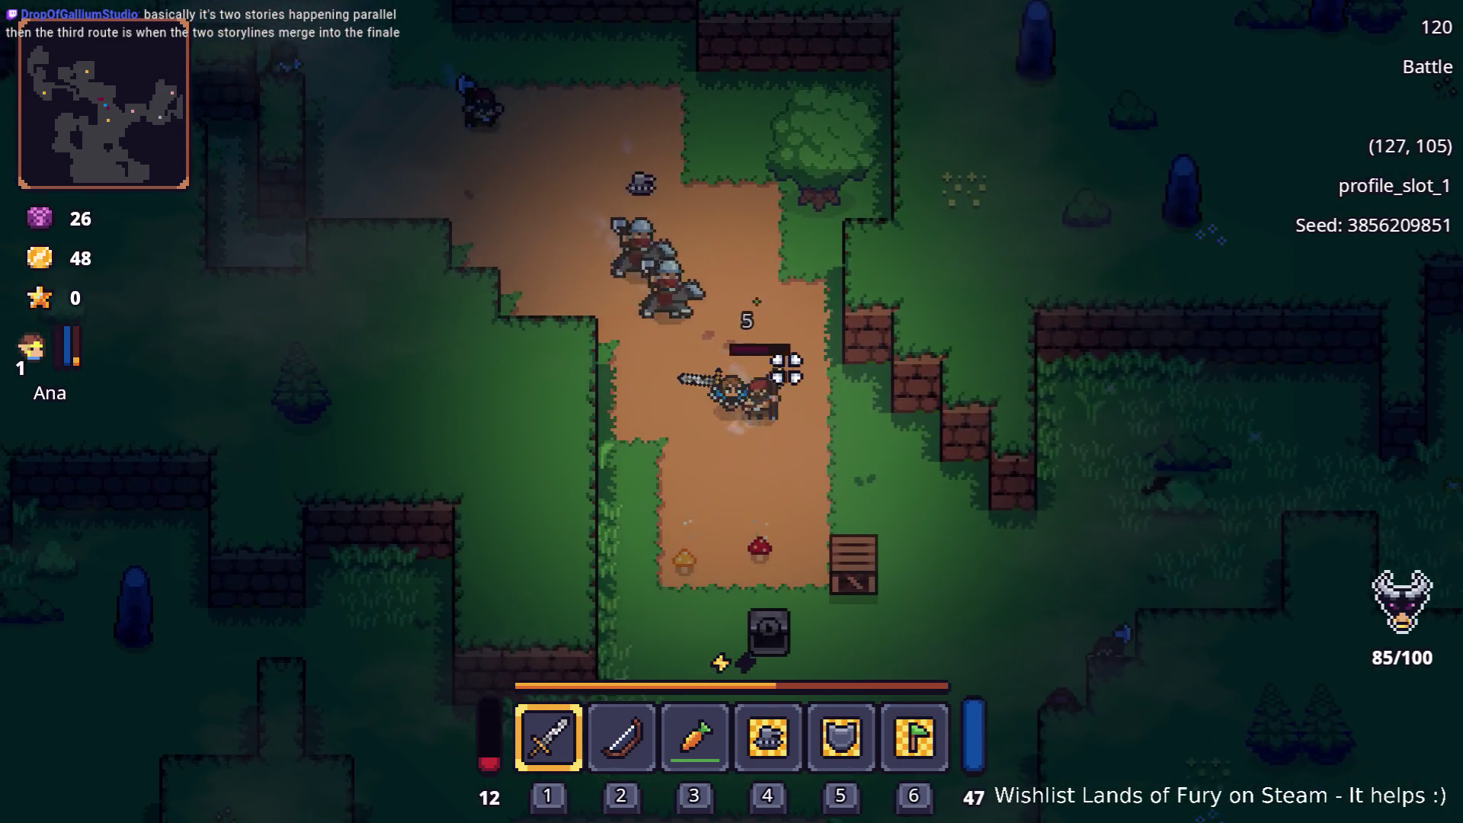
key(d)
key(s)
click(787, 368)
key(s)
key(w)
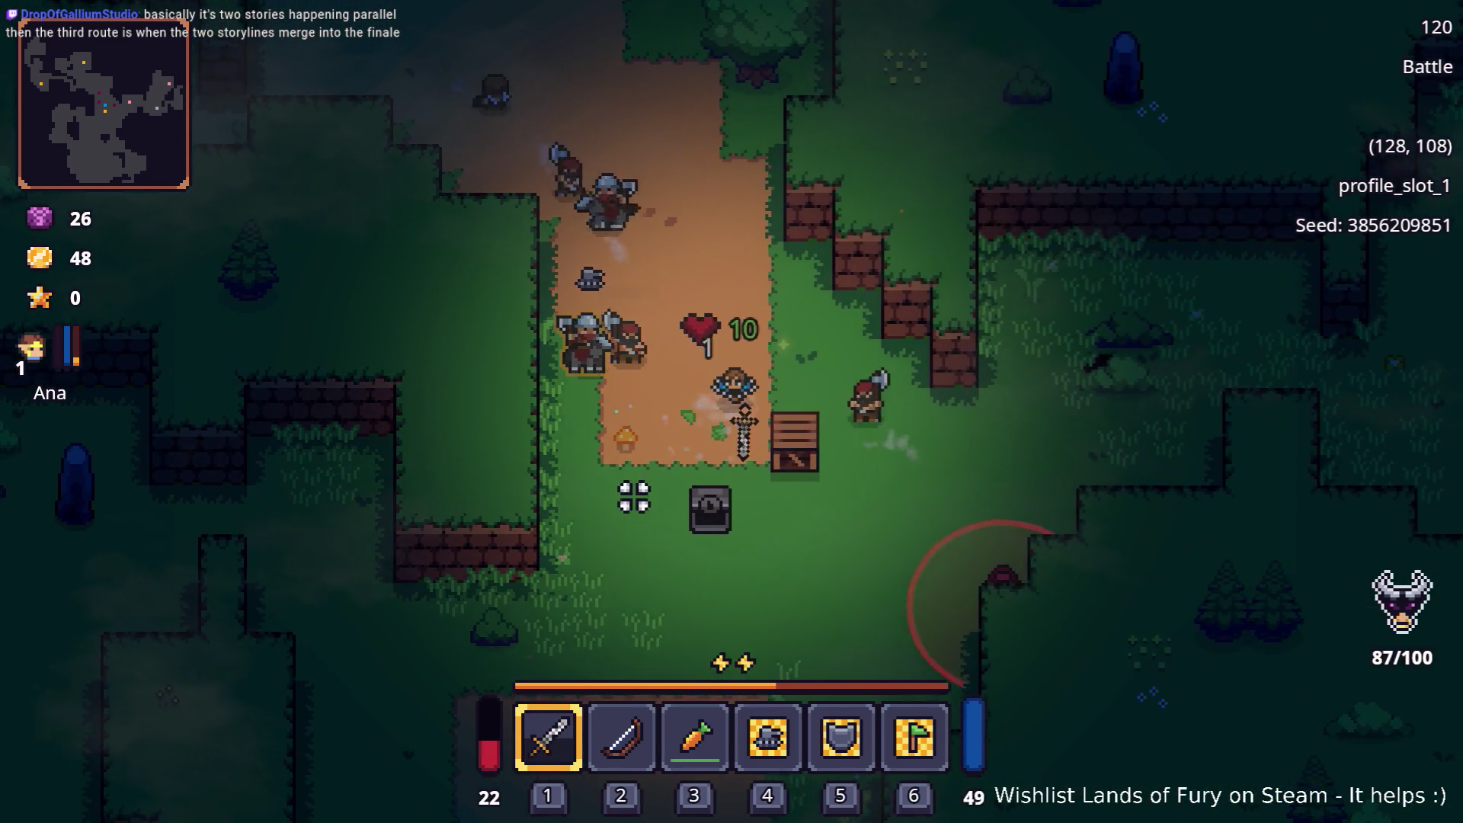
key(d)
key(w)
click(677, 444)
key(w)
key(w)
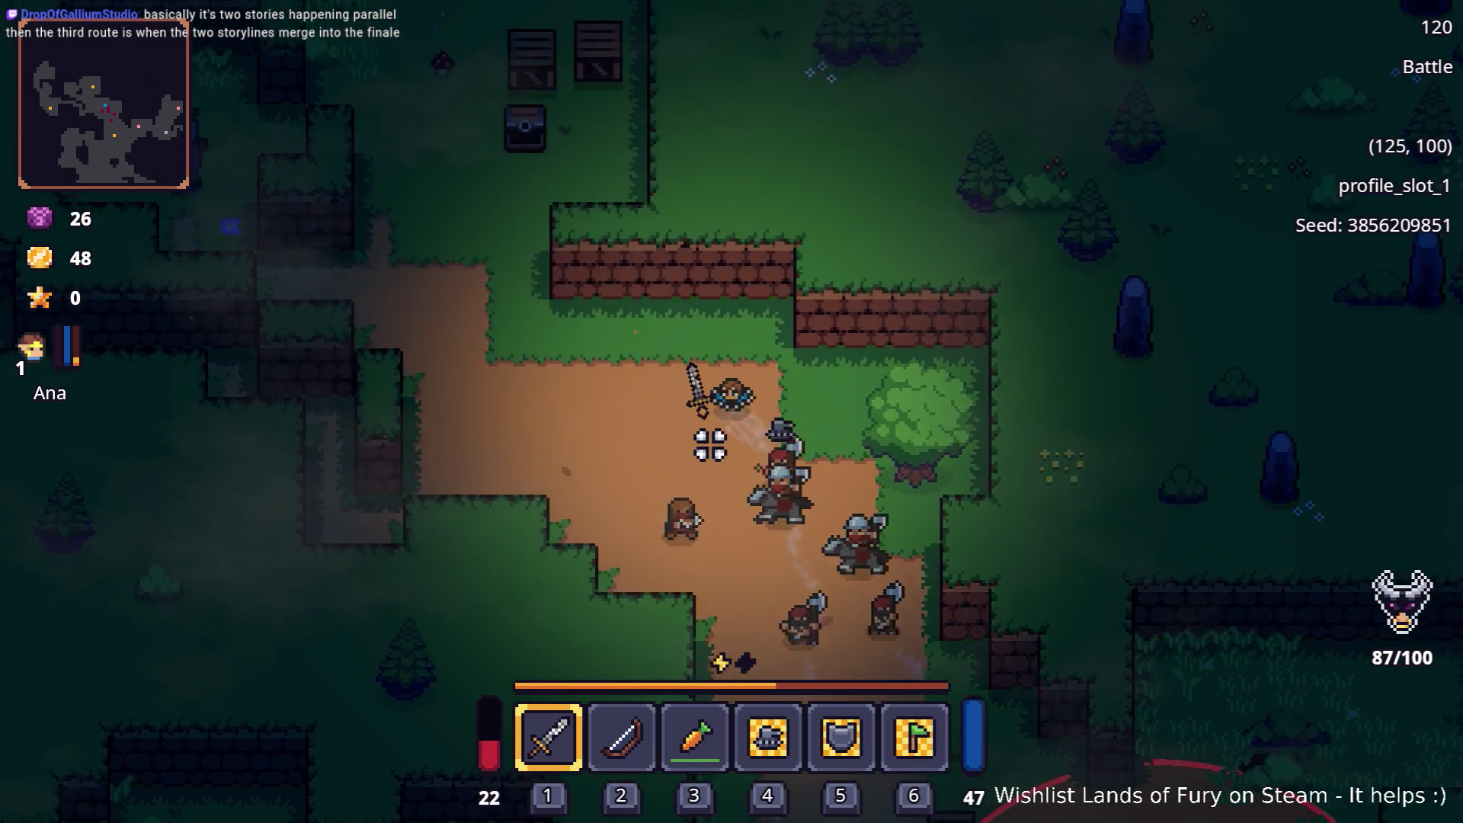
key(a)
key(a)
key(w)
Fend off bandits around the ledge, eat the carrot to recover health, and open the inventory to the Iron Hammer
key(s)
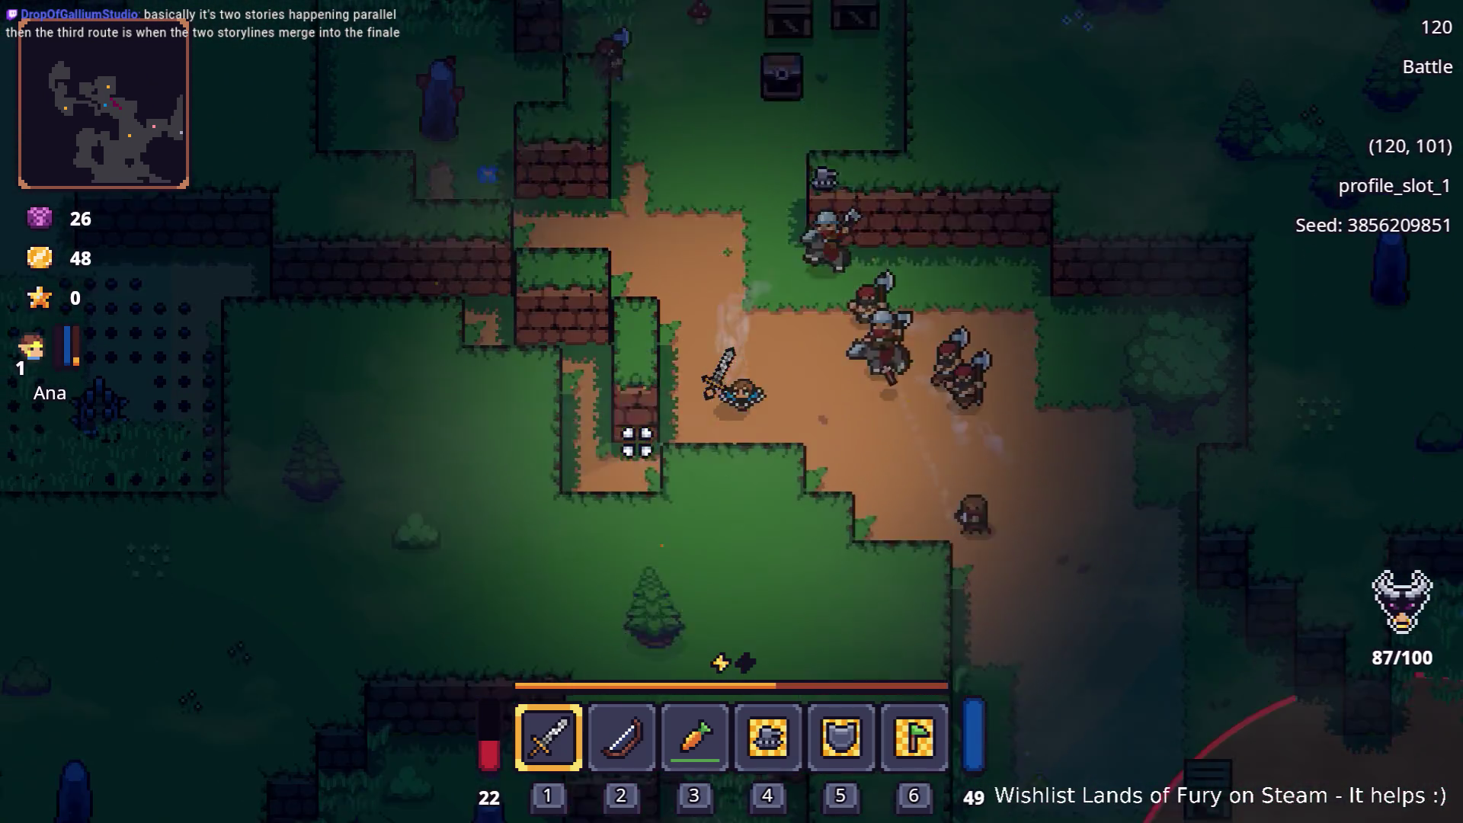
key(a)
click(636, 443)
key(a)
key(a)
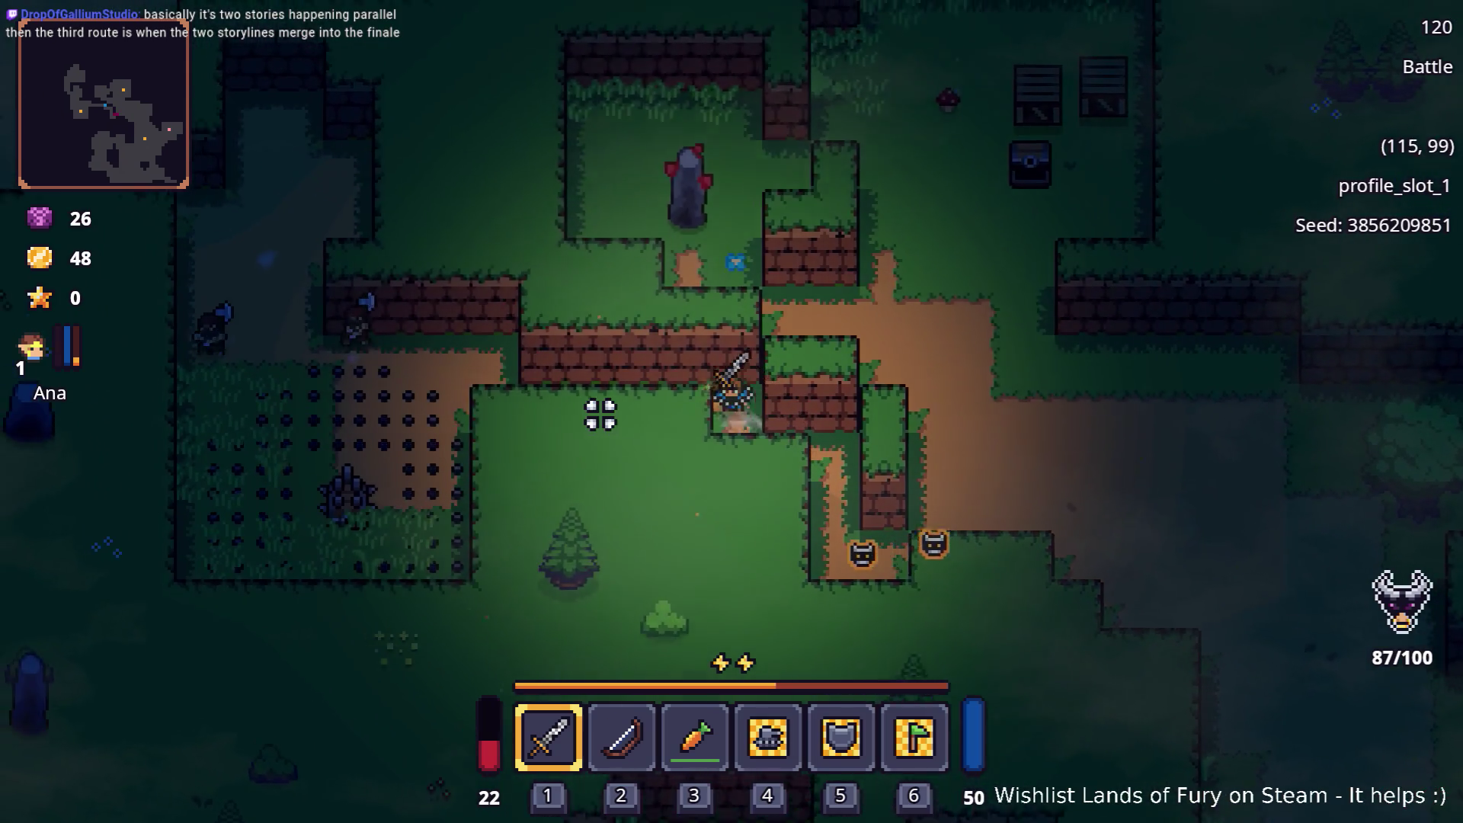
key(a)
key(d)
click(684, 448)
key(s)
key(d)
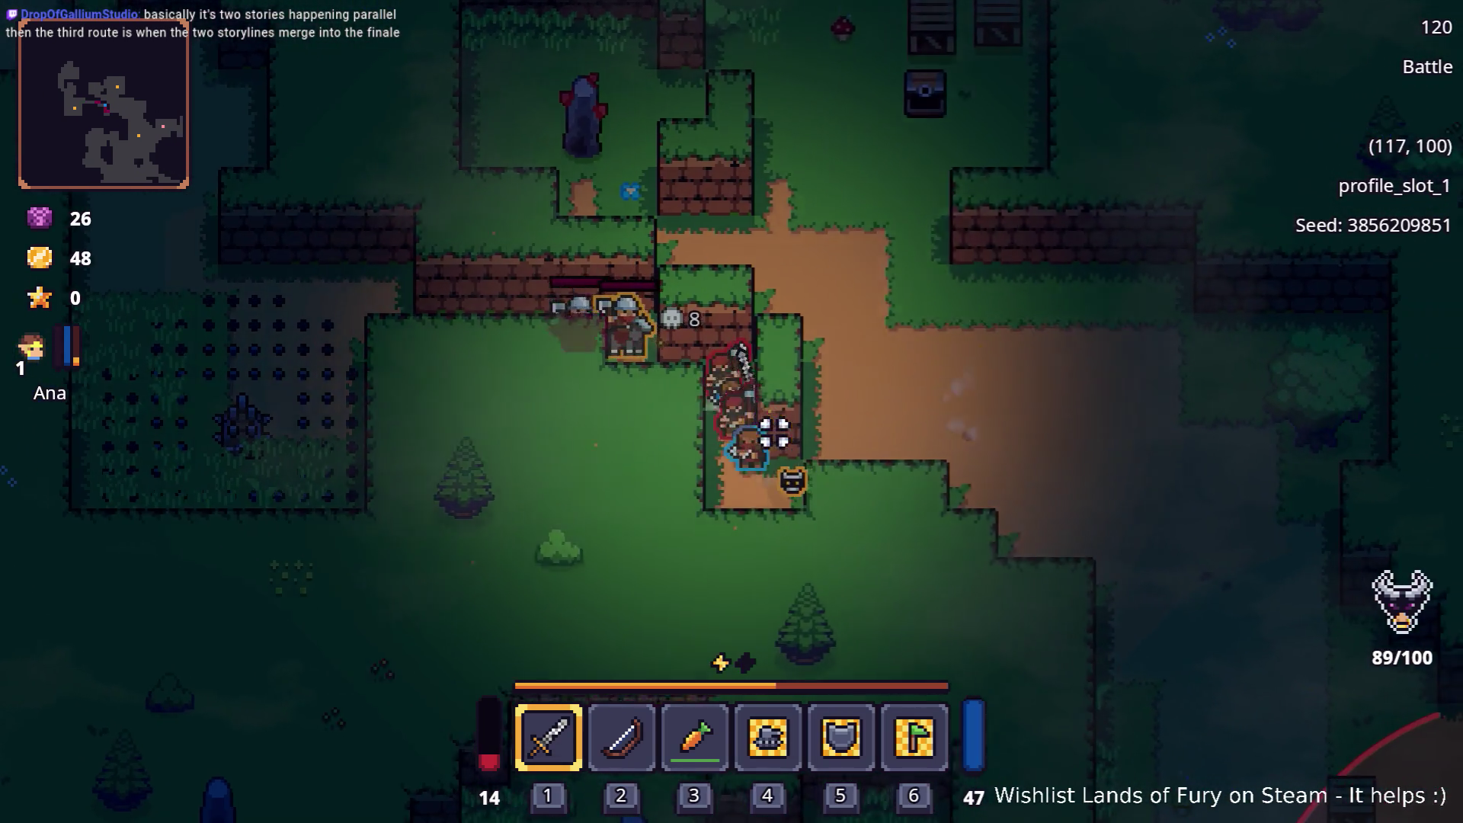
key(s)
key(d)
click(787, 433)
key(d)
key(d)
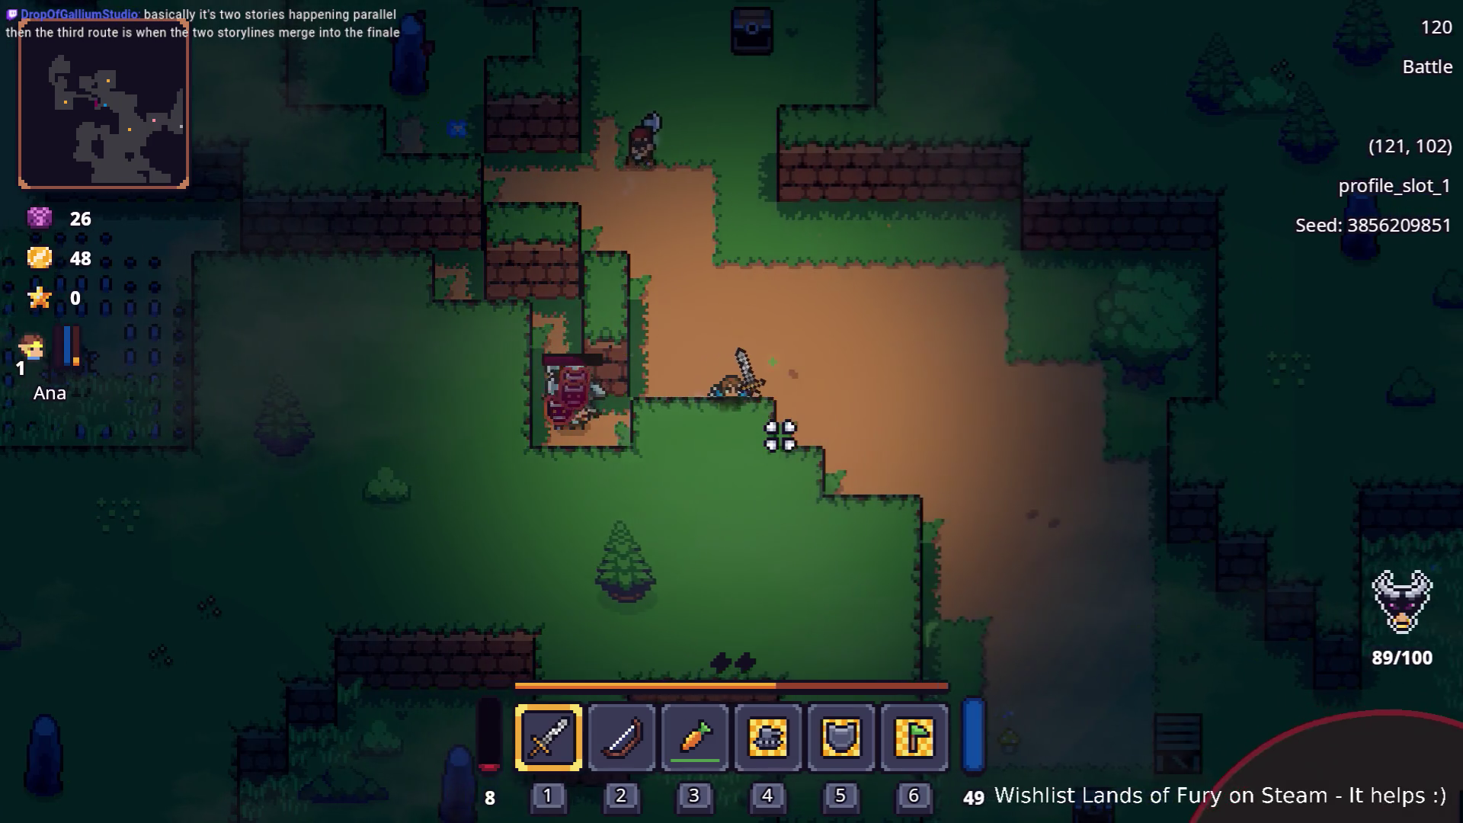
key(d)
key(d)
click(755, 435)
key(d)
key(Tab)
key(i)
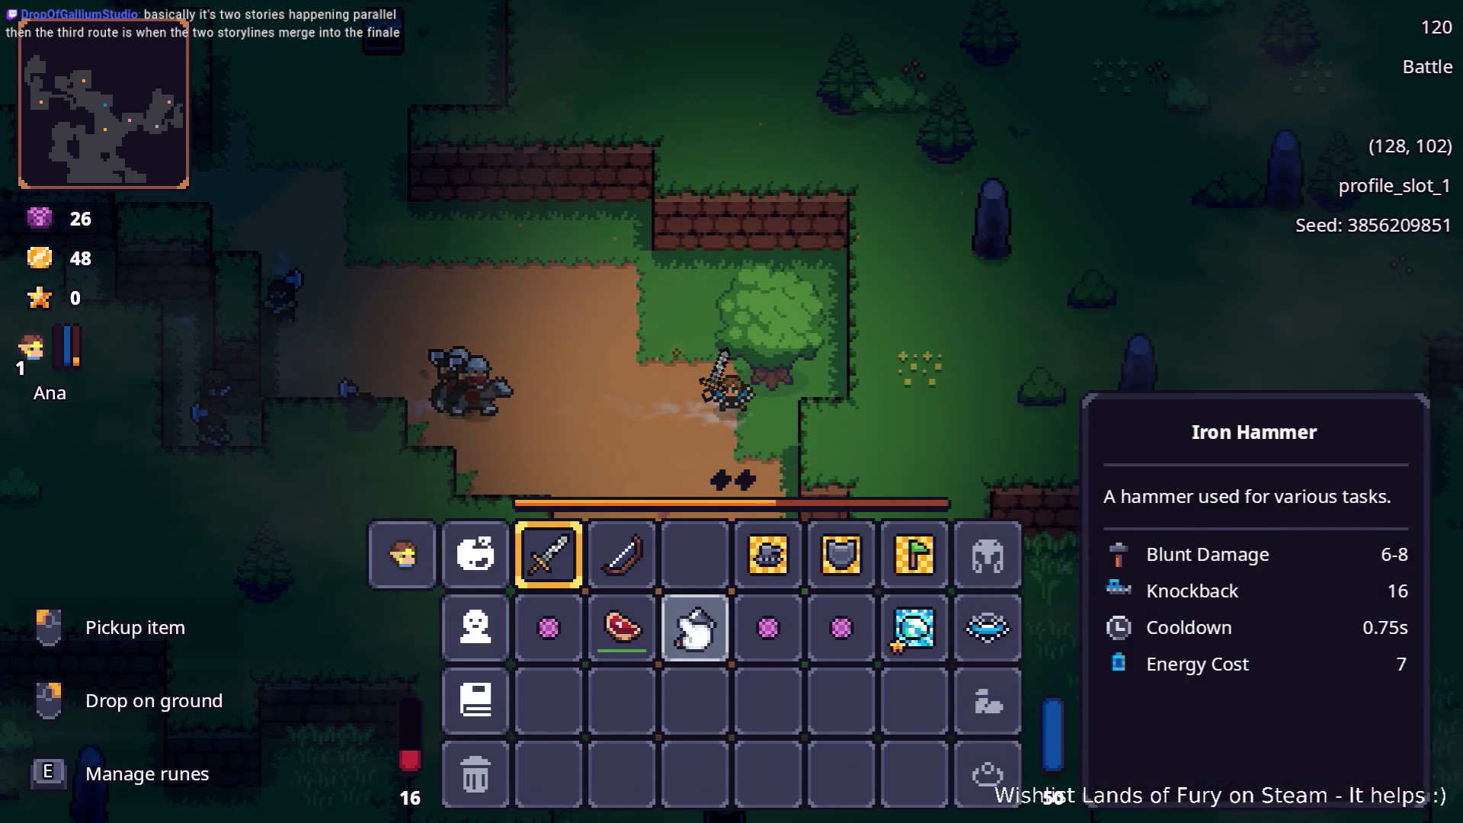
Close the inventory, smash the crate south of the hero and head toward the lake, fending off a bandit
key(i)
key(s)
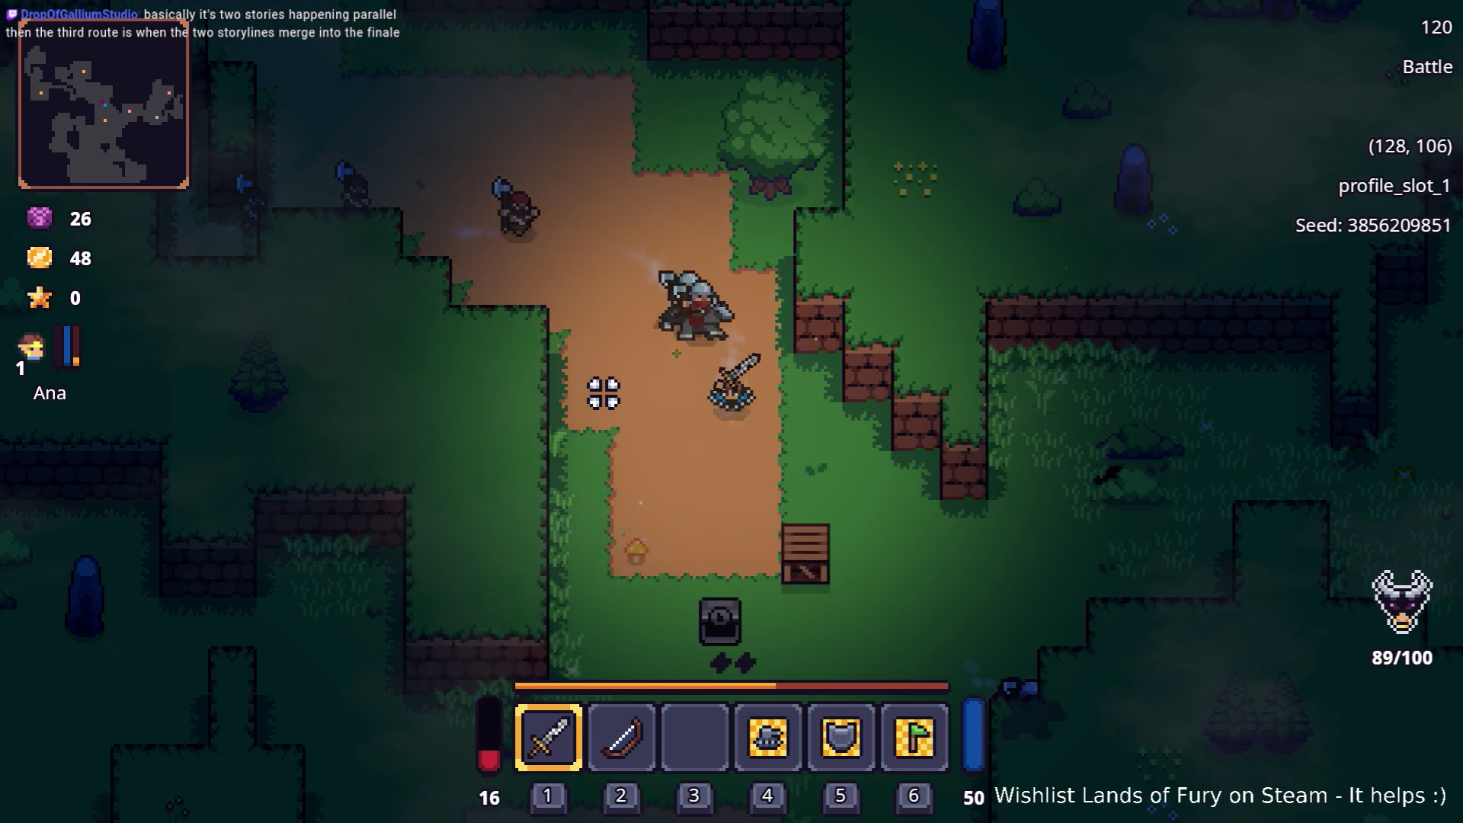
key(s)
key(s)
click(787, 455)
key(s)
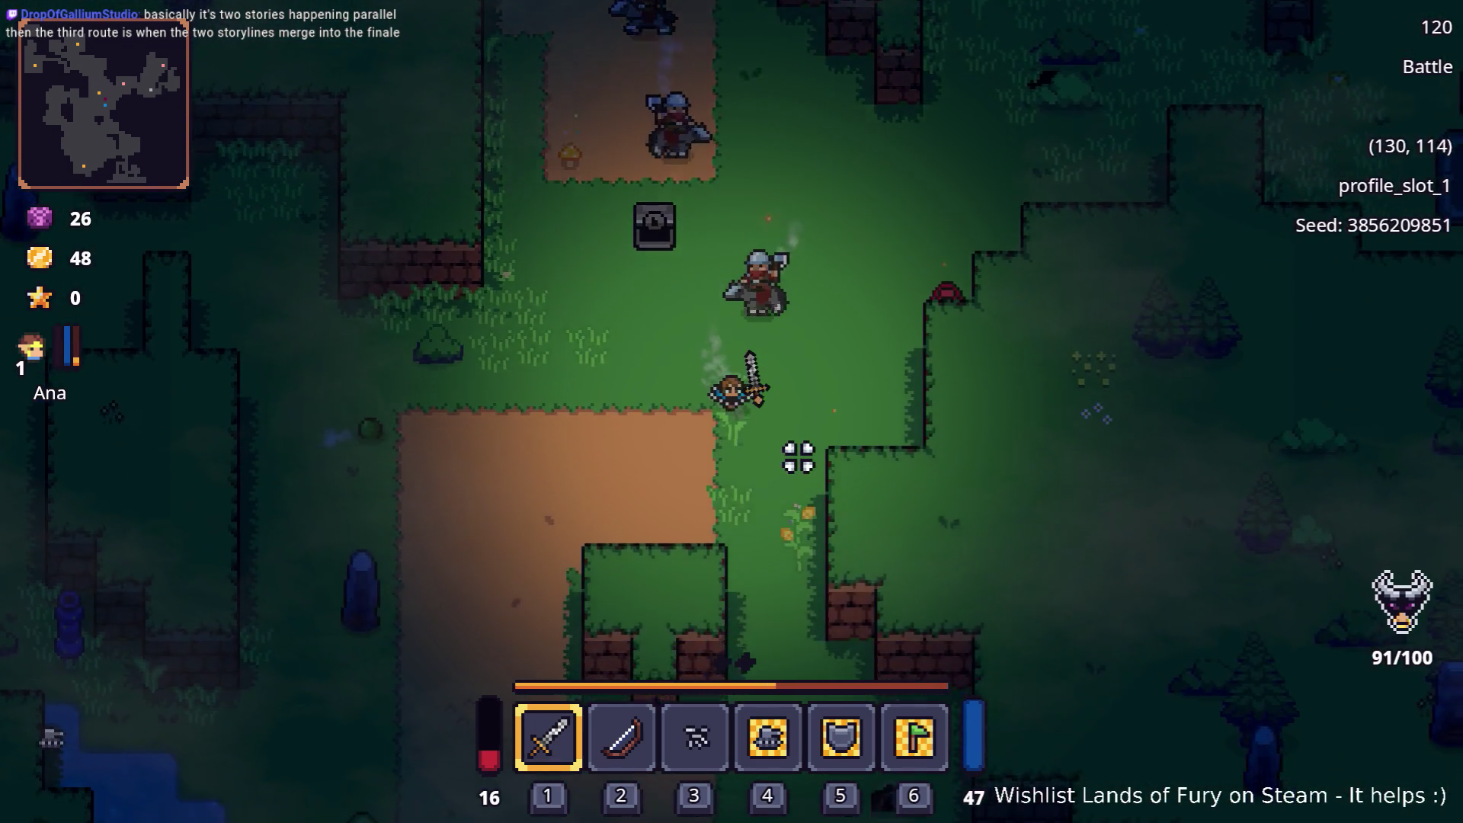
key(s)
key(s)
key(s)
key(s)
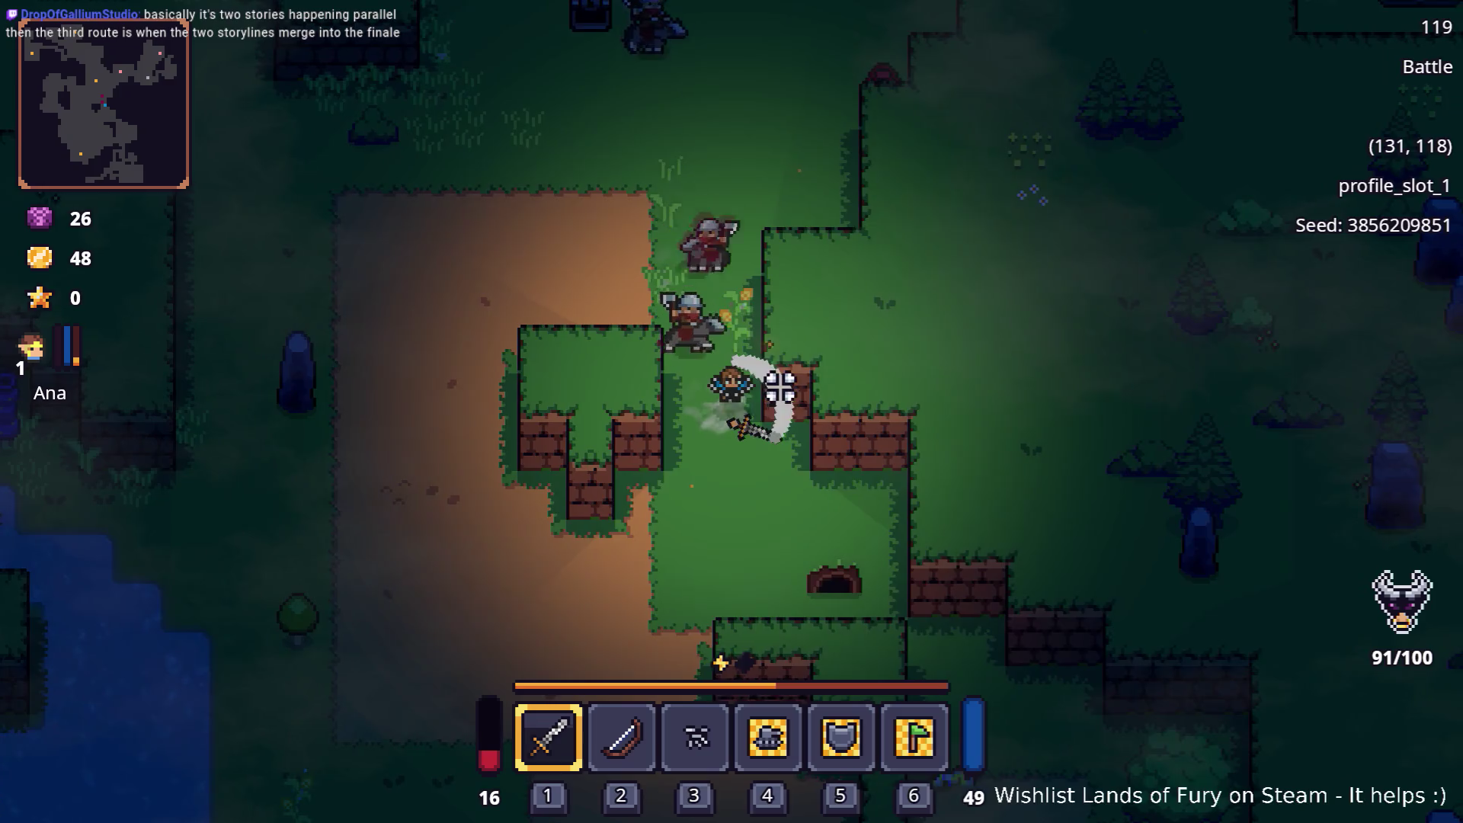
key(s)
key(s)
click(743, 446)
key(s)
key(s)
key(s)
key(s)
key(s)
key(s)
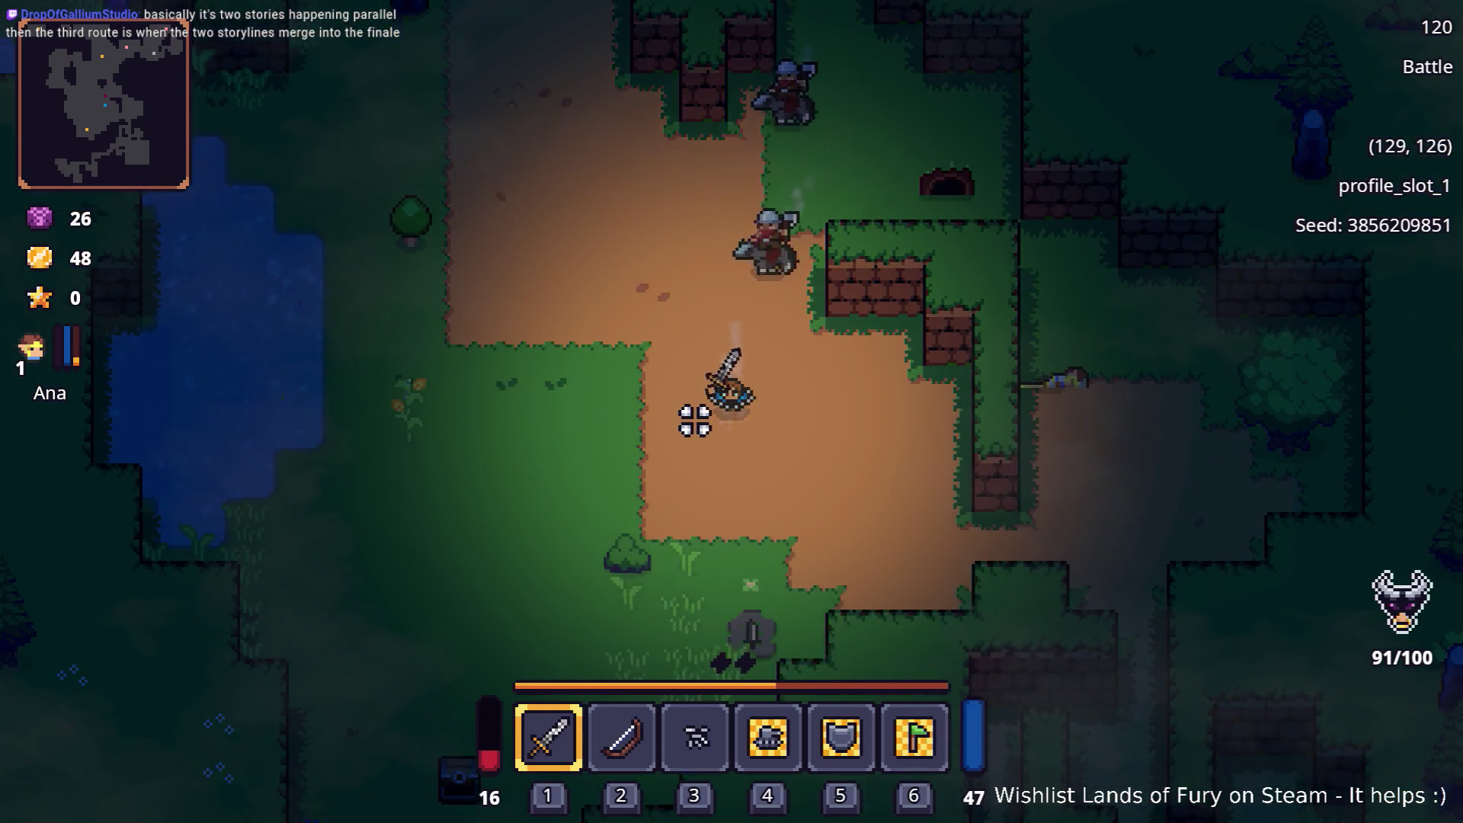
Fight the pursuing bandits while circling west and north along the lake toward the standing stone
key(a)
key(a)
key(a)
key(a)
click(726, 395)
key(a)
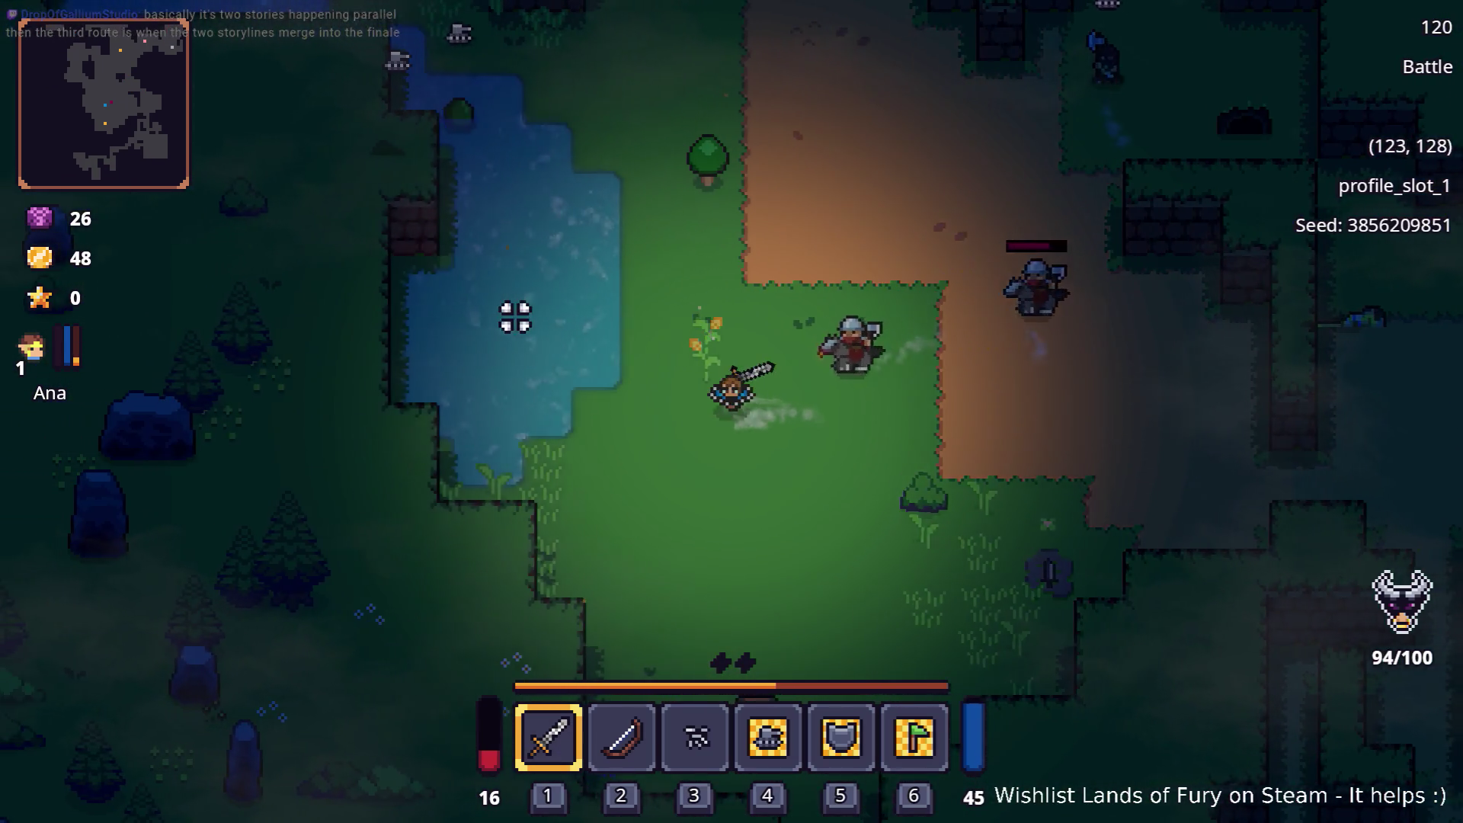
key(a)
click(653, 296)
key(w)
key(w)
click(800, 354)
key(w)
key(w)
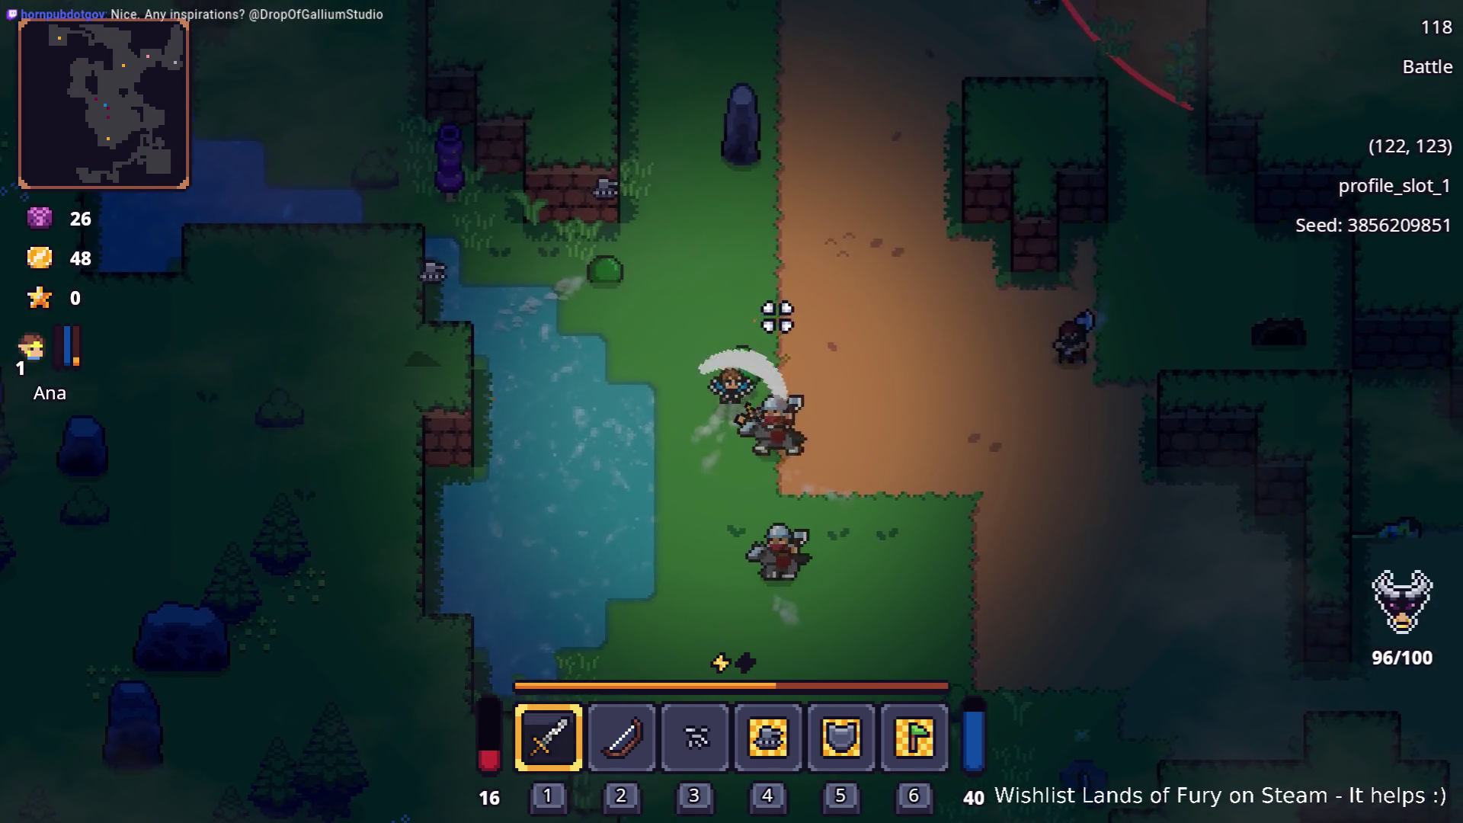
key(d)
click(771, 324)
key(d)
key(w)
key(w)
key(w)
key(w)
key(w)
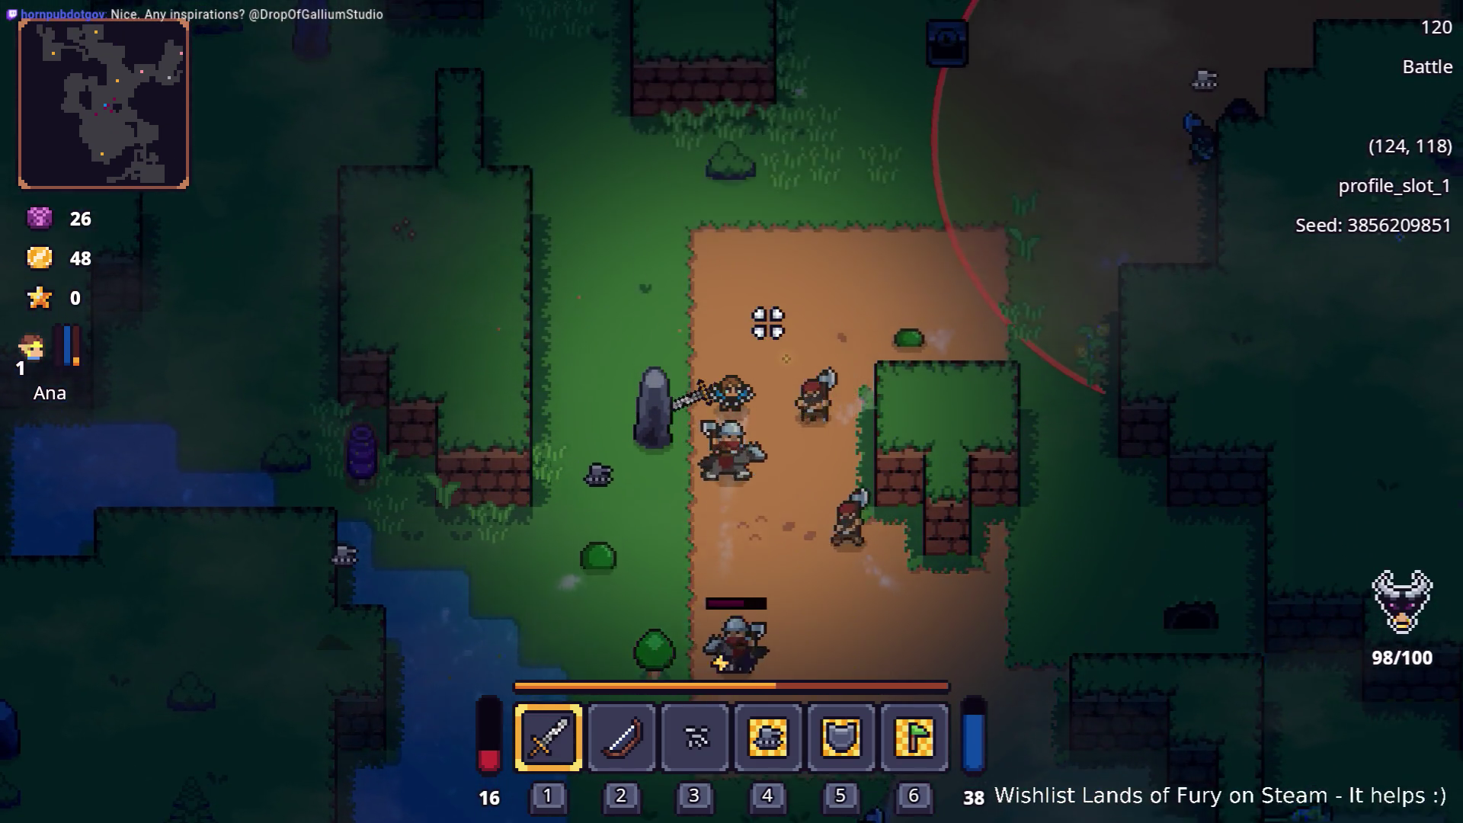
key(w)
key(w)
key(w)
key(w)
Strike the last bandit and roam west along the path past the farm field gathering corn
key(d)
key(d)
key(d)
key(w)
key(w)
key(w)
key(w)
key(w)
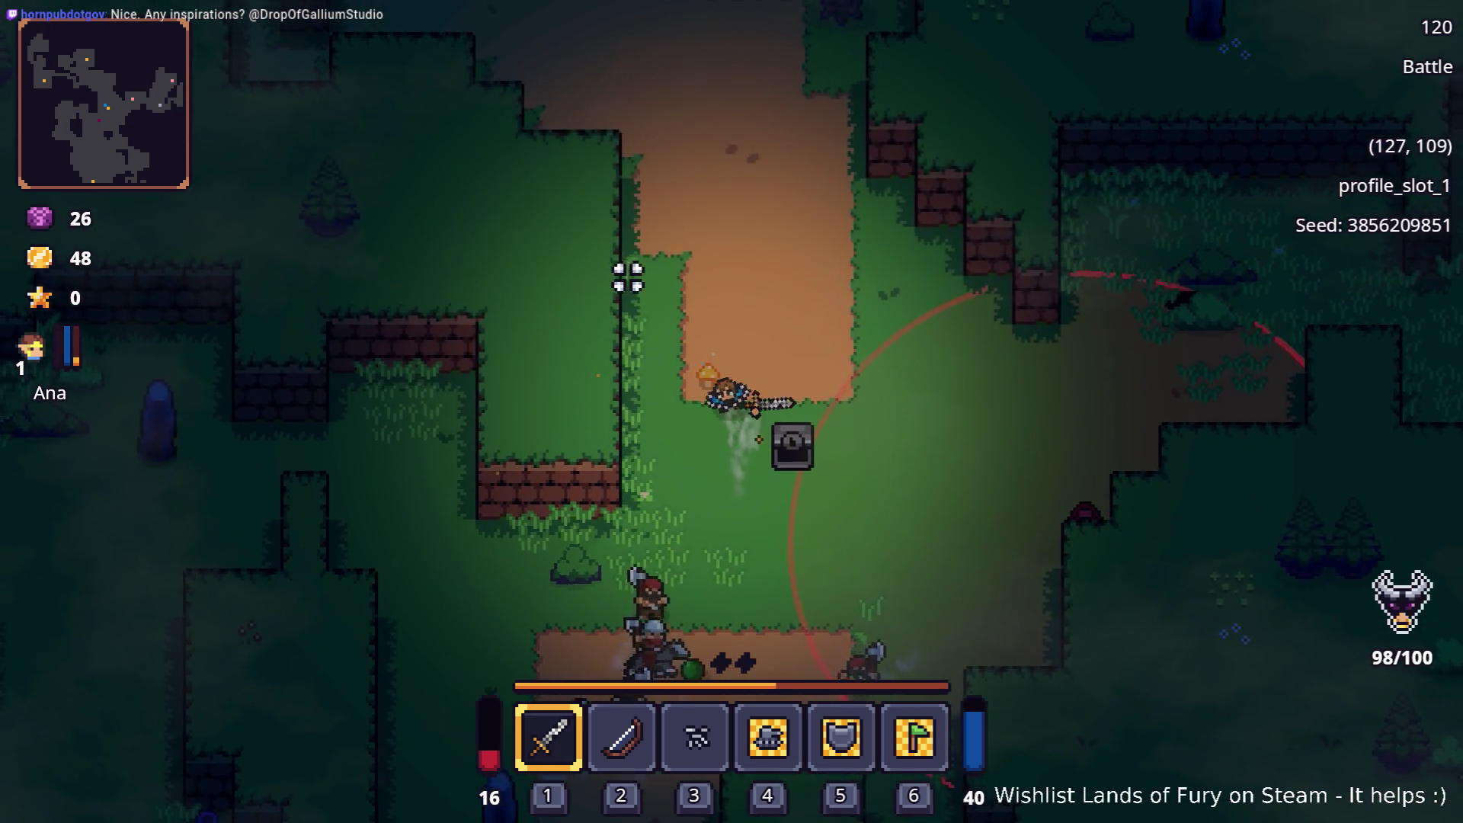
click(626, 278)
key(w)
key(w)
key(a)
key(w)
key(w)
key(w)
key(a)
key(w)
key(w)
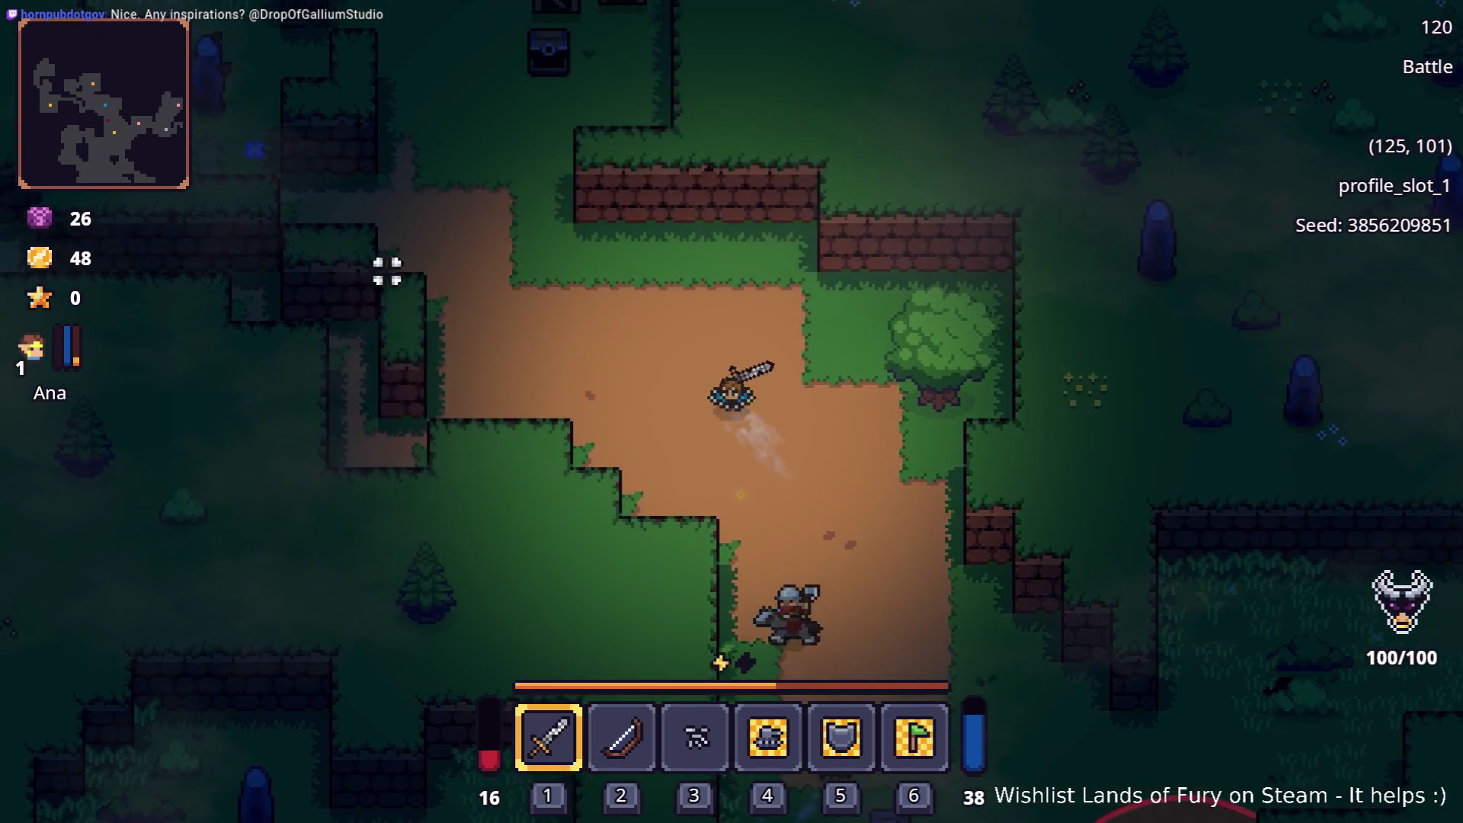
key(a)
key(a)
key(w)
key(a)
key(a)
key(a)
key(a)
key(a)
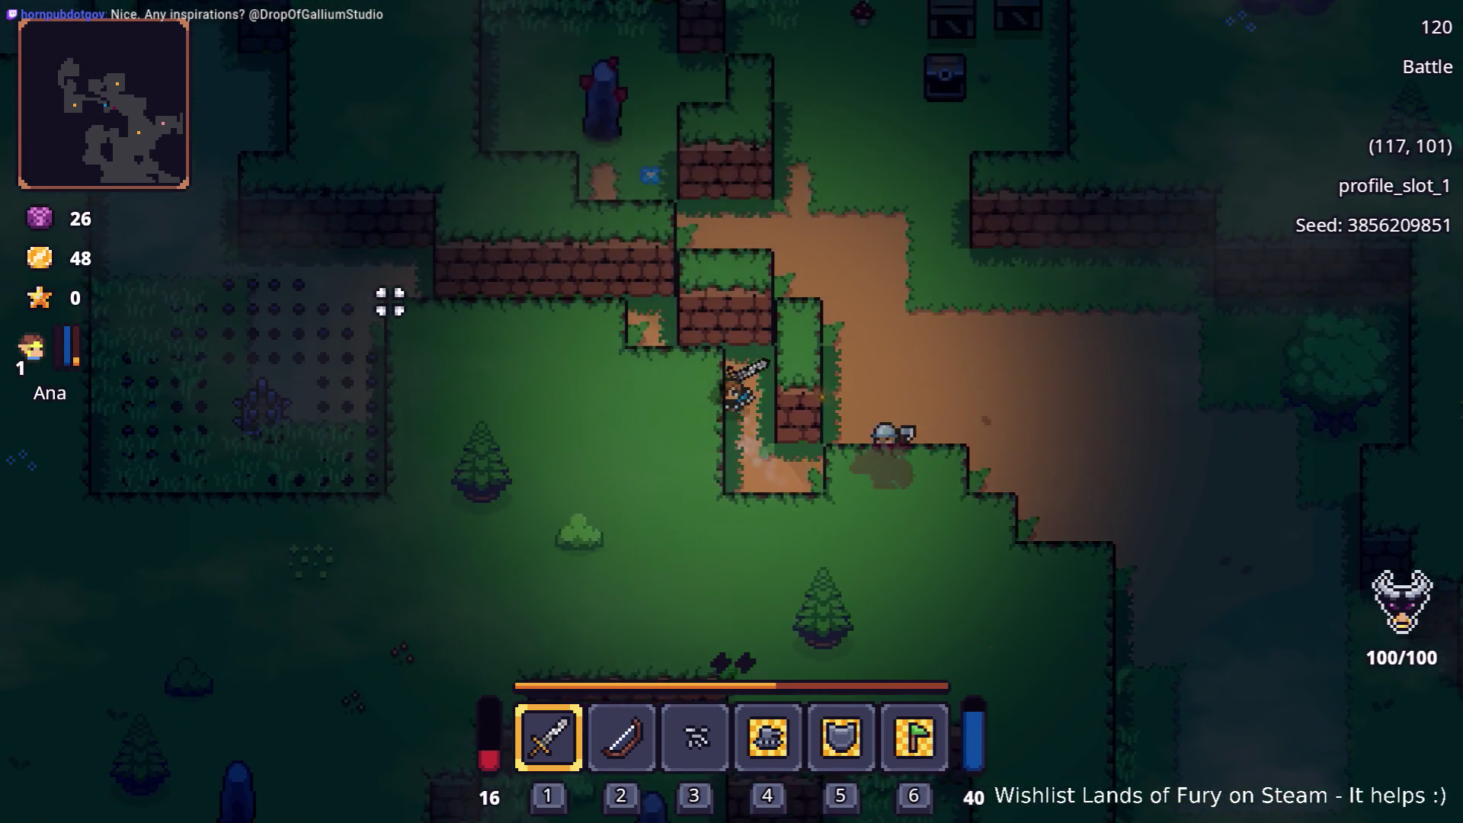
key(a)
key(a)
key(a)
key(a)
key(a)
key(a)
key(a)
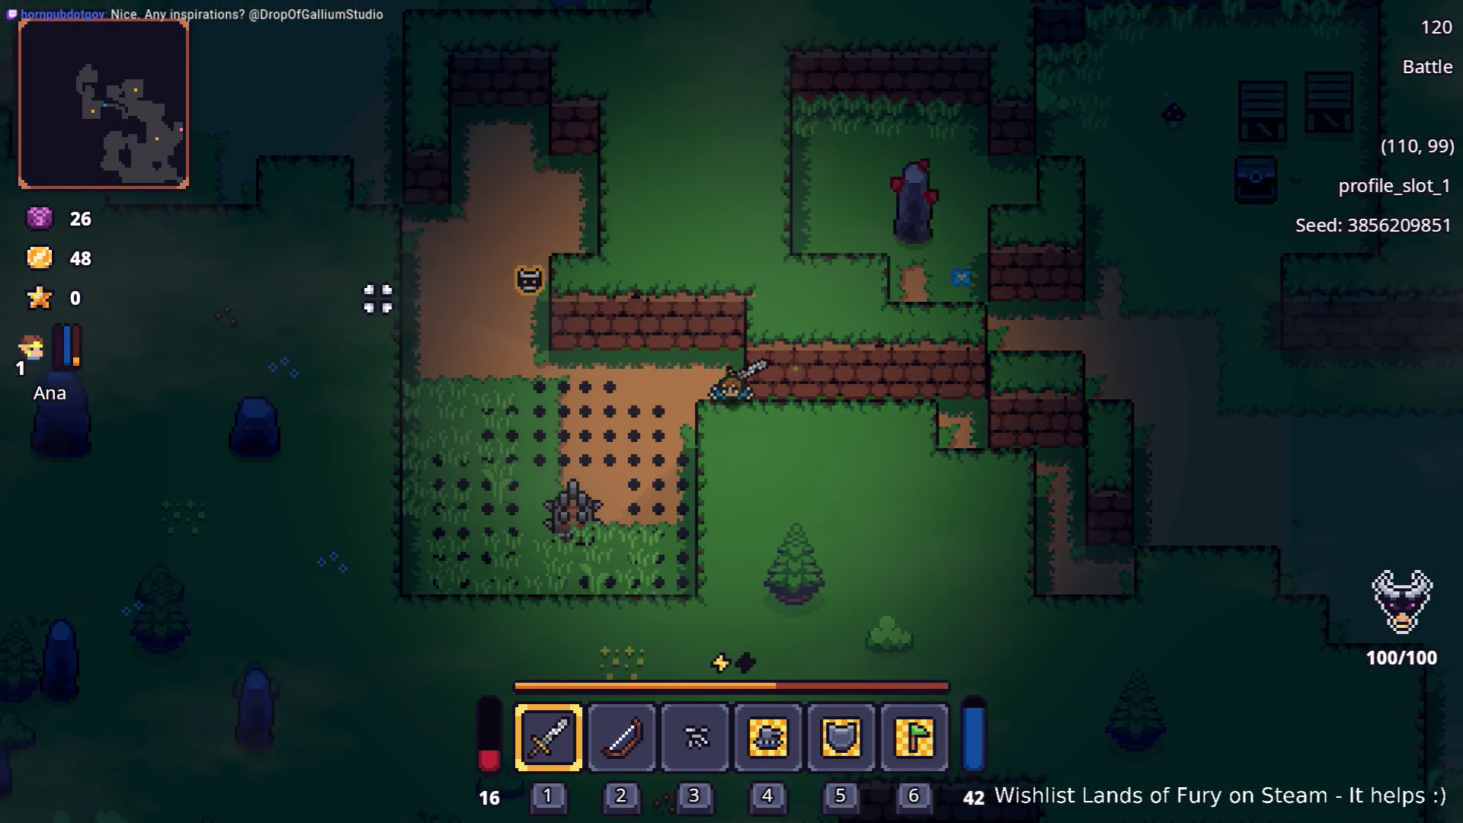
key(a)
key(a)
key(s)
key(a)
key(s)
key(a)
key(w)
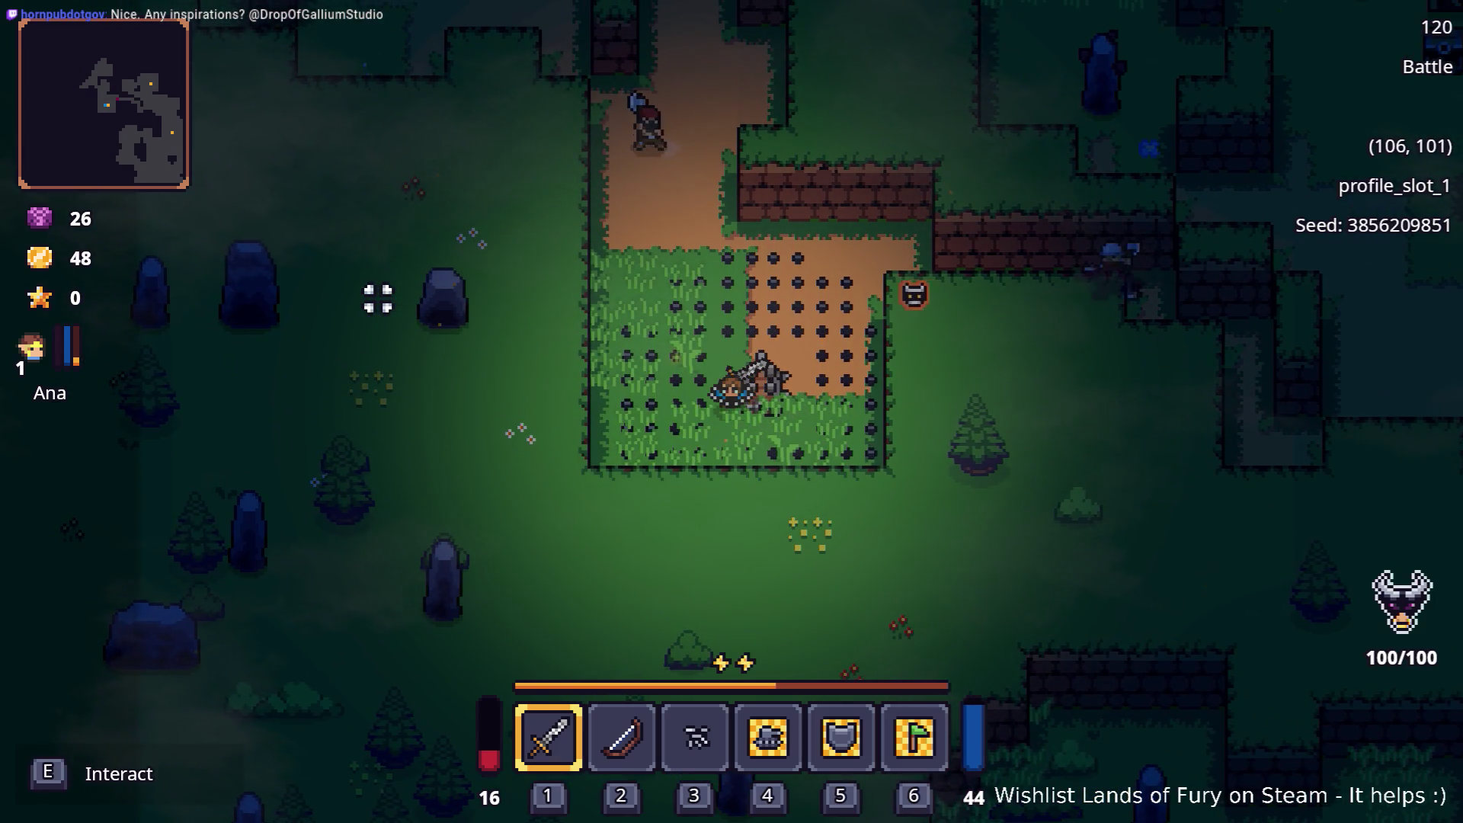
Walk northwest toward the purple barrel and bring up the inventory showing the Rusty Sword
key(a)
key(w)
key(a)
key(w)
key(w)
key(w)
key(w)
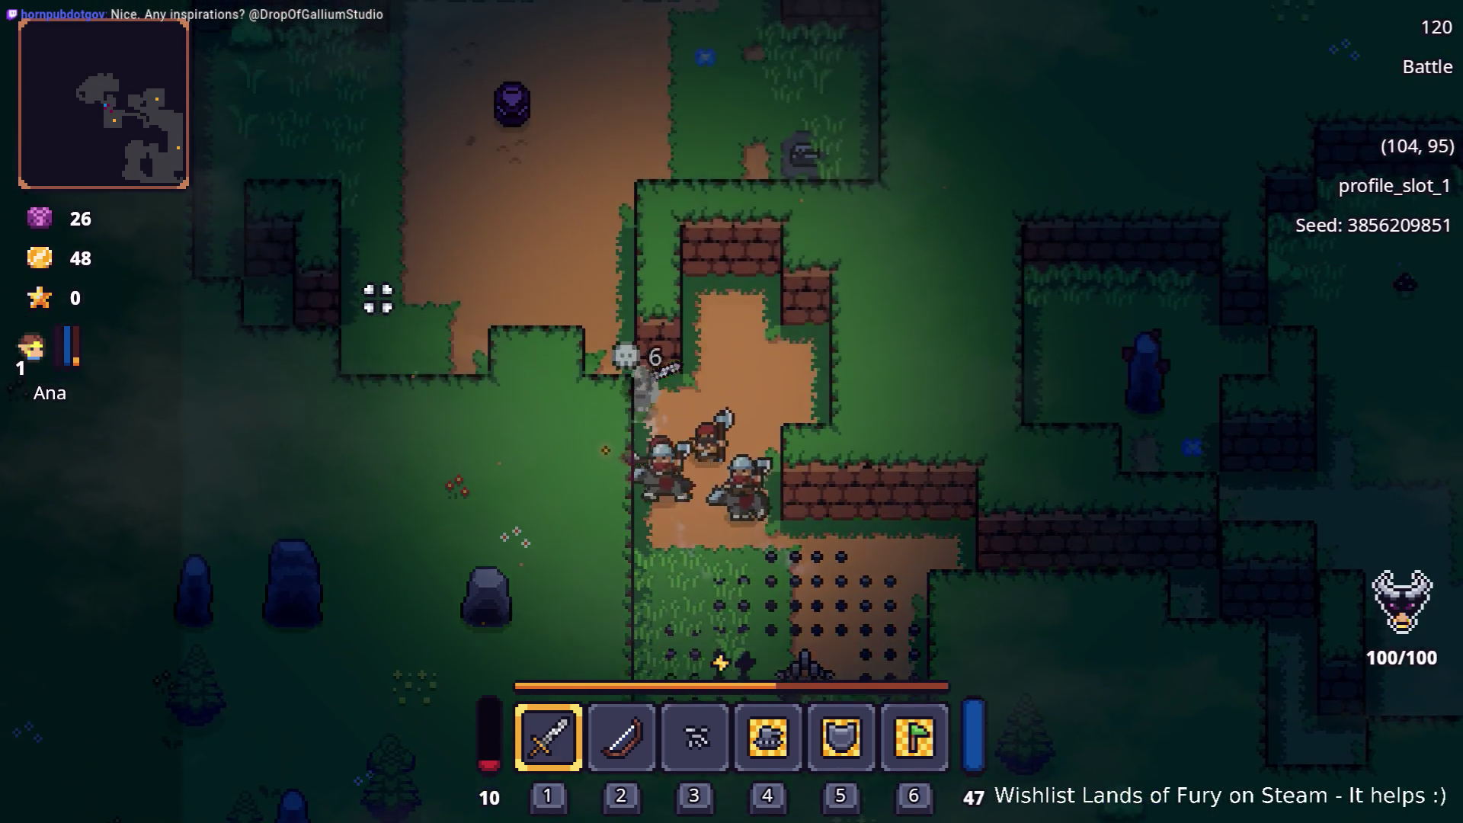
key(a)
key(w)
key(w)
key(w)
key(Tab)
key(w)
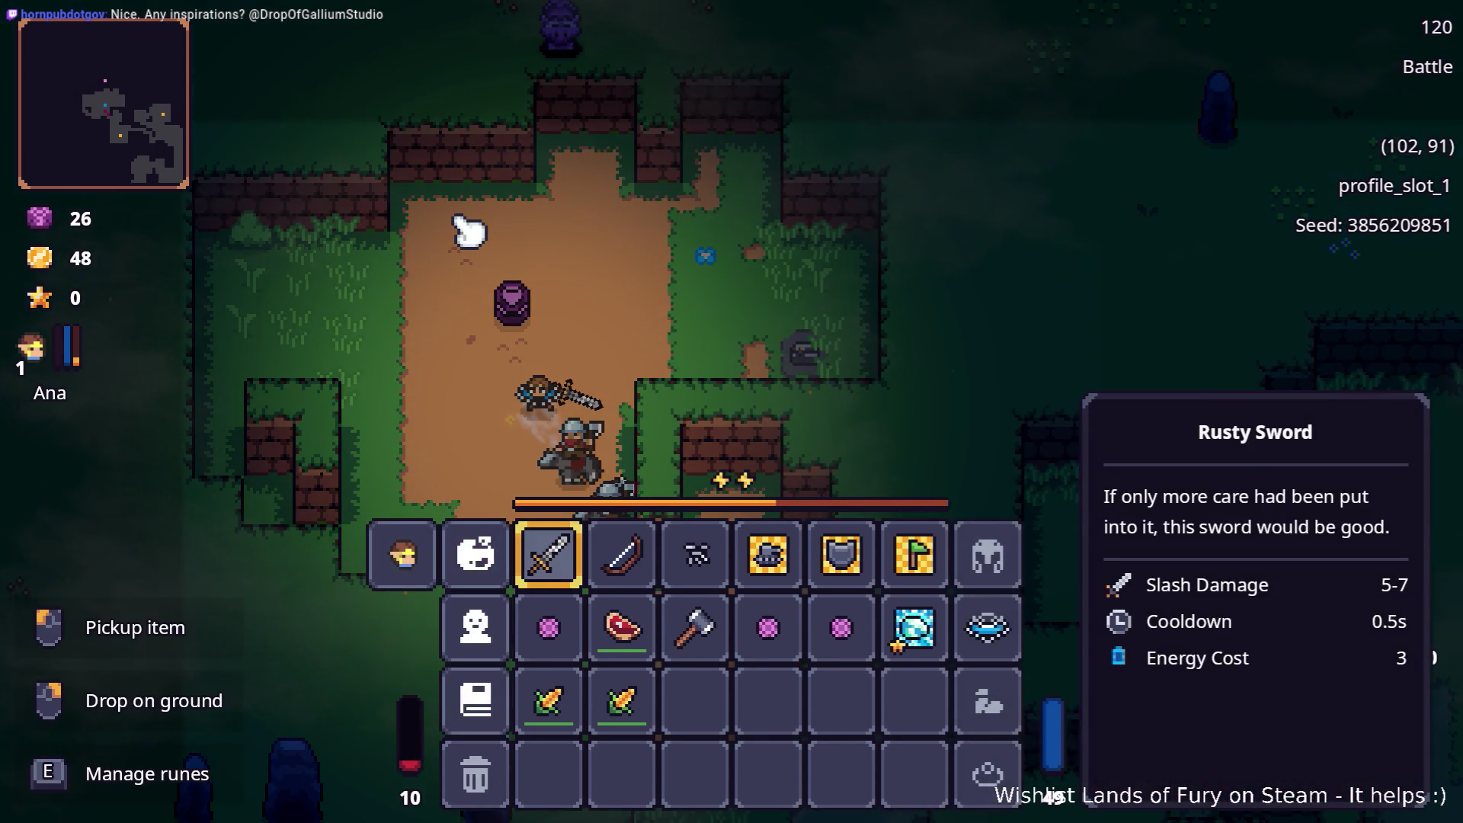
Close the inventory, walk west over the purple gem to collect it, and reopen the inventory
key(Tab)
key(a)
key(w)
key(a)
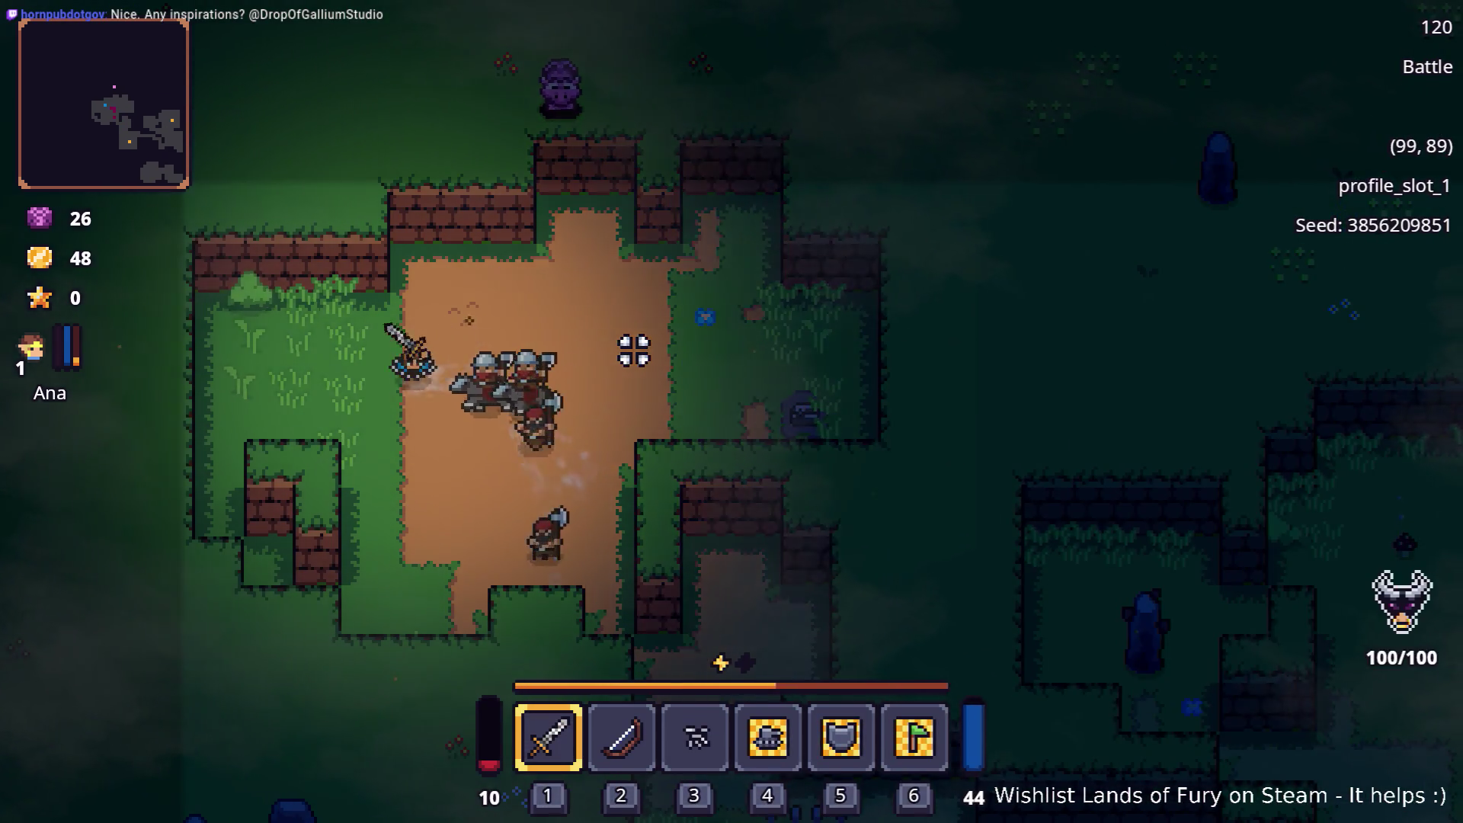
key(a)
key(Tab)
key(Tab)
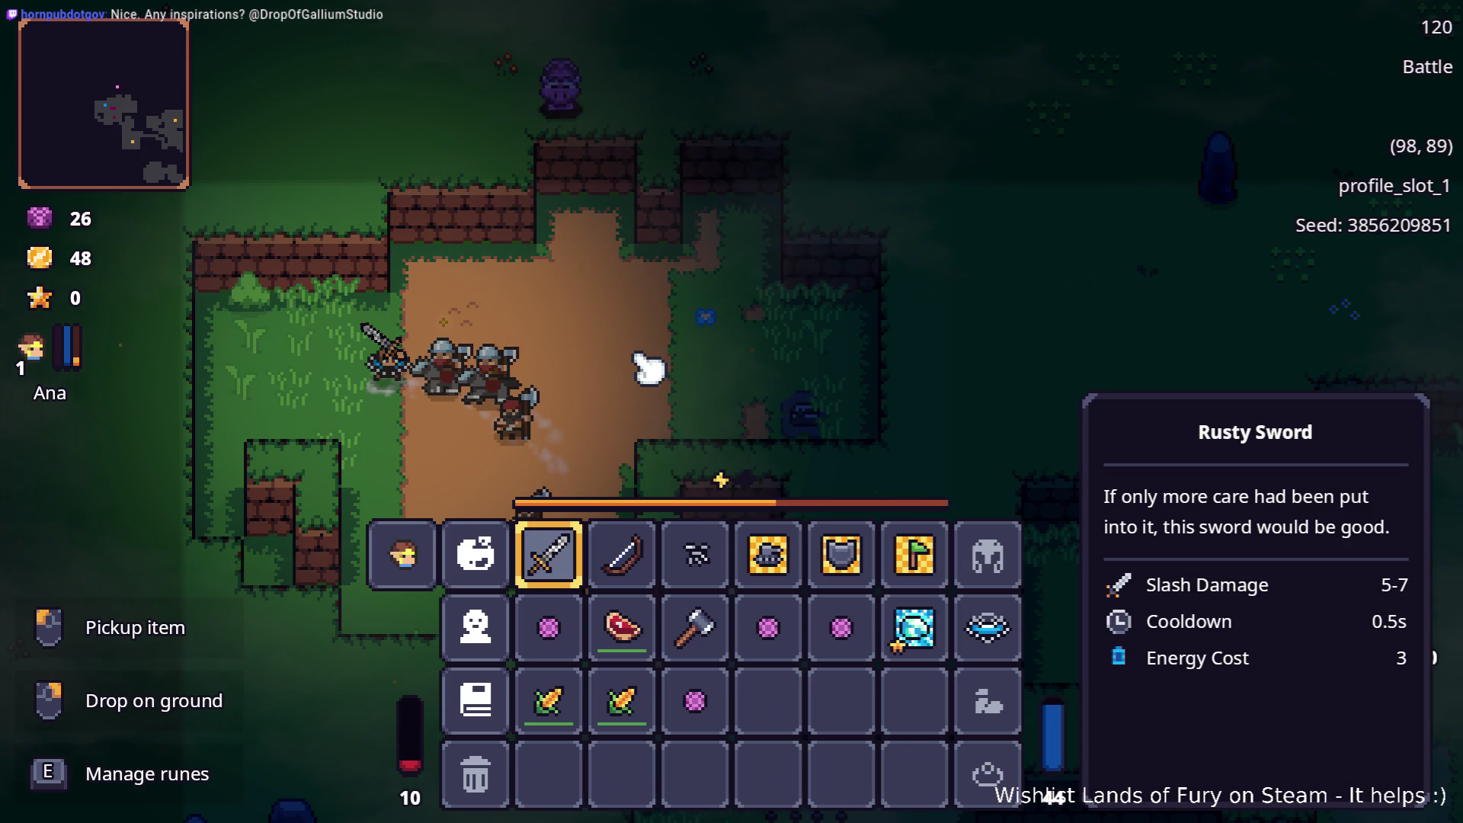
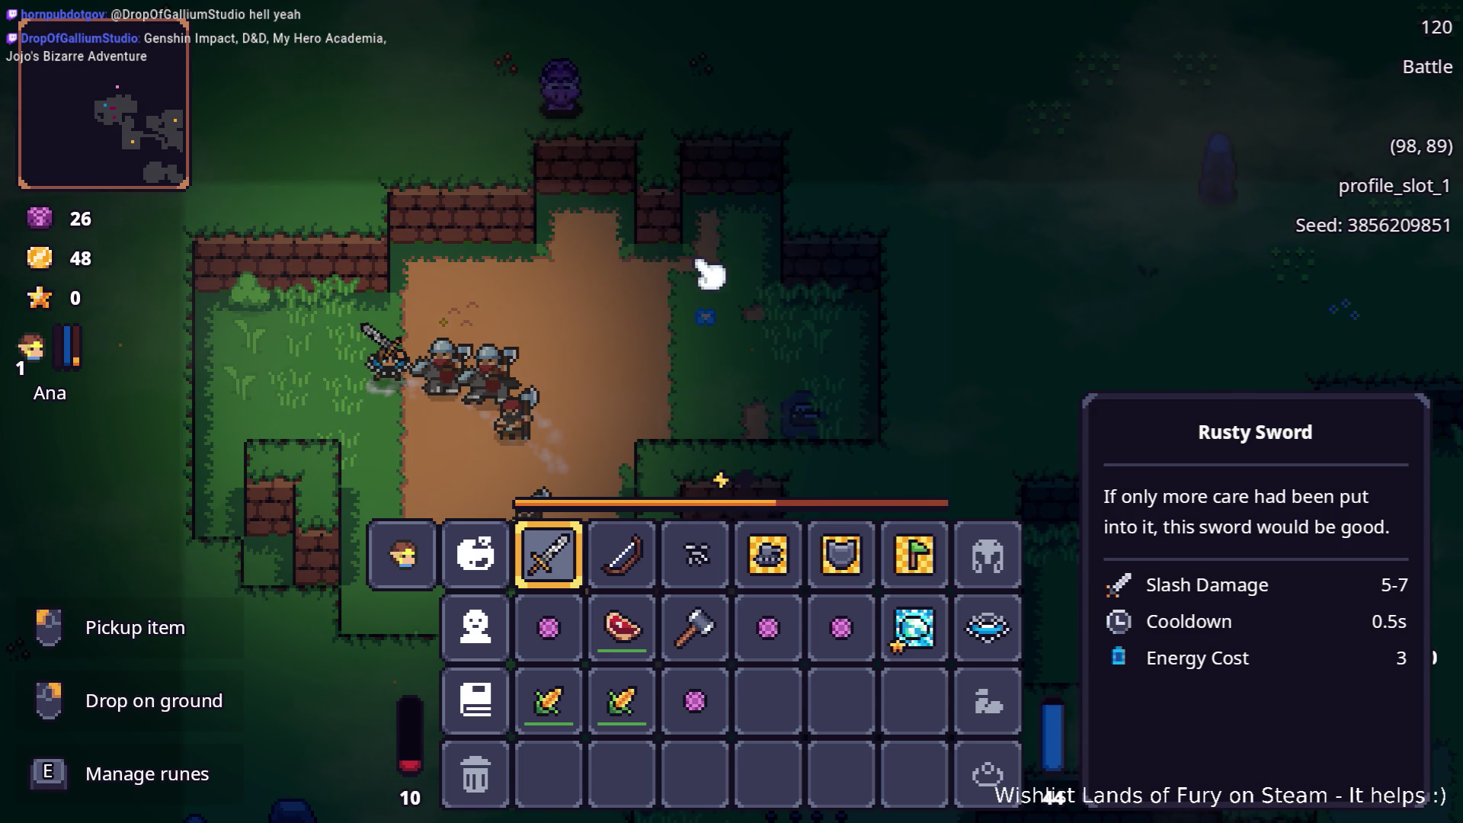
Resume play until Game Over, then quit to the main menu and quit the game
key(Tab)
text(s)
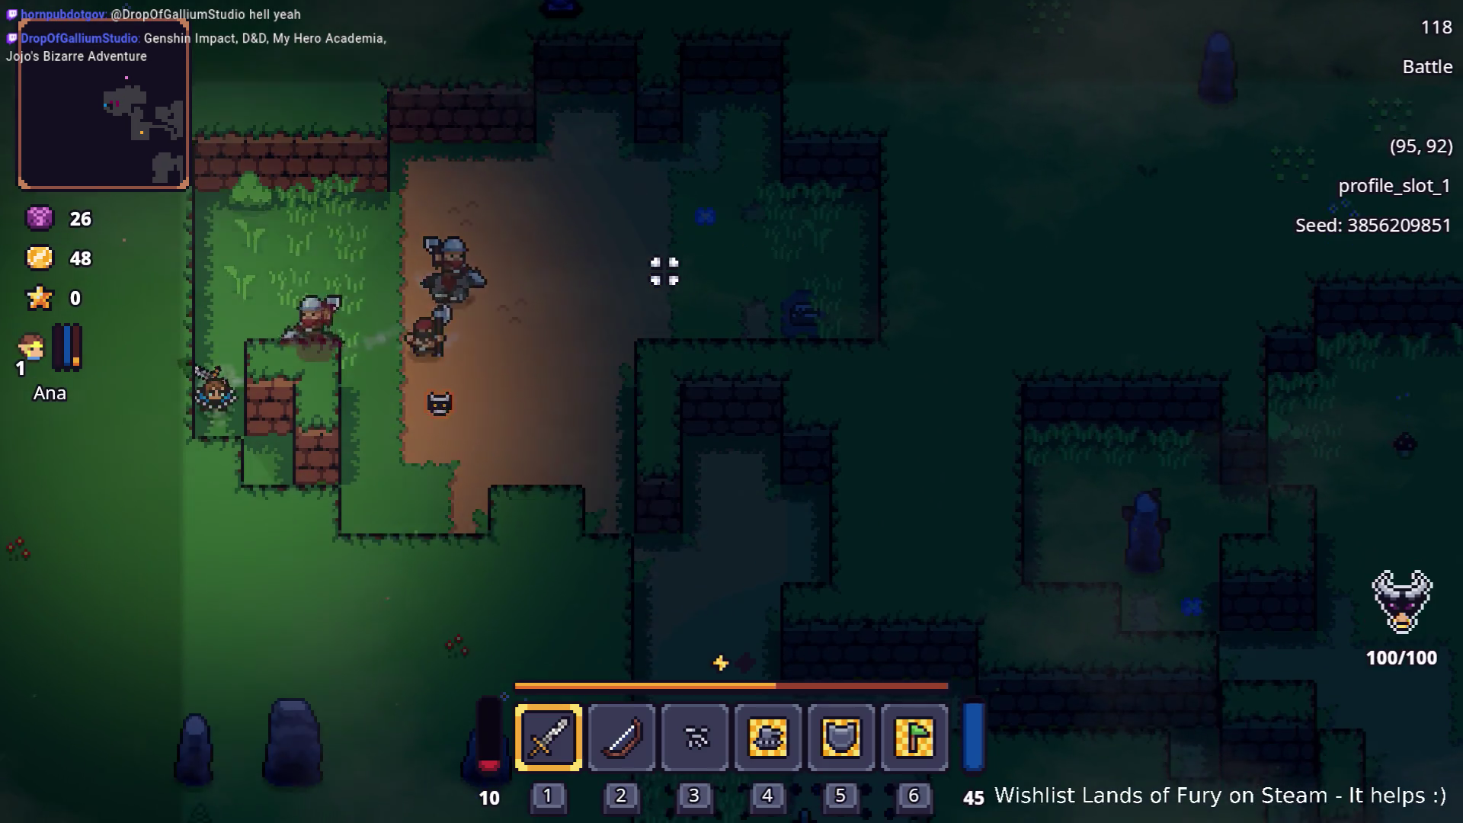
text(dw)
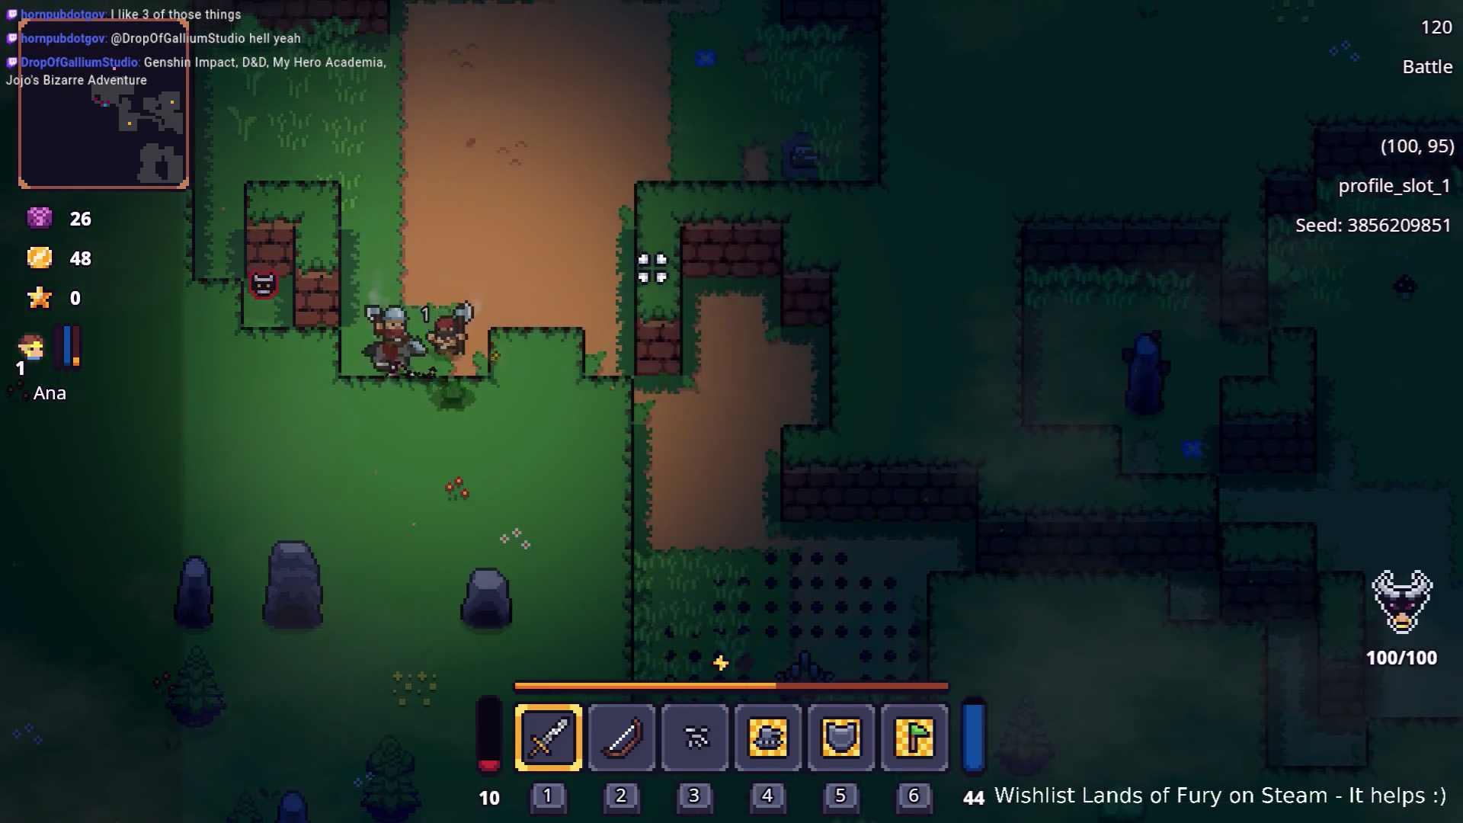
text(ds)
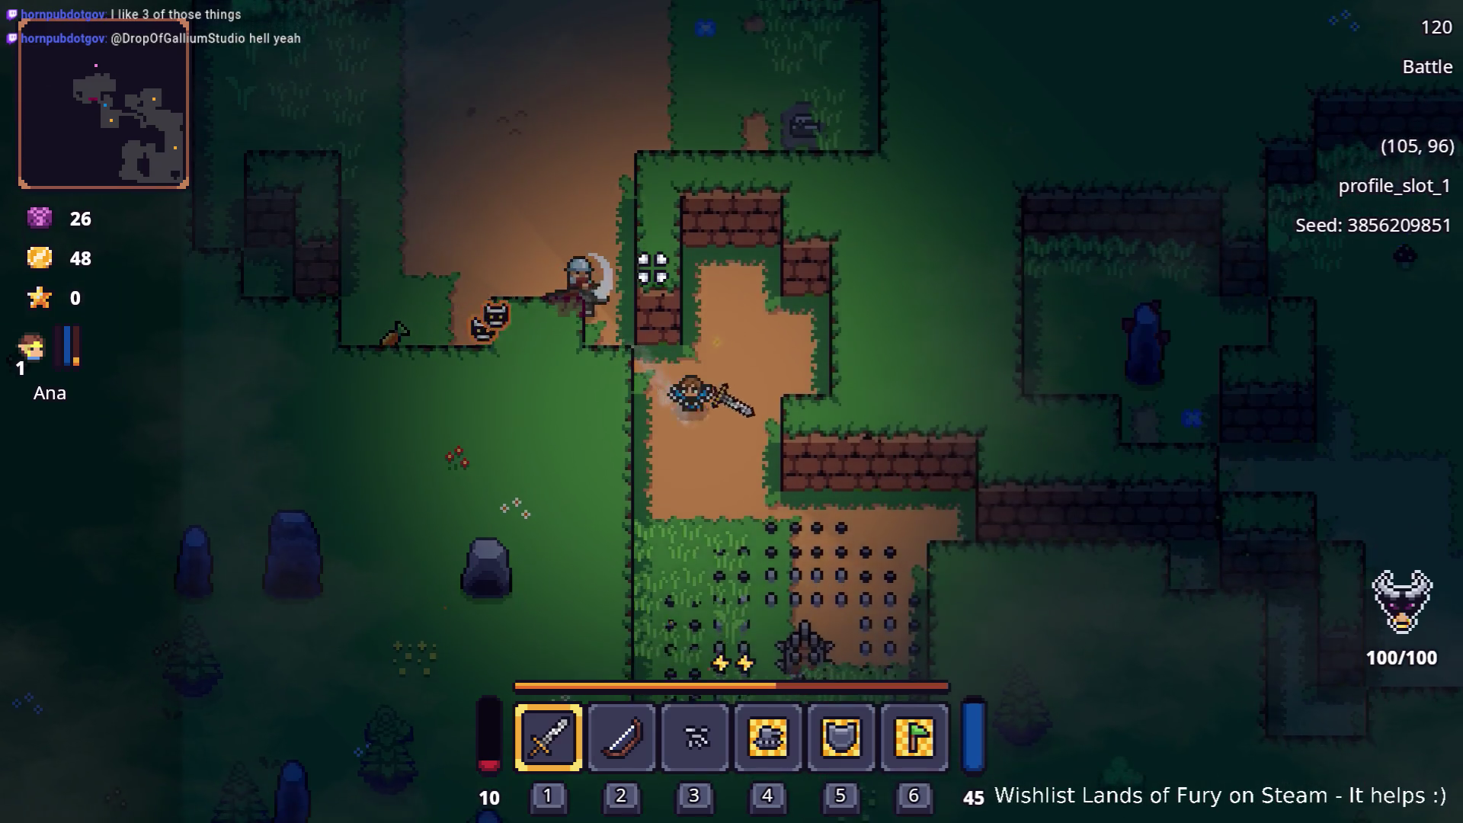
text(d)
text(s)
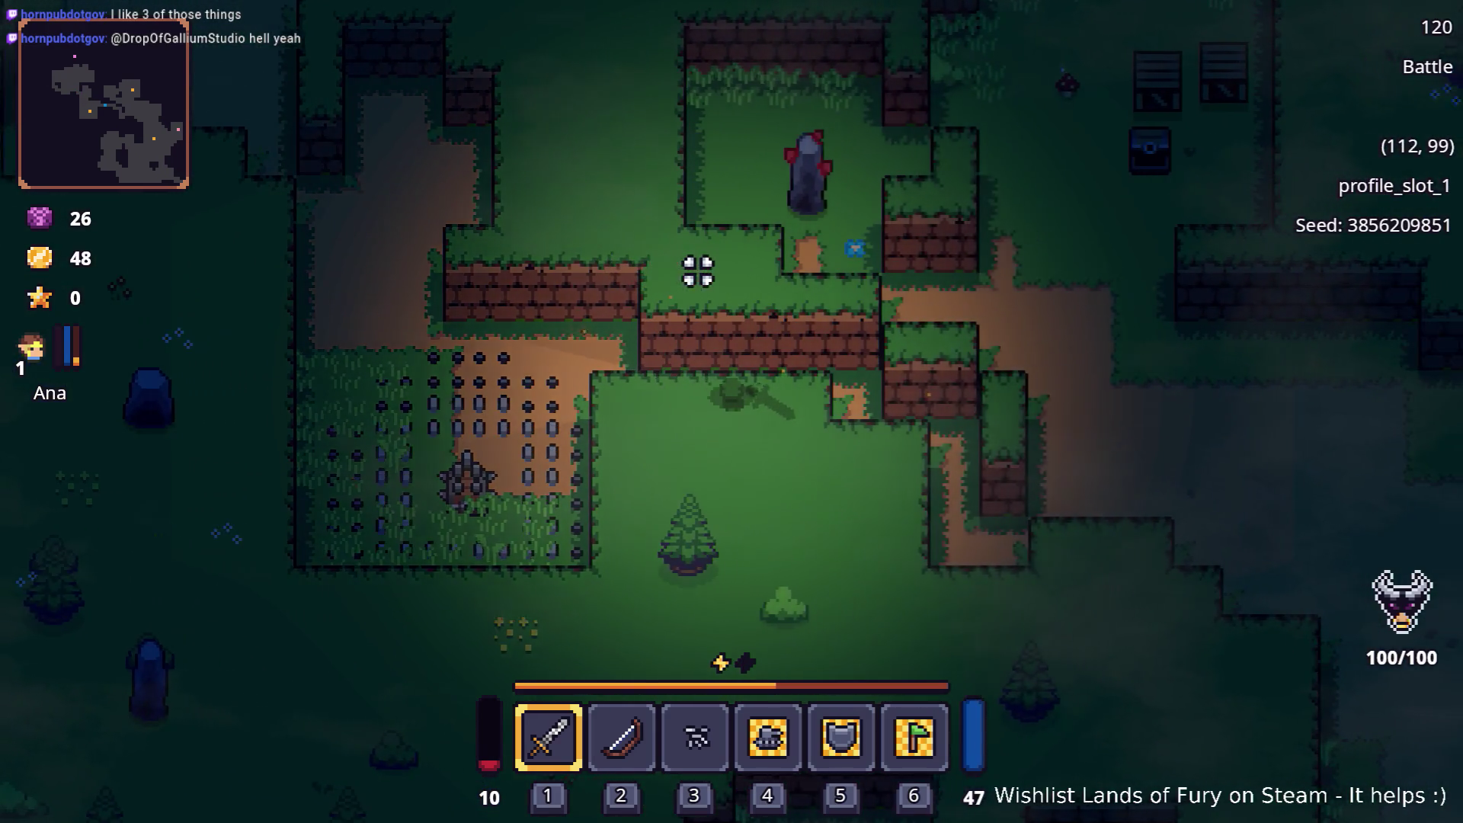
text(ds)
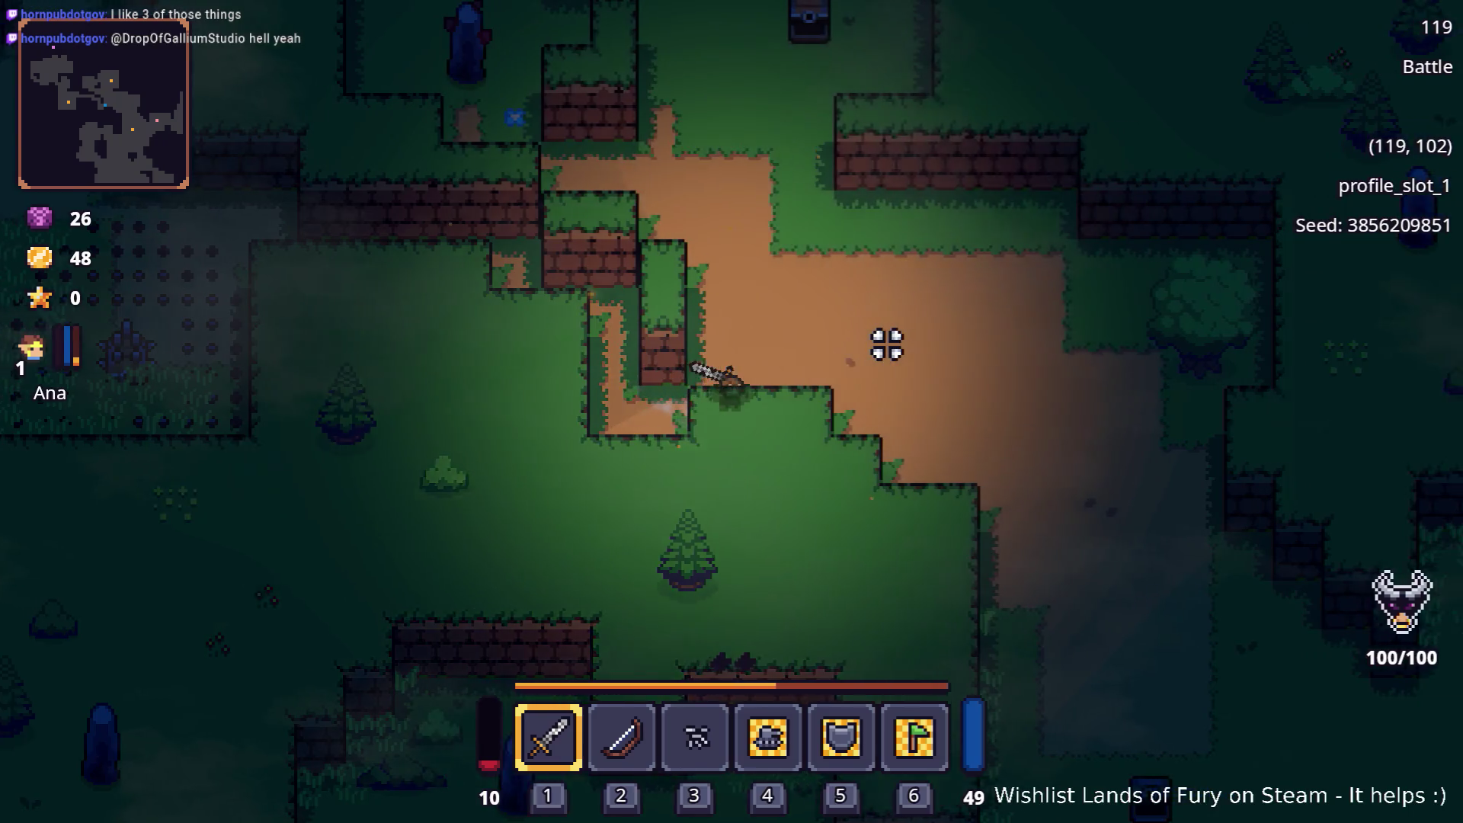
text(dd)
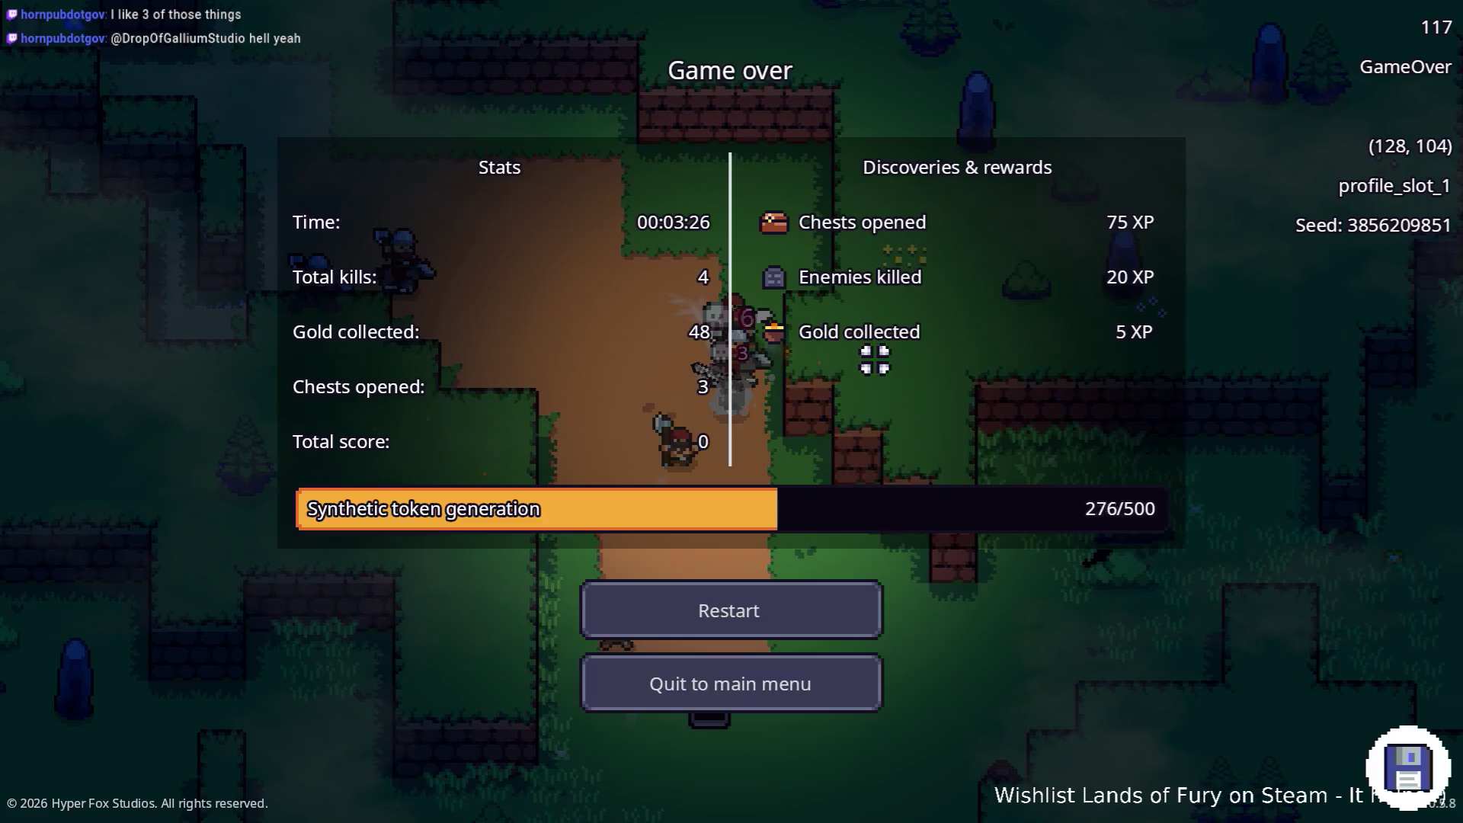
click(806, 694)
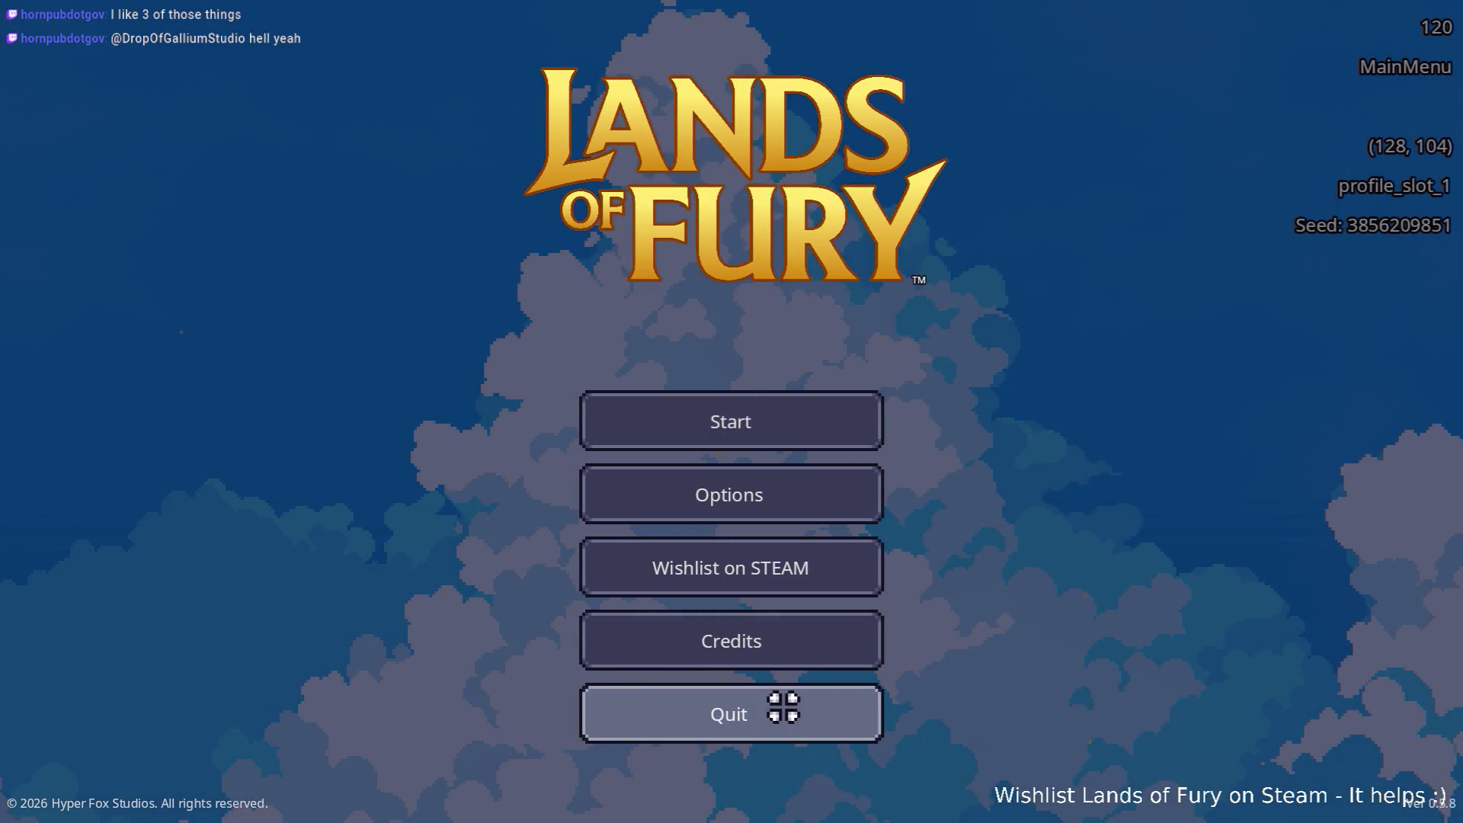
click(785, 707)
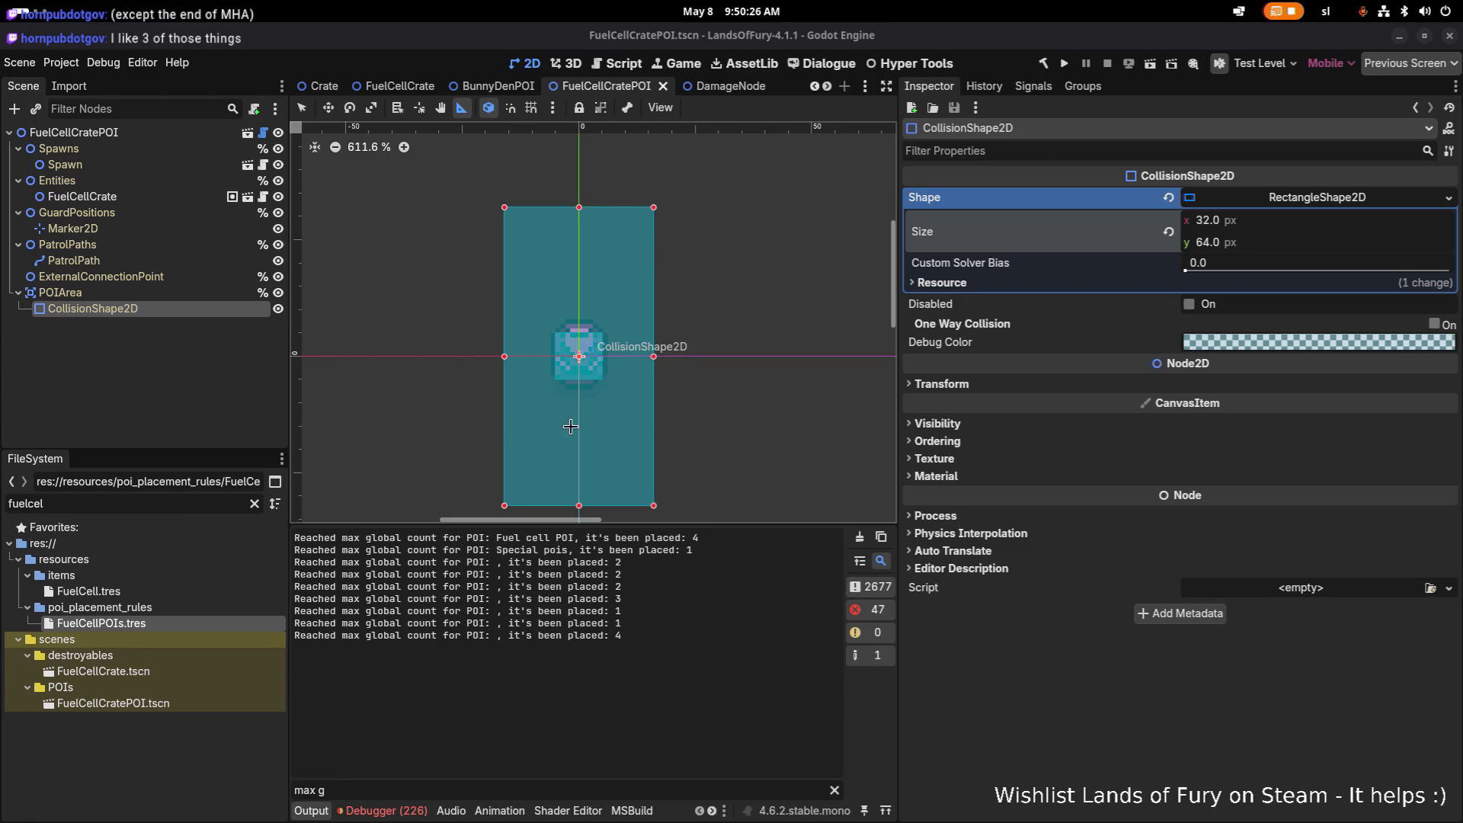
scroll(585, 441, up, 1)
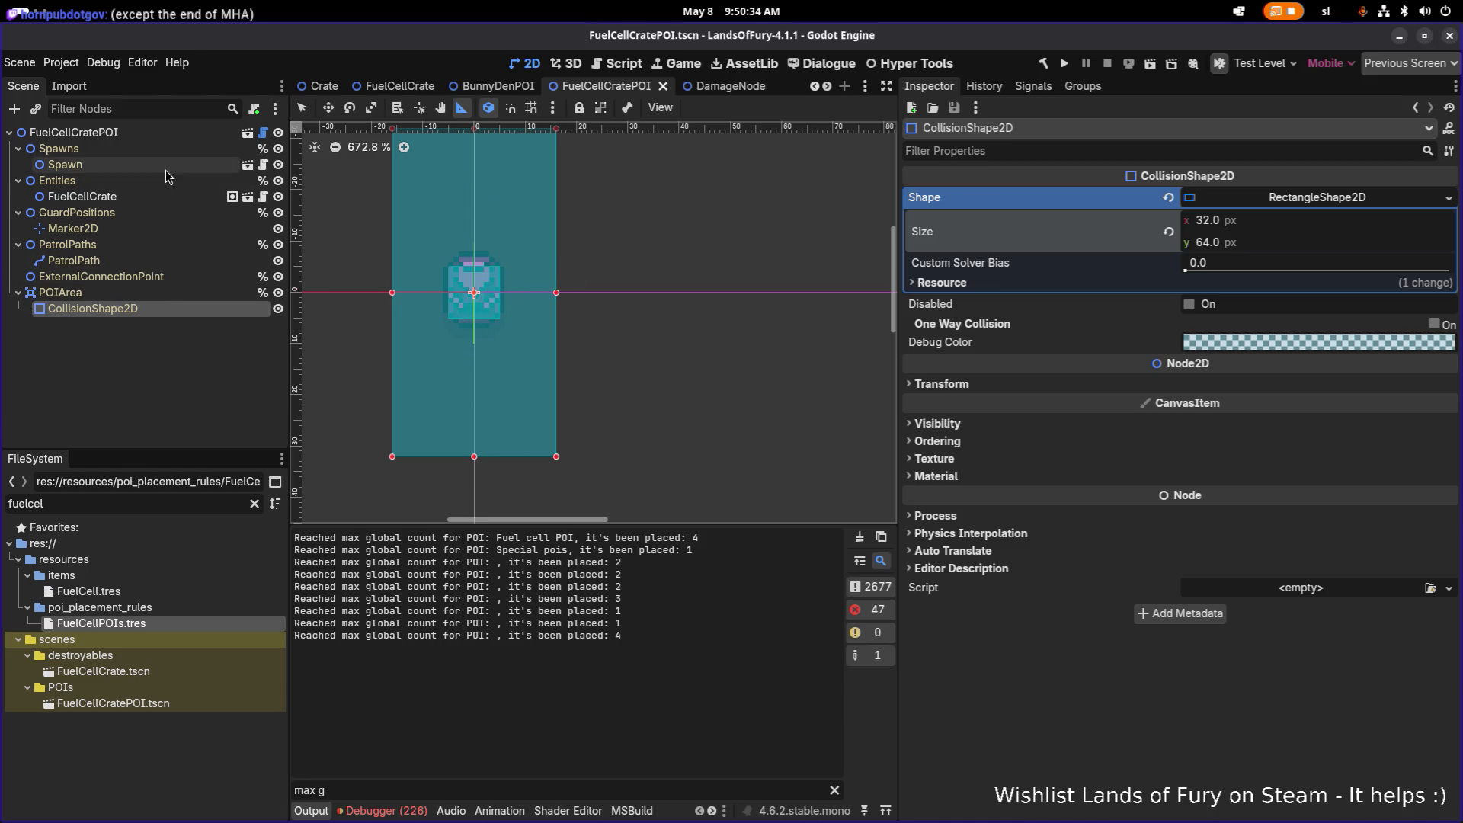
Focus the FileSystem filter field to start a new file search
click(206, 504)
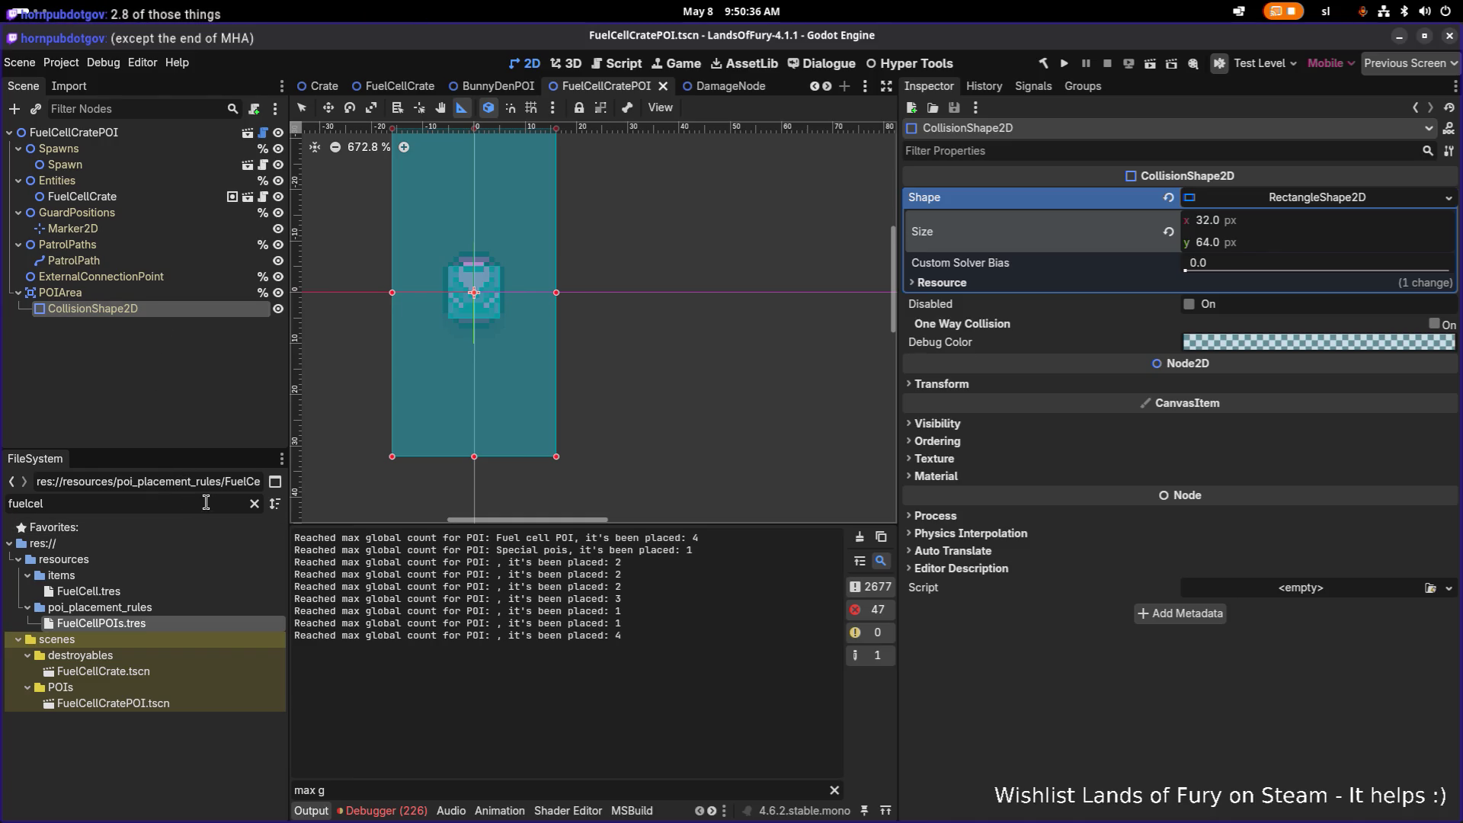
Open EldergladeForest1.tres, remove the FuelCellPOIs.tres rule (leaving 17) and save
double_click(216, 503)
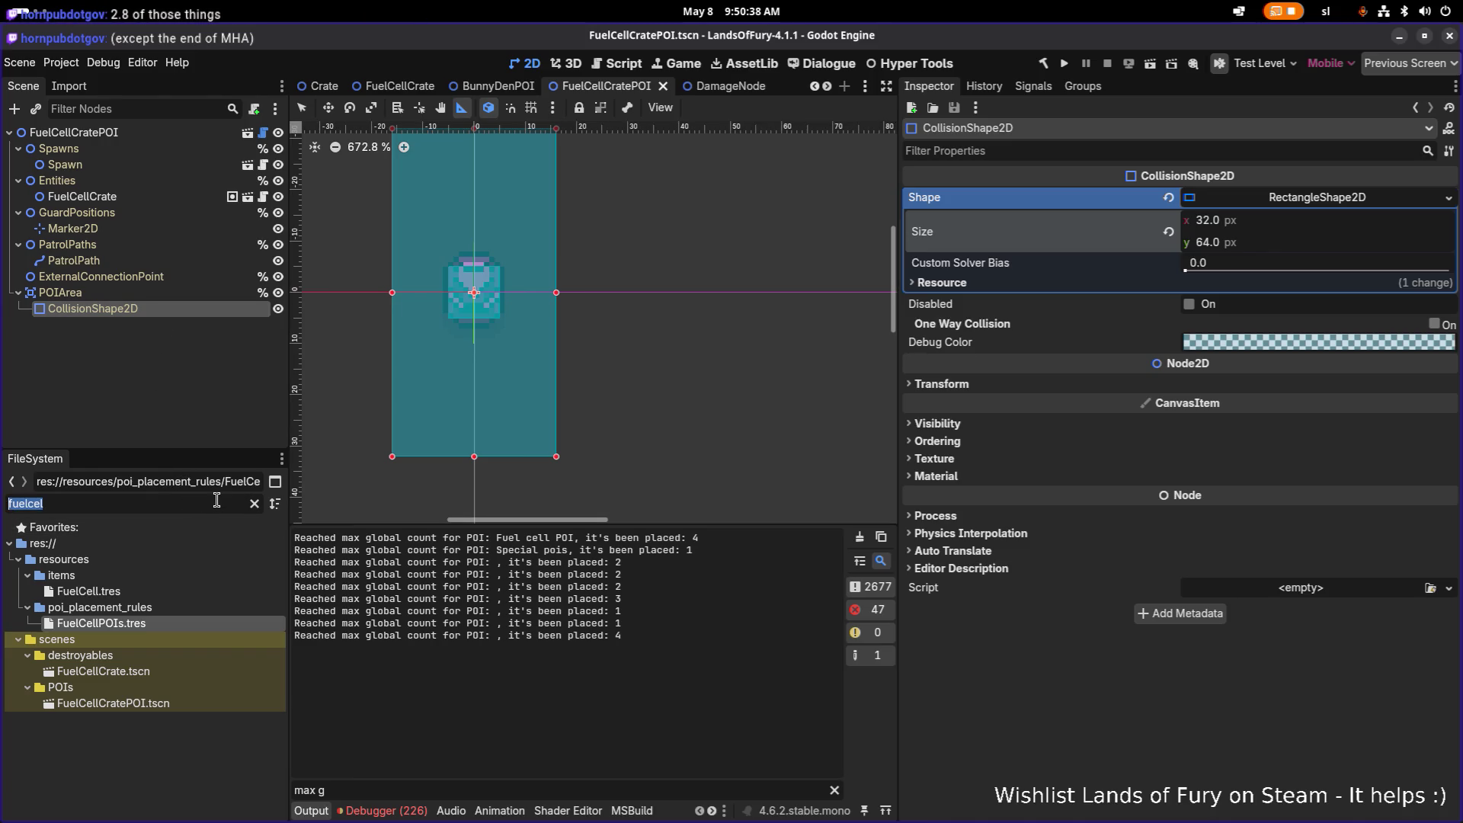
text(forest1)
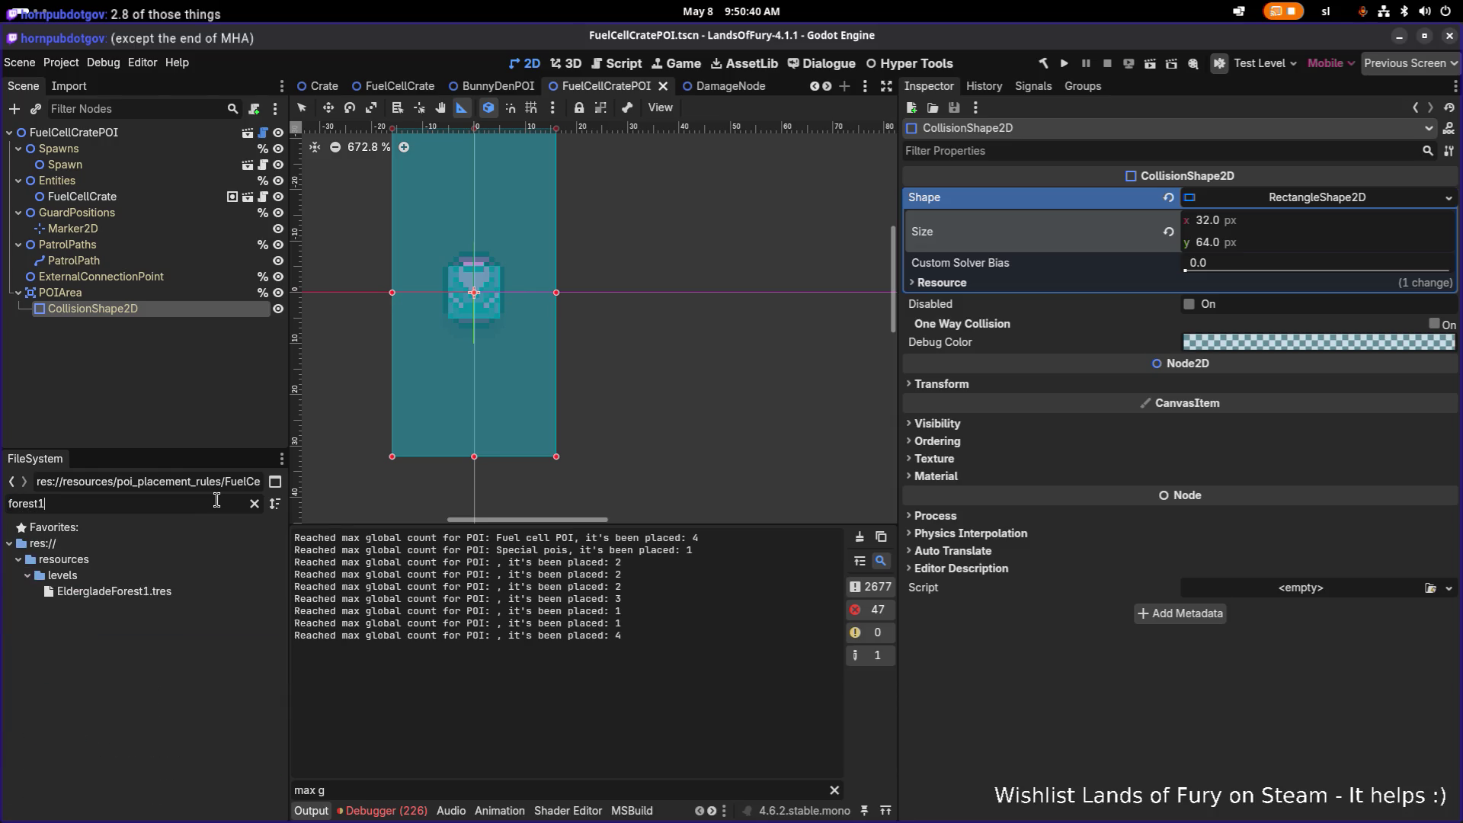
double_click(113, 592)
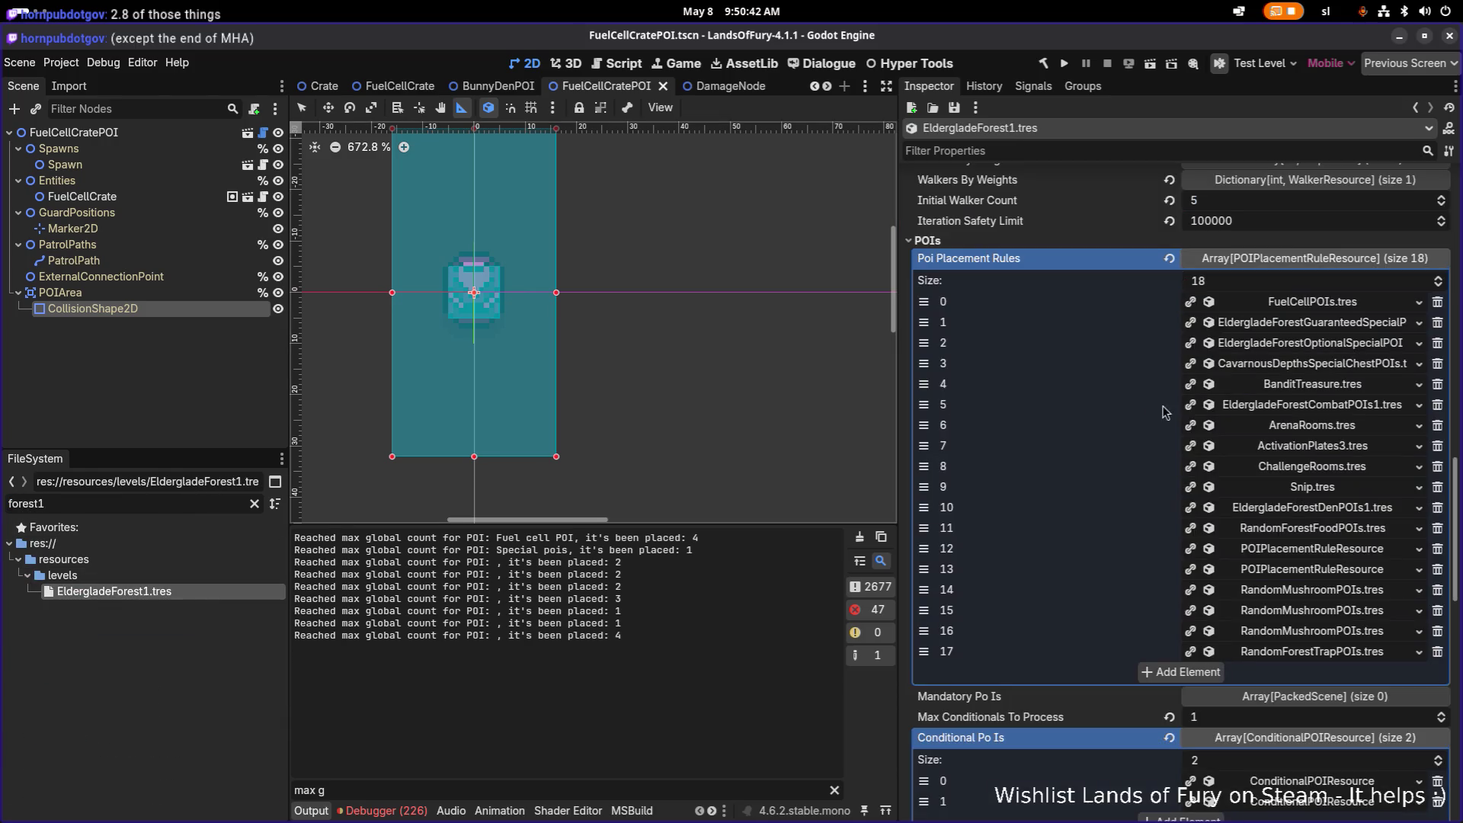
click(1438, 302)
key(ctrl+s)
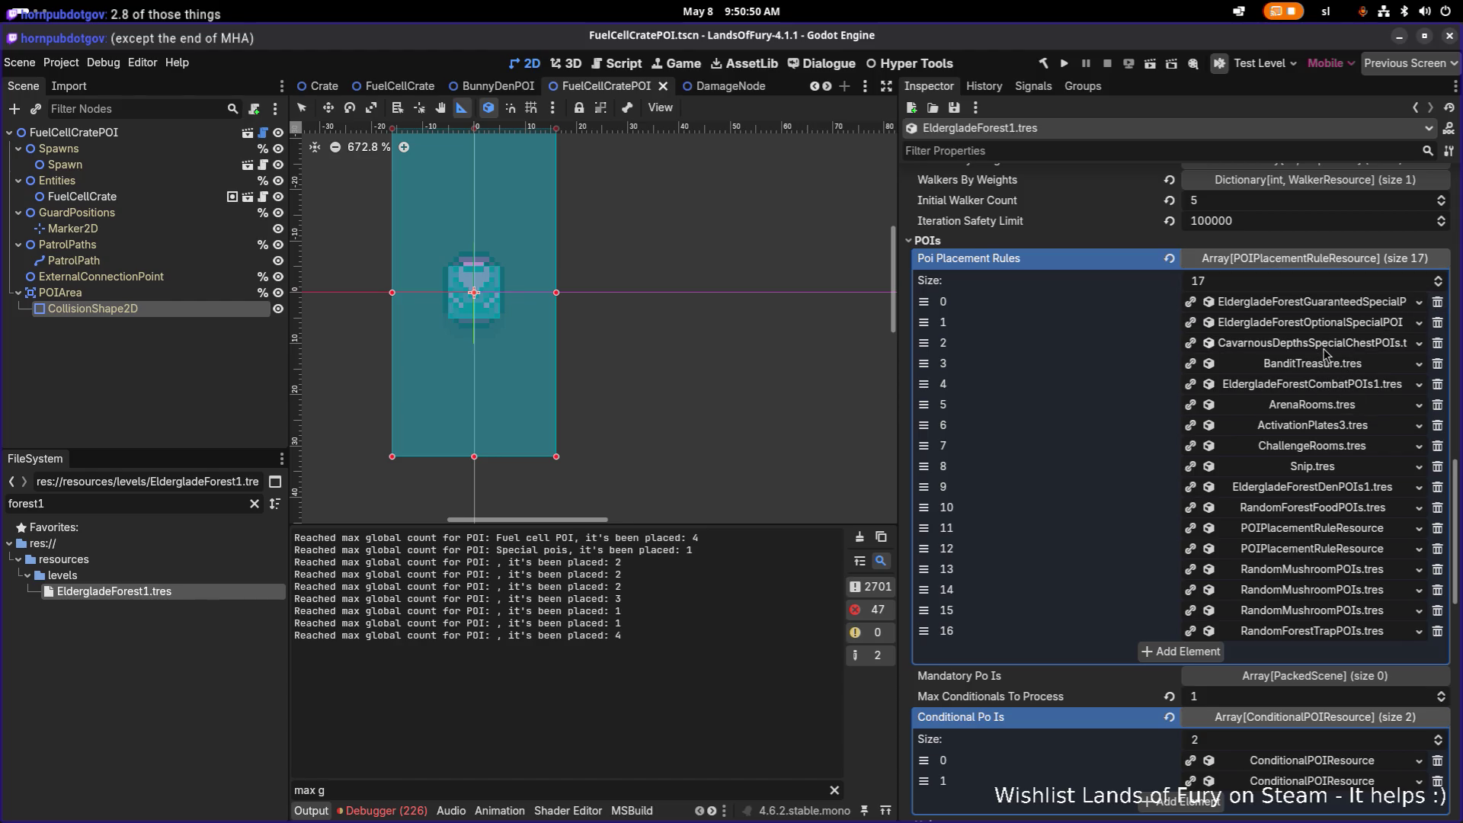
click(1312, 344)
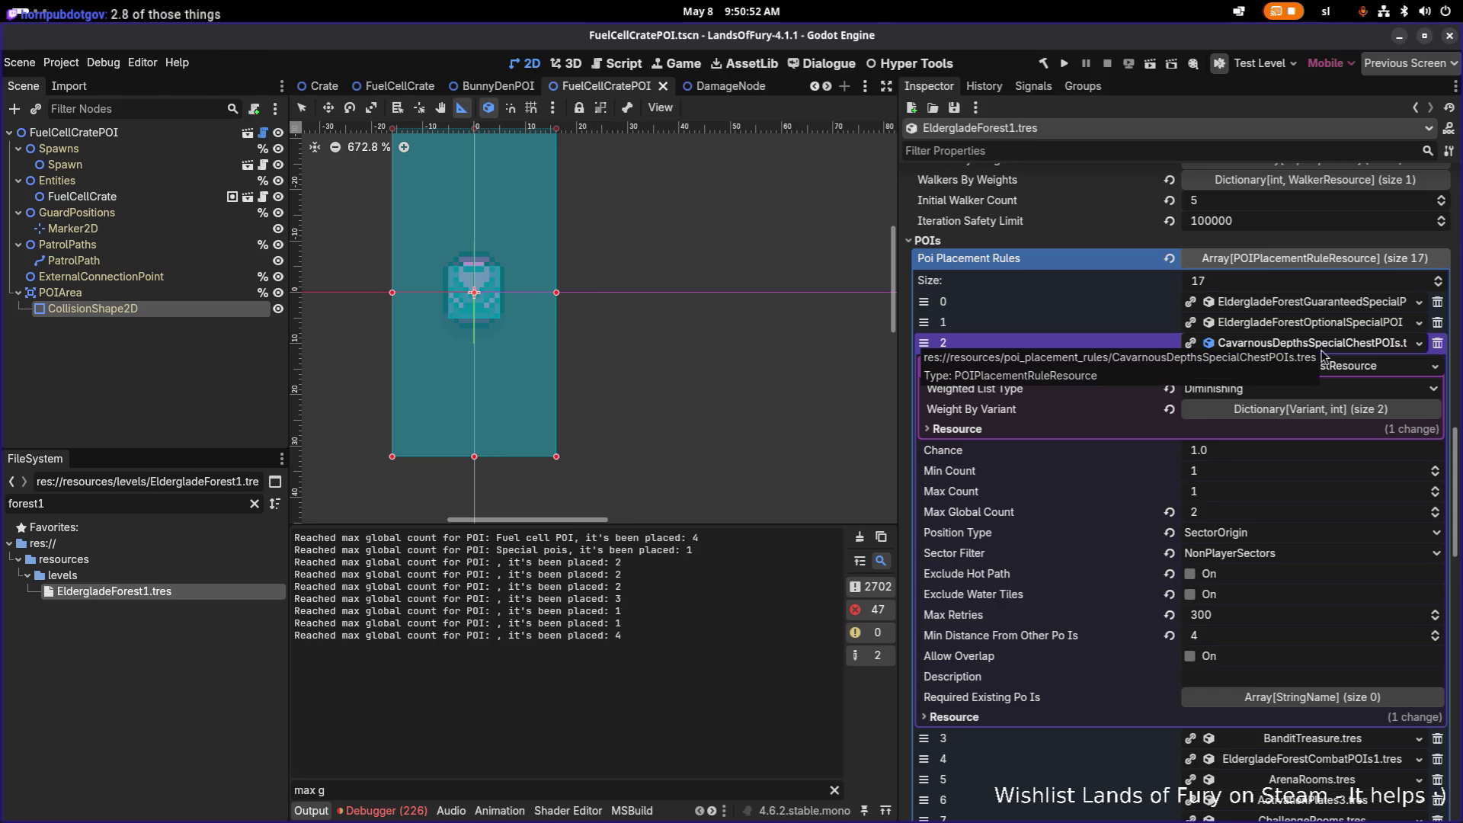
Expand Weight By Variant in the CavarnousDepthsSpecialChestPOIs rule and inspect its first scene entry
click(1329, 409)
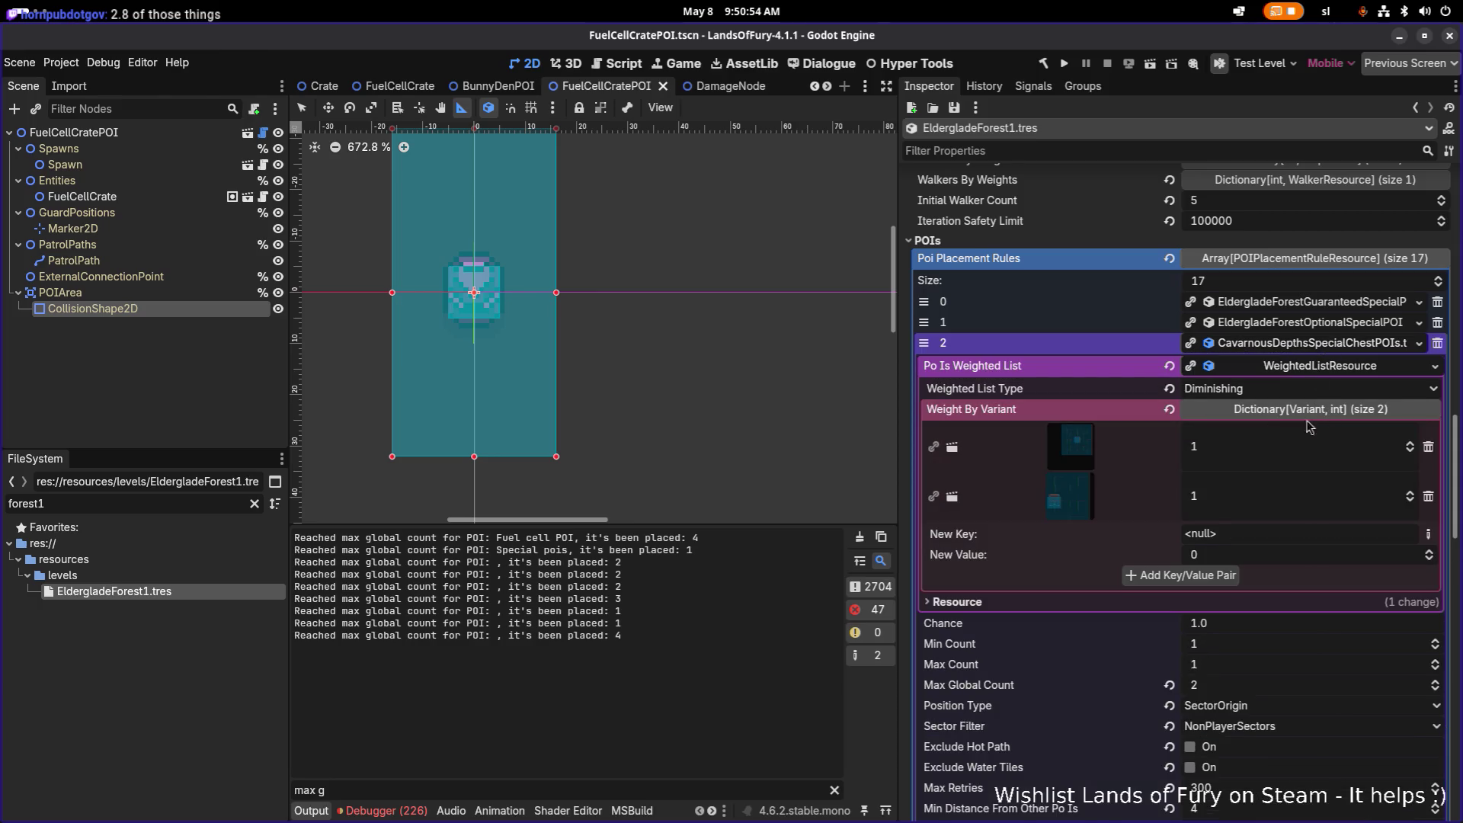
click(1083, 449)
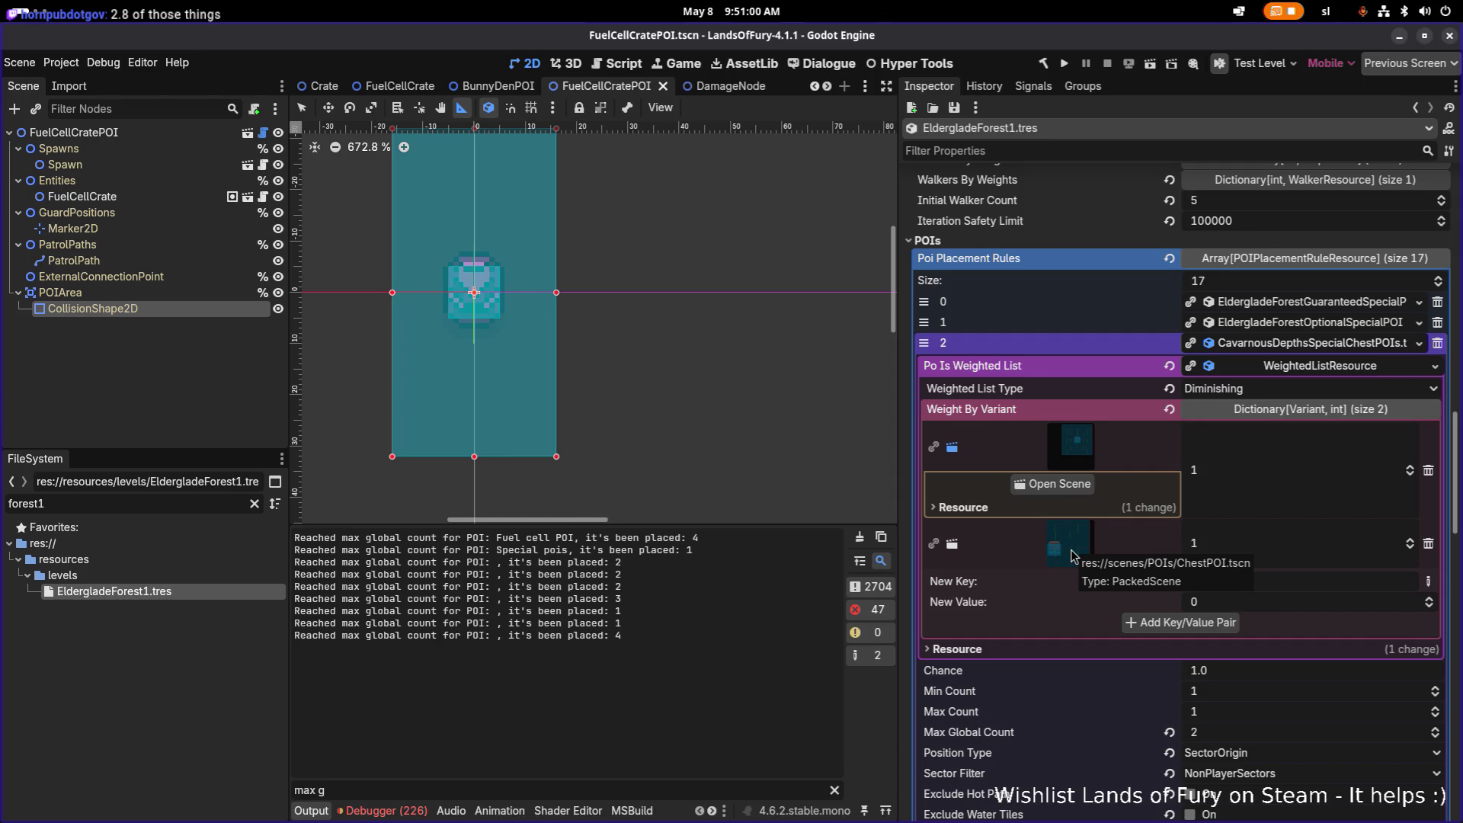
click(1071, 451)
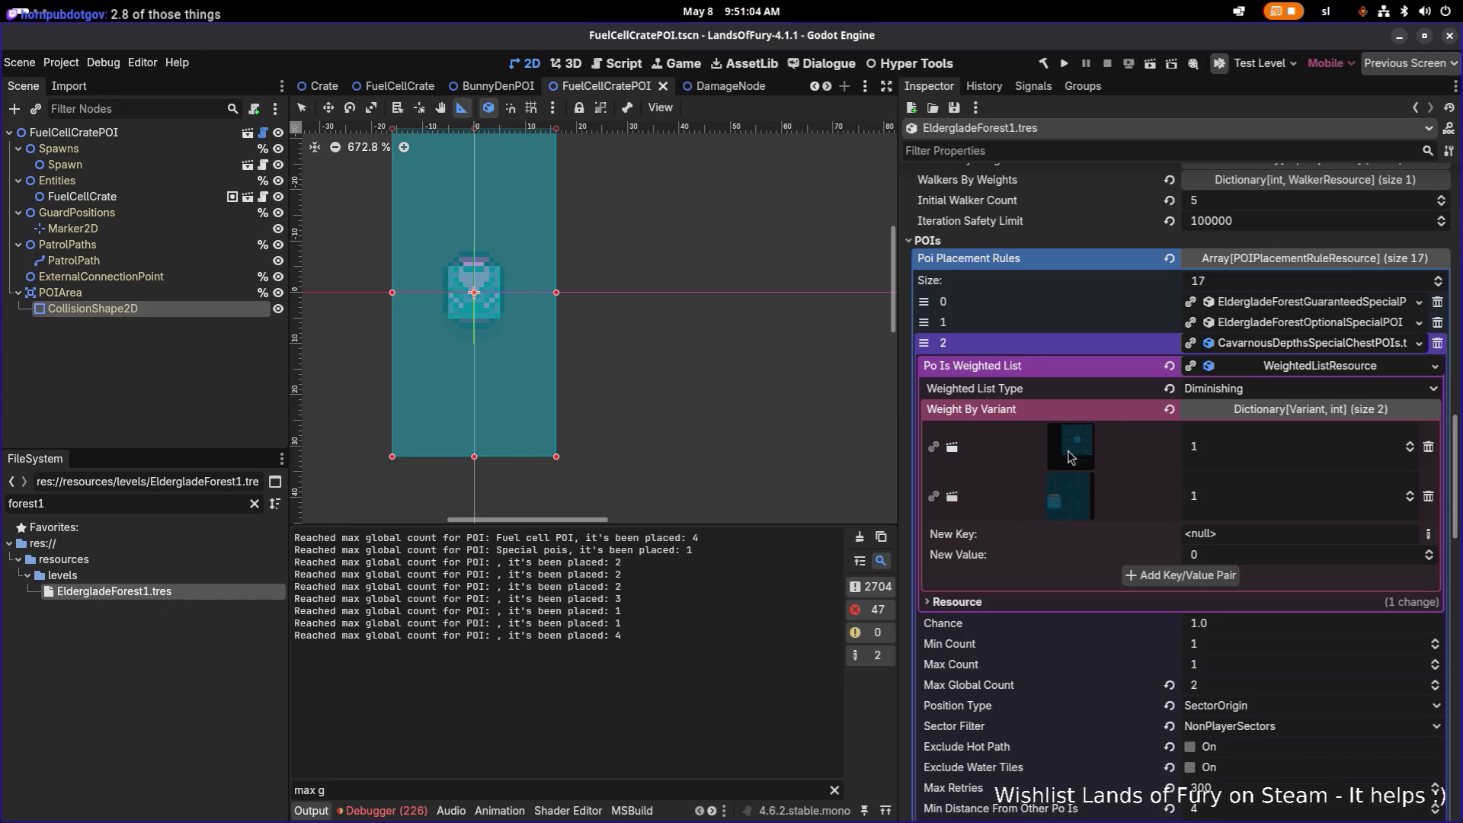
click(1085, 450)
Open the LockedChestPOI scene, then reopen EldergladeForest1.tres and review the CavarnousDepths rule's weighted list
click(1070, 493)
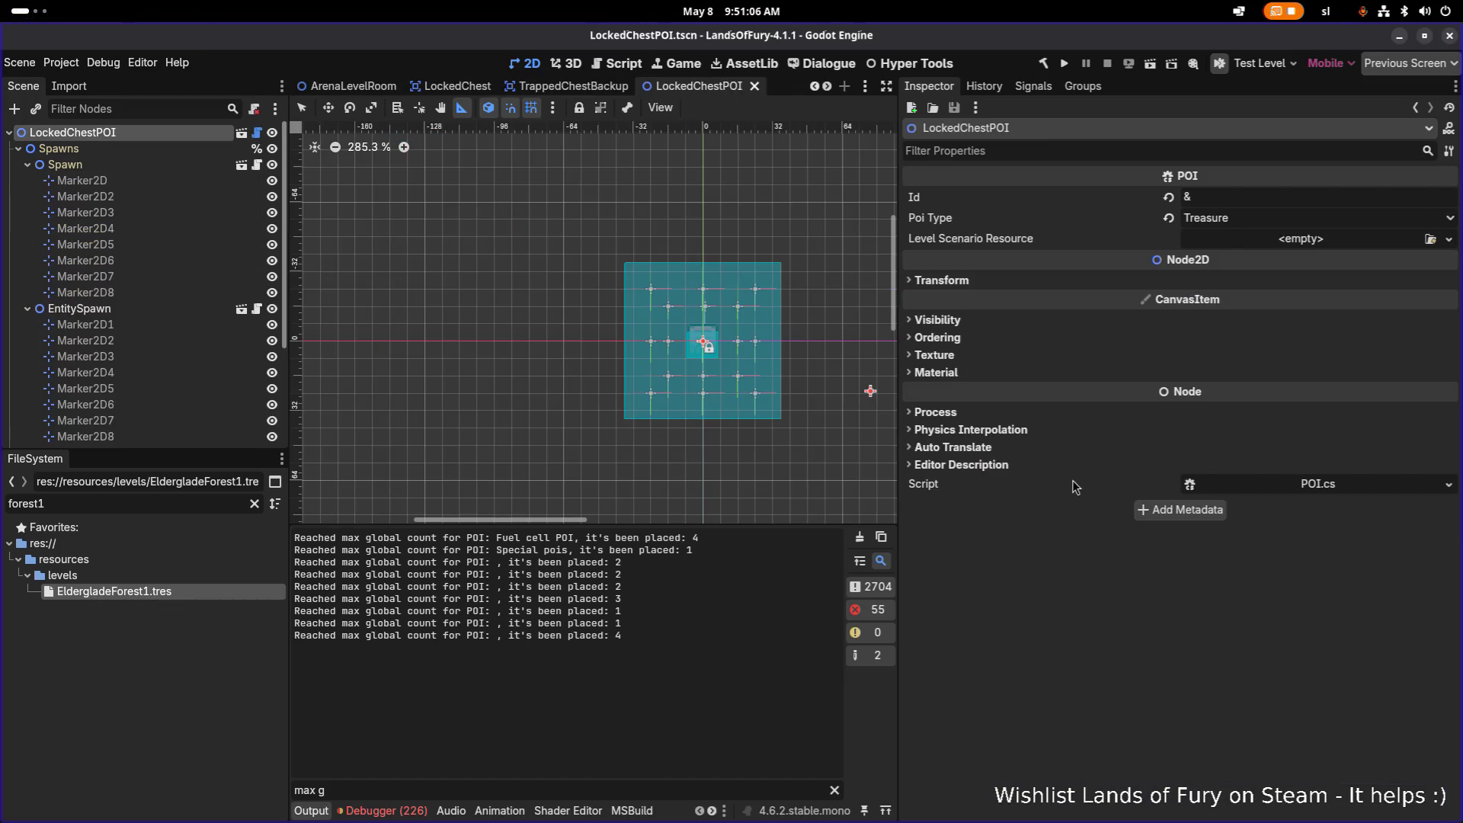
double_click(246, 591)
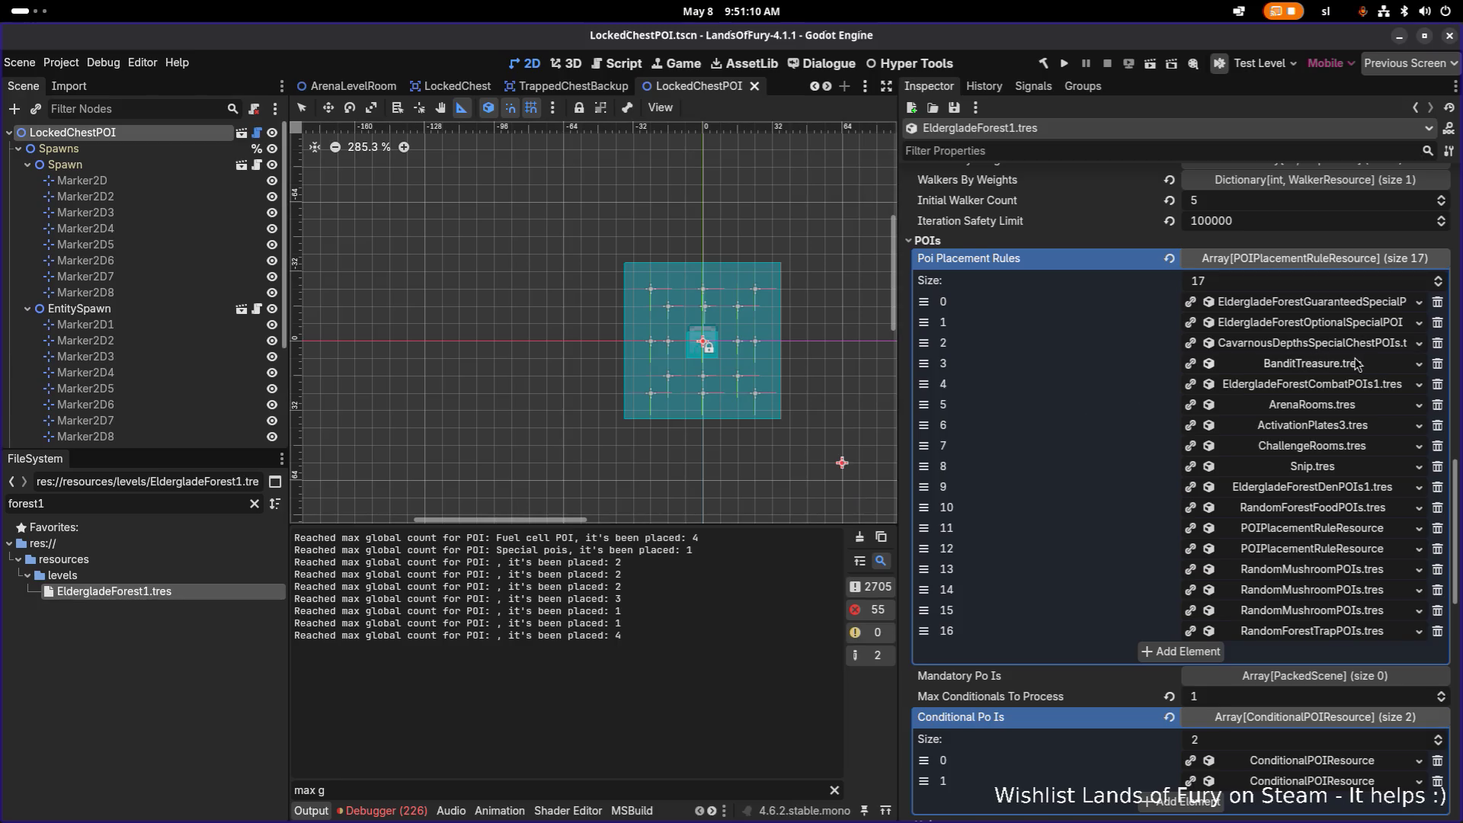
click(1312, 343)
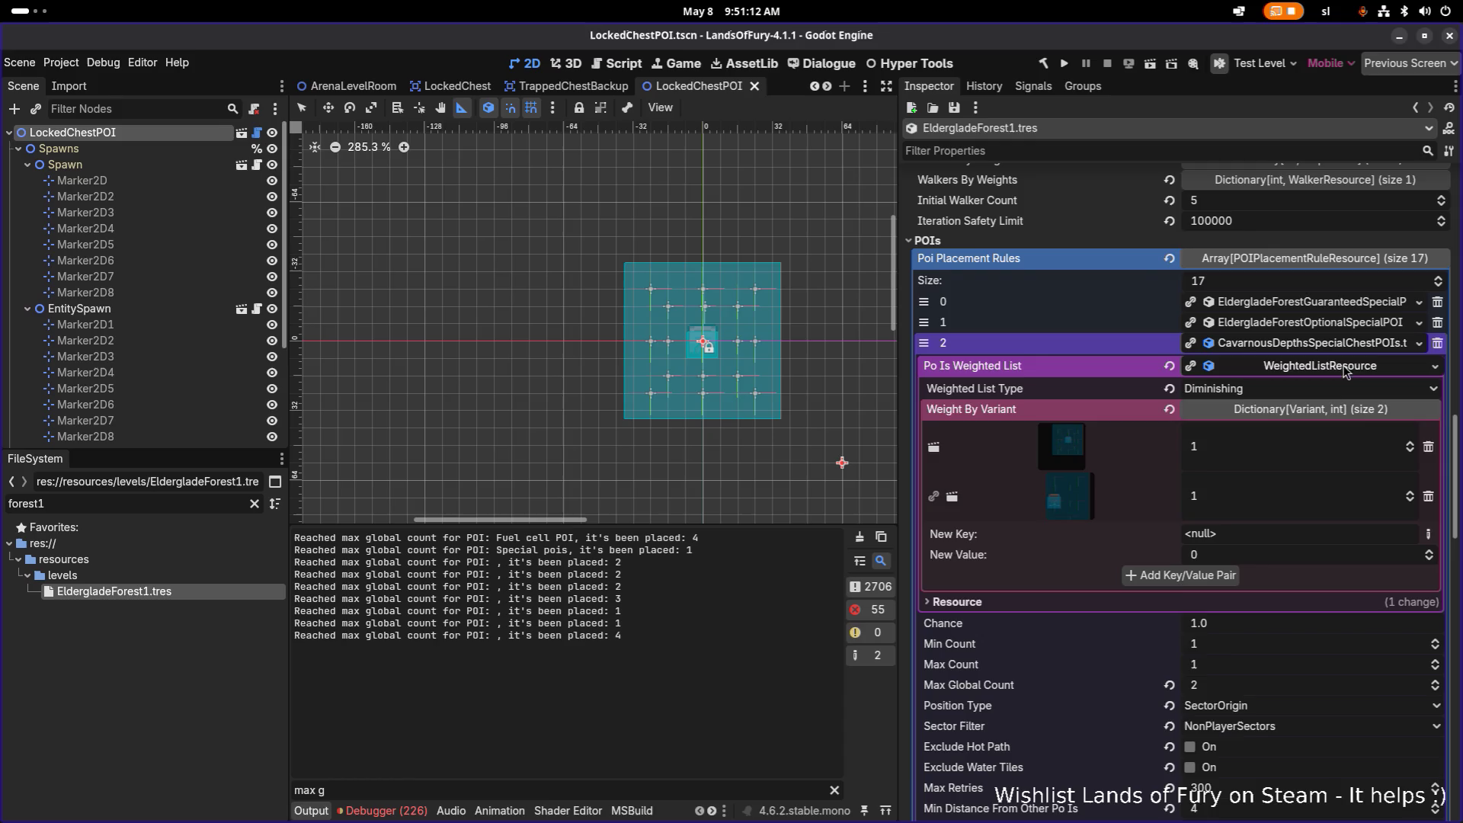
click(1320, 364)
Collapse the rules after checking EldergladeForestGuaranteedSpecialPOIs1, then focus the file filter
click(1311, 343)
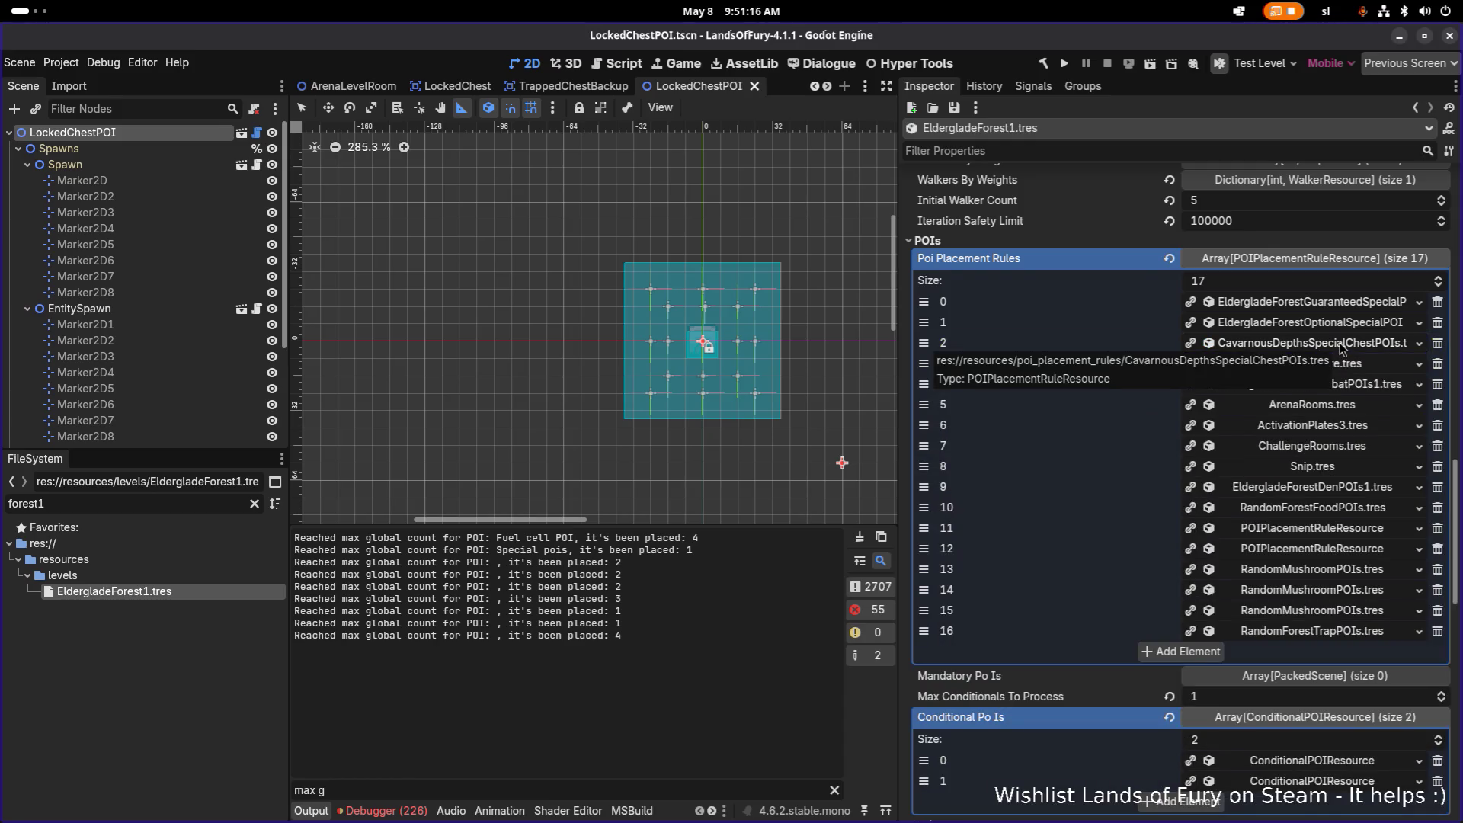
click(1361, 302)
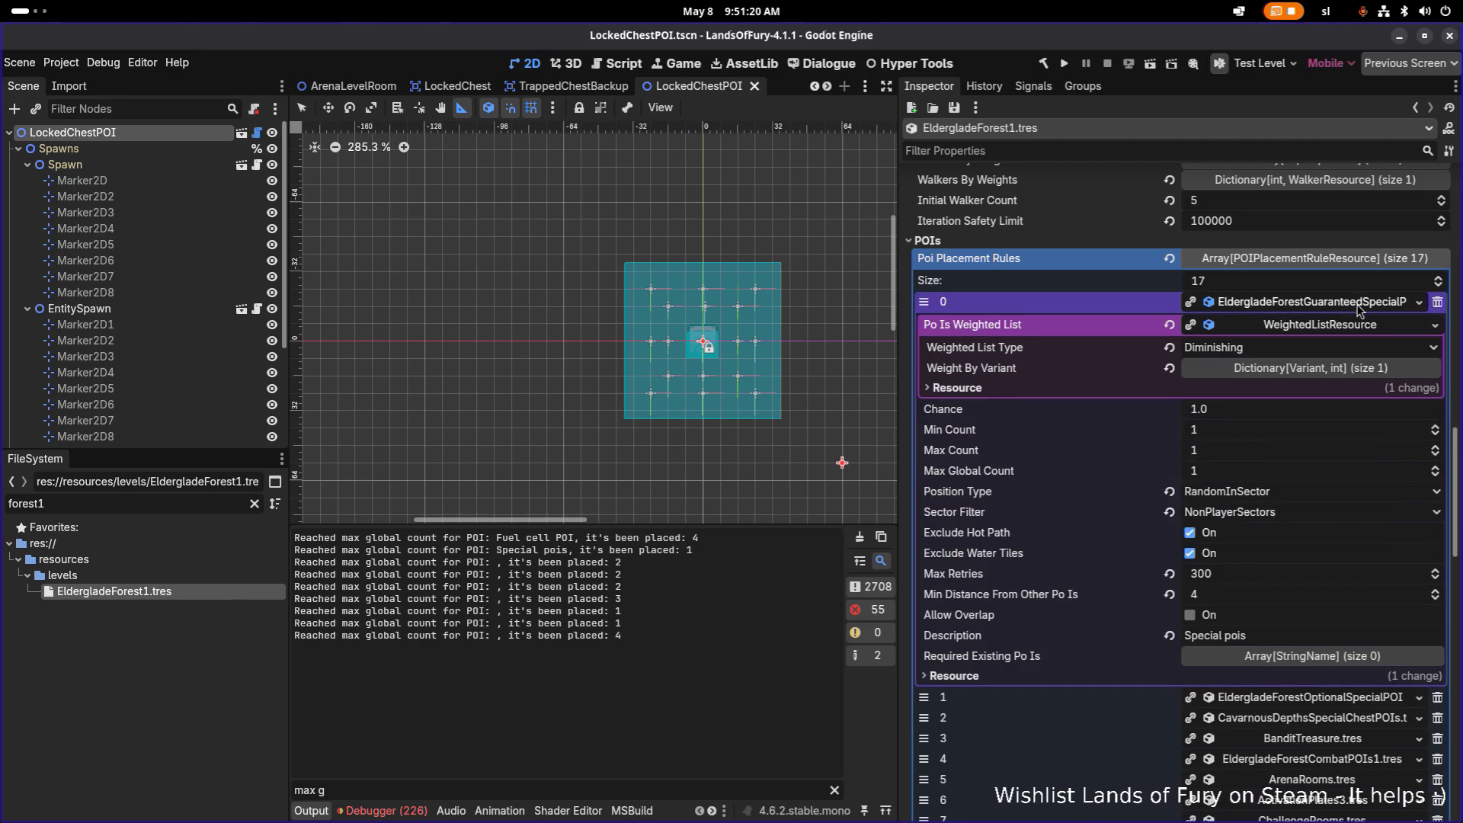
click(1360, 302)
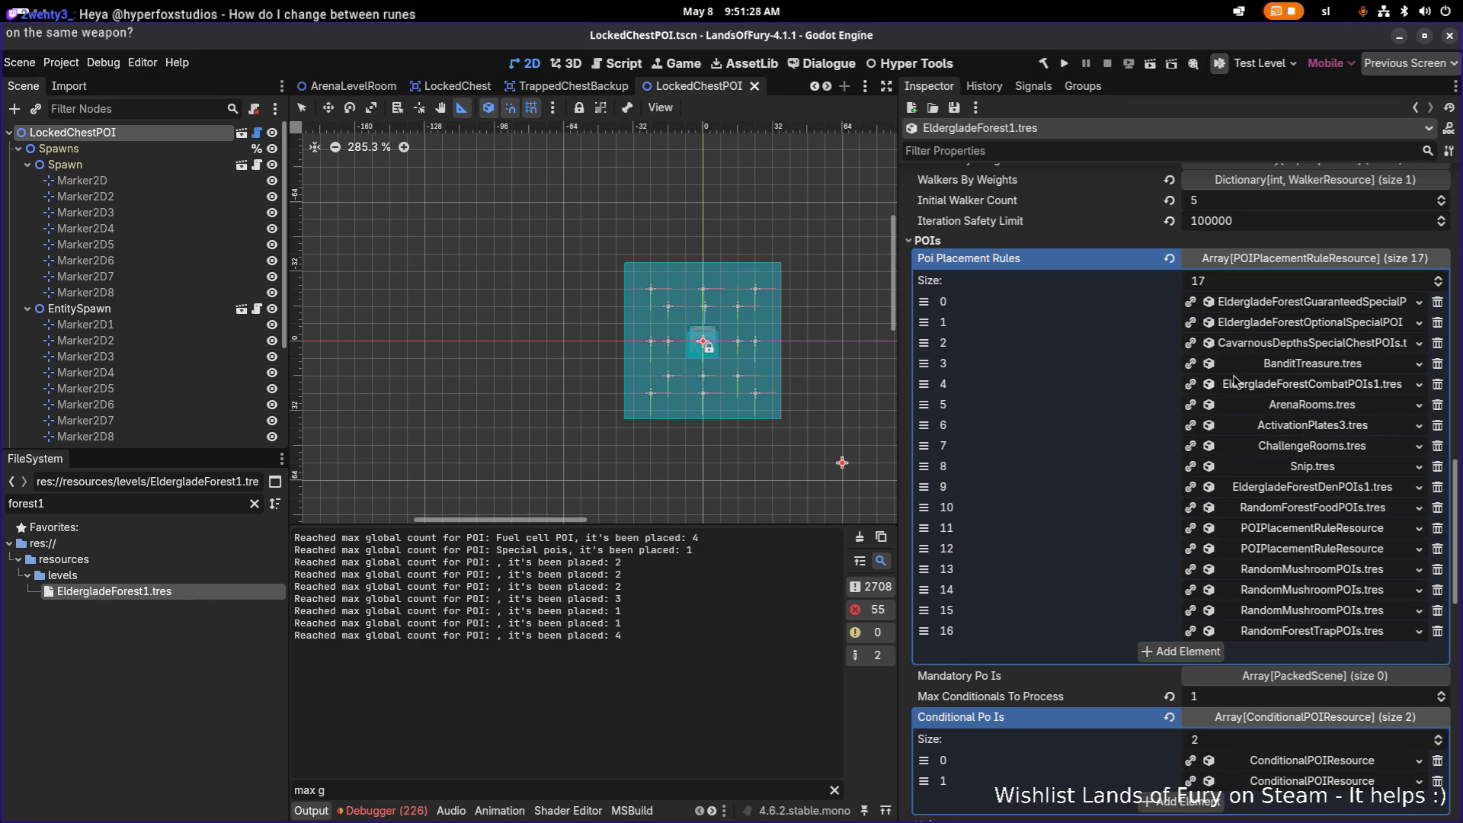
scroll(1235, 400, up, 2)
click(185, 503)
Search for SpikeSurroundedChestPOI and view its owners, finding only the BanditTreasure rule
key(ctrl+a)
text(spike)
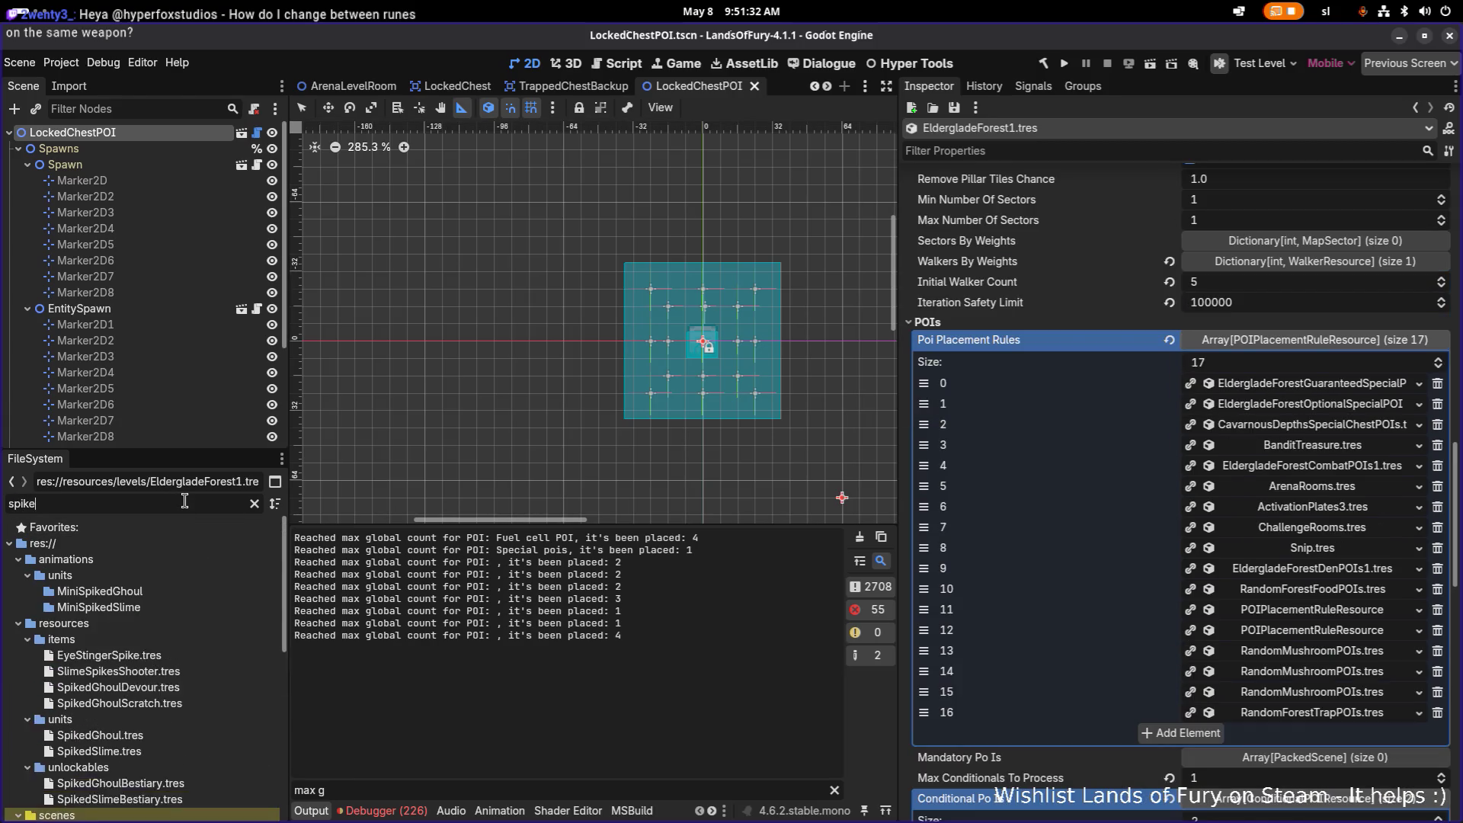
text(su)
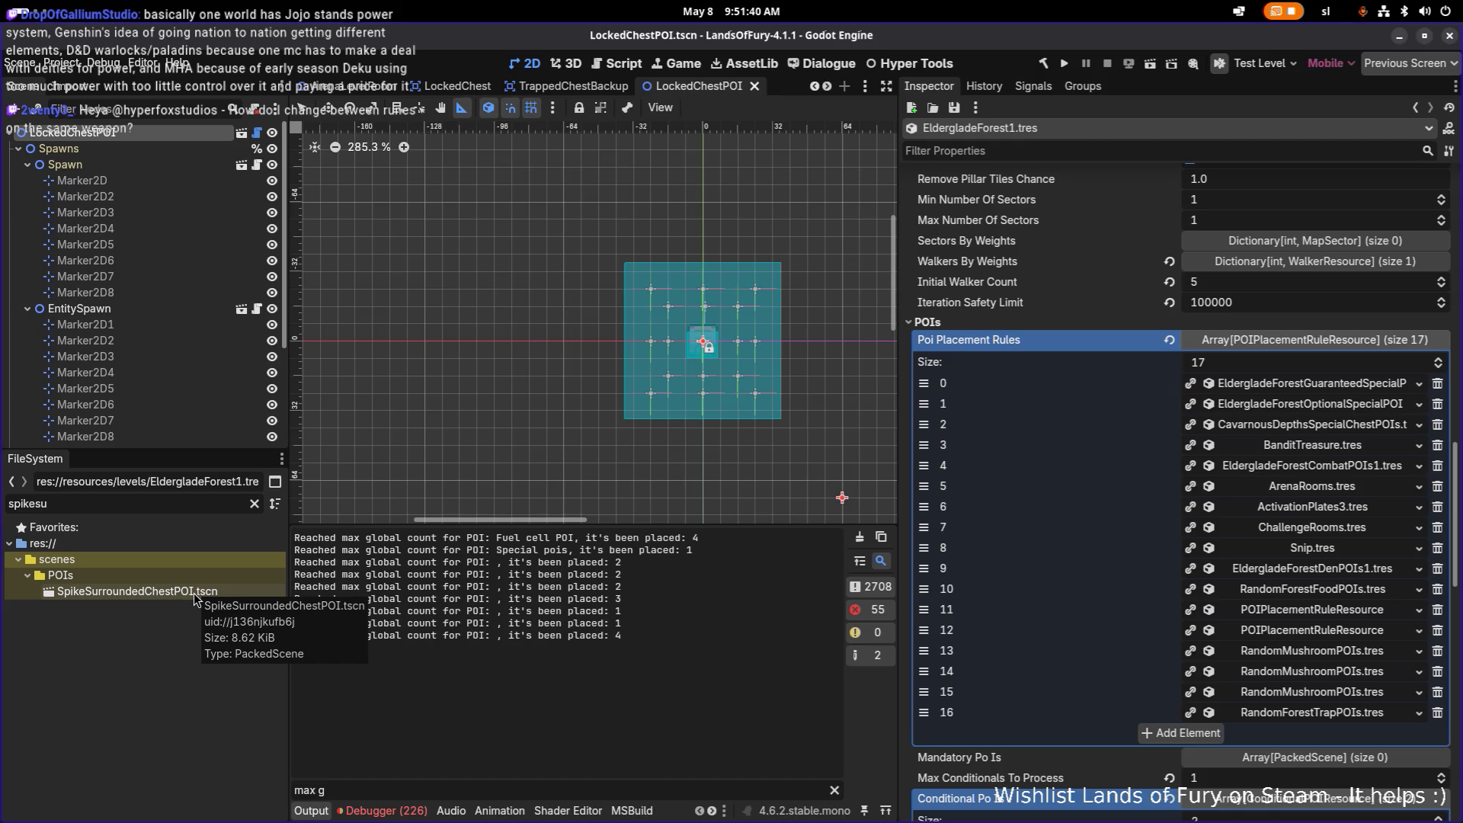
right_click(197, 596)
click(309, 626)
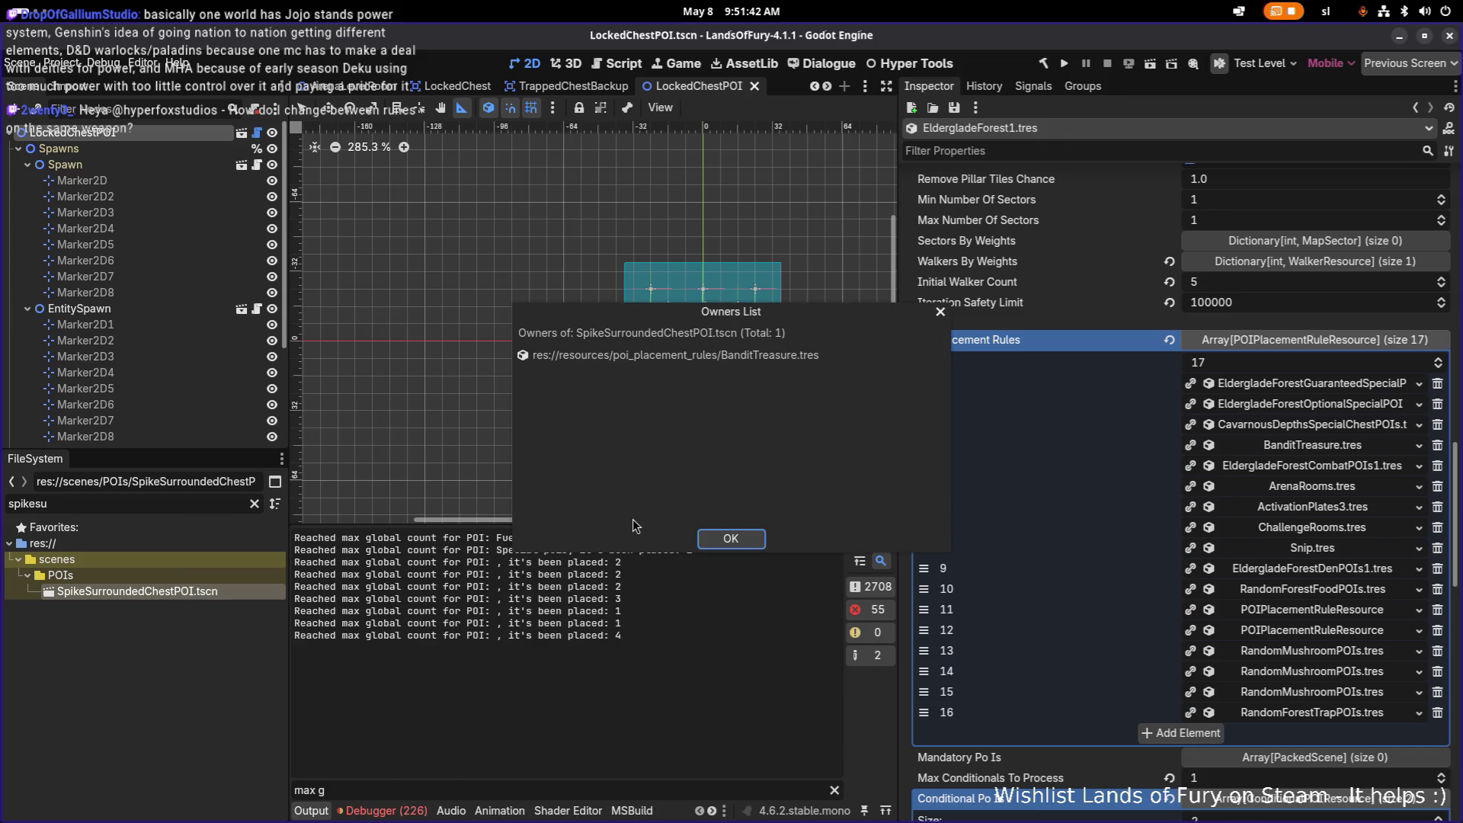
click(940, 311)
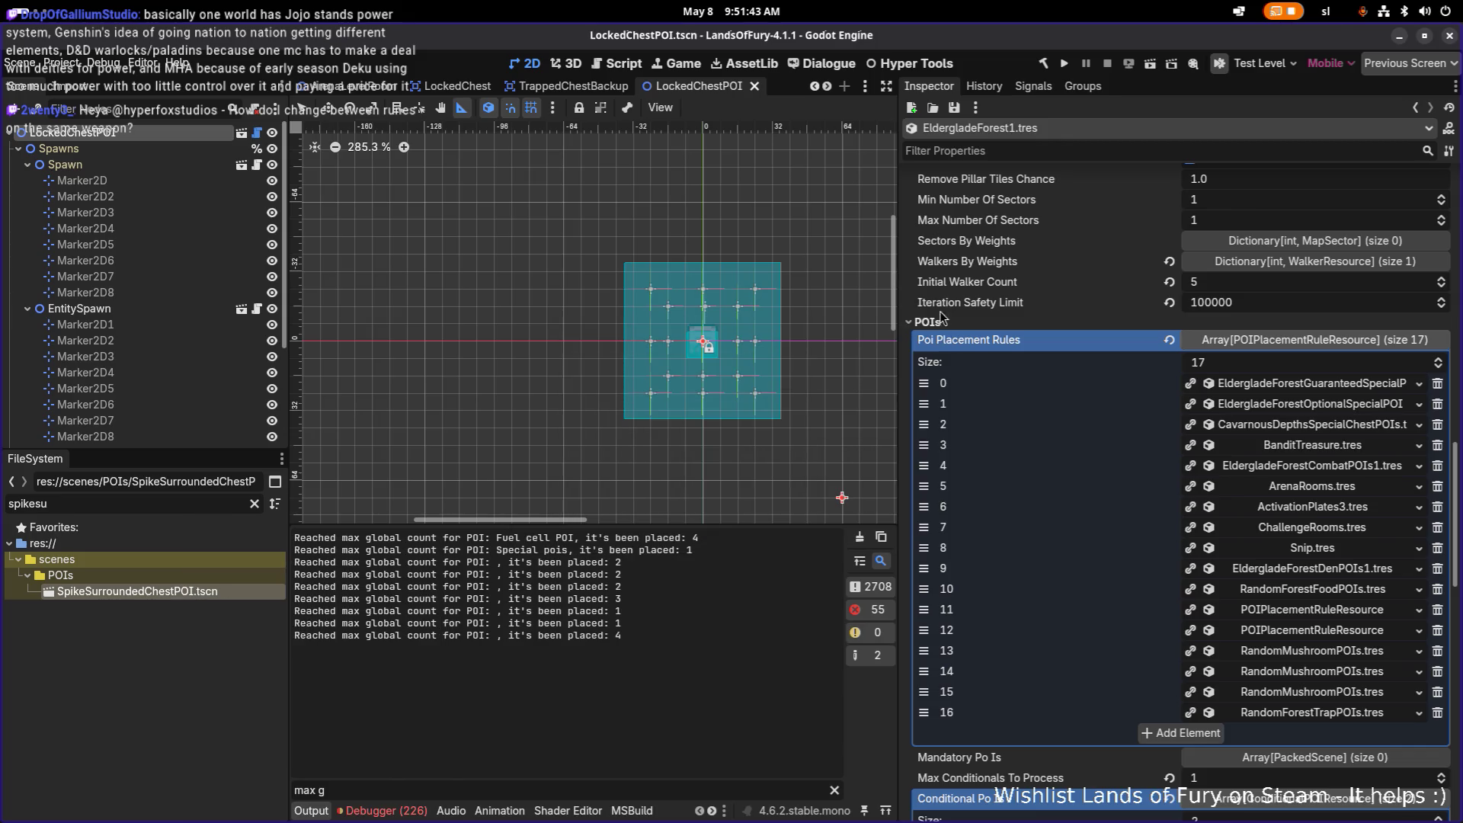
Expand the BanditTreasure rule and its weighted list settings in EldergladeForest1
click(1377, 447)
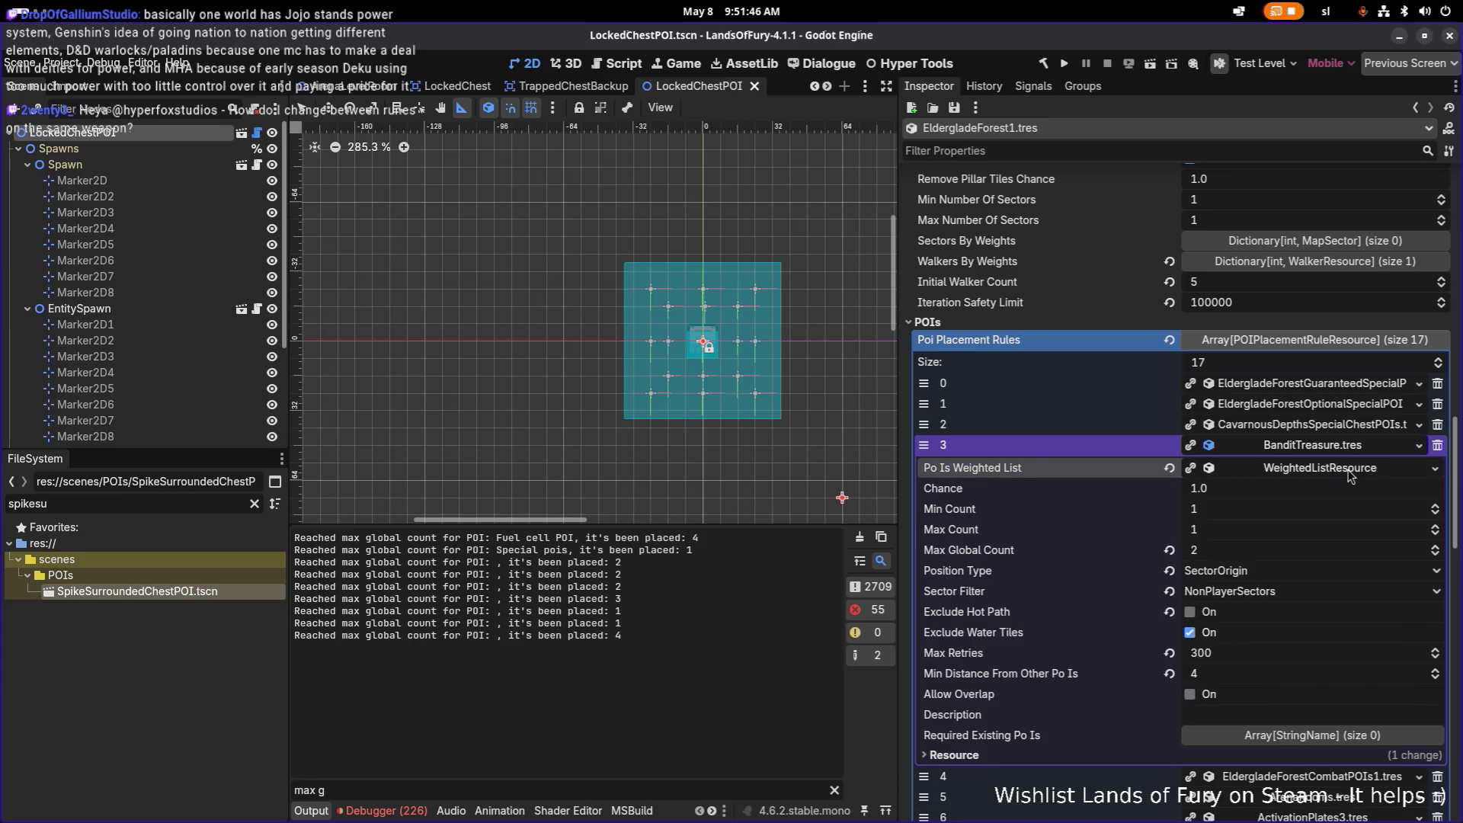
click(1350, 470)
Delete the second variant from BanditTreasure's weighted list, collapse it and expand CavarnousDepthsSpecialChestPOIs
click(1349, 512)
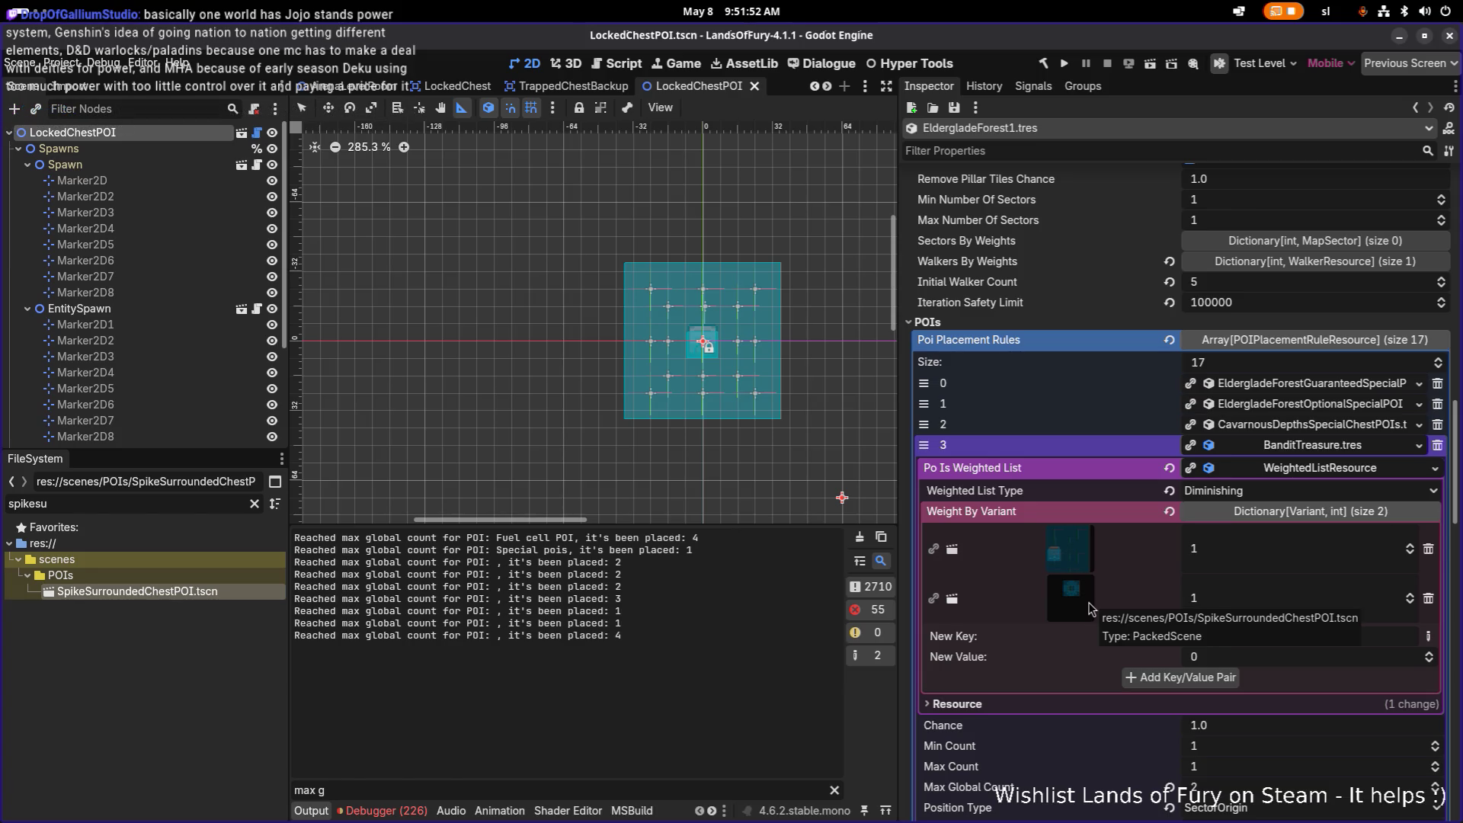
click(1429, 598)
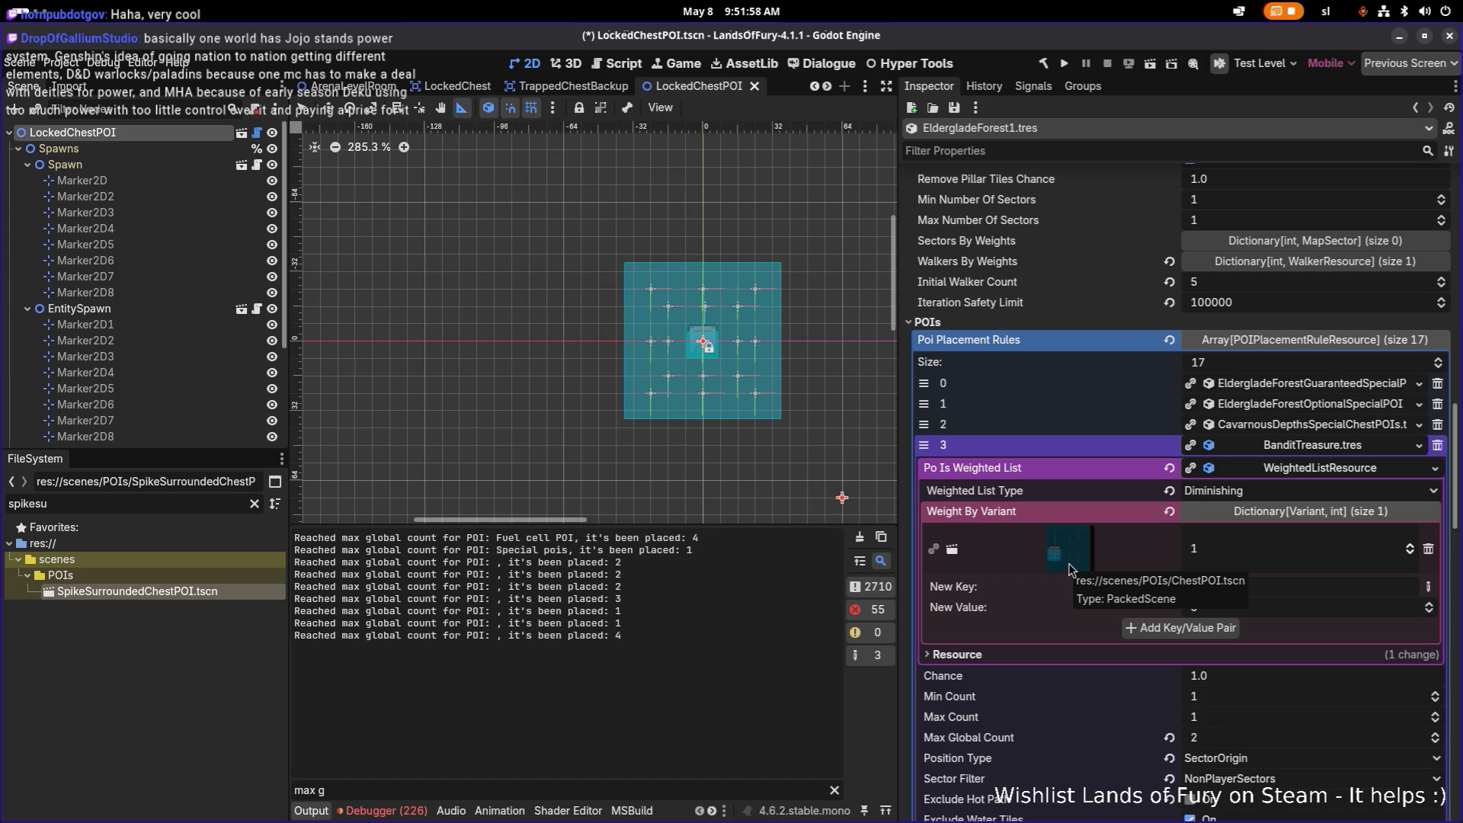
click(1328, 446)
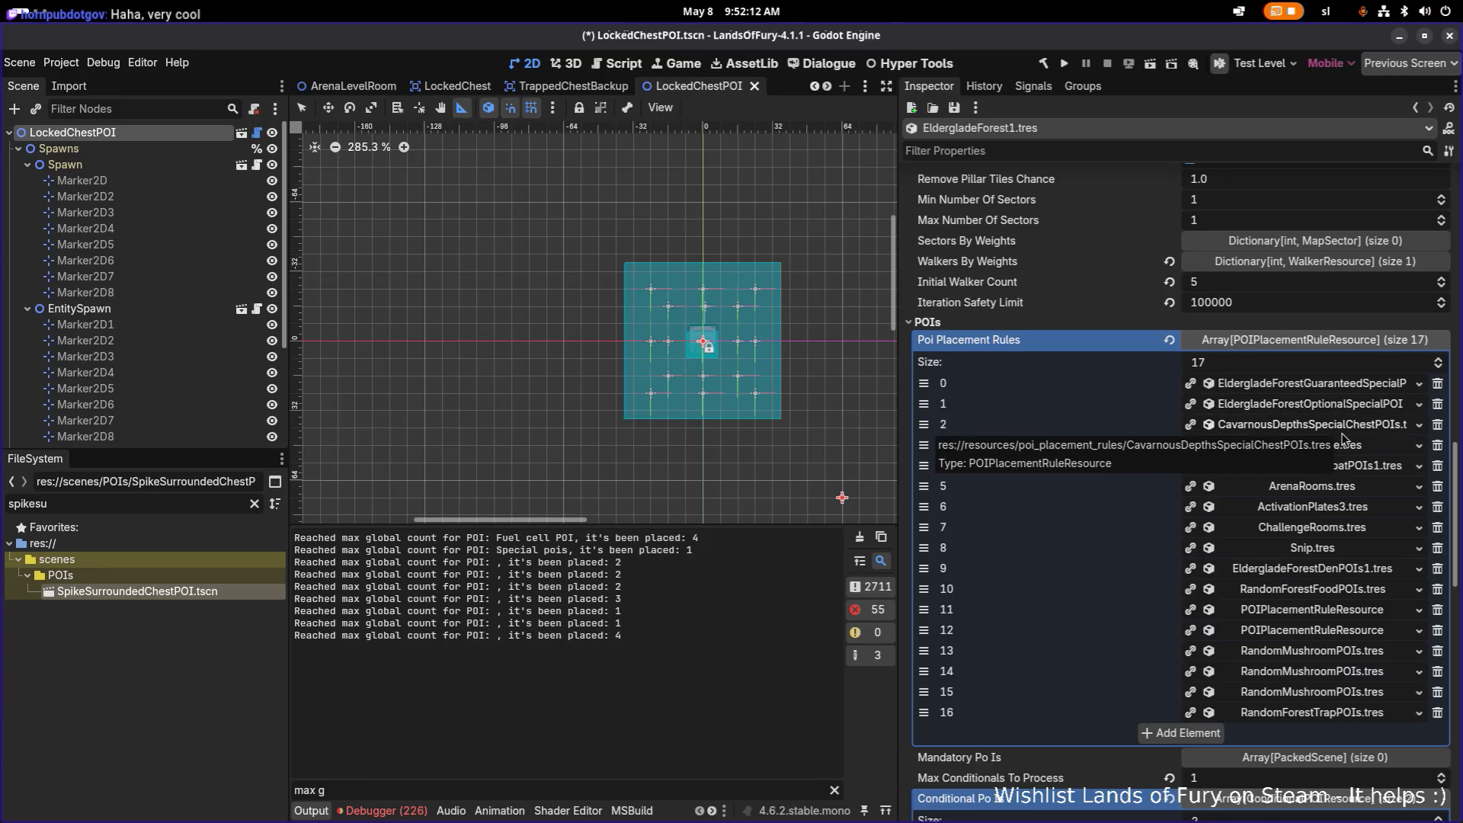
click(1314, 424)
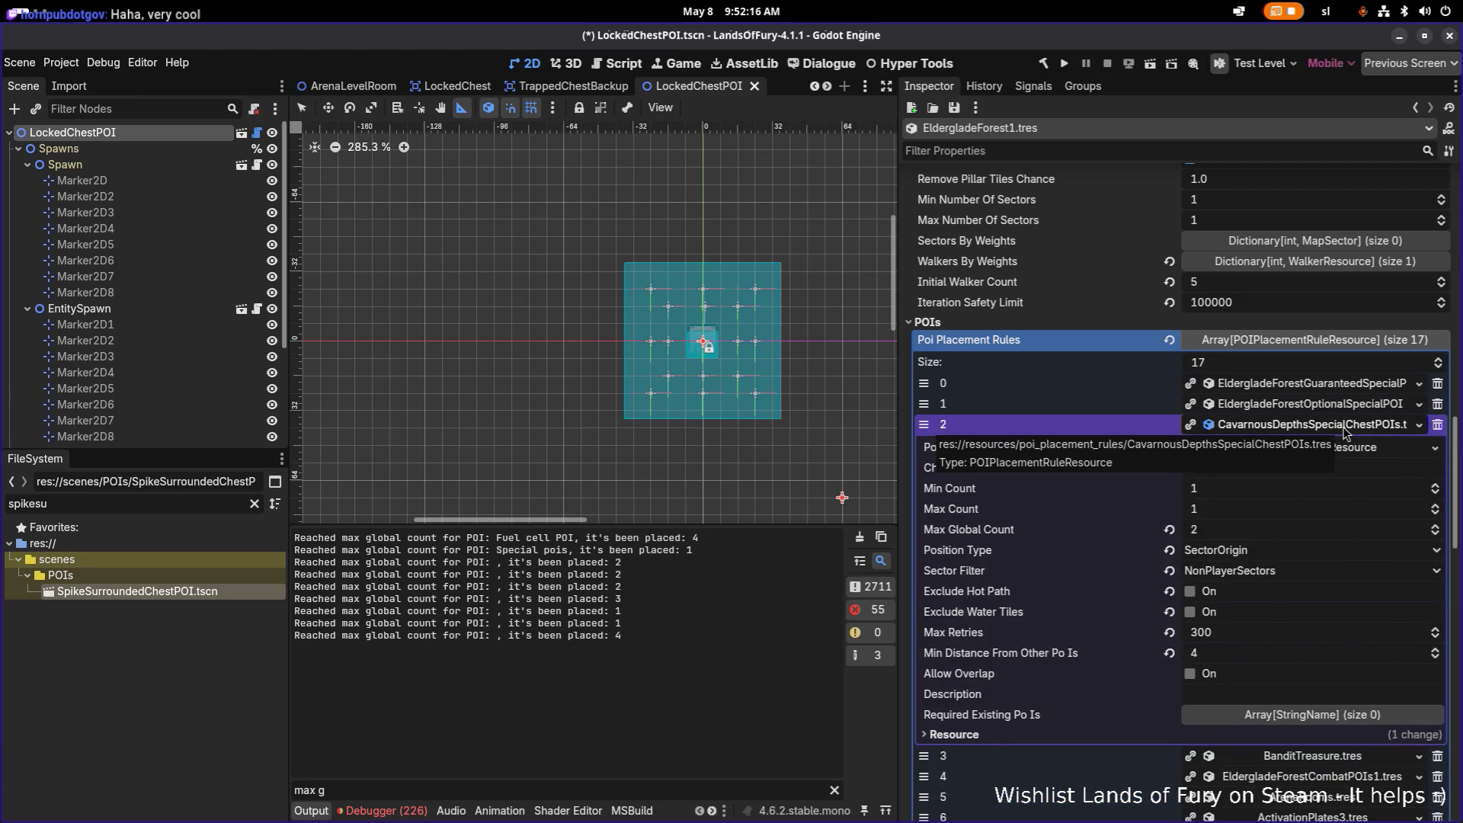
Review the BanditTreasure and EldergladeForestCombatPOIs1 rule settings and variant weights
click(1345, 425)
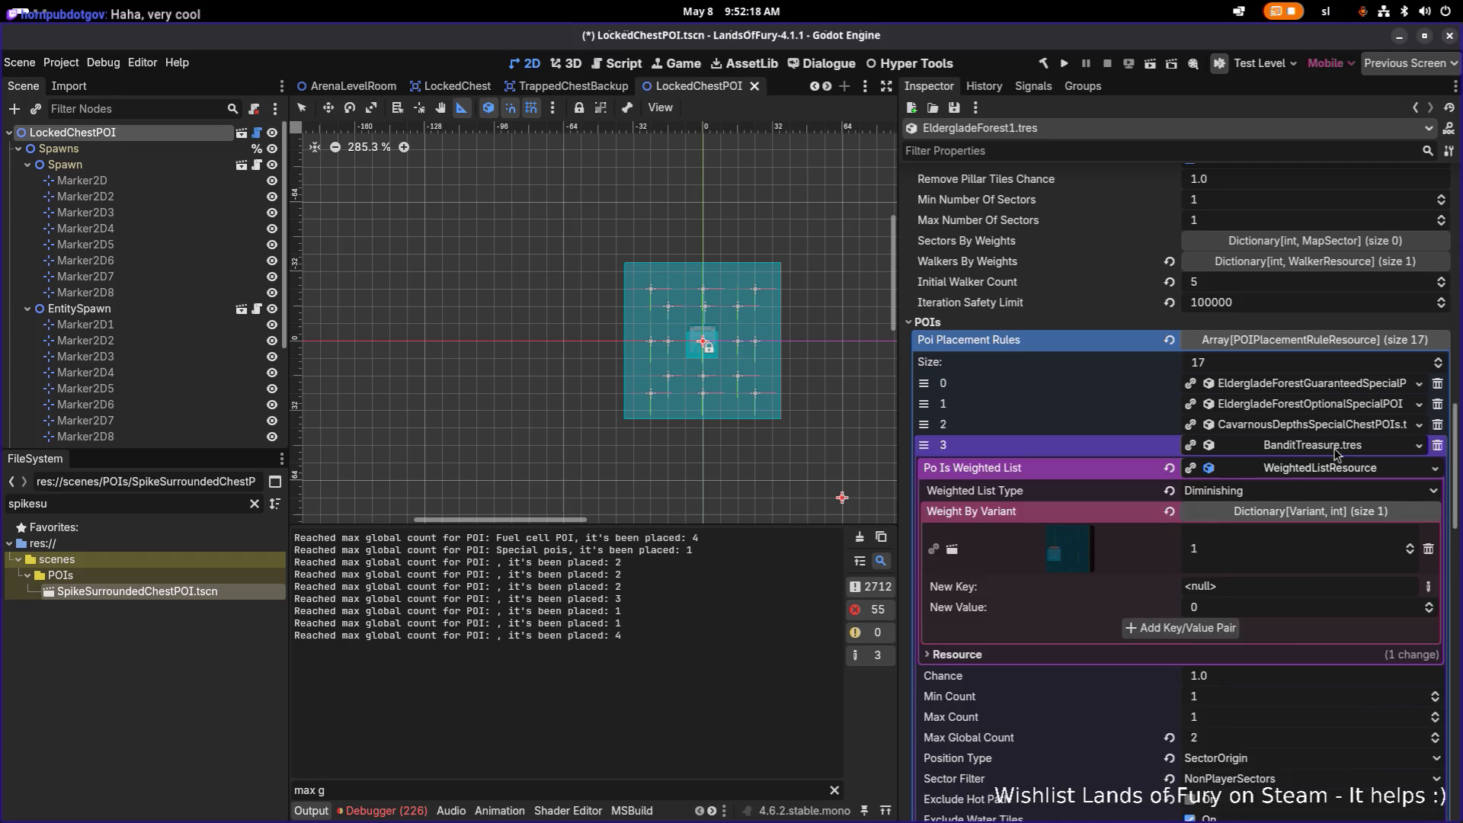
click(1314, 445)
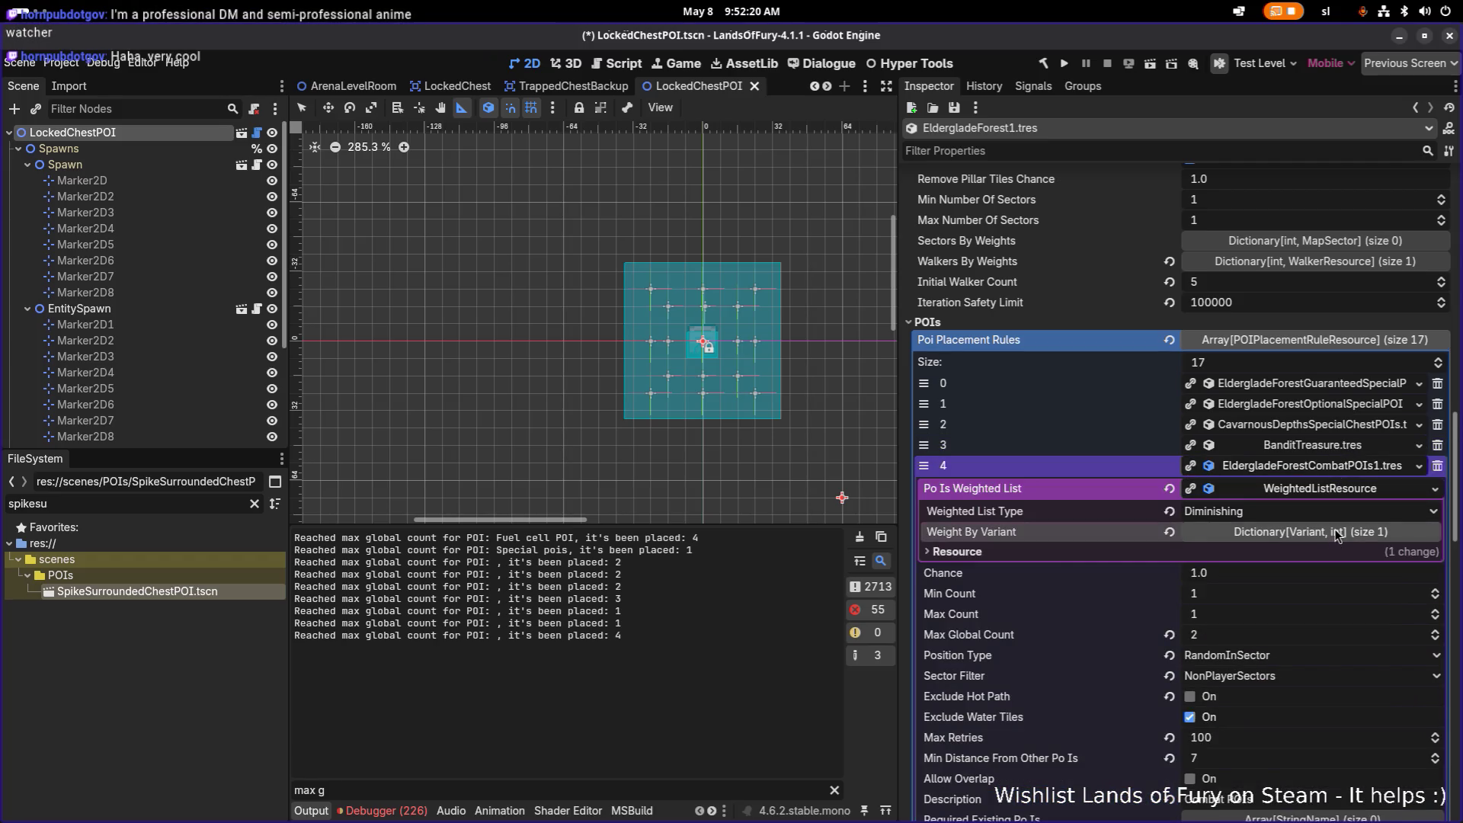
click(1309, 532)
click(1279, 466)
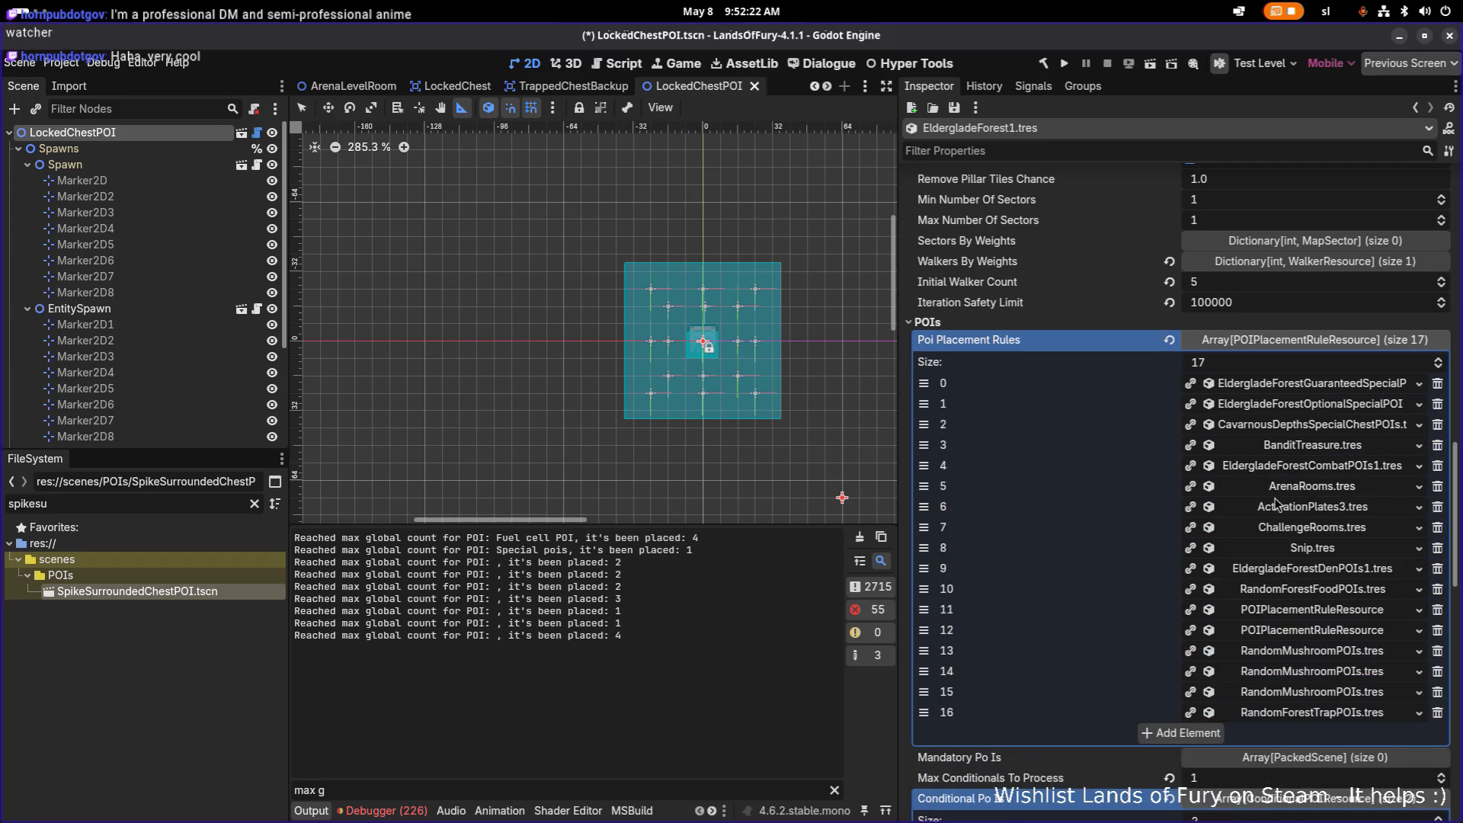
click(1320, 466)
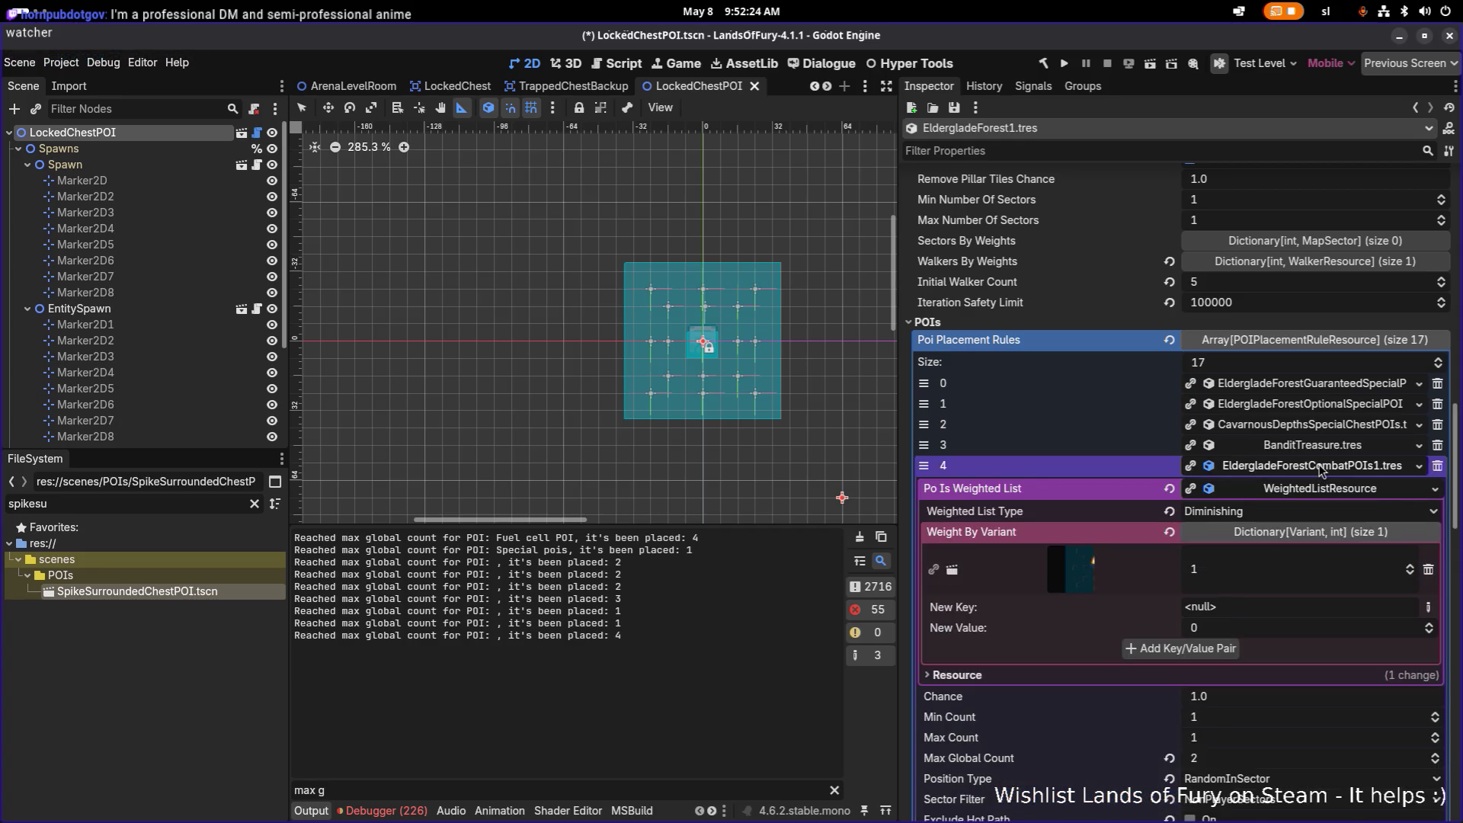
Remove the CavarnousDepthsSpecialChestPOIs rule, leaving 16 rules, and save
click(1344, 426)
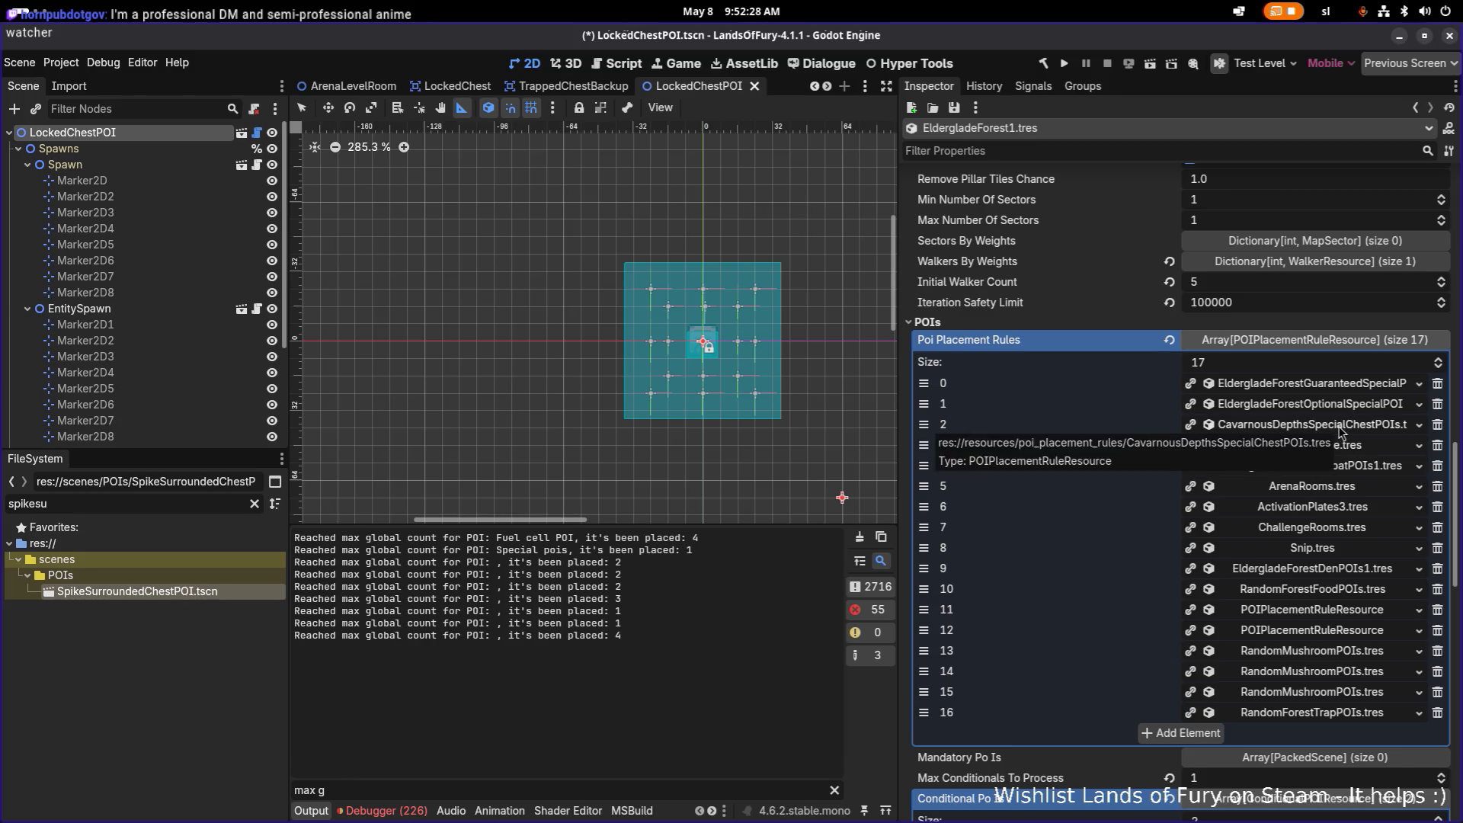
click(1342, 426)
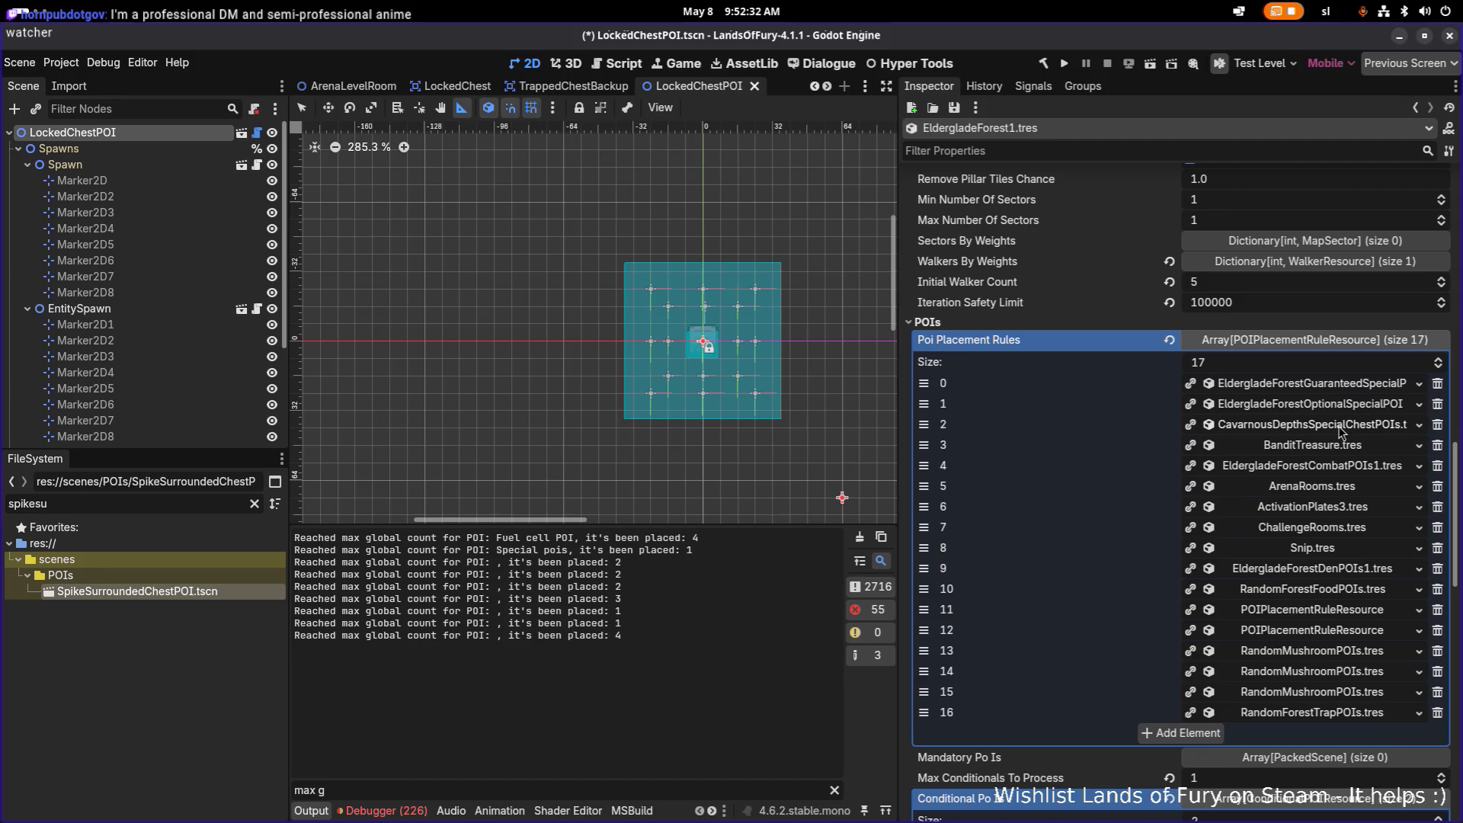
click(1438, 425)
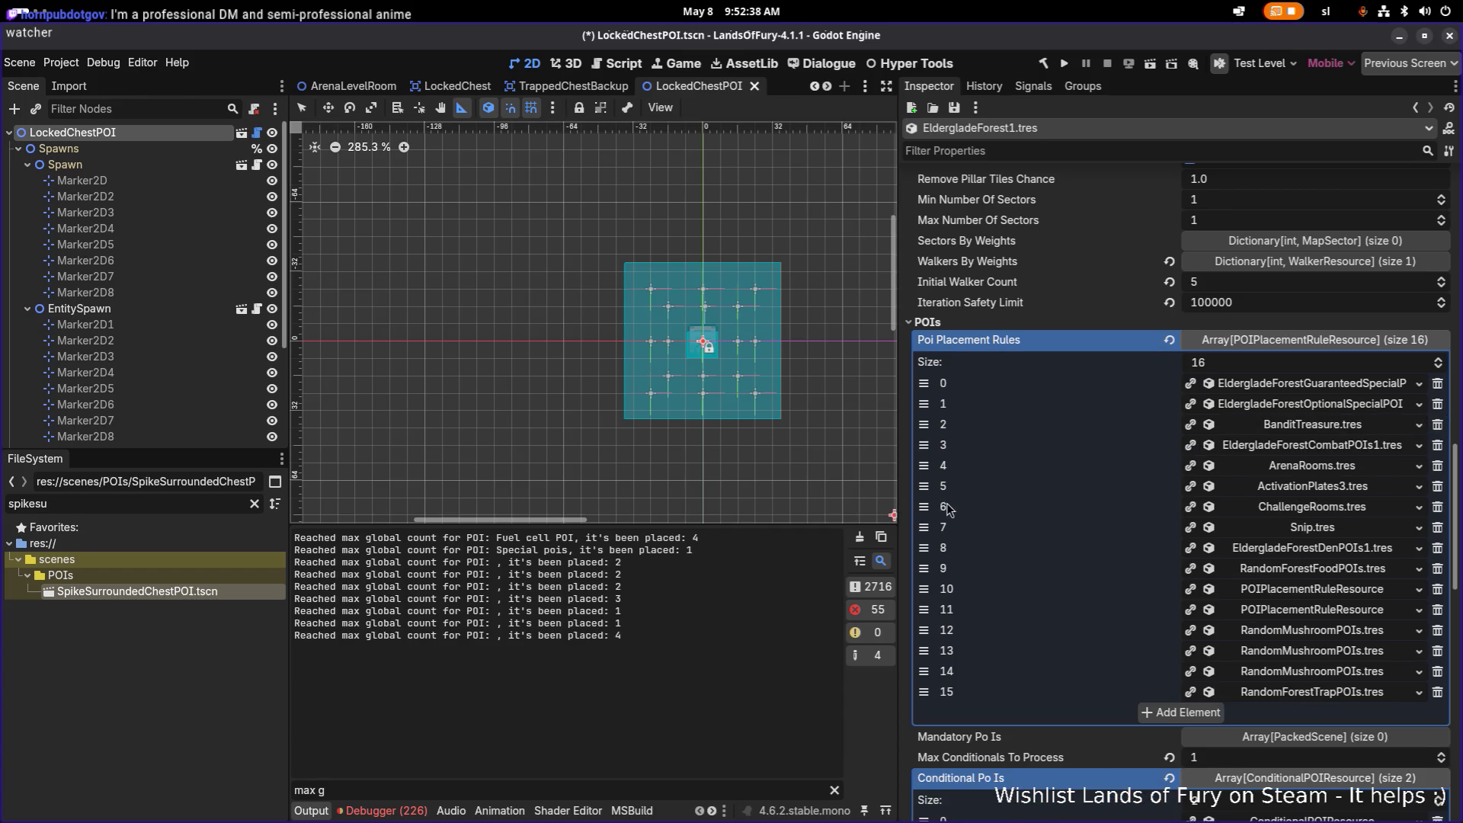
key(ctrl+s)
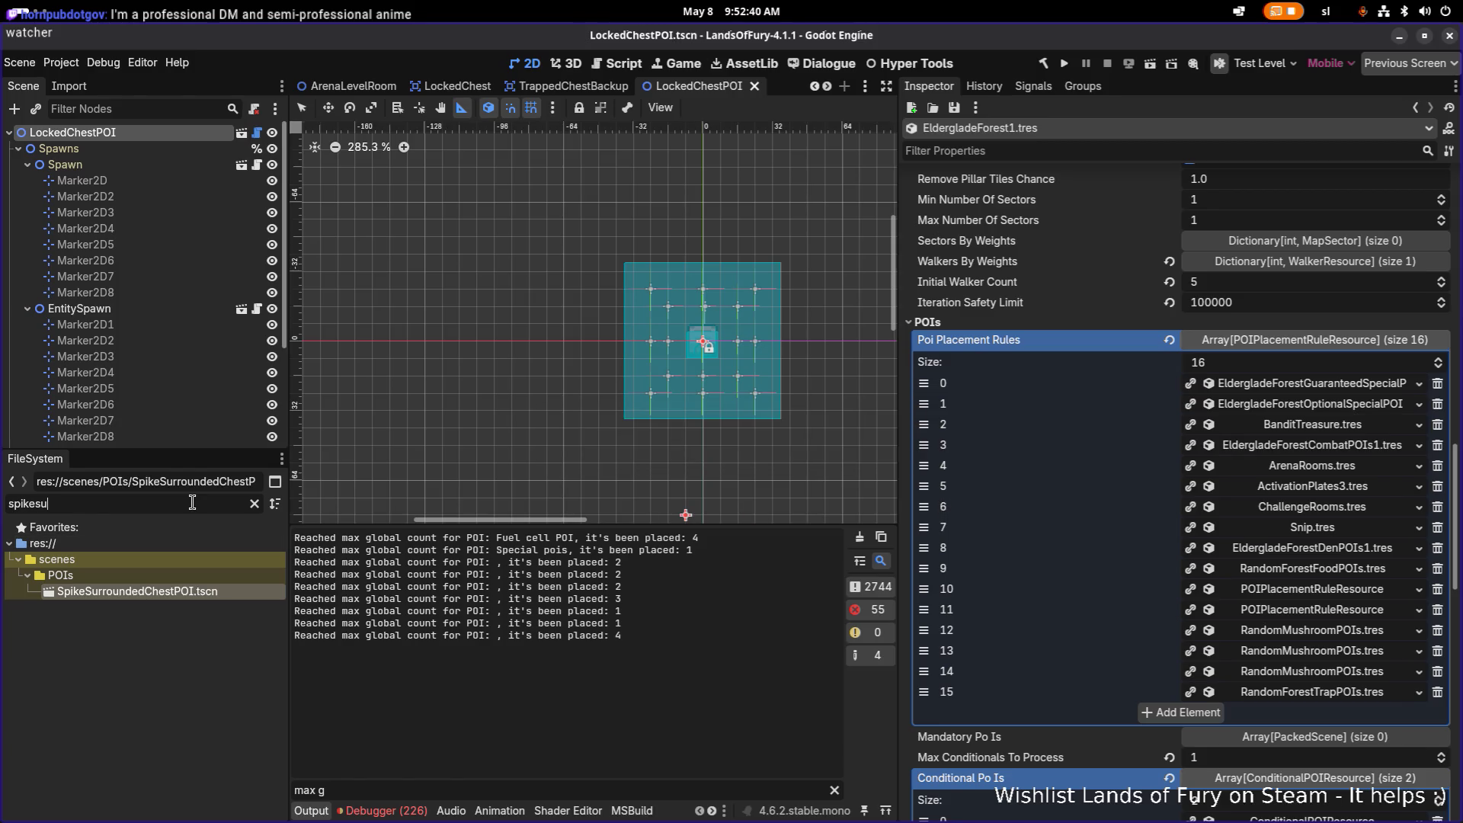
key(ctrl+a)
text(caverno)
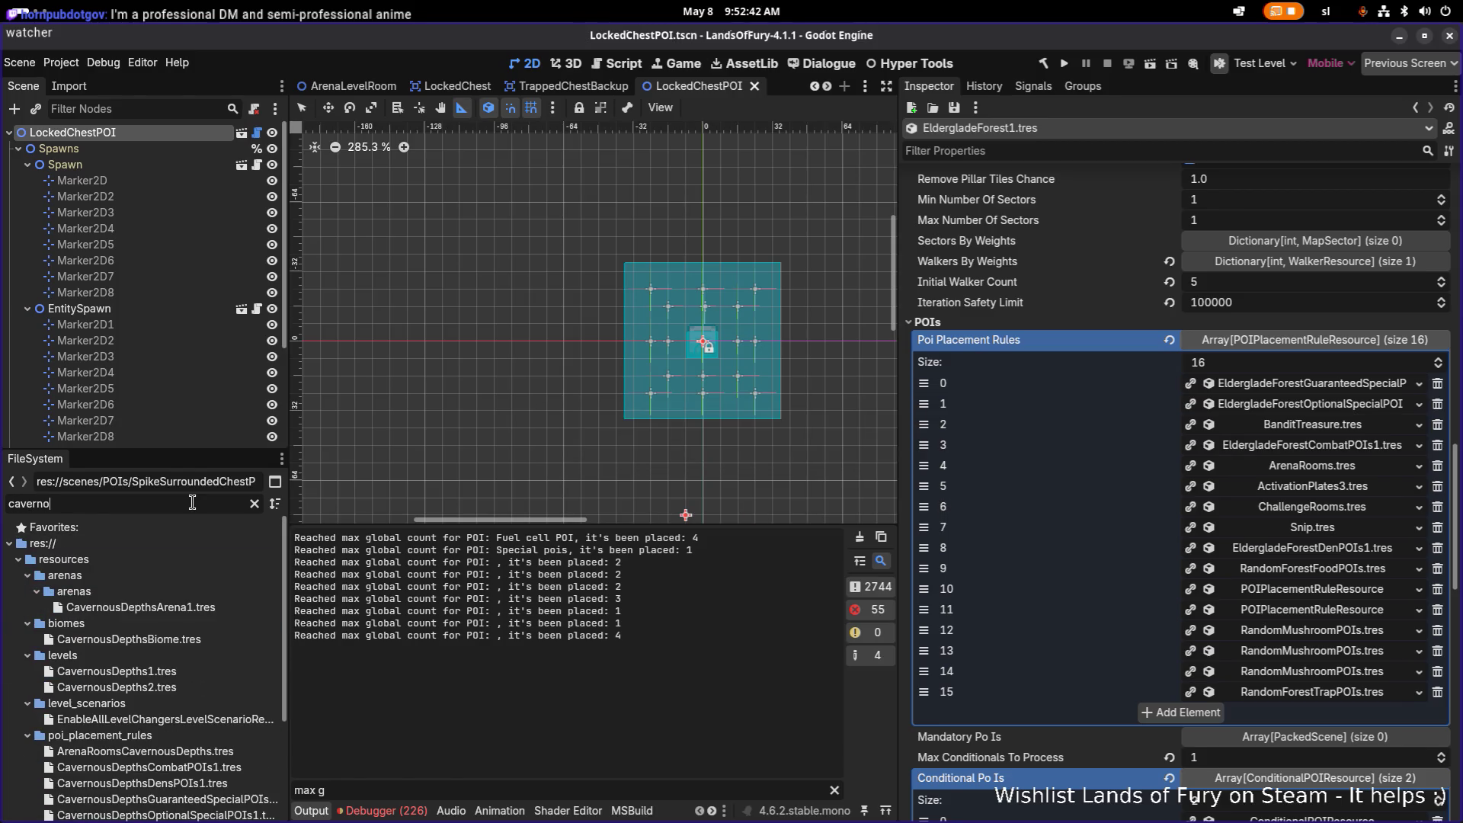
text(us)
Open CavernousDepths1.tres, add and quick-load a placement rule, then undo it and expand the special chest rule
double_click(140, 607)
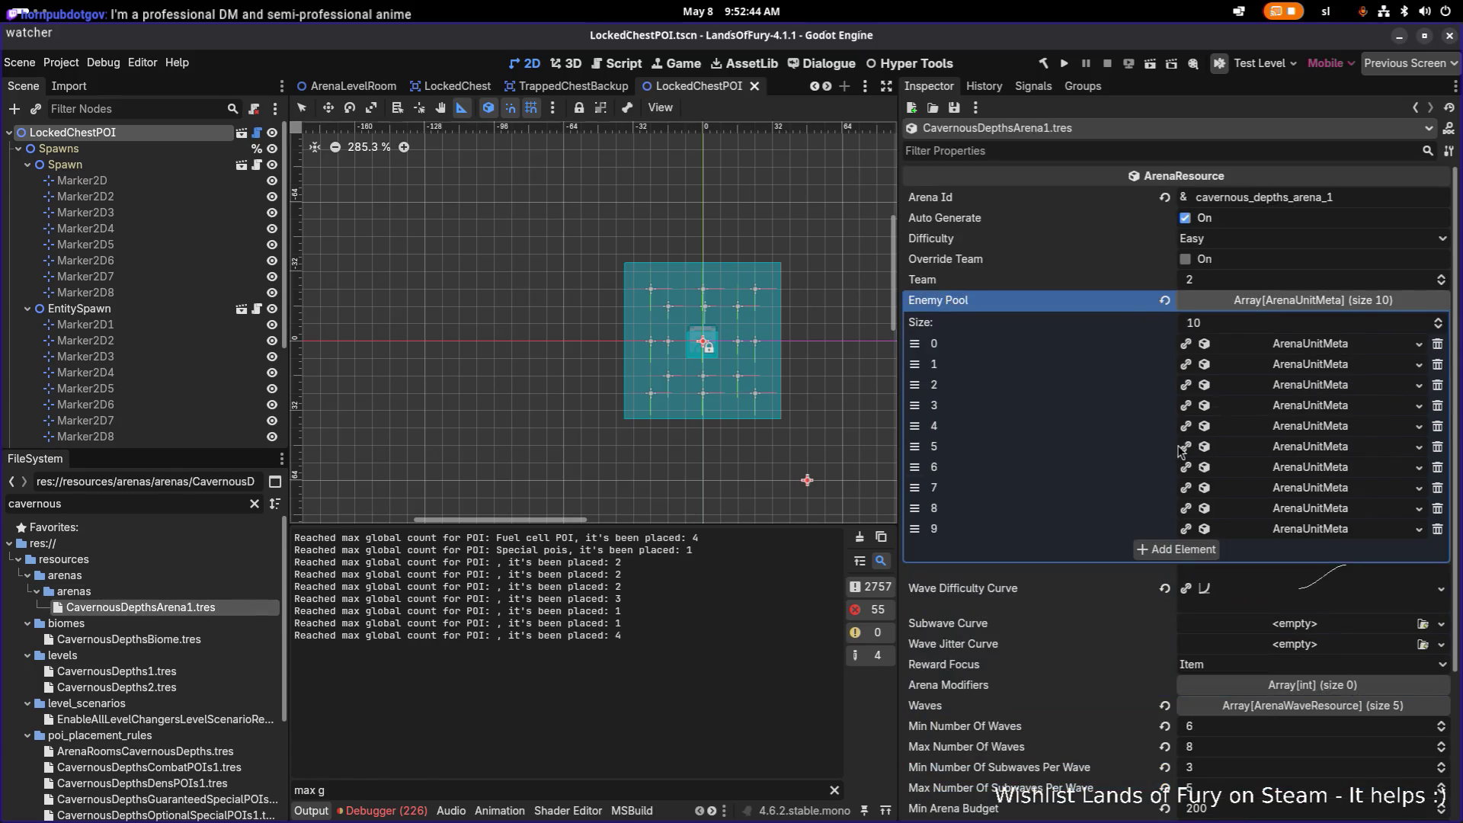
scroll(1154, 515, down, 3)
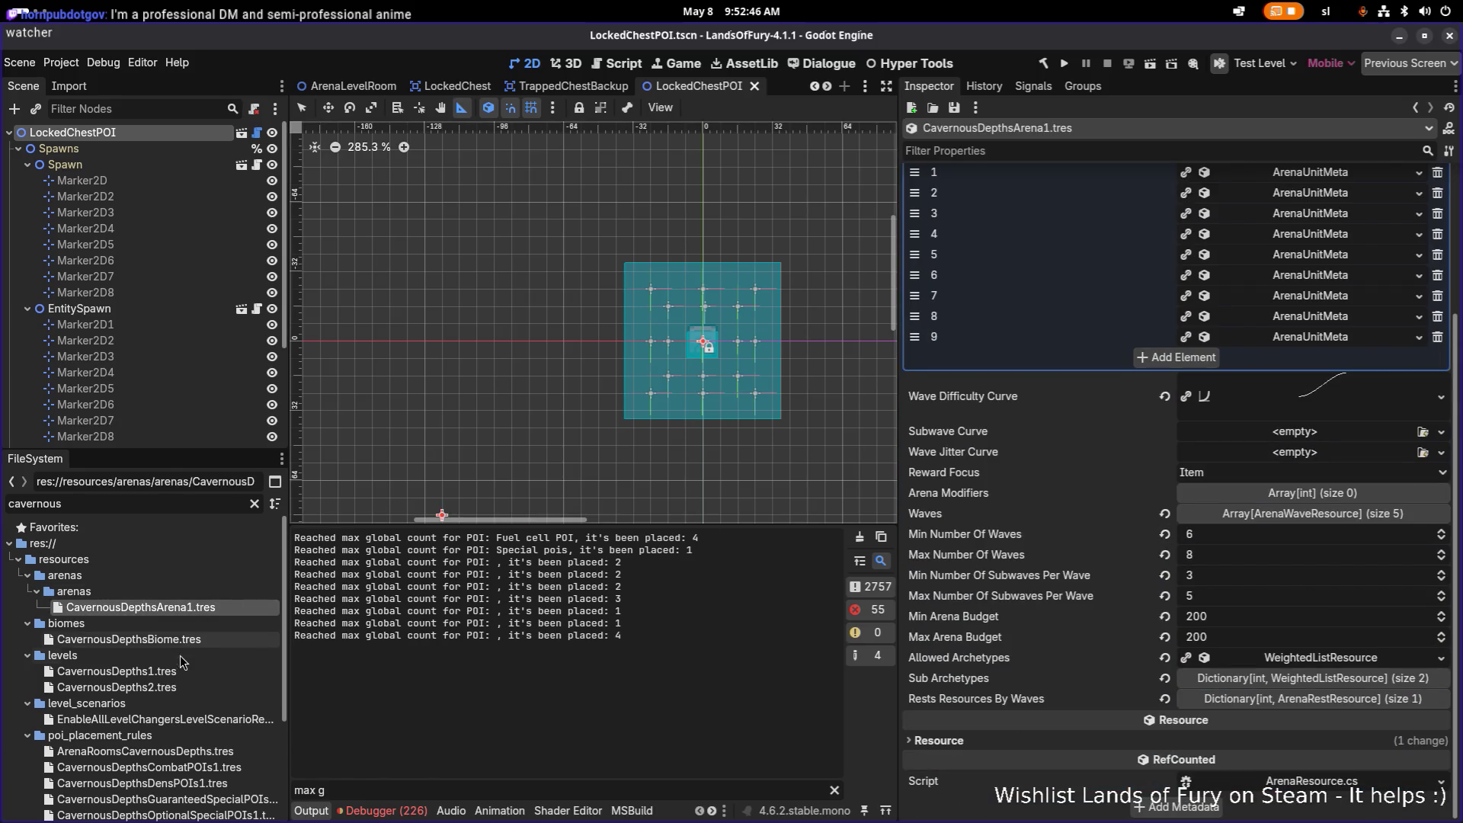
click(117, 671)
scroll(1212, 503, down, 5)
scroll(1212, 504, up, 3)
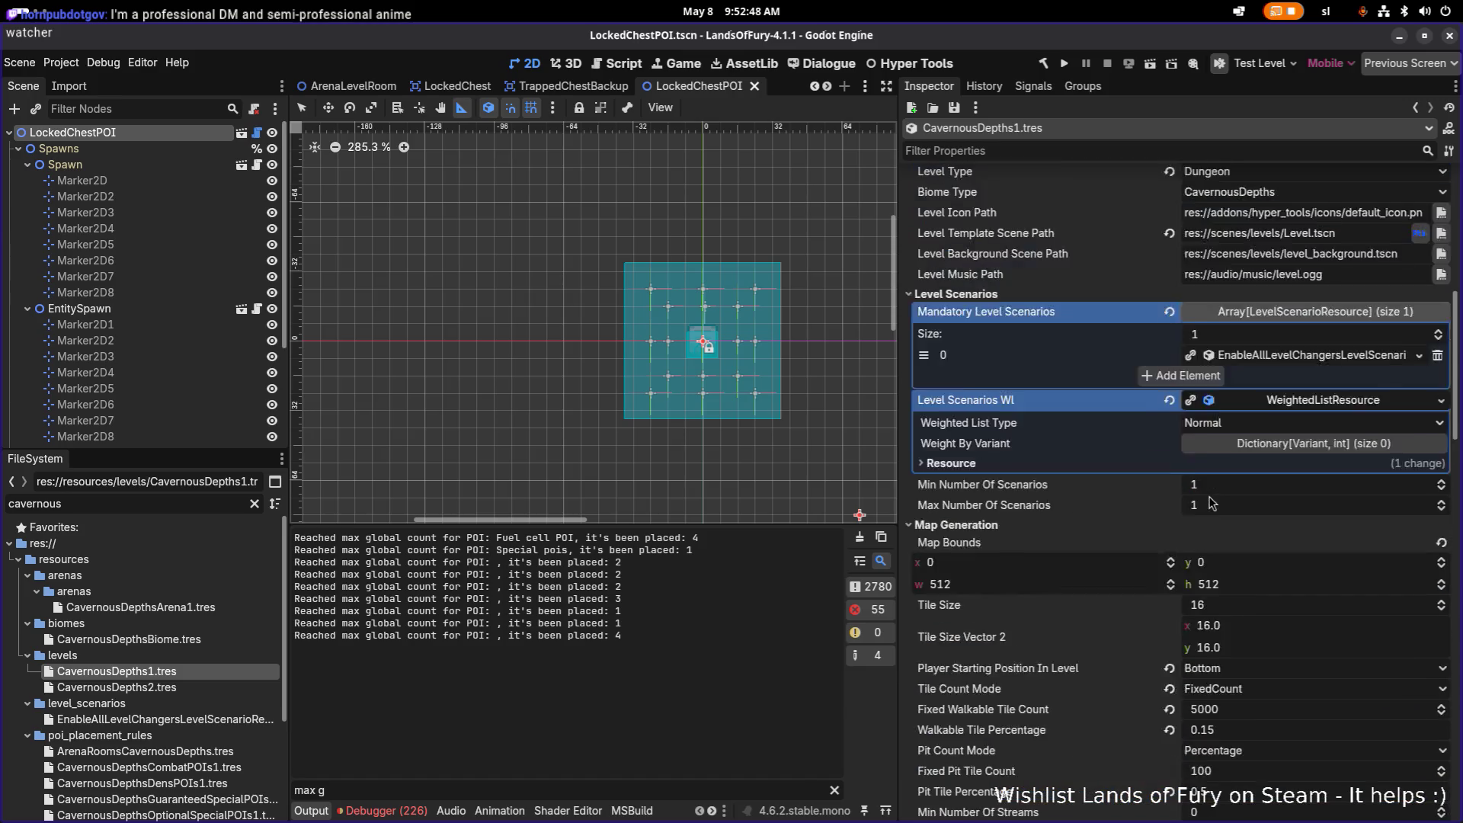
scroll(1212, 503, down, 2)
scroll(1211, 503, down, 5)
scroll(1212, 504, down, 3)
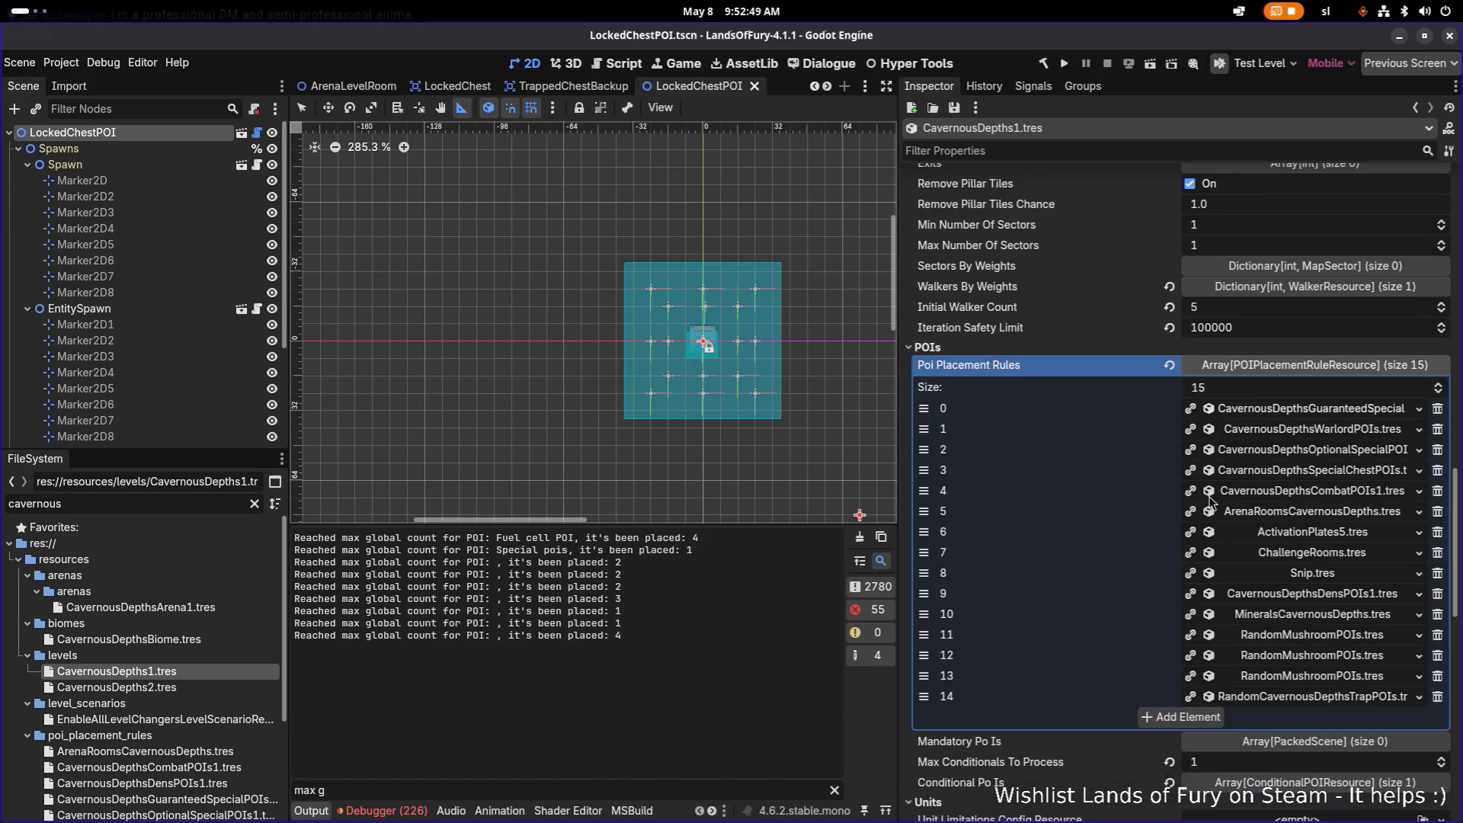
click(1215, 720)
click(1402, 717)
text(cave)
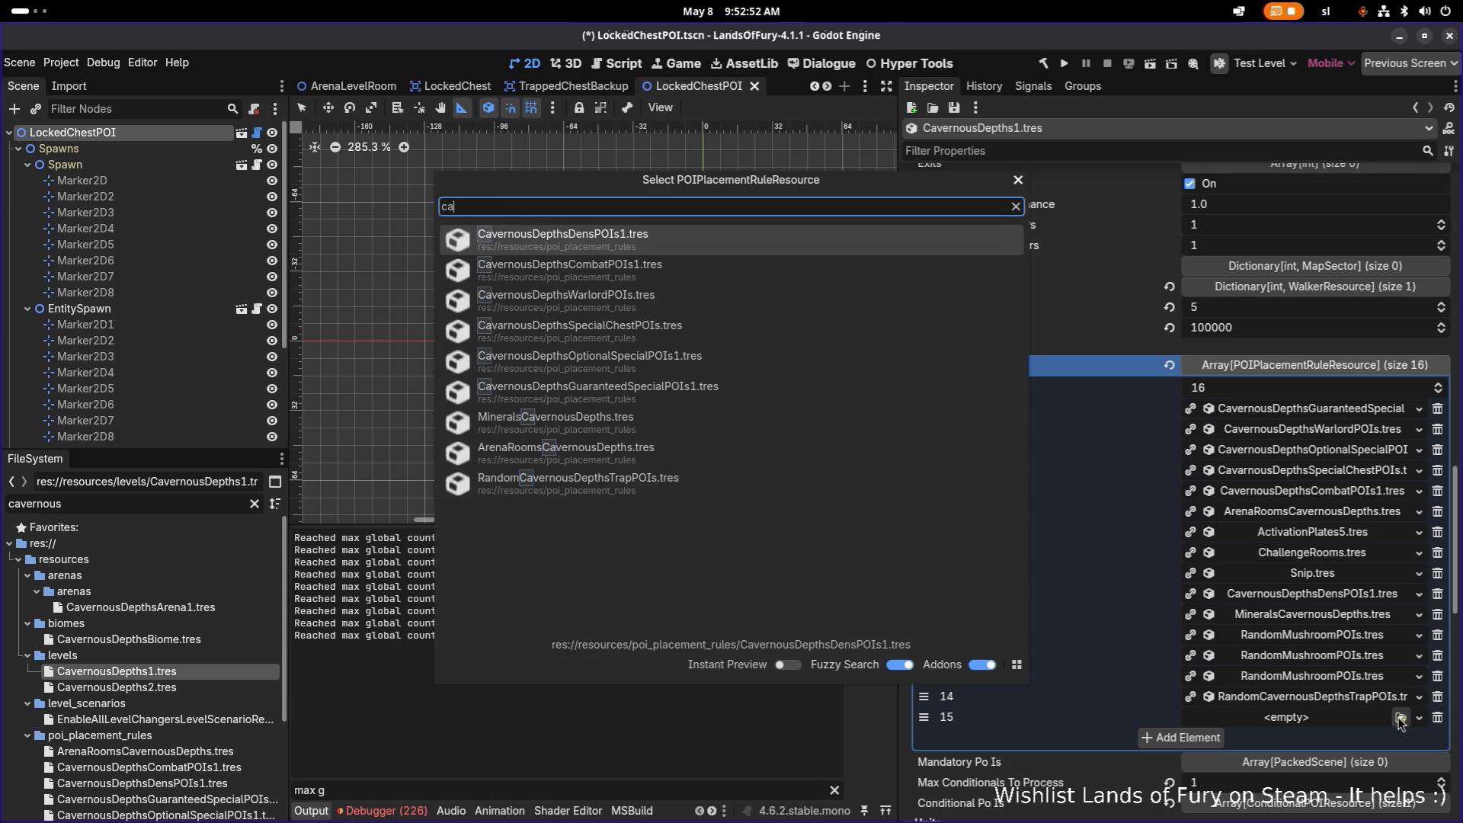
text(rn)
key(Return)
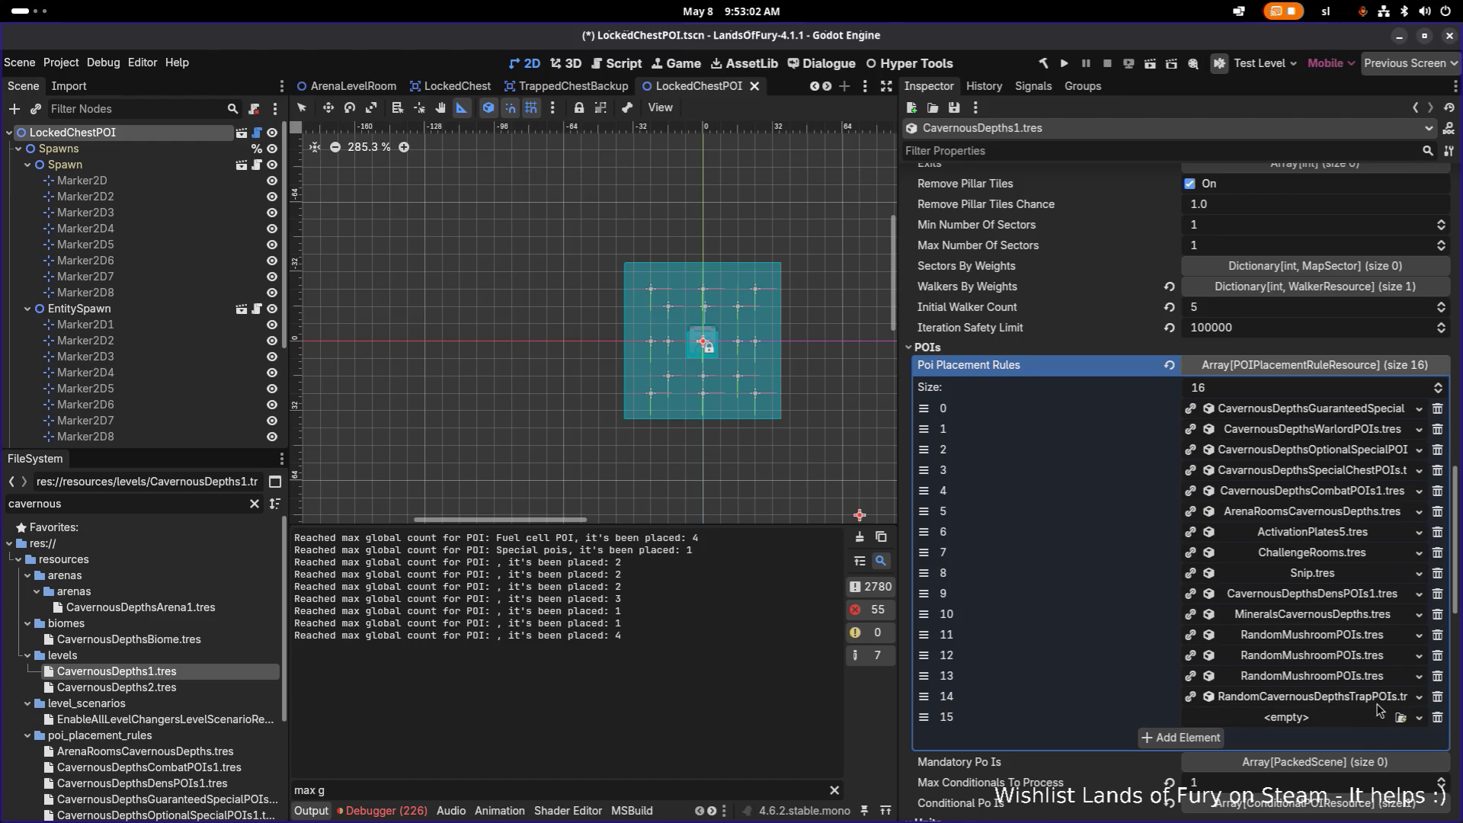
key(ctrl+z)
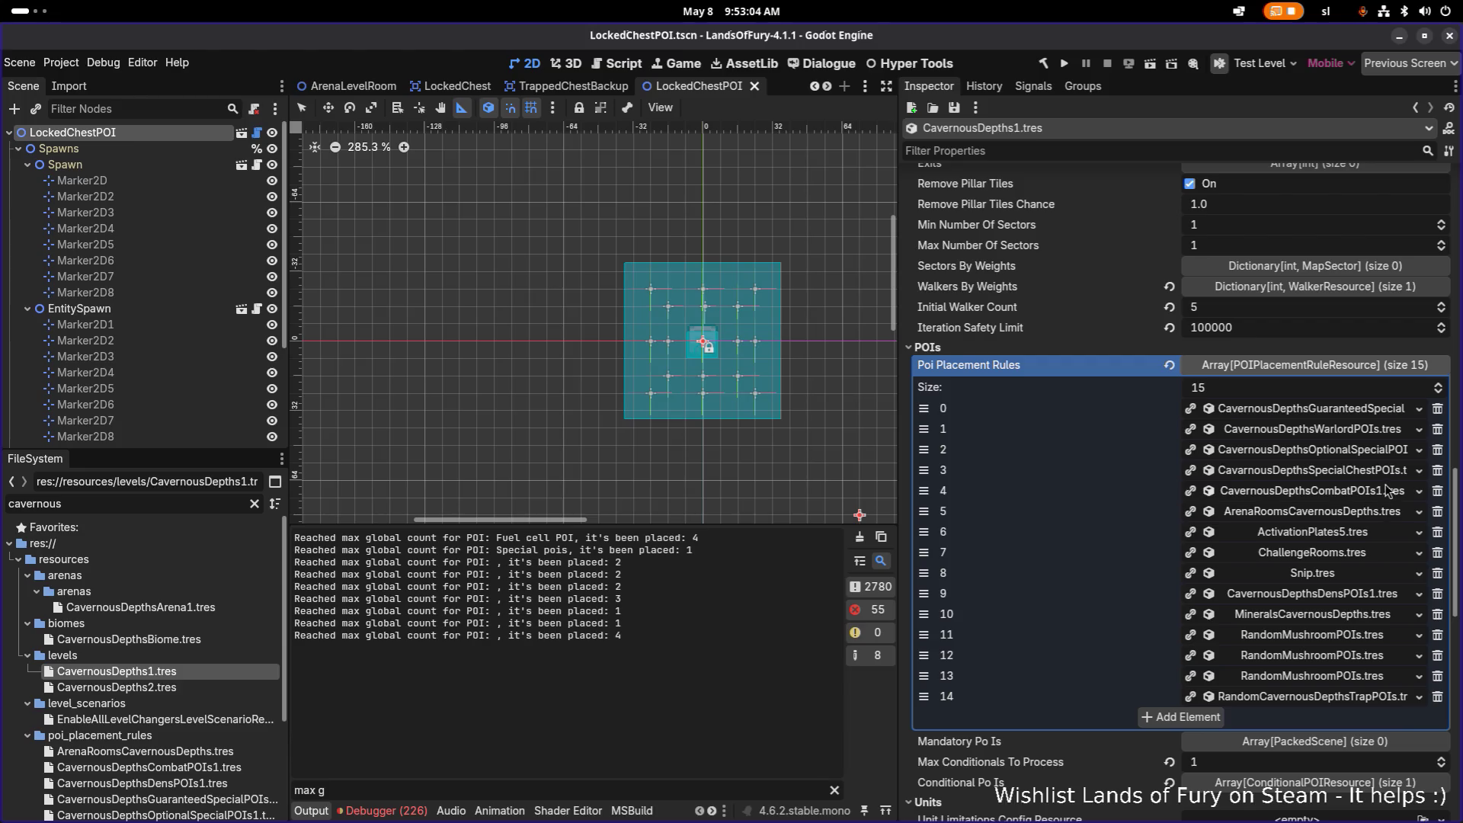
click(1365, 472)
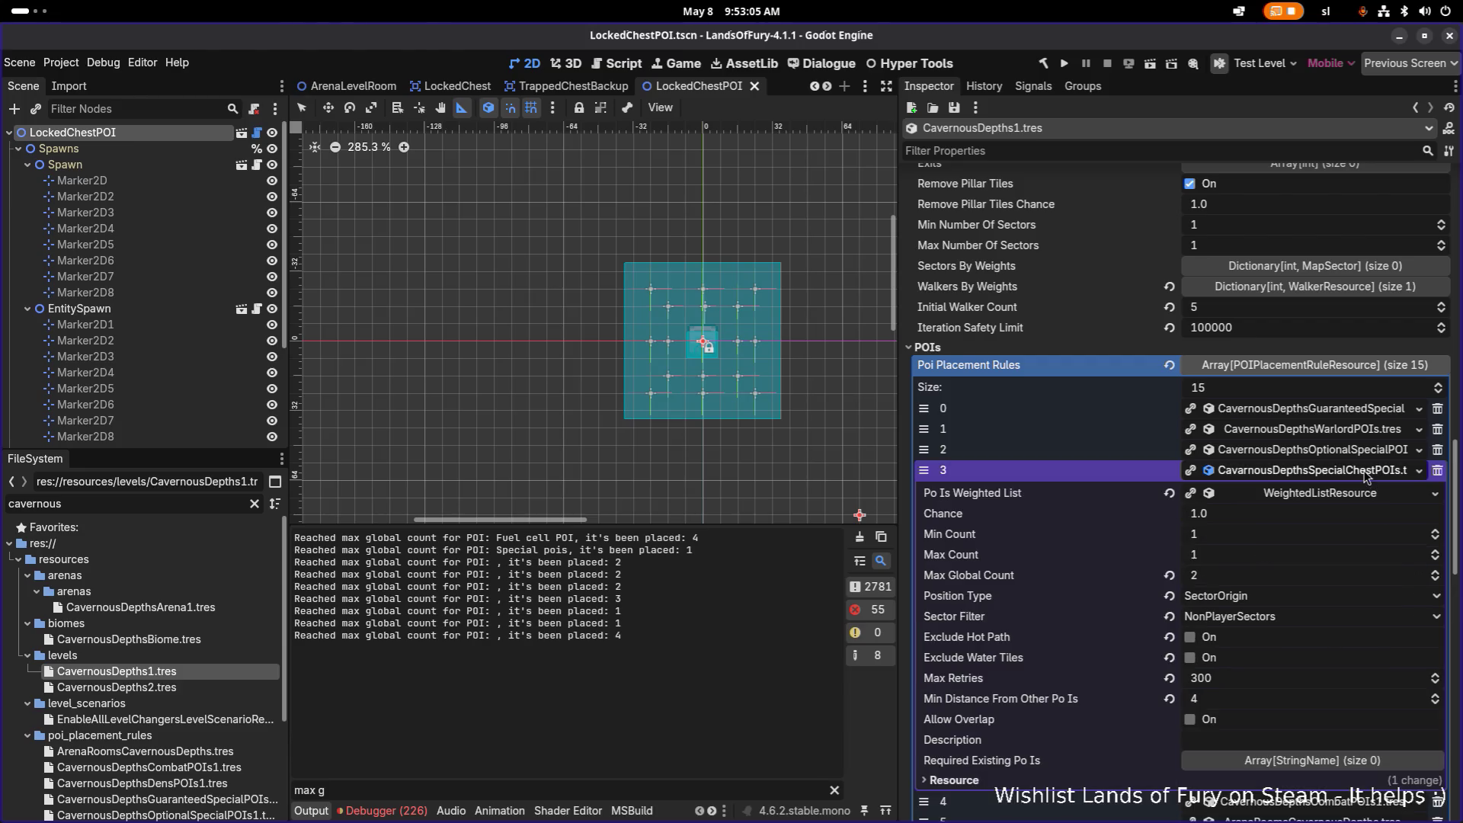
Check that rule's weighted list, then filter for 'spikesu' and open SpikeSurroundedChestPOI.tscn
click(1325, 493)
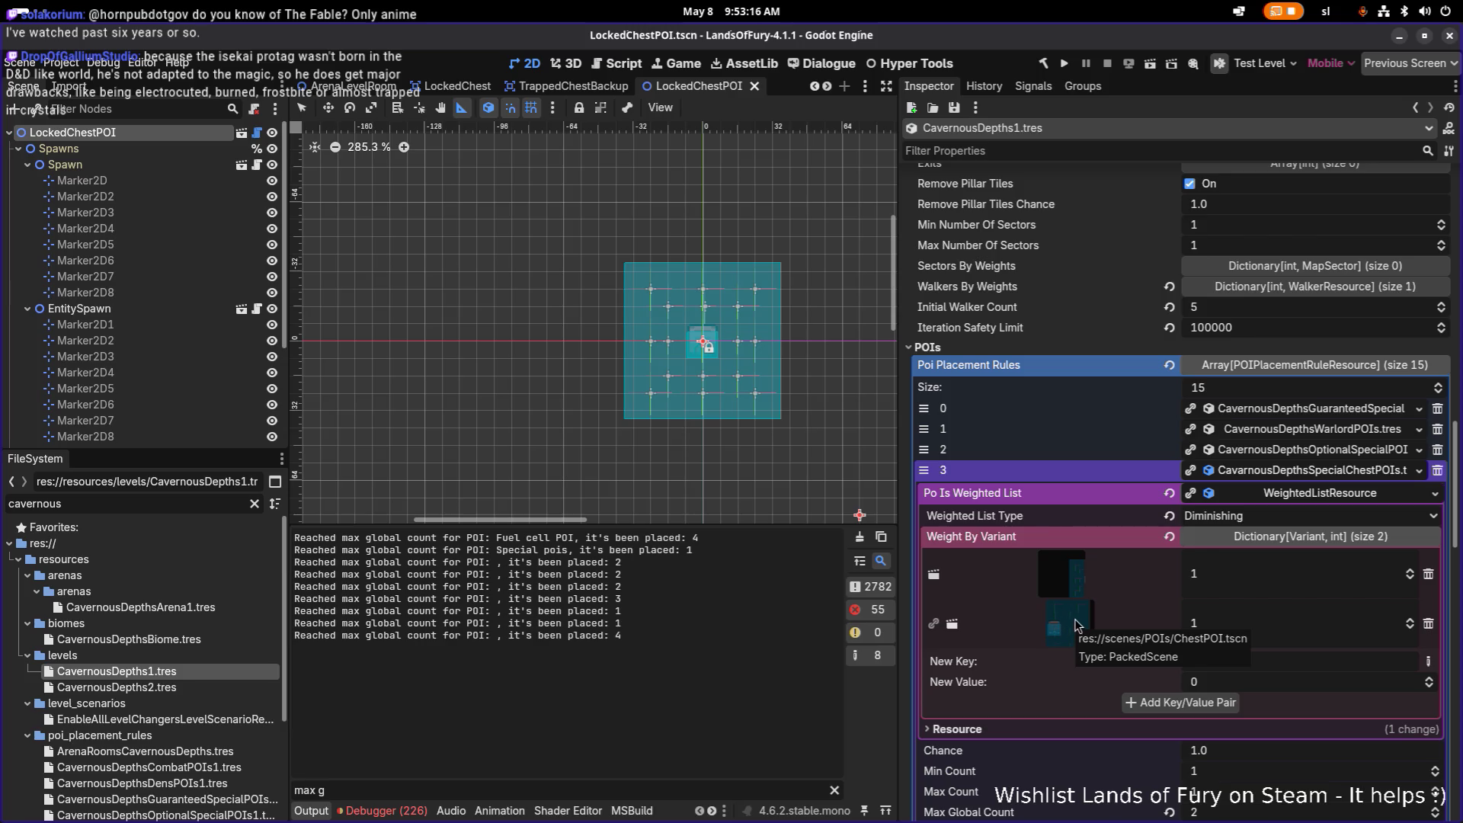
click(190, 505)
double_click(190, 504)
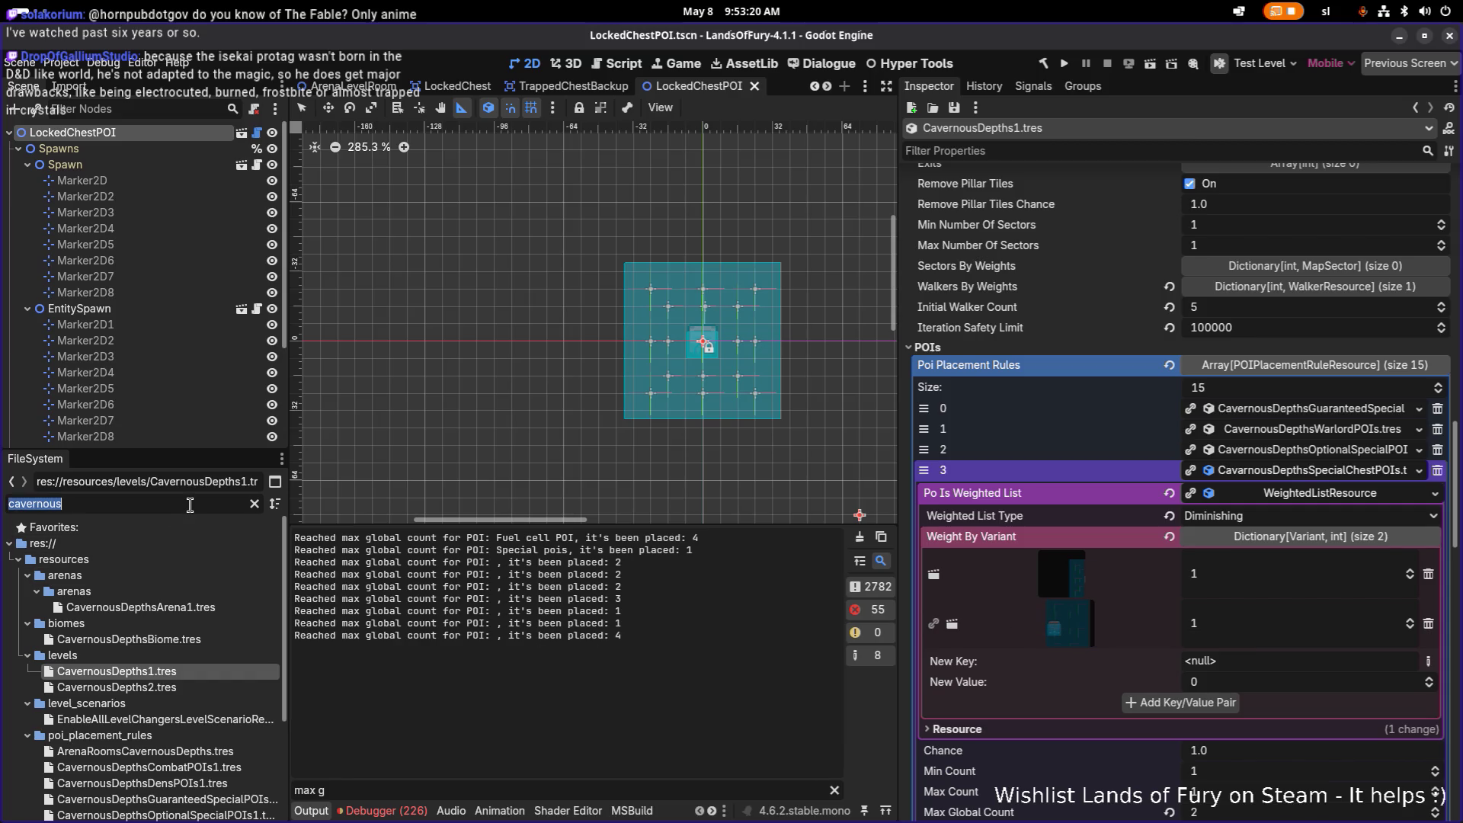
text(spikesu)
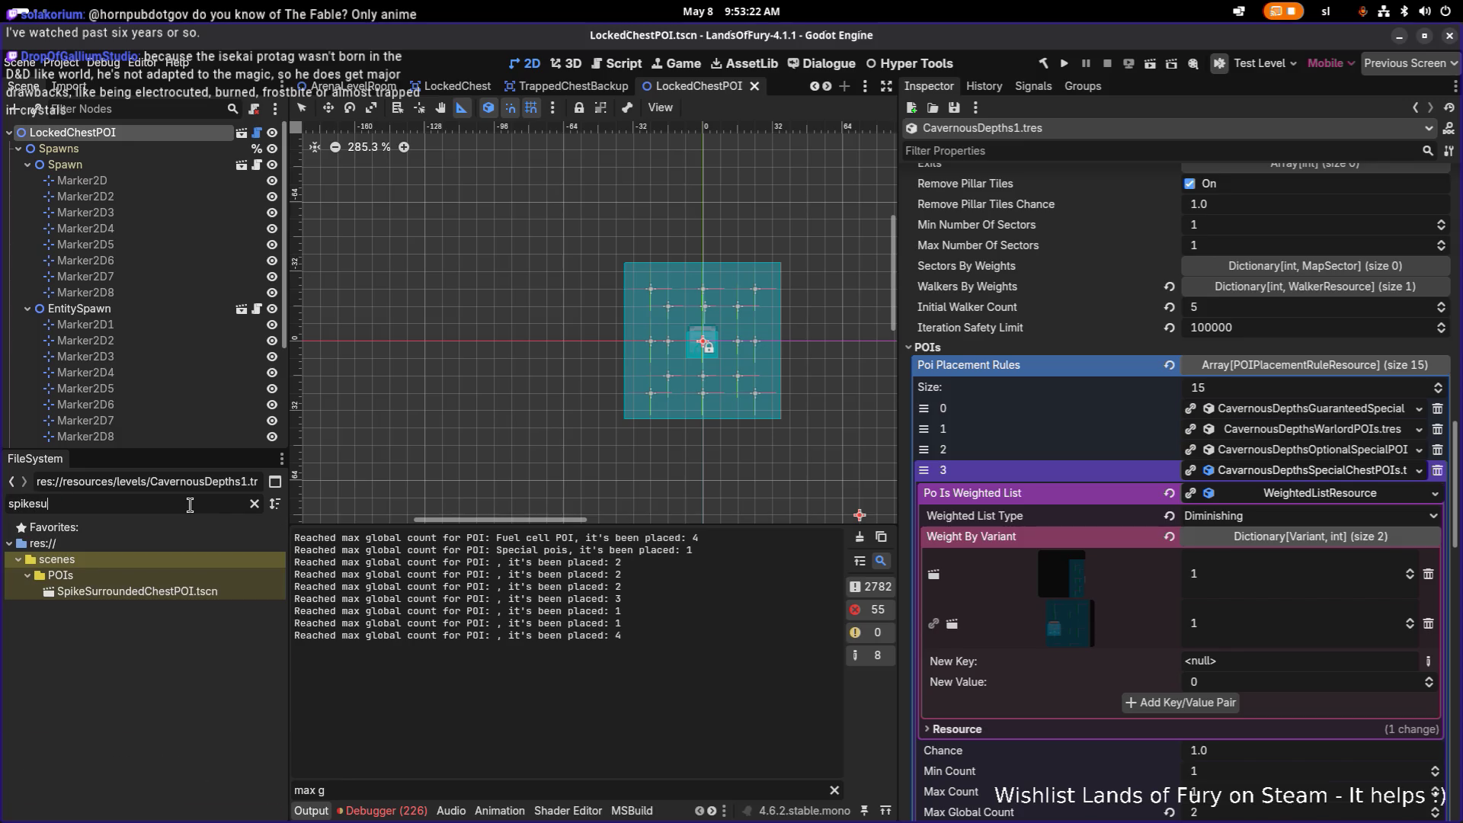
double_click(137, 591)
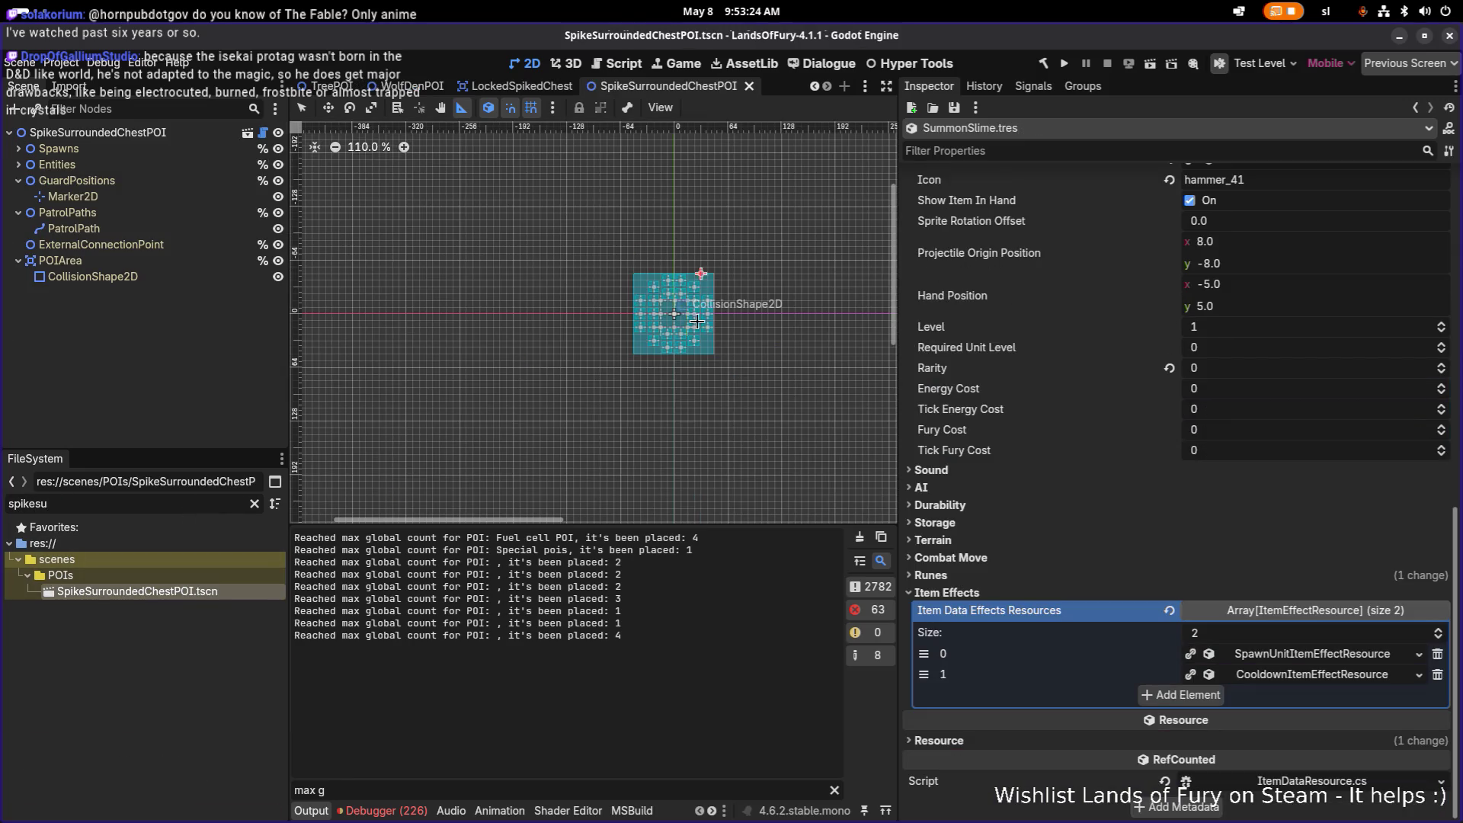
scroll(687, 333, up, 1)
scroll(572, 349, up, 1)
drag(577, 298, 561, 377)
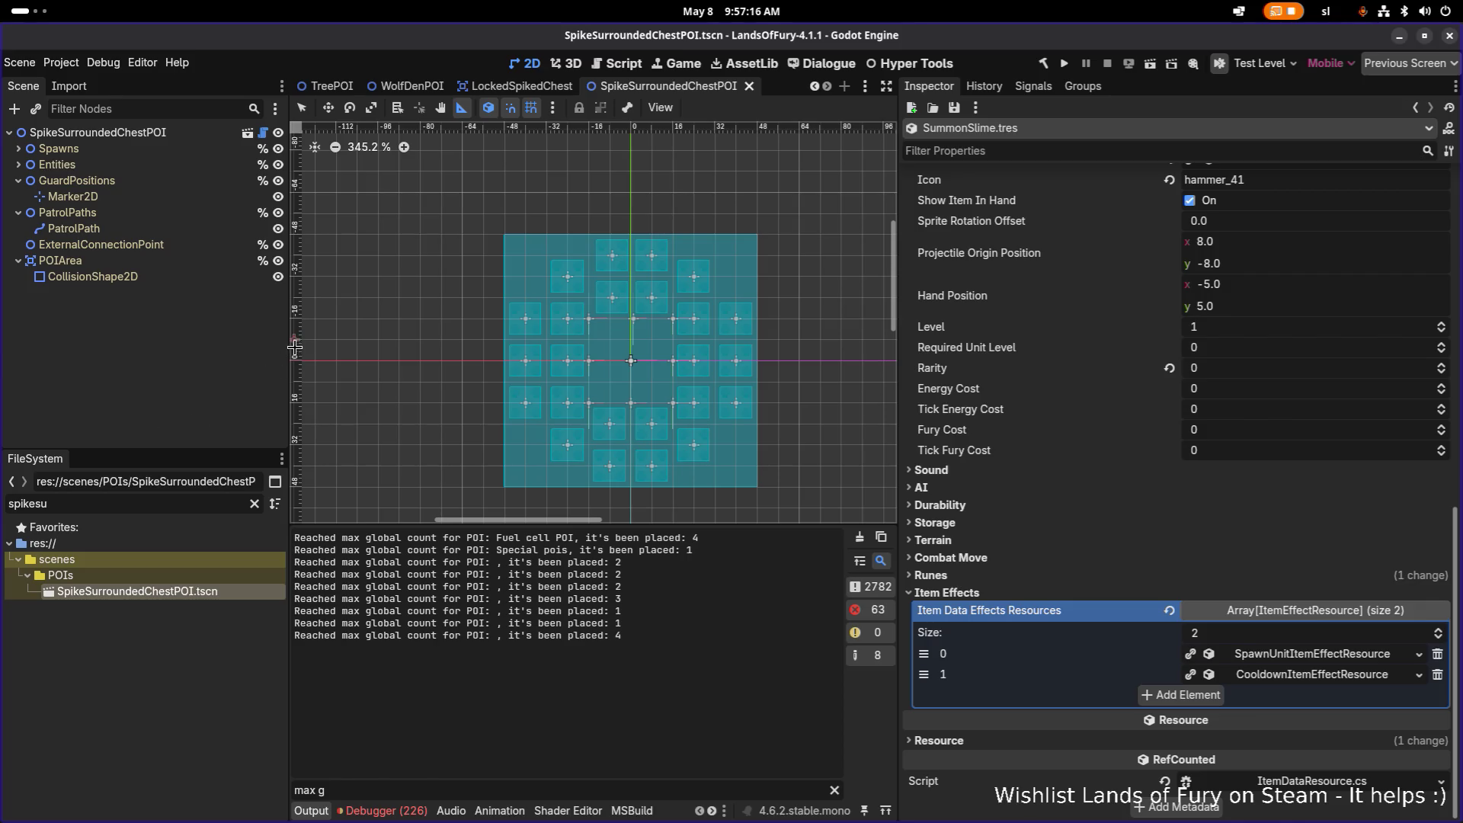
scroll(611, 323, up, 1)
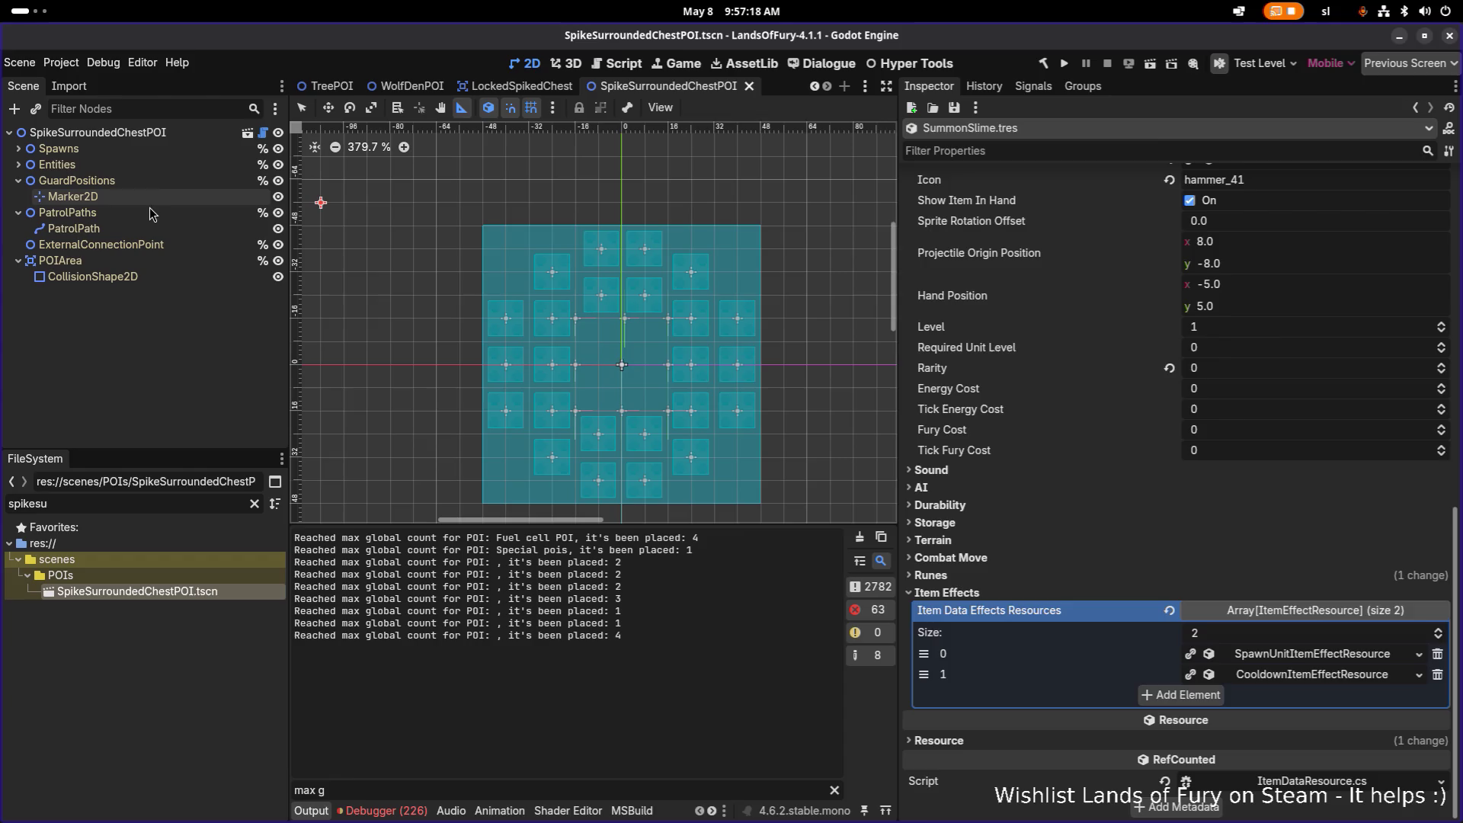
Inspect the PatrolPaths node, the Entities group and its first spike trap
click(146, 214)
click(57, 163)
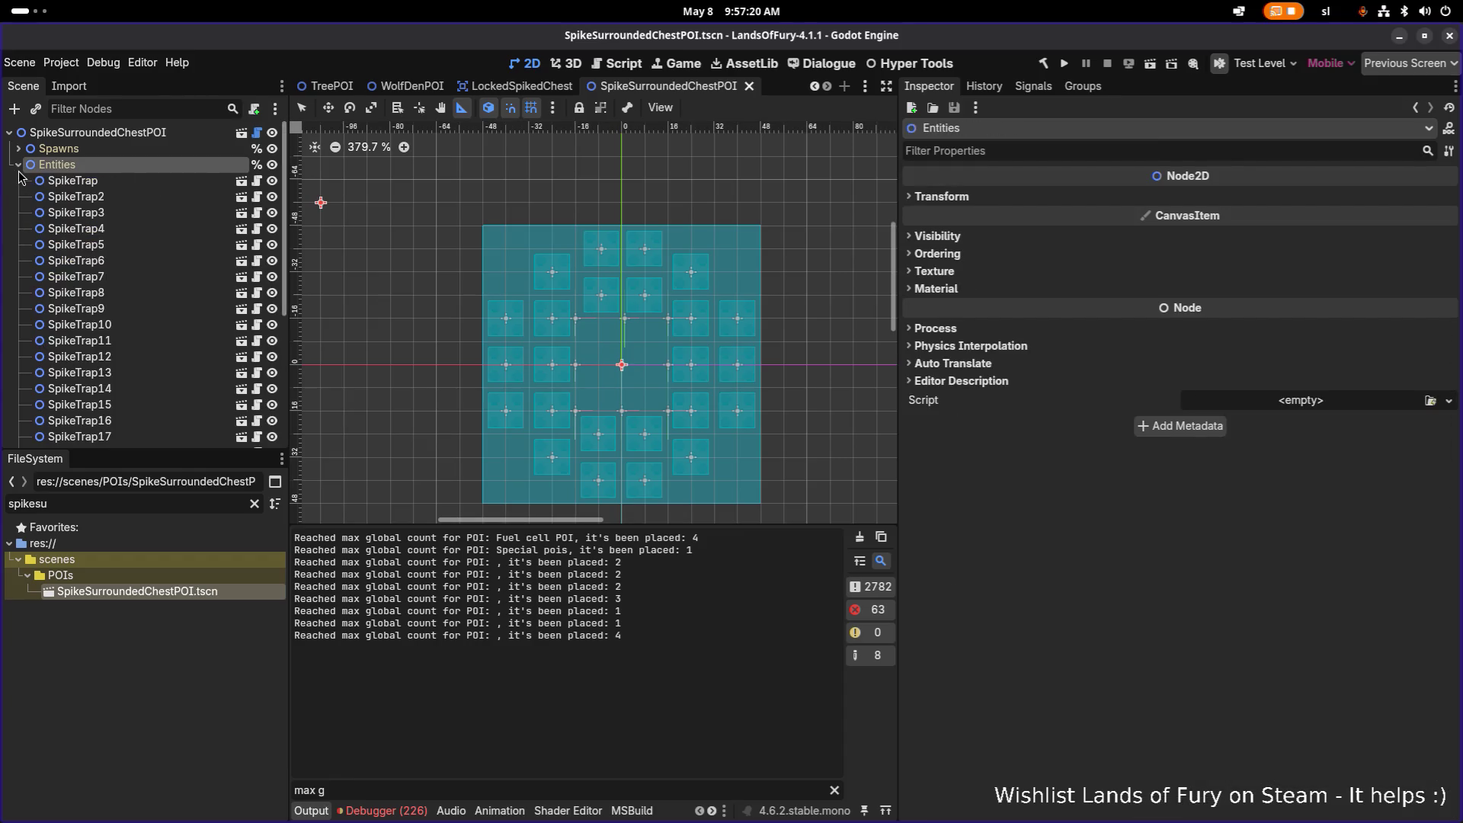
click(73, 181)
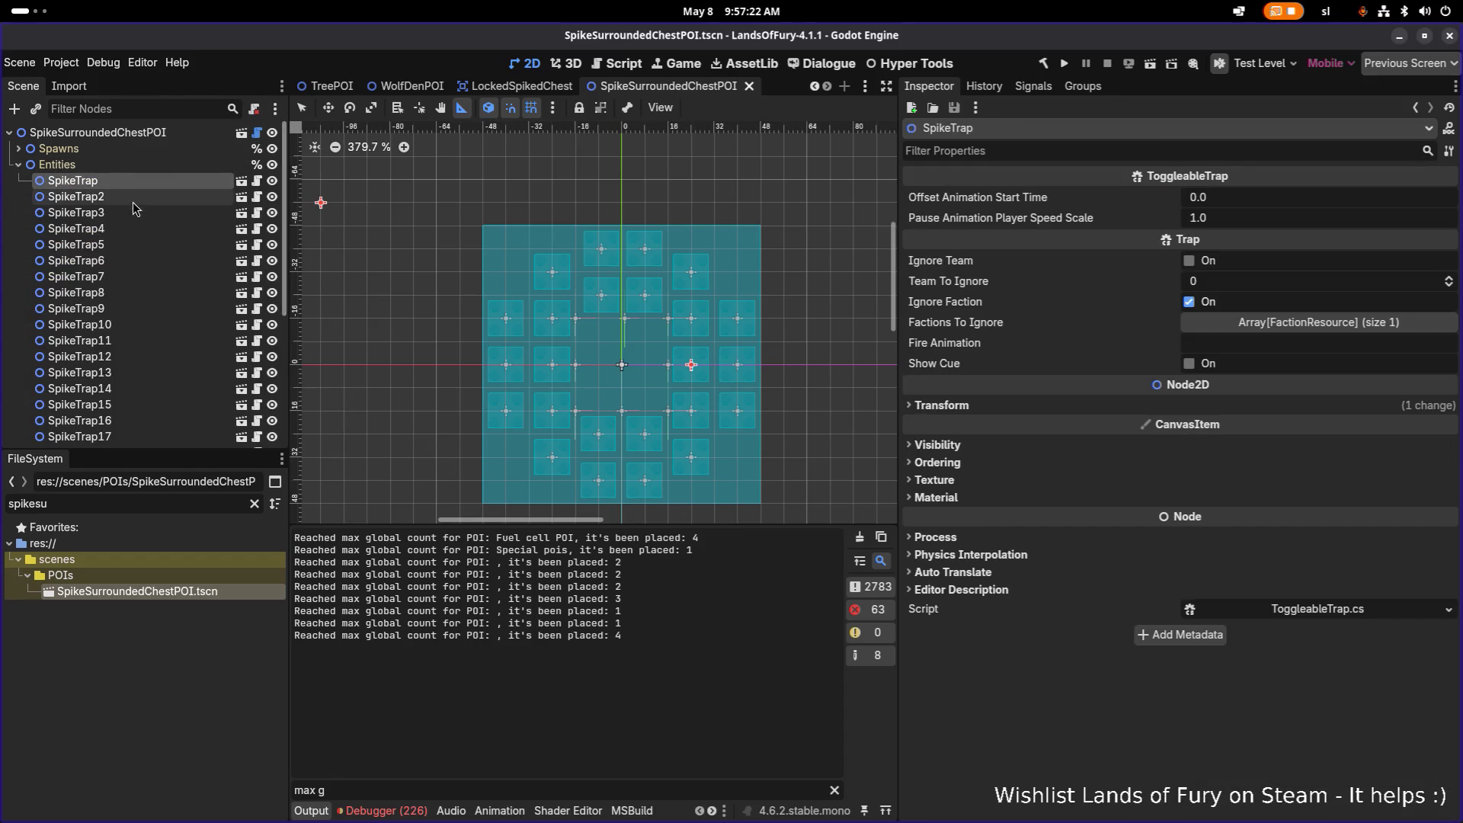
click(58, 165)
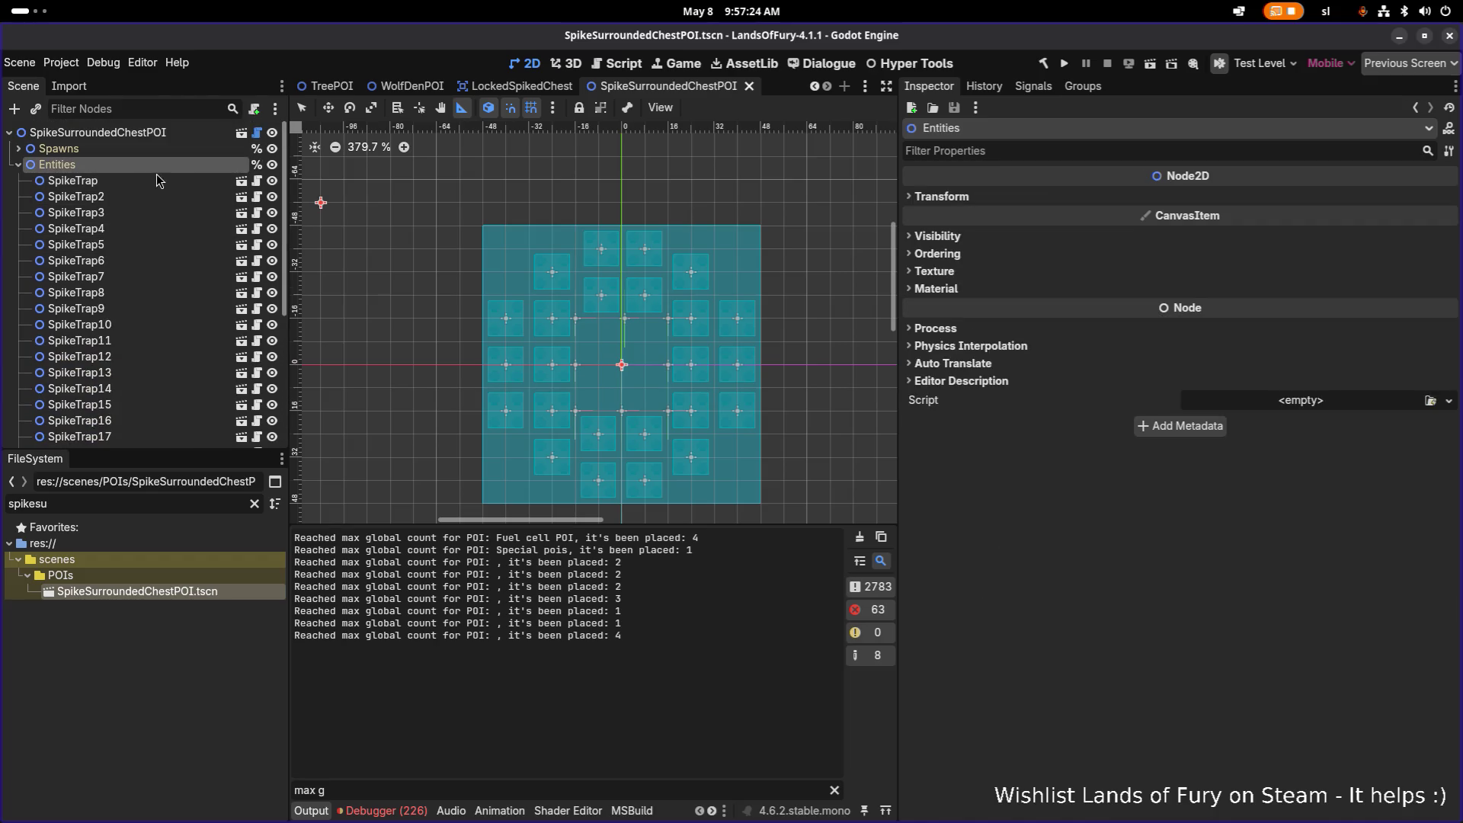
Select EntitySpawn under Spawns and expand its four-entry Entity Weighted List
click(20, 149)
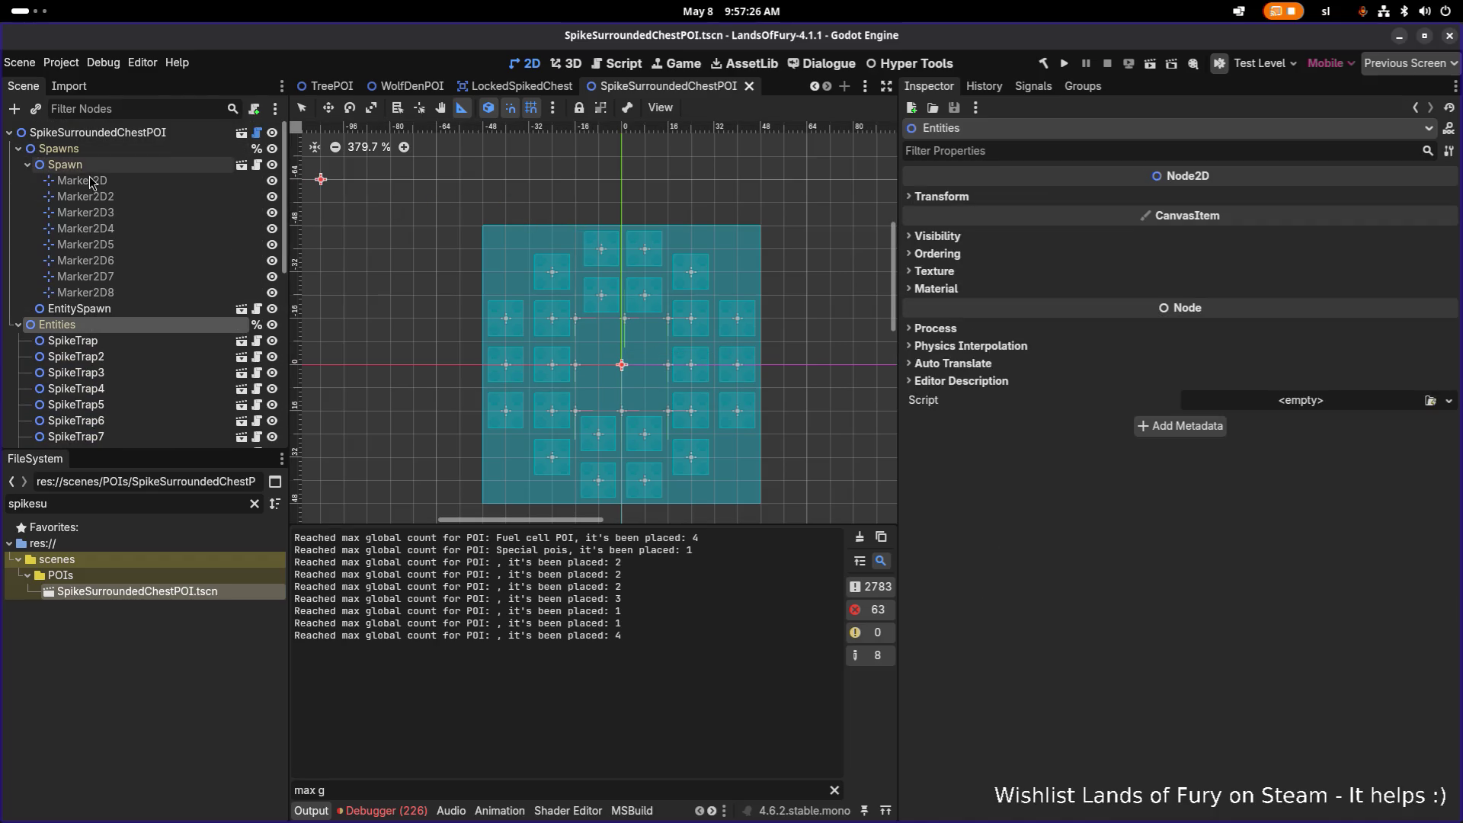
click(80, 308)
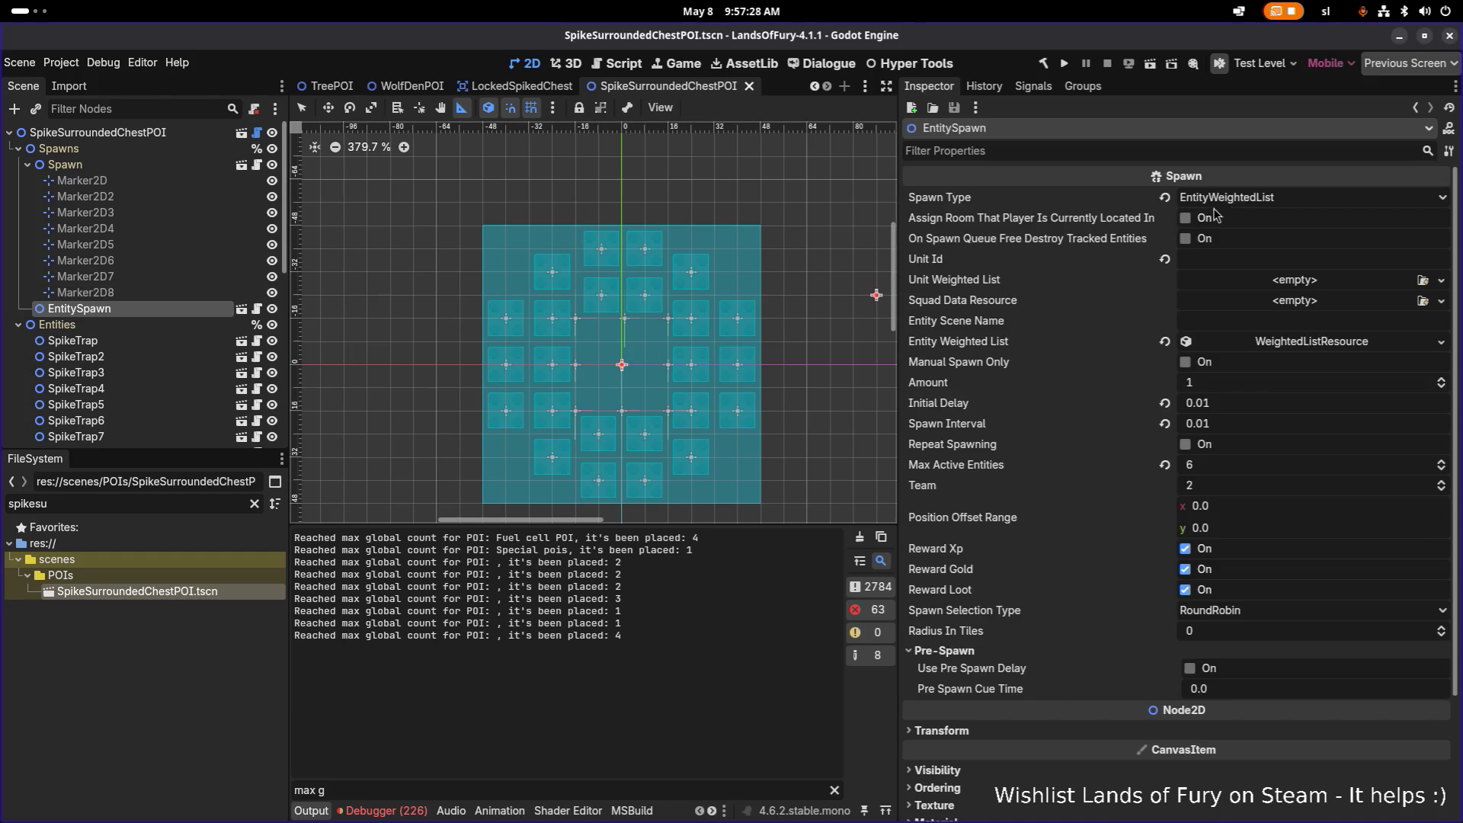
click(1299, 342)
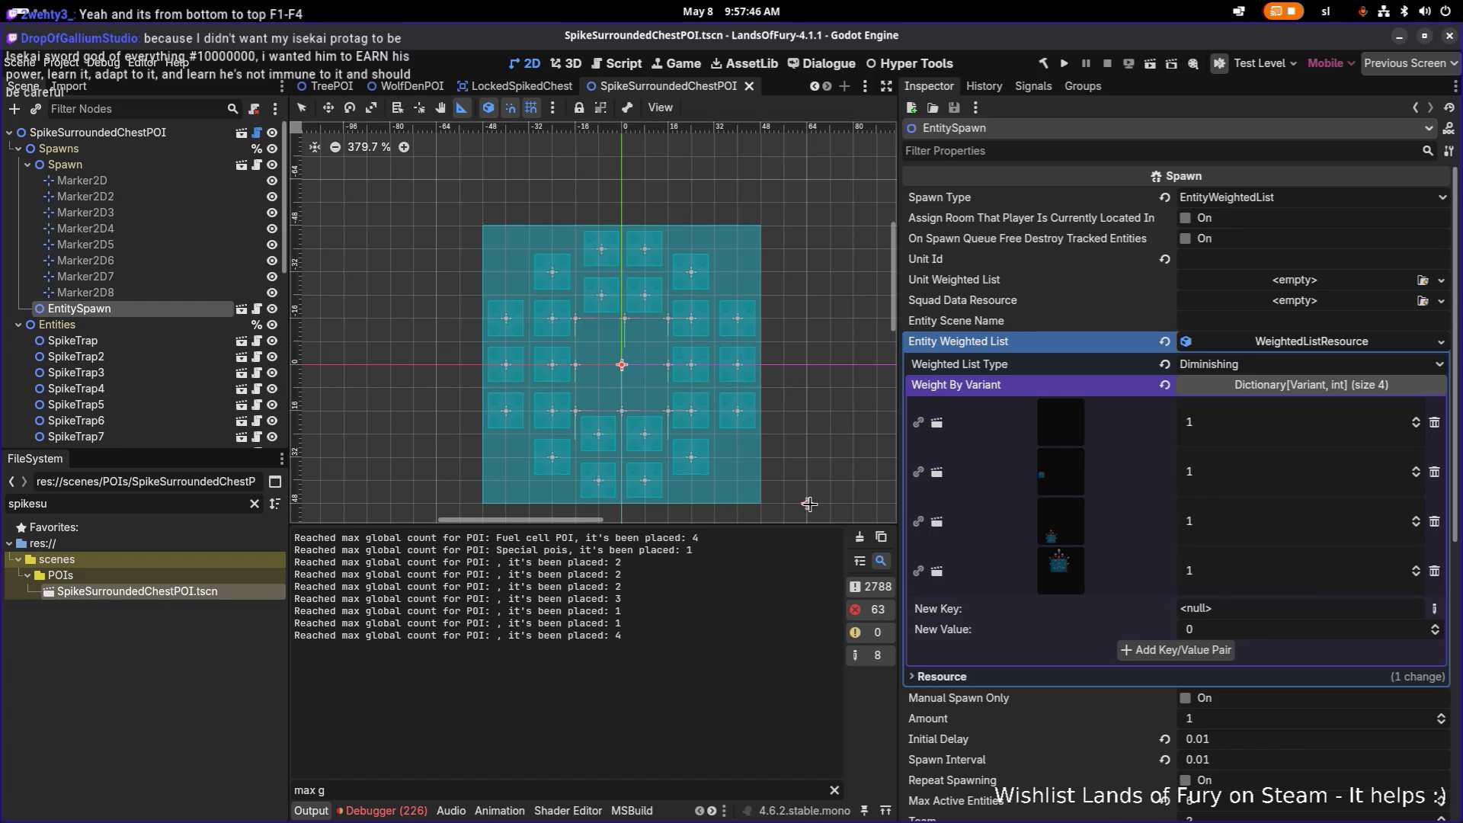
Shrink the output panel and open Chest.tscn from its weighted-list entry
drag(804, 523, 804, 585)
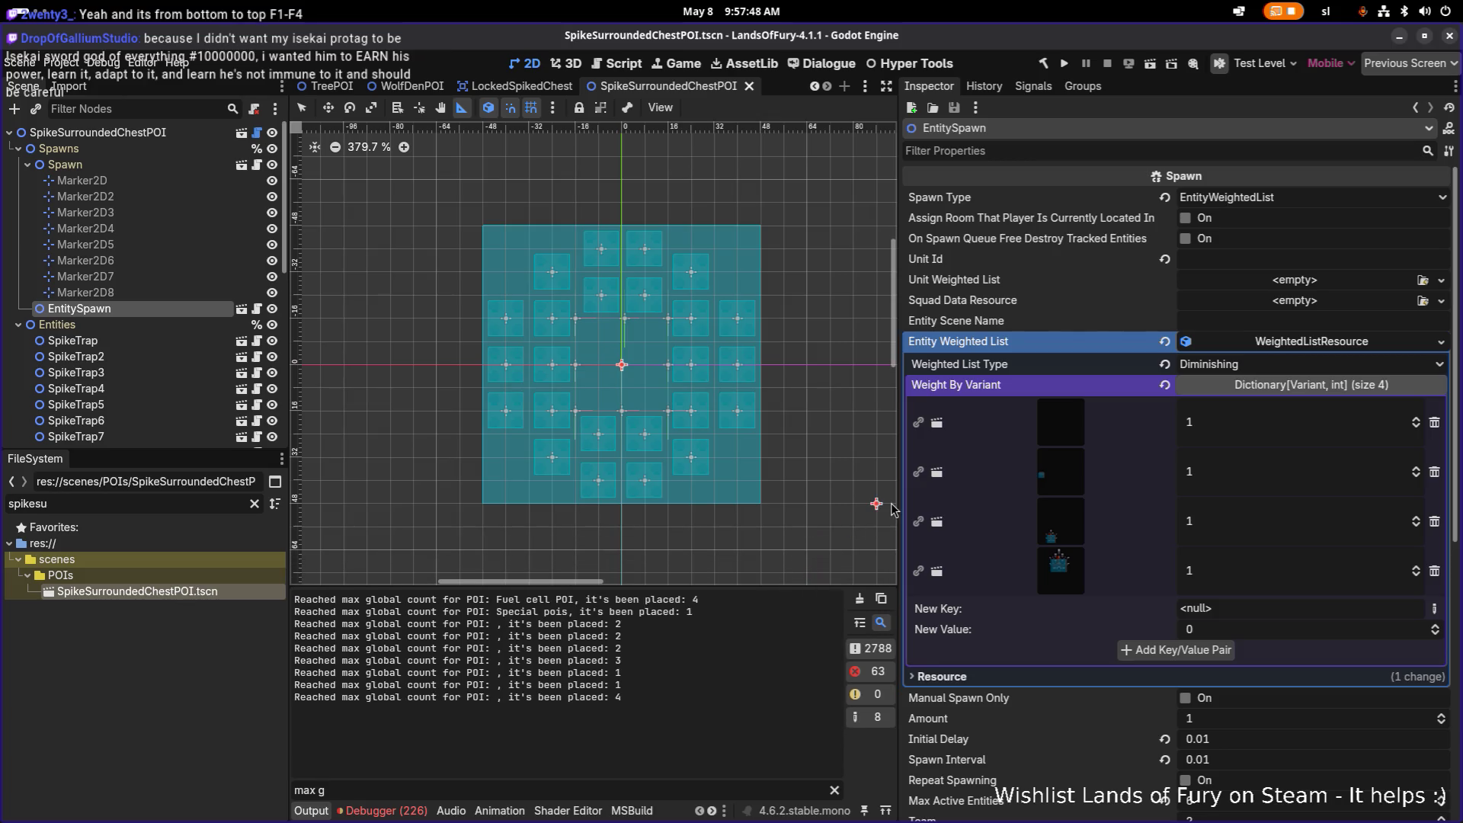
click(1054, 420)
click(1059, 456)
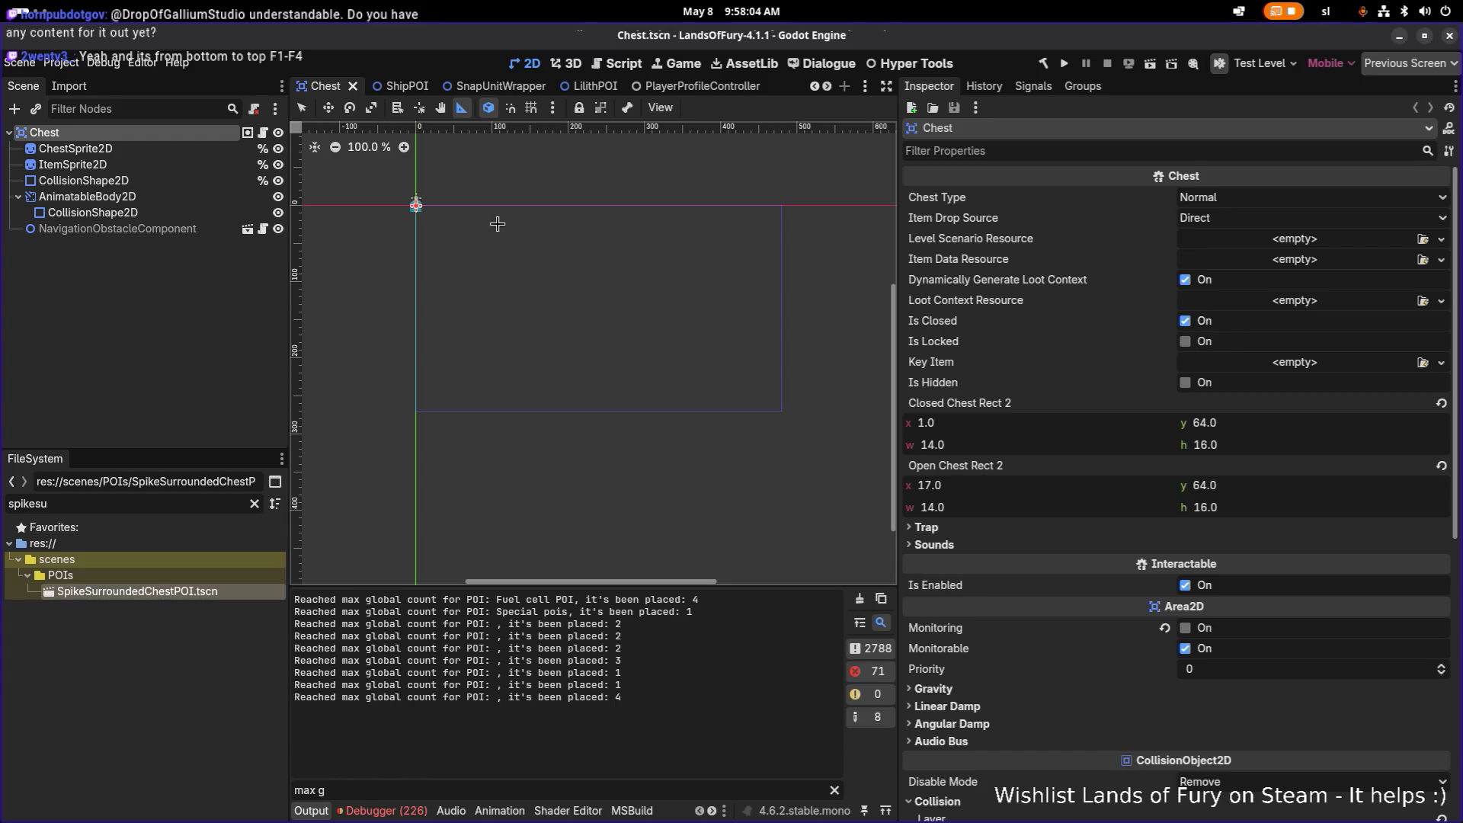
Give Chest a new LootContextResource with Source Type Challenge_Room and save the scene
click(1294, 299)
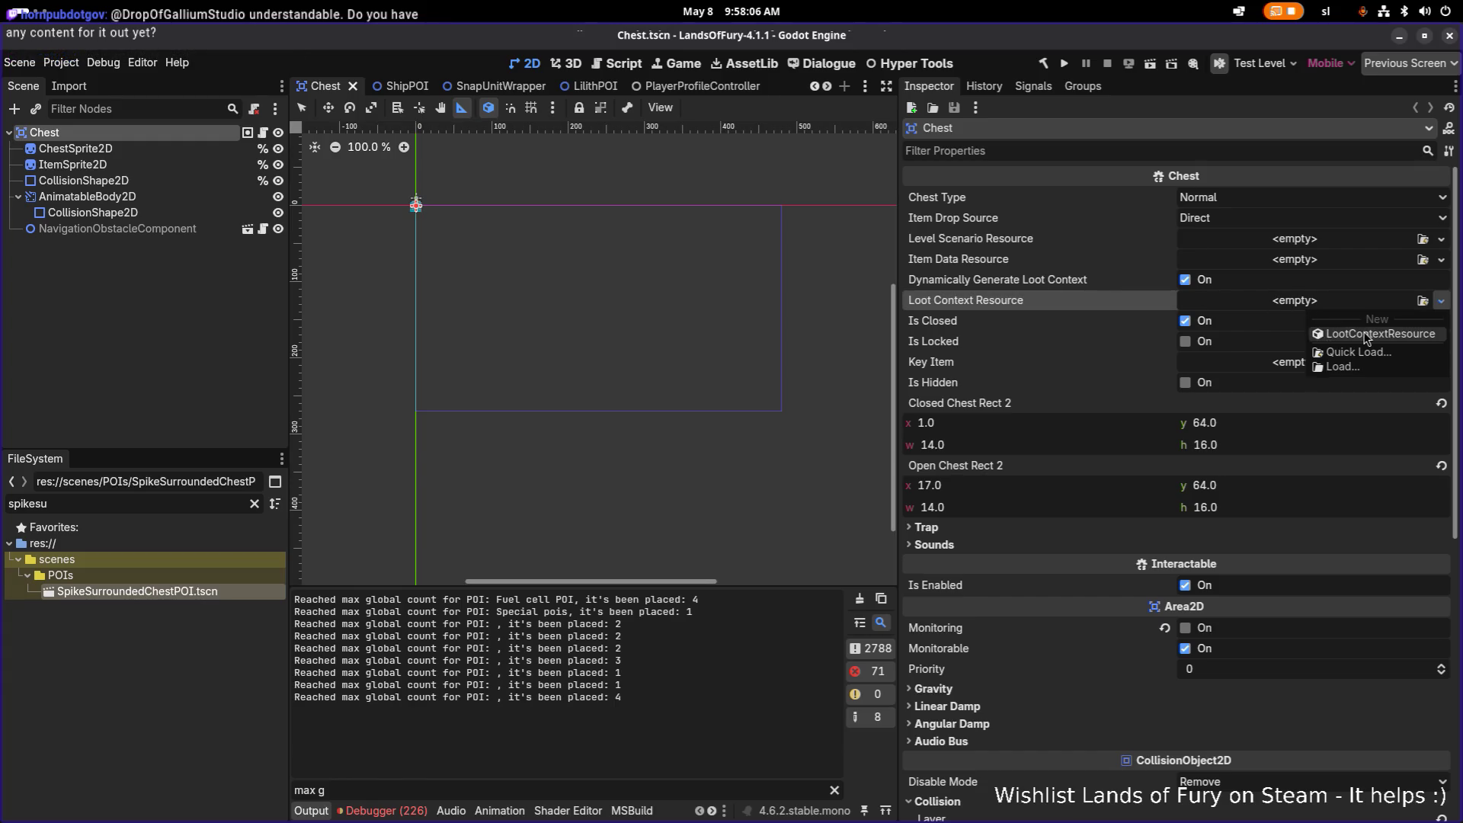
click(1361, 339)
click(1311, 300)
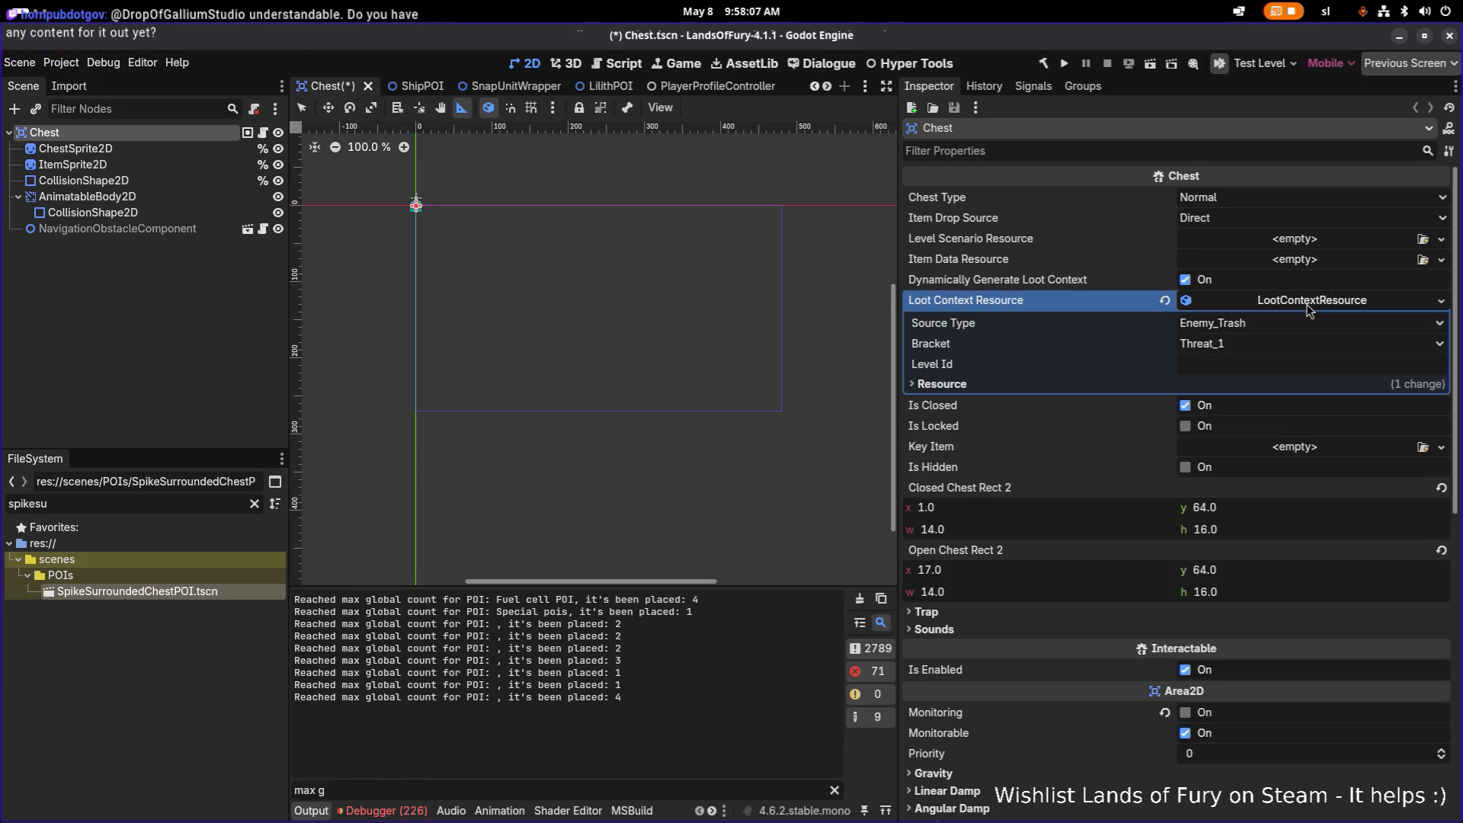
click(1245, 329)
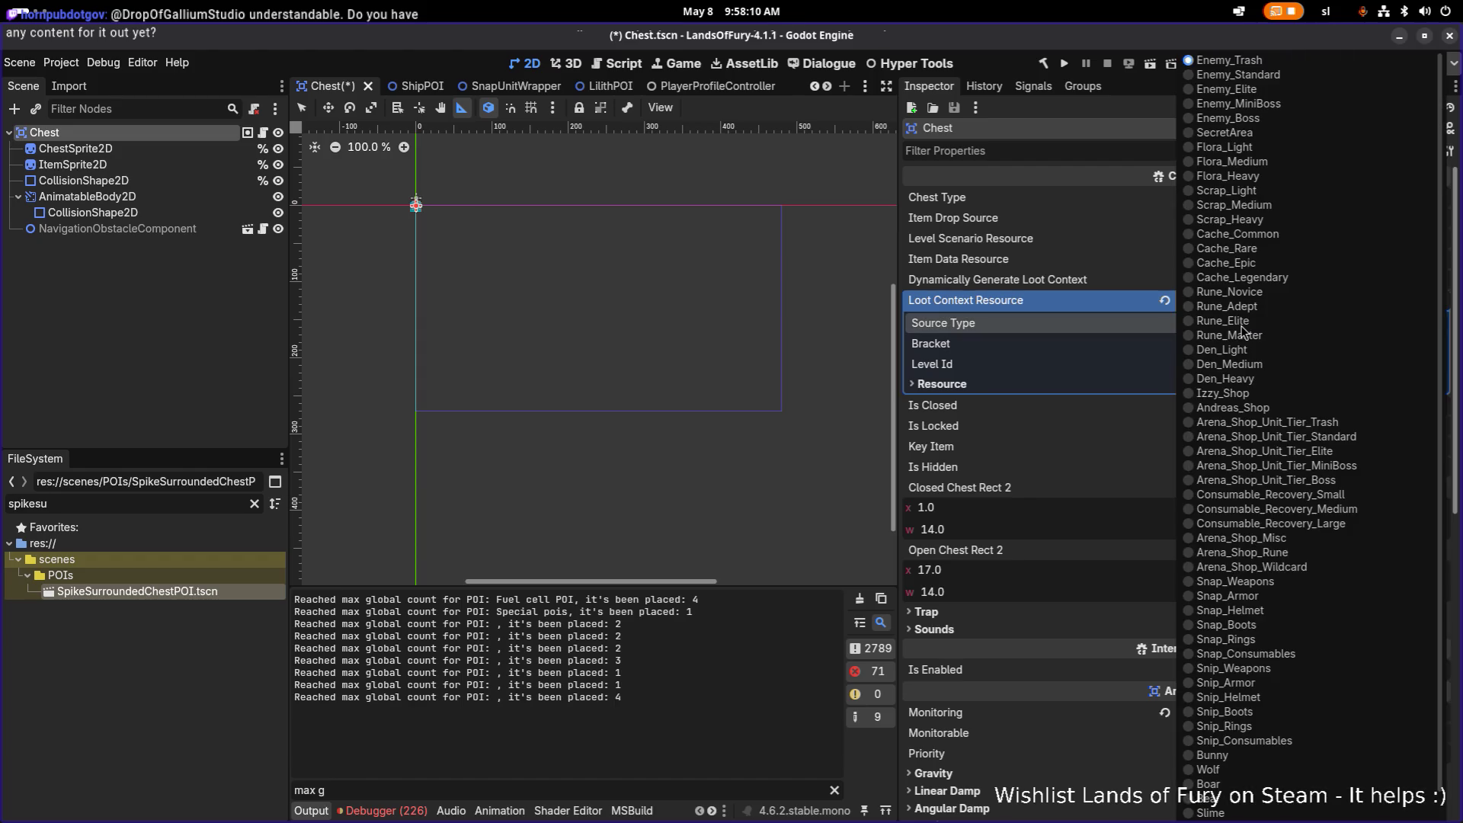
scroll(1270, 435, down, 1)
click(1257, 800)
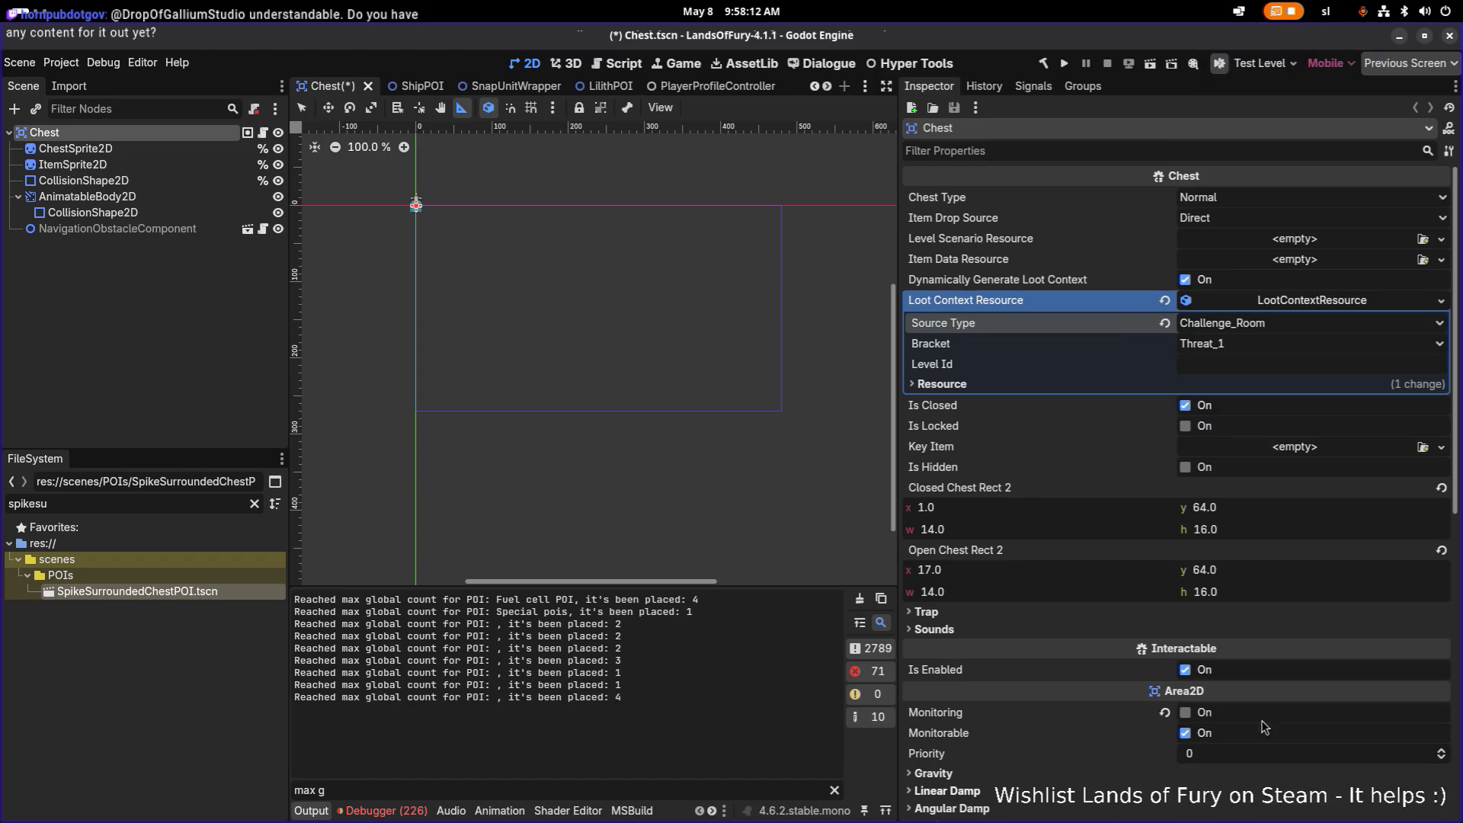
key(ctrl+s)
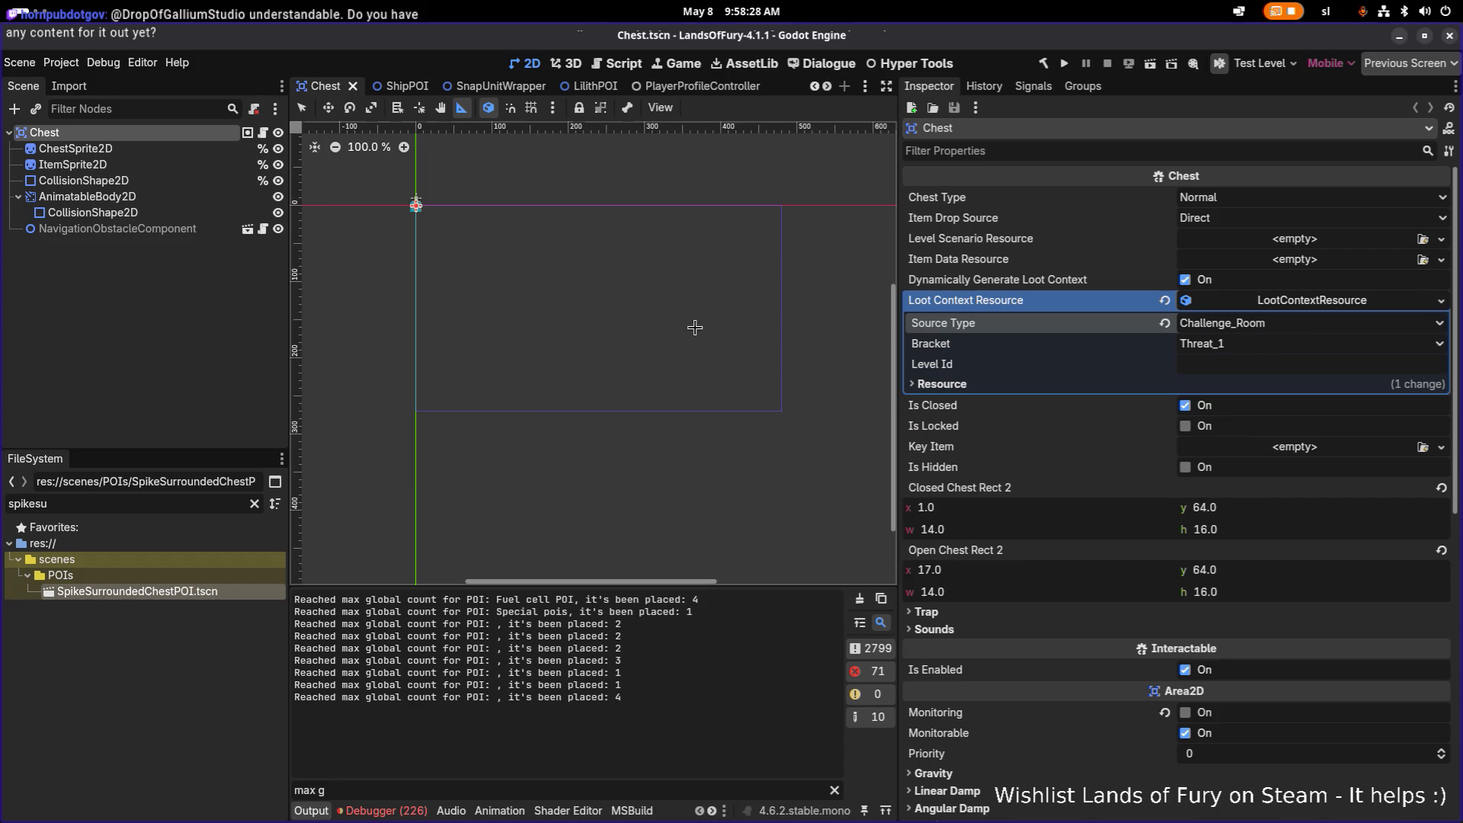
right_click(149, 135)
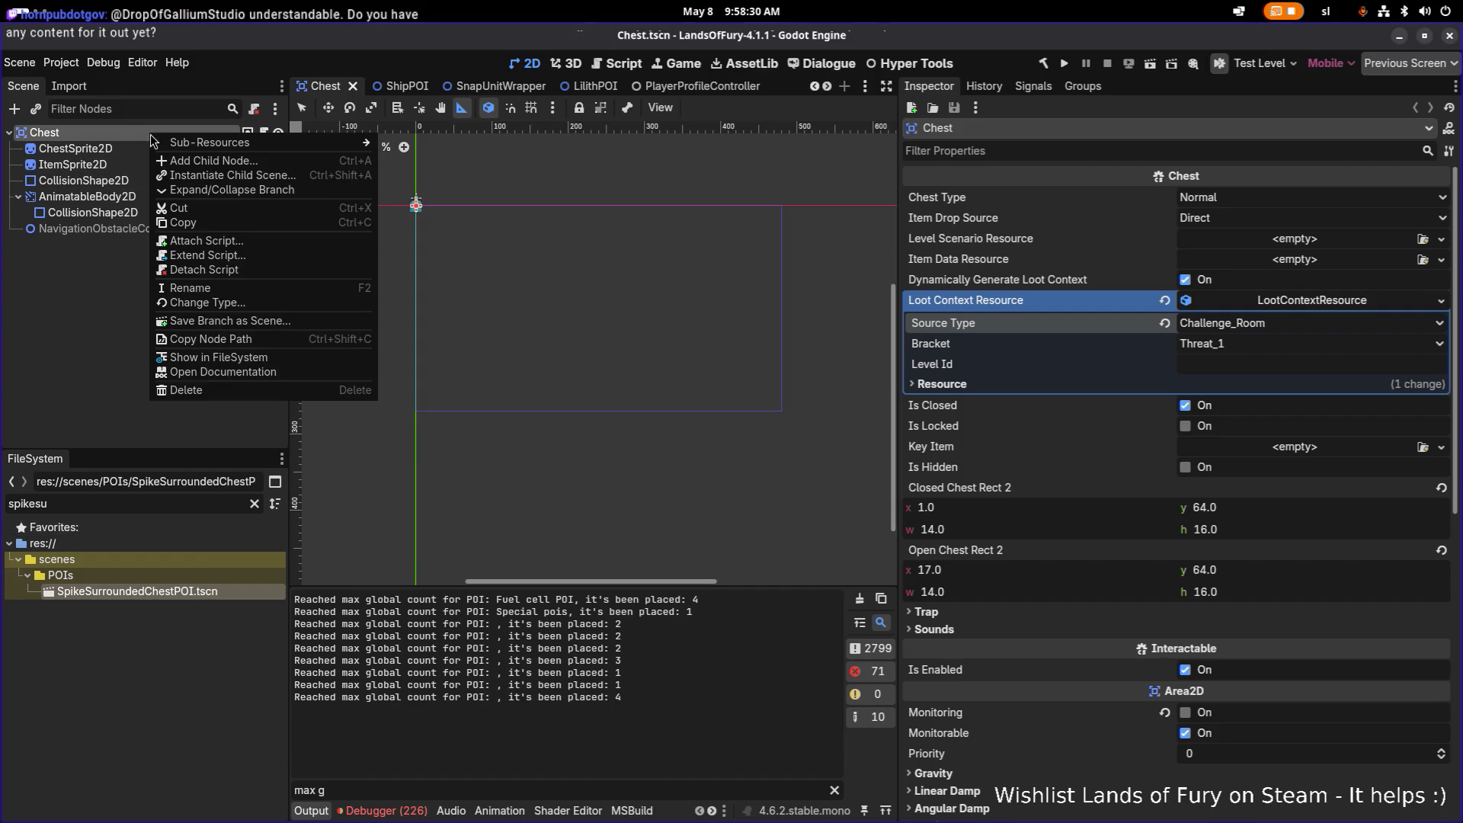
Show Chest in FileSystem, filter files by "chest." and open LockedChest.tscn
click(218, 357)
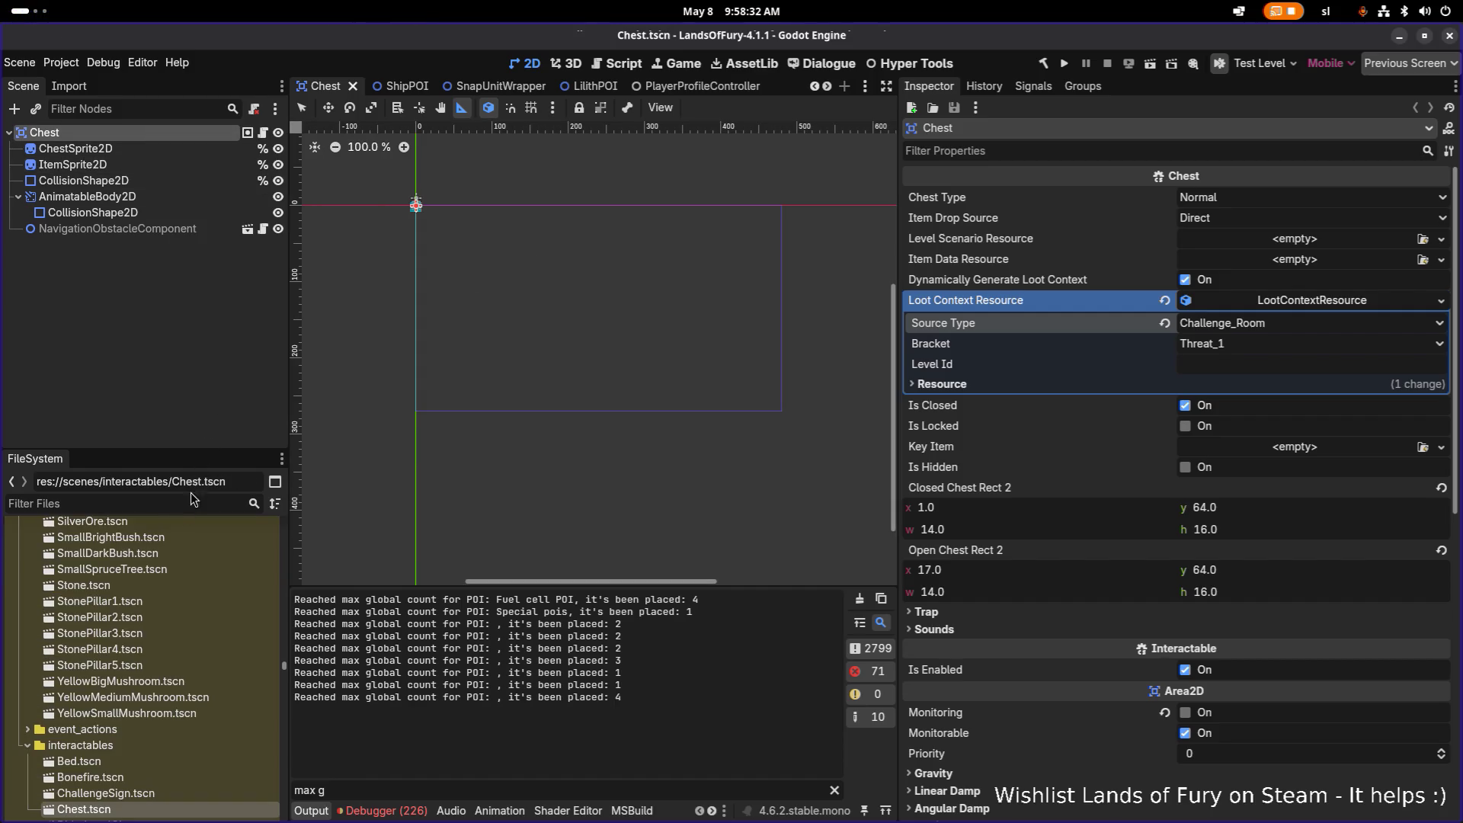
scroll(153, 696, down, 1)
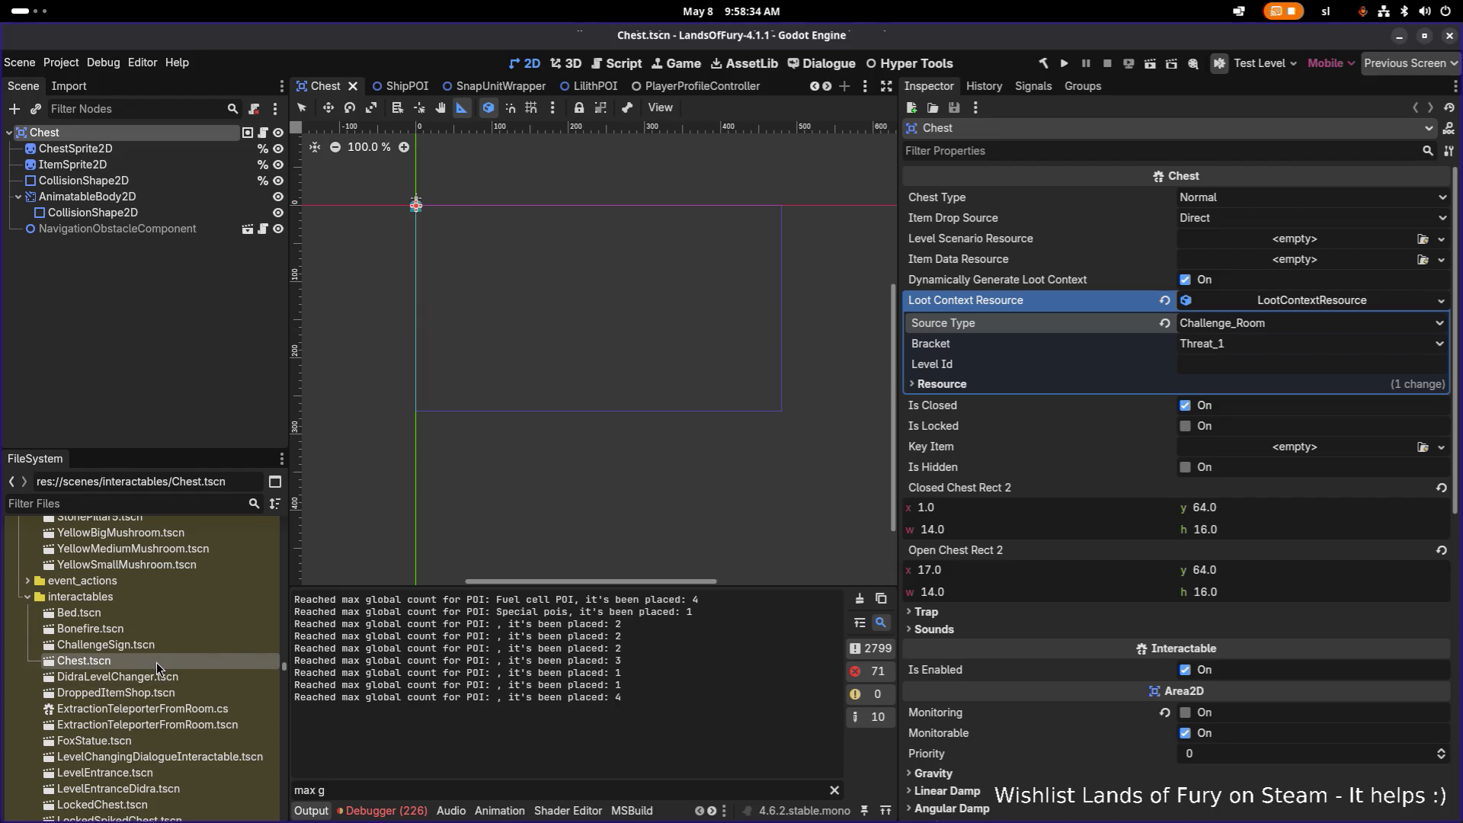
click(160, 505)
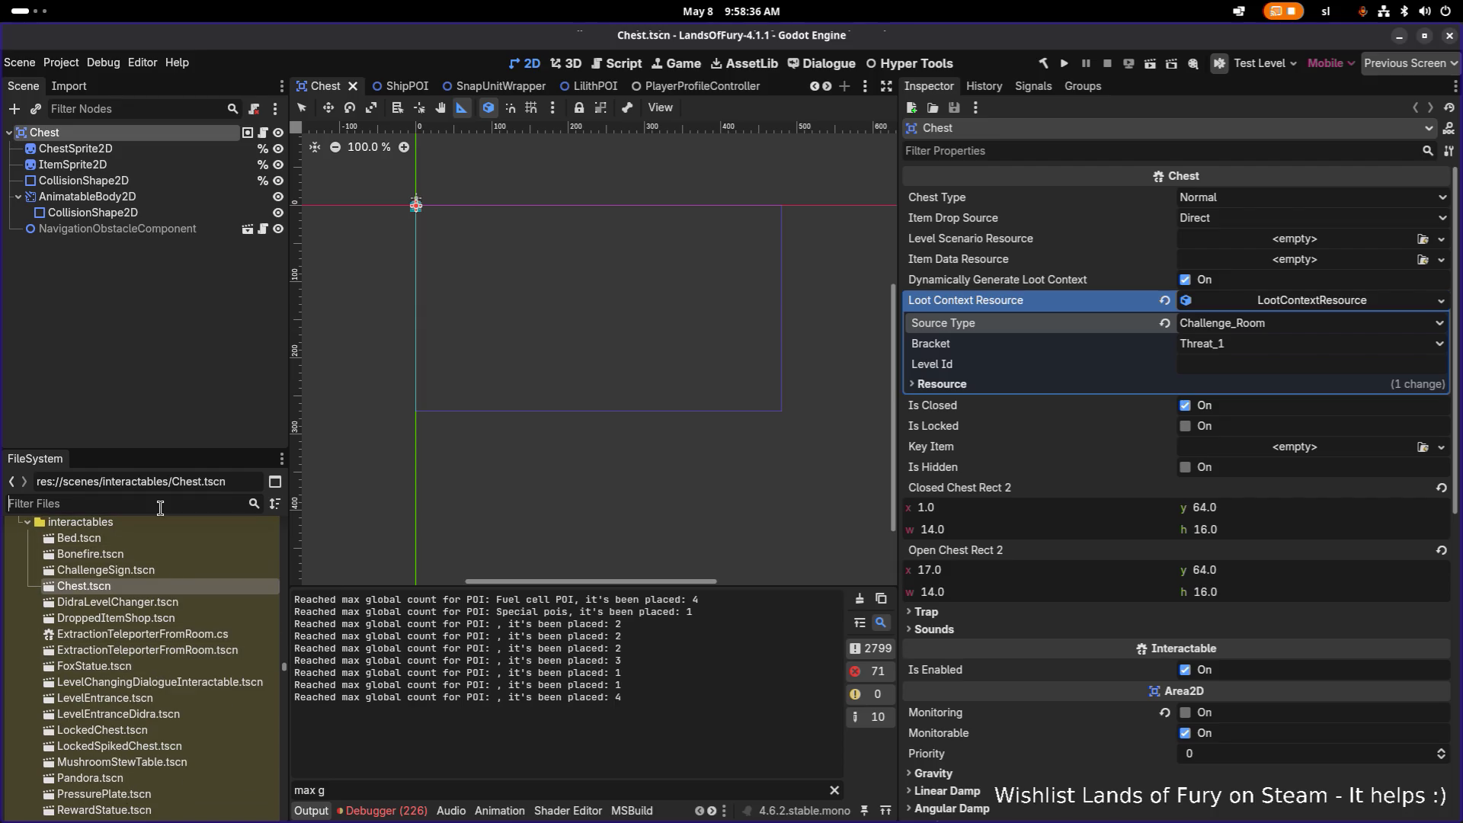
text(chest)
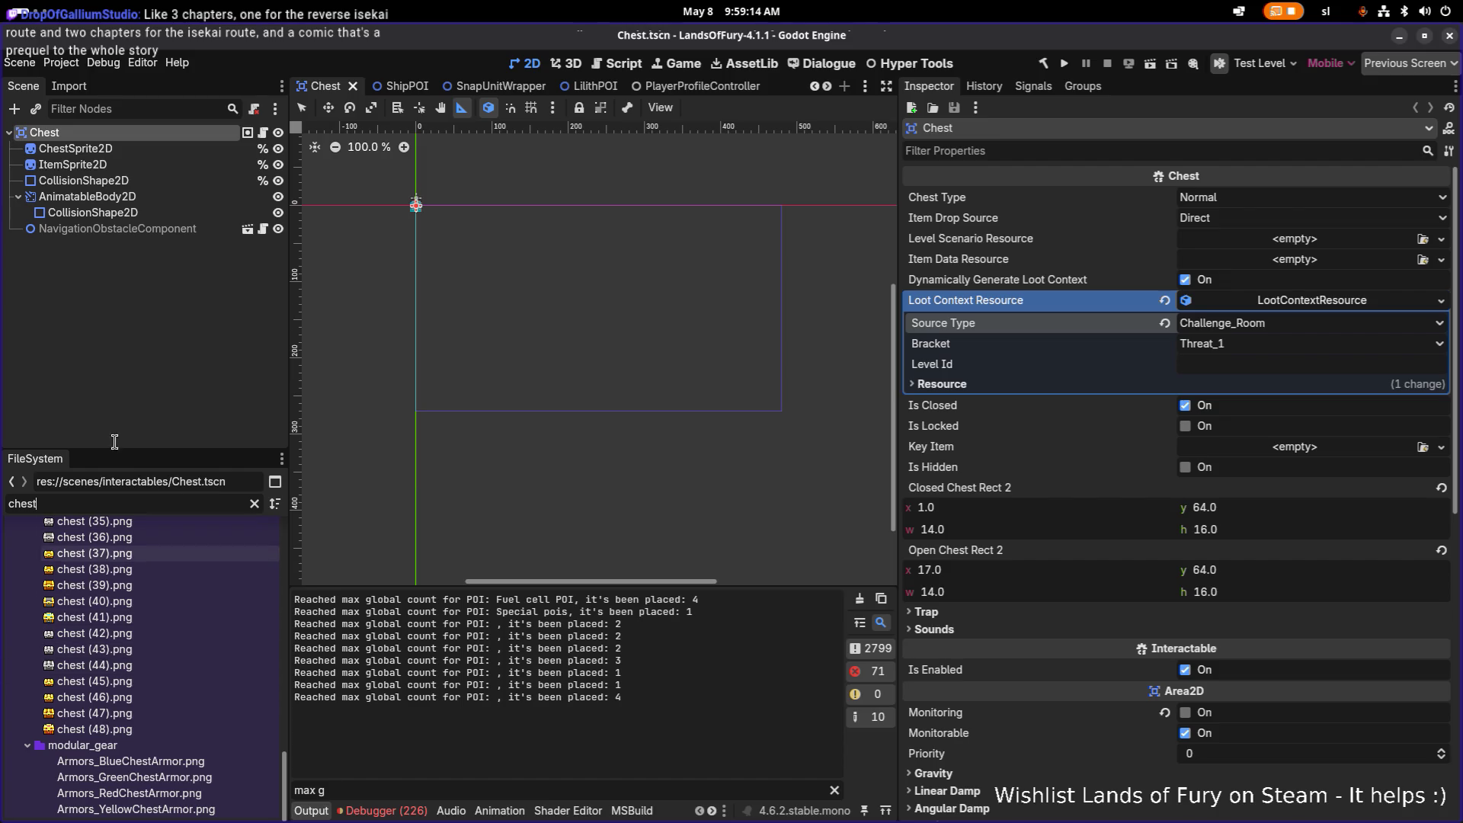
click(141, 502)
text(.)
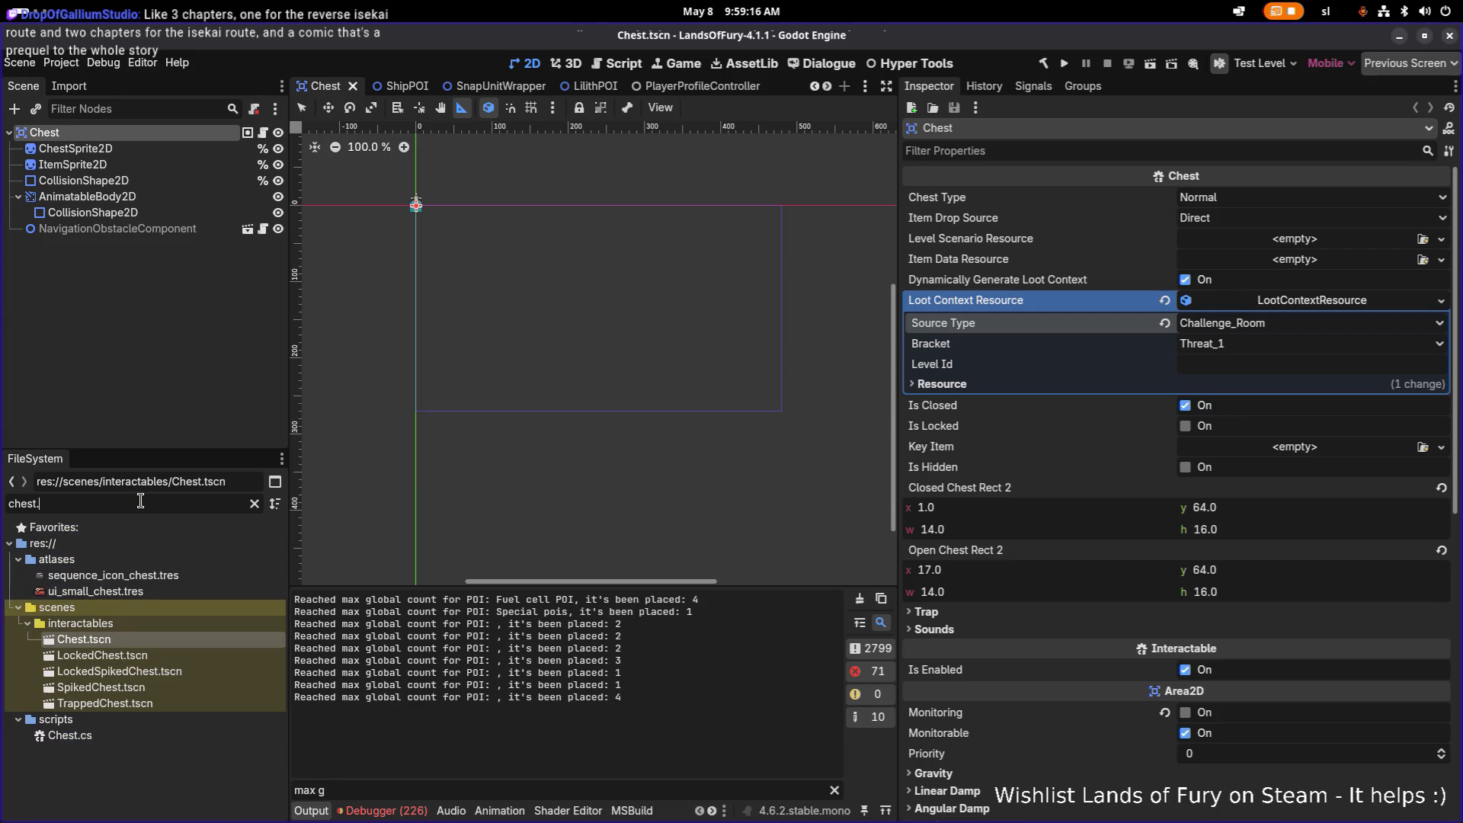
double_click(101, 654)
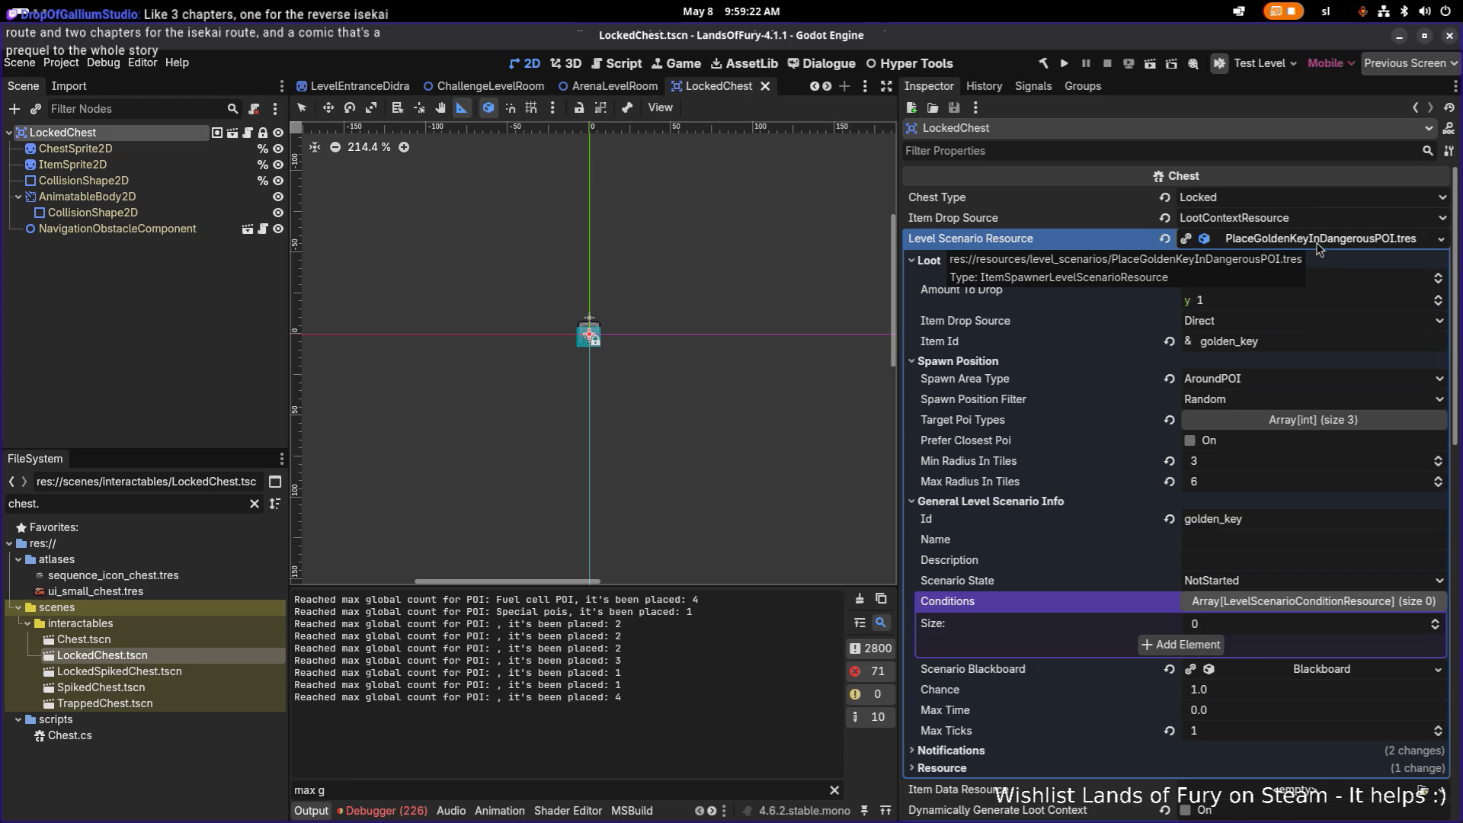
Enable Dynamically Generate Loot Context on LockedChest and save it
click(1318, 238)
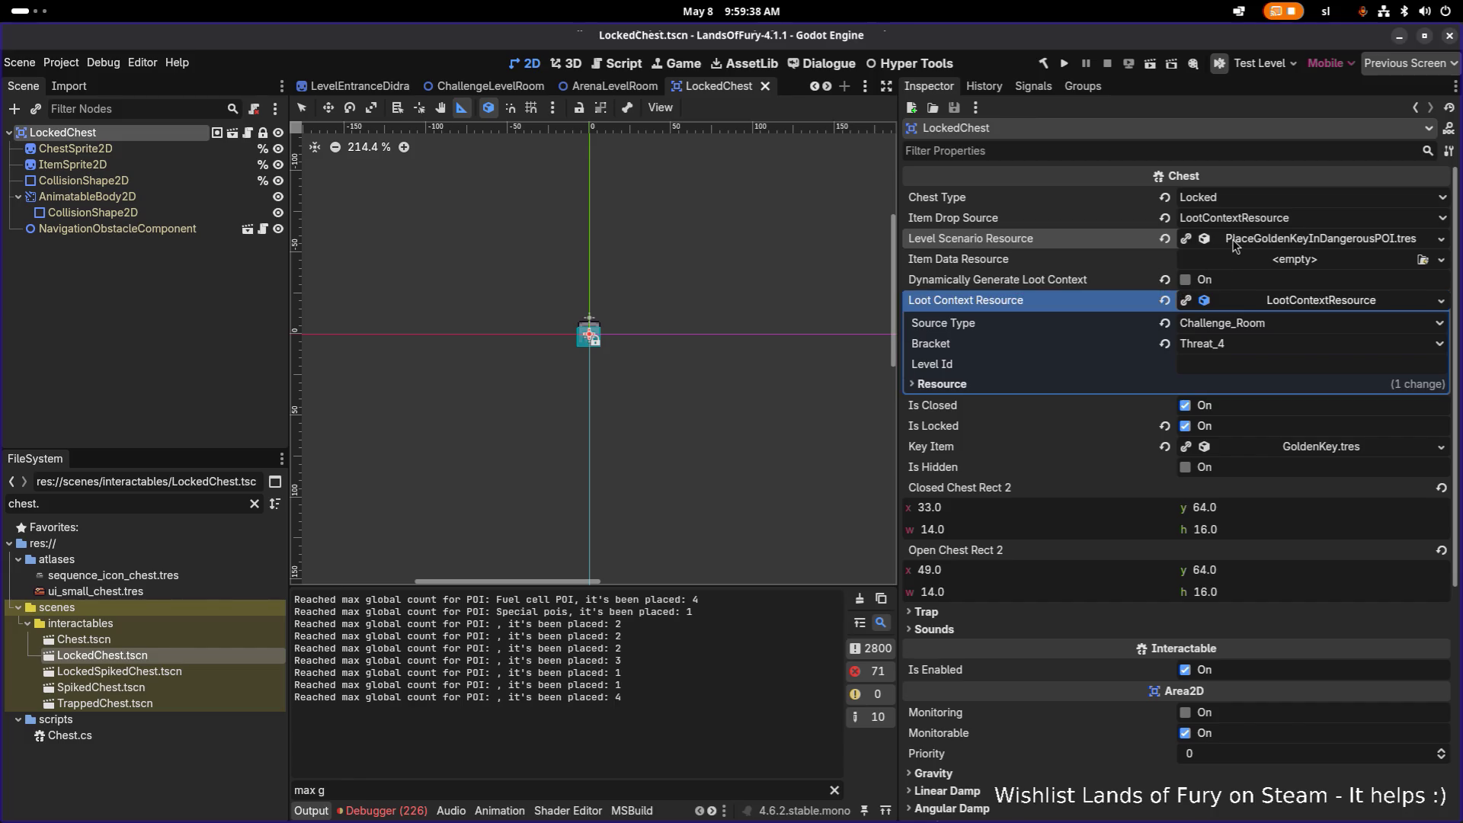
click(1185, 280)
key(ctrl+s)
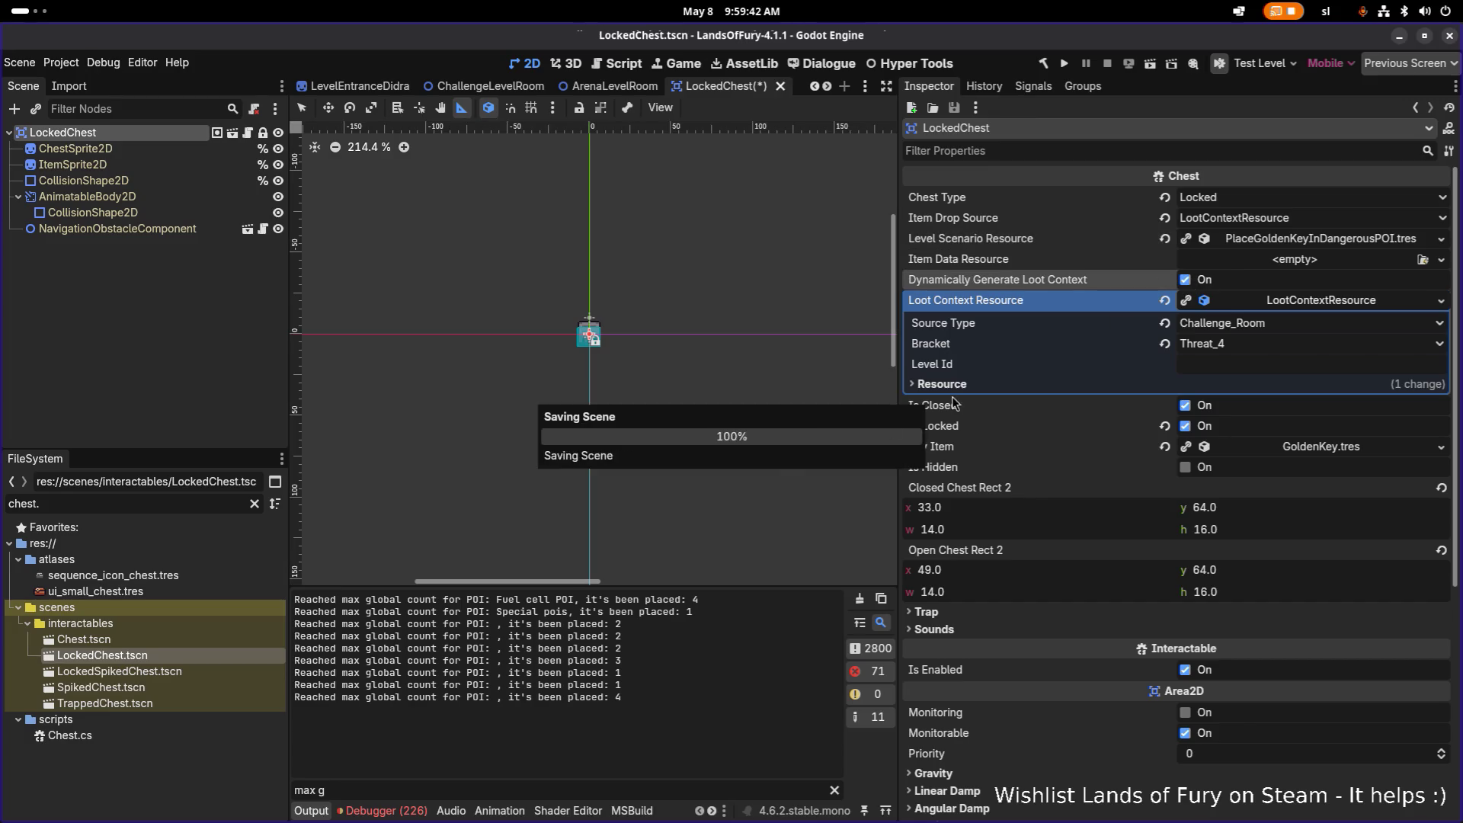
Open LockedSpikedChest and review its root node's loot context settings
double_click(120, 671)
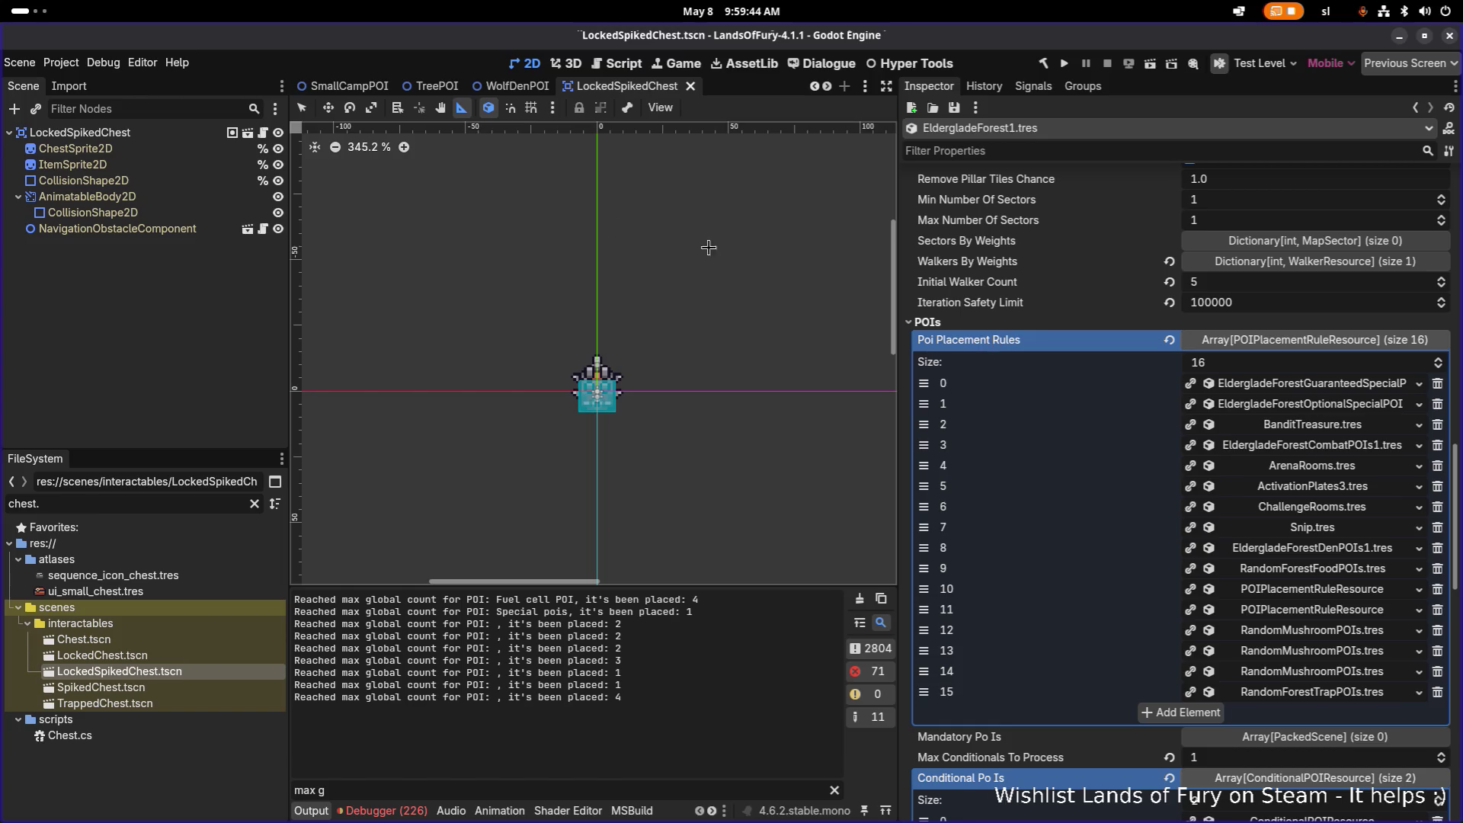
click(80, 131)
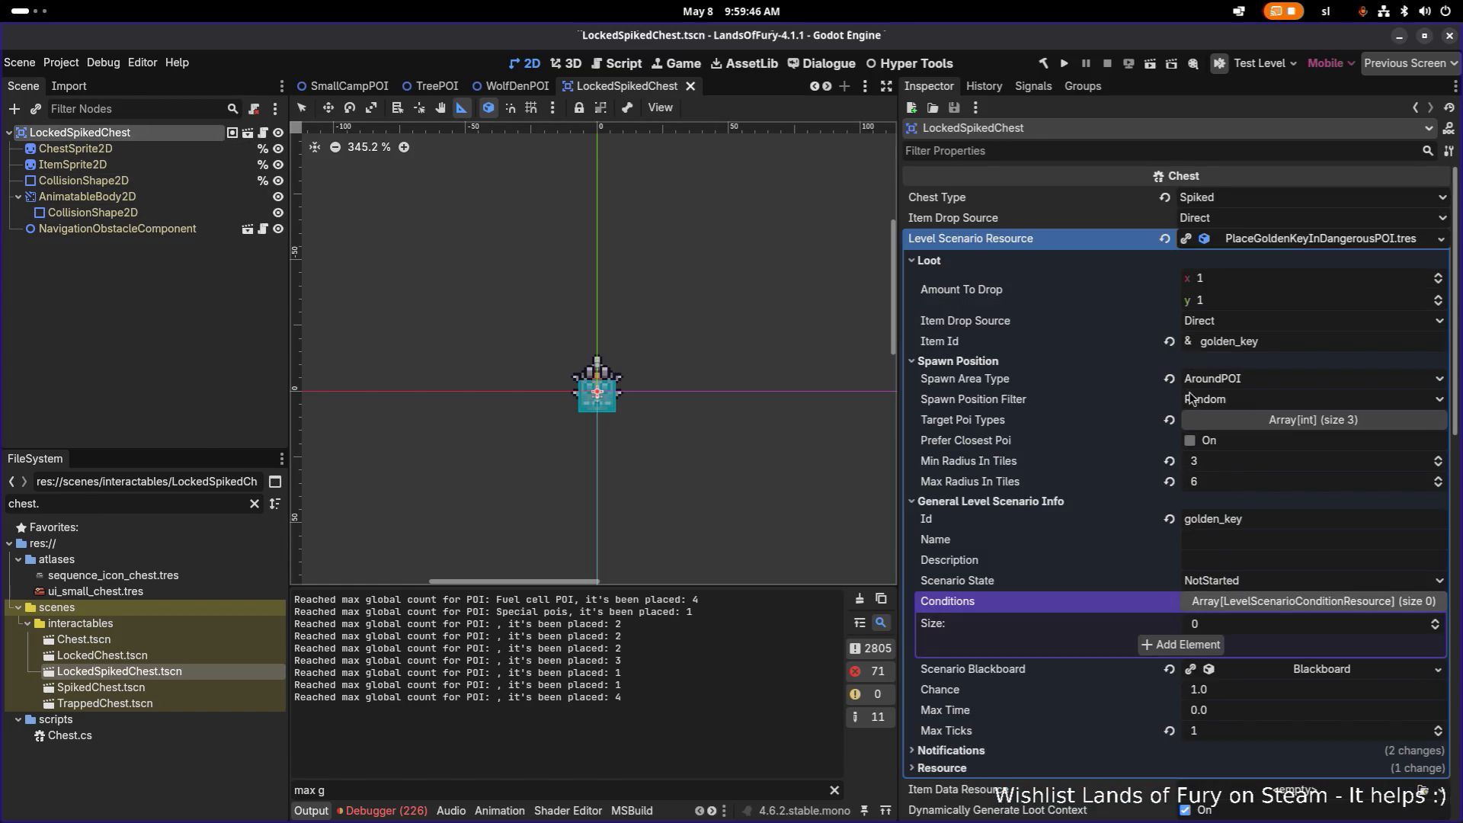
click(1288, 241)
click(1185, 320)
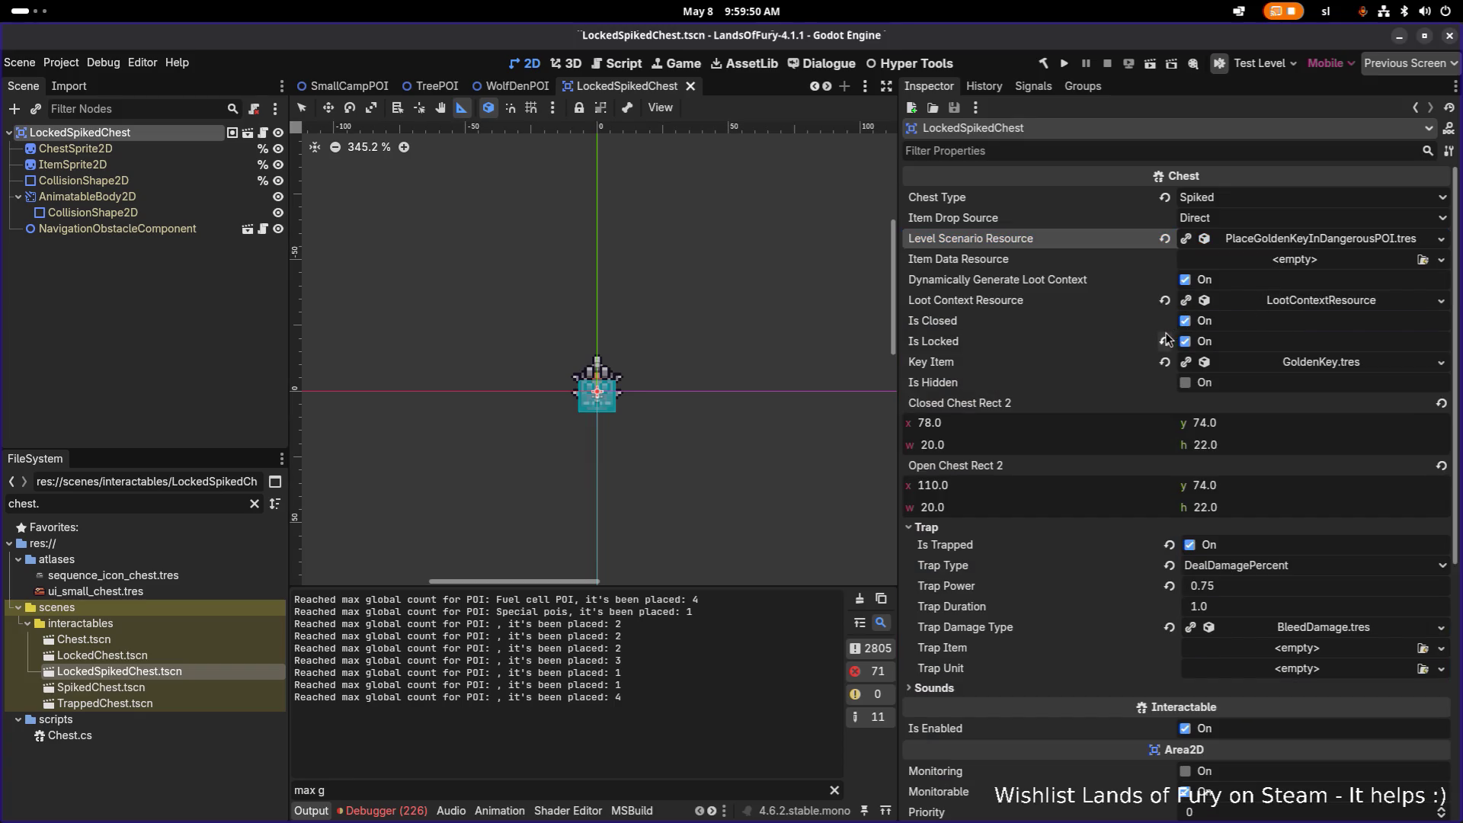
click(1248, 301)
click(1274, 301)
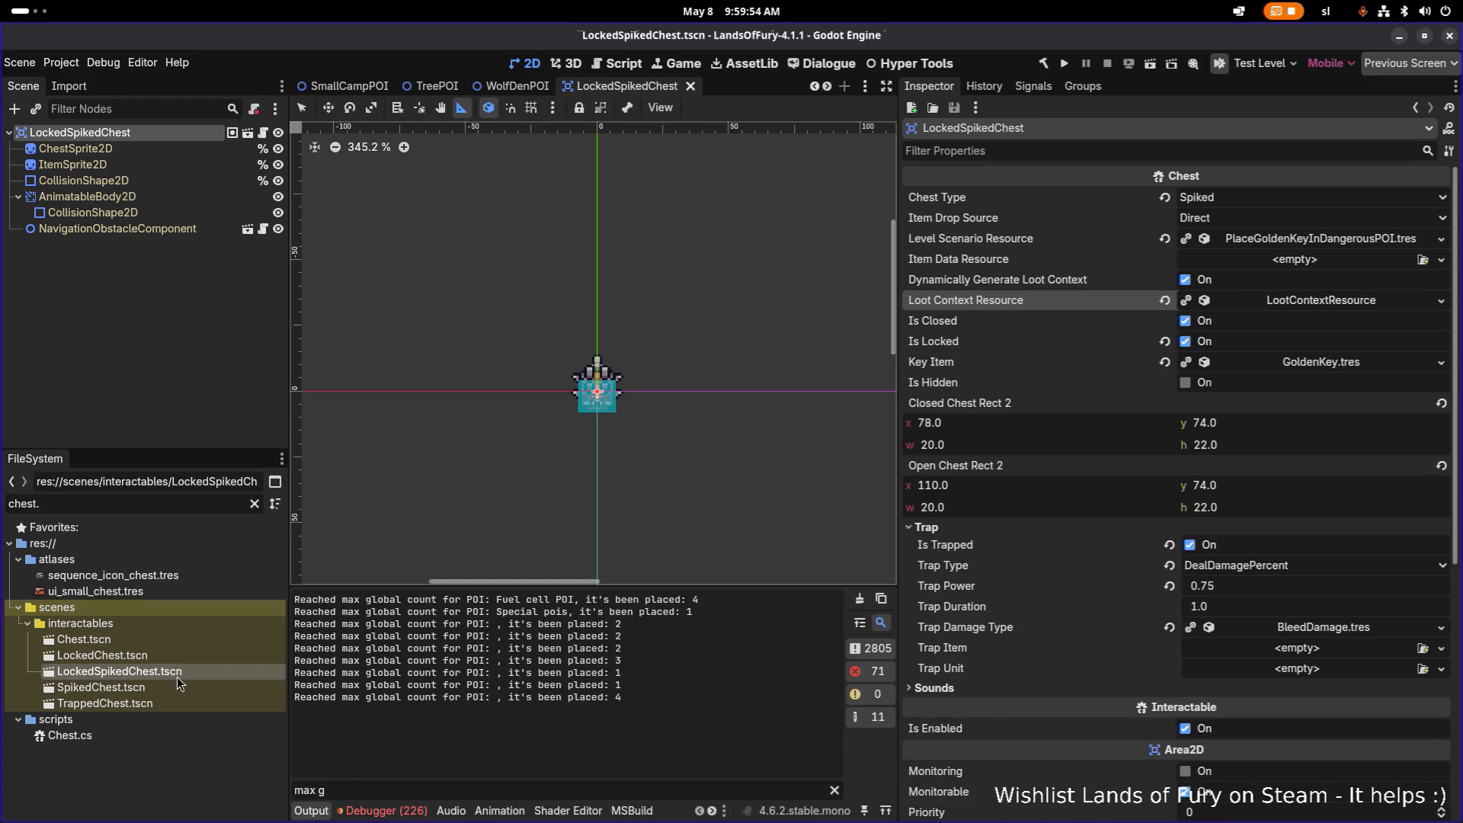
Open SpikedChest to check its loot context, then open TrappedChest and select its root
double_click(101, 686)
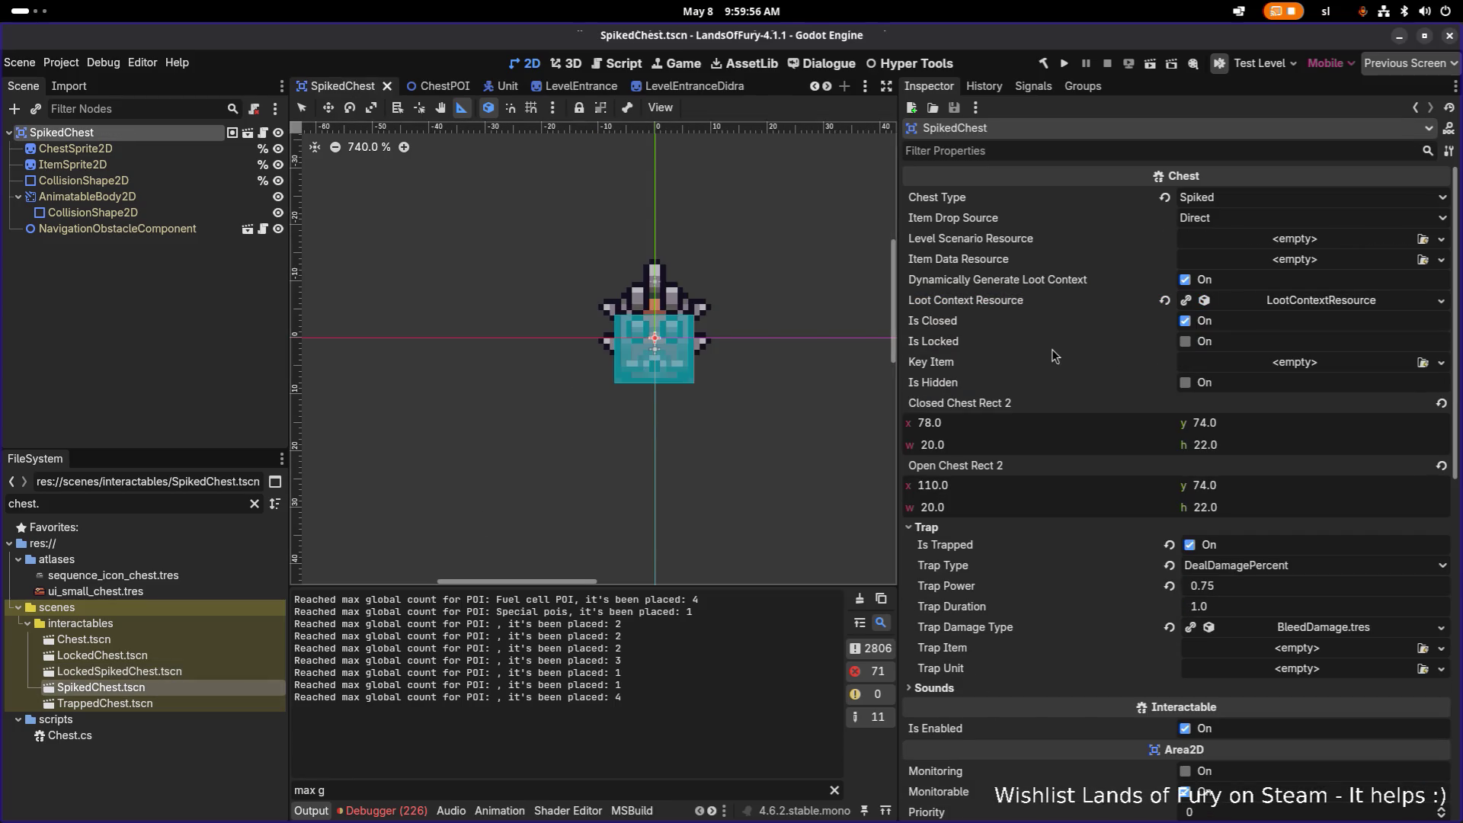
click(1291, 303)
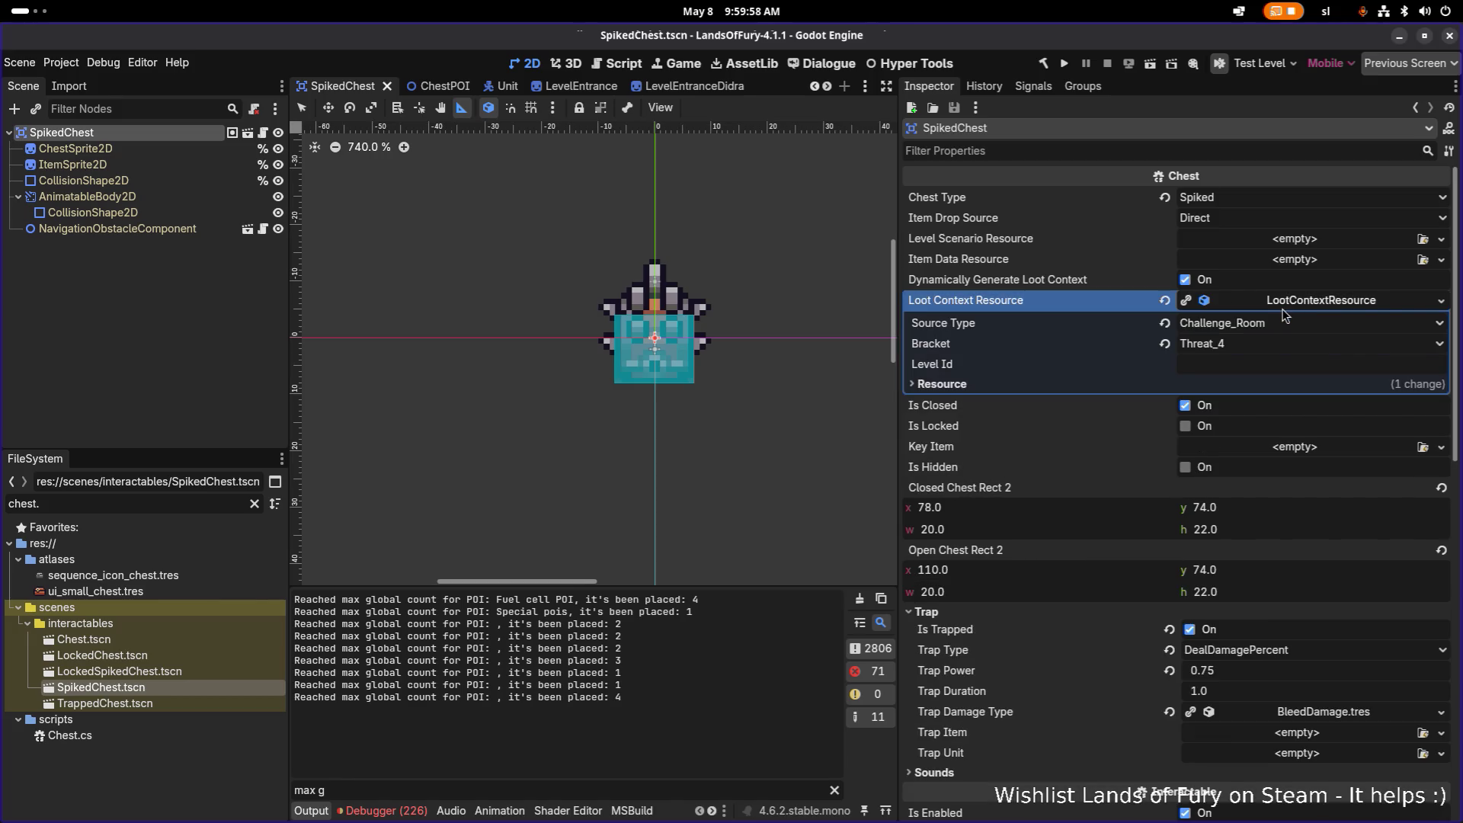
click(1292, 302)
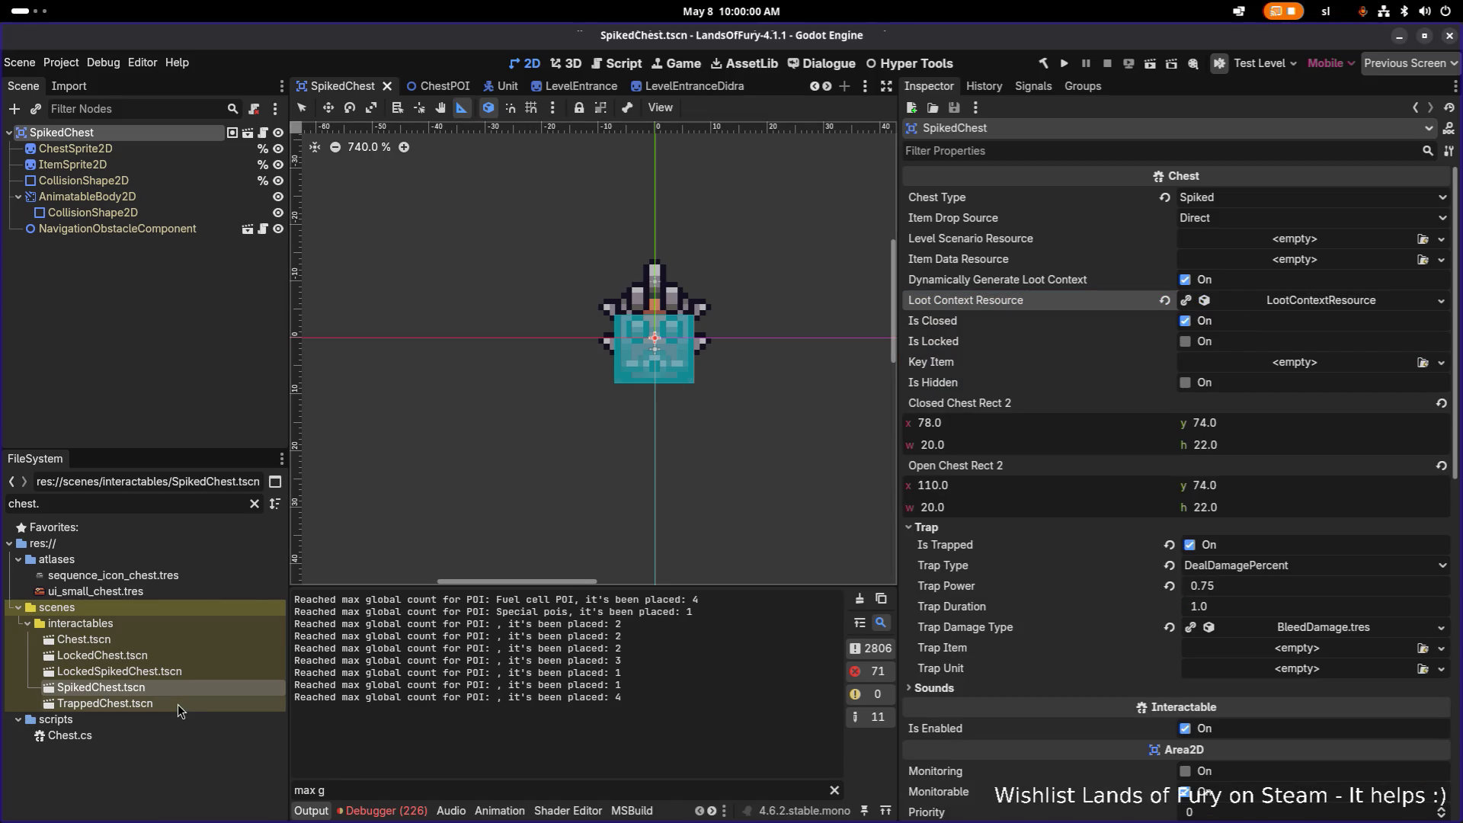
double_click(105, 703)
click(63, 132)
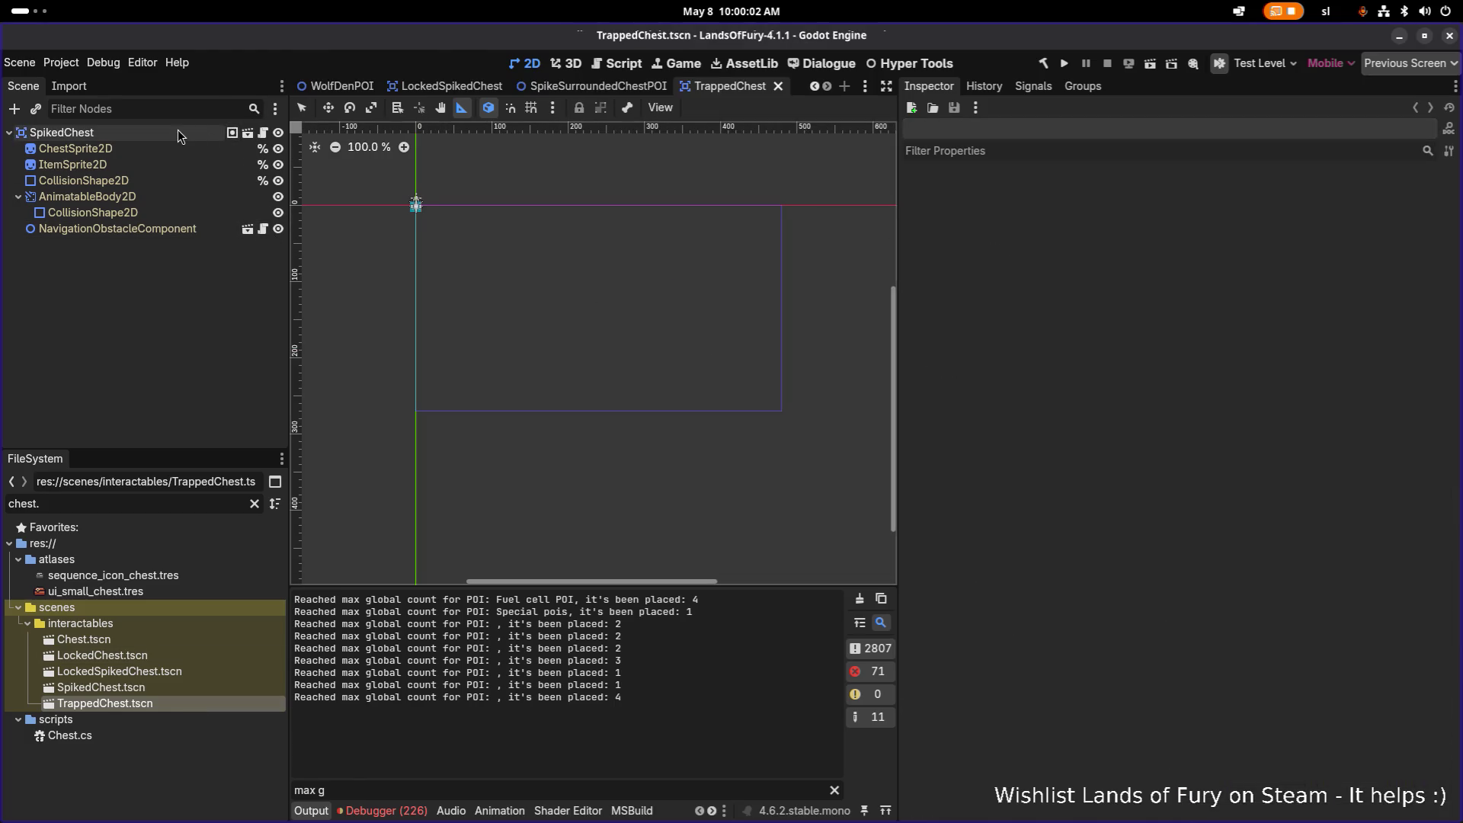
Check TrappedChest's loot context, save the scene and bring up the quick scene picker
click(1292, 300)
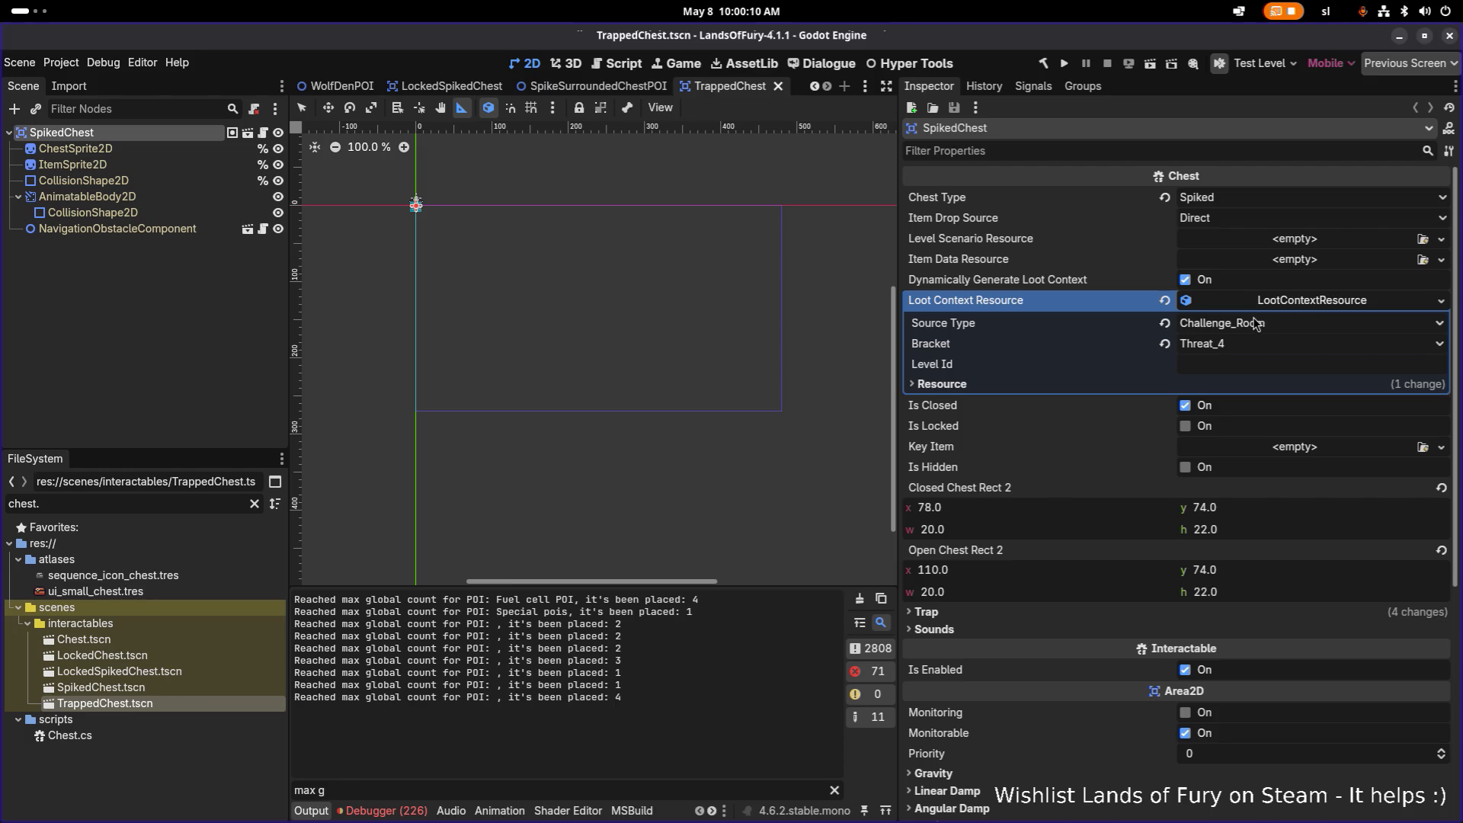
click(1284, 302)
key(ctrl+s)
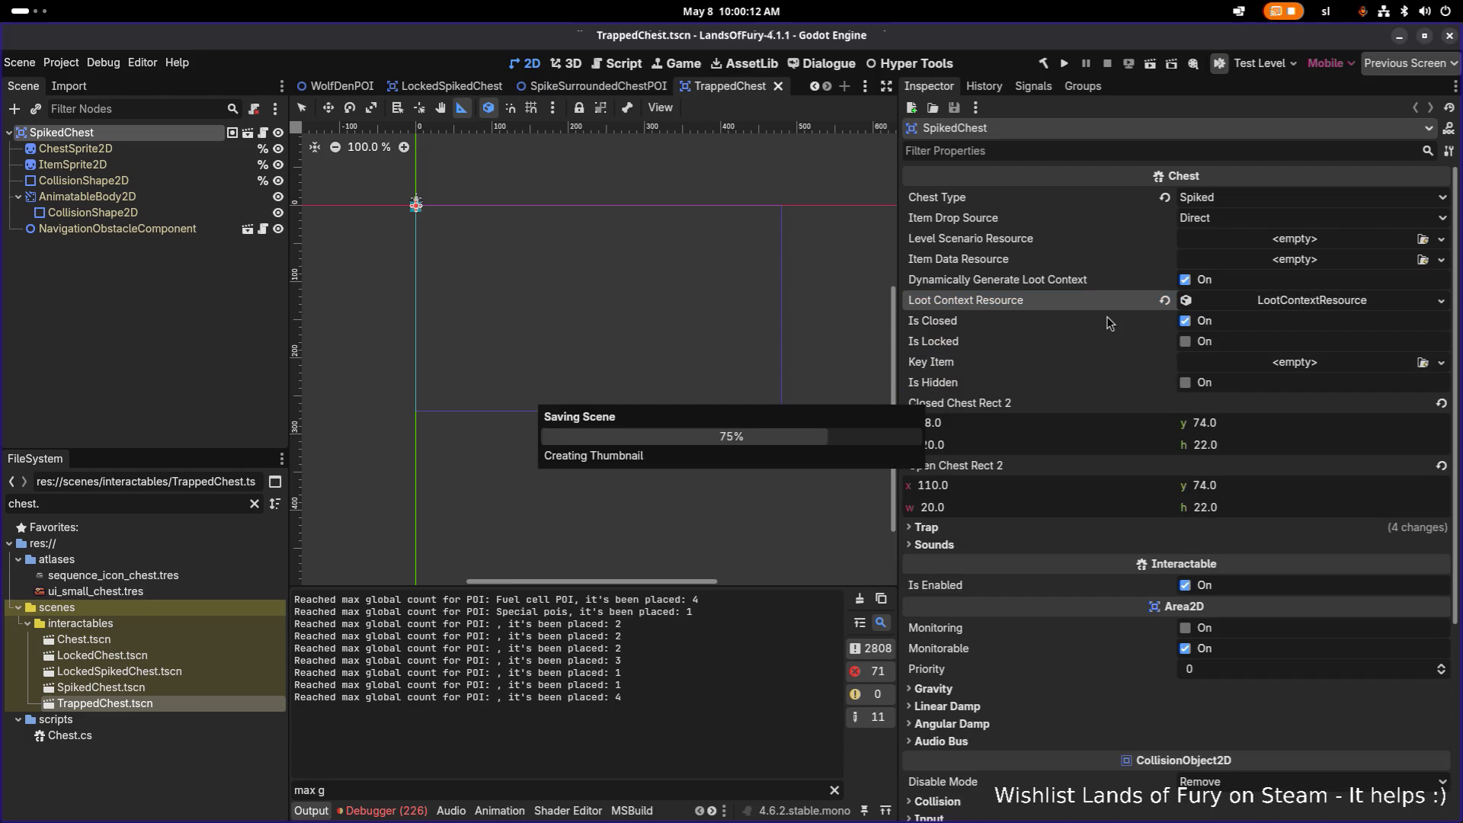
click(184, 364)
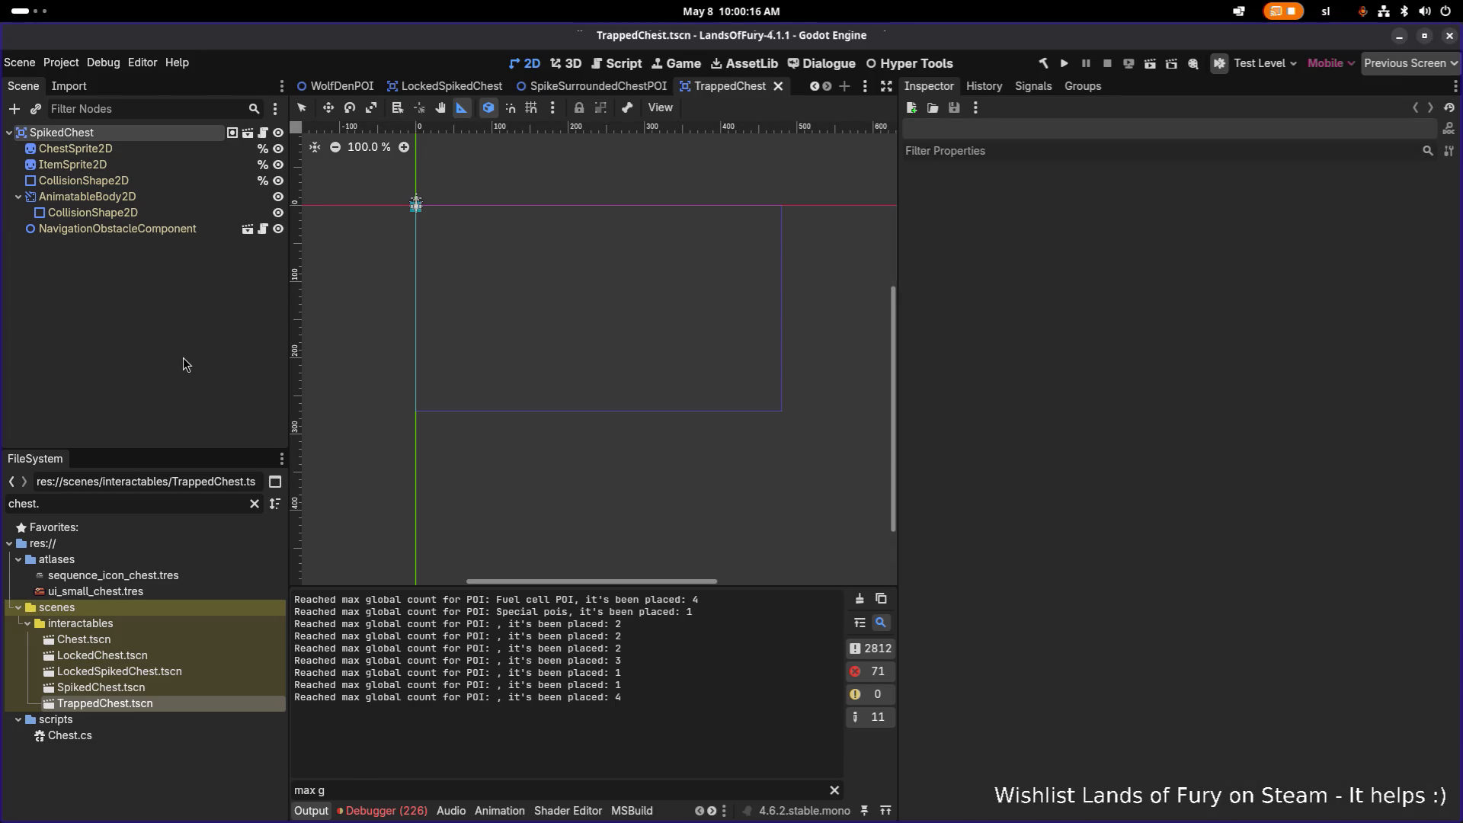
key(ctrl+shift+o)
text(testl)
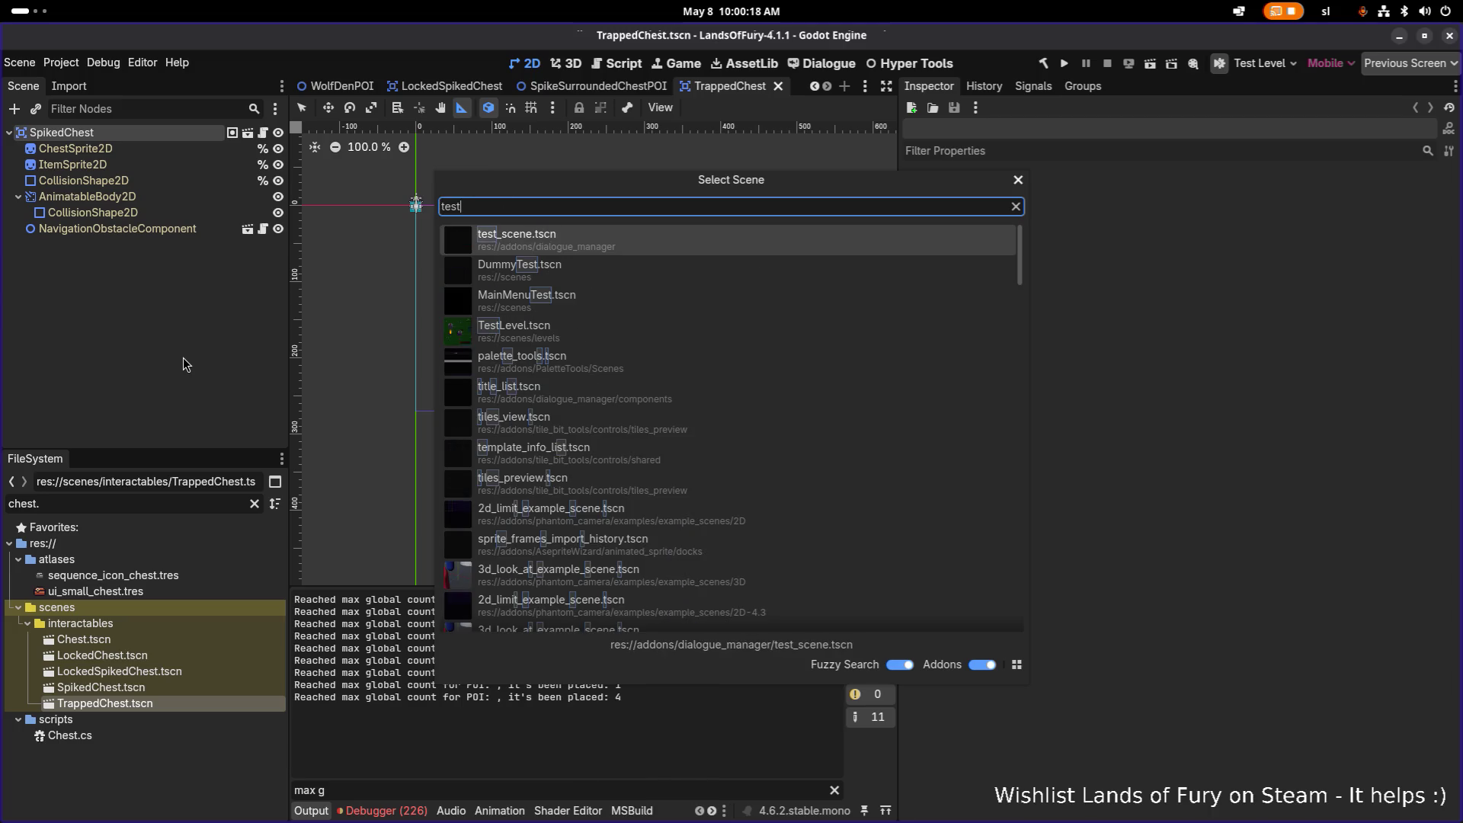
Open TestLevel.tscn, clear the node filter and delete its LockedSpikedChest node
key(Return)
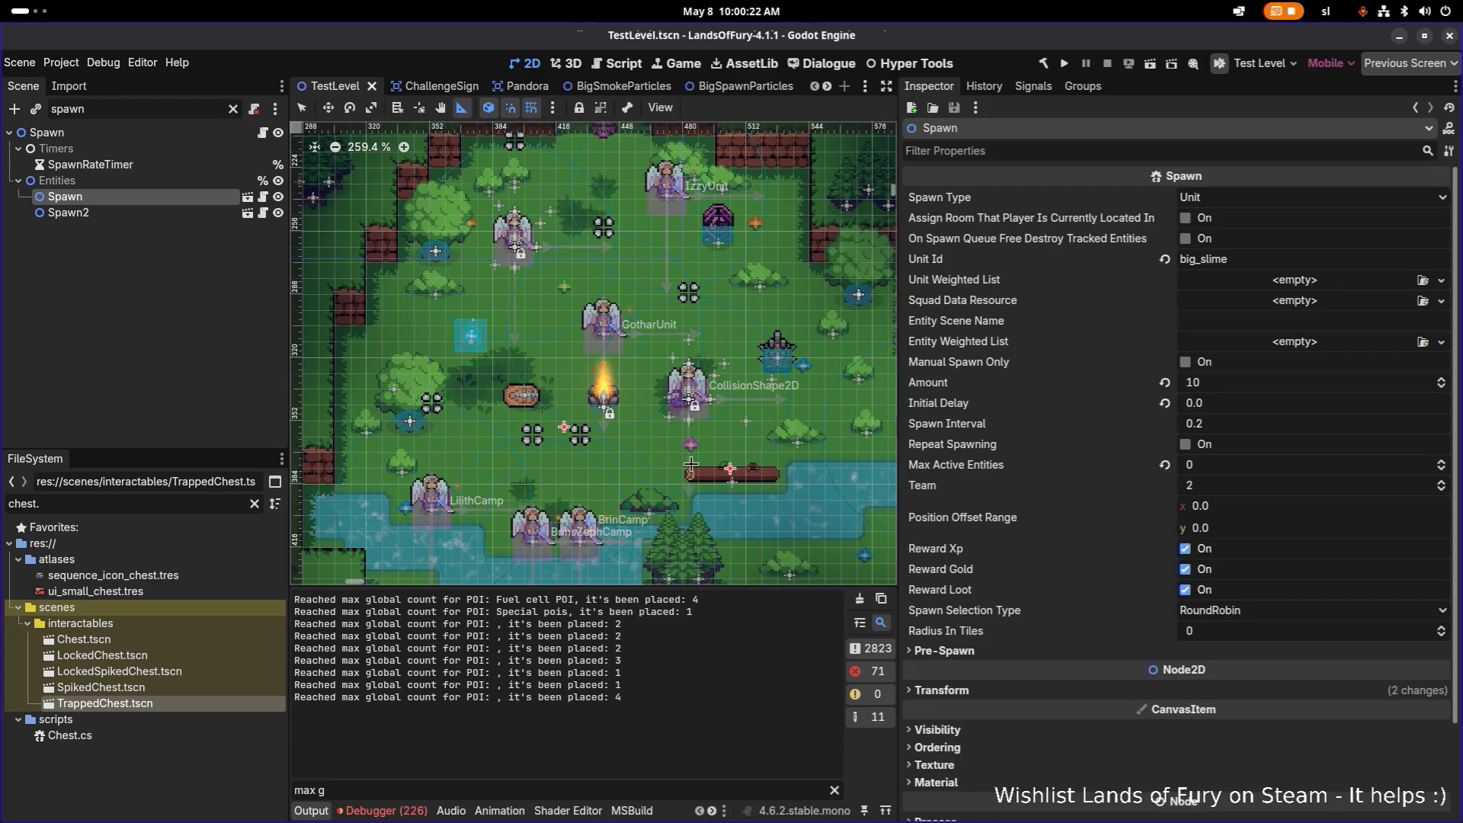
click(233, 108)
scroll(101, 310, down, 5)
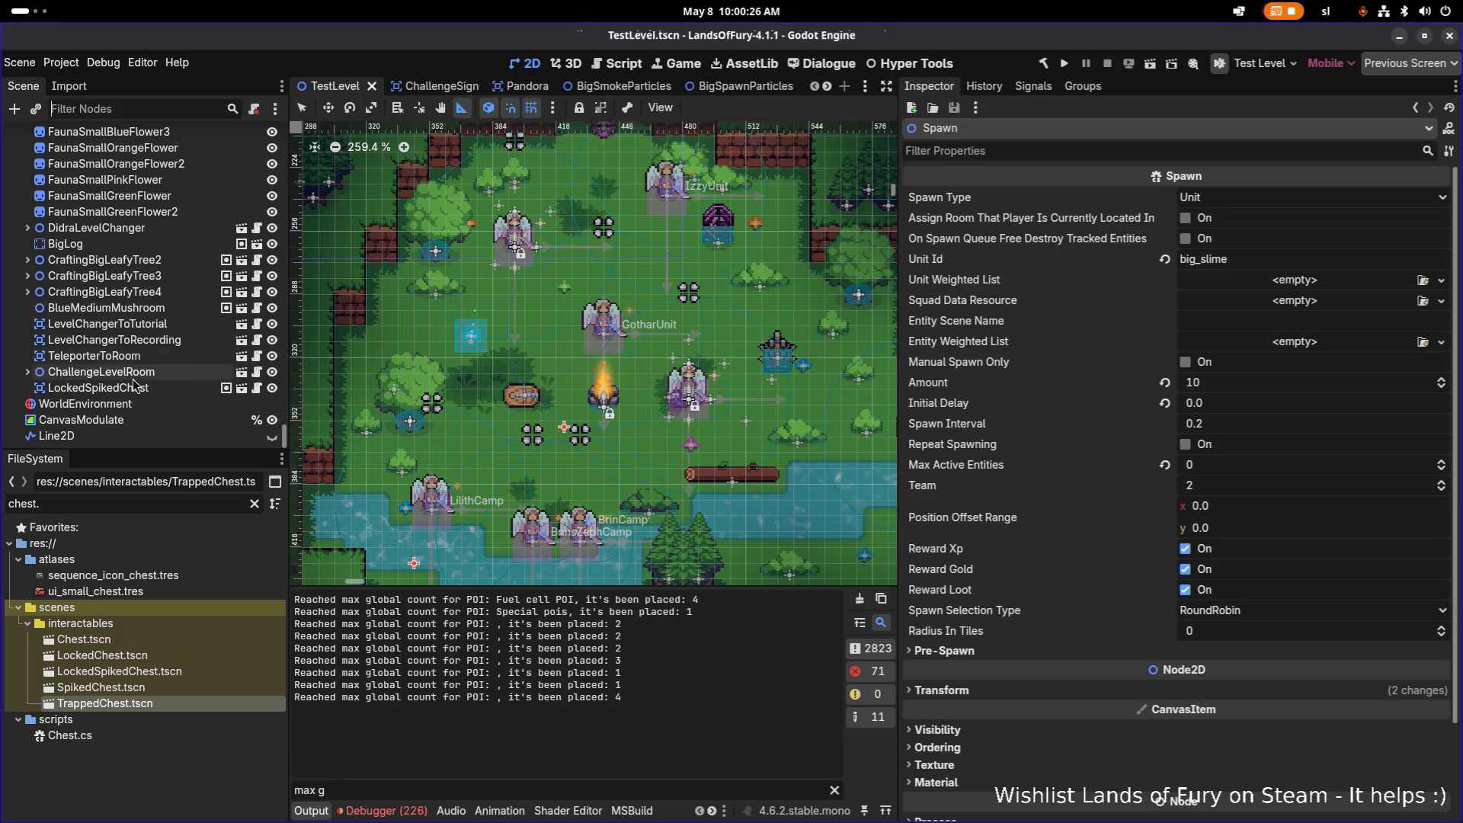
click(101, 372)
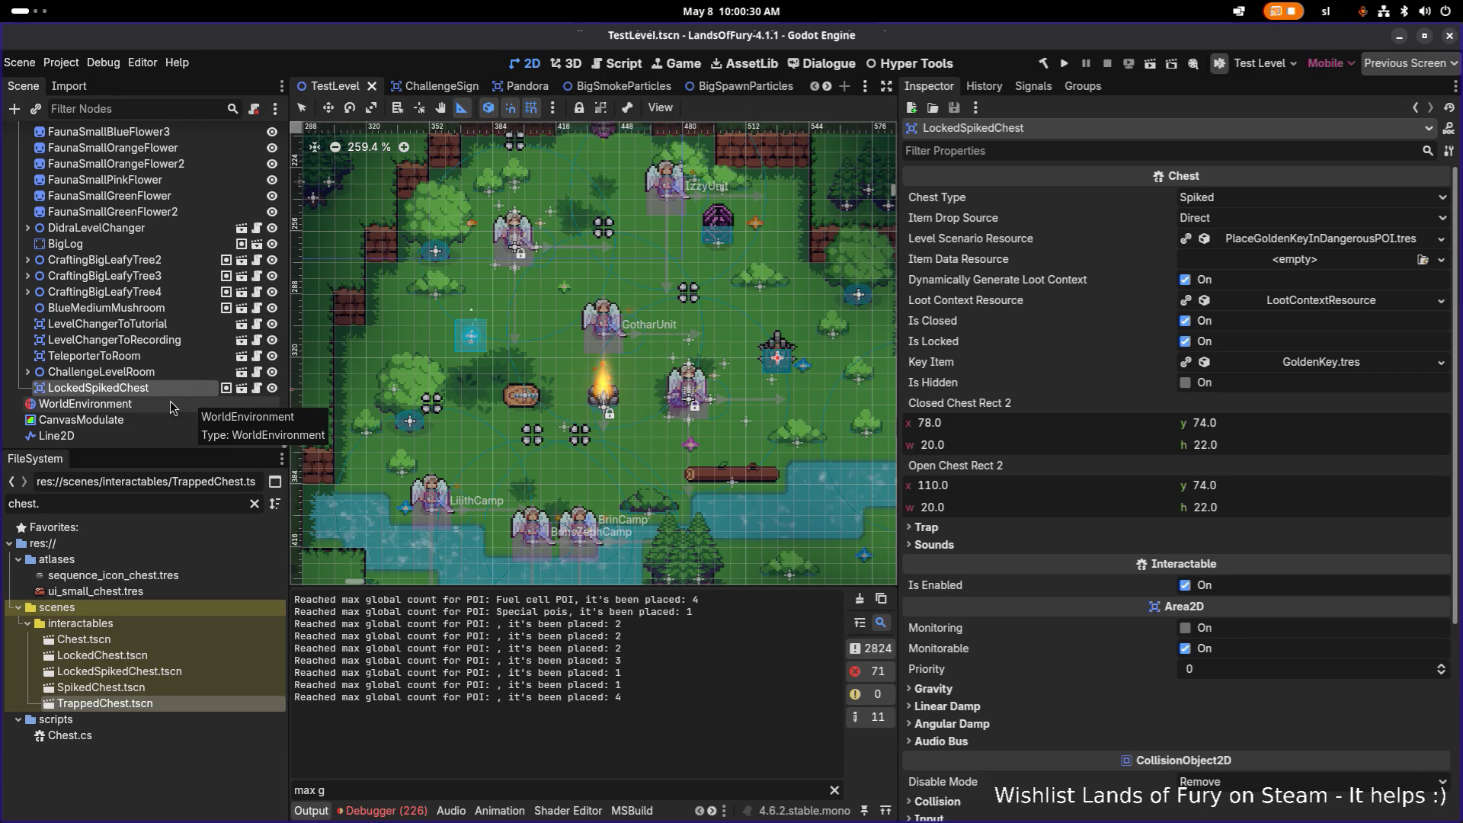
click(171, 402)
key(Delete)
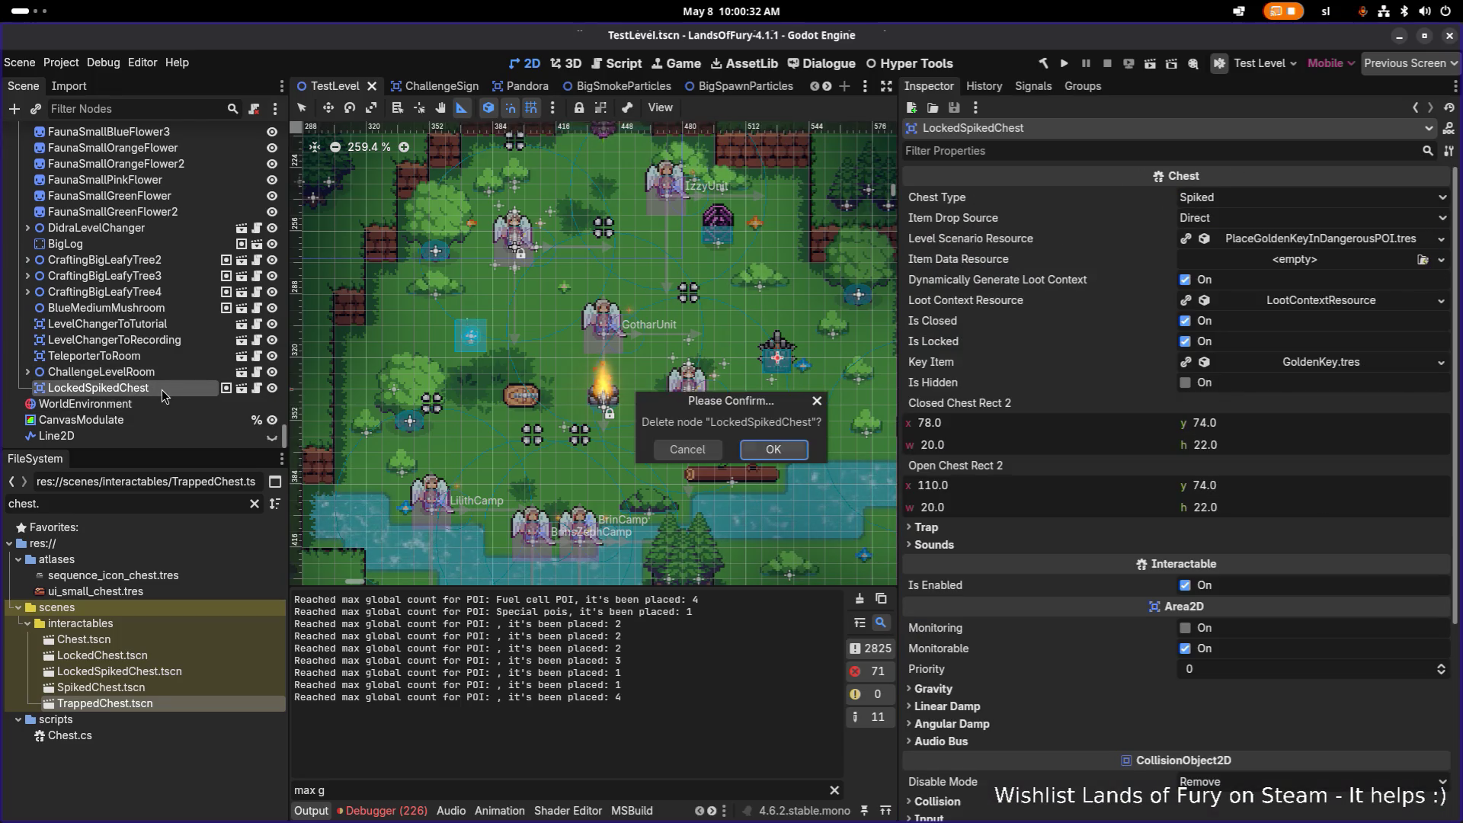
key(Return)
click(166, 388)
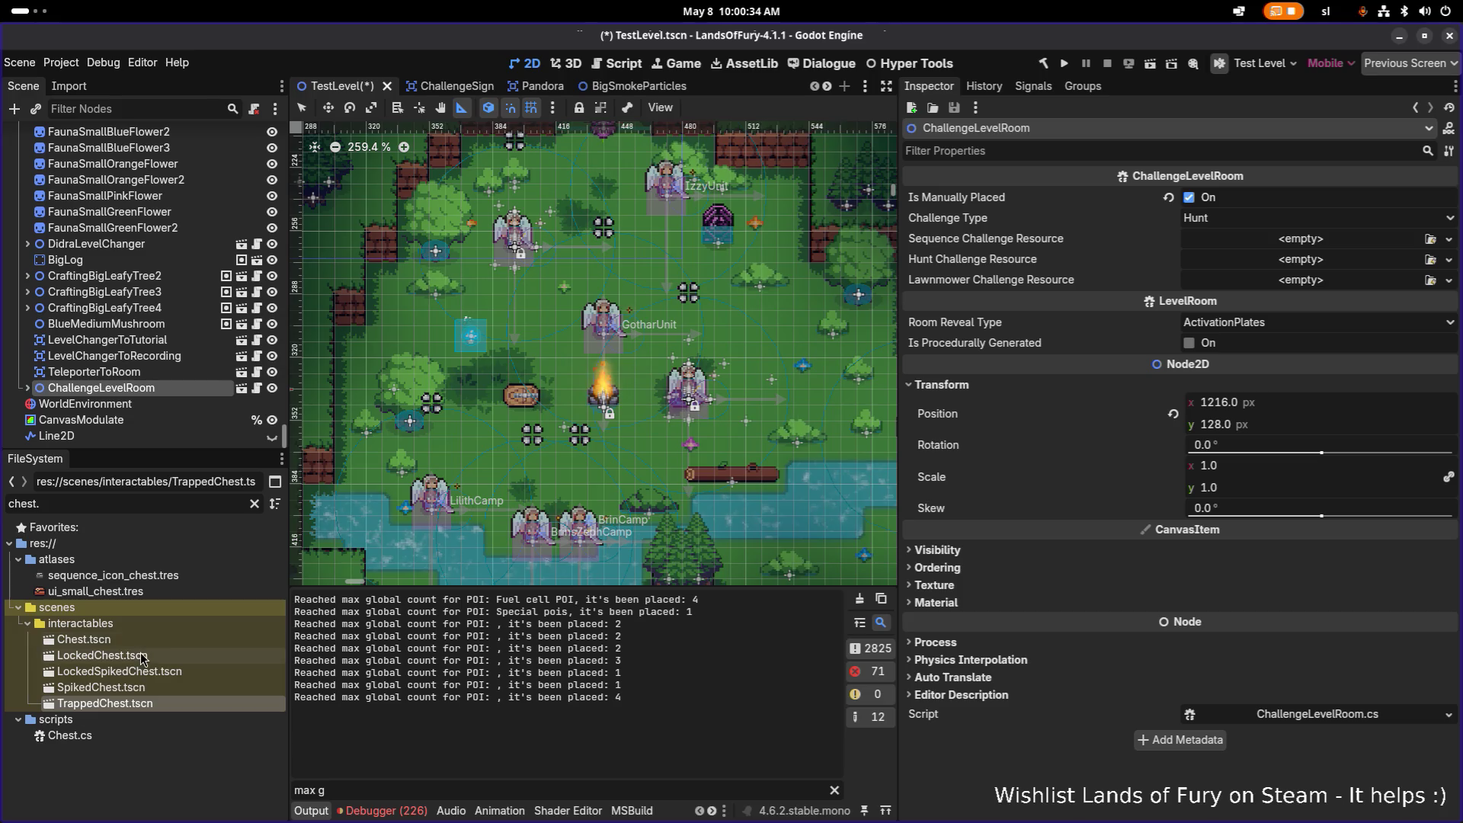
Drop Chest, LockedChest, LockedSpikedChest and SpikedChest instances below the campfire
drag(126, 639, 492, 460)
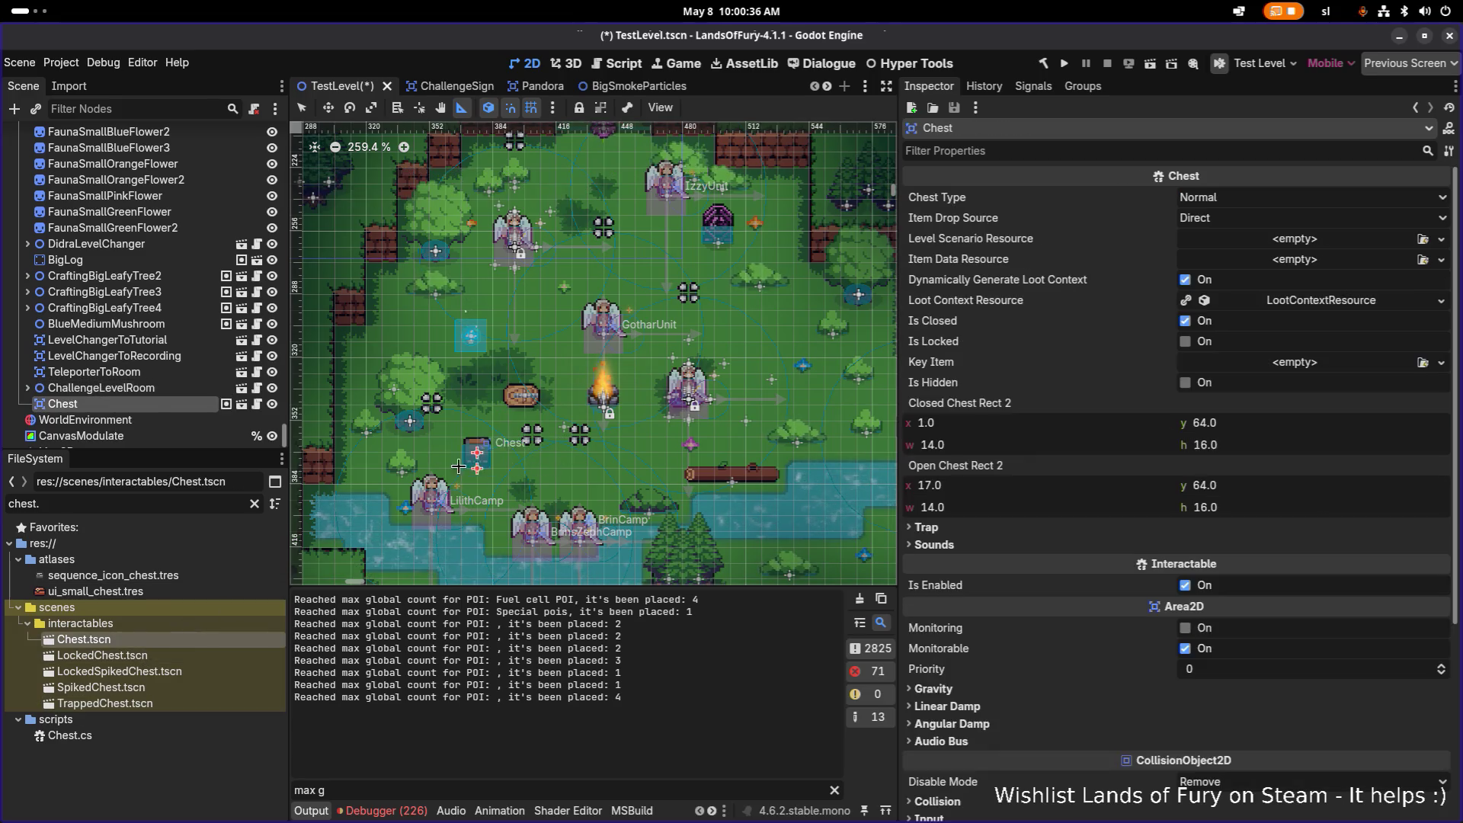
drag(102, 655, 521, 473)
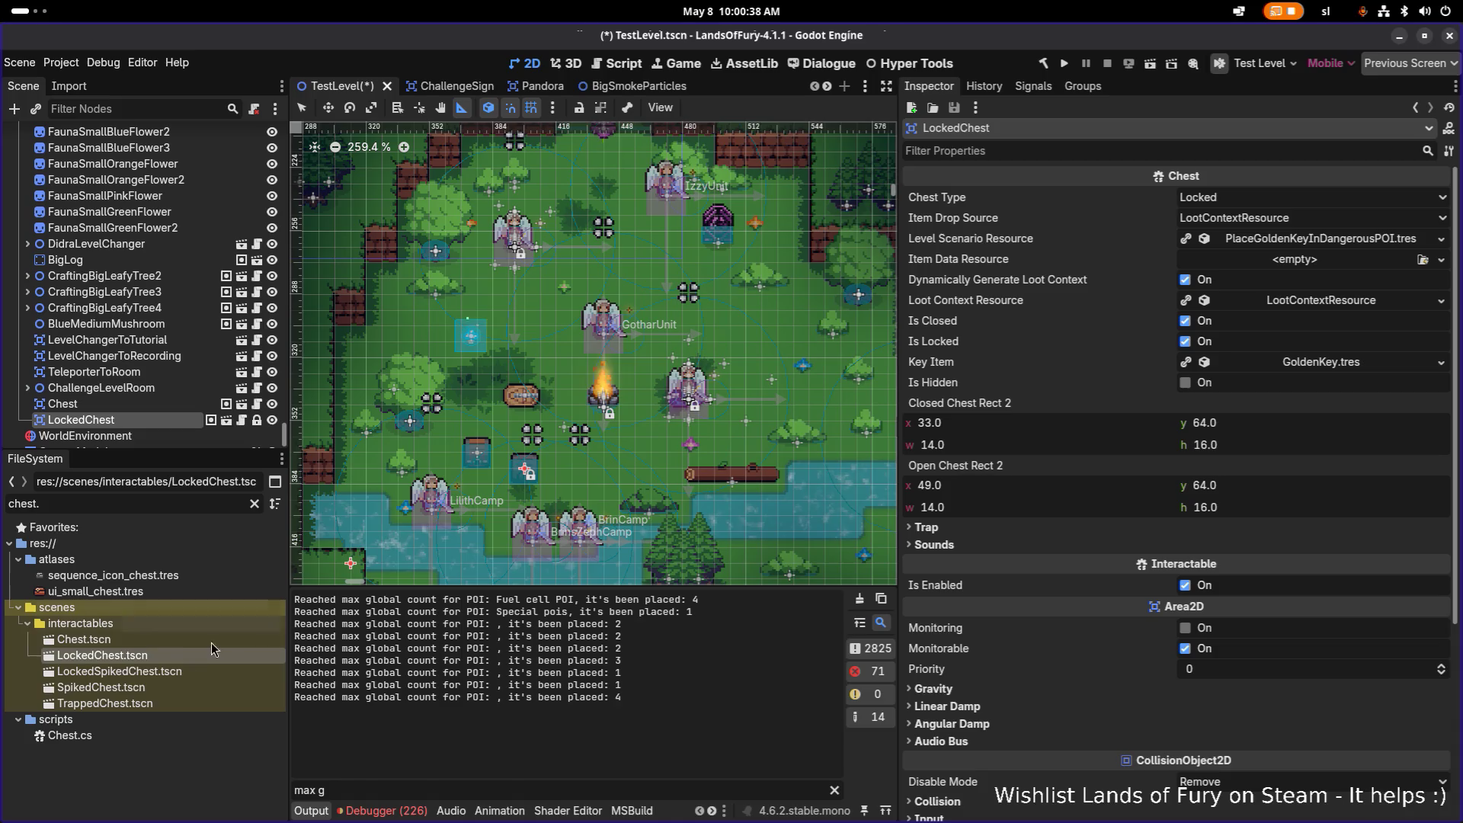
drag(119, 671, 580, 483)
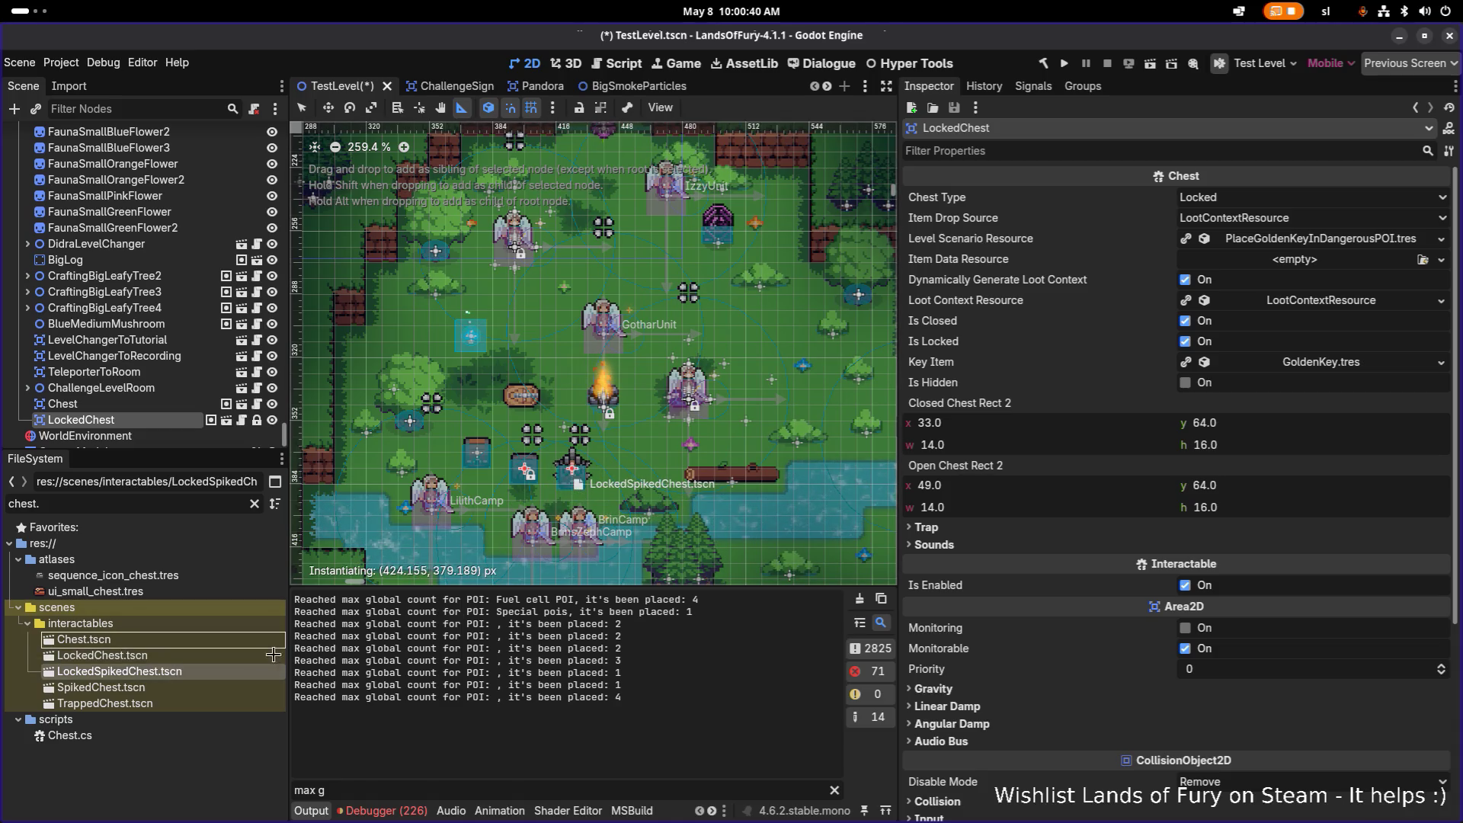
drag(104, 703, 631, 464)
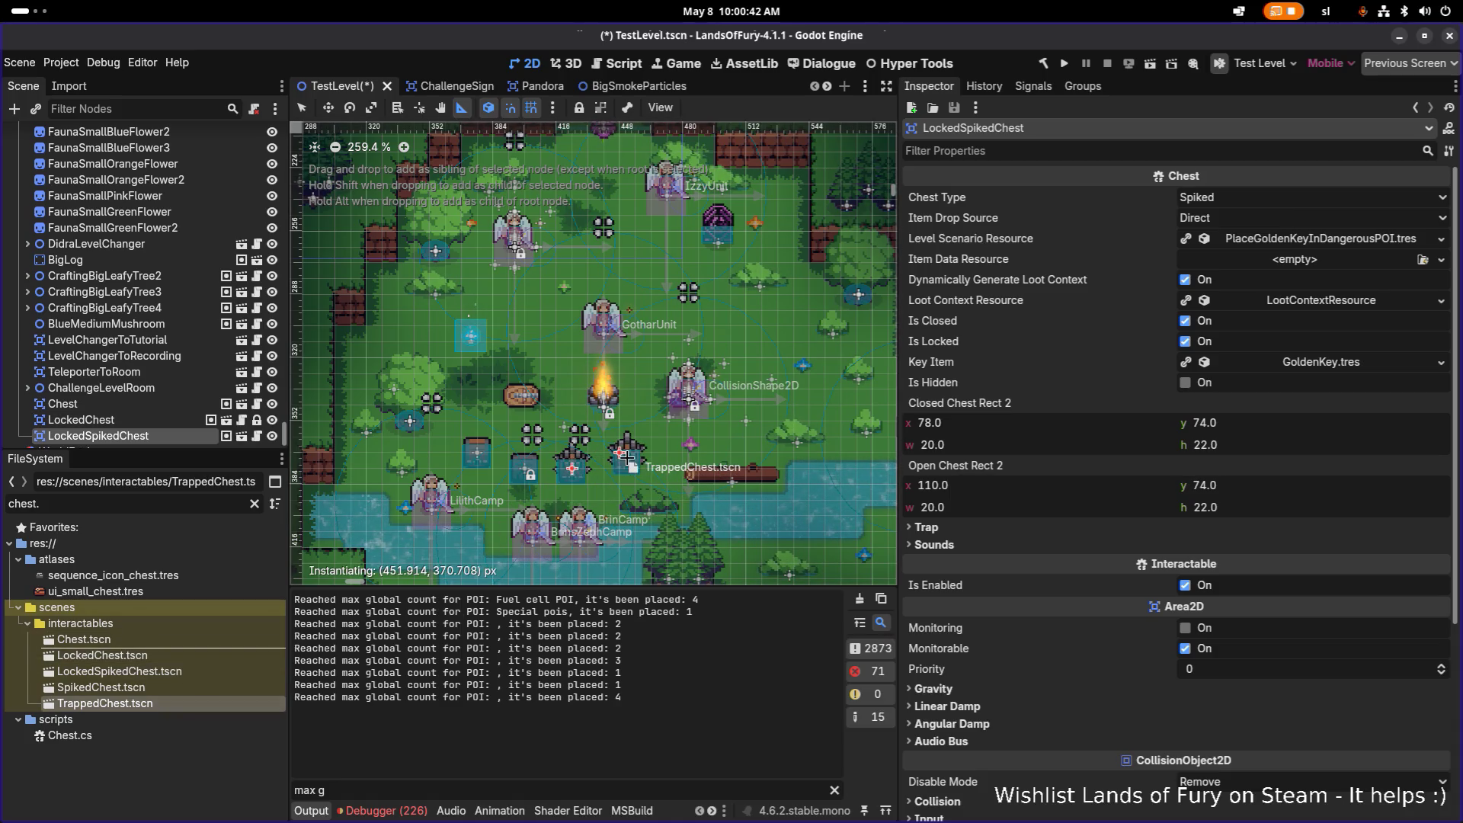
drag(101, 688, 619, 453)
Add a TrappedChest instance, save TestLevel and run the game
click(104, 704)
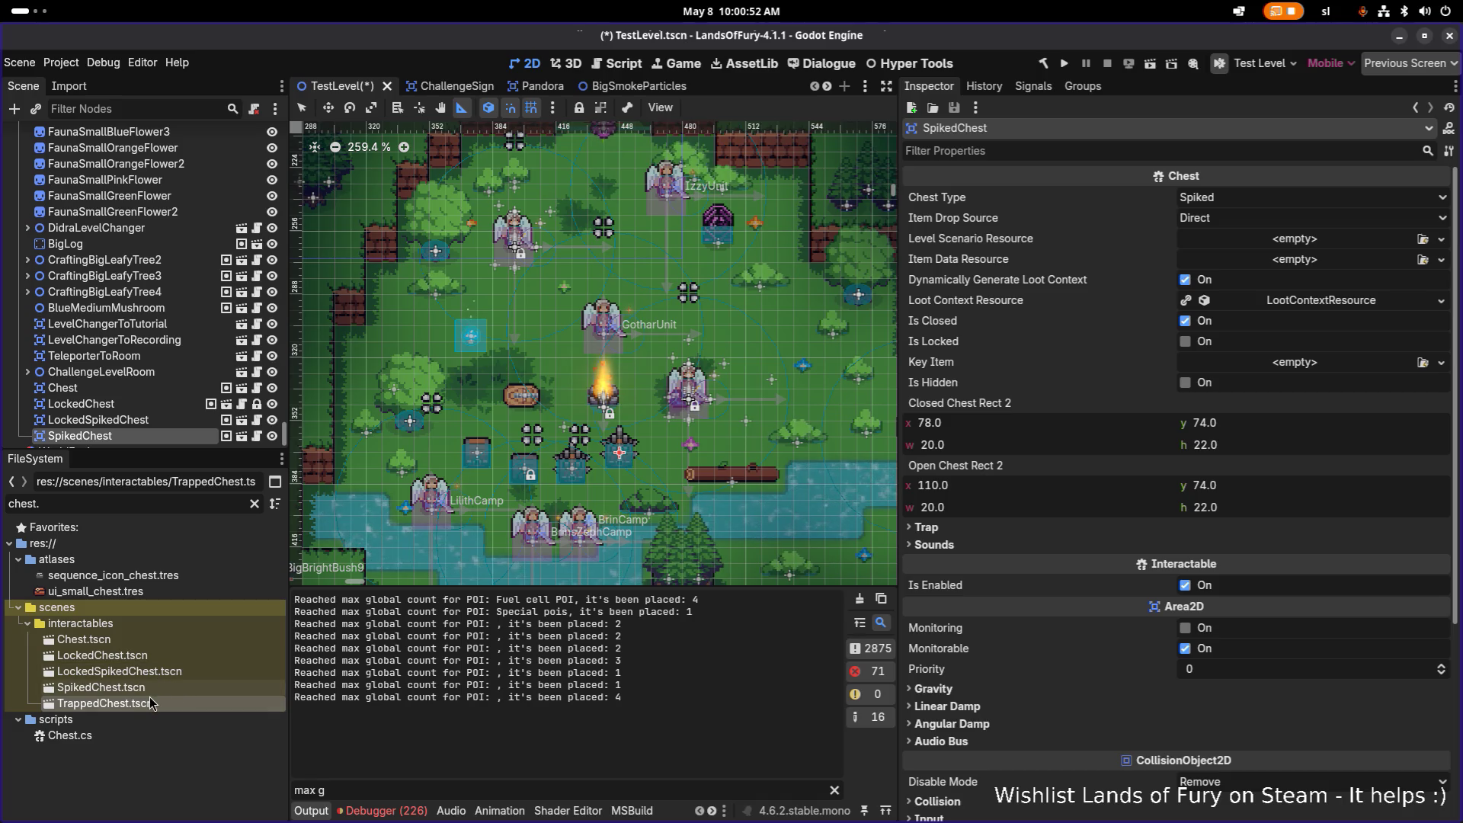
mouse_move(159, 700)
mouse_down()
mouse_move(579, 507)
mouse_move(172, 701)
mouse_up()
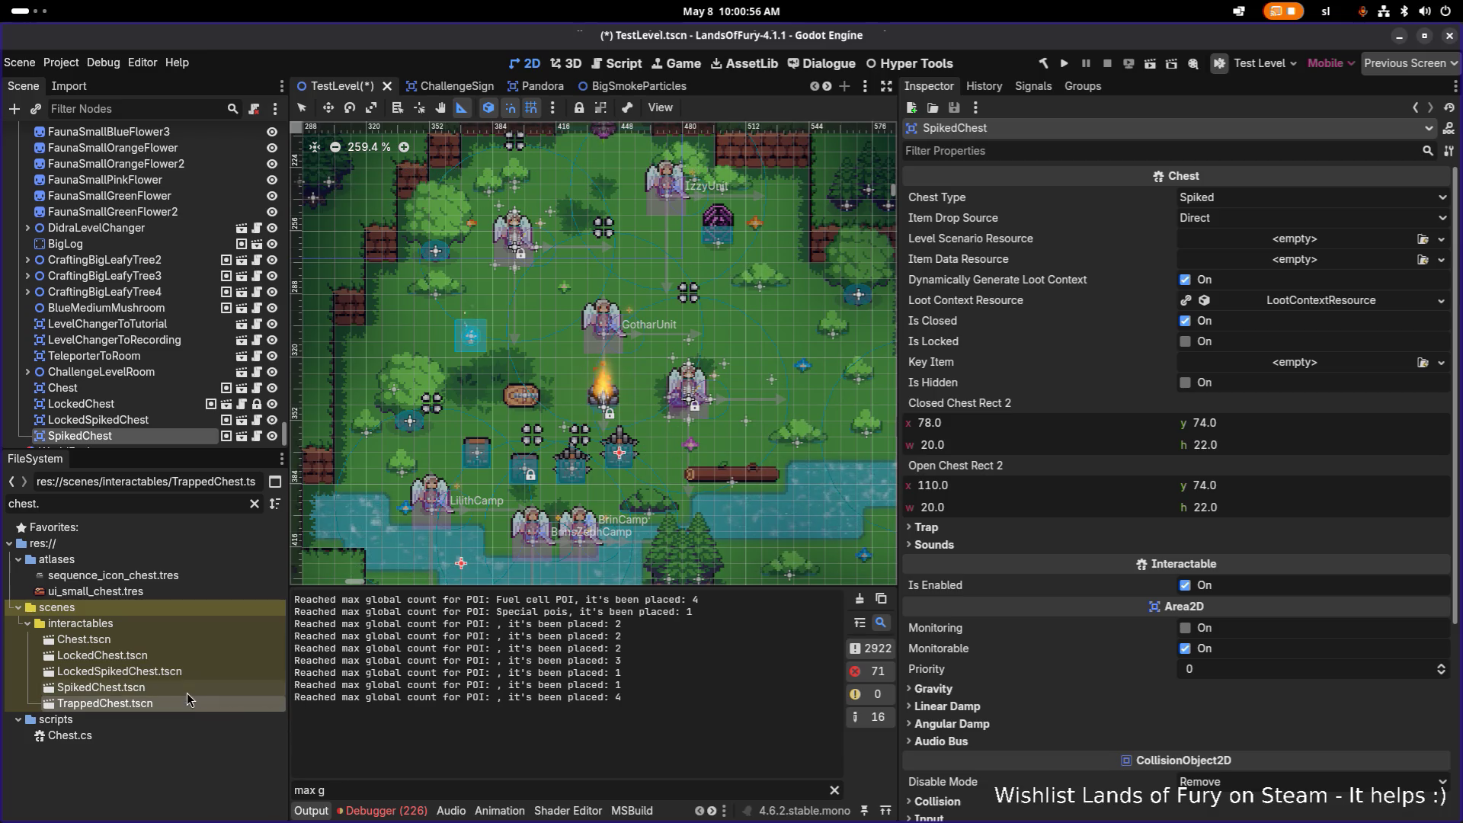
key(ctrl+s)
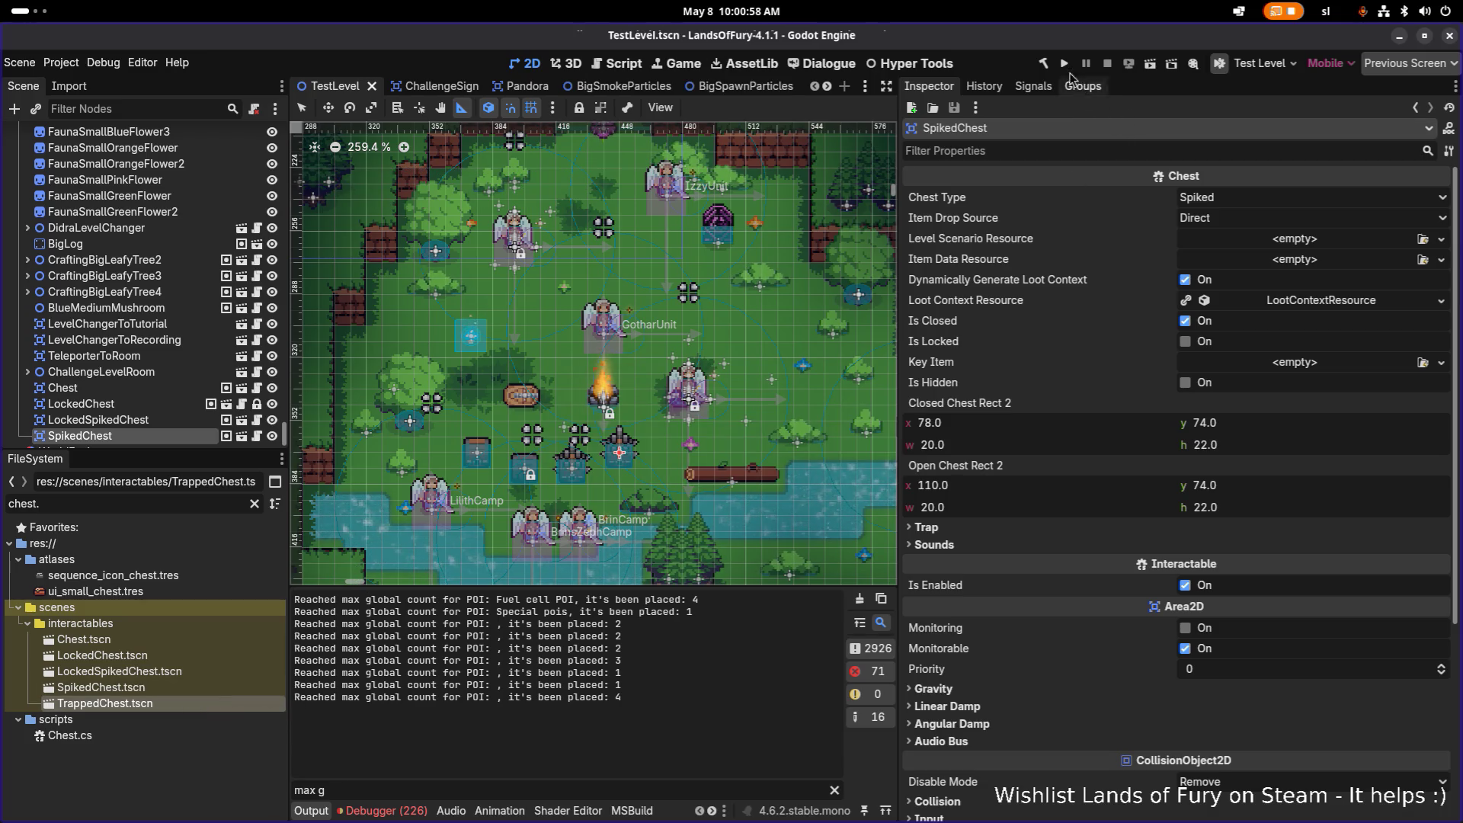
click(1064, 64)
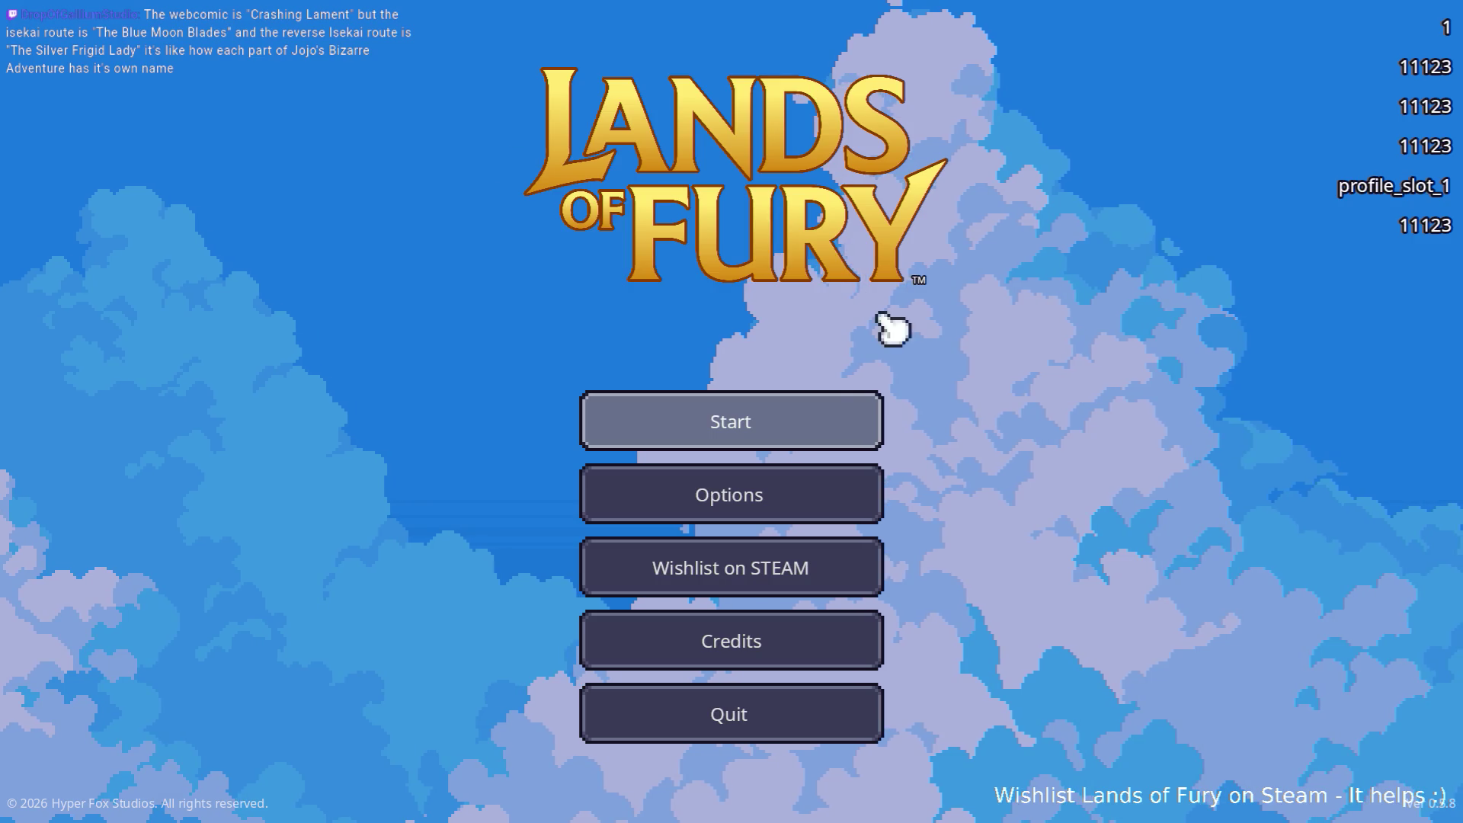
Start a game on the first Max profile and walk to the chests in The Glade
click(728, 420)
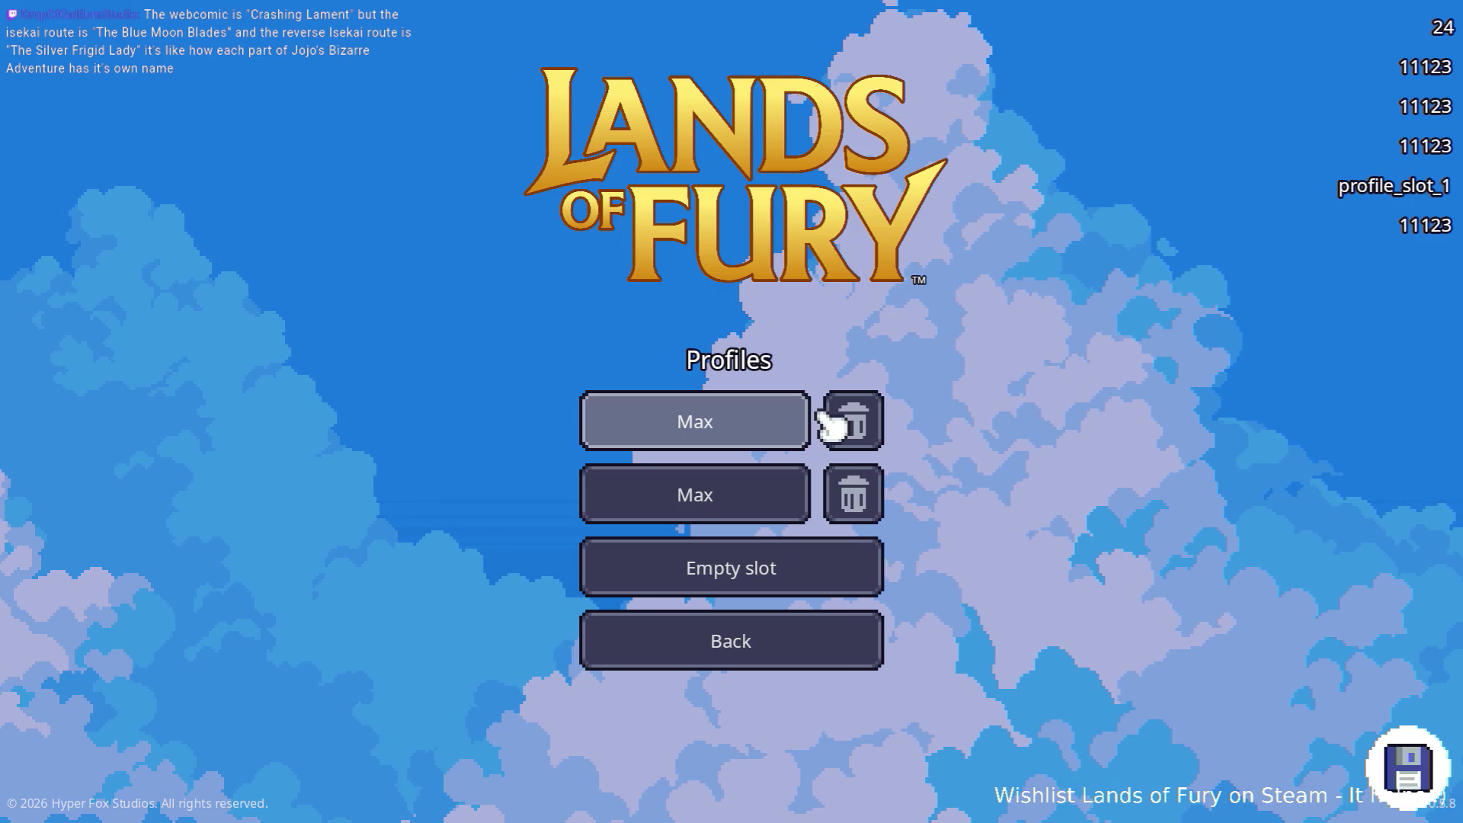
click(781, 426)
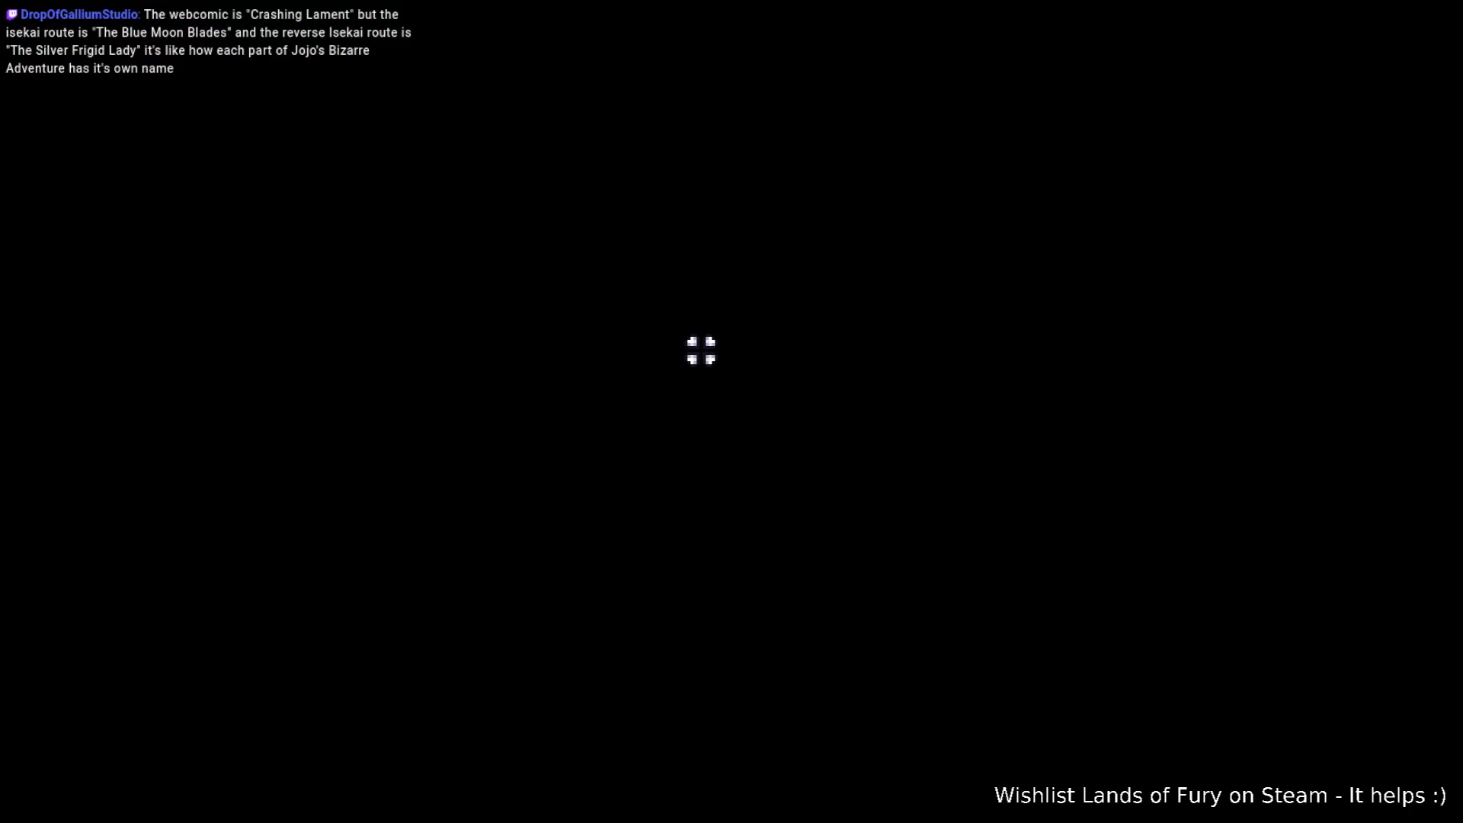
key(s)
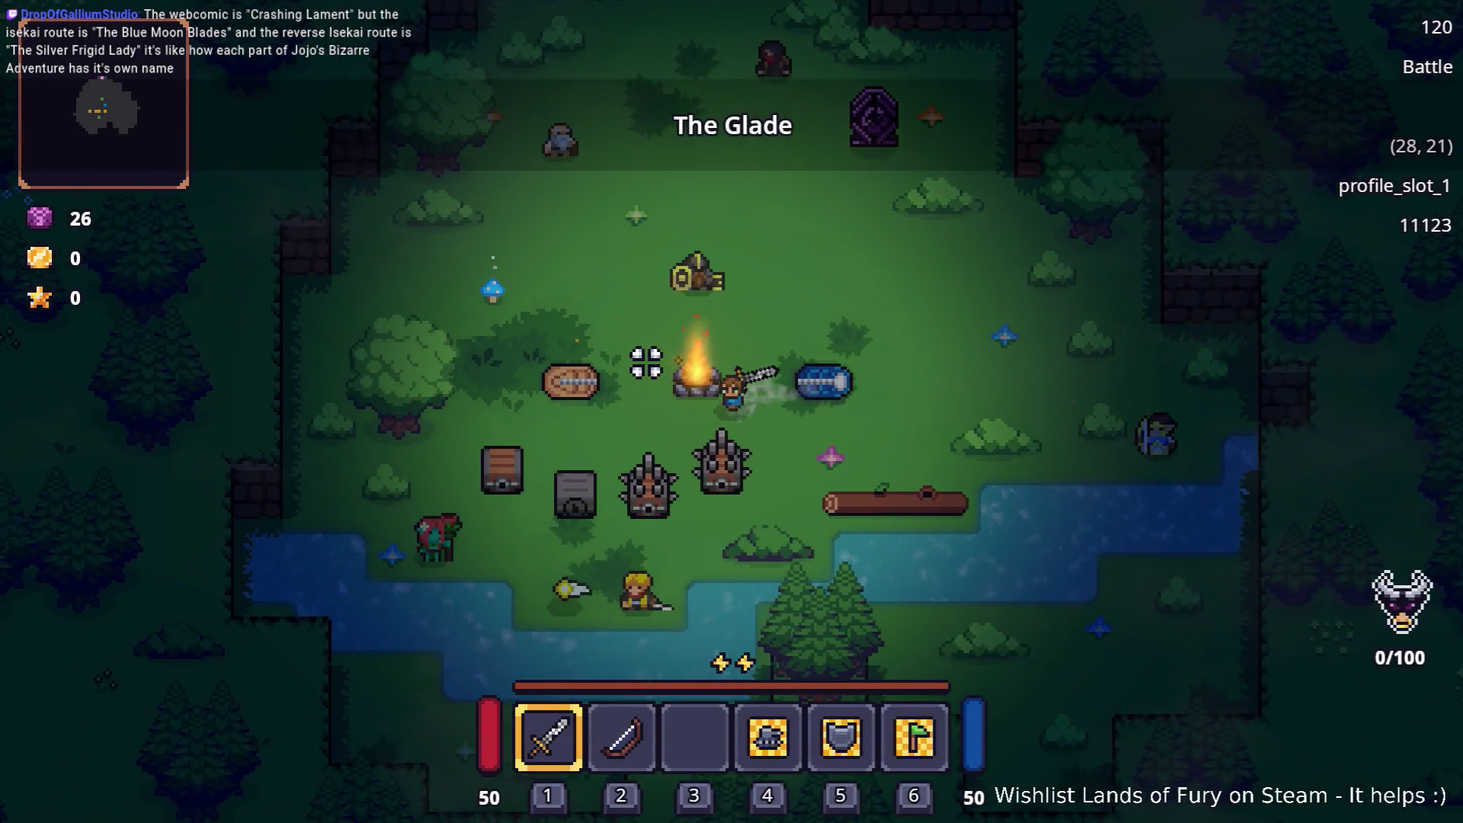
key(a)
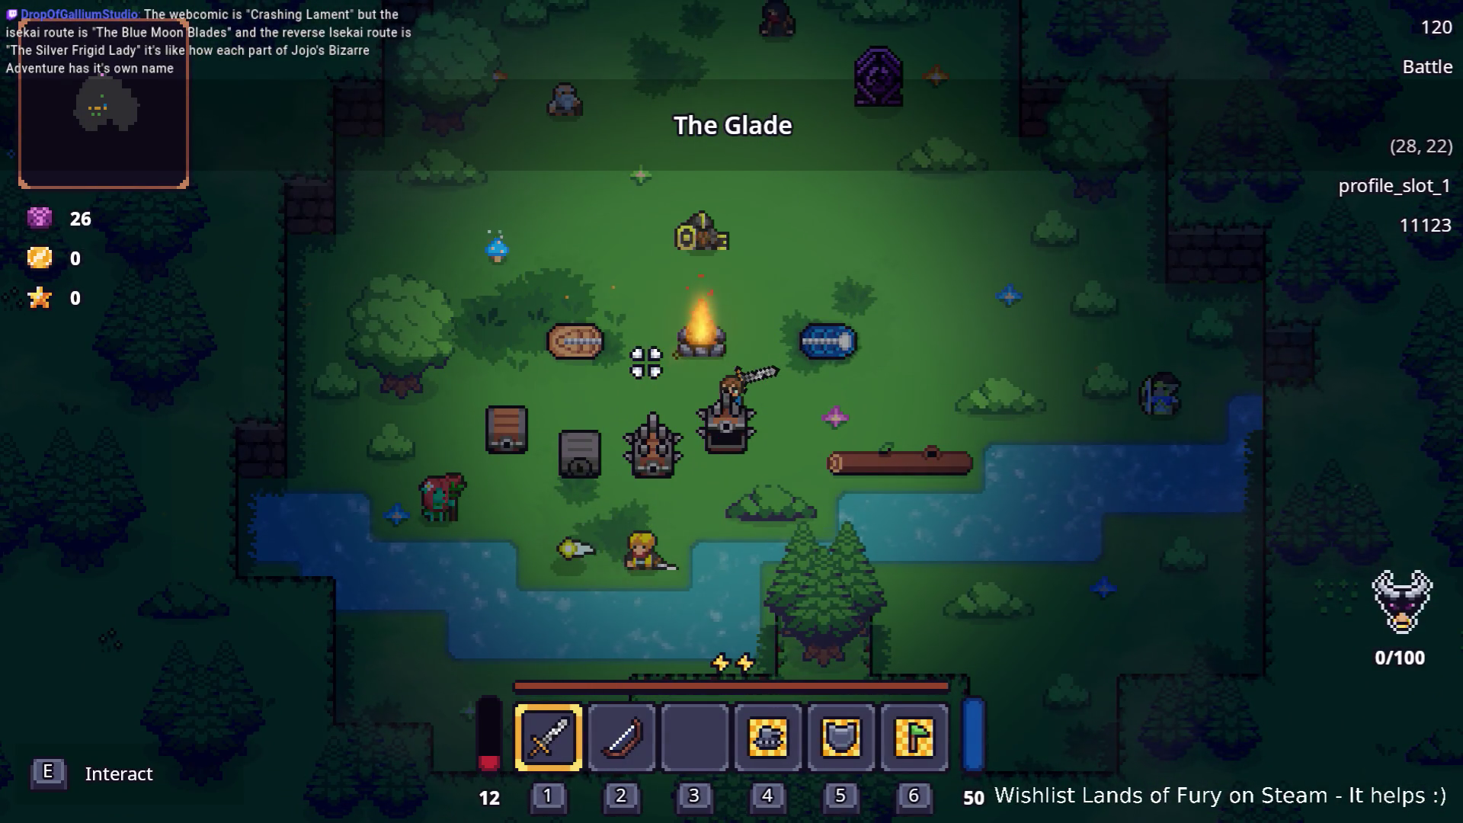
key(a)
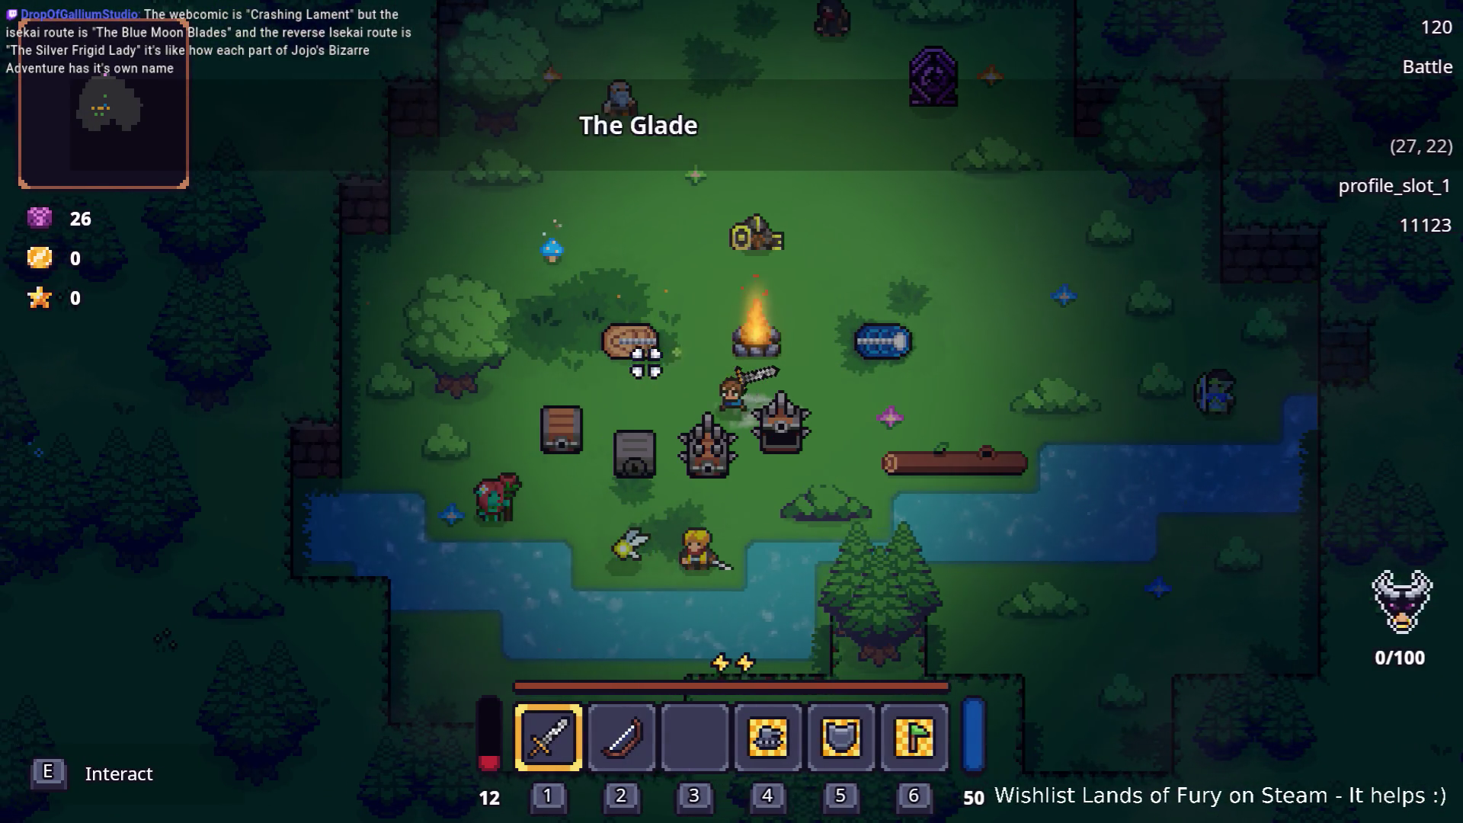
key(e)
key(a)
key(s)
Try the locked chest, see it needs a Golden Key, then quit with F8
key(e)
key(a)
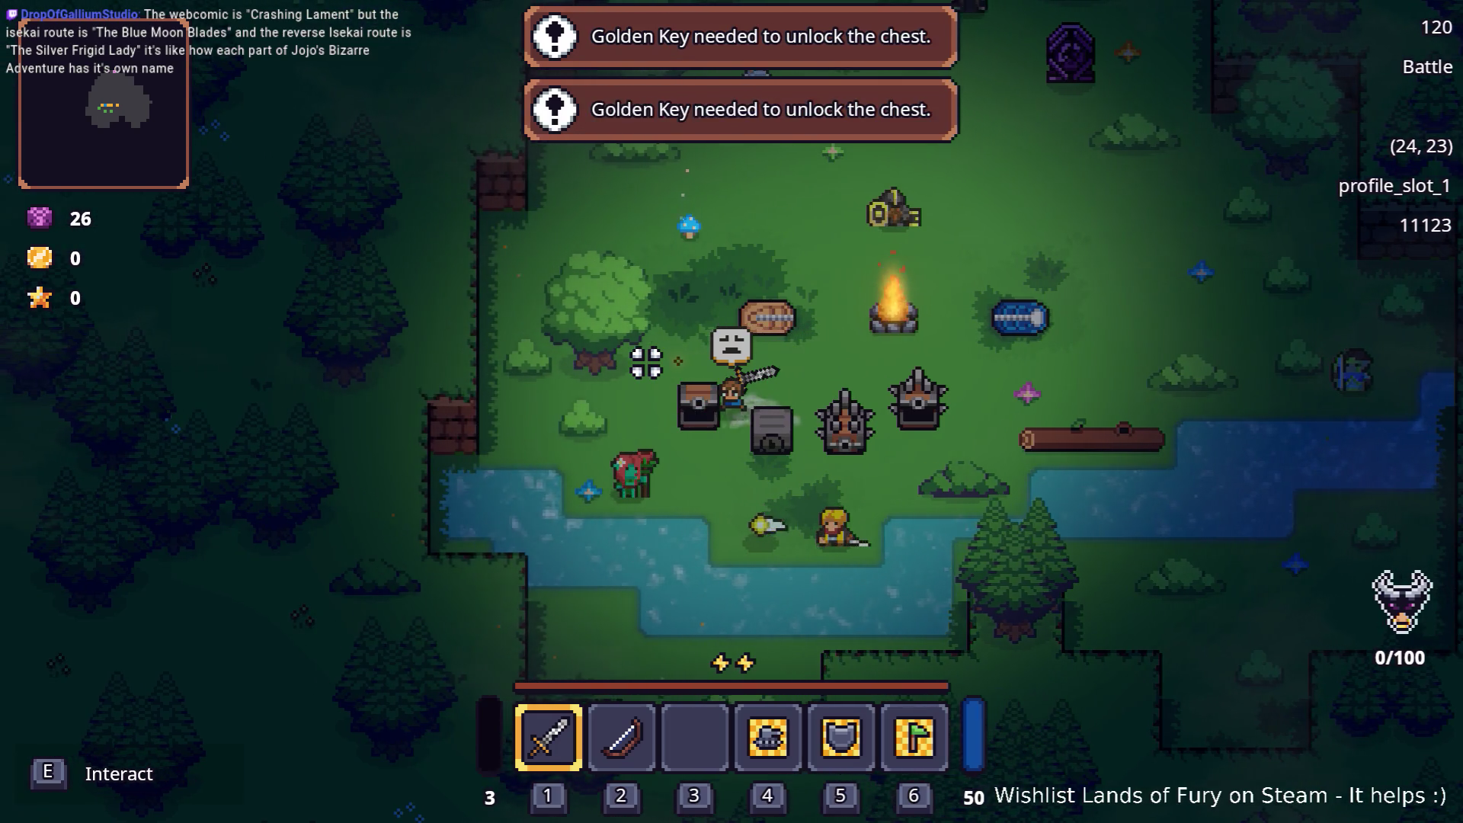
key(d)
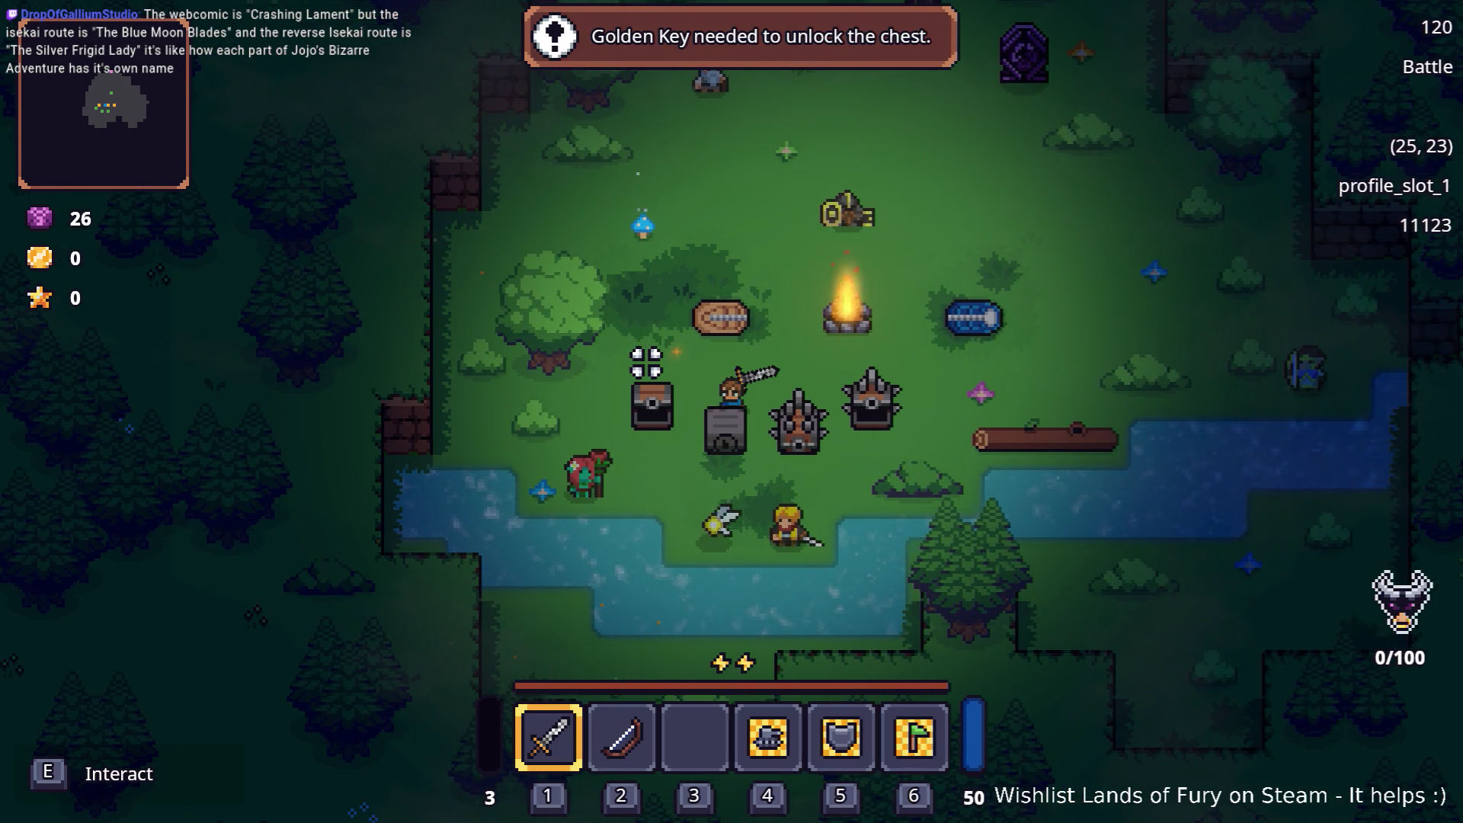
key(F8)
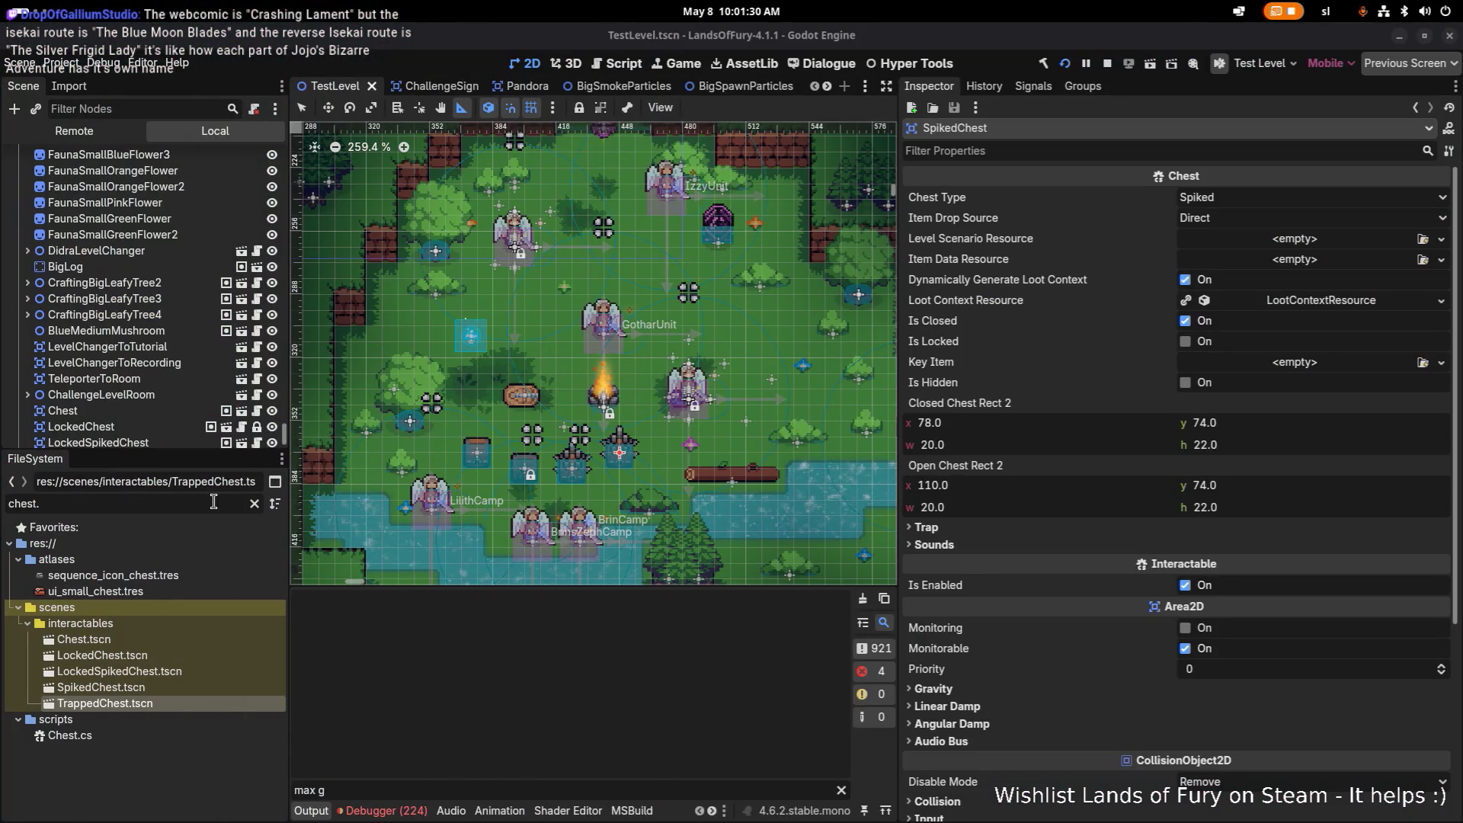
Clear the Output filter text to show the full log and peek at SpikedChest's loot context
click(664, 787)
key(ctrl+a)
text(dynami)
key(ctrl+a)
key(BackSpace)
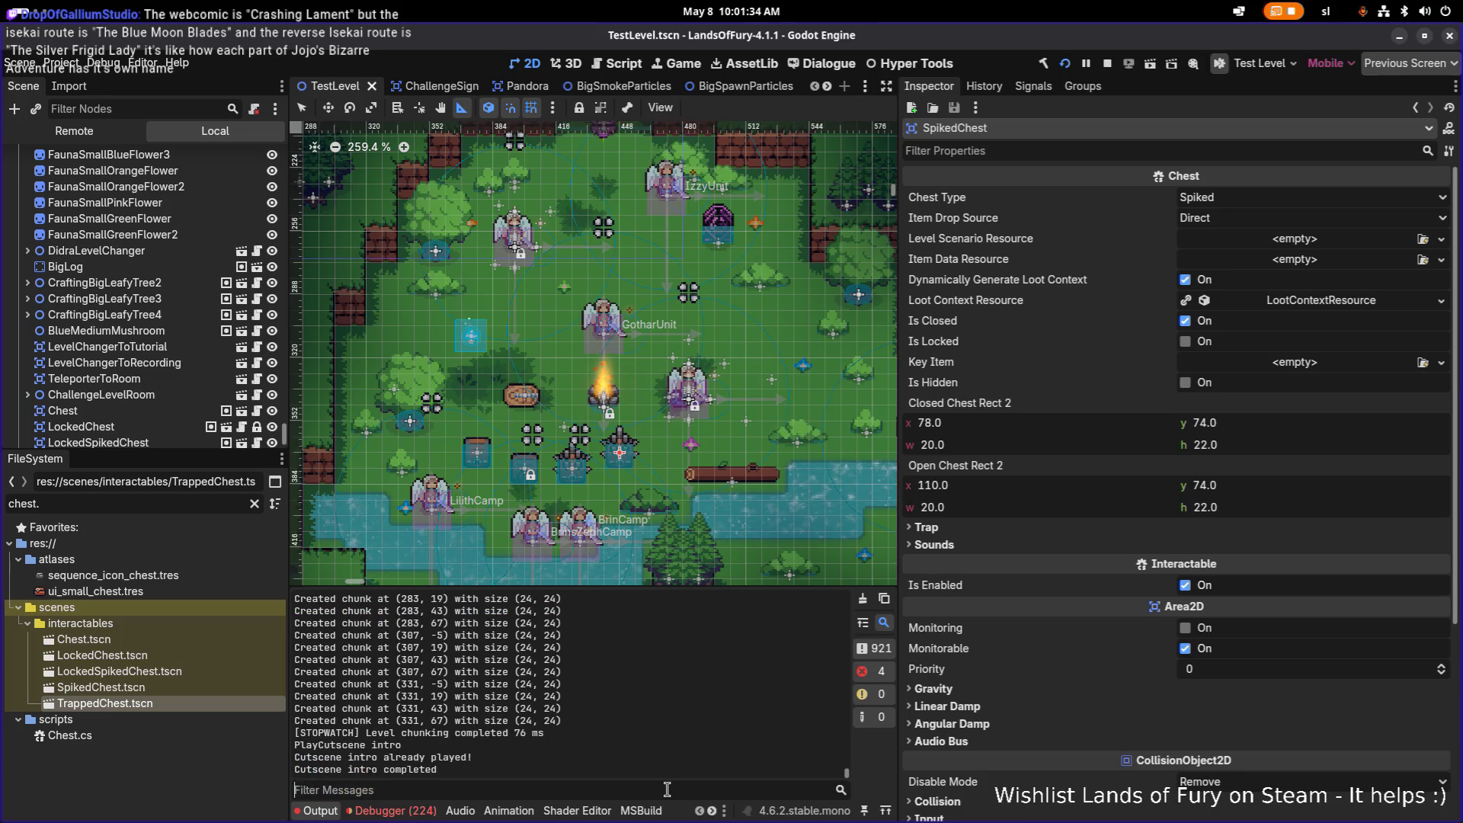
click(1381, 301)
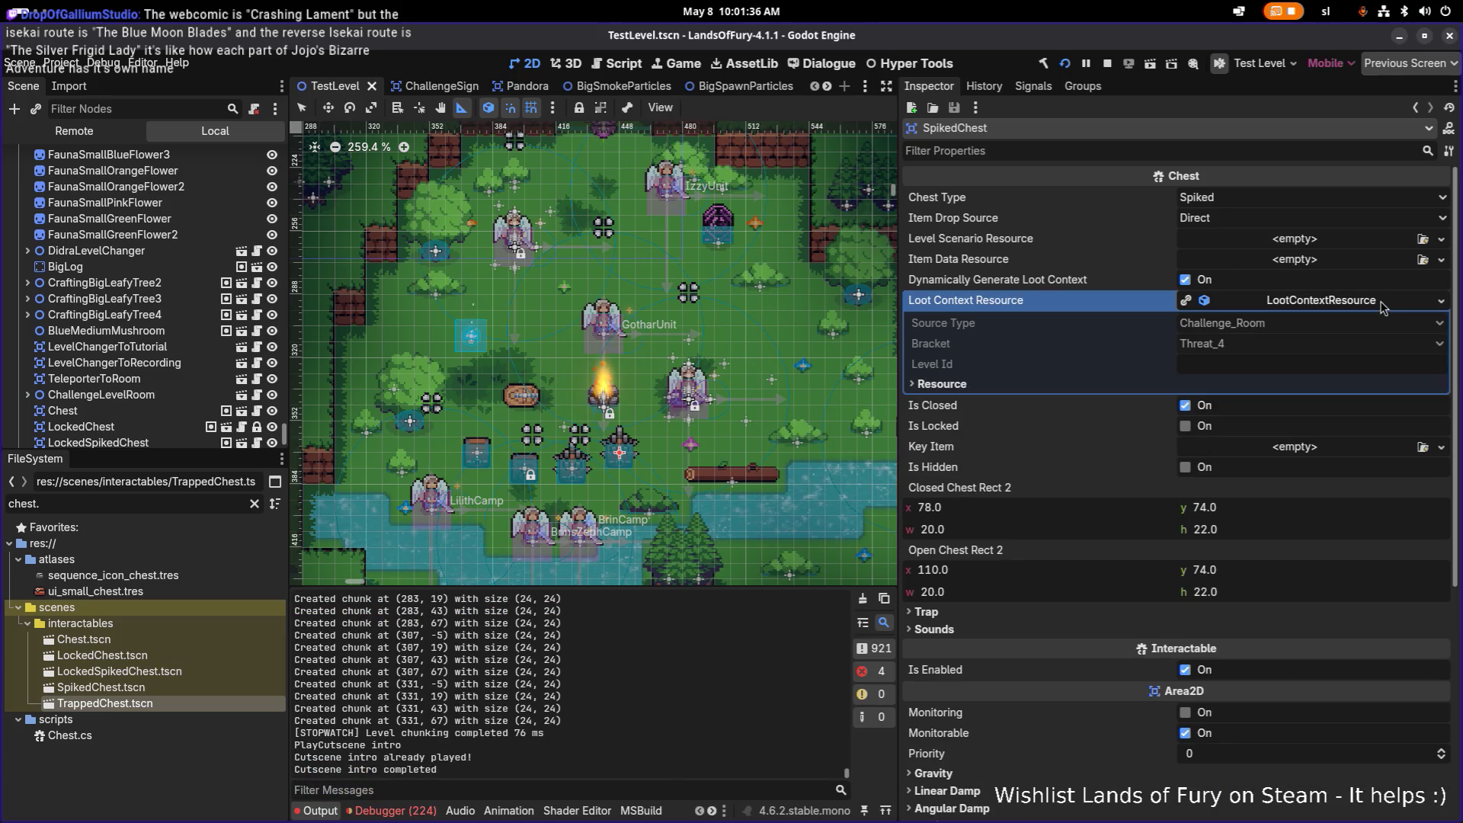
click(1381, 301)
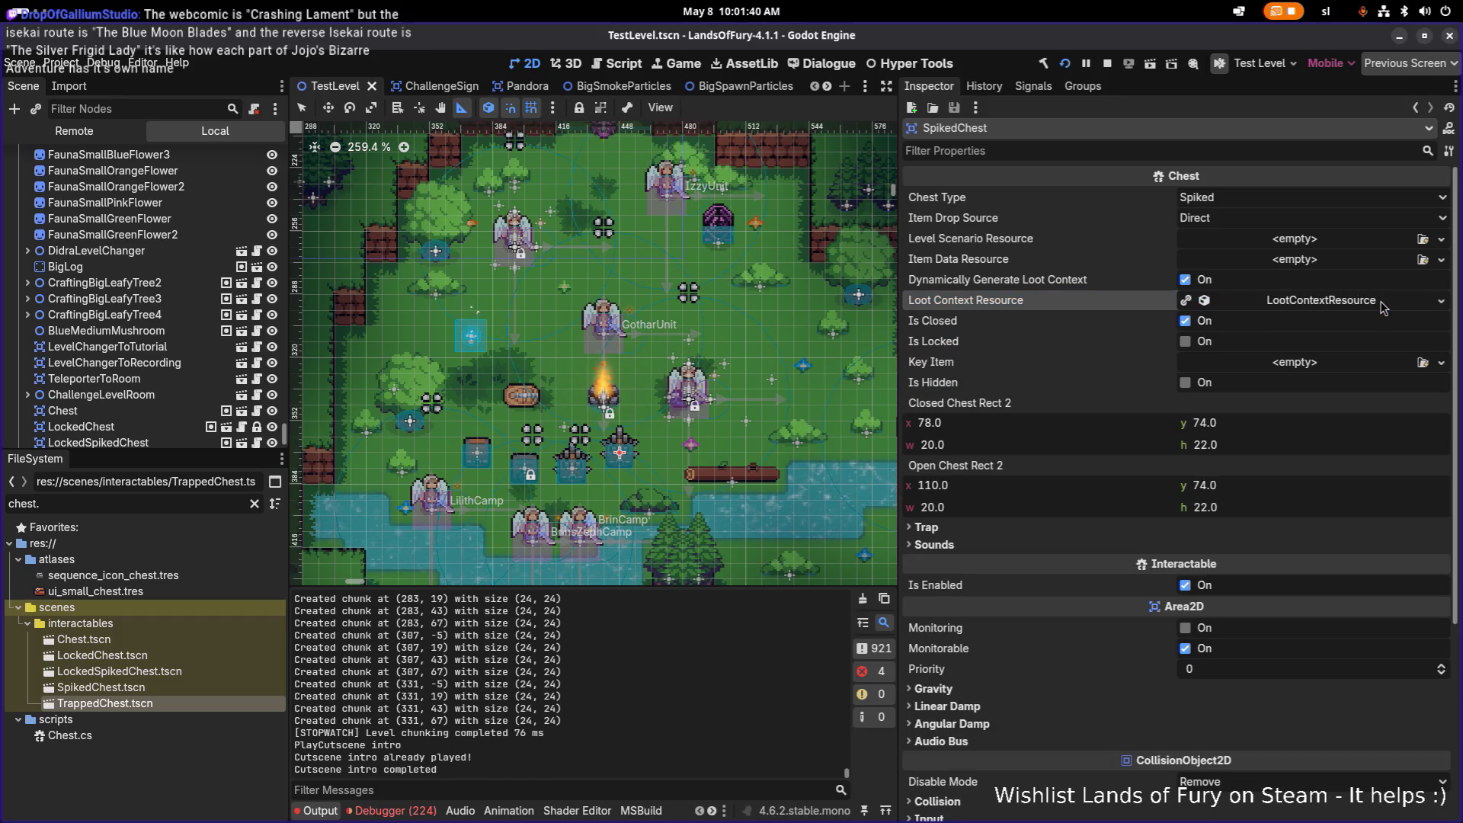
Set the Chest scene's Item Drop Source to LootContextResource and save it
double_click(204, 644)
click(195, 655)
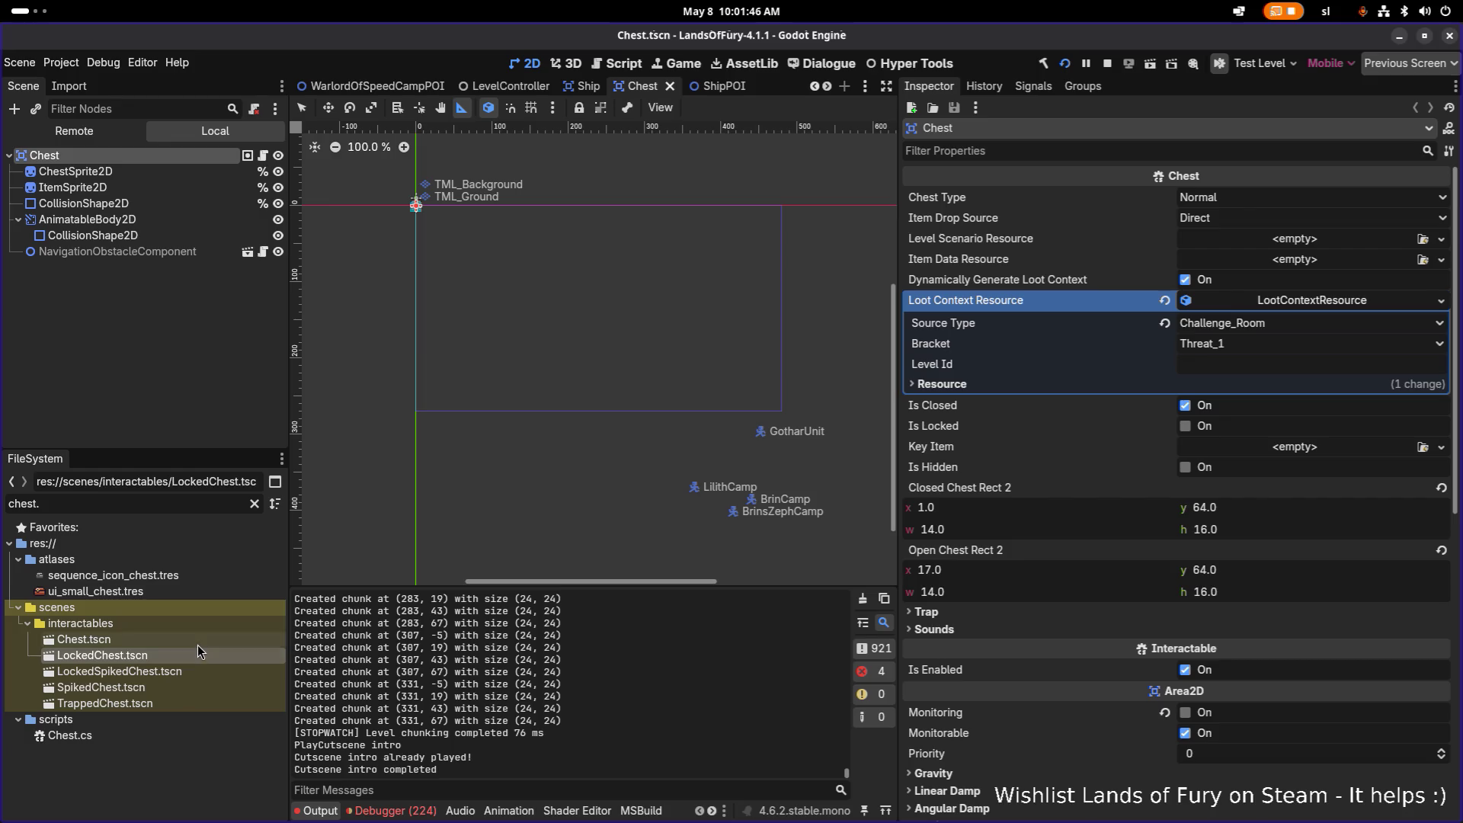
double_click(193, 656)
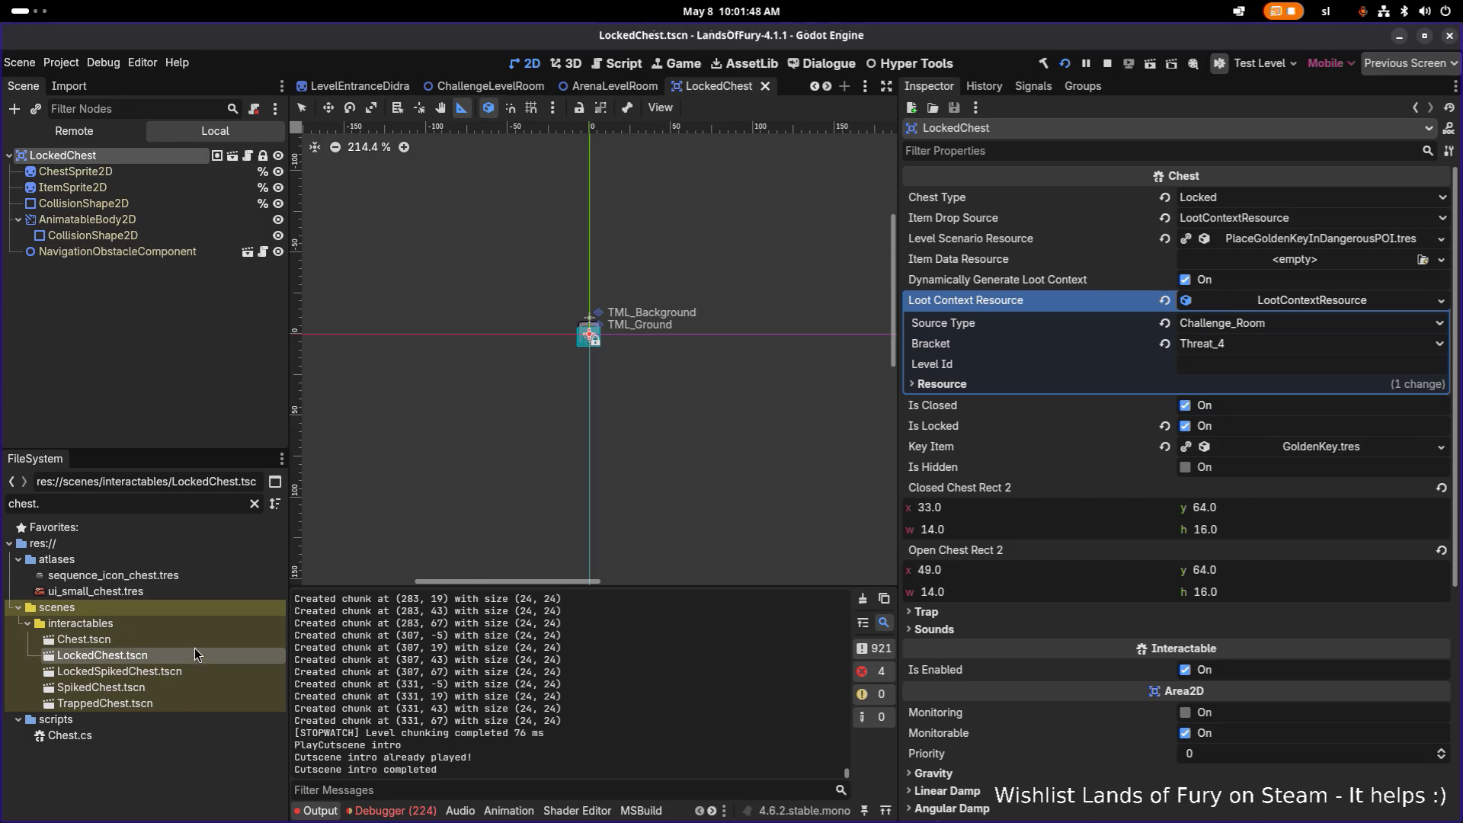
double_click(200, 639)
click(1217, 217)
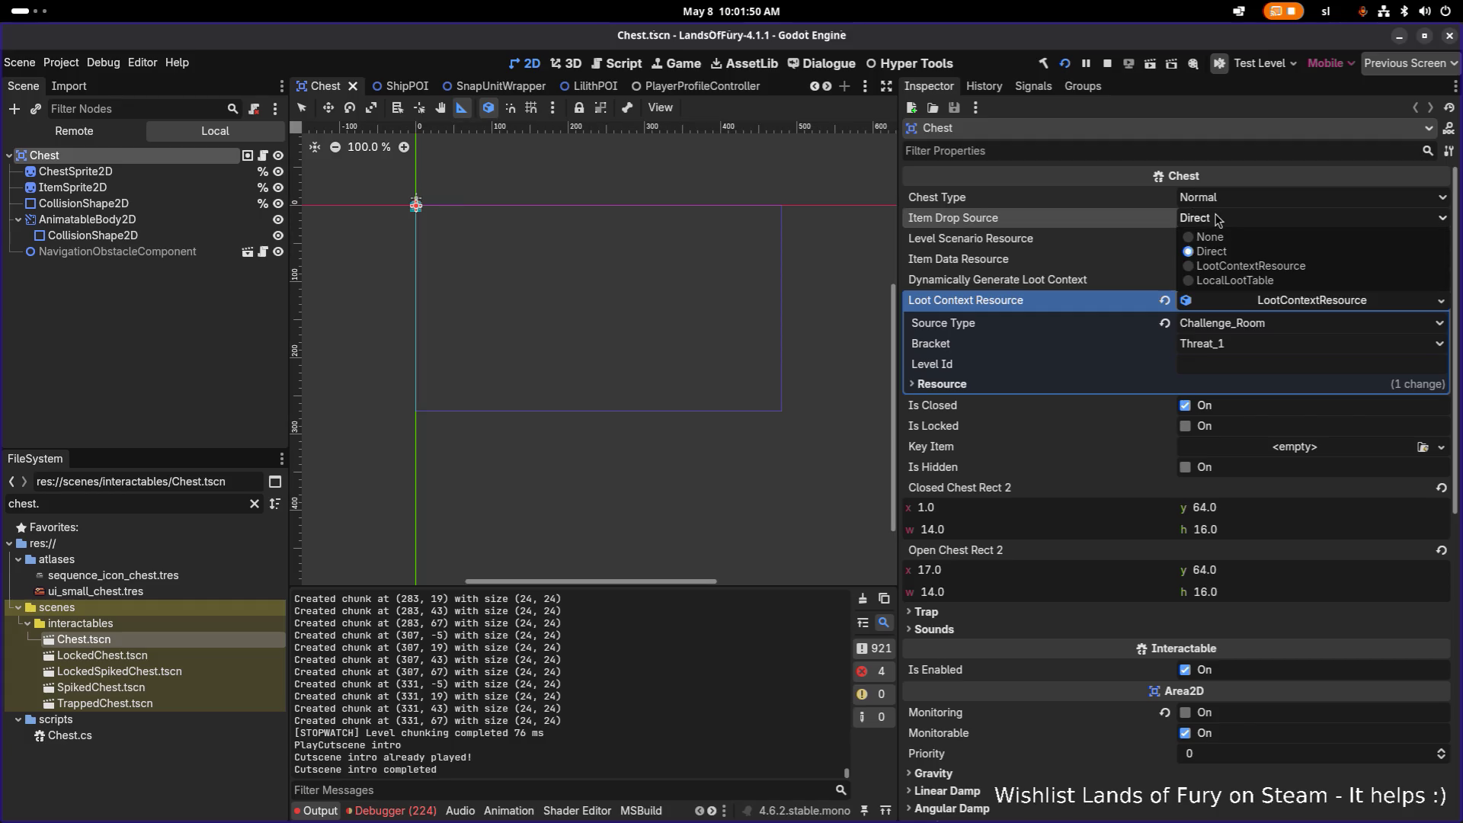
click(1250, 267)
key(ctrl+s)
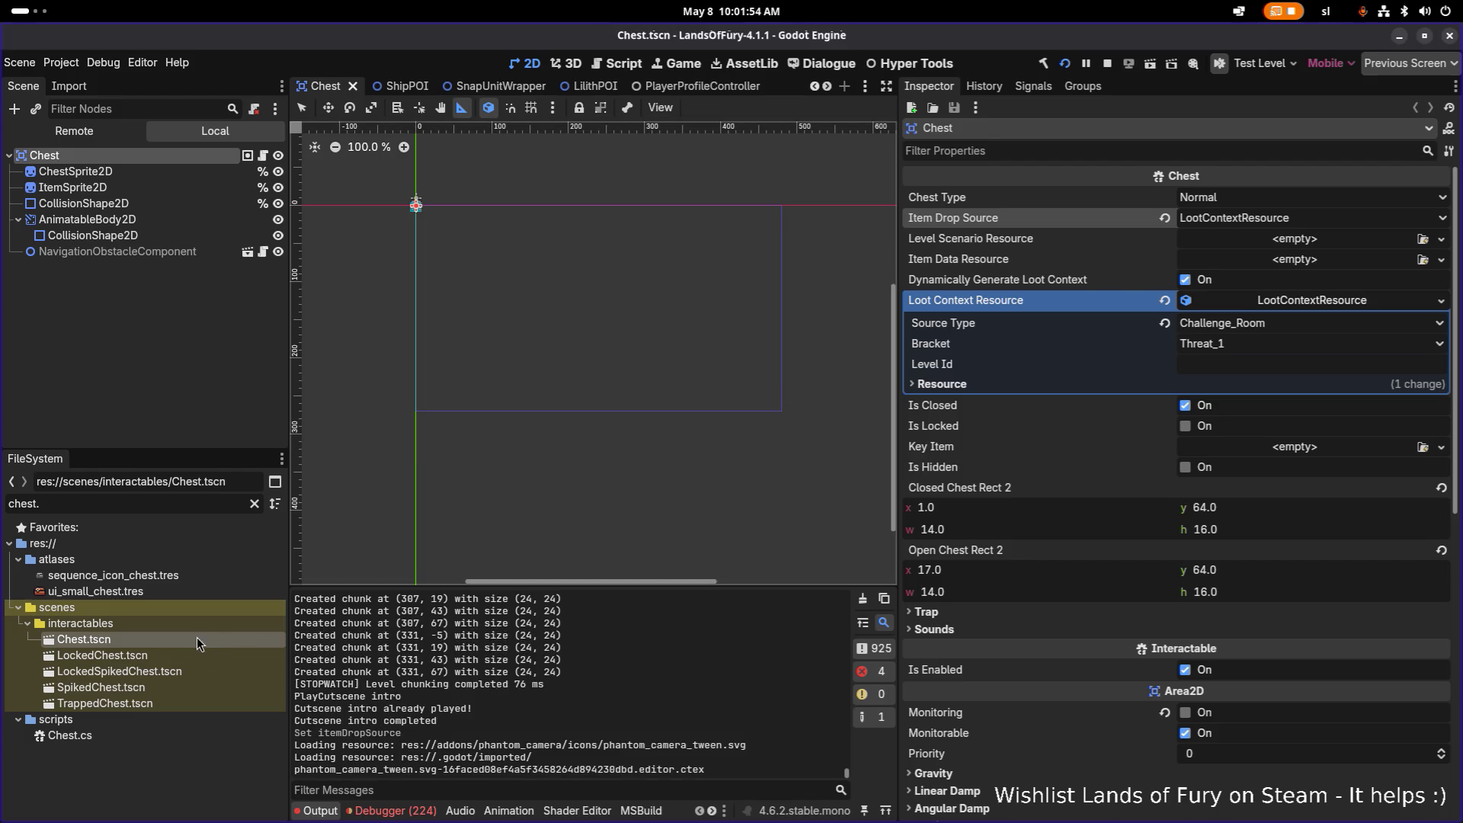
Compare the LockedChest, LockedSpikedChest, TrappedChest and SpikedChest scenes' loot context settings
double_click(181, 655)
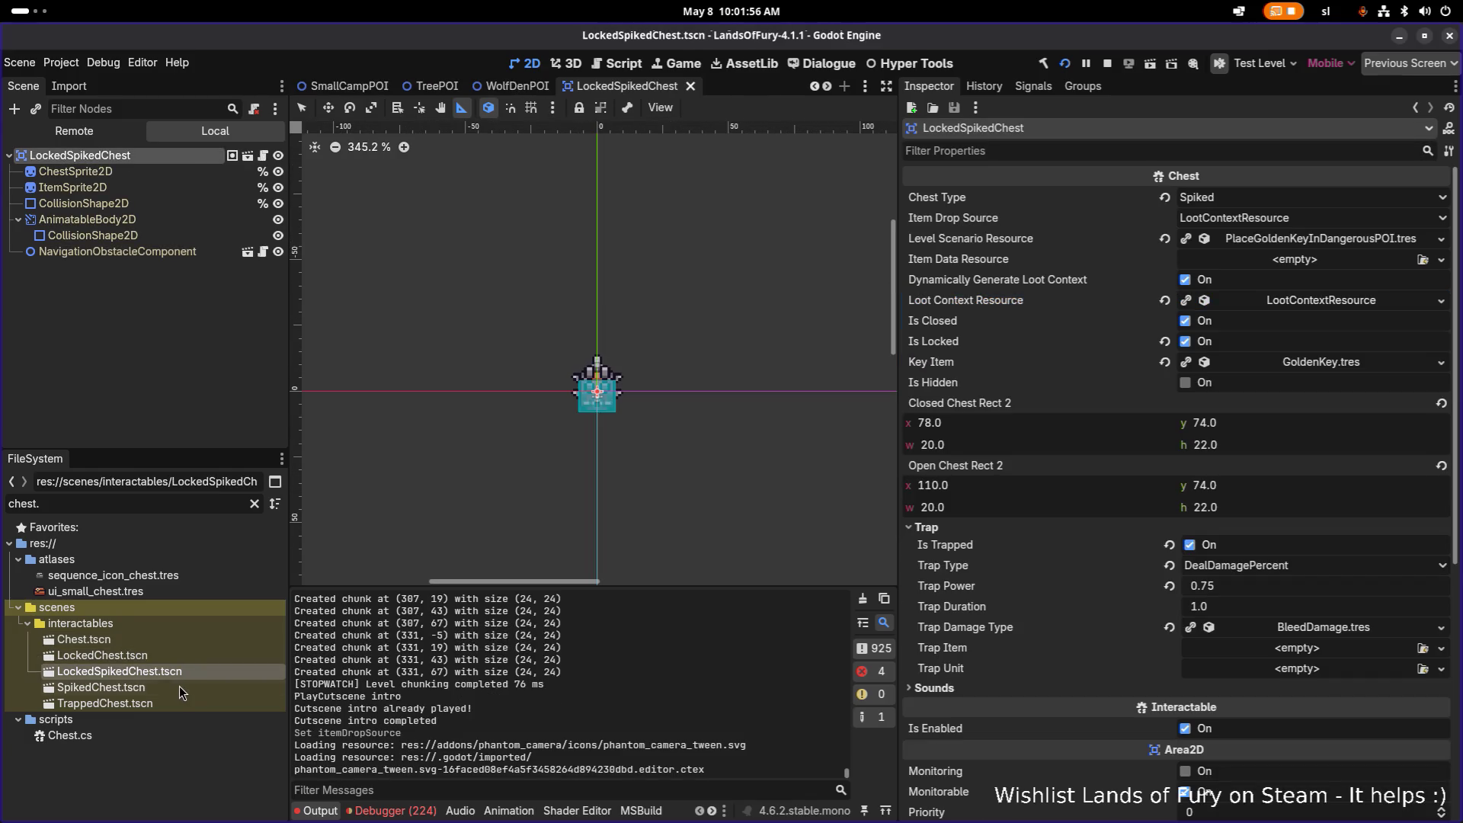
double_click(180, 686)
double_click(174, 703)
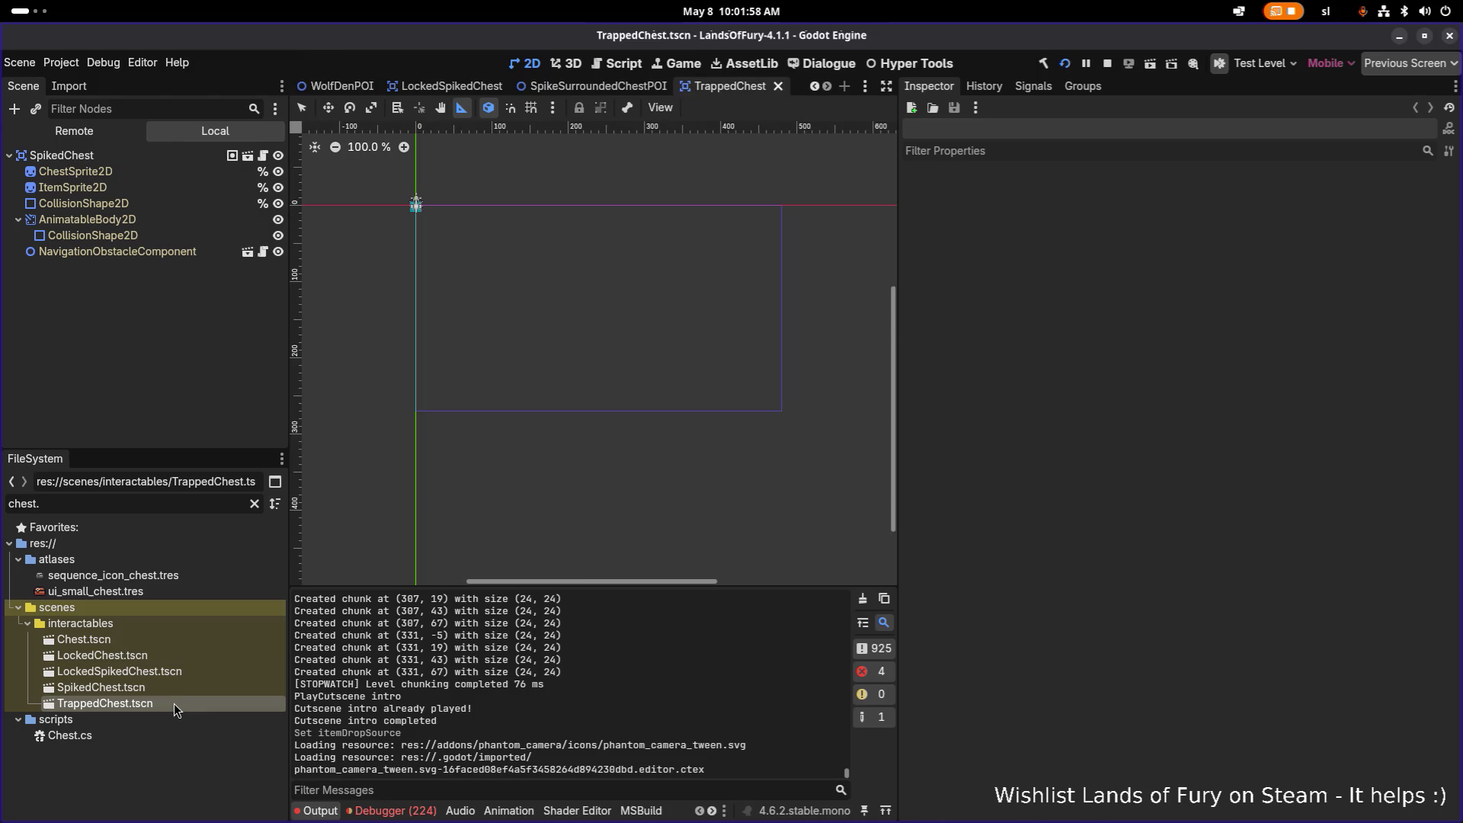
double_click(179, 688)
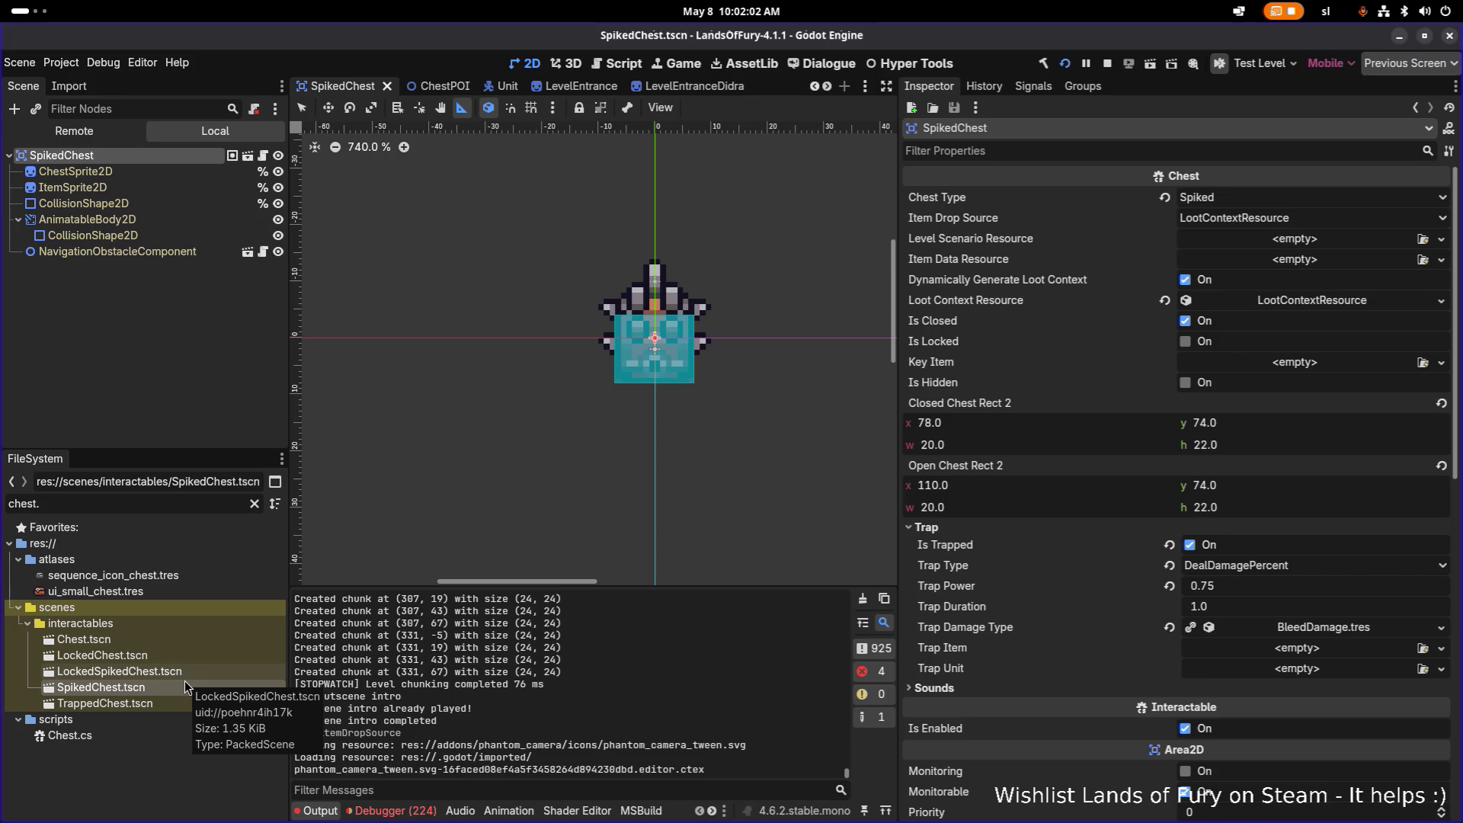
click(1318, 300)
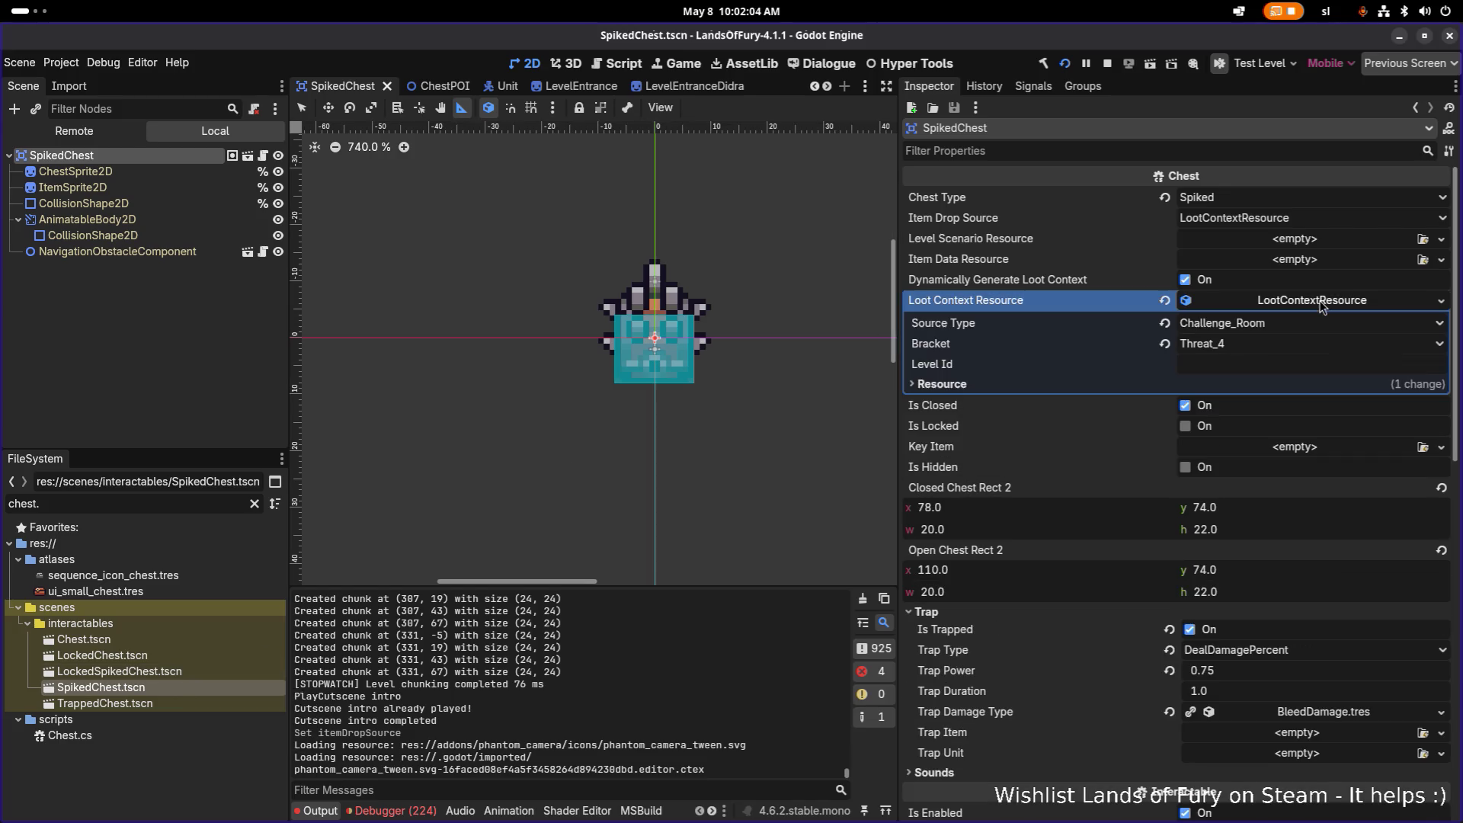
click(1321, 301)
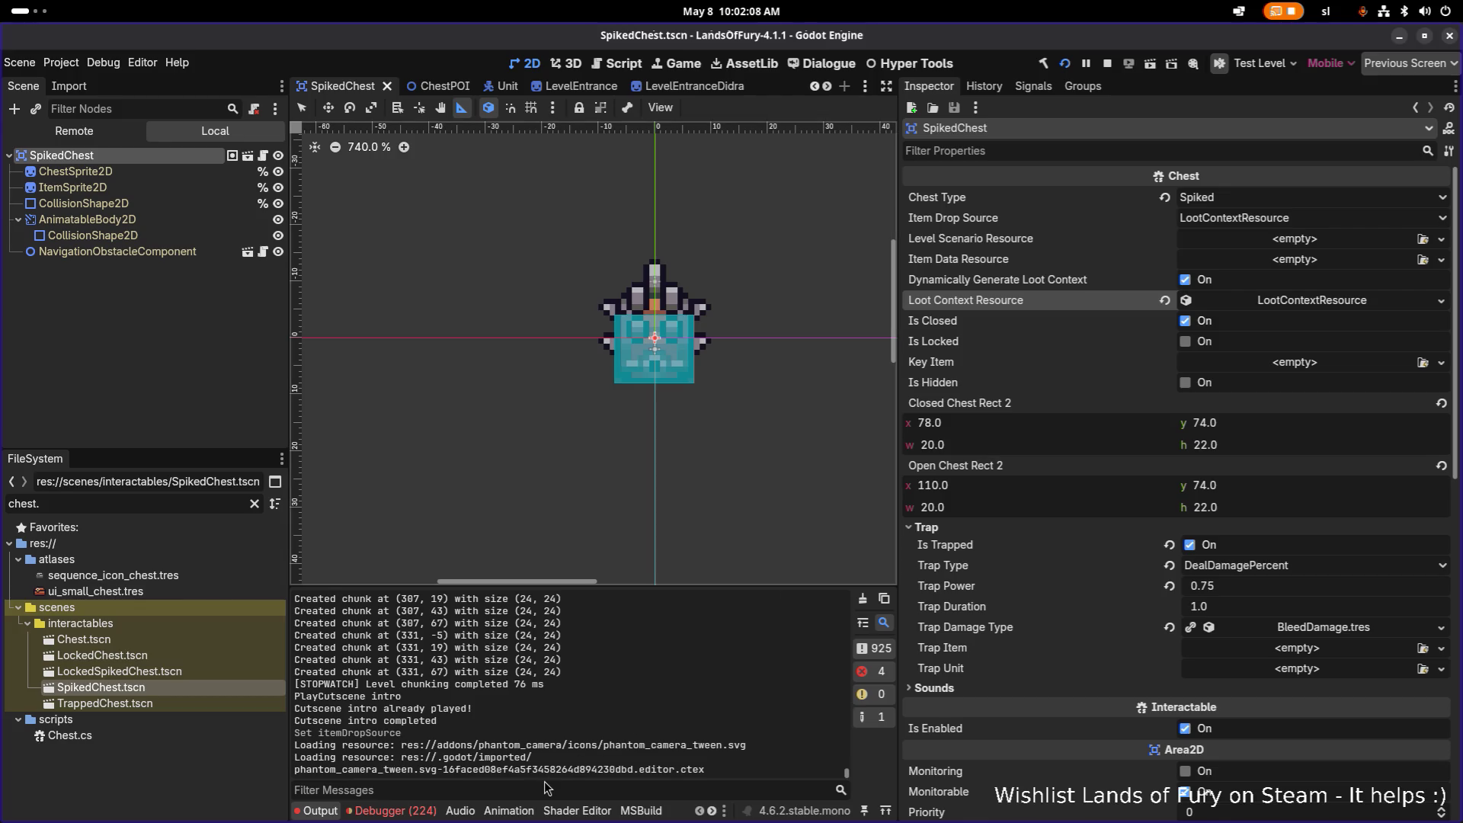
Flip between the Chest, LockedChest and LockedSpikedChest scenes, then filter the output log to 'loot'
double_click(192, 673)
click(201, 656)
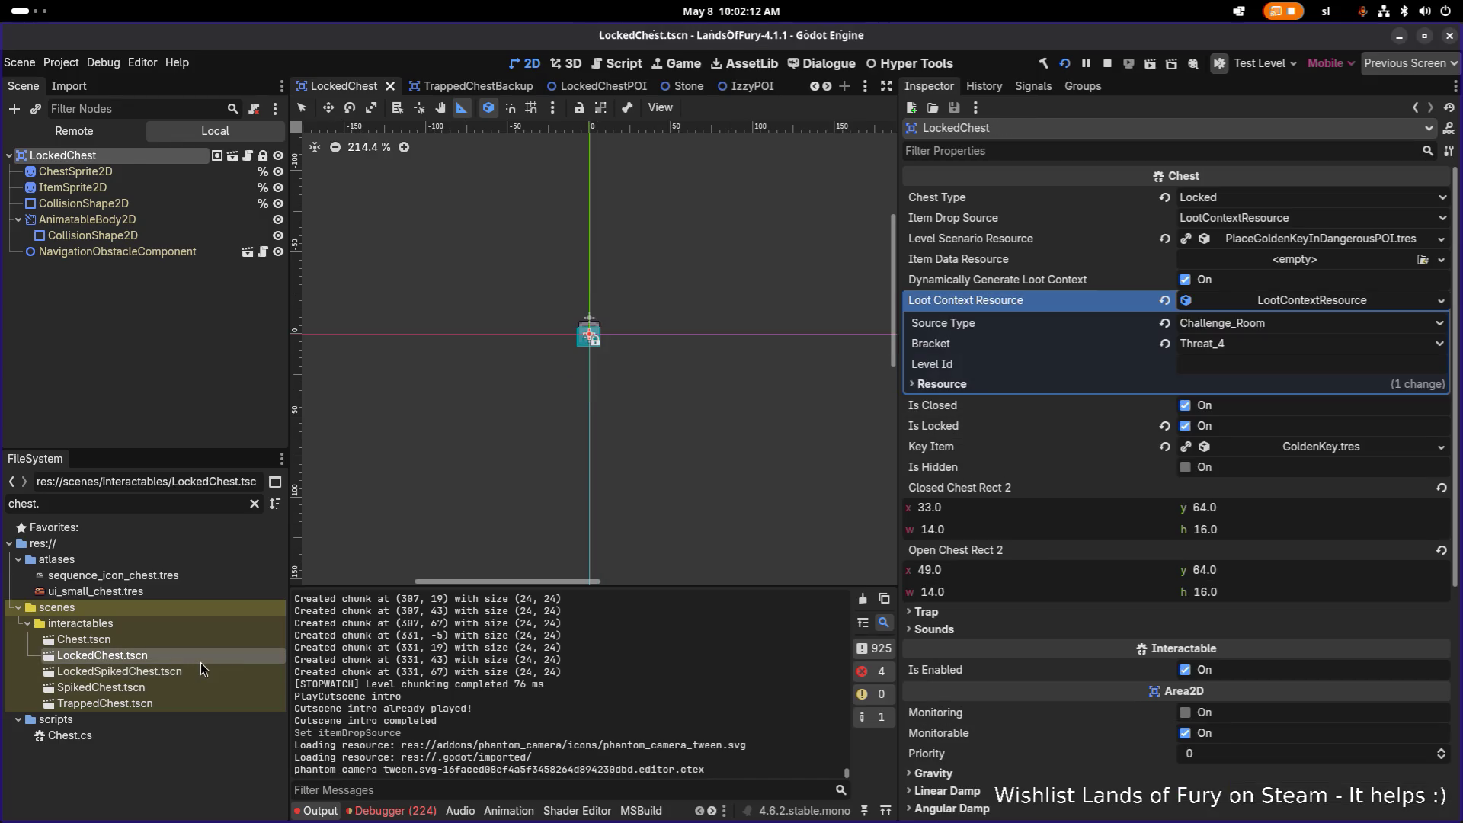
double_click(200, 639)
double_click(199, 654)
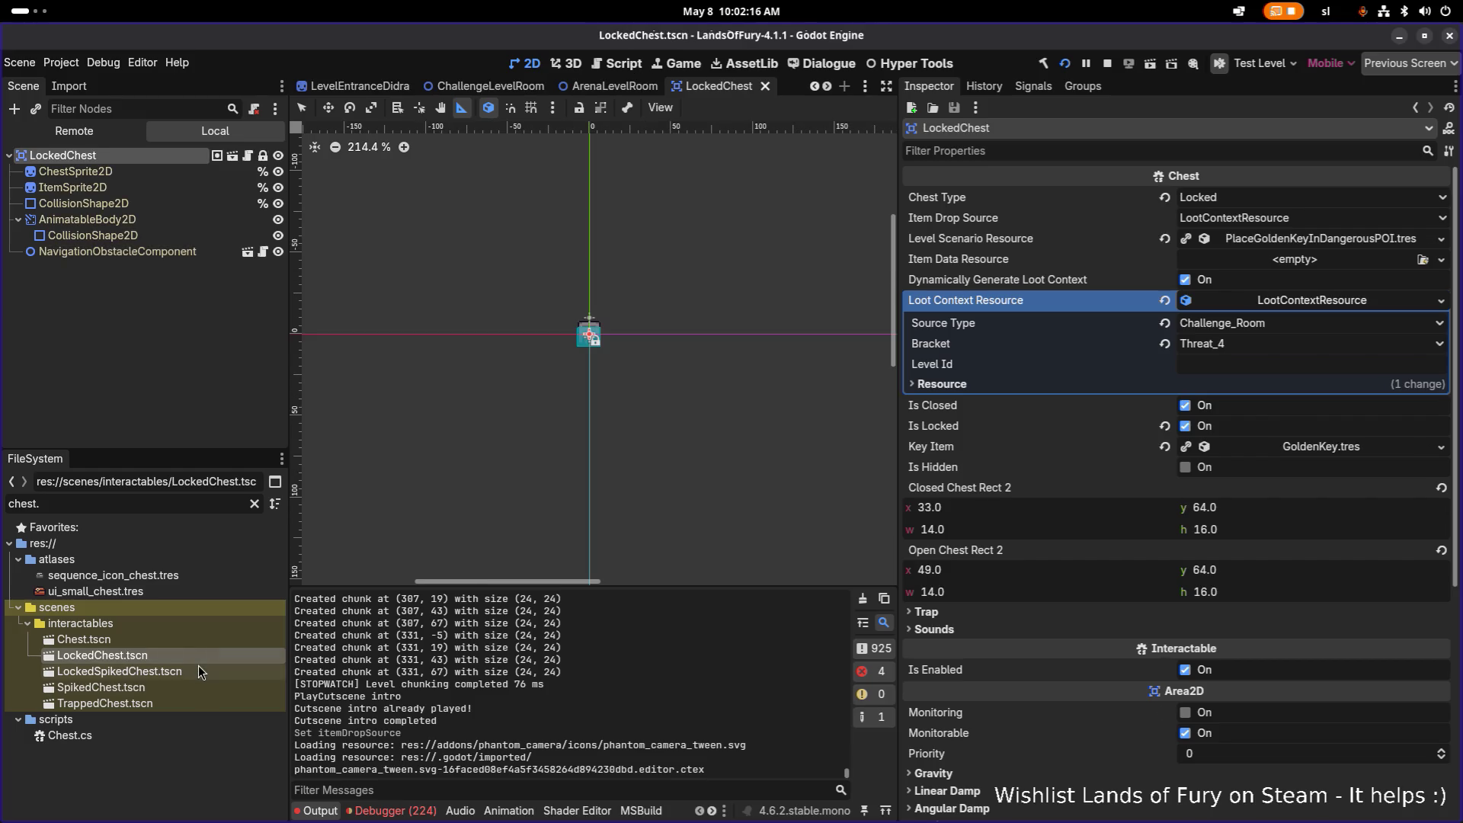
double_click(202, 642)
double_click(201, 655)
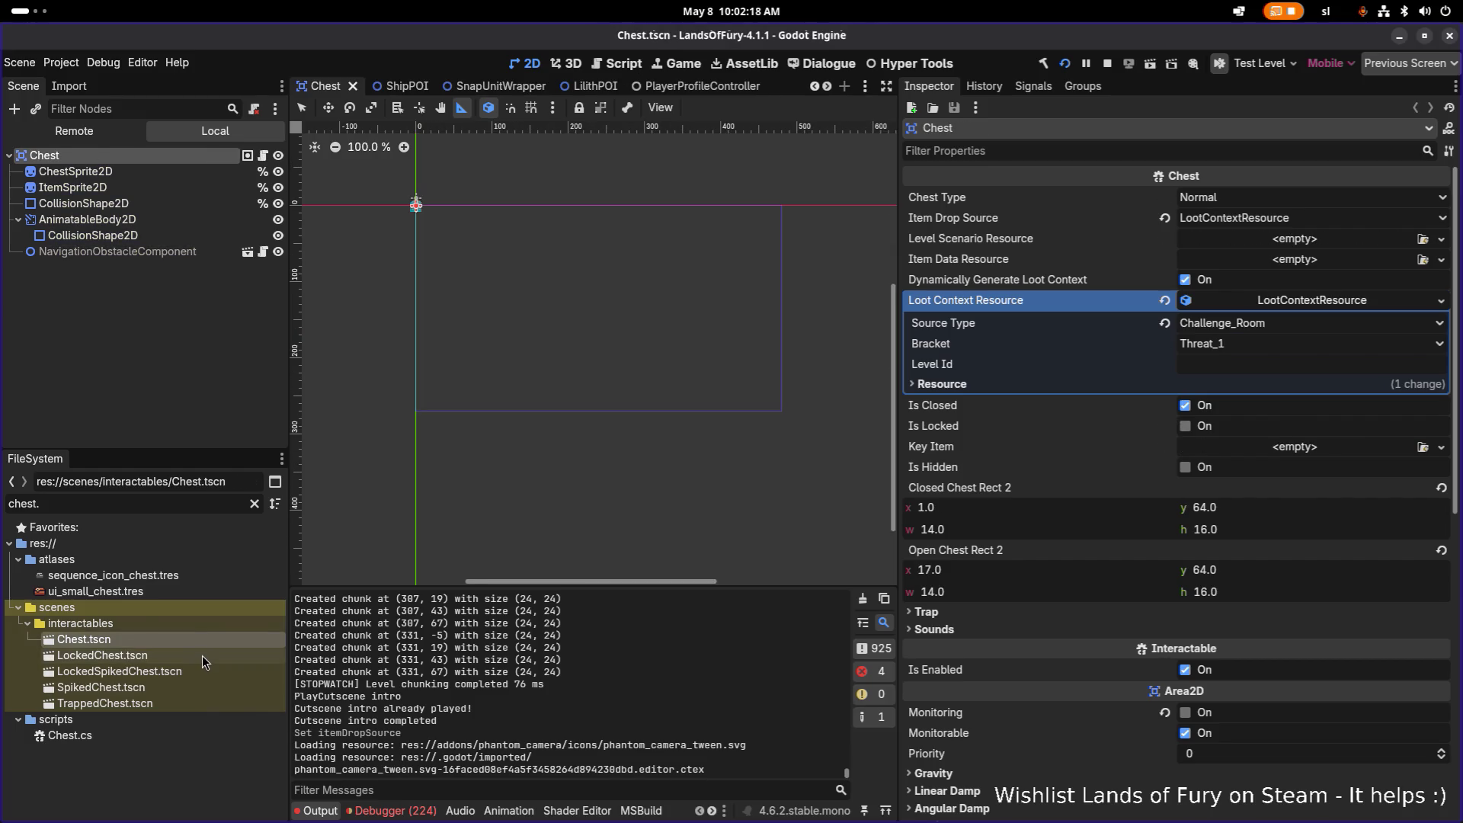
double_click(195, 671)
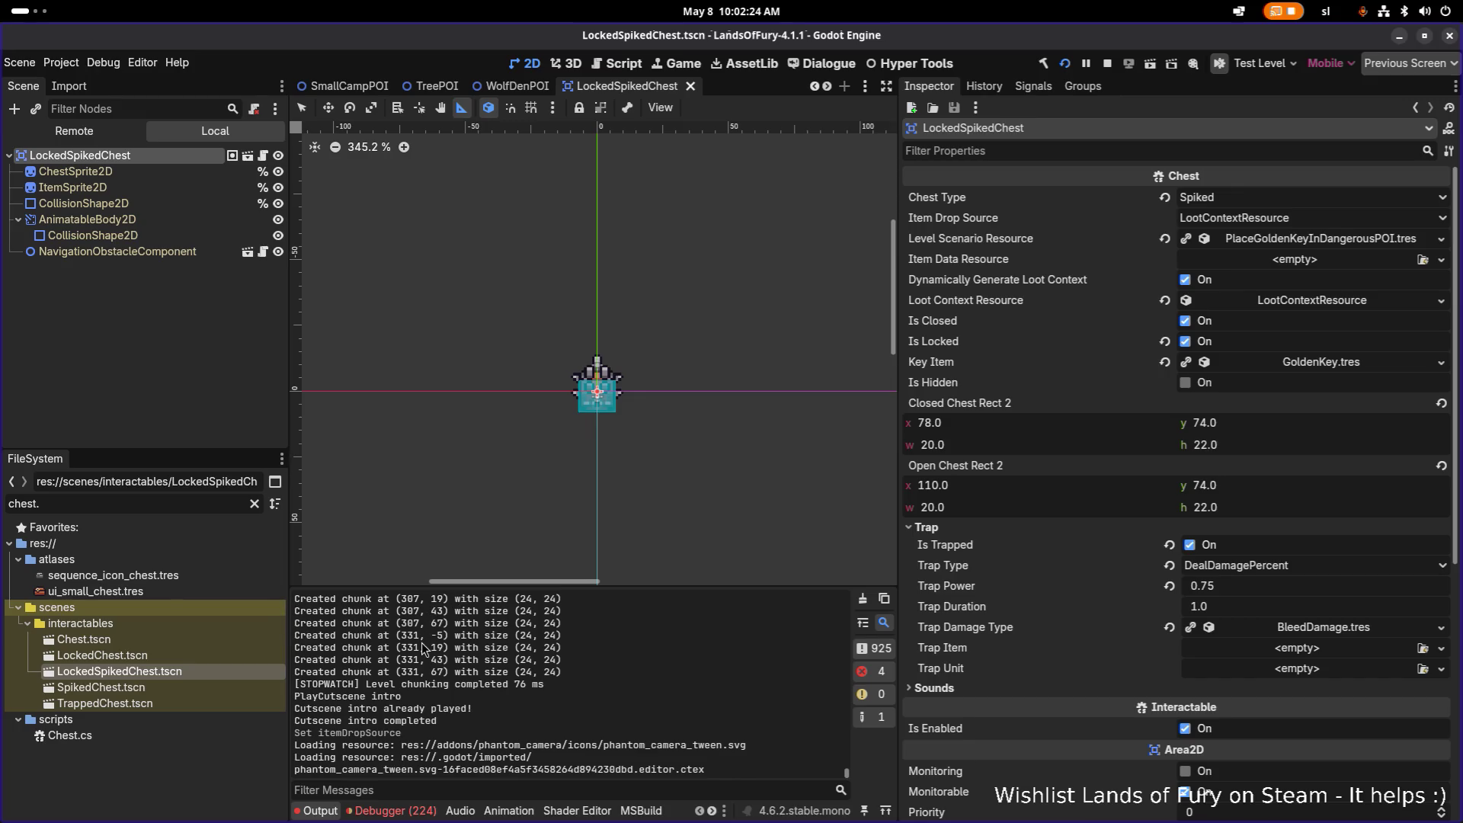
click(437, 788)
text(loot)
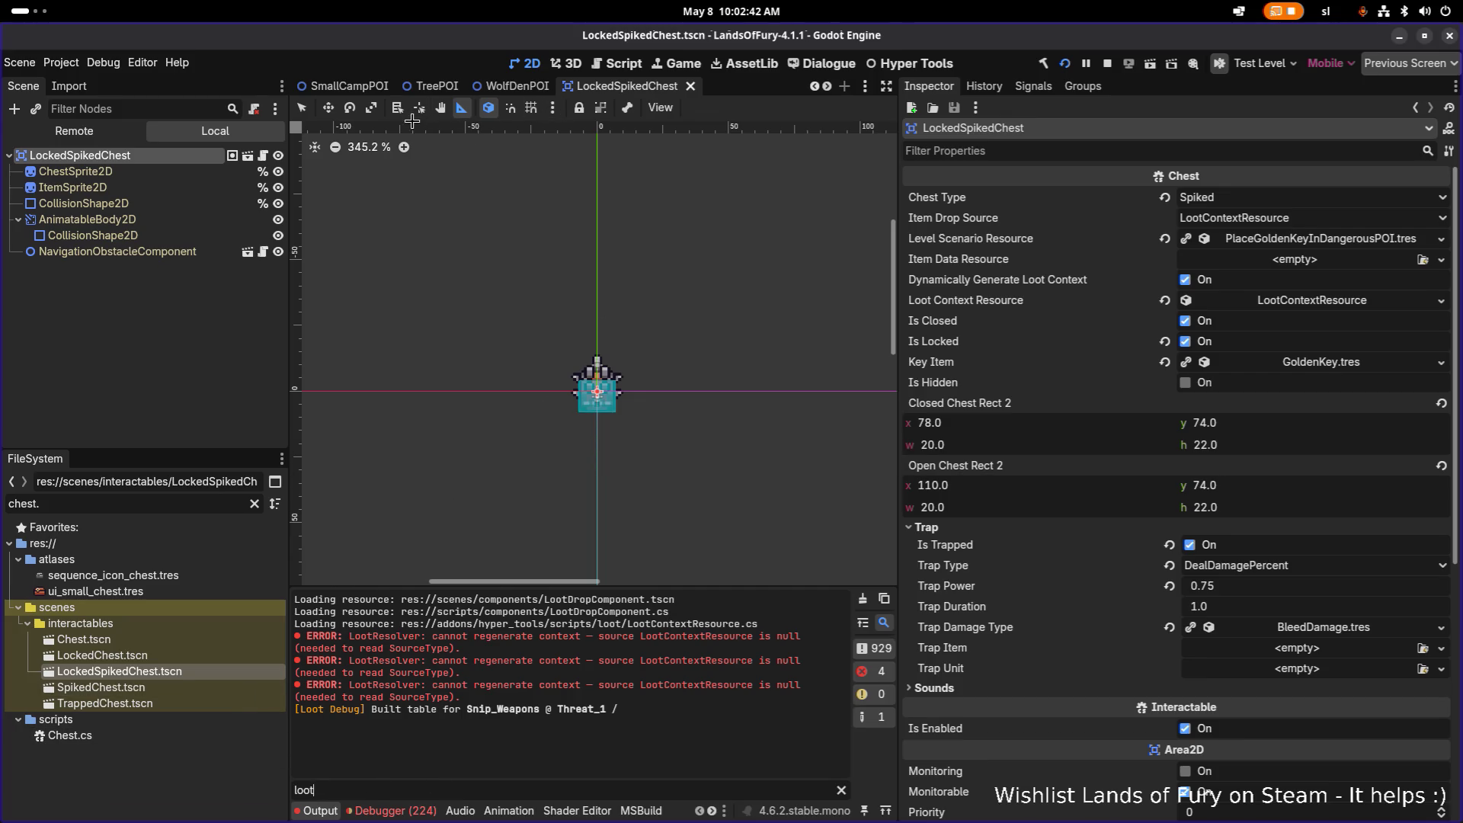
Quick-open TestLevel.tscn via 'test' and select its Chest node
click(184, 400)
key(ctrl+shift+o)
text(teslt)
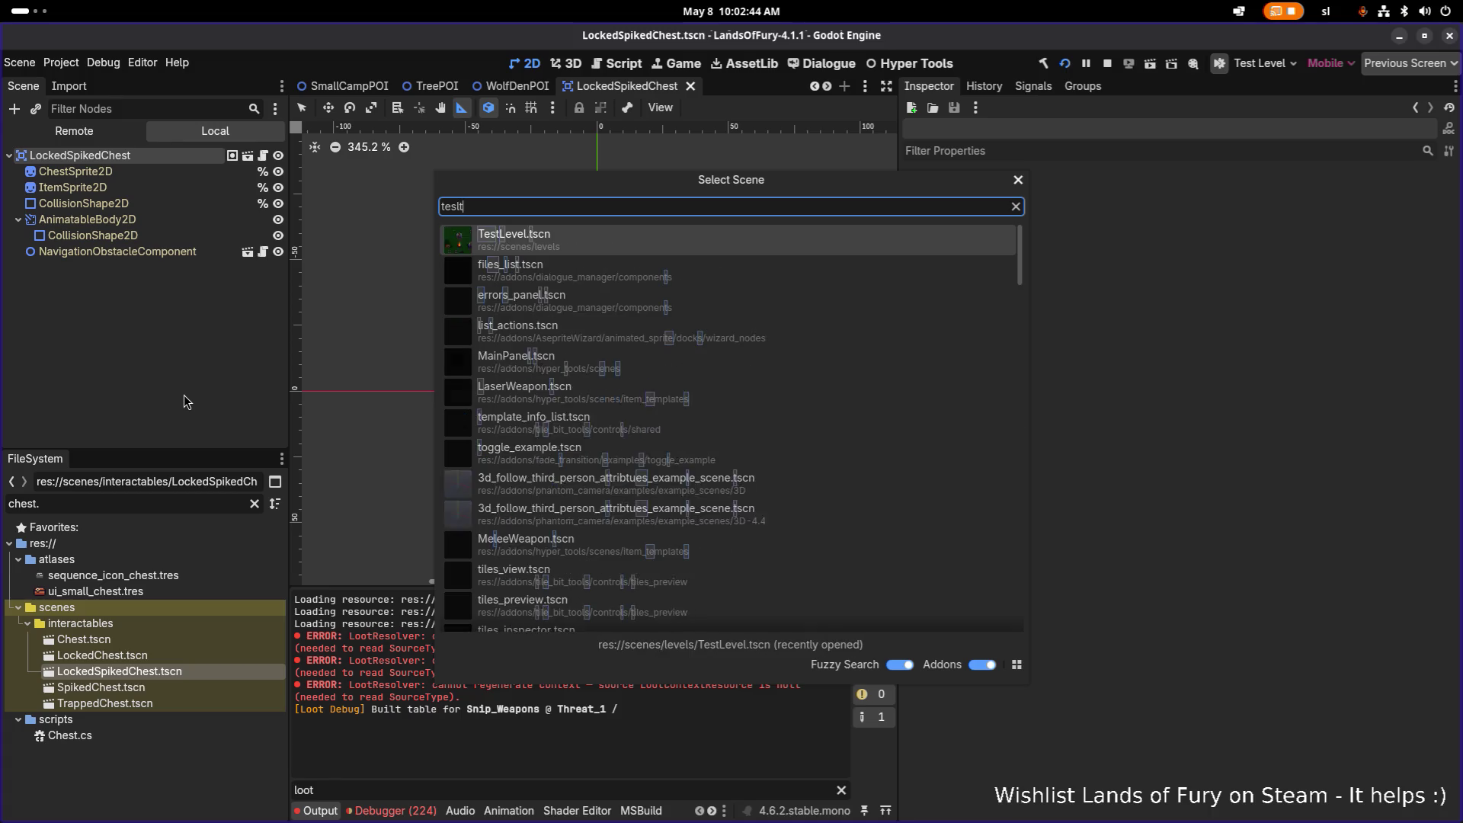
key(Return)
key(ctrl+shift+o)
text(test)
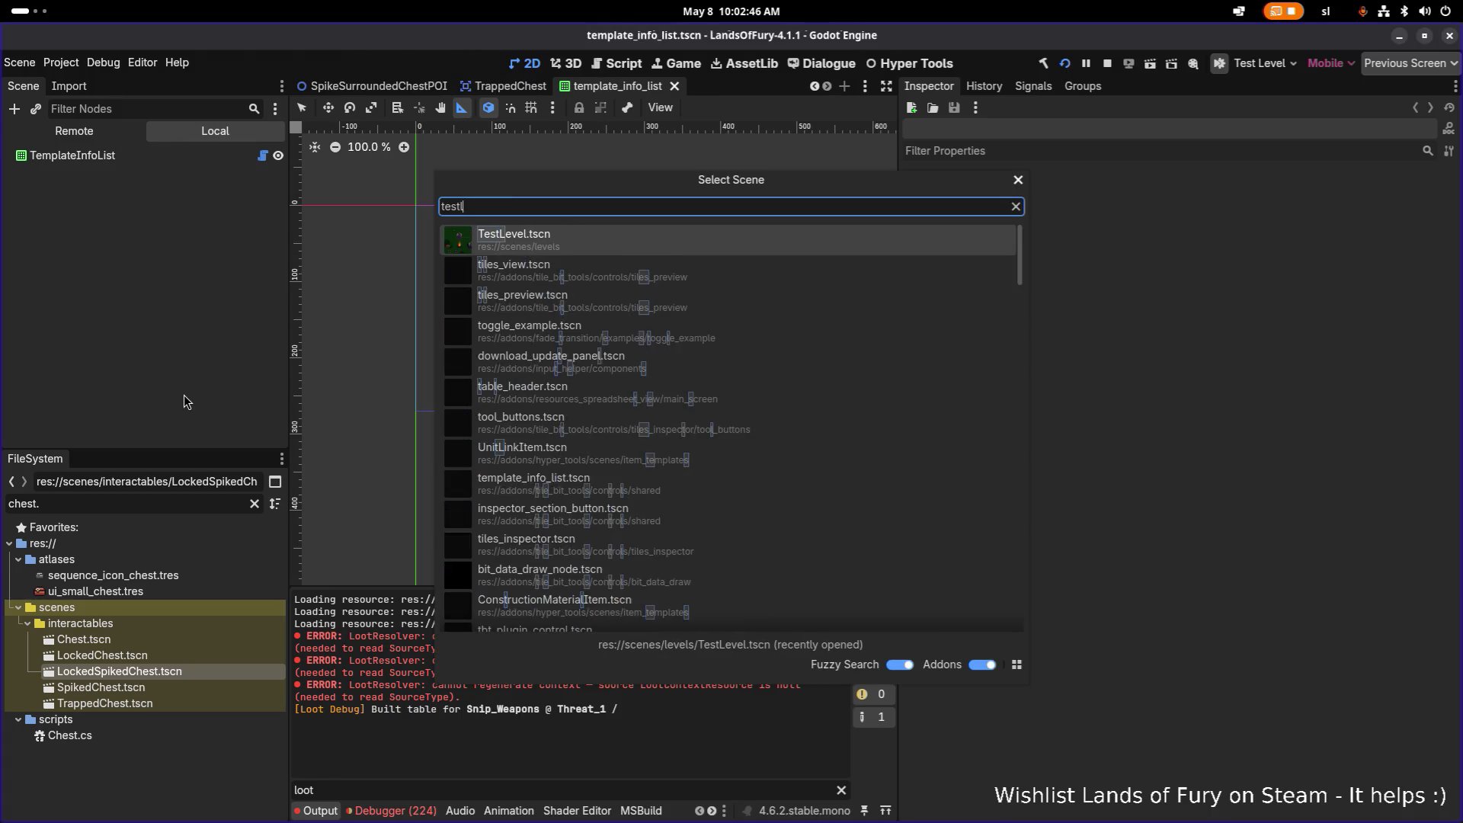
key(Return)
scroll(161, 389, down, 5)
click(160, 392)
click(159, 379)
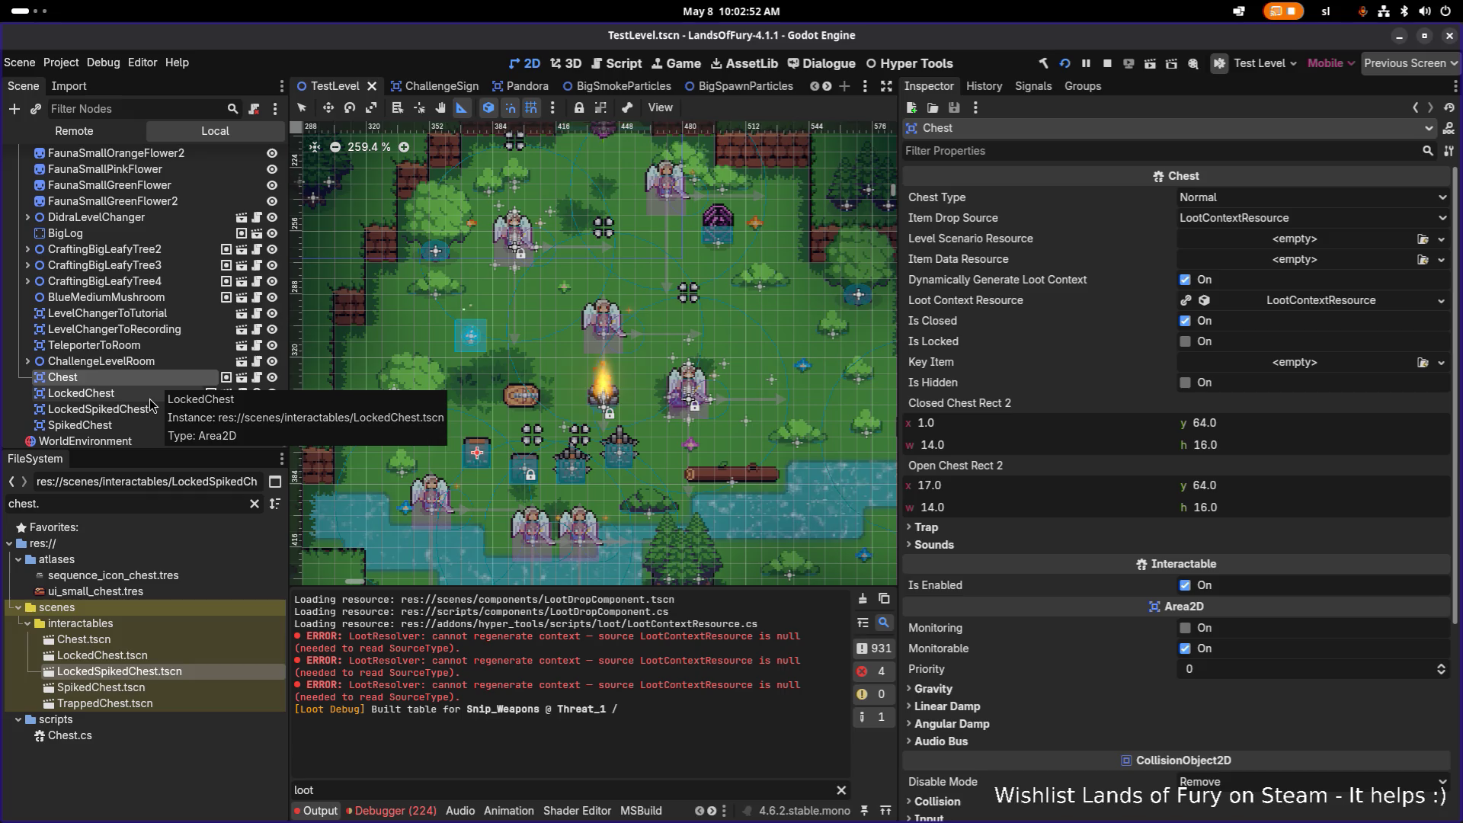
Compare the Chest, LockedChest and LockedSpikedChest nodes' properties in TestLevel
key(Down)
key(Down)
scroll(150, 406, down, 1)
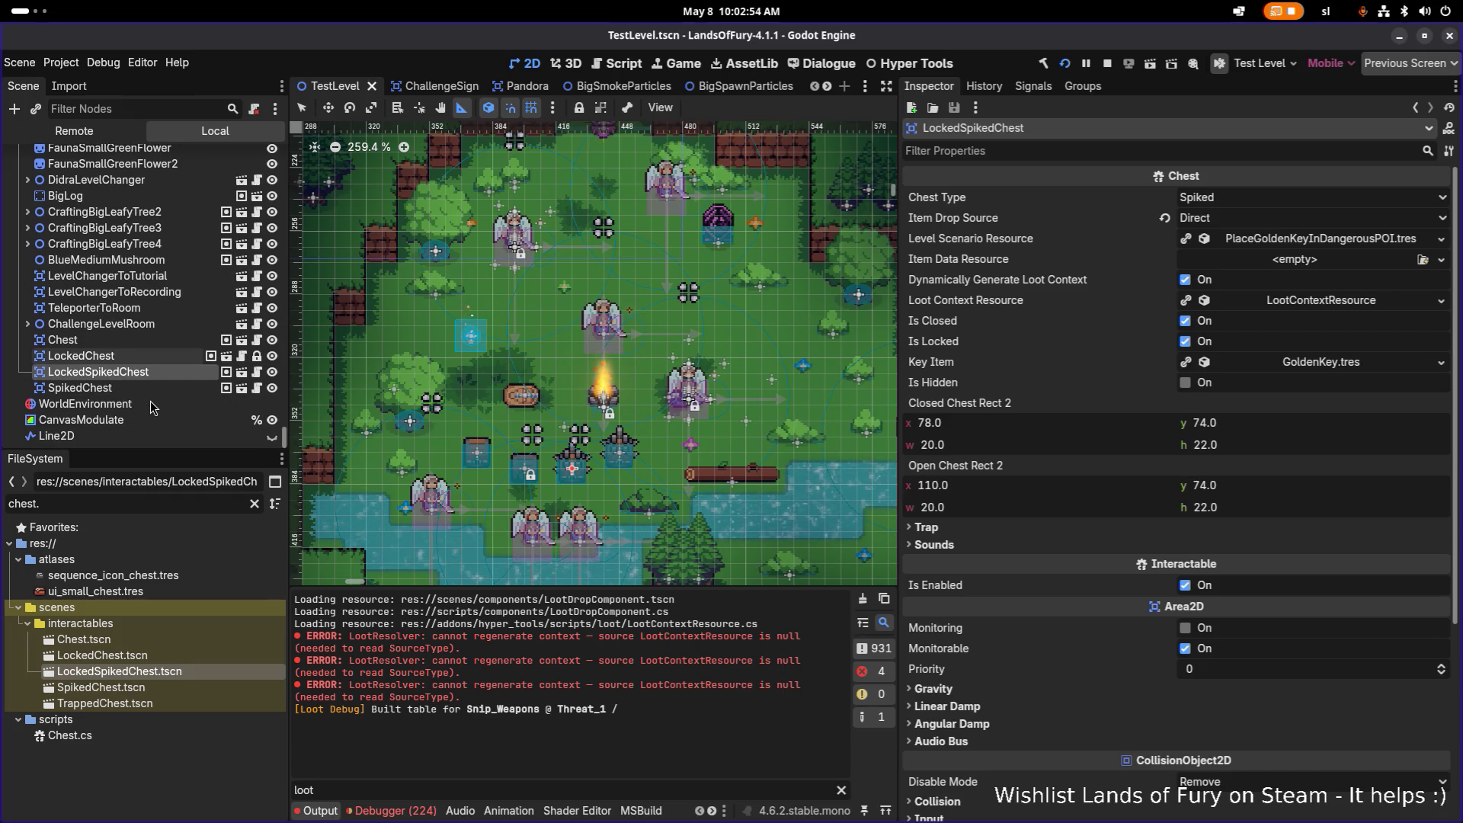
click(153, 340)
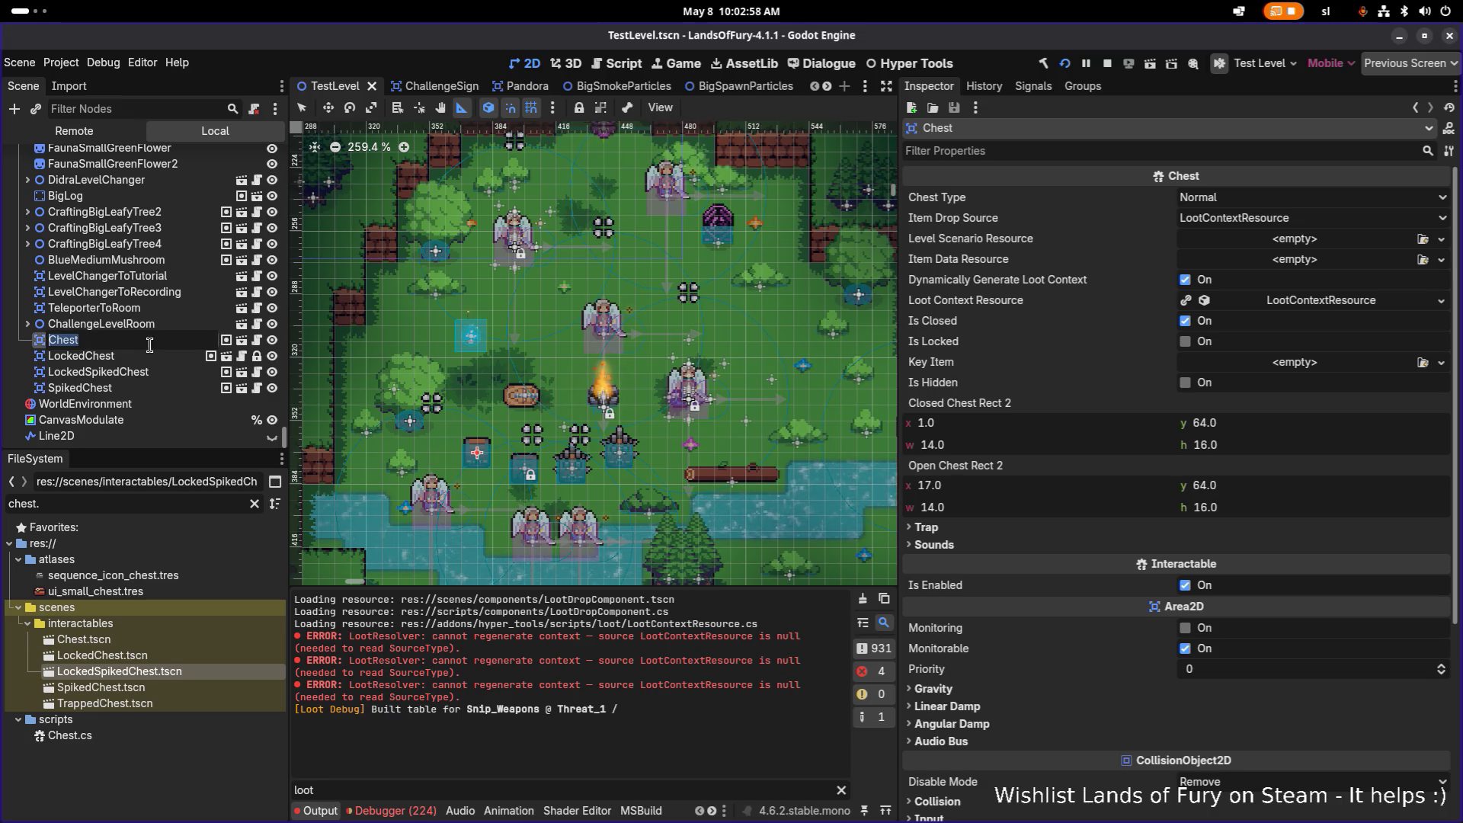
key(Down)
key(Down)
click(148, 343)
click(144, 356)
click(146, 355)
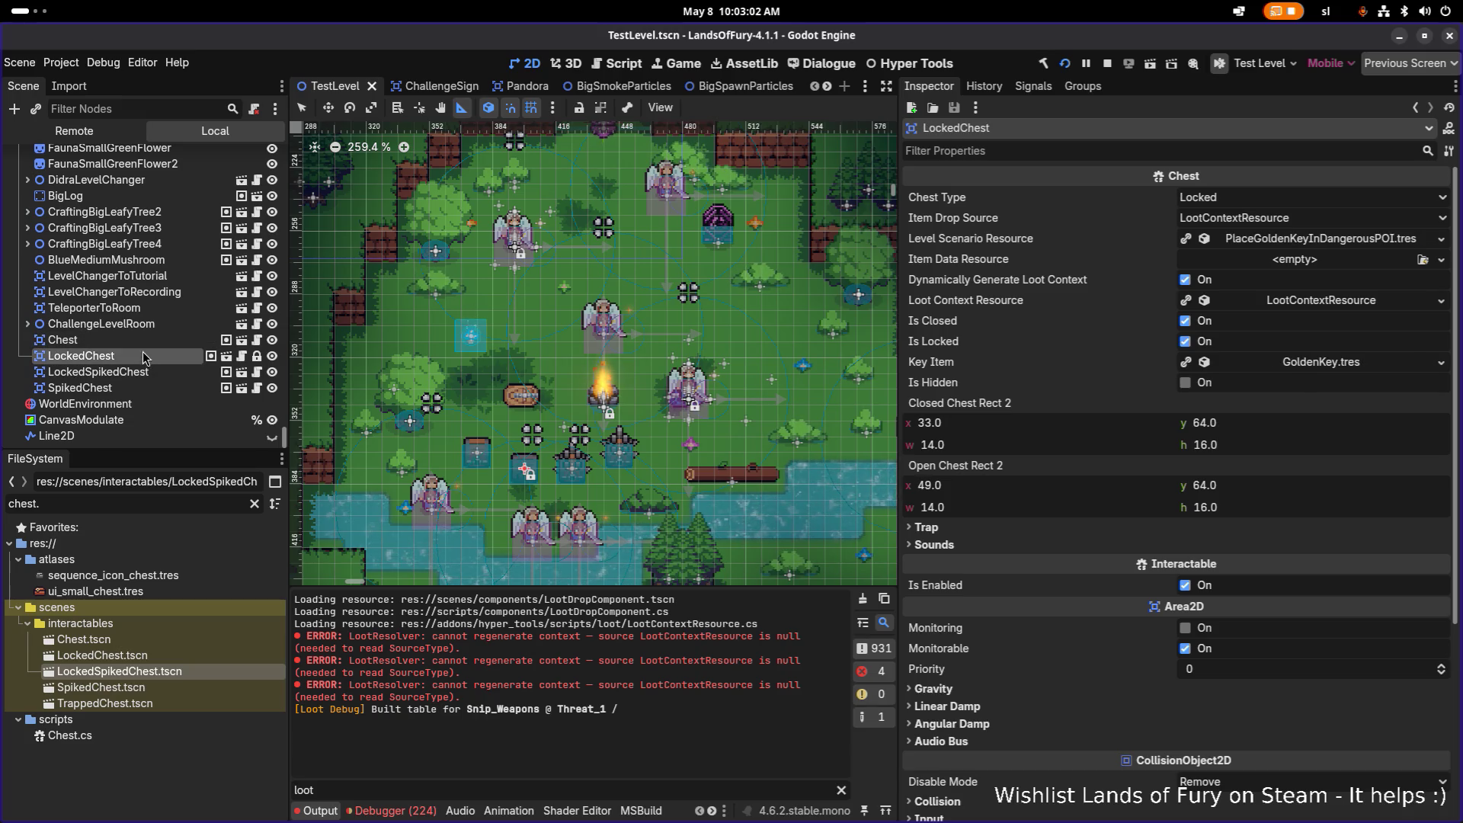
click(145, 359)
click(144, 343)
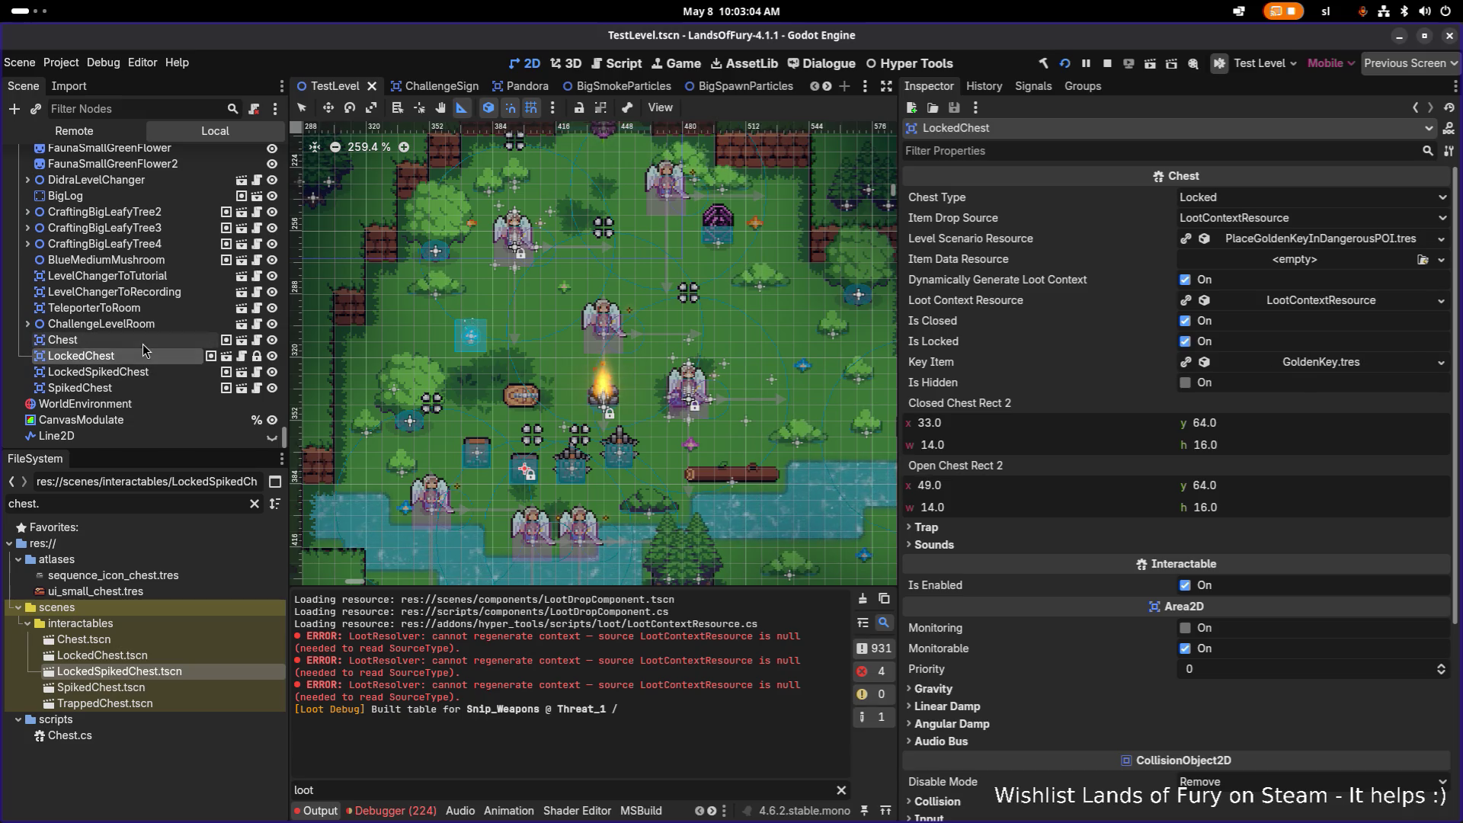
click(142, 357)
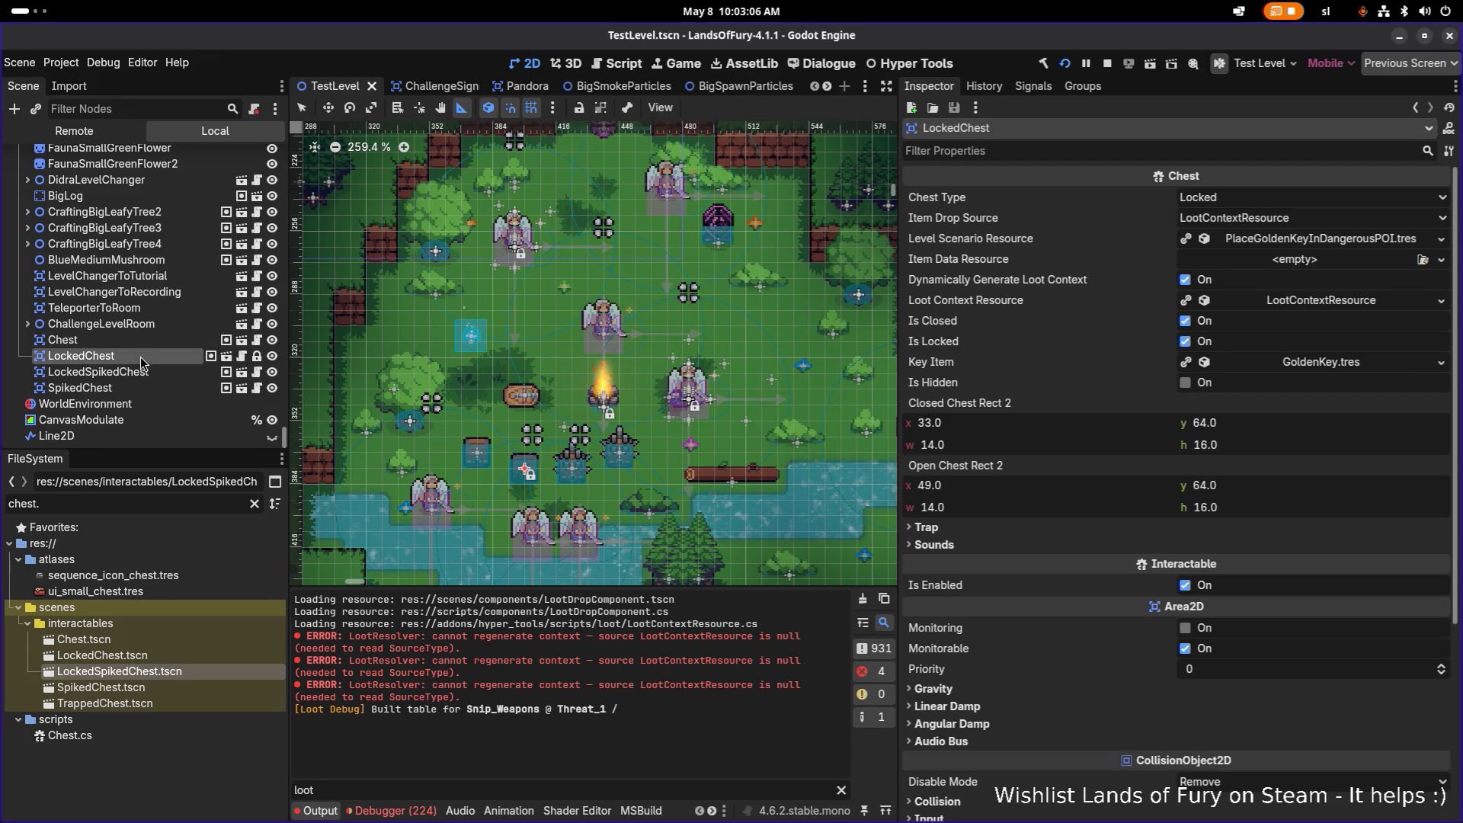
click(139, 372)
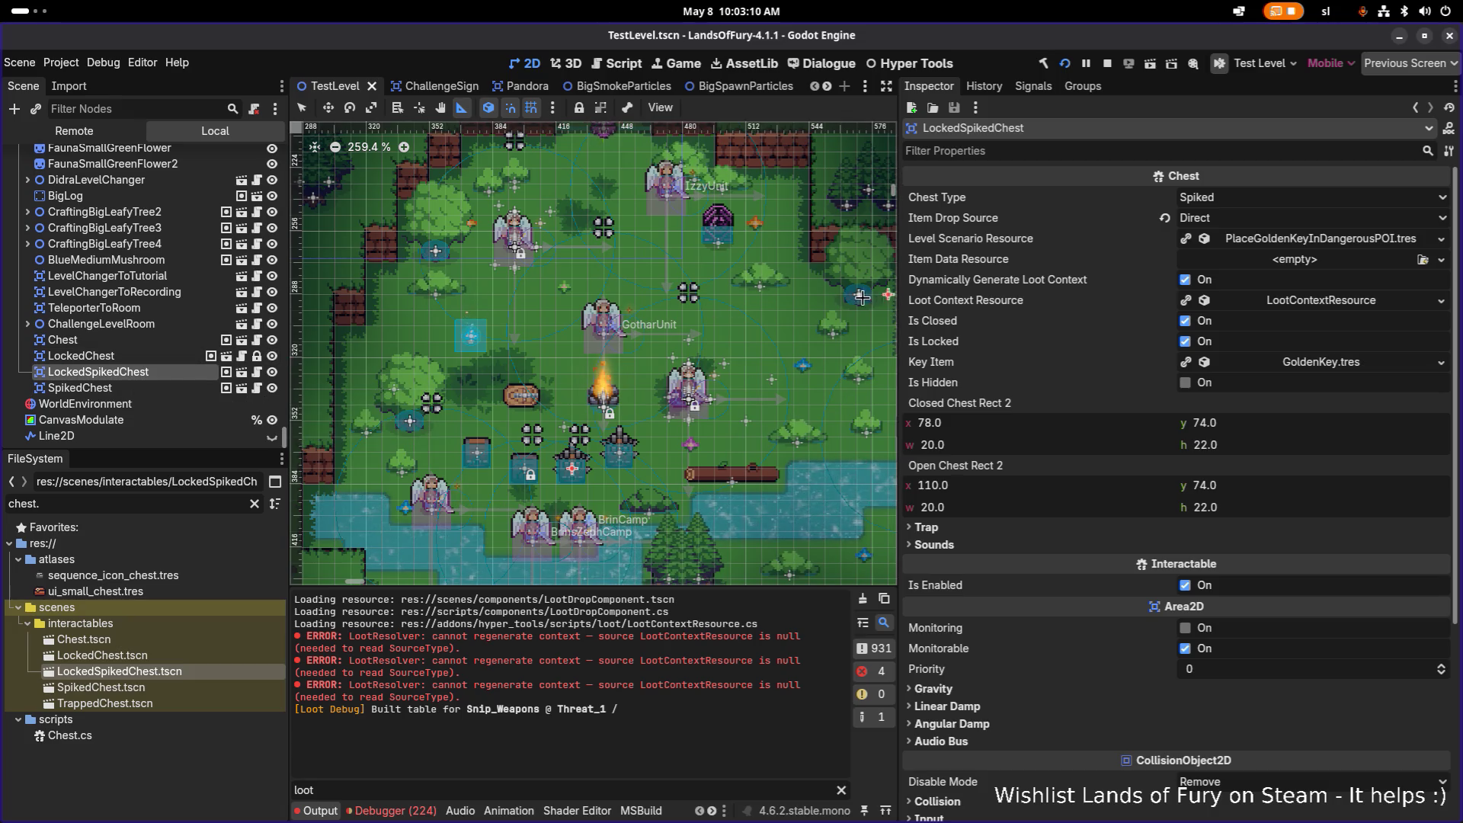
click(115, 356)
click(114, 372)
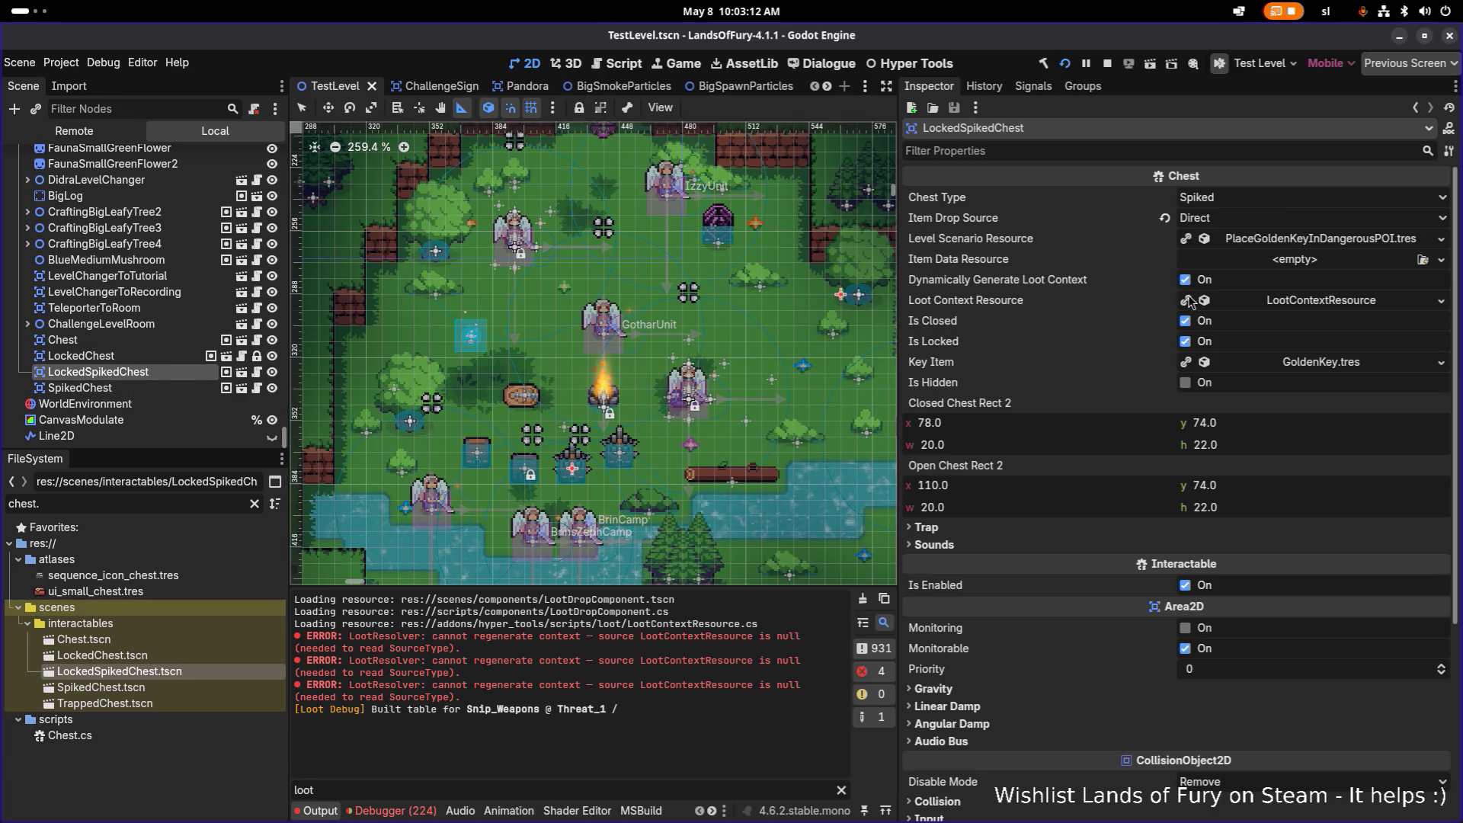
Set LockedSpikedChest and SpikedChest Item Drop Source to LootContextResource, saving the level
click(1209, 220)
click(1245, 275)
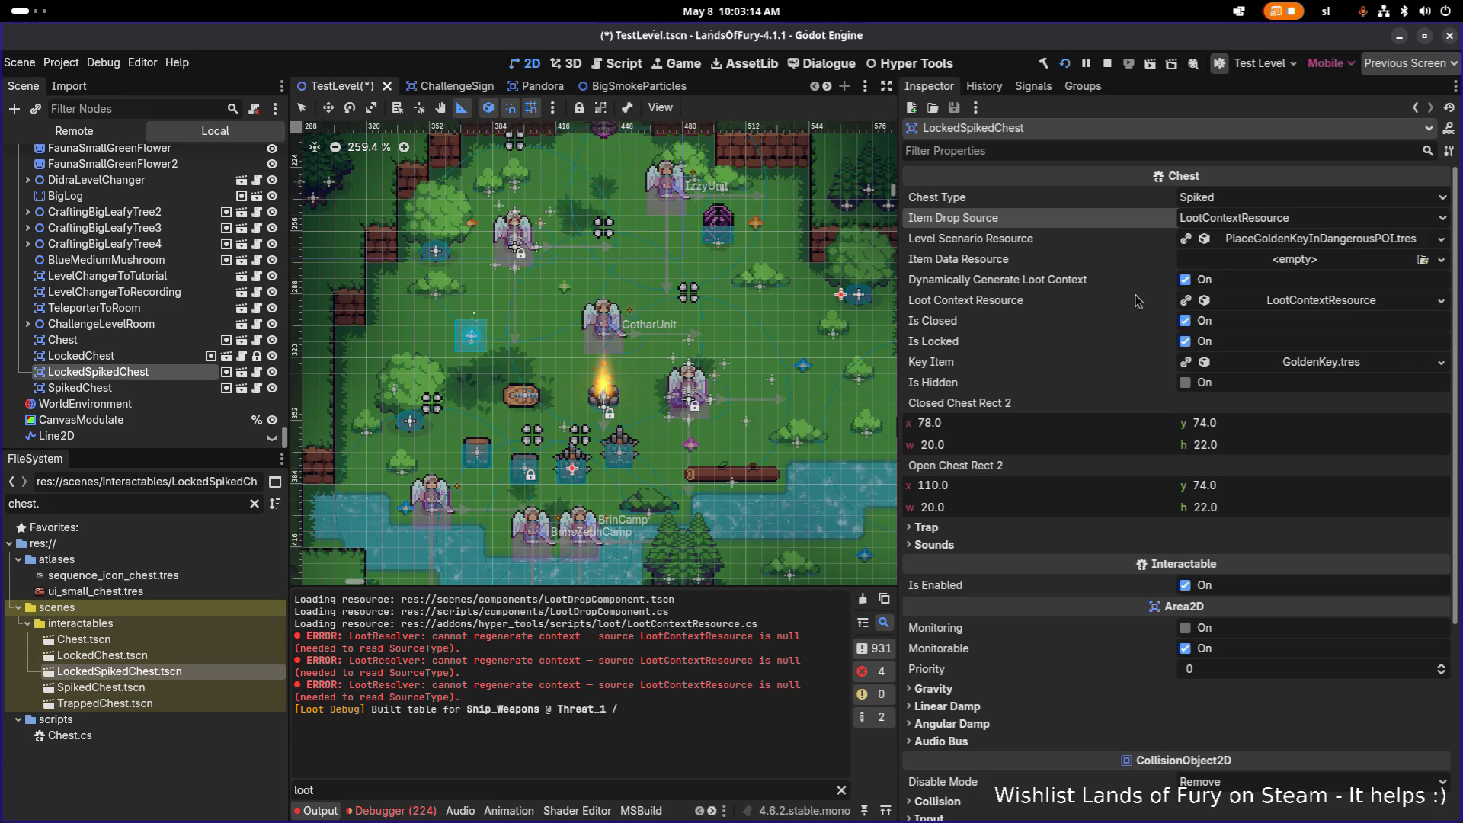
key(ctrl+s)
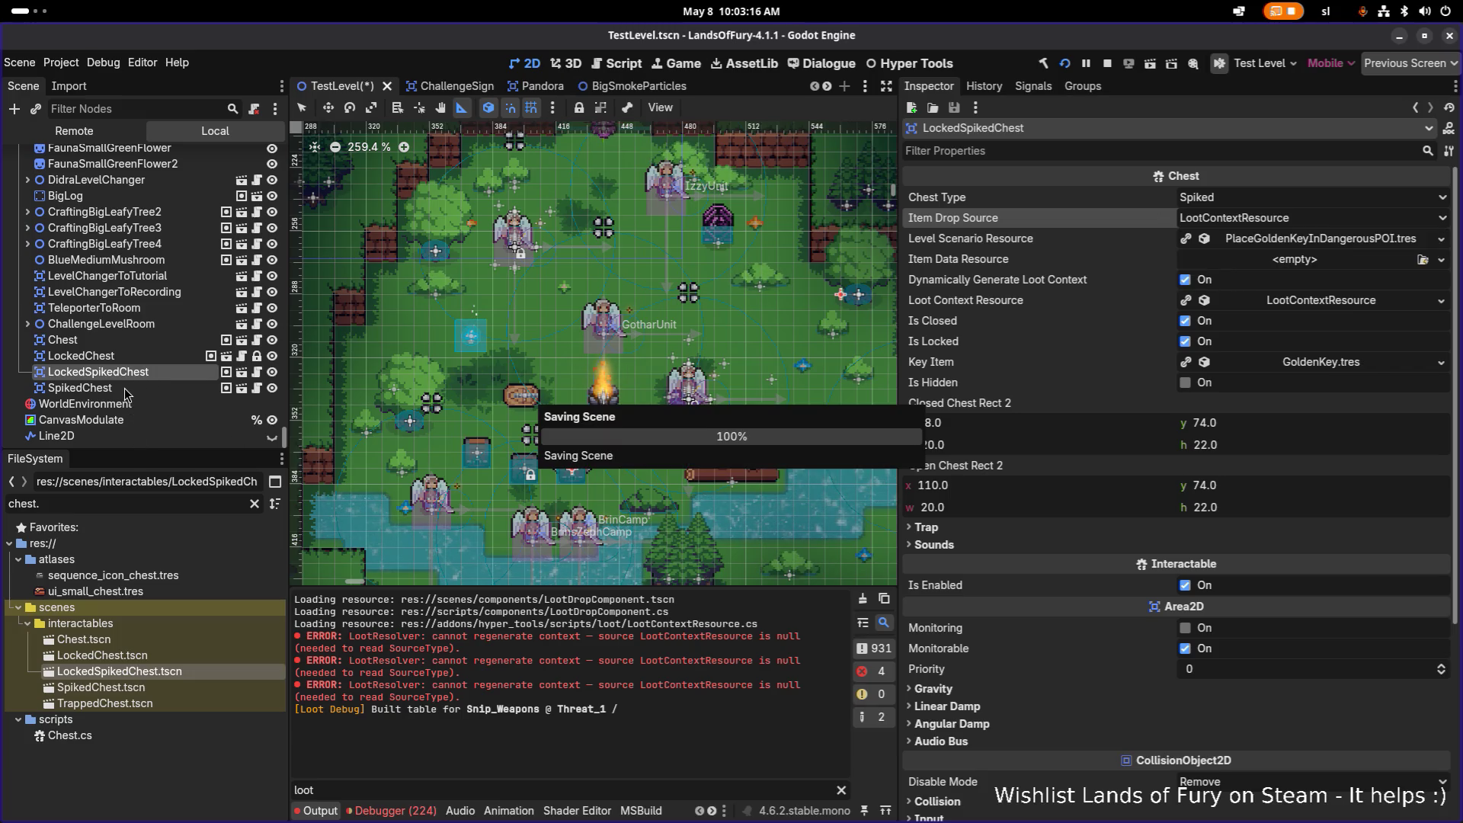
click(141, 390)
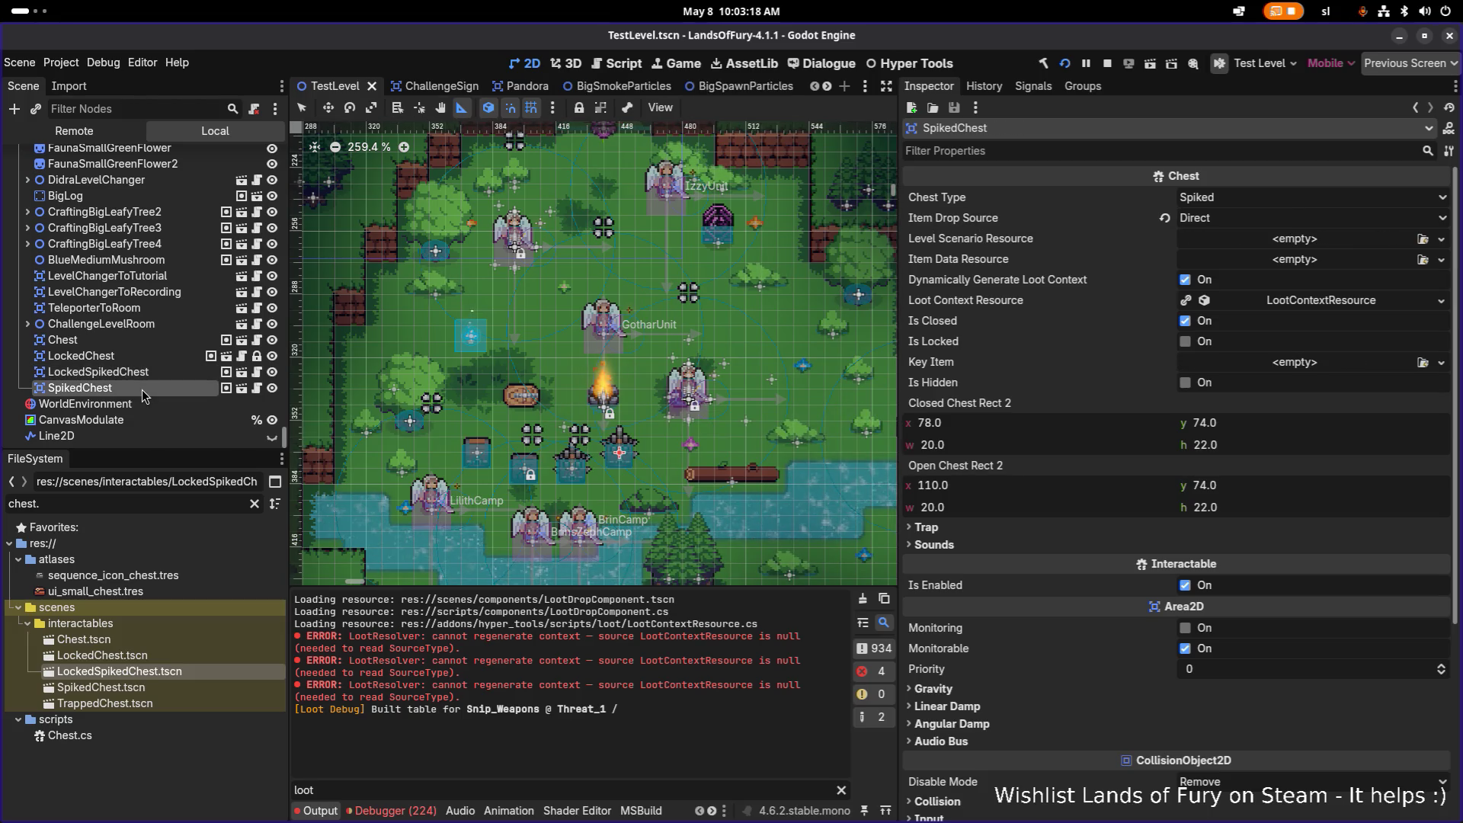
click(1212, 217)
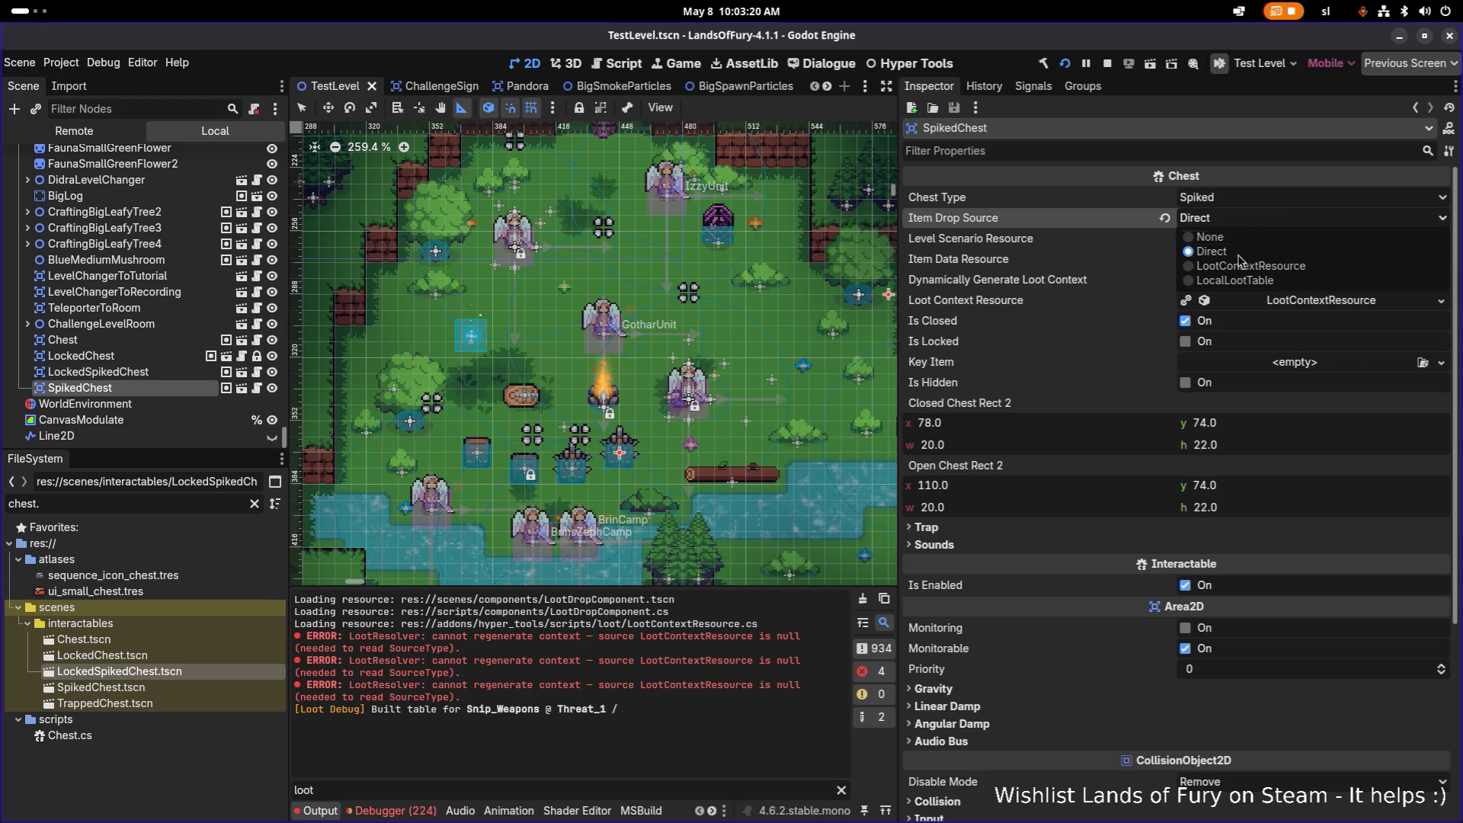
click(1248, 275)
key(ctrl+s)
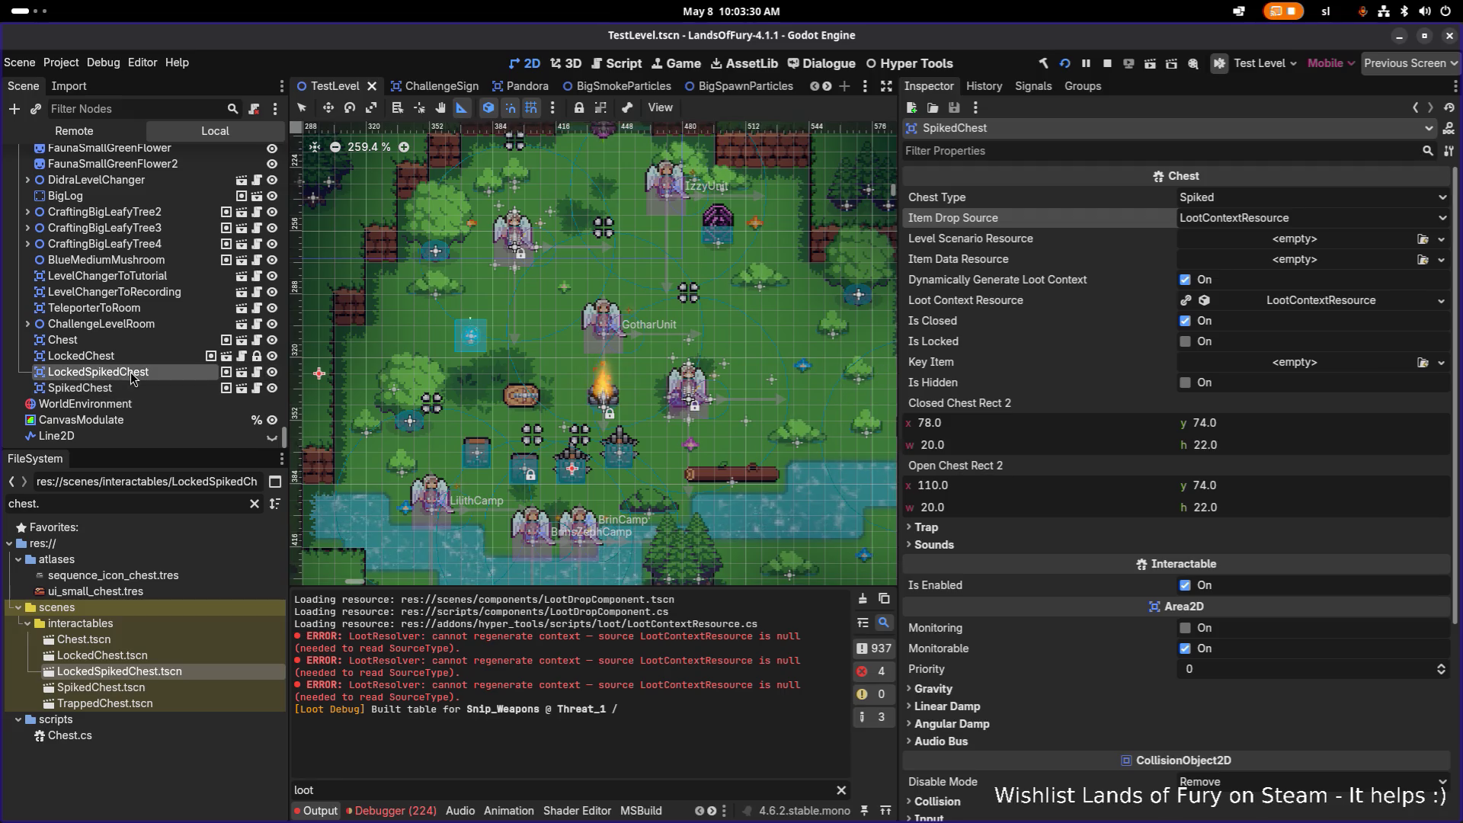
Review the four chest nodes once more and save the level again
click(98, 372)
click(135, 339)
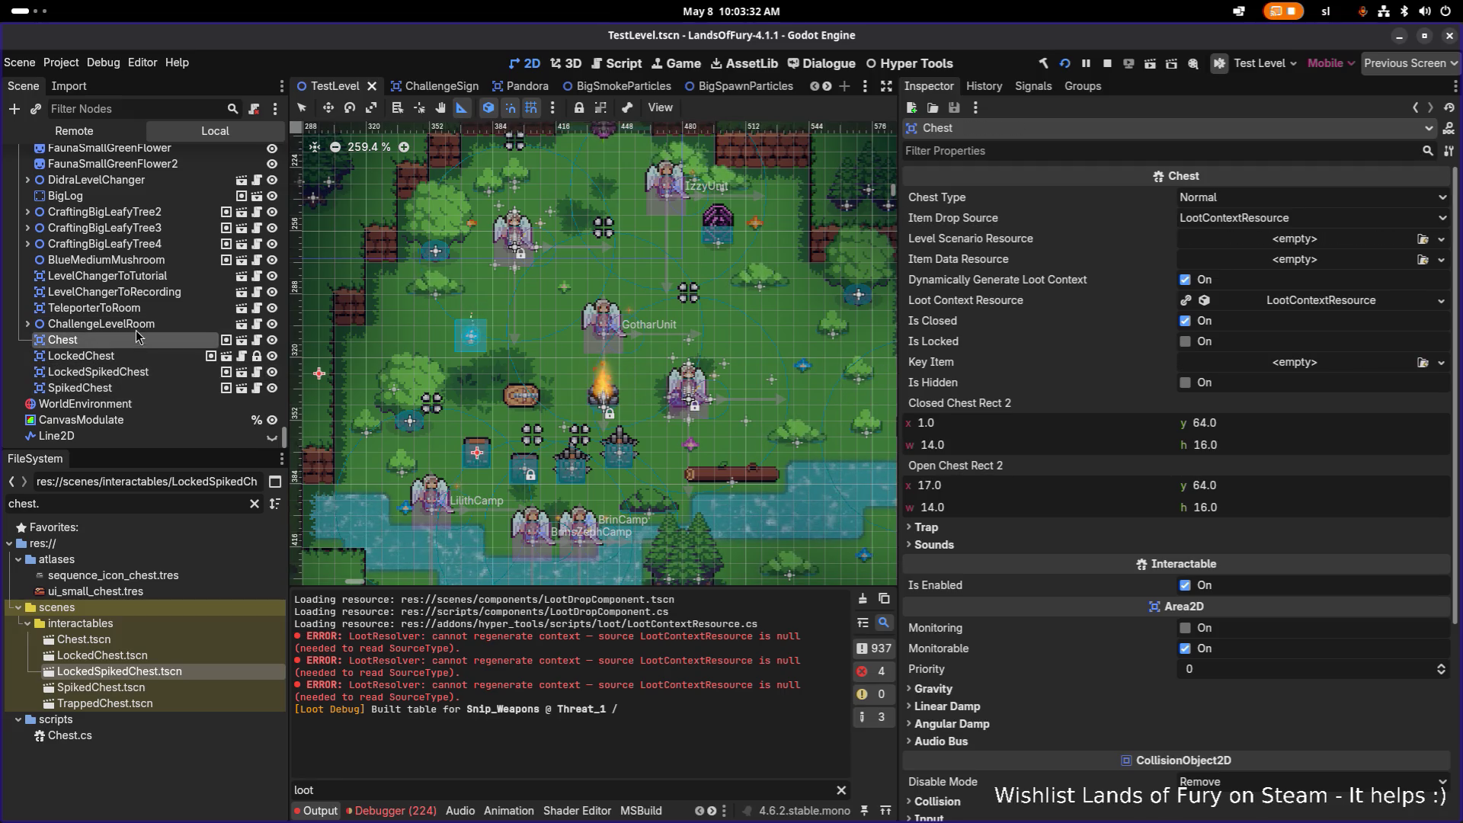
click(133, 371)
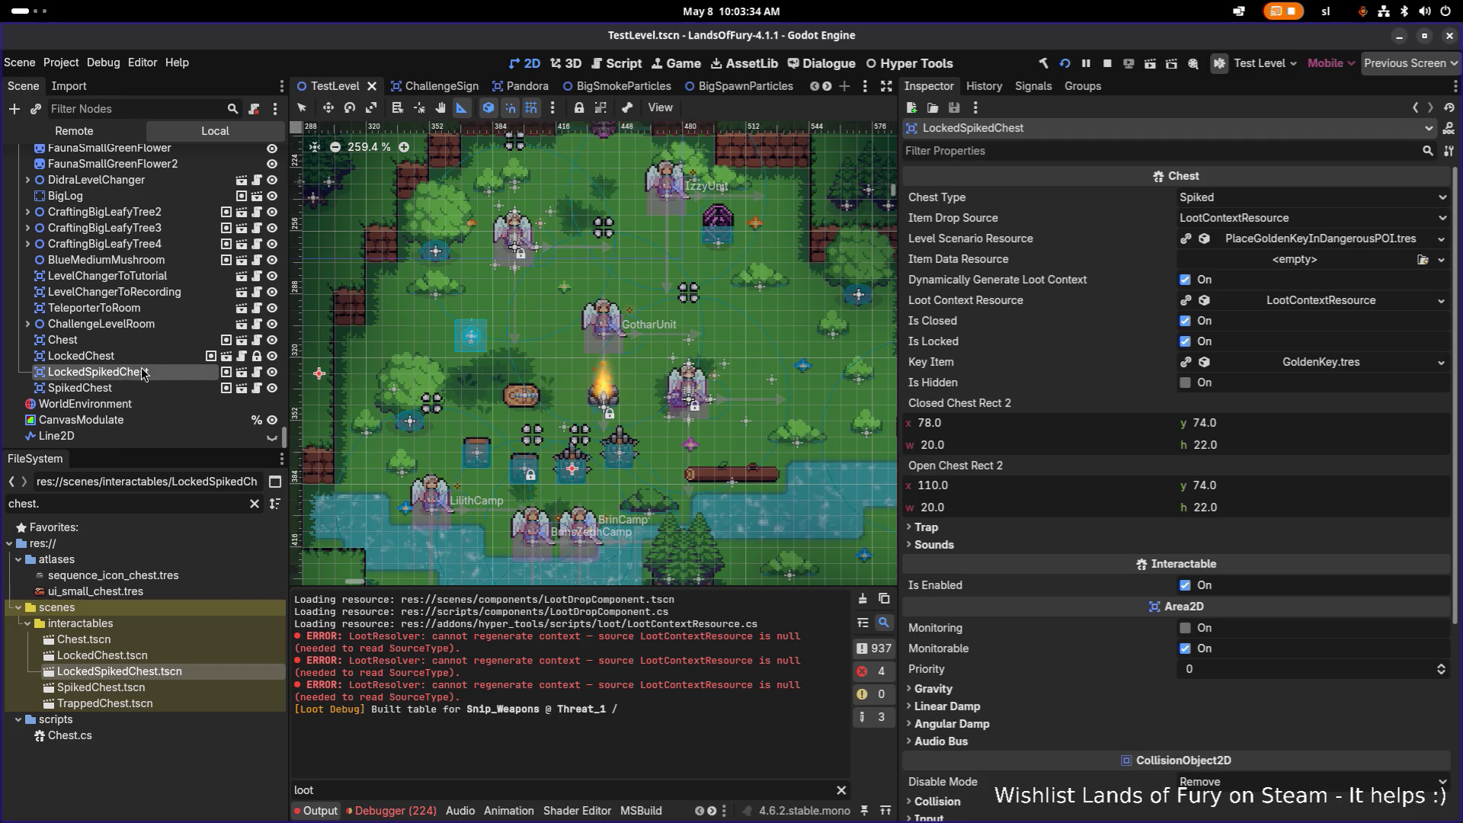
click(81, 388)
key(ctrl+s)
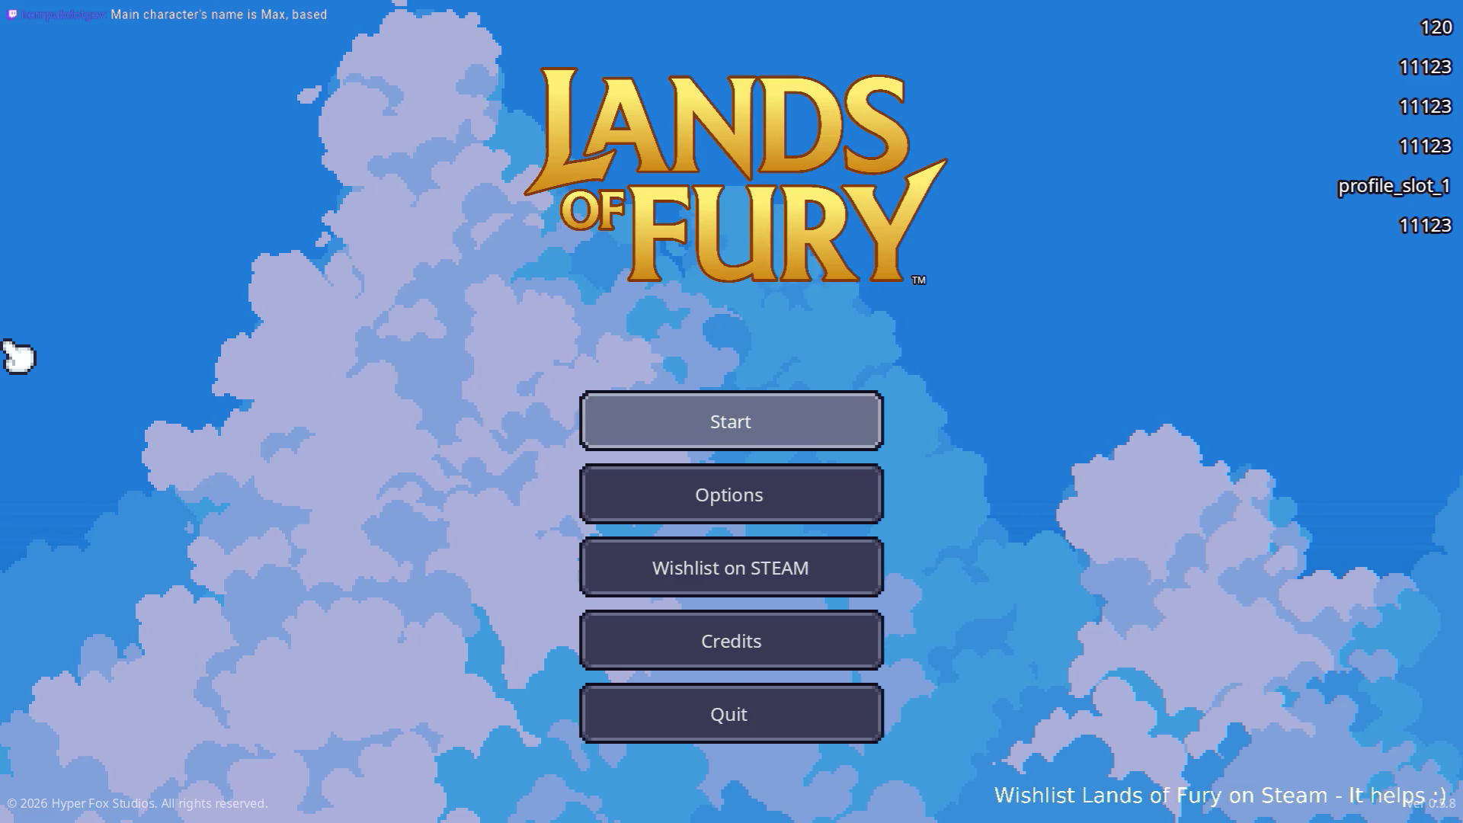
Start the game from the Lands of Fury title screen
click(648, 405)
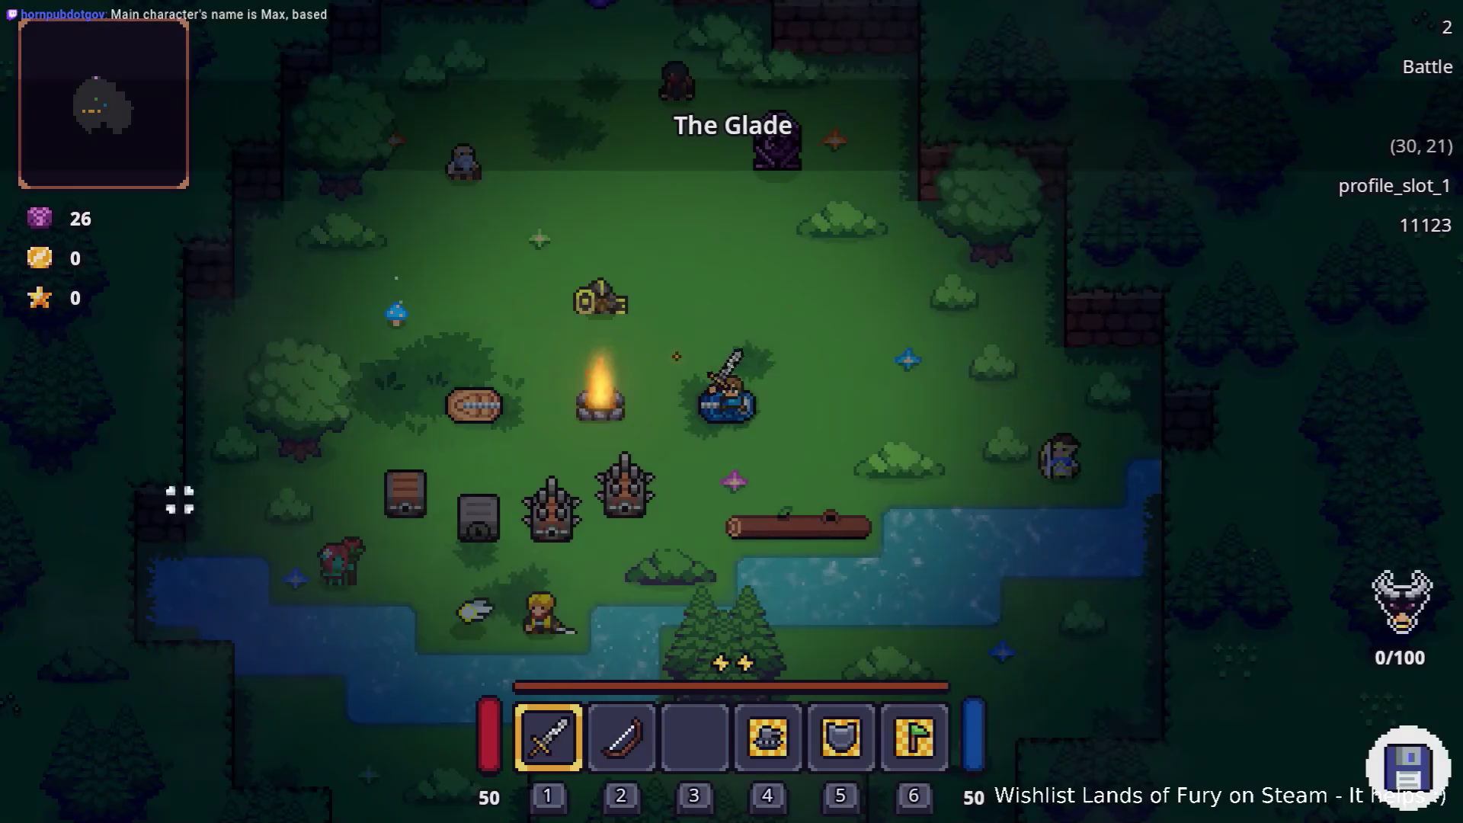
Walk the hero left across the spiked chests trying each with E, then bring up the developer console
key(s)
key(e)
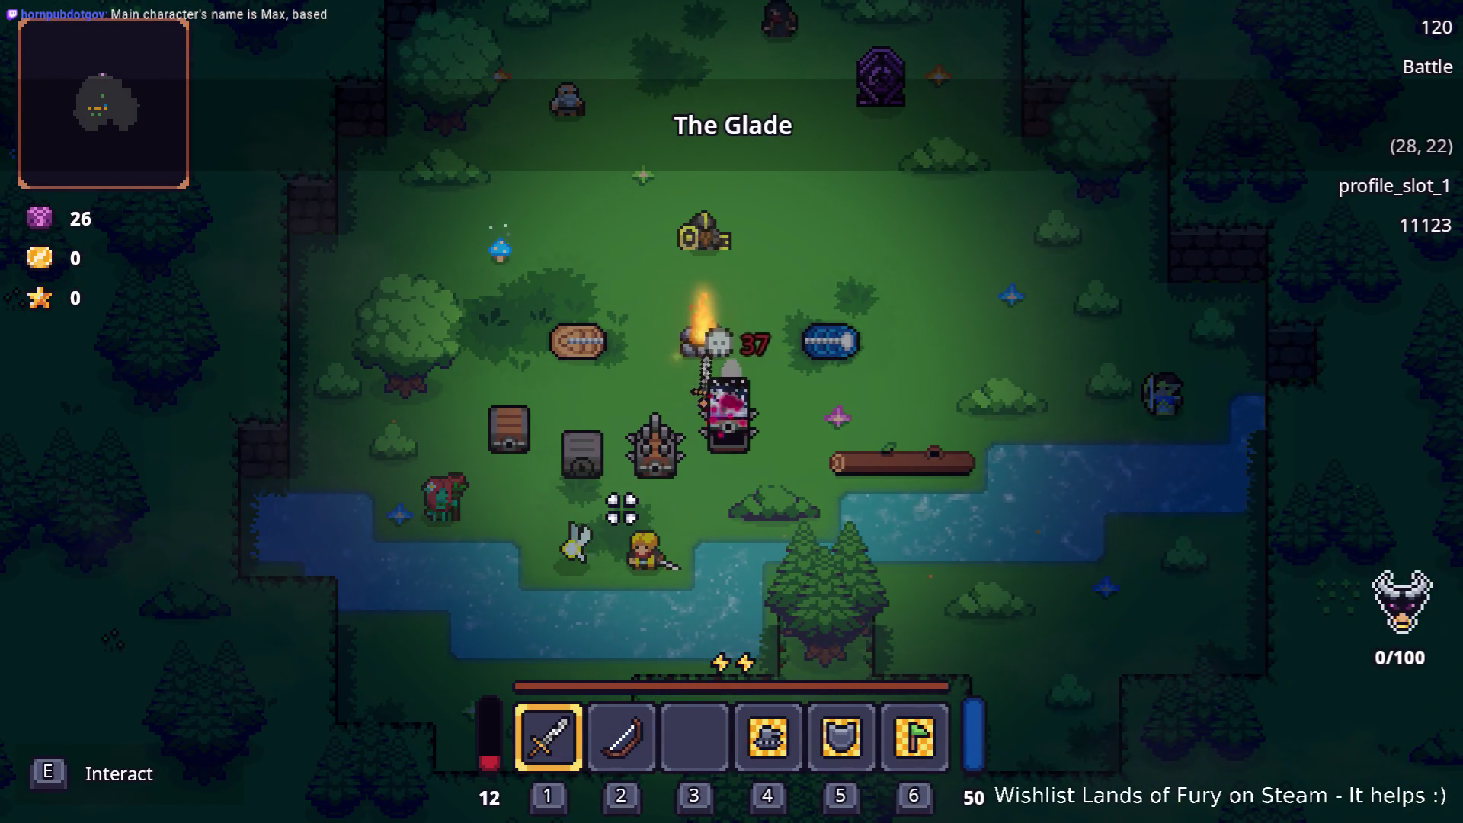
key(a)
key(a)
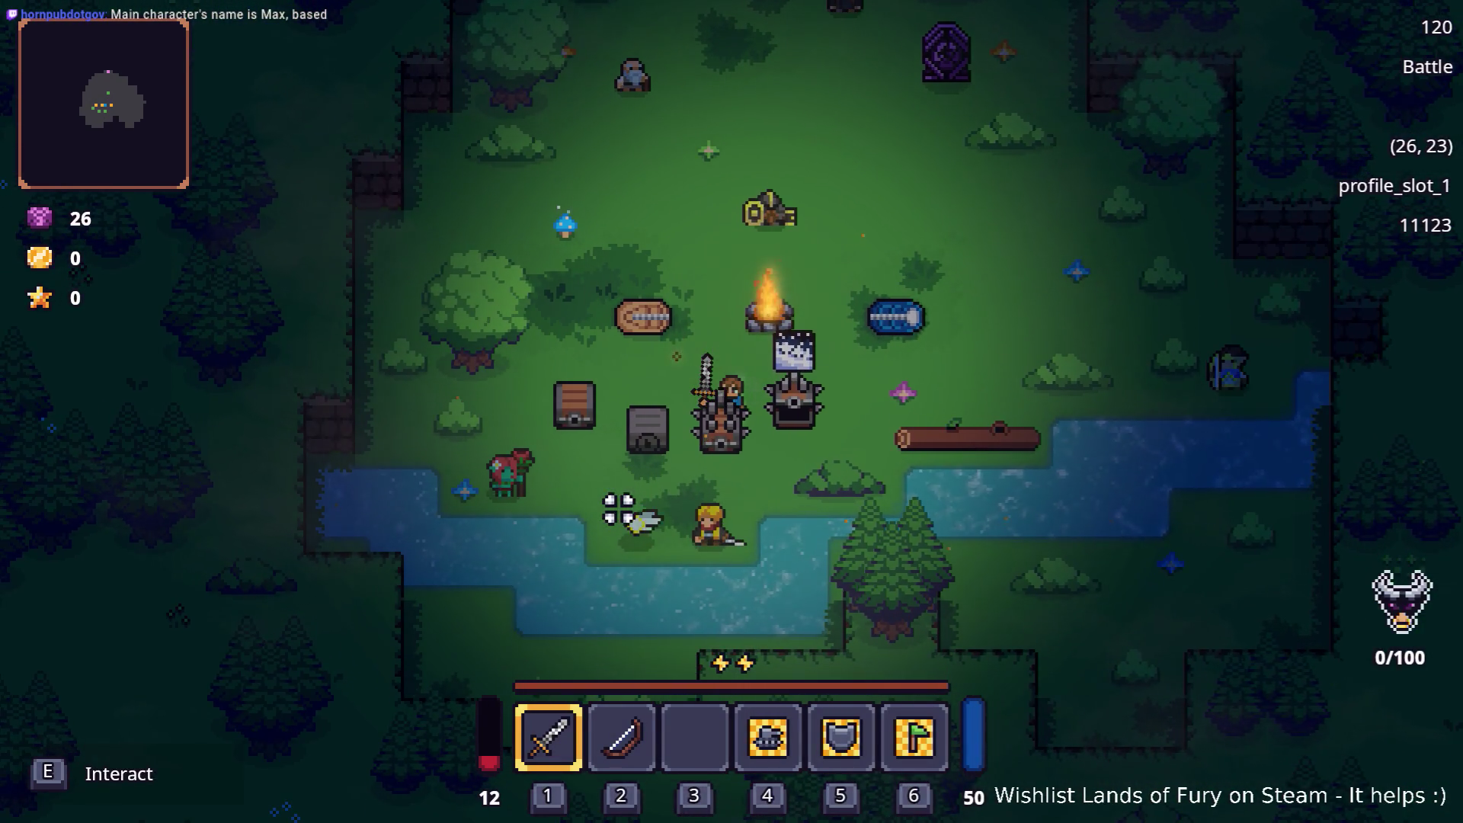
key(e)
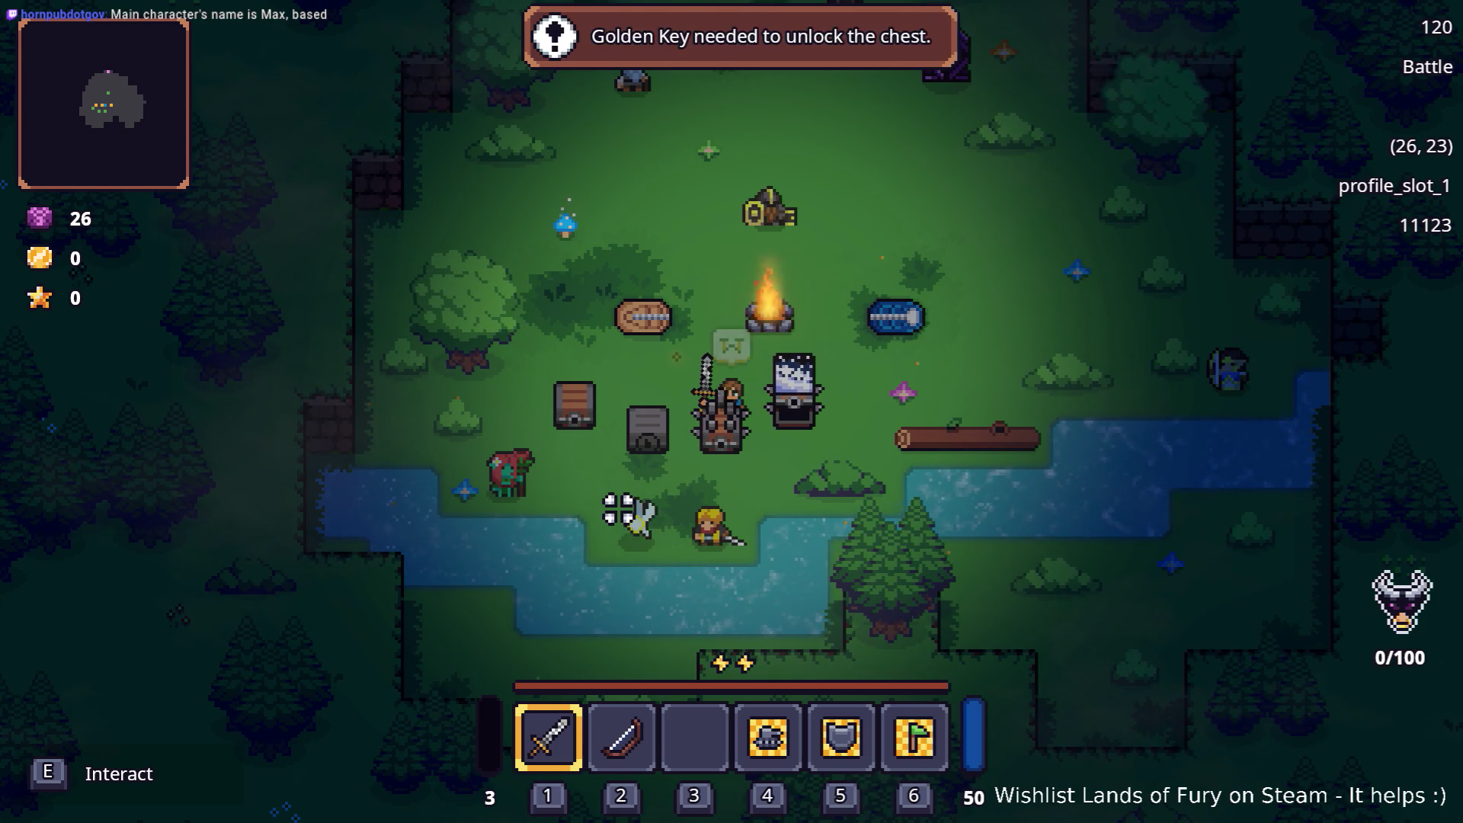
key(a)
key(e)
key(a)
key(e)
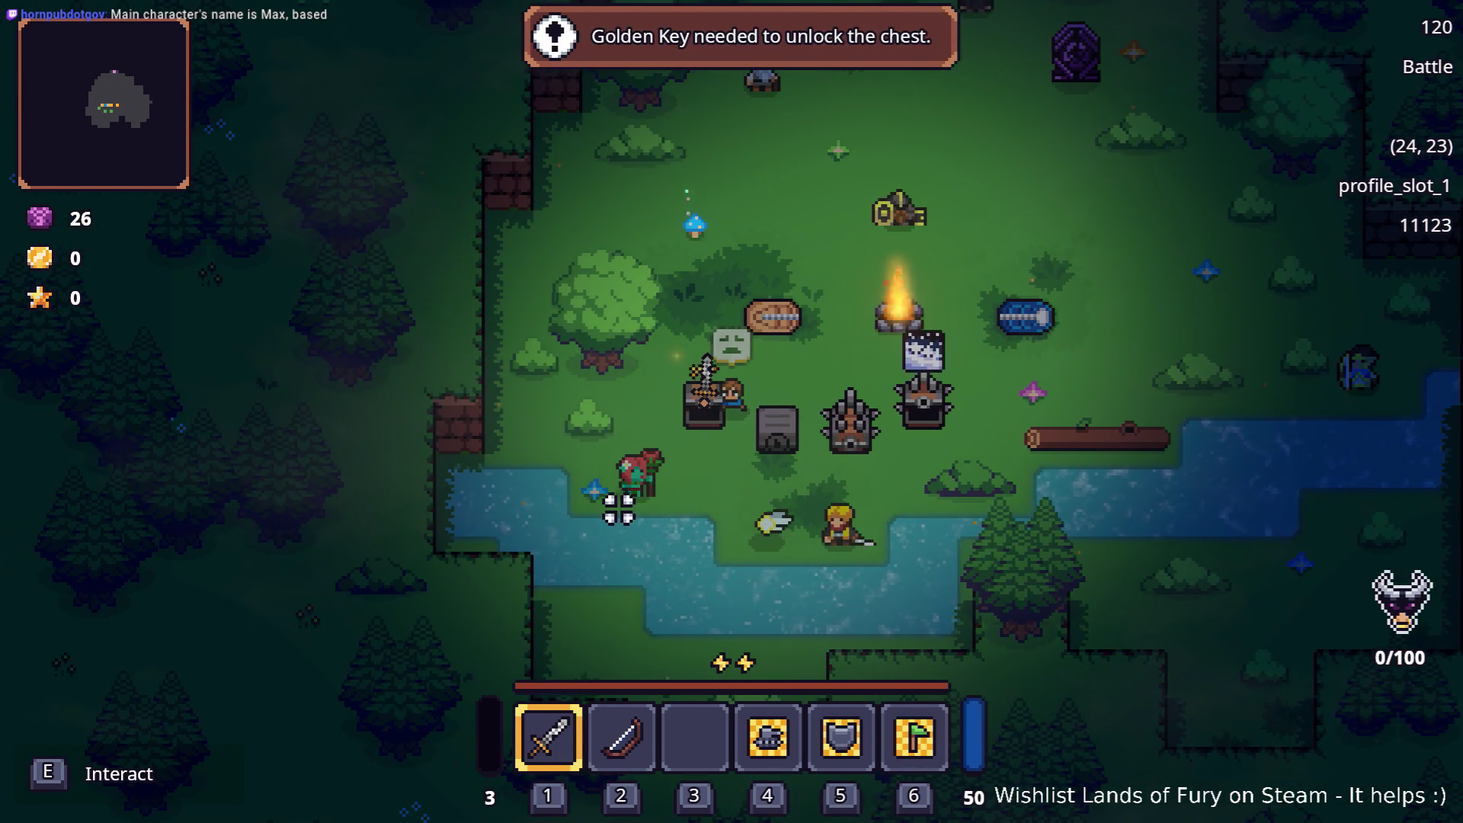
key(grave)
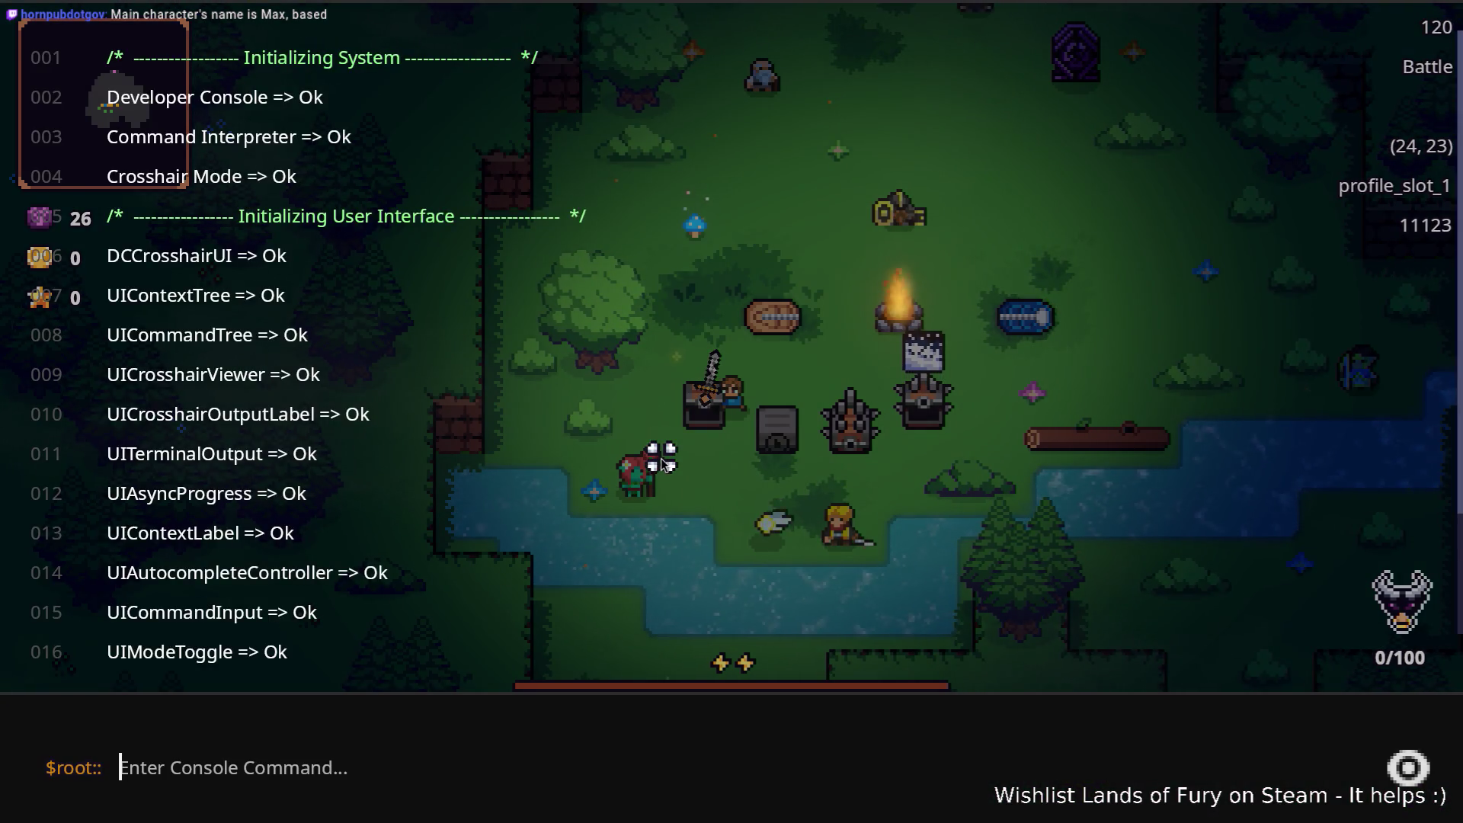
text(Player.AddItem)
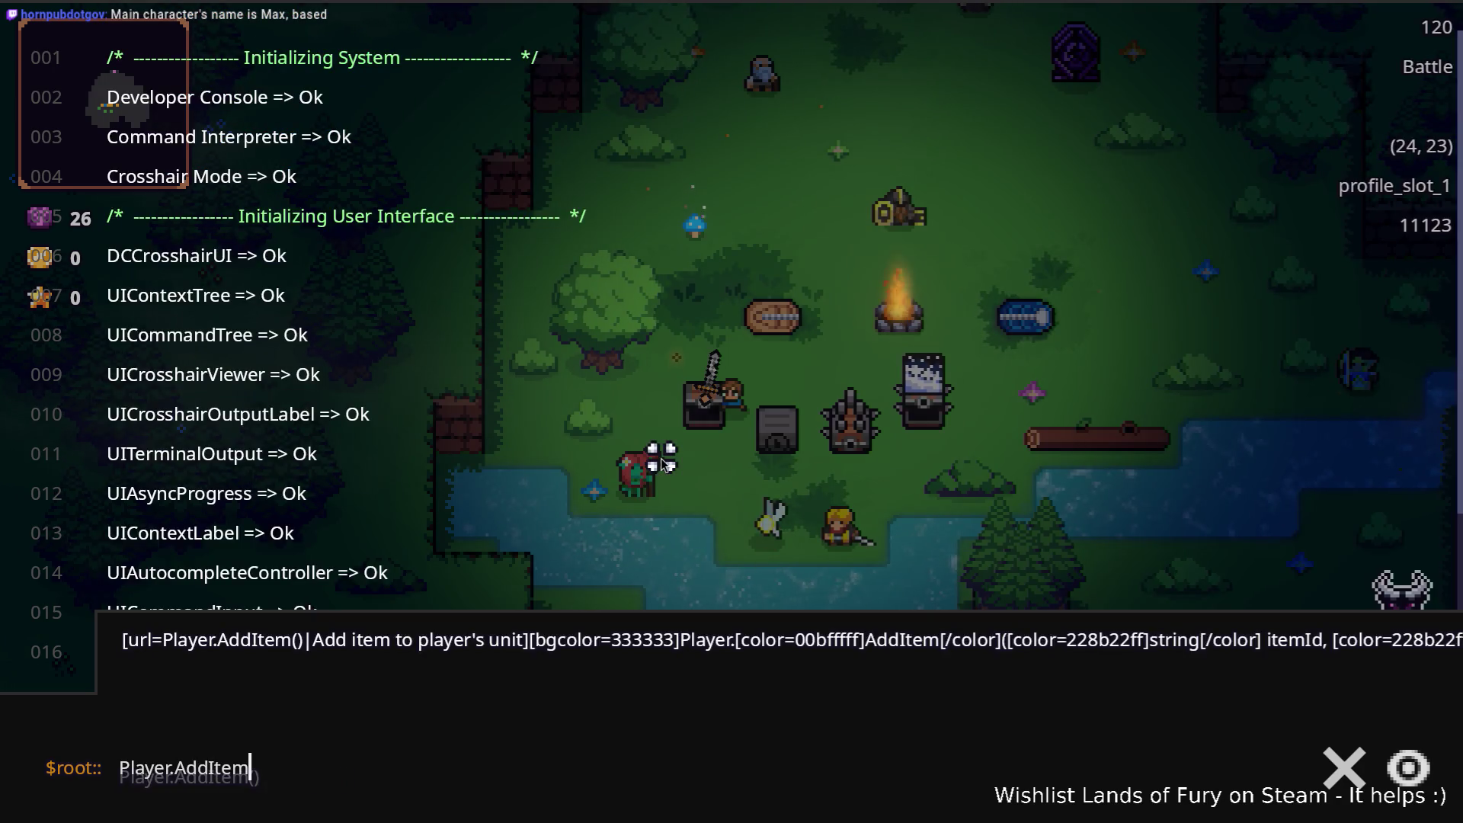
text((golden_key,1)
Run Player.AddItem(golden_key,1) twice in the console and close it
key(Return)
key(Up)
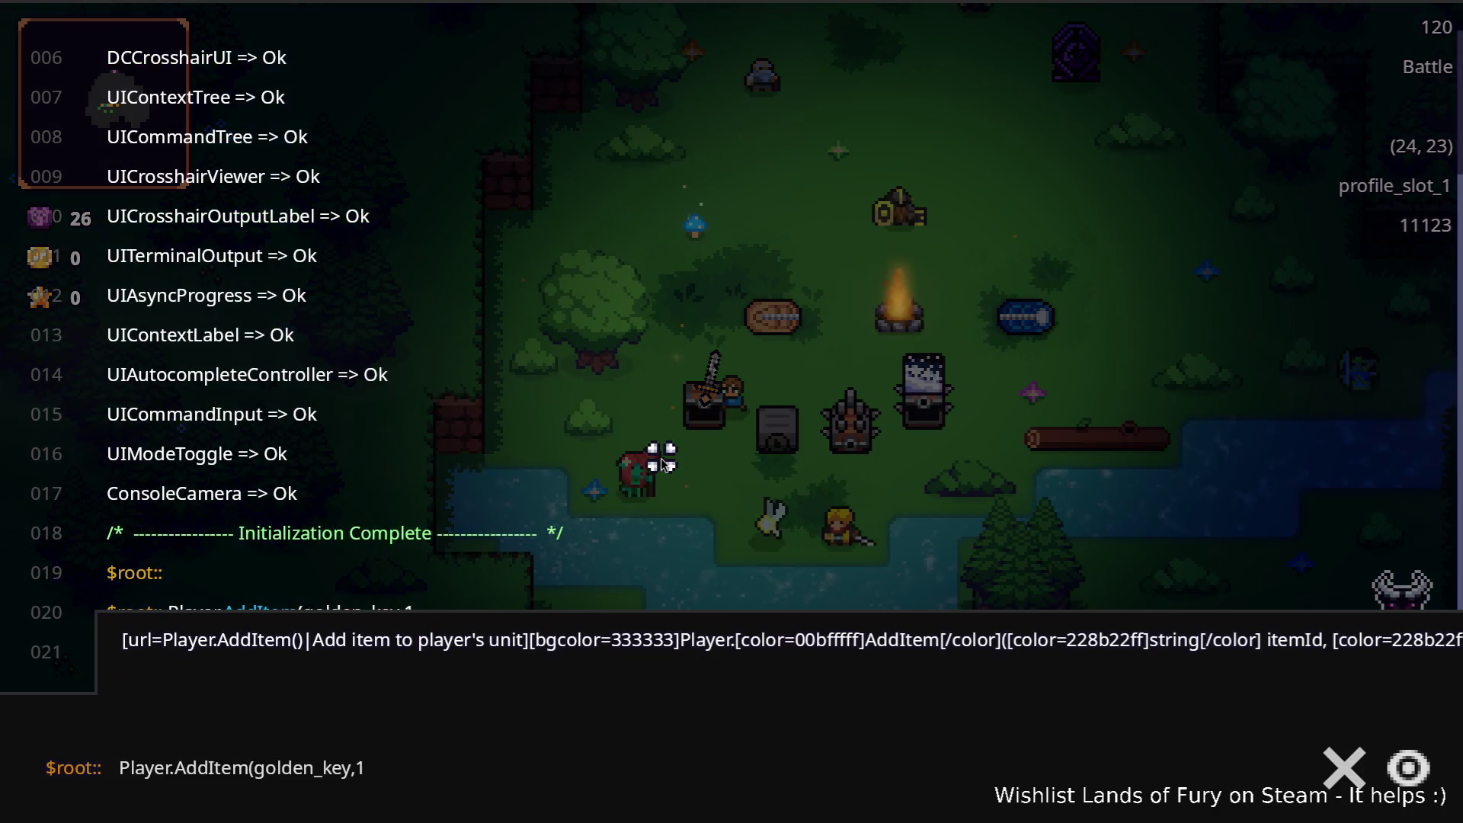
key(Return)
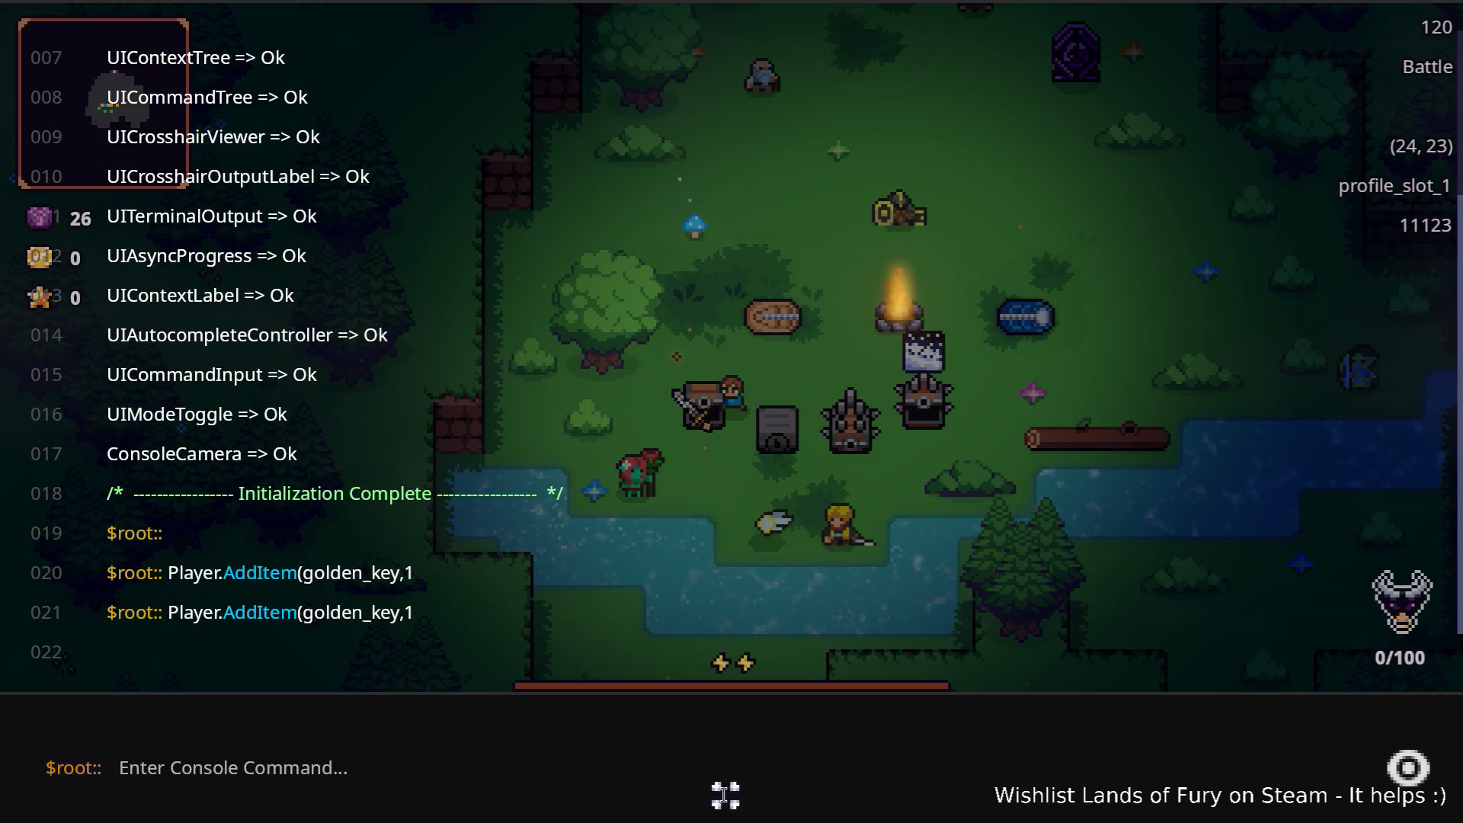
key(grave)
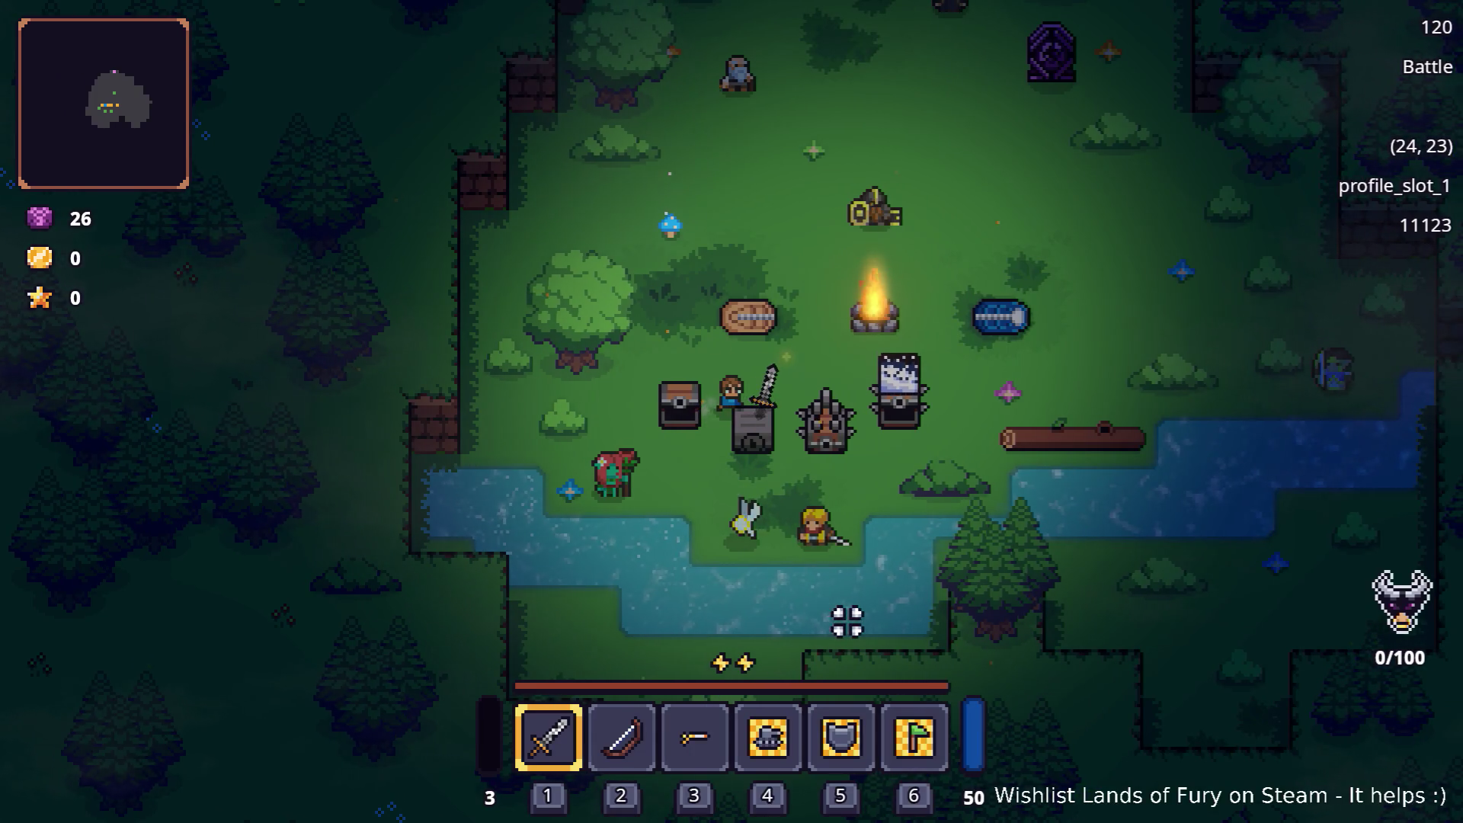
Step the hero onto the locked chest, pause and quit the game to desktop
key(d)
key(a)
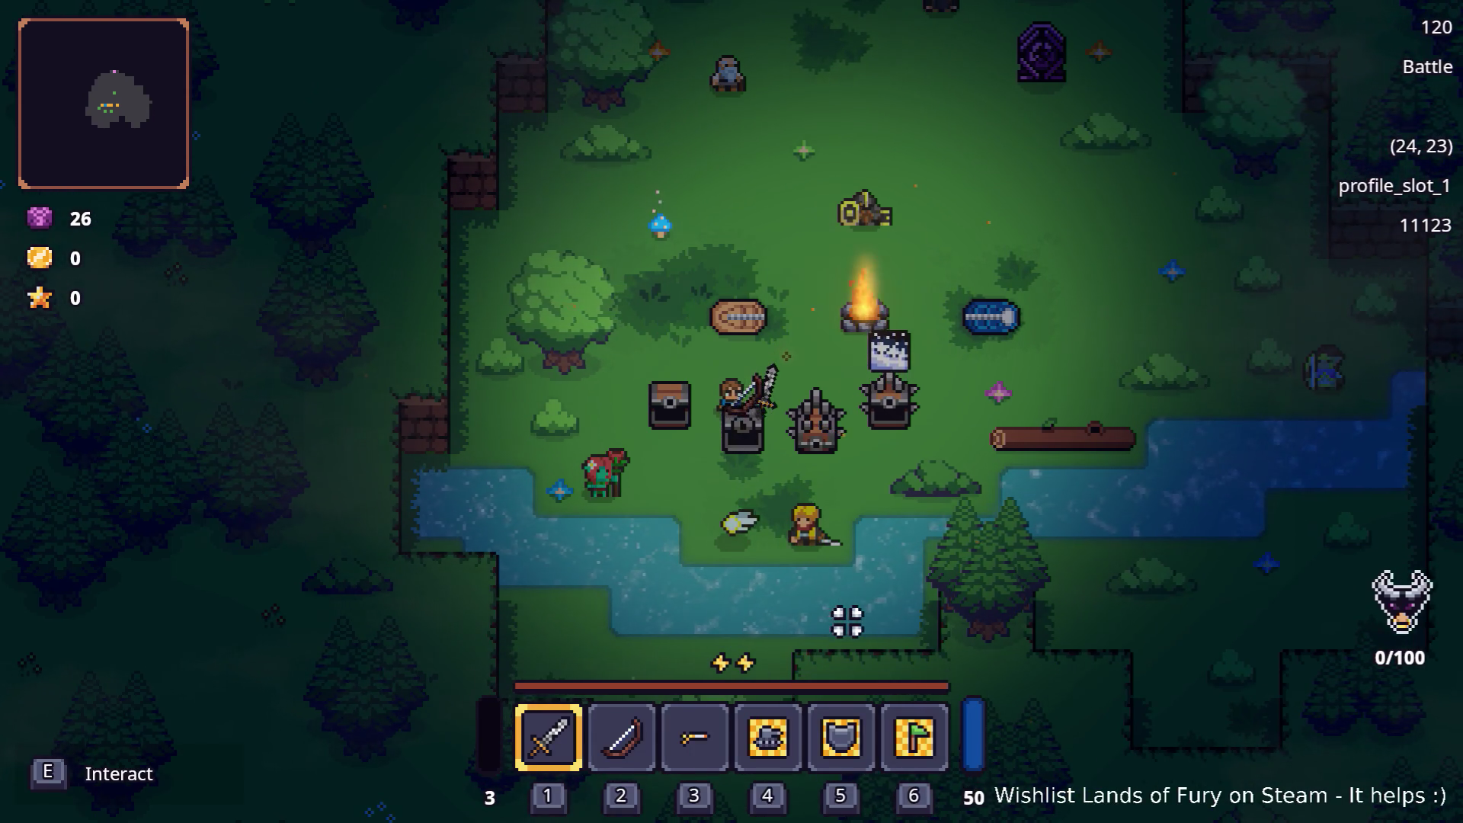
key(d)
key(d)
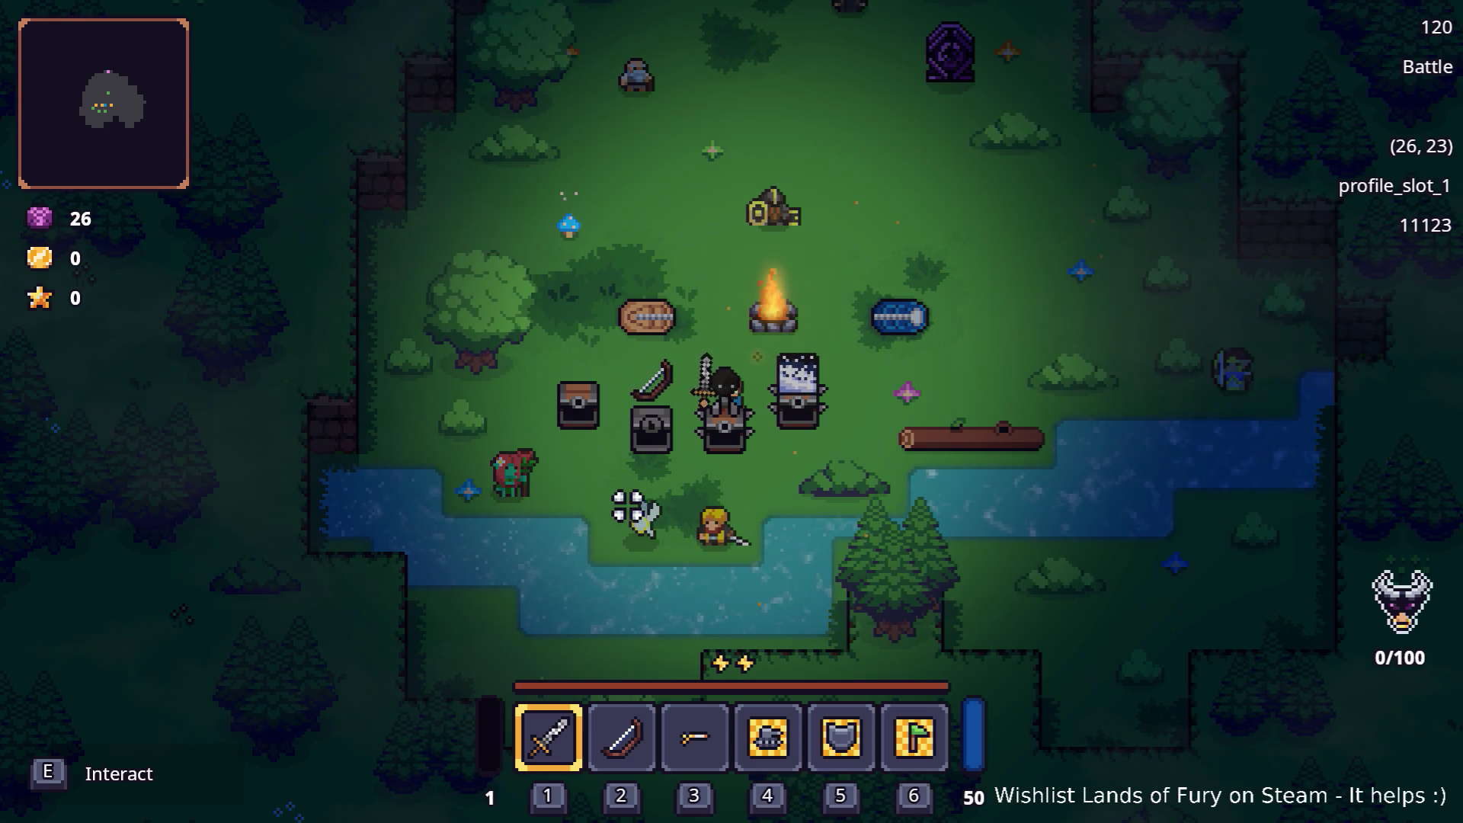
key(Escape)
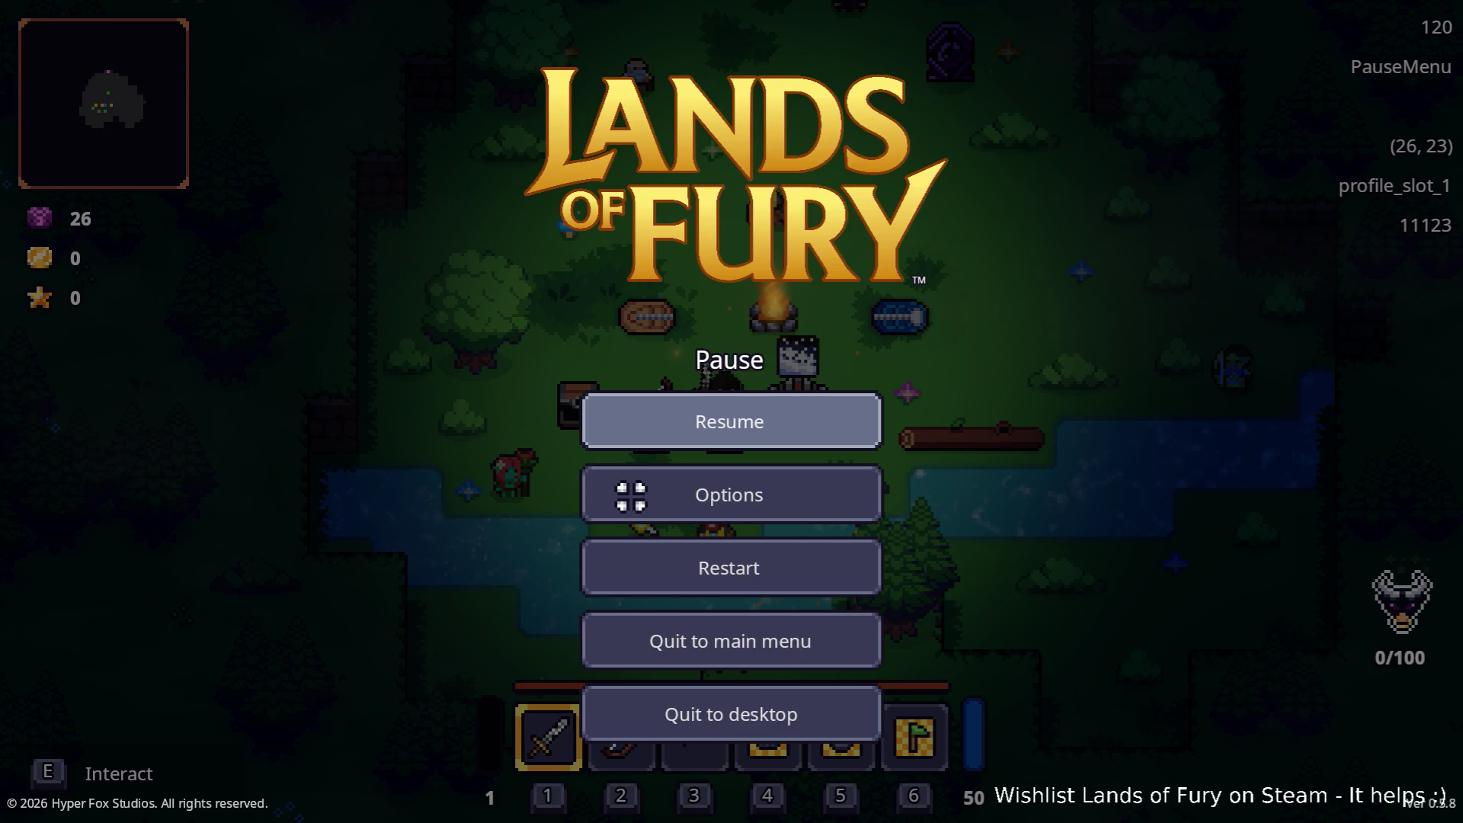
click(730, 713)
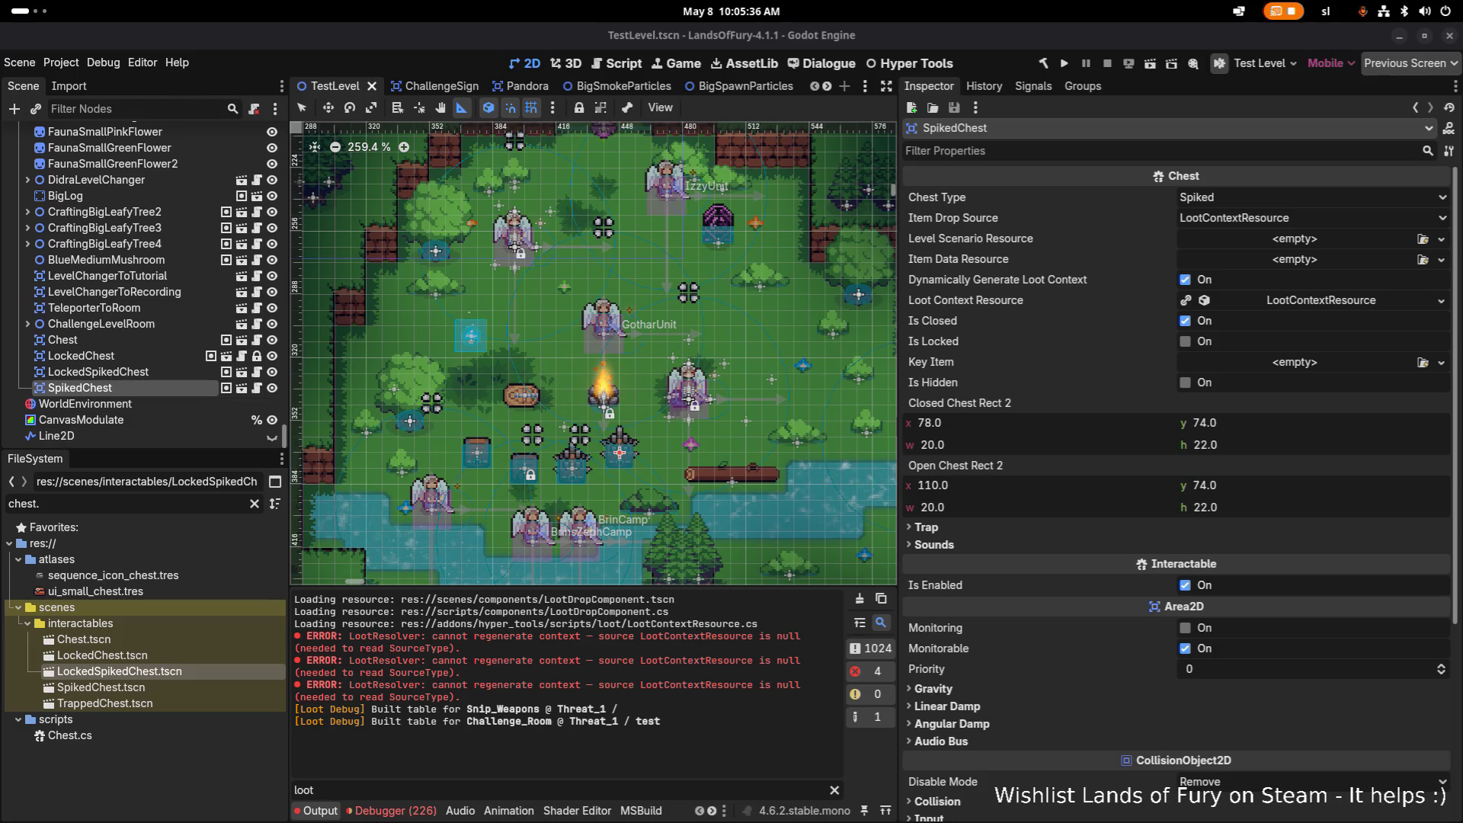
Review the LockedChest and LockedSpikedChest scenes
double_click(102, 655)
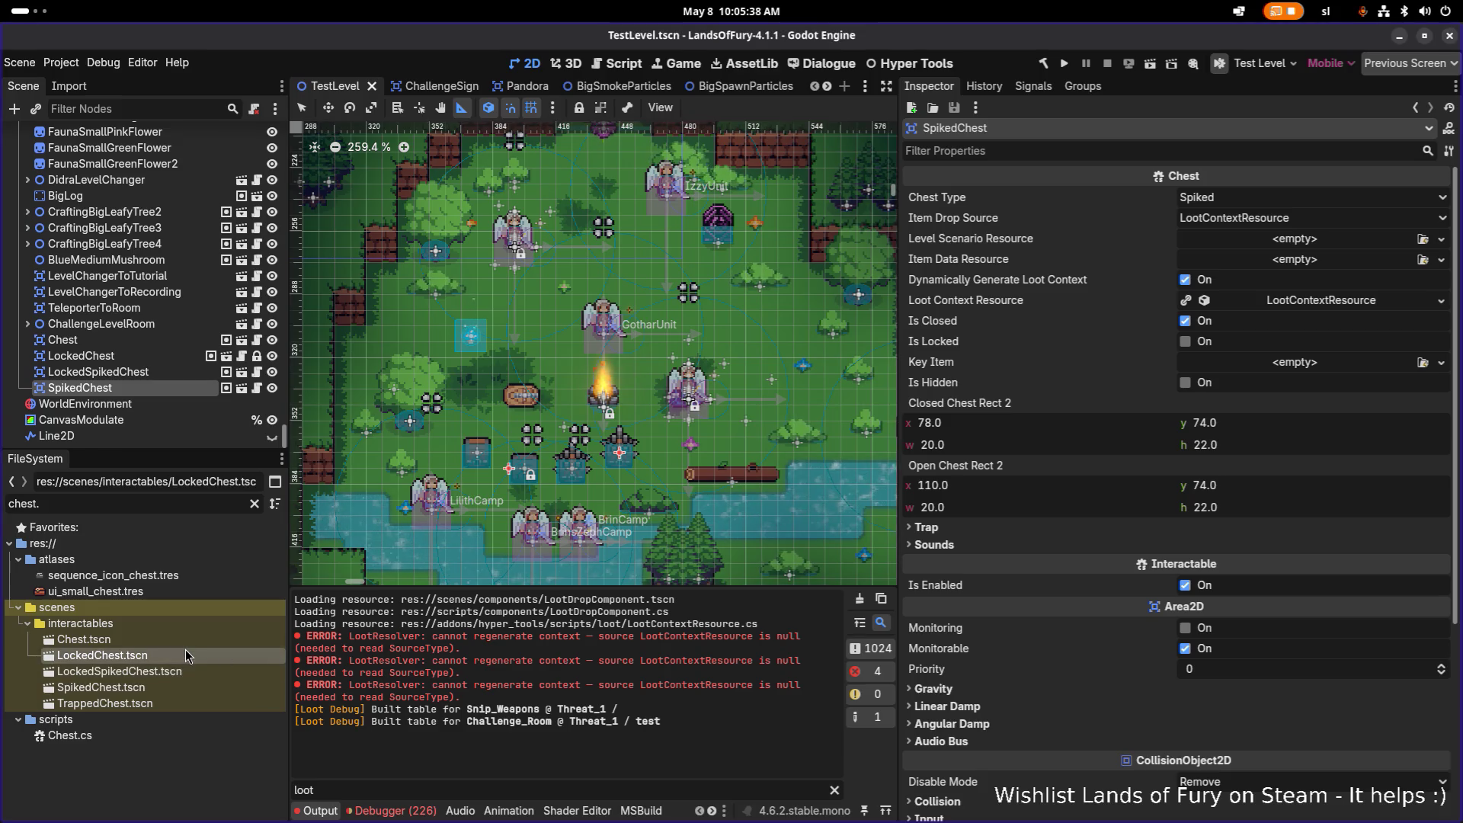
double_click(194, 639)
double_click(190, 670)
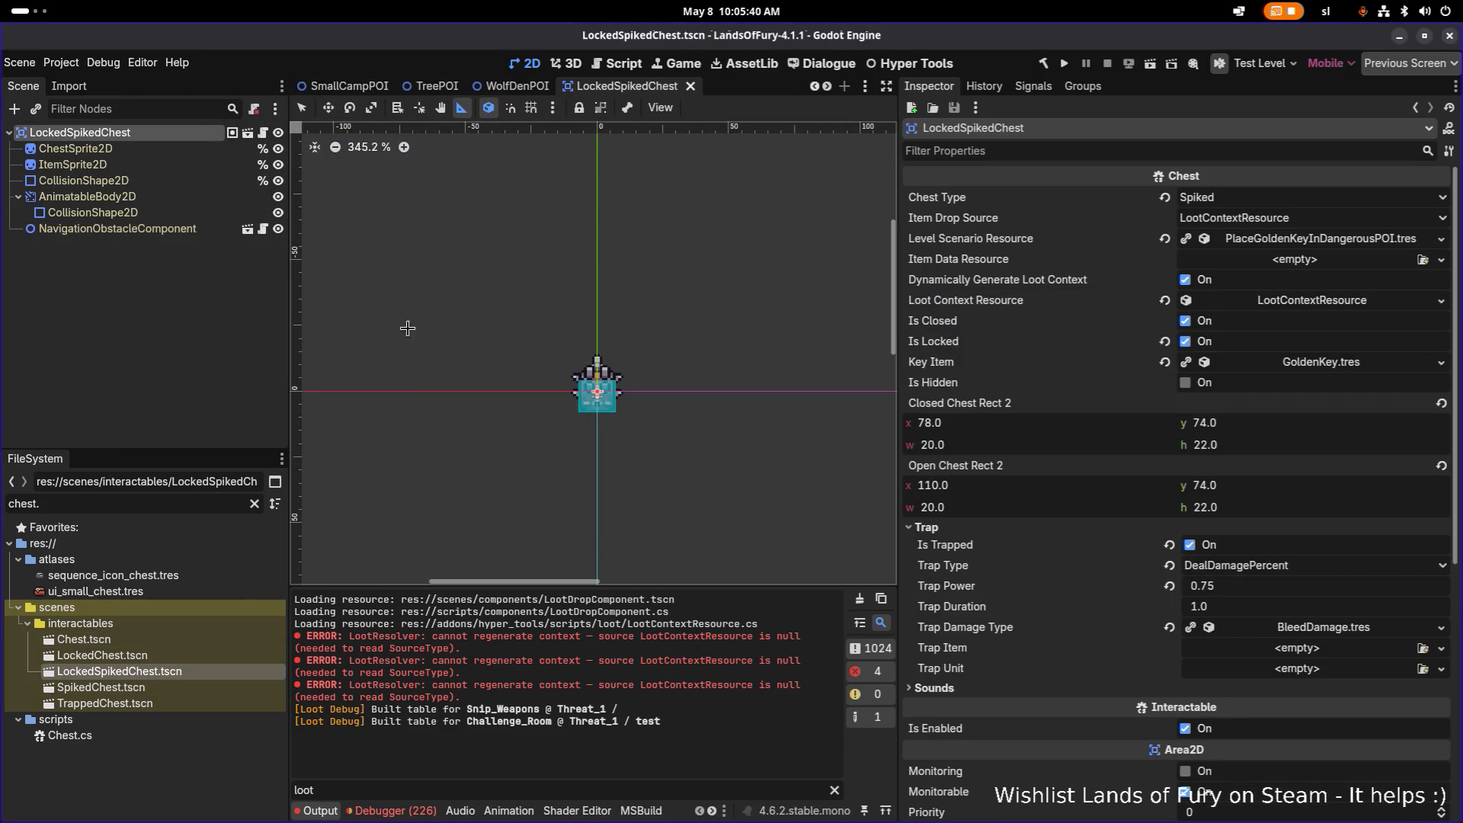
click(170, 367)
Quick-open TestLevel, delete its four chest nodes and save the level
key(ctrl+shift+o)
text(testle)
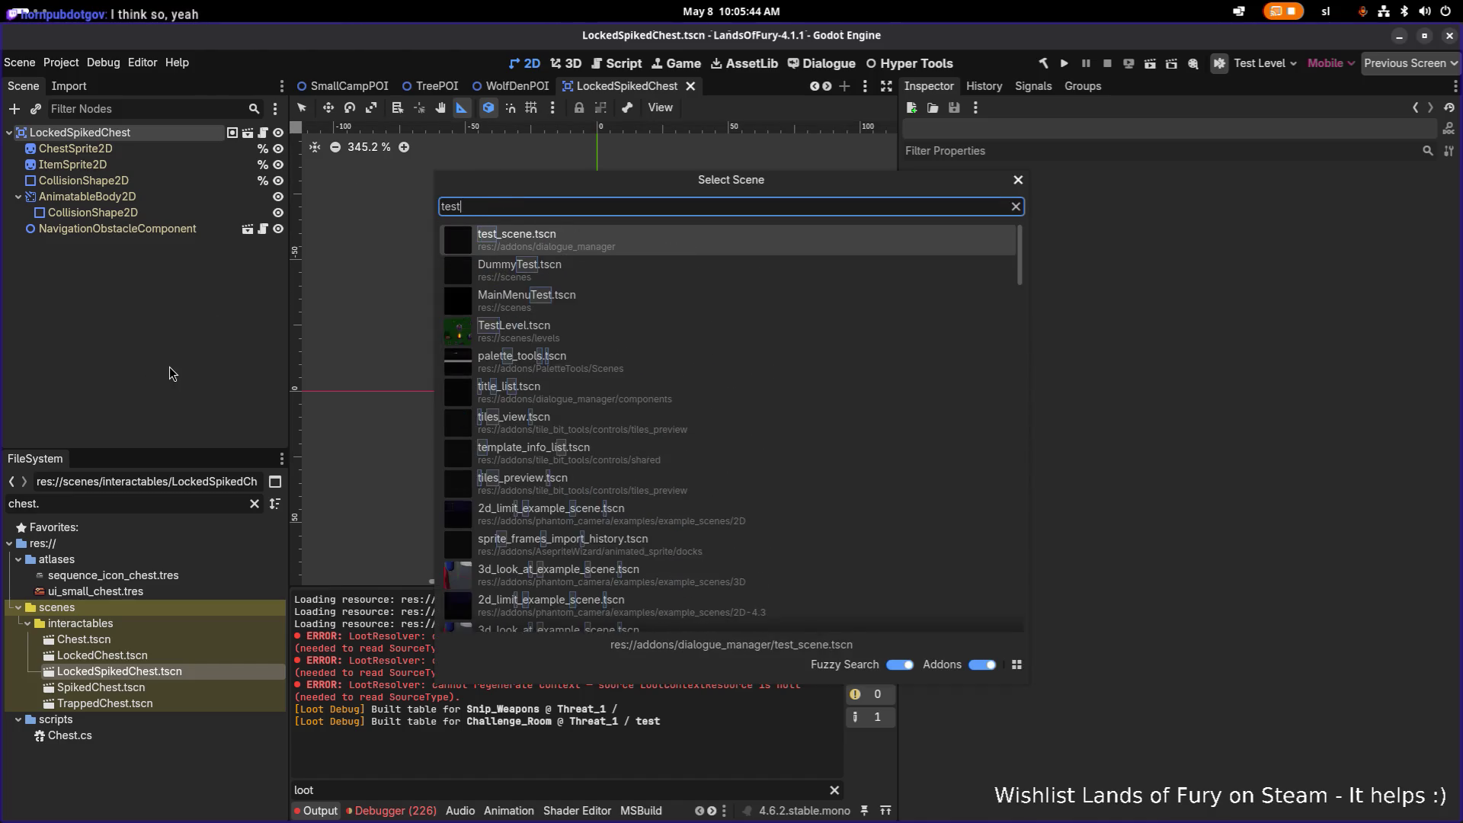
key(Return)
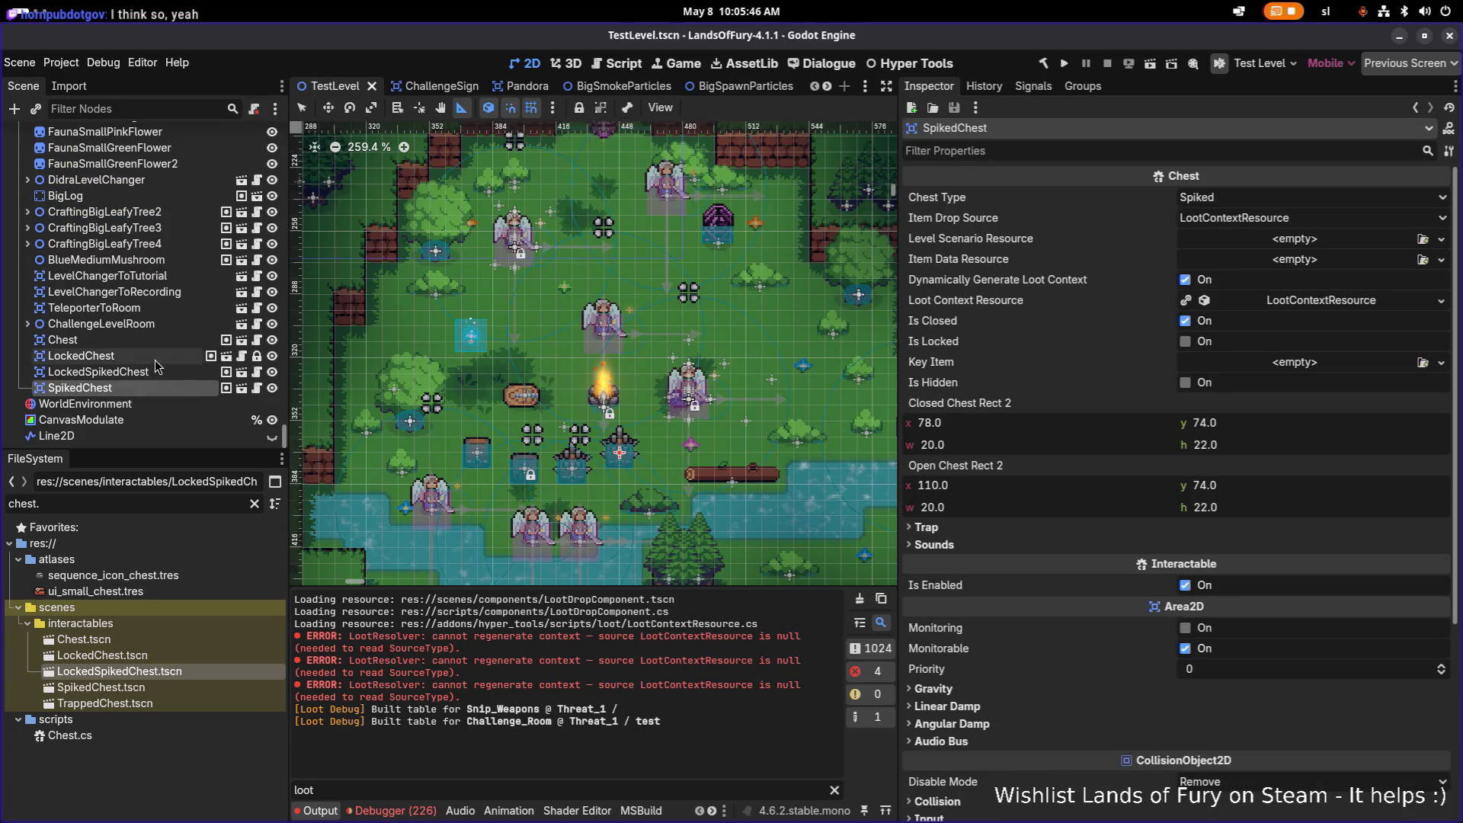
click(80, 356)
click(169, 326)
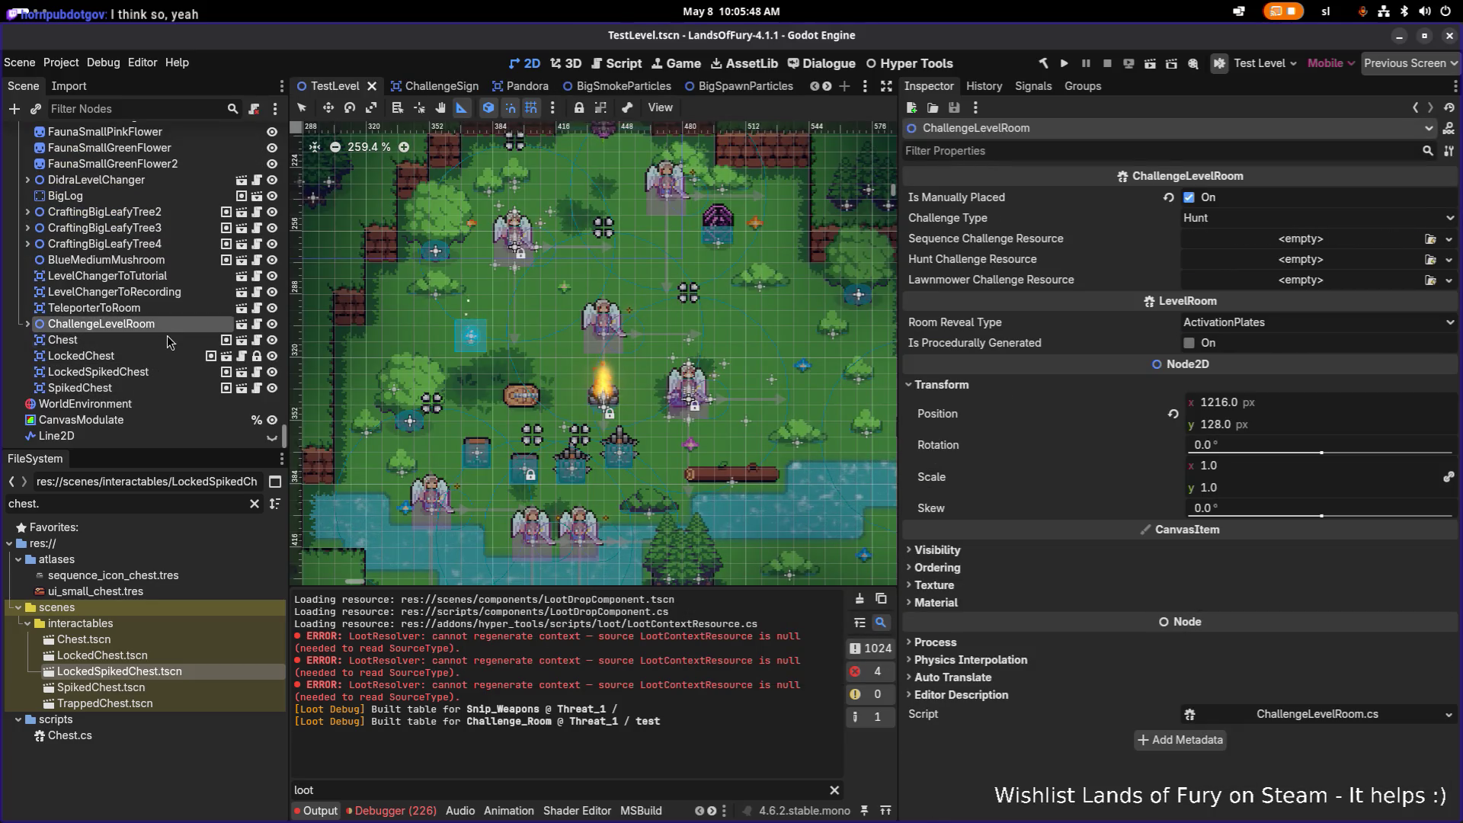
shift+click(160, 372)
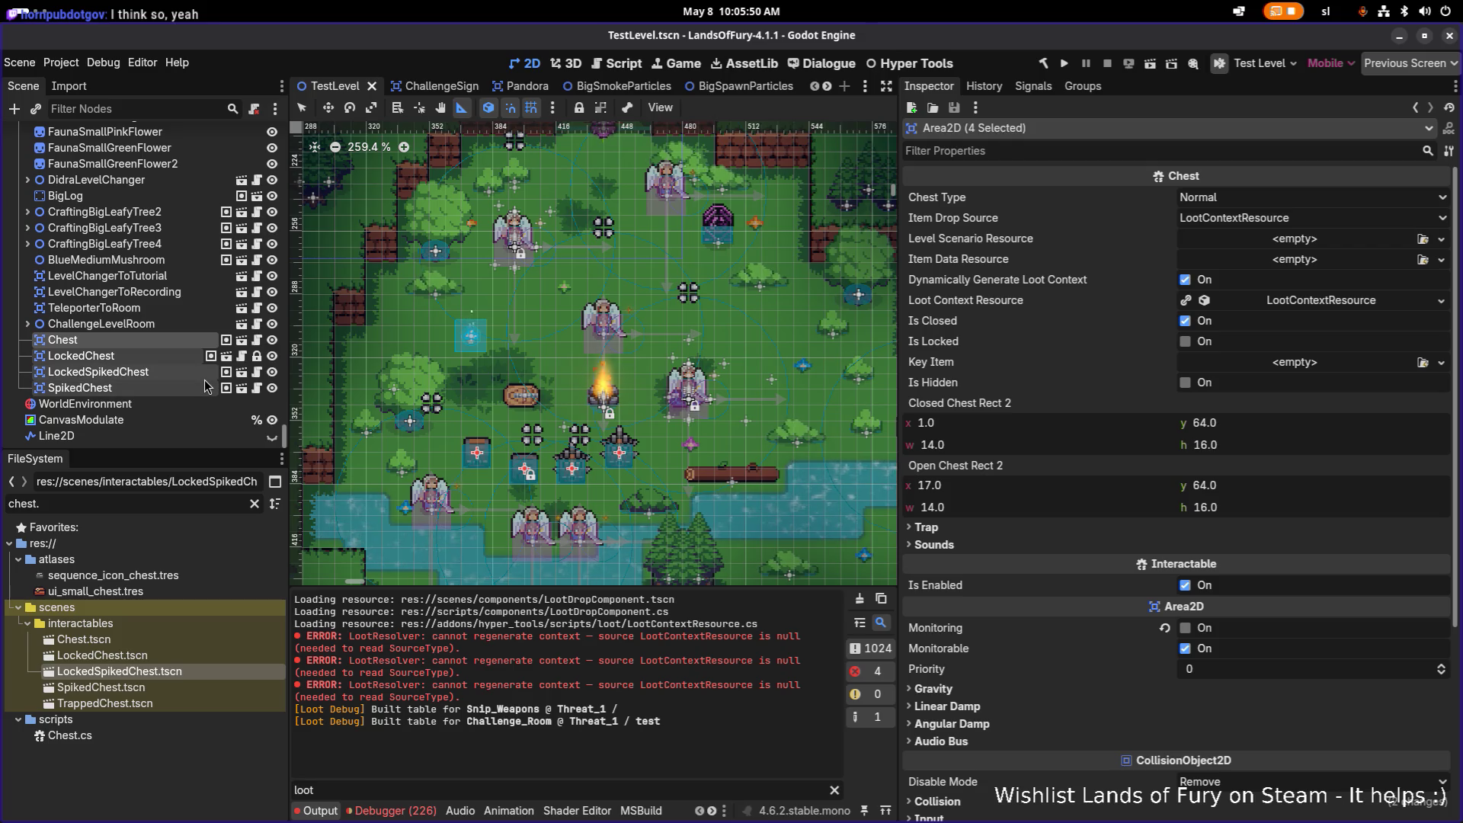
key(Delete)
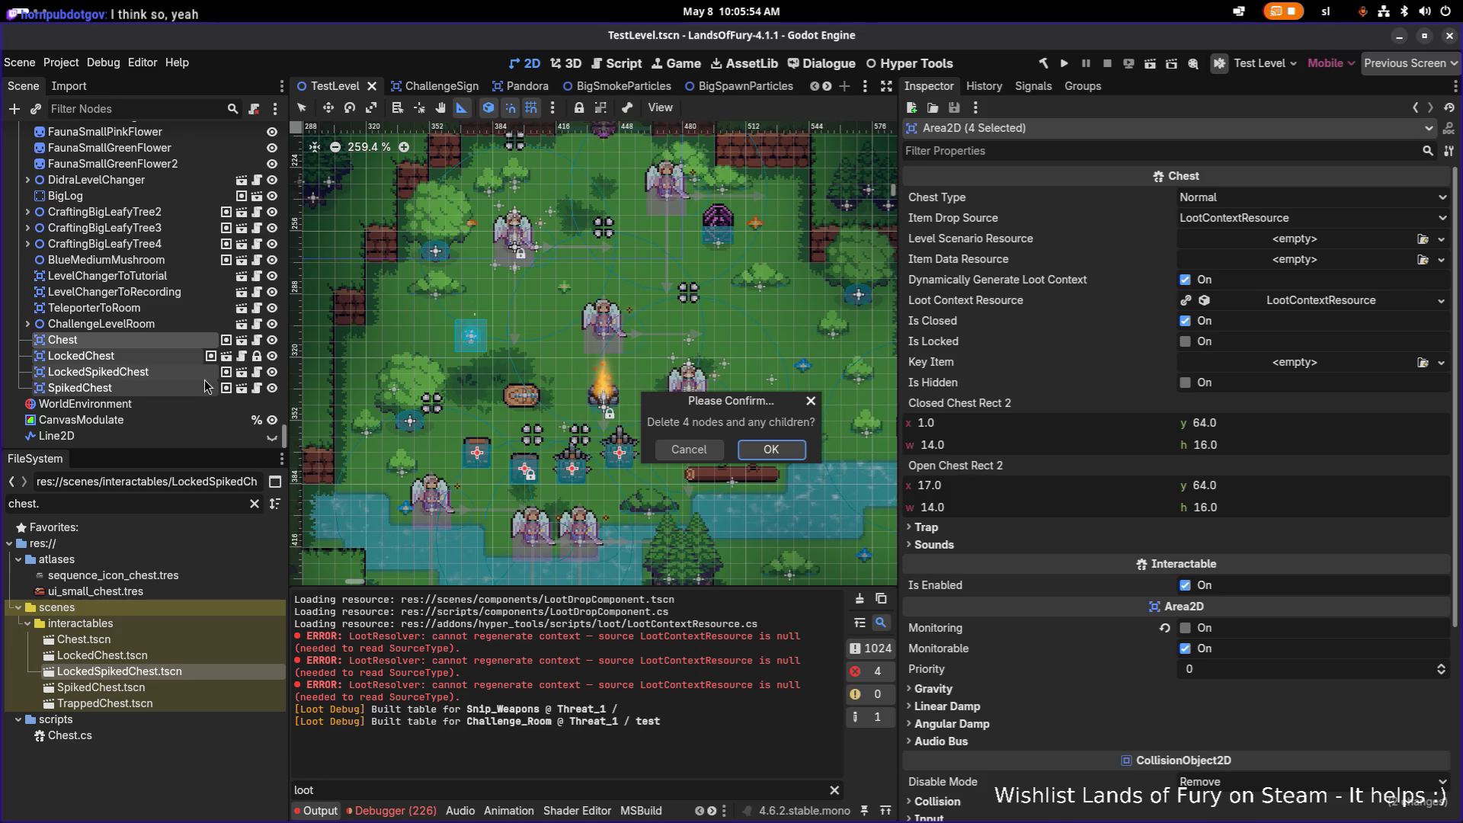
key(Return)
key(ctrl+s)
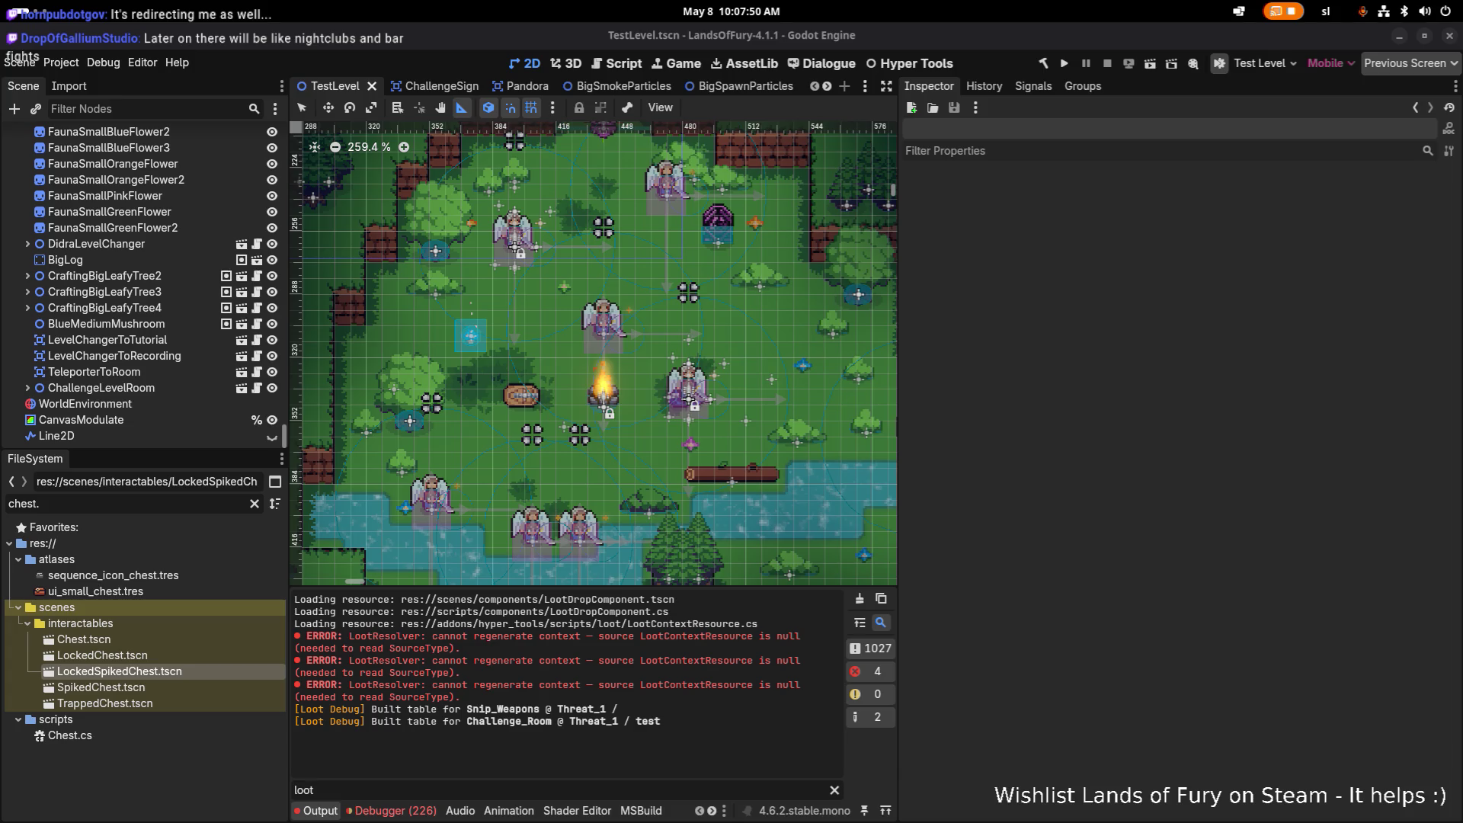
key(alt+Tab)
key(alt+Tab)
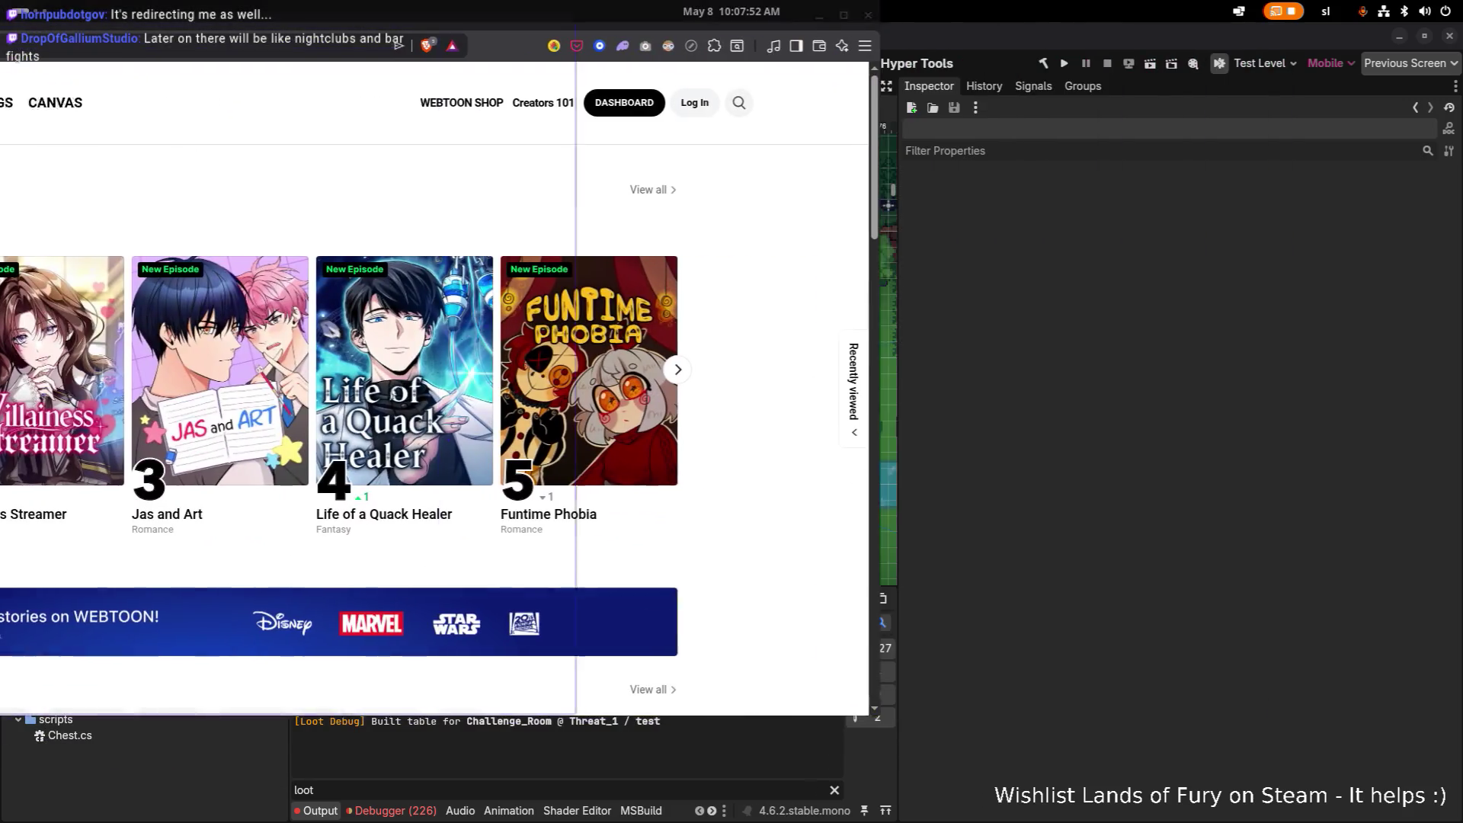
key(alt+Tab)
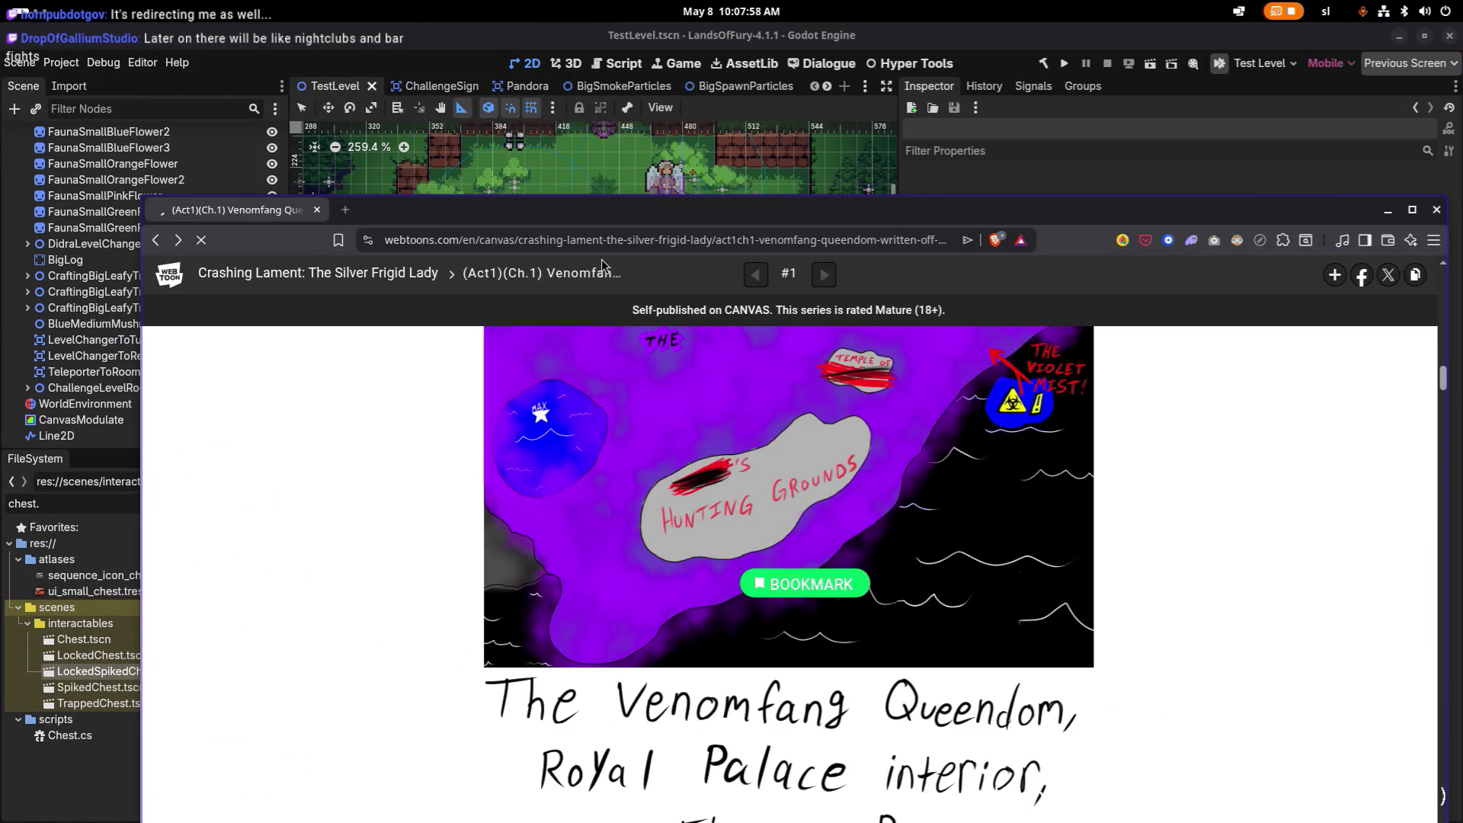
click(1411, 211)
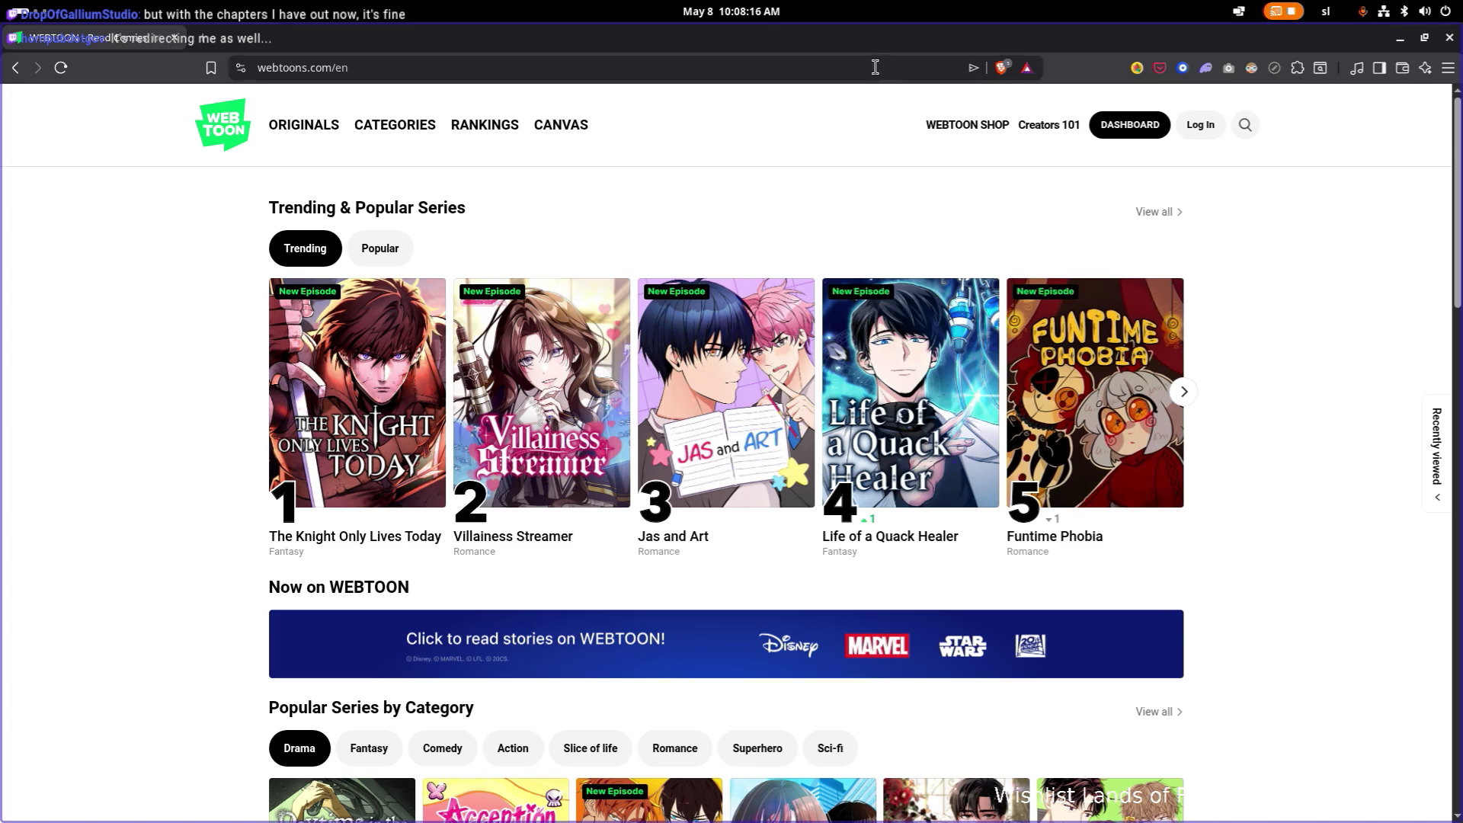
mouse_move(924, 36)
mouse_down()
mouse_move(611, 180)
mouse_move(5, 184)
mouse_up()
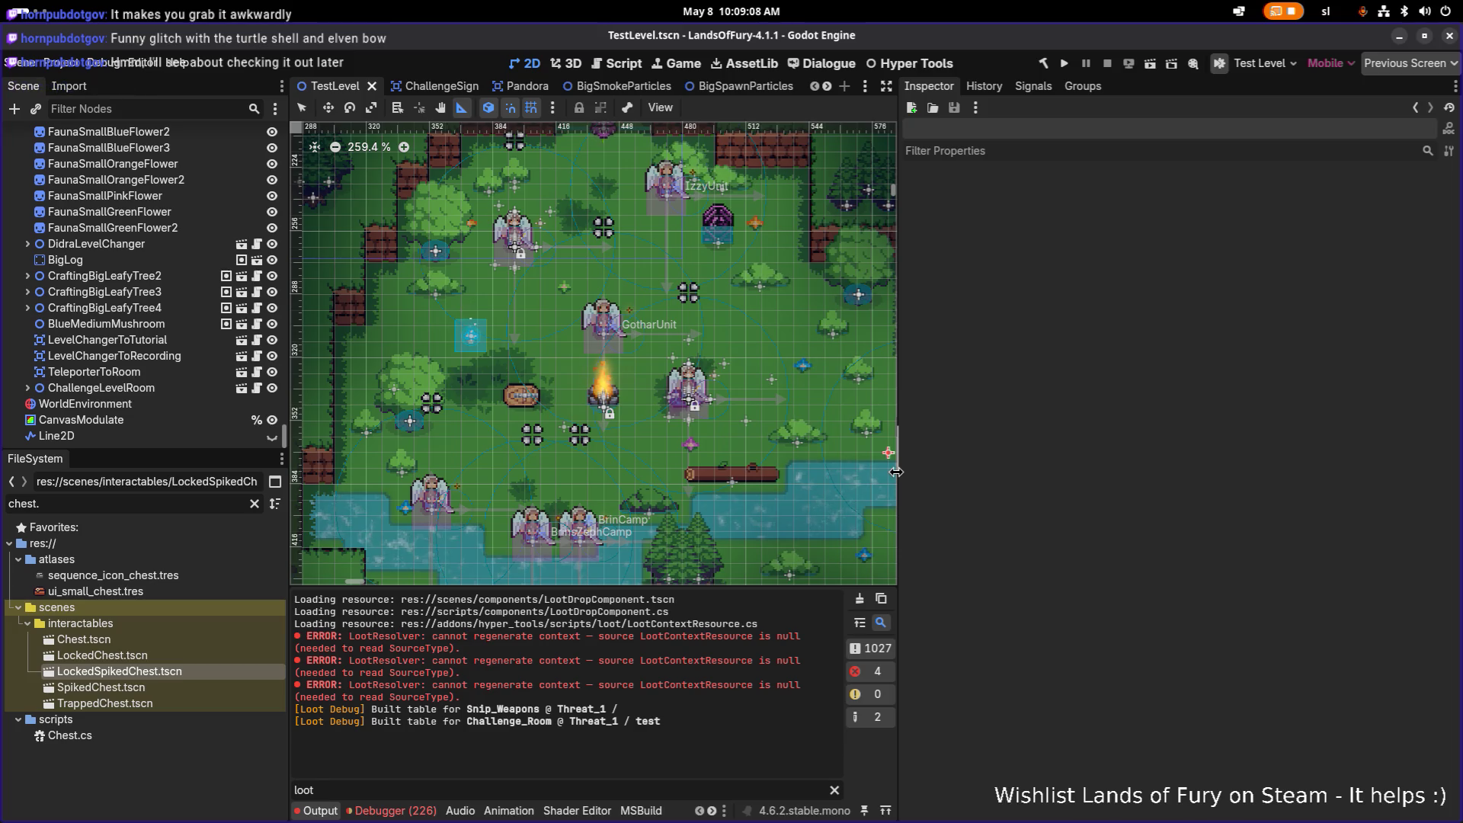
Enlarge the scene viewport and browse the open applications in the switcher
drag(896, 470, 1220, 470)
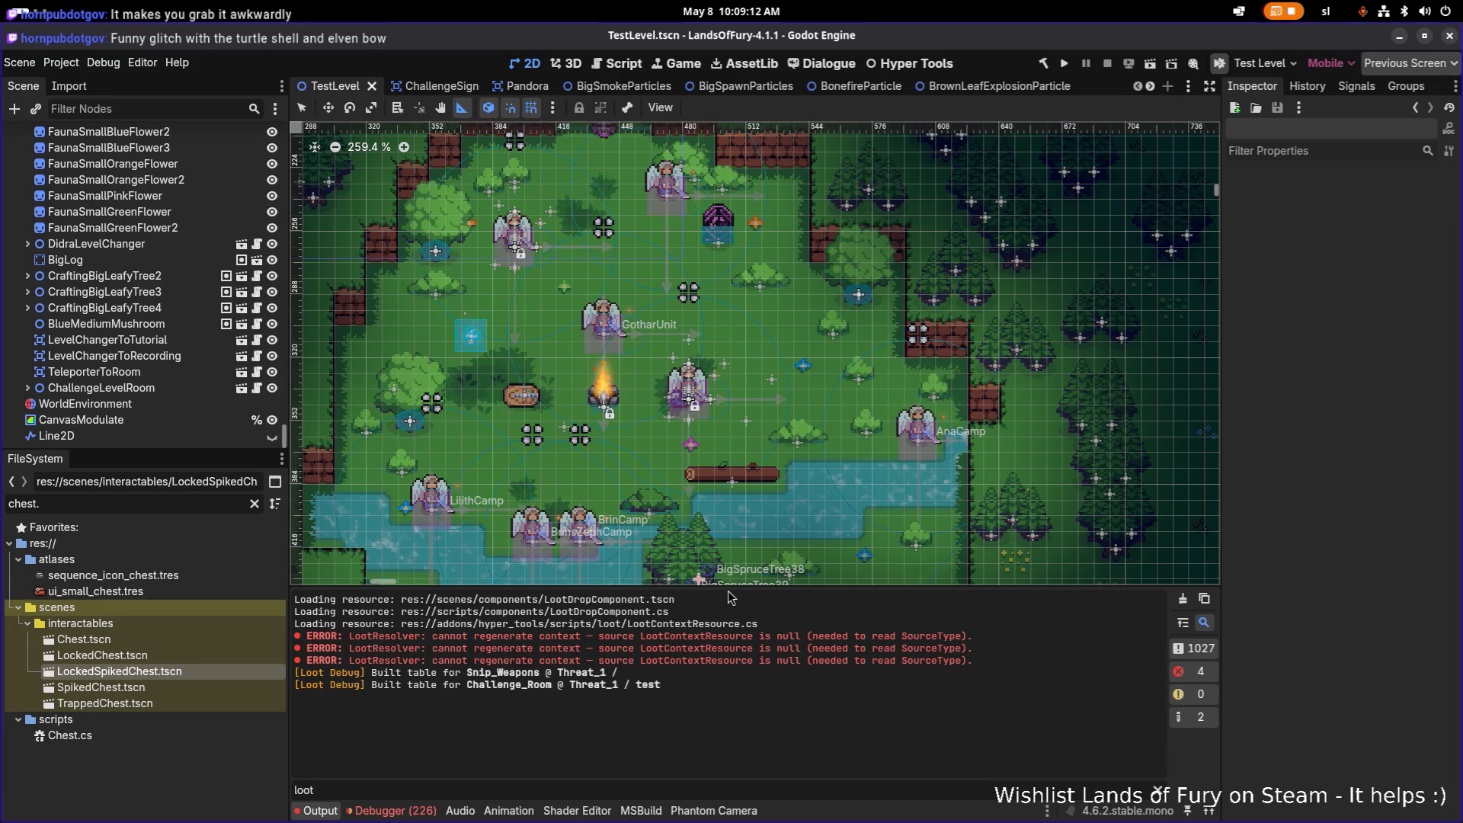
drag(729, 595, 729, 638)
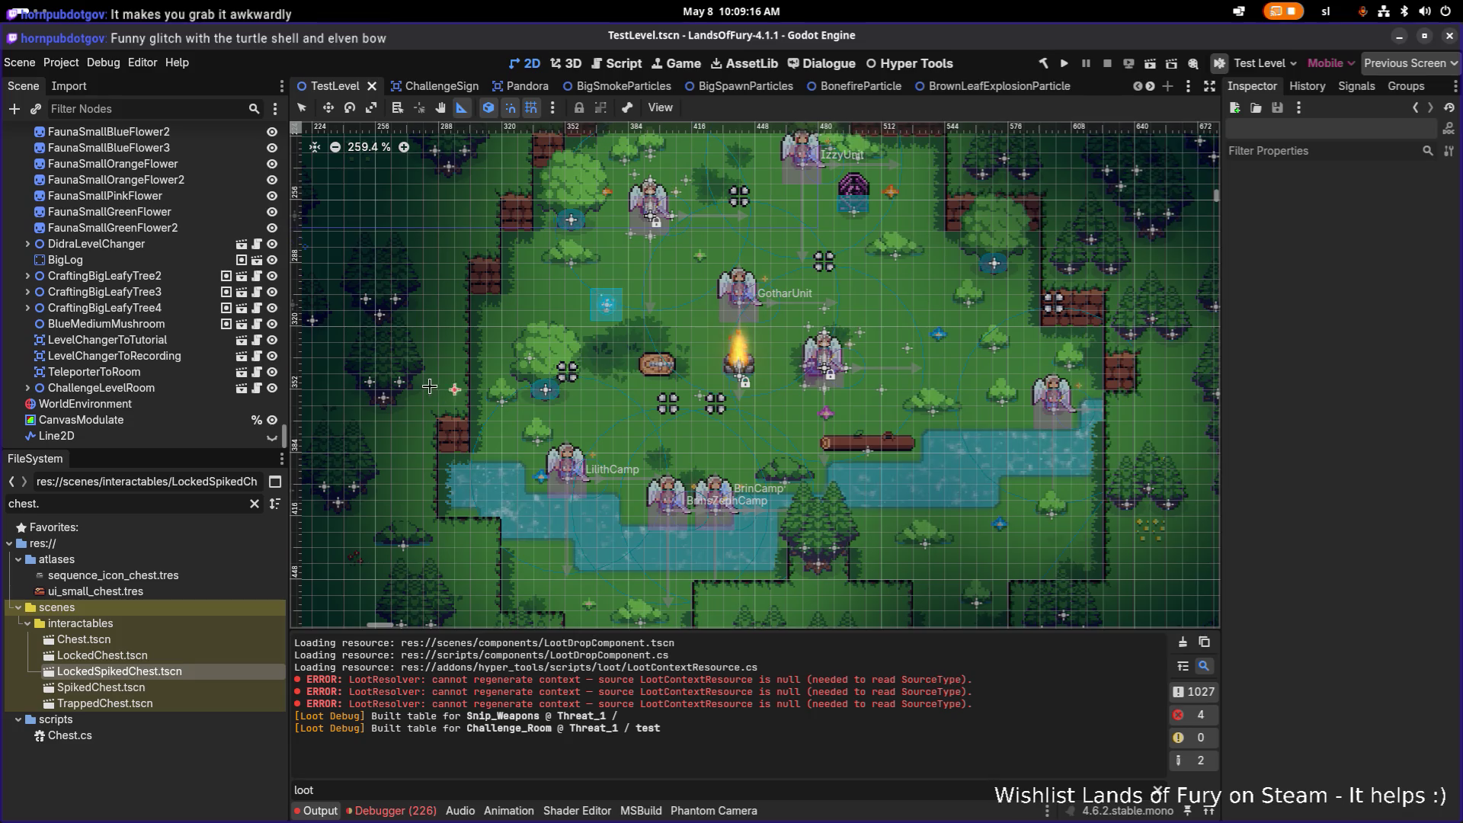
key(alt+Tab)
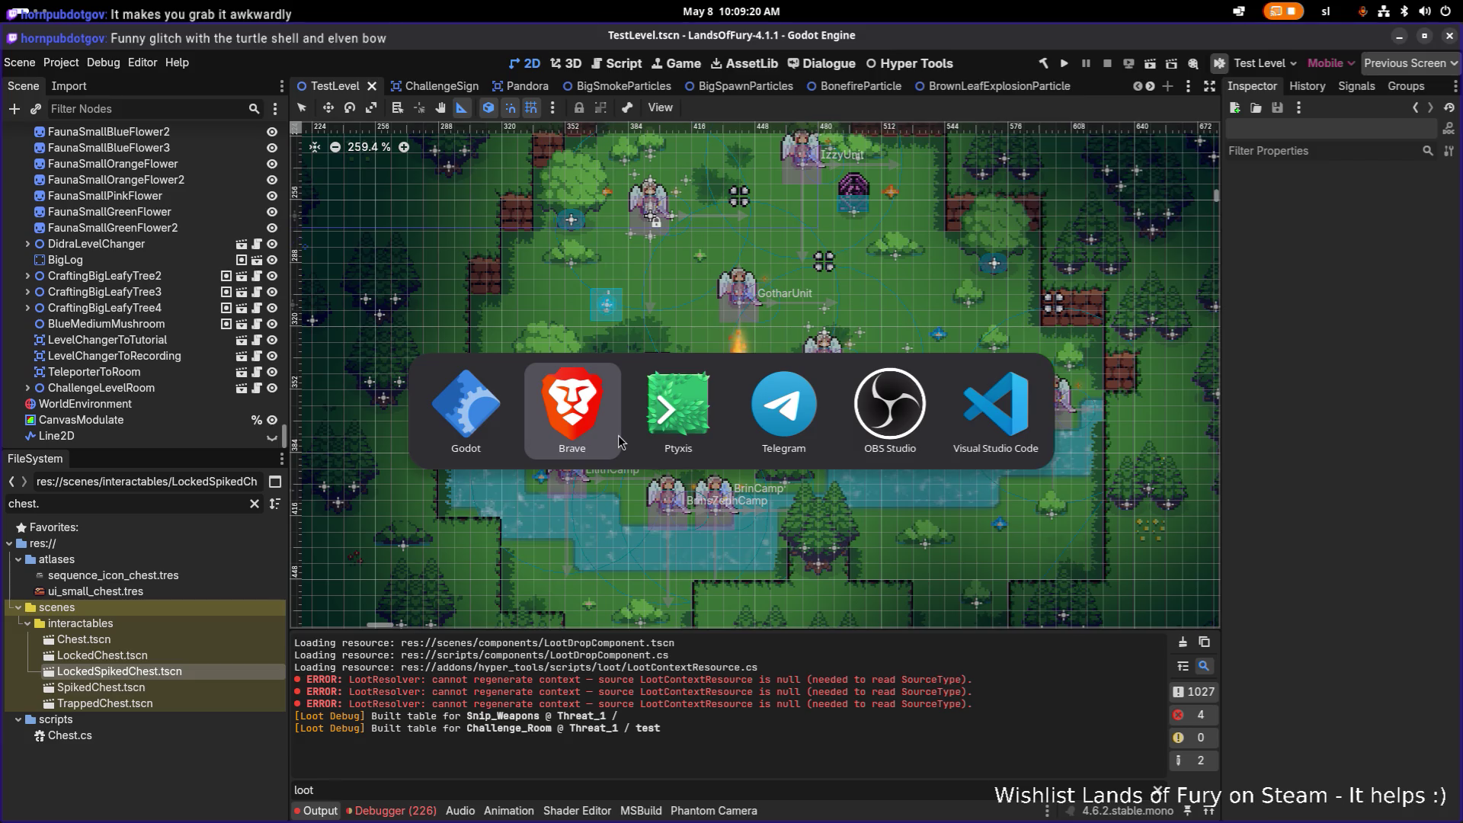
key(Tab)
key(Tab)
key(Tab)
key(shift+Tab)
key(shift+Tab)
key(shift+Tab)
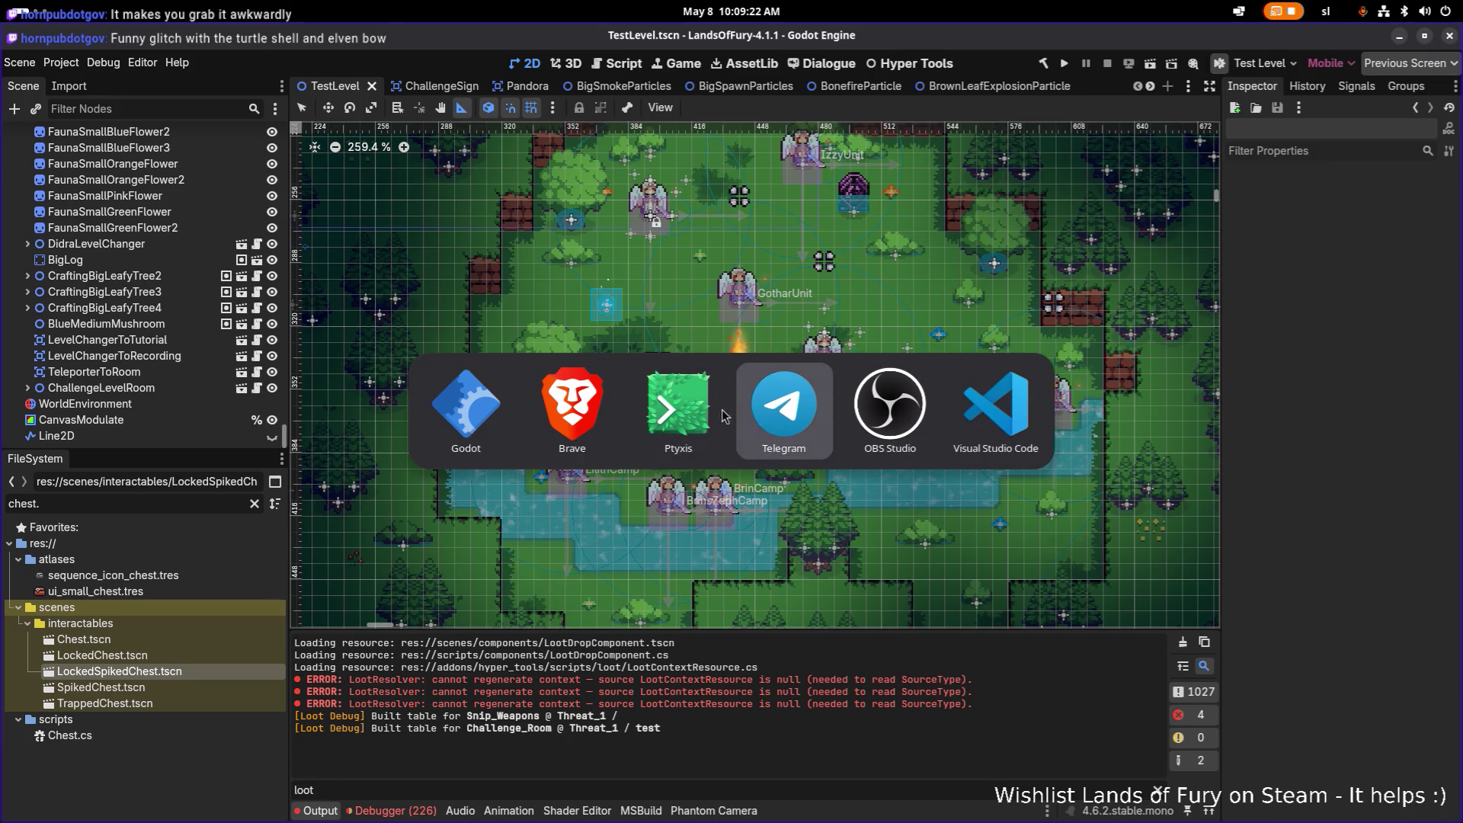
key(Escape)
Stay in Godot briefly, then bring the browser with the Tapas page forward
key(alt+Tab)
key(Tab)
key(Tab)
key(Escape)
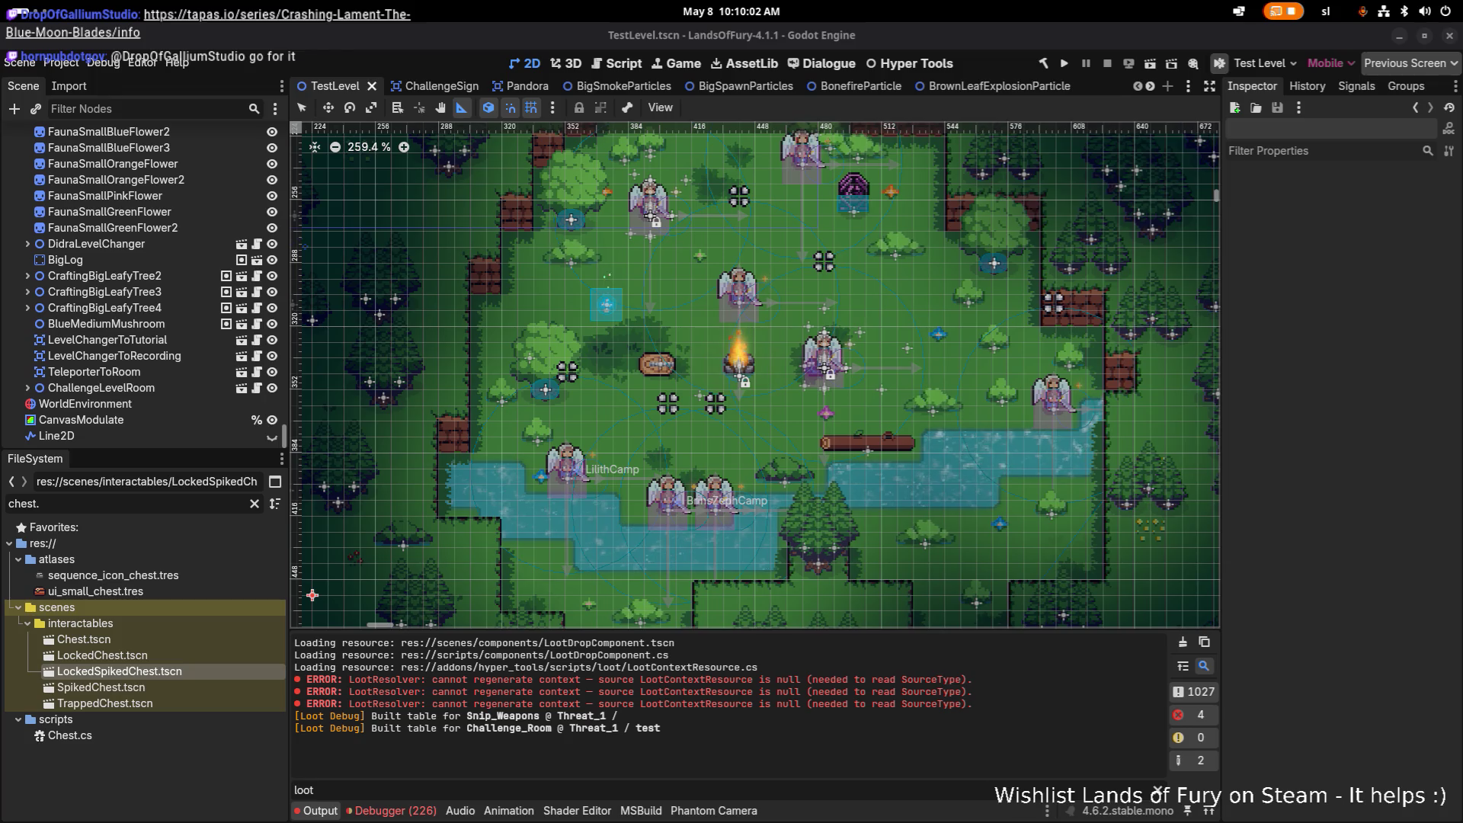
key(alt+Tab)
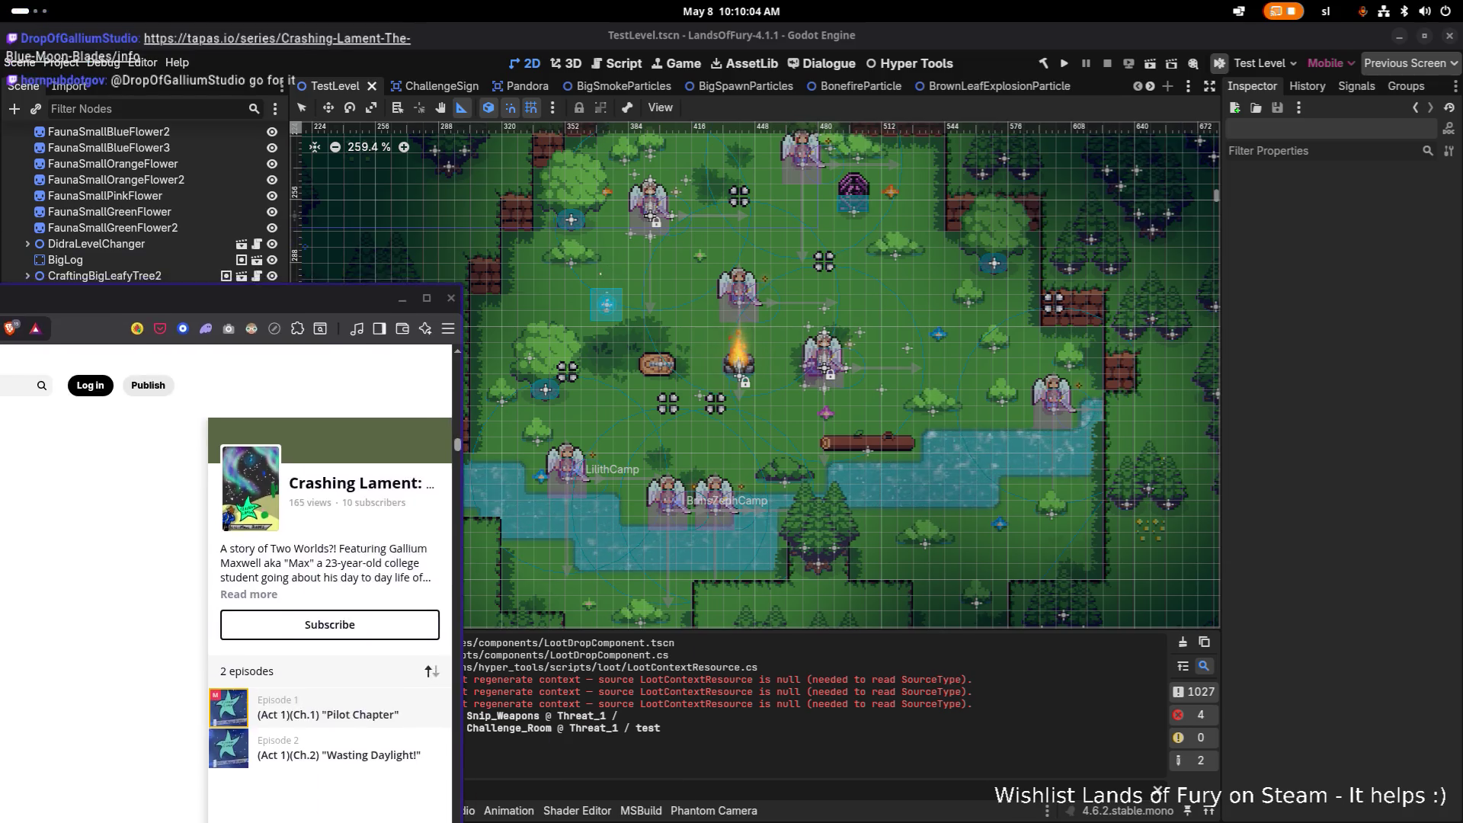
scroll(565, 406, up, 8)
scroll(534, 403, up, 5)
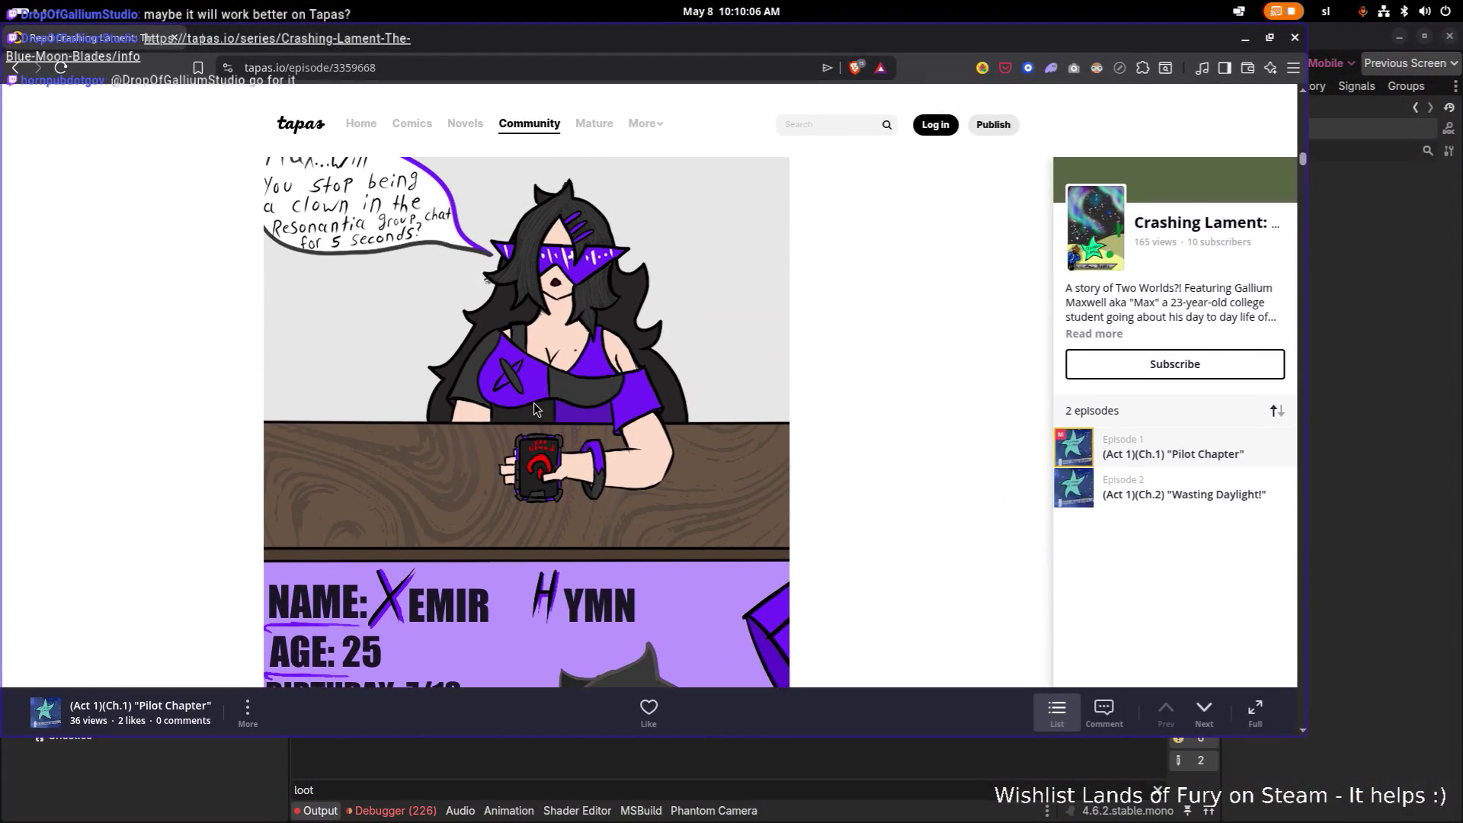
scroll(534, 403, up, 8)
scroll(537, 399, up, 5)
scroll(602, 397, up, 8)
scroll(607, 396, up, 8)
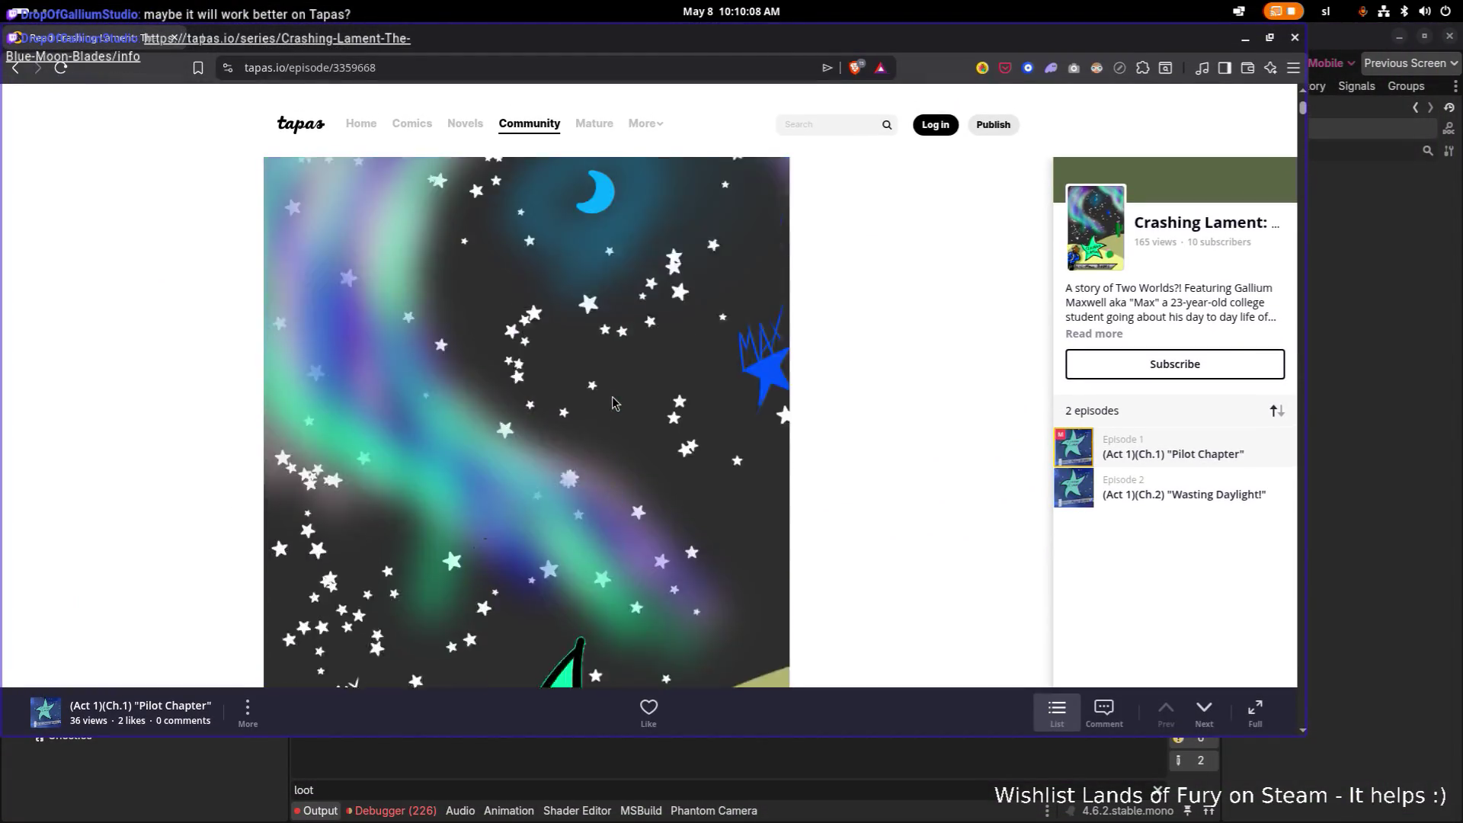
scroll(607, 396, up, 5)
scroll(618, 407, down, 3)
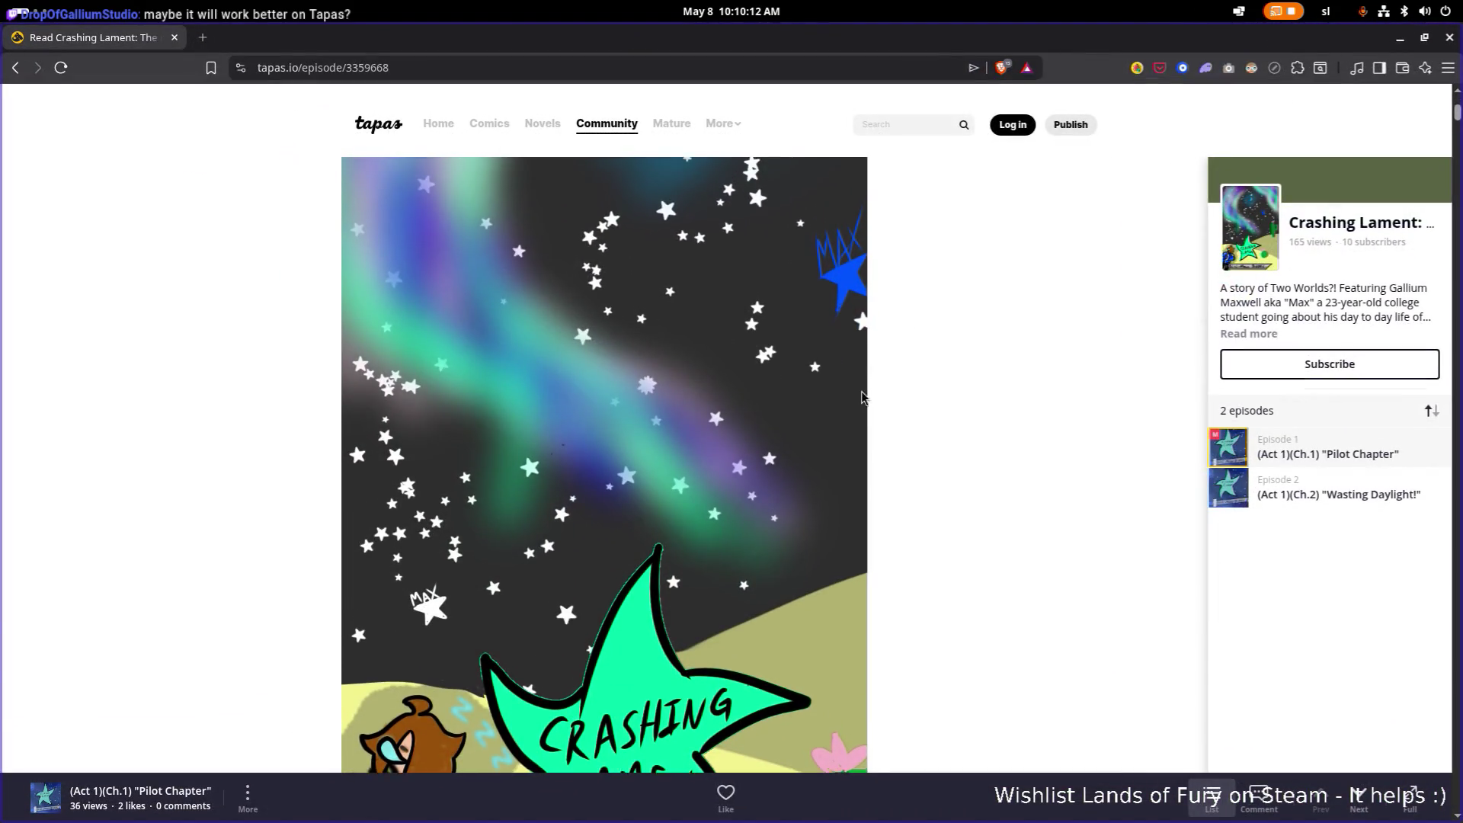
scroll(857, 366, down, 5)
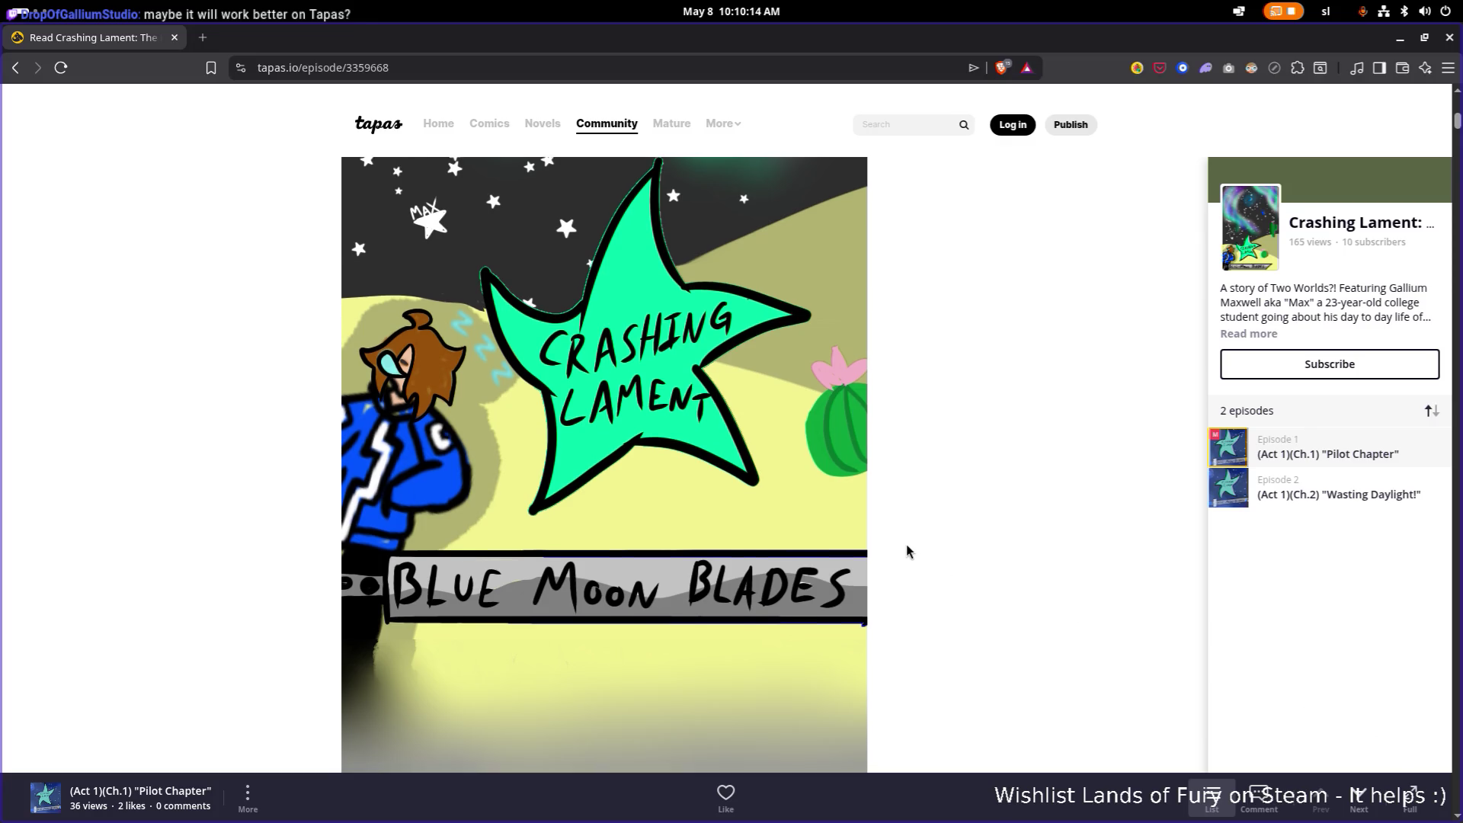
scroll(906, 544, down, 5)
scroll(906, 544, down, 3)
scroll(906, 544, down, 2)
scroll(907, 544, up, 1)
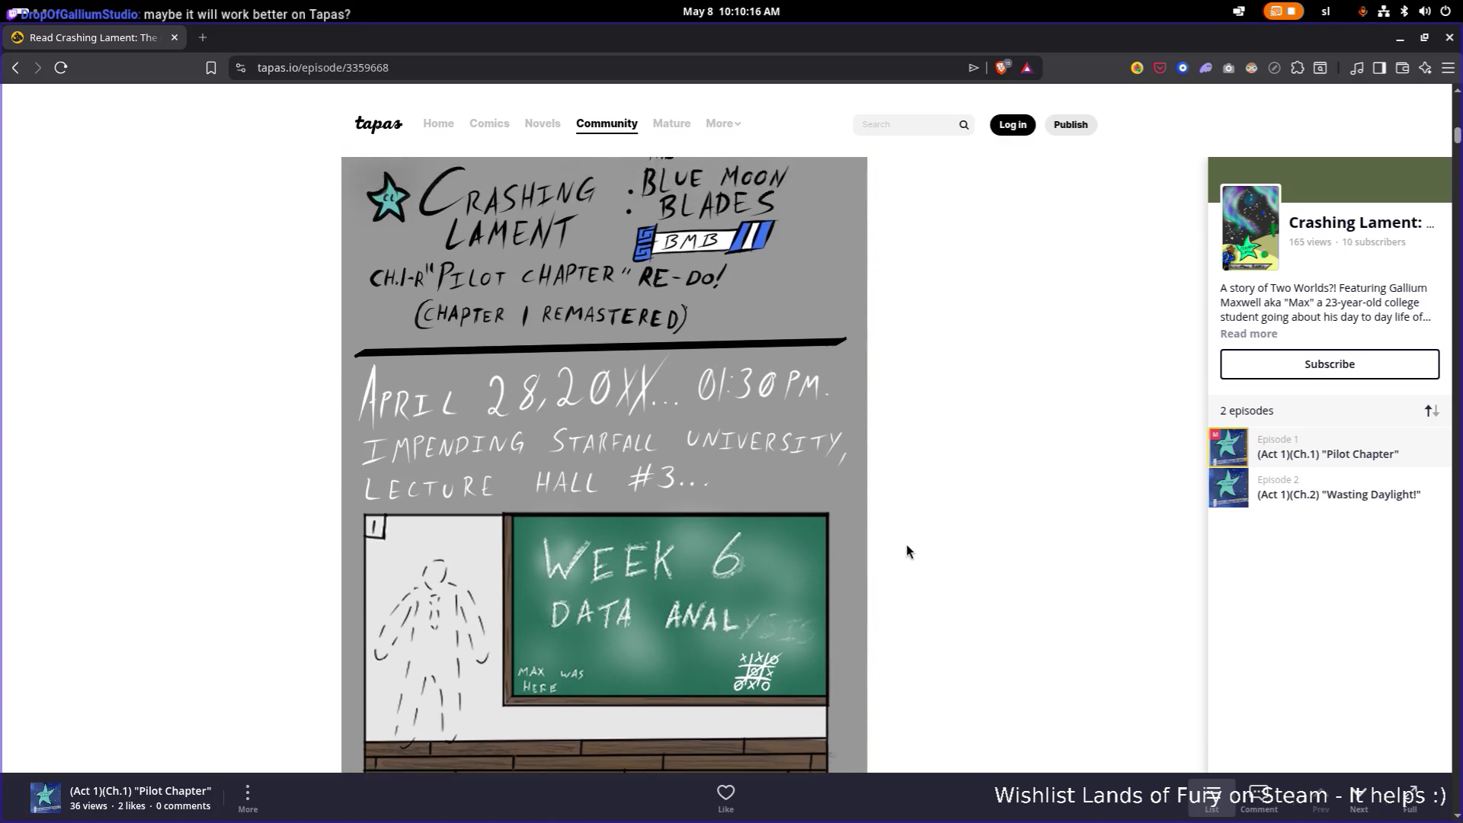
scroll(907, 544, up, 3)
scroll(907, 544, up, 2)
scroll(906, 544, down, 2)
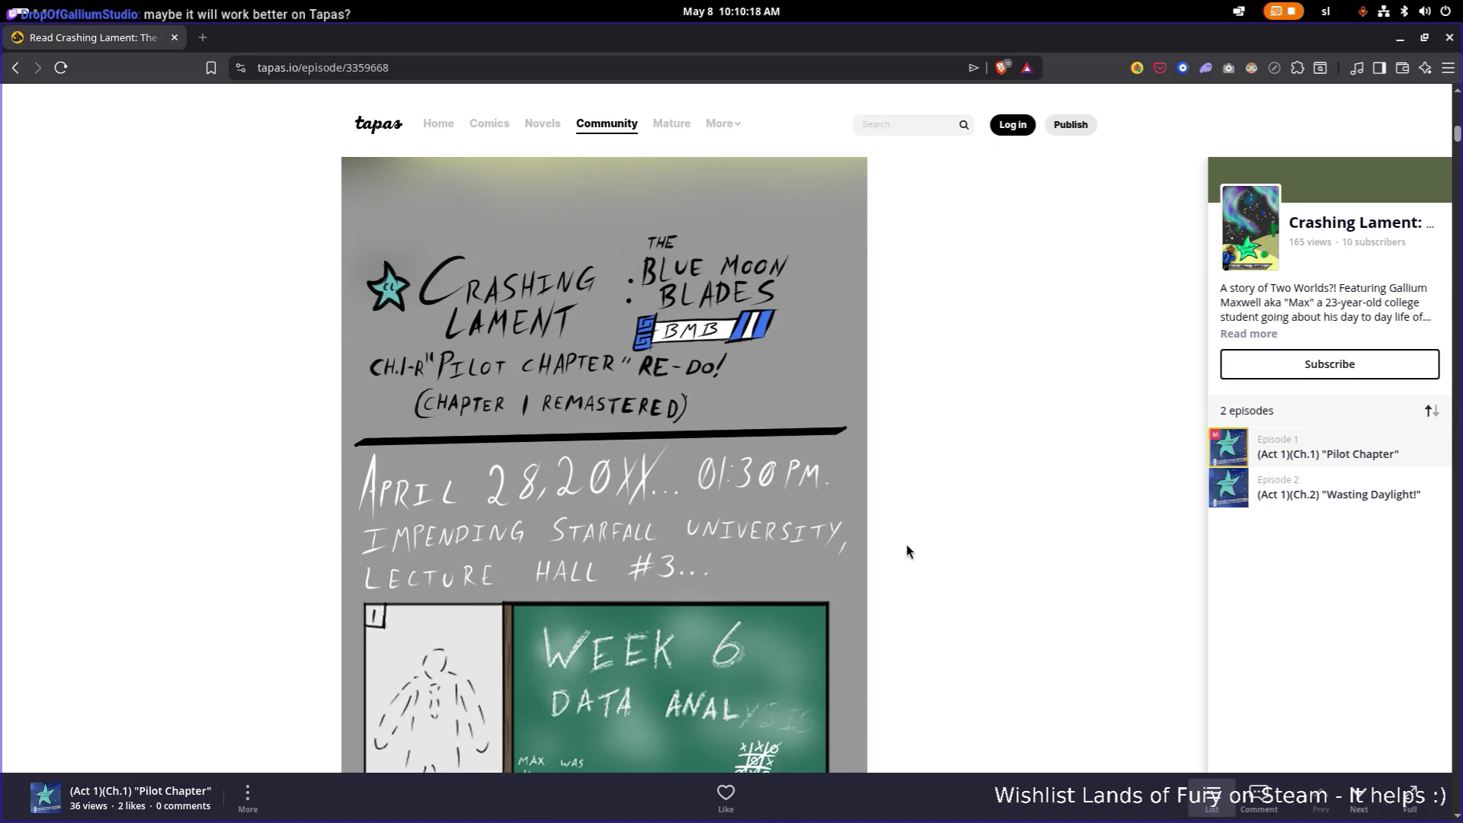
scroll(907, 544, down, 2)
scroll(906, 544, down, 2)
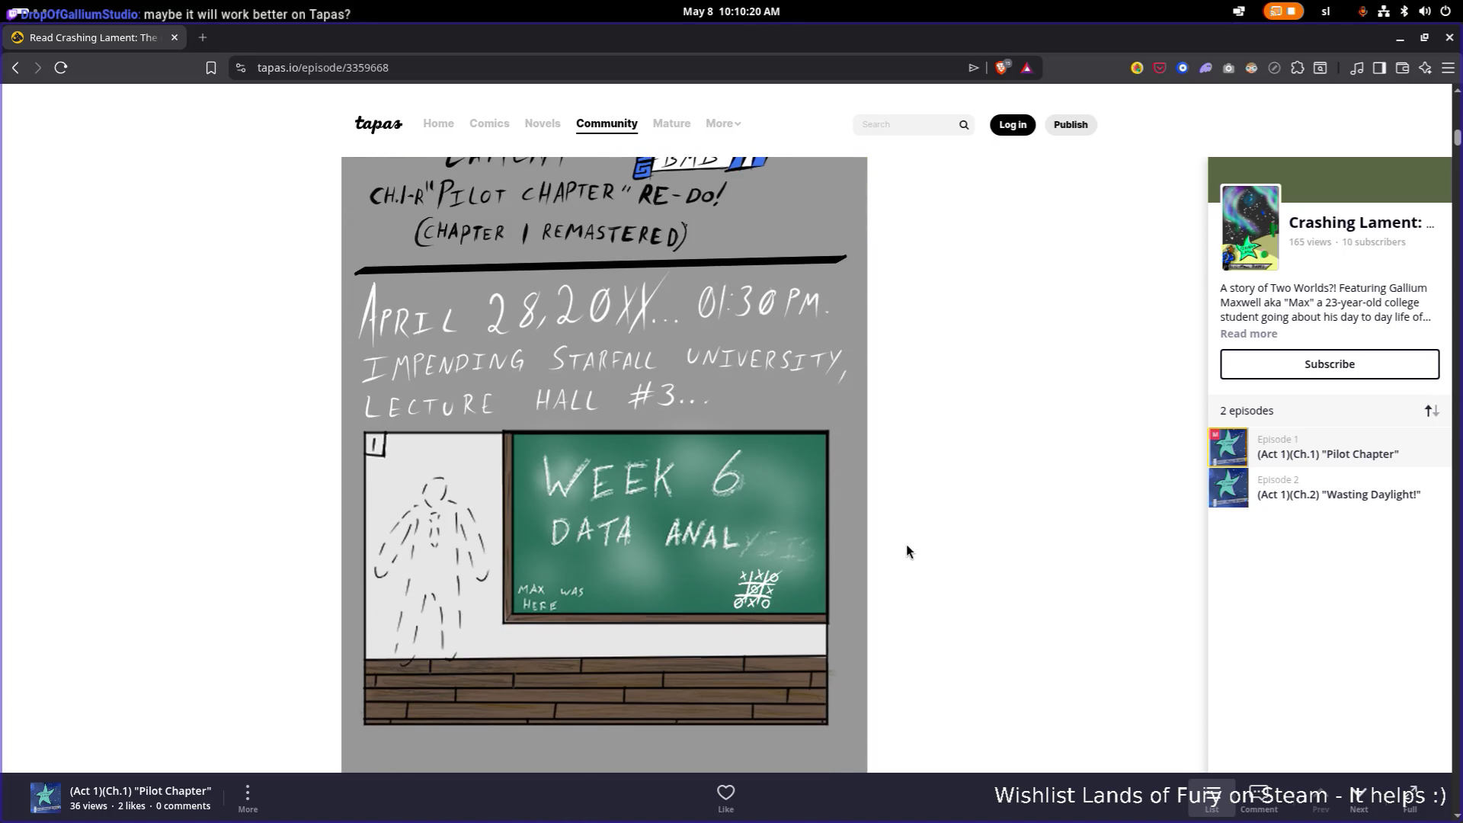
scroll(907, 544, down, 2)
scroll(905, 544, down, 2)
scroll(906, 544, down, 2)
scroll(907, 544, down, 1)
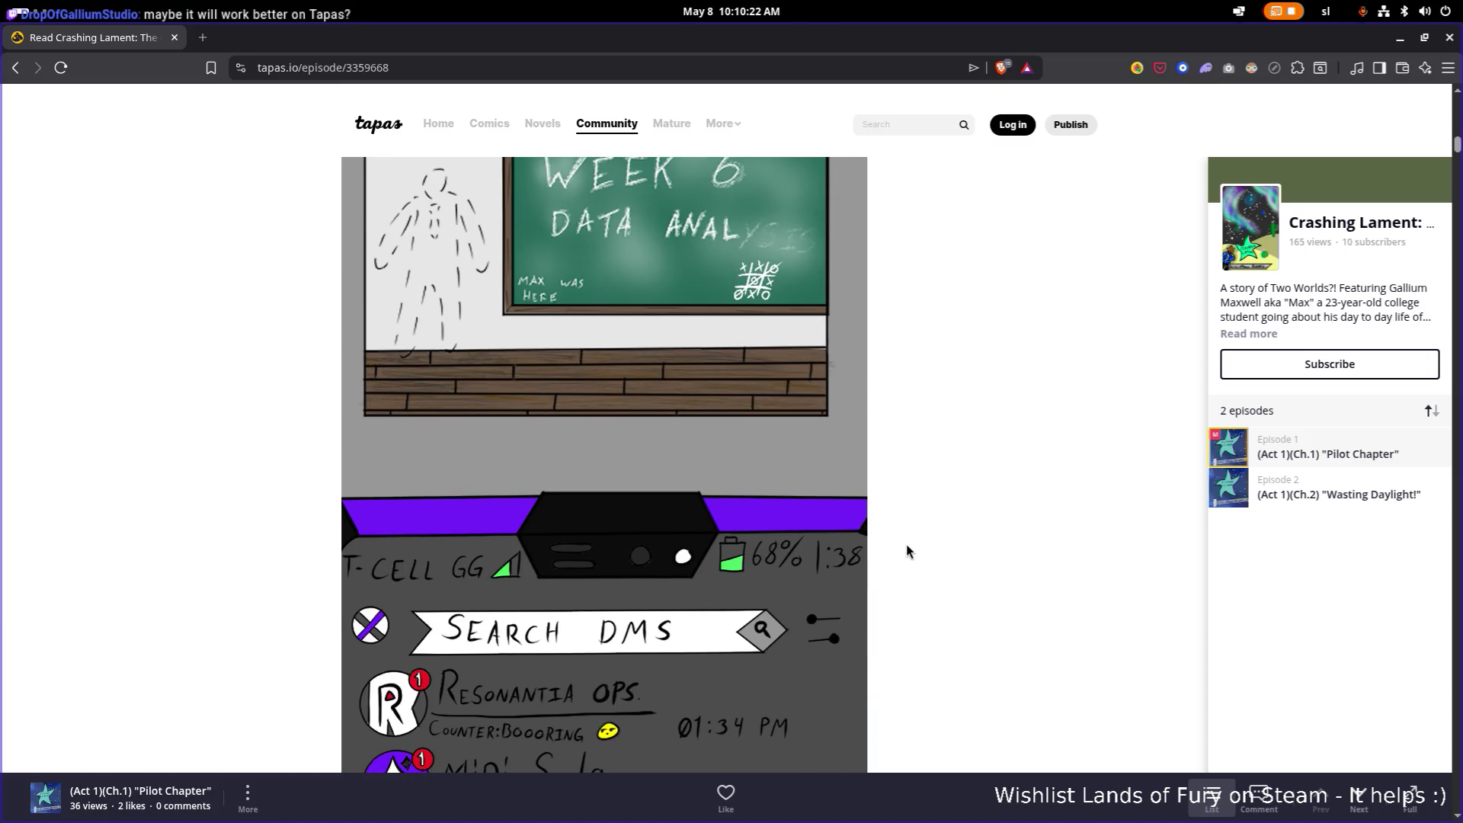
scroll(906, 551, down, 1)
scroll(905, 551, down, 2)
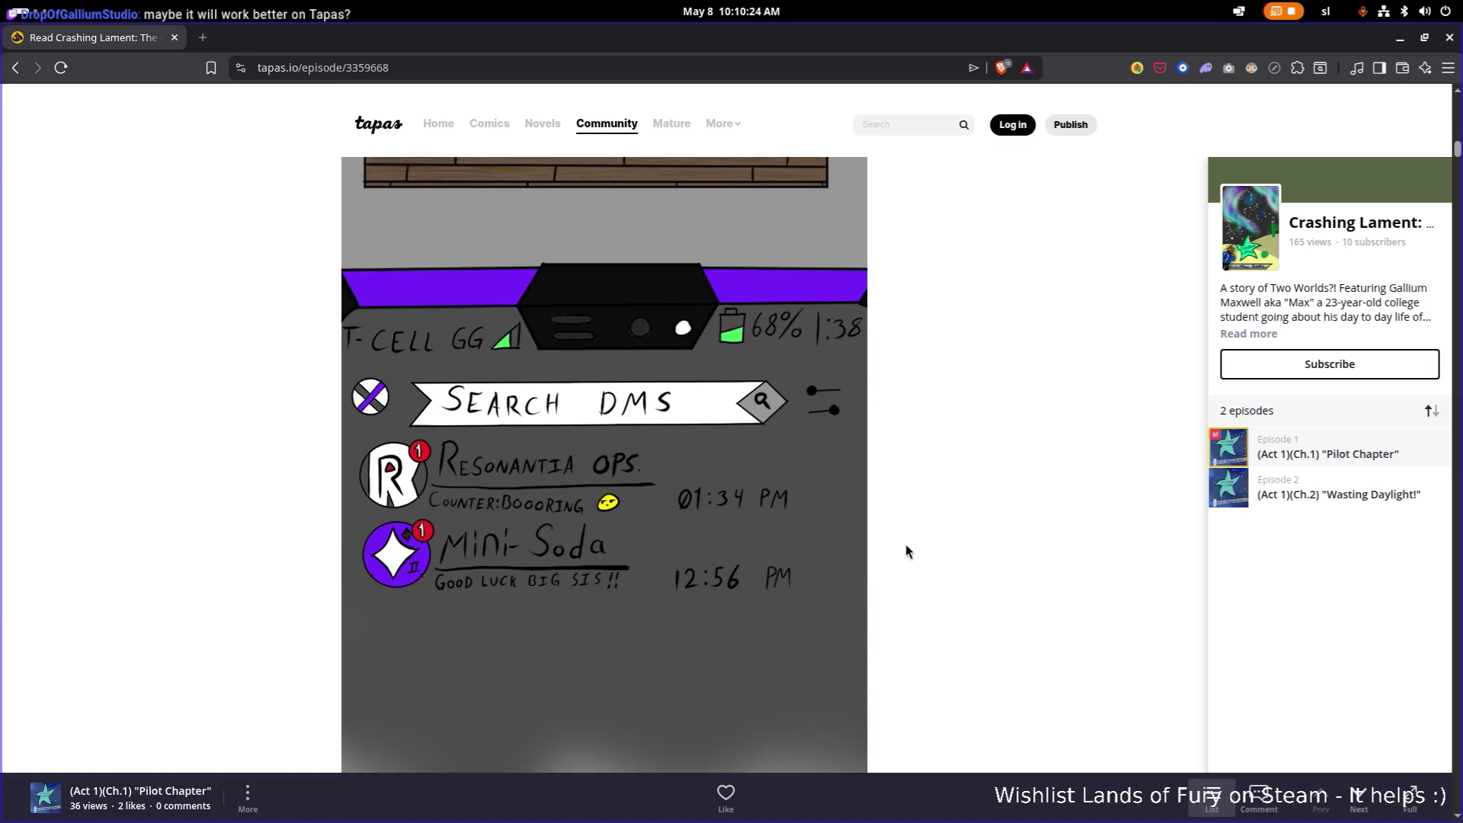
scroll(906, 551, down, 1)
scroll(905, 552, down, 1)
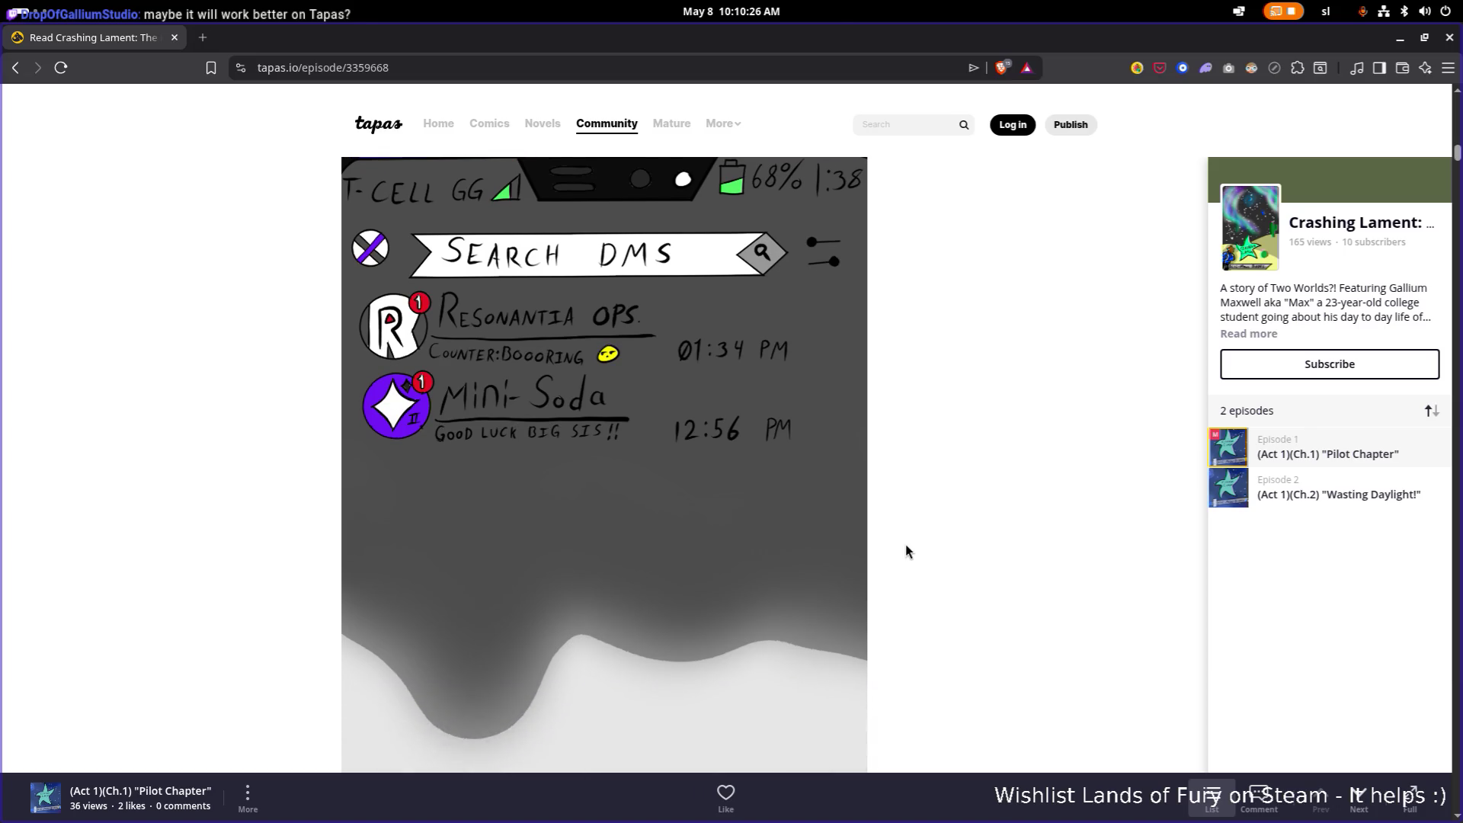
scroll(906, 550, down, 3)
scroll(905, 551, down, 2)
scroll(906, 552, down, 2)
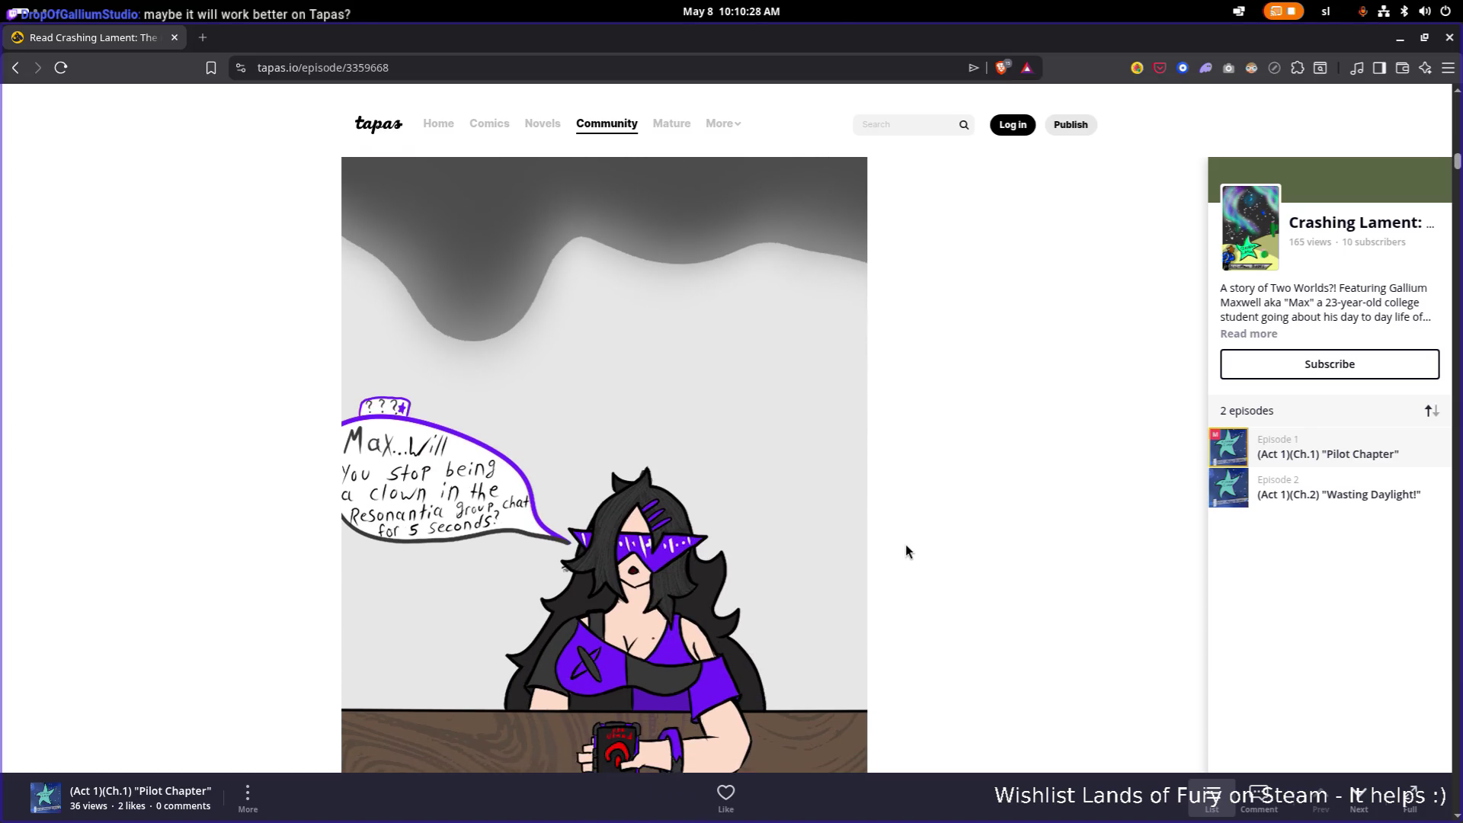
scroll(906, 551, down, 1)
scroll(905, 552, down, 3)
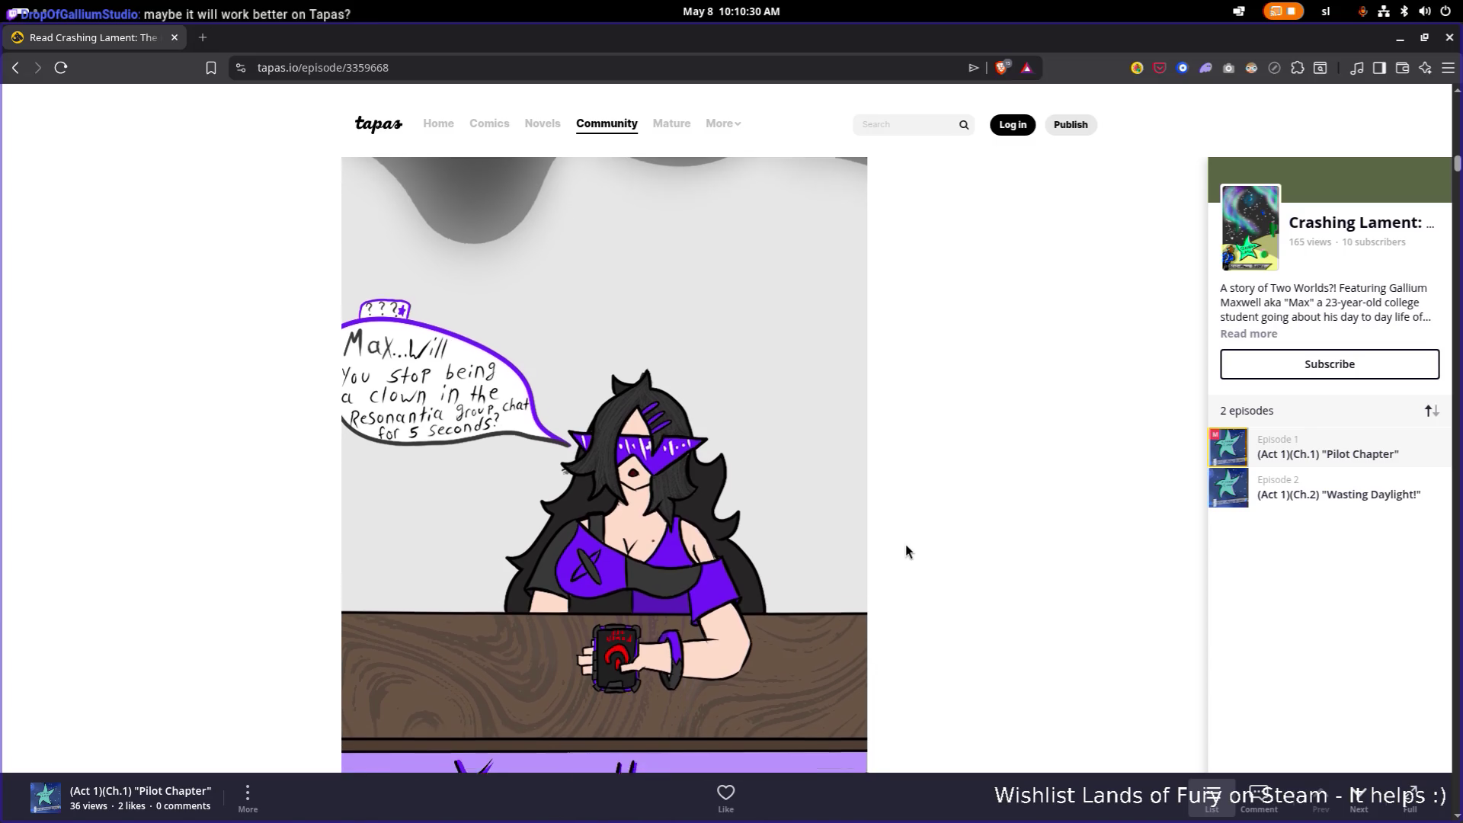
scroll(905, 551, down, 3)
scroll(906, 551, down, 3)
scroll(905, 551, down, 3)
scroll(906, 550, down, 2)
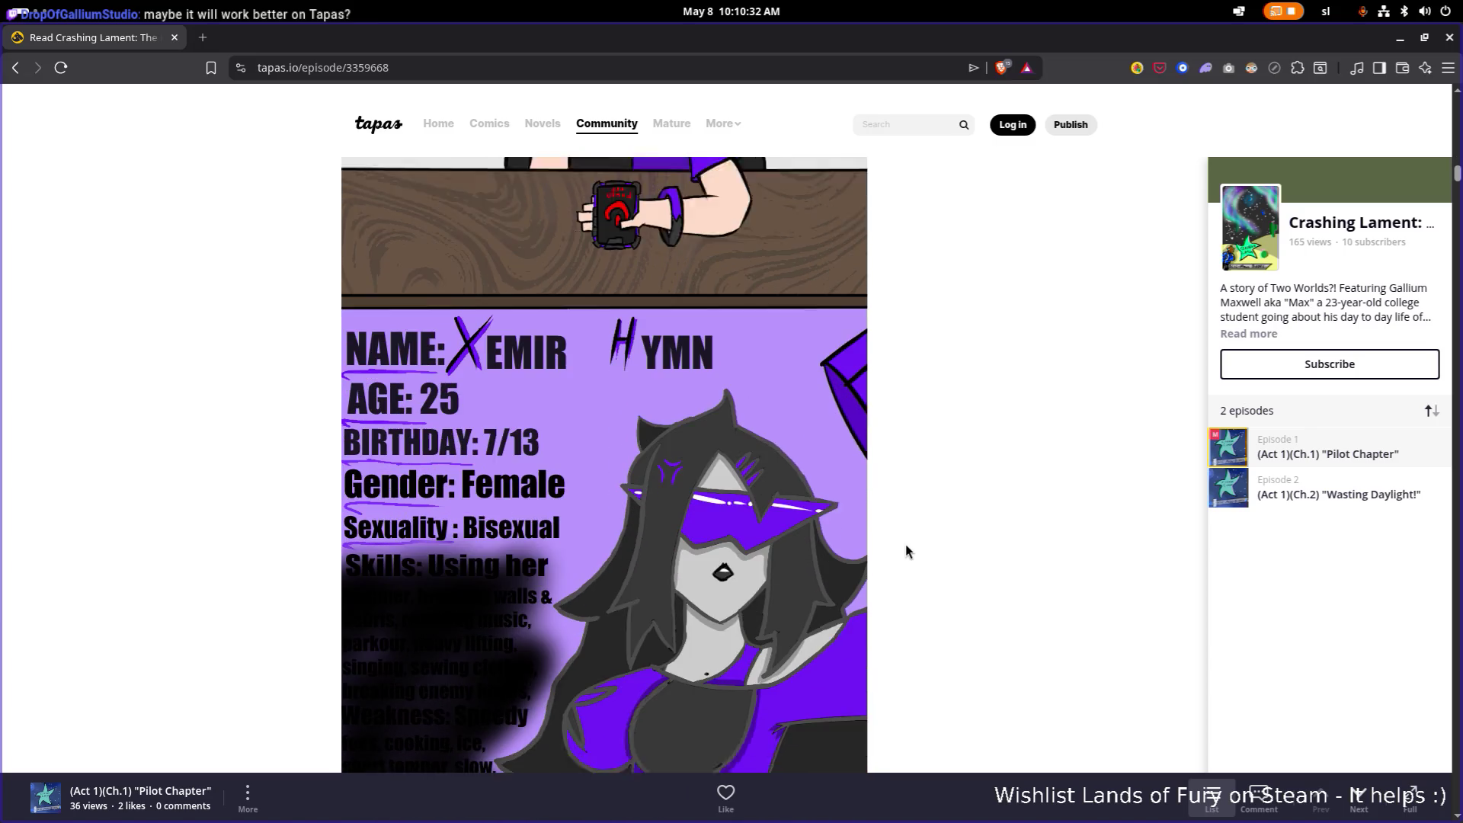
scroll(905, 551, down, 2)
scroll(905, 551, down, 1)
scroll(905, 551, down, 2)
scroll(905, 551, down, 3)
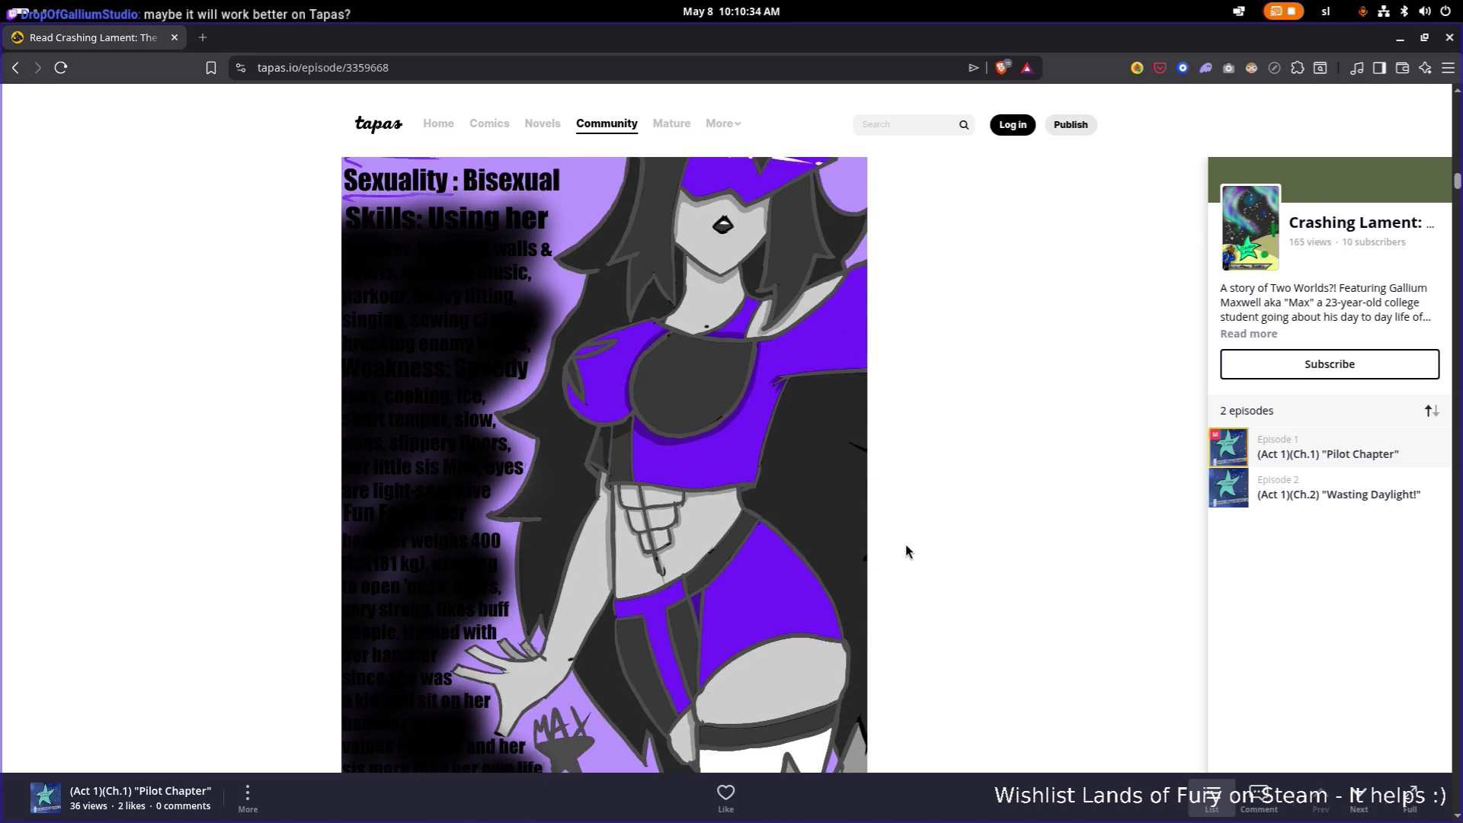
scroll(906, 552, down, 3)
scroll(906, 551, down, 3)
scroll(906, 551, down, 2)
scroll(906, 551, down, 2)
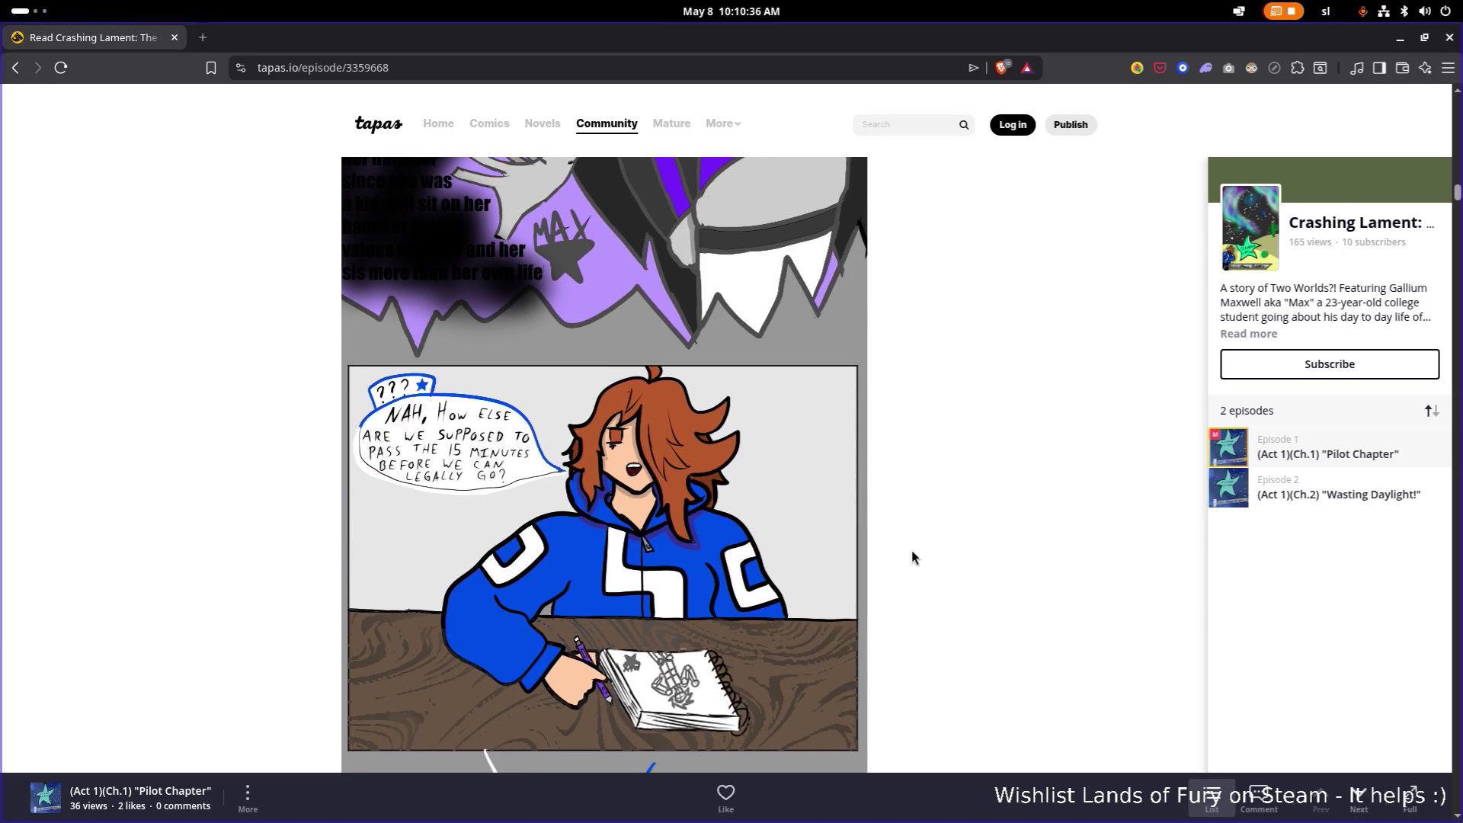
scroll(905, 551, down, 1)
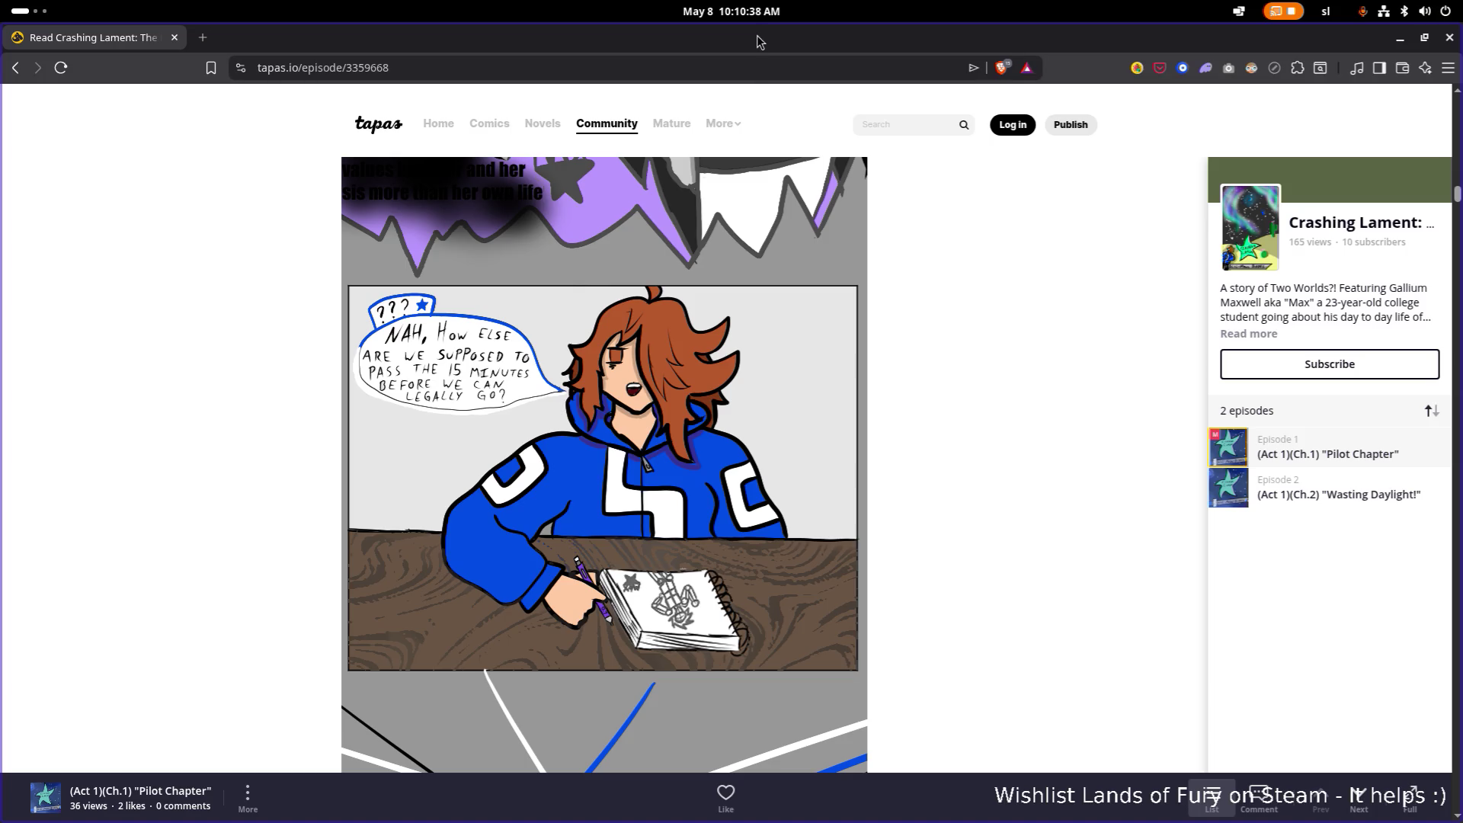
Return from the Pilot Chapter page to the Godot level editor
key(alt+Tab)
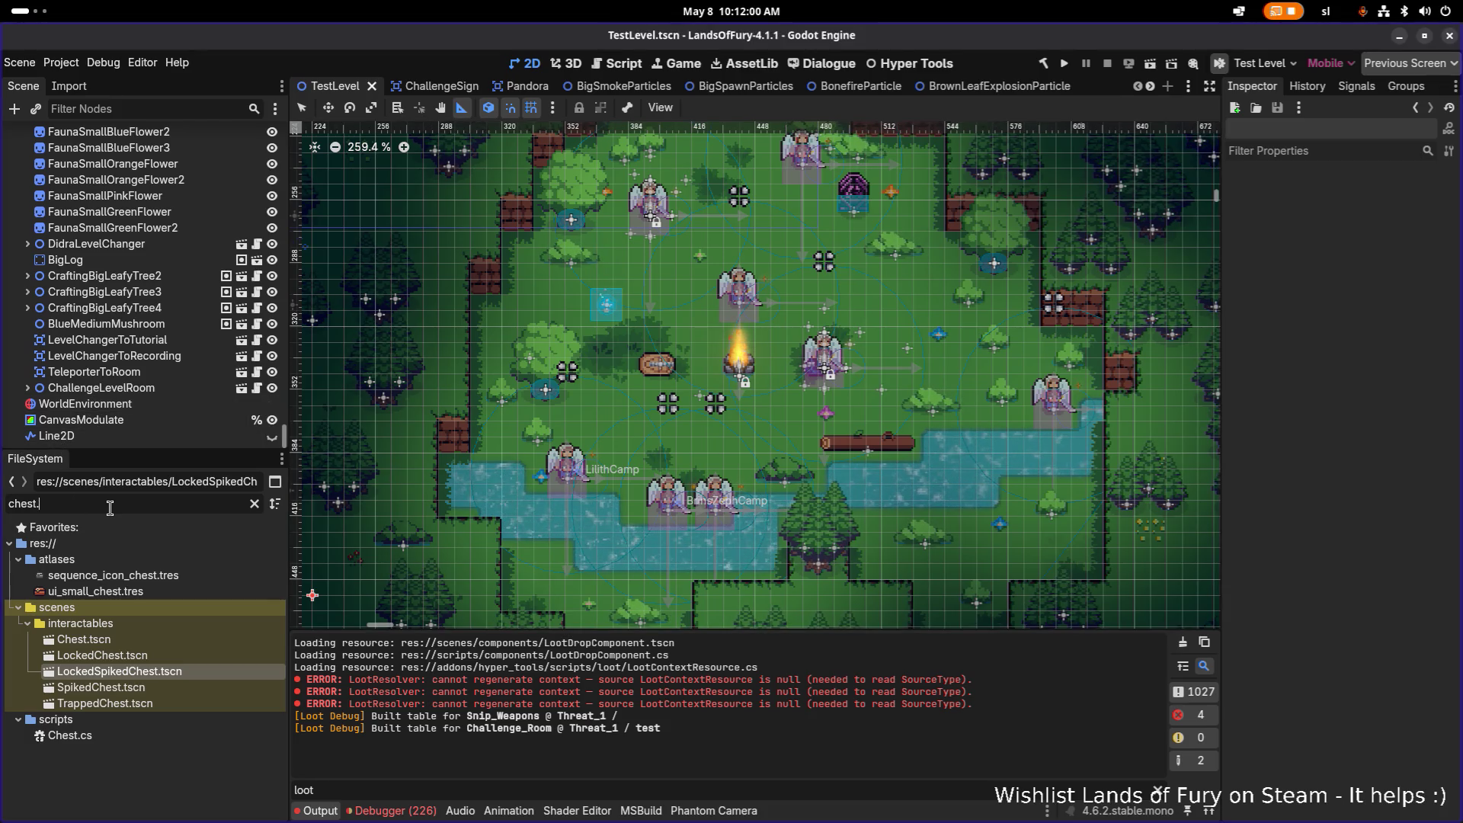
Clear the FileSystem filter and switch to the BrownLeafExplosionParticle scene
key(ctrl+a)
key(BackSpace)
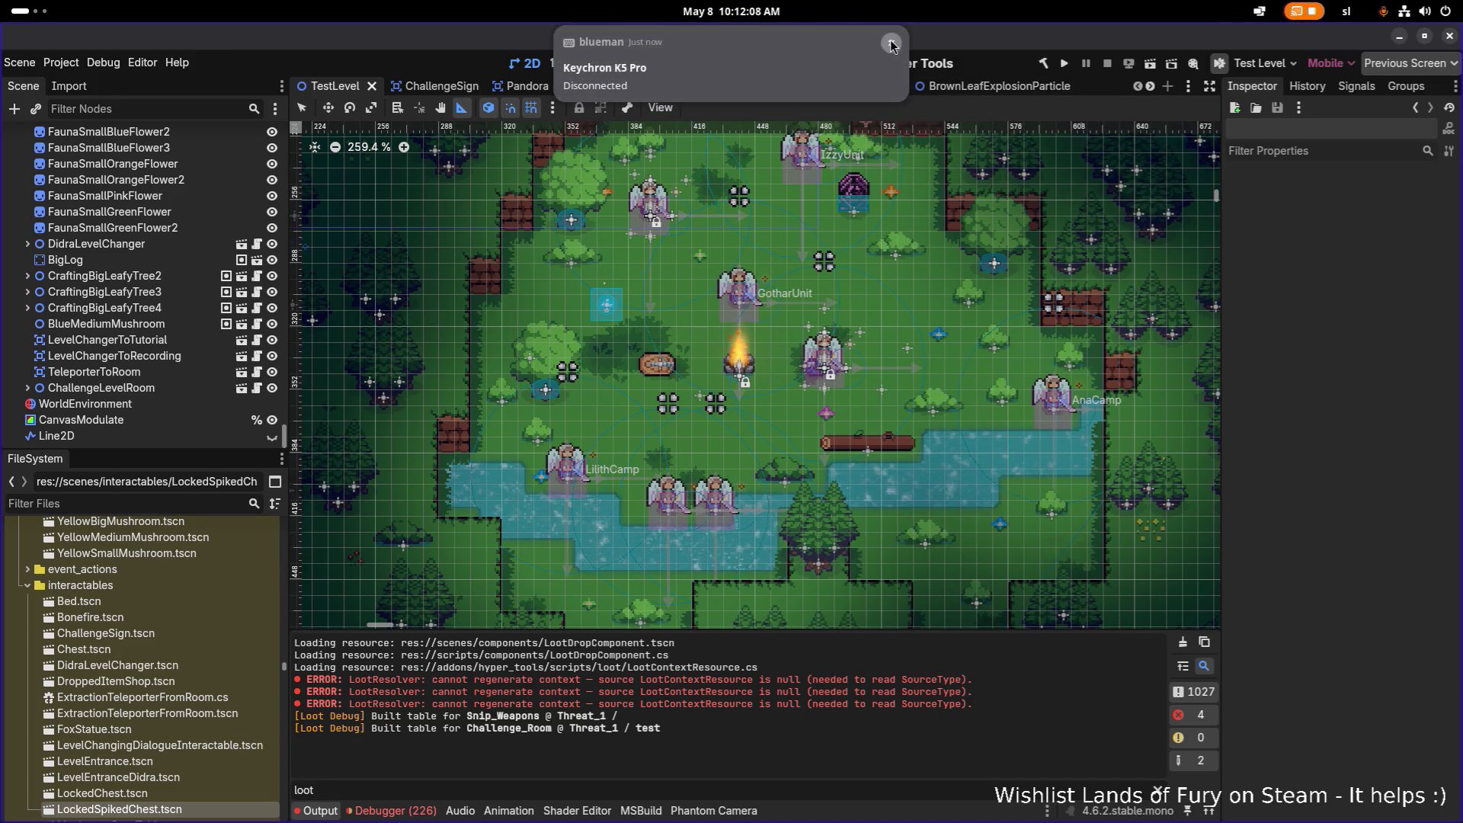
click(999, 85)
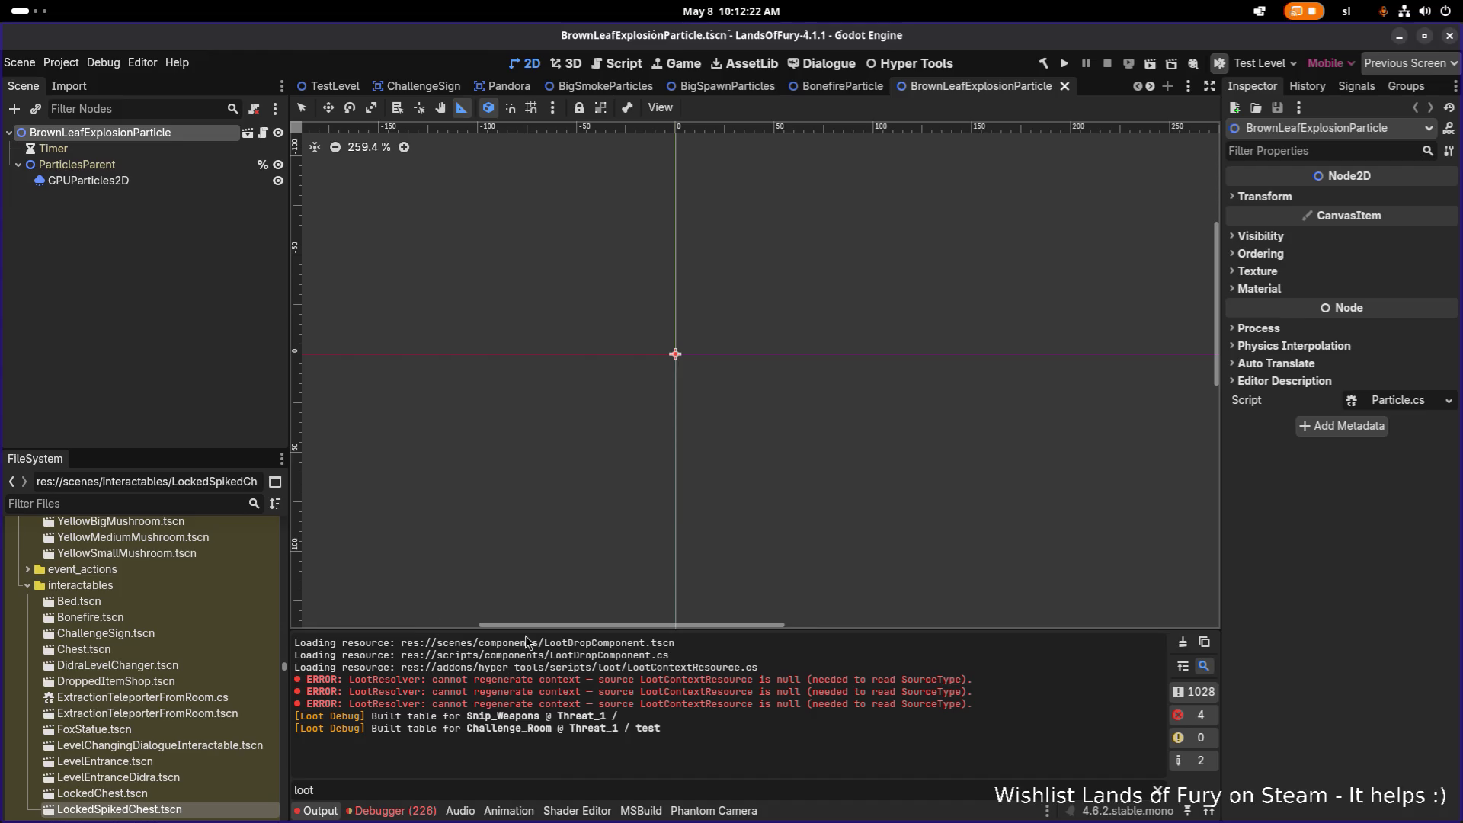
Bring up the Select Scene quick-open dialog from the FileSystem dock
click(174, 504)
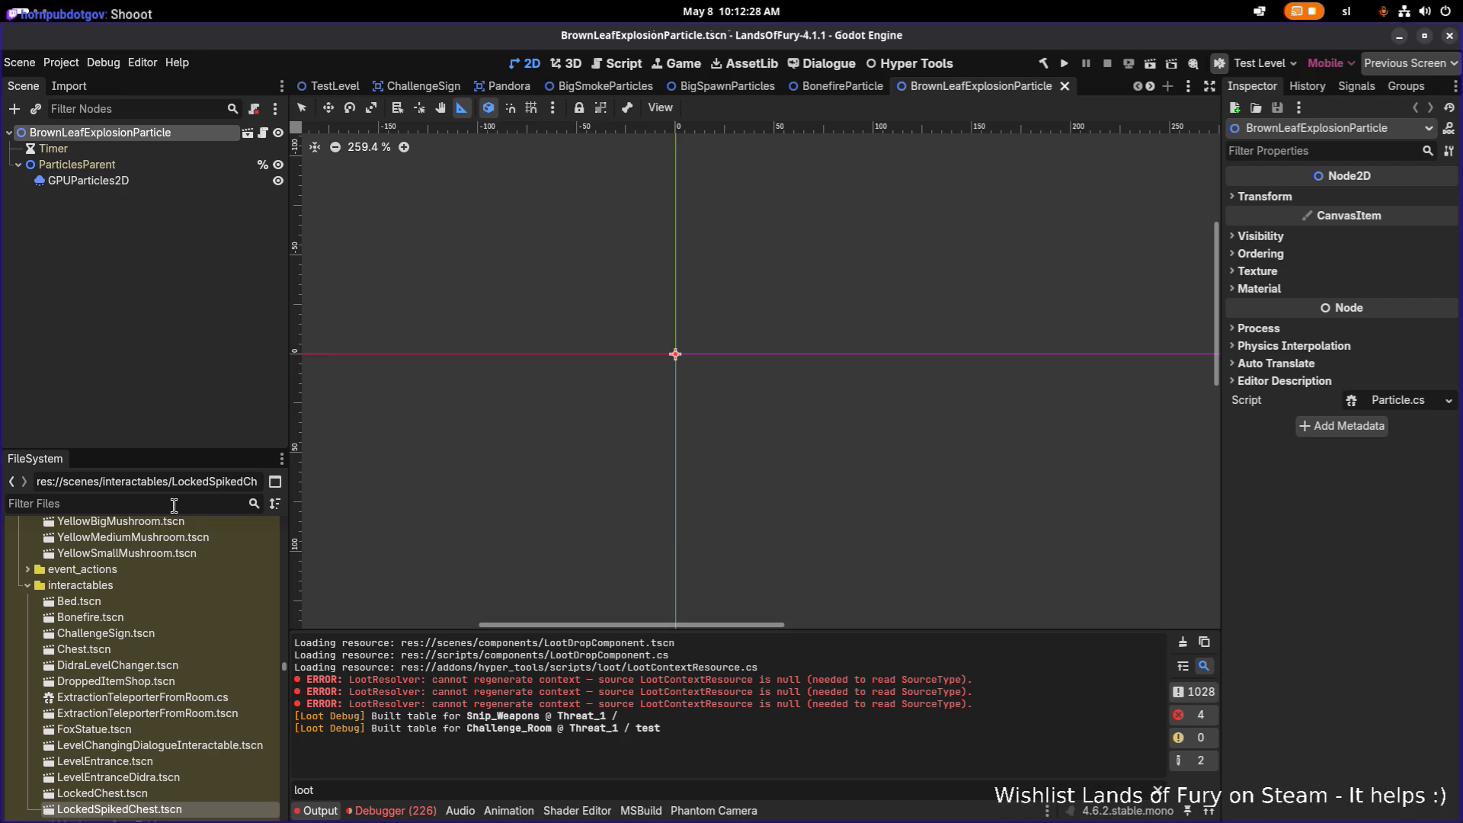
key(ctrl+shift+o)
text(spikes)
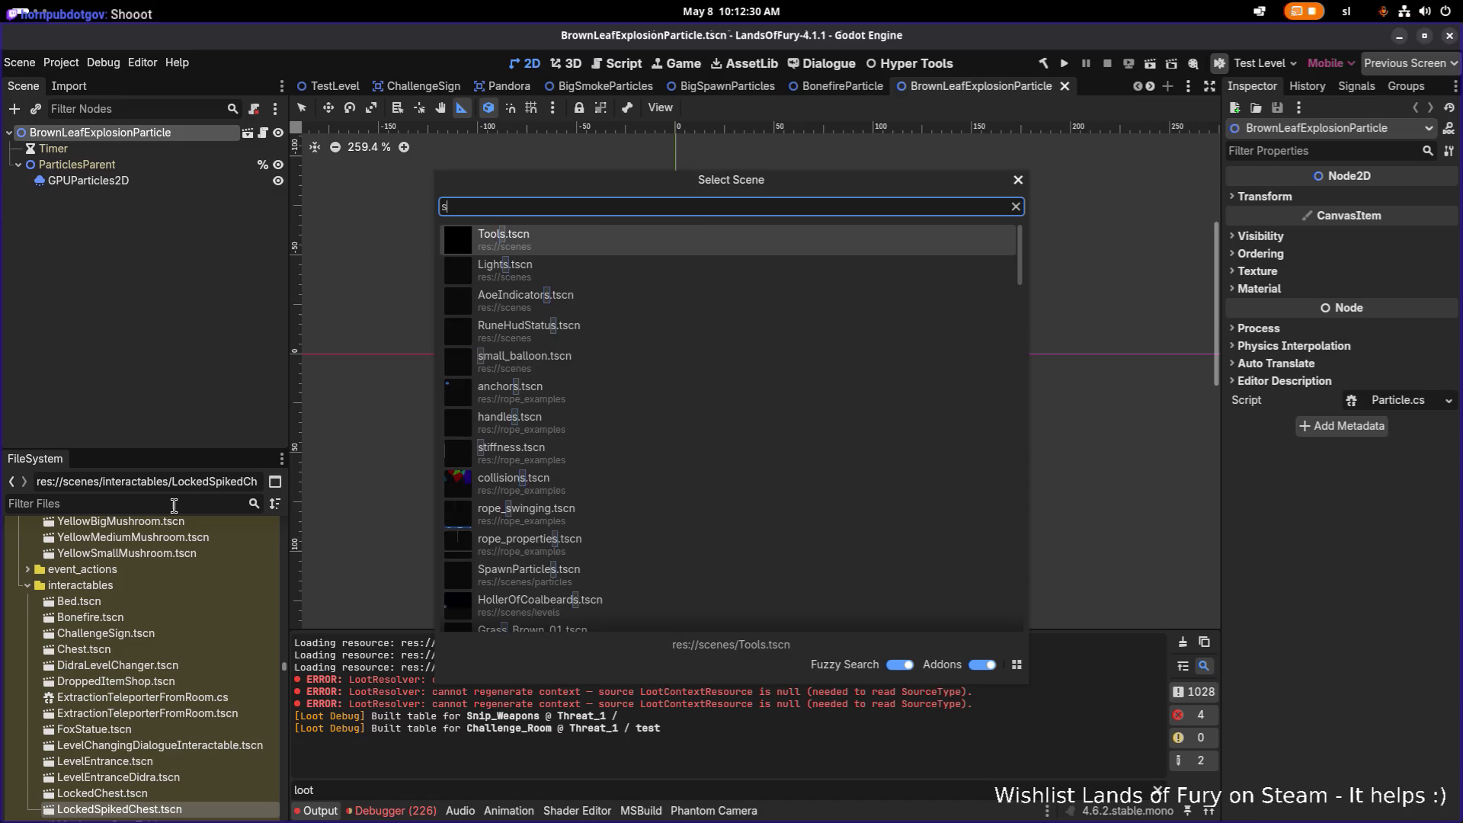
Open SpikeSurroundedChestPOI.tscn and bring up its root node's context menu
key(Return)
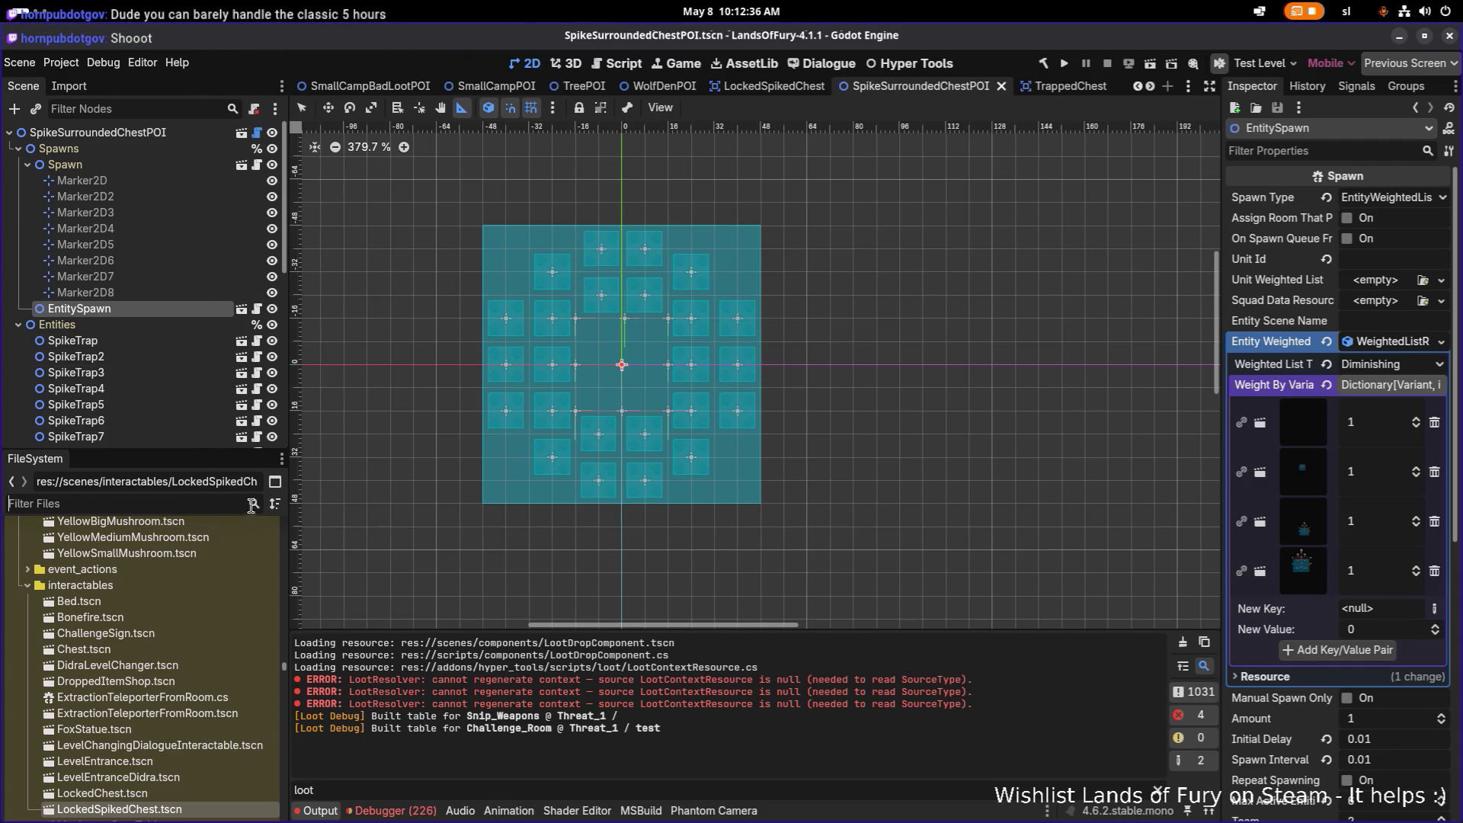
scroll(217, 614, down, 1)
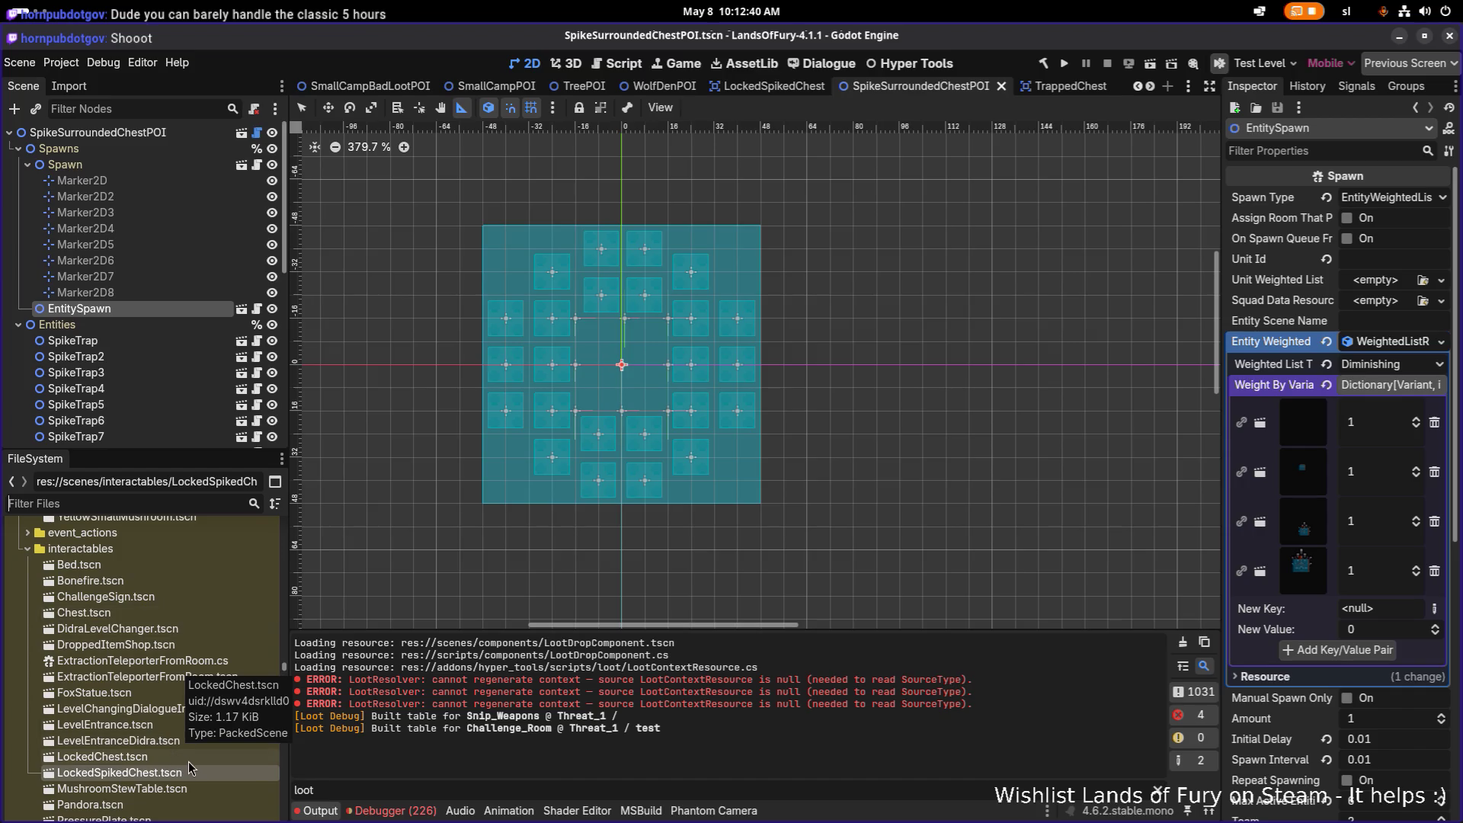
right_click(150, 133)
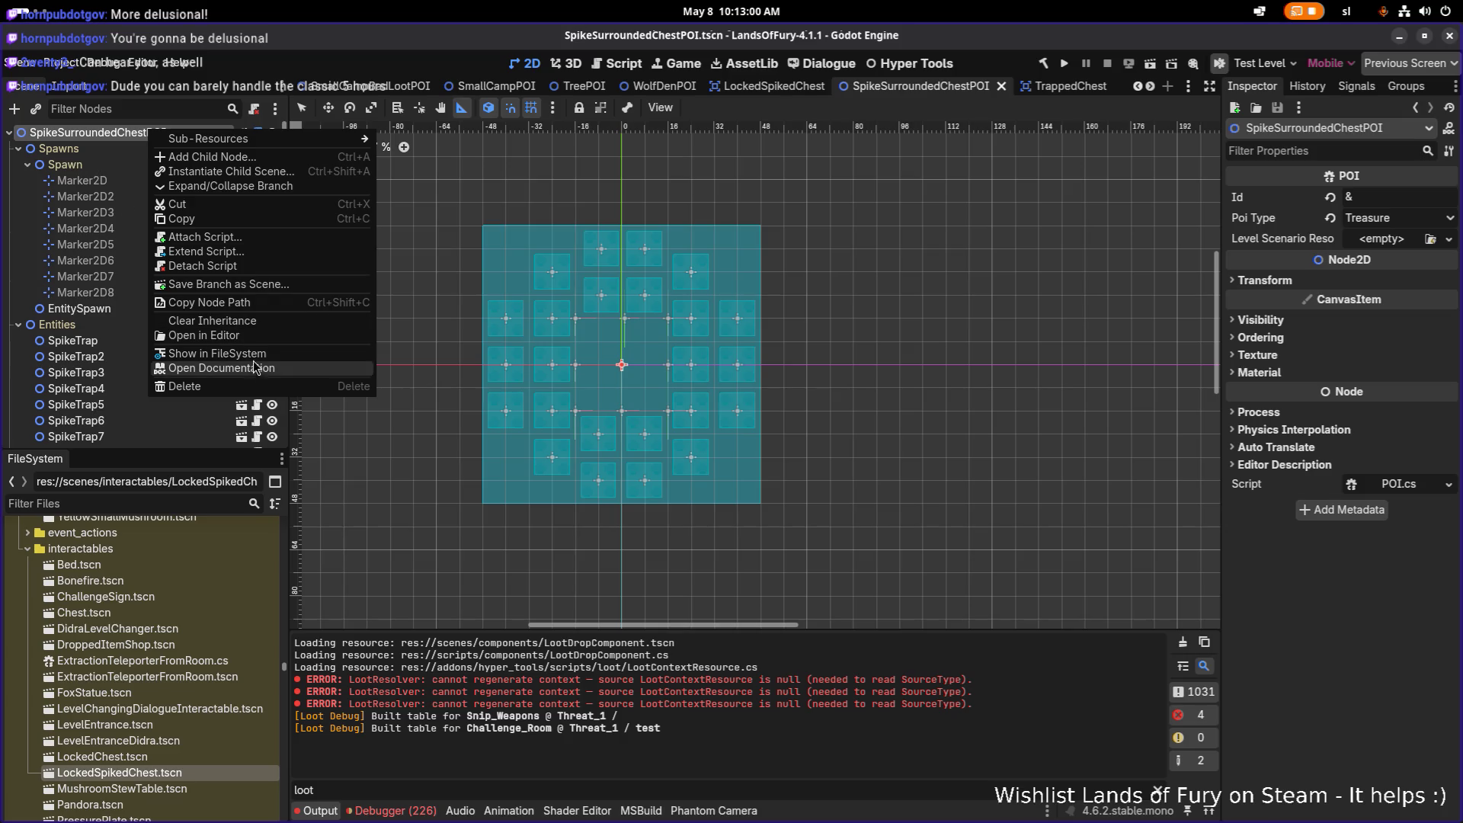
Reveal SpikeSurroundedChestPOI.tscn in the FileSystem dock and start duplicating it
click(218, 353)
scroll(166, 695, down, 3)
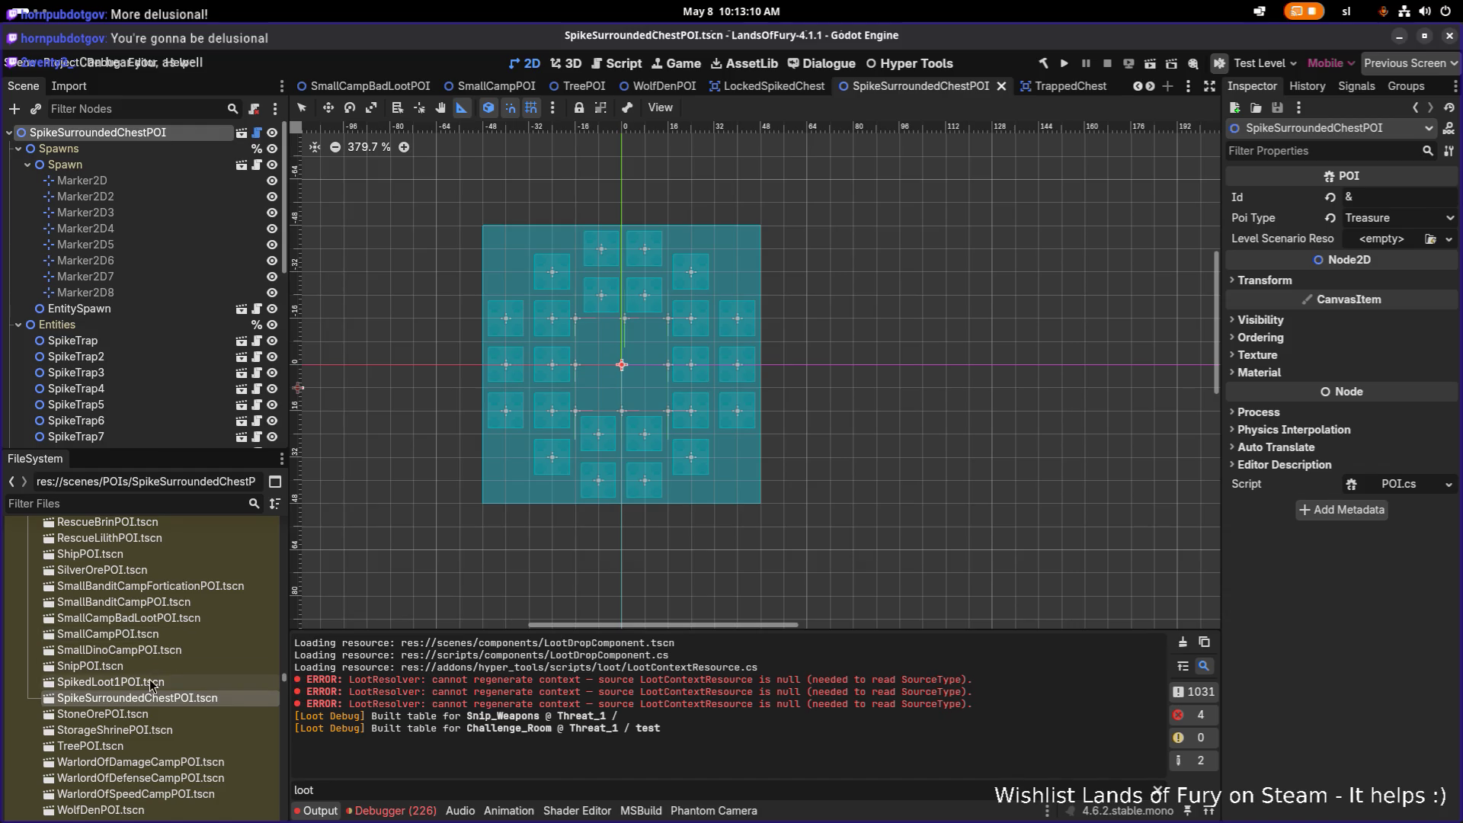
key(ctrl+d)
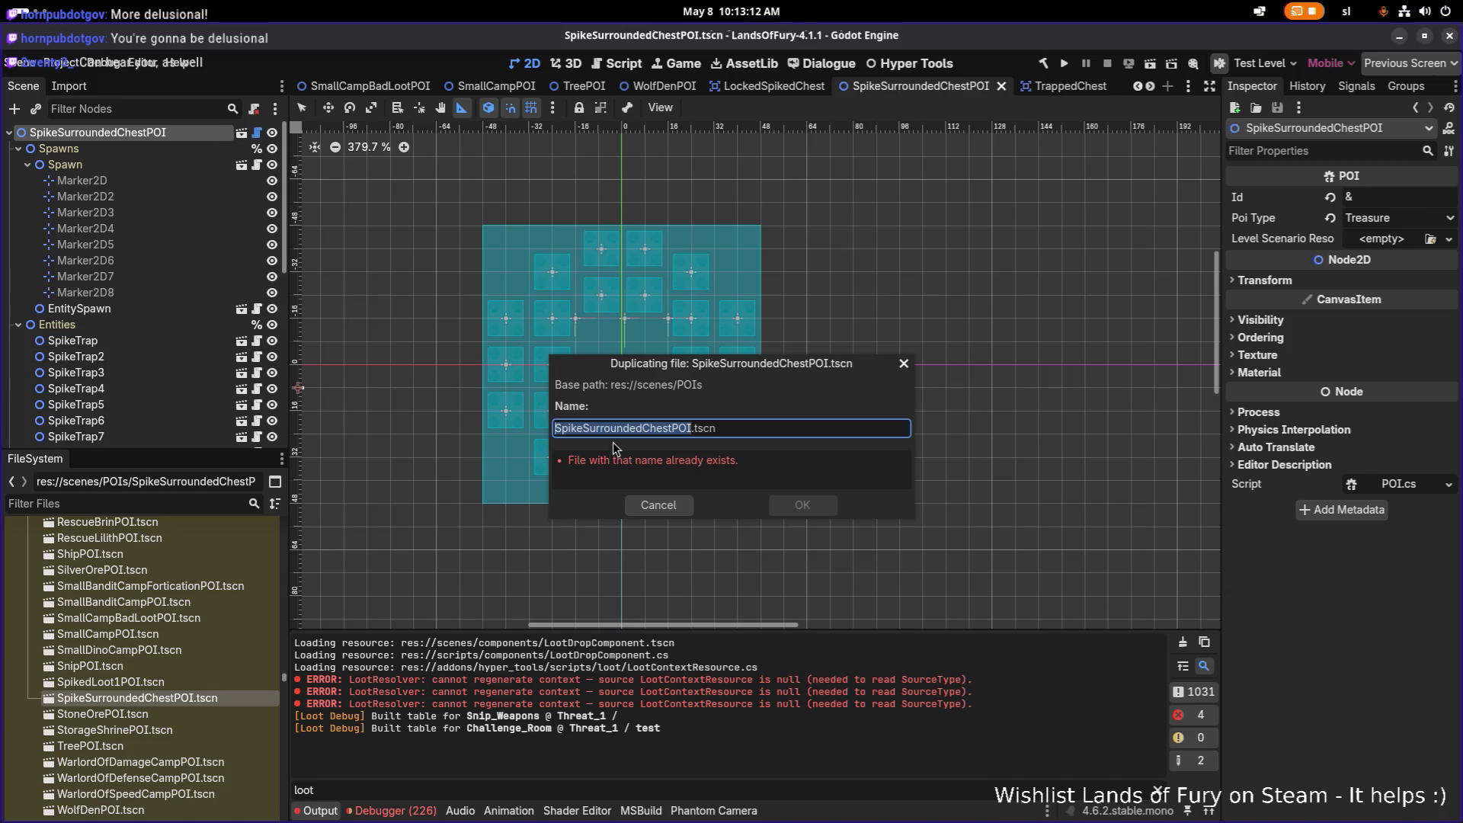
Name the duplicate SpikeAndShooterTrapSurroundedChestPOI.tscn, create it and open the new scene
click(593, 429)
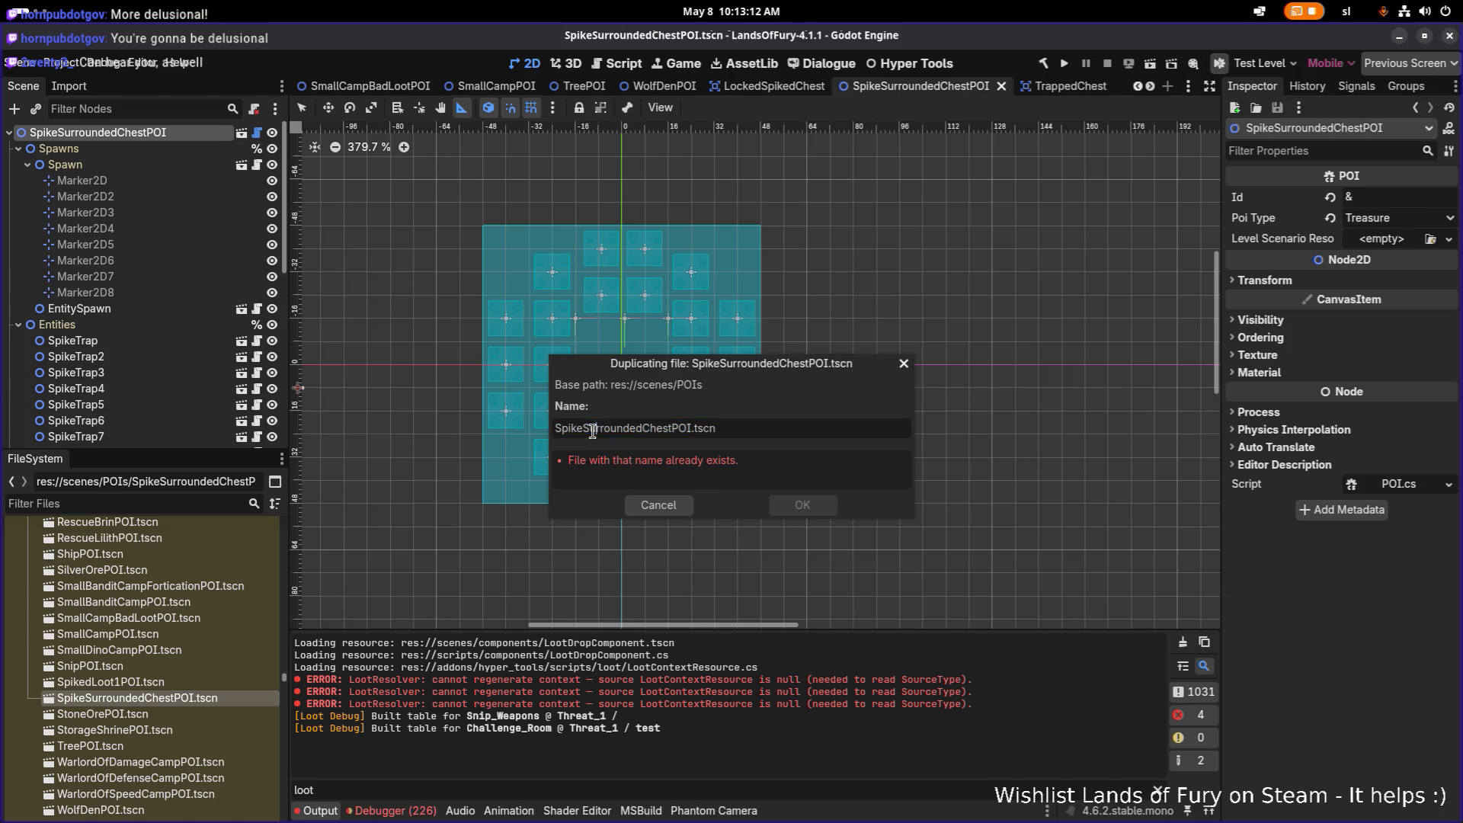
click(664, 429)
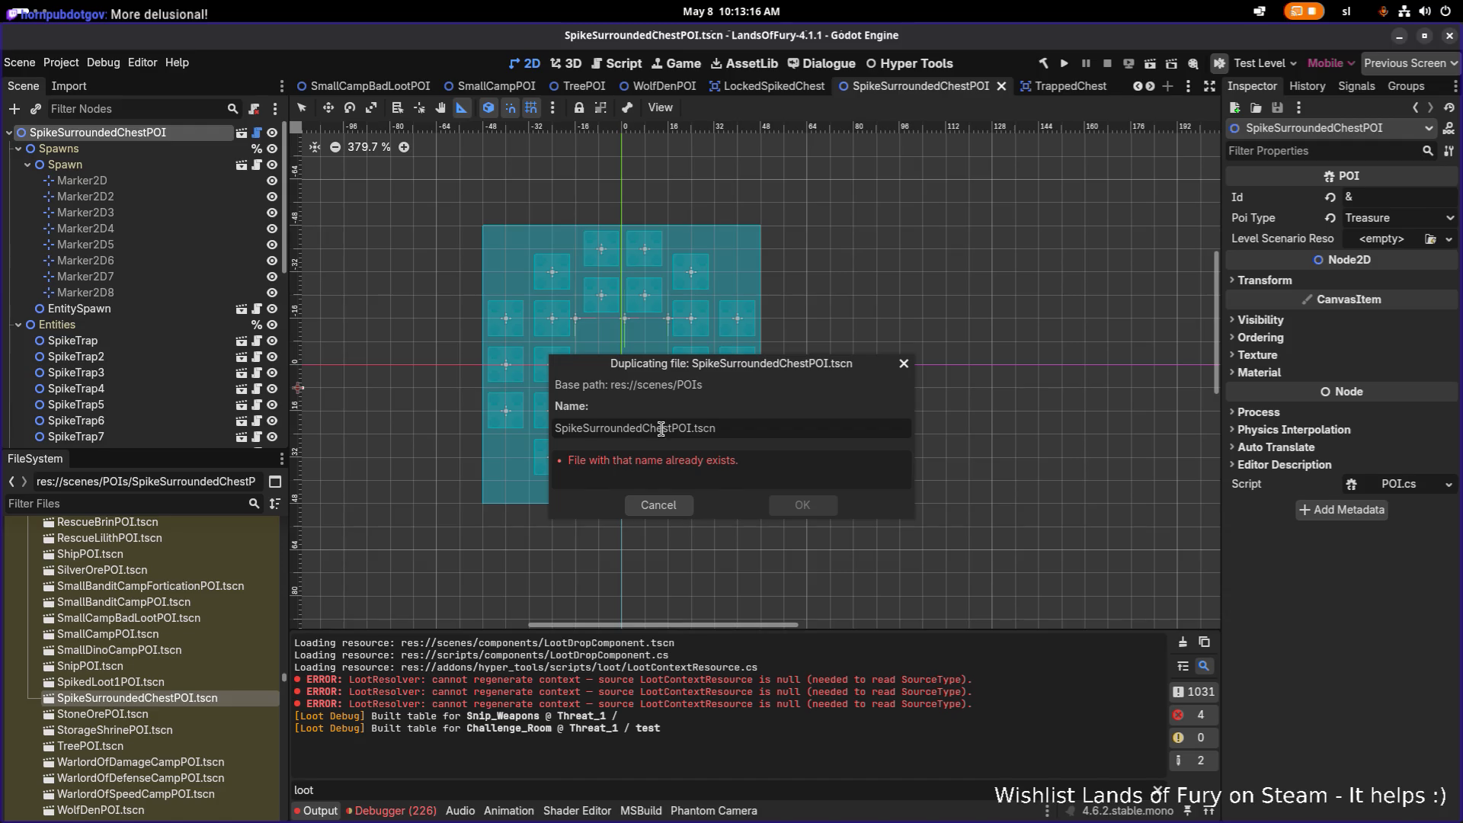
key(Left)
key(Left)
key(Left)
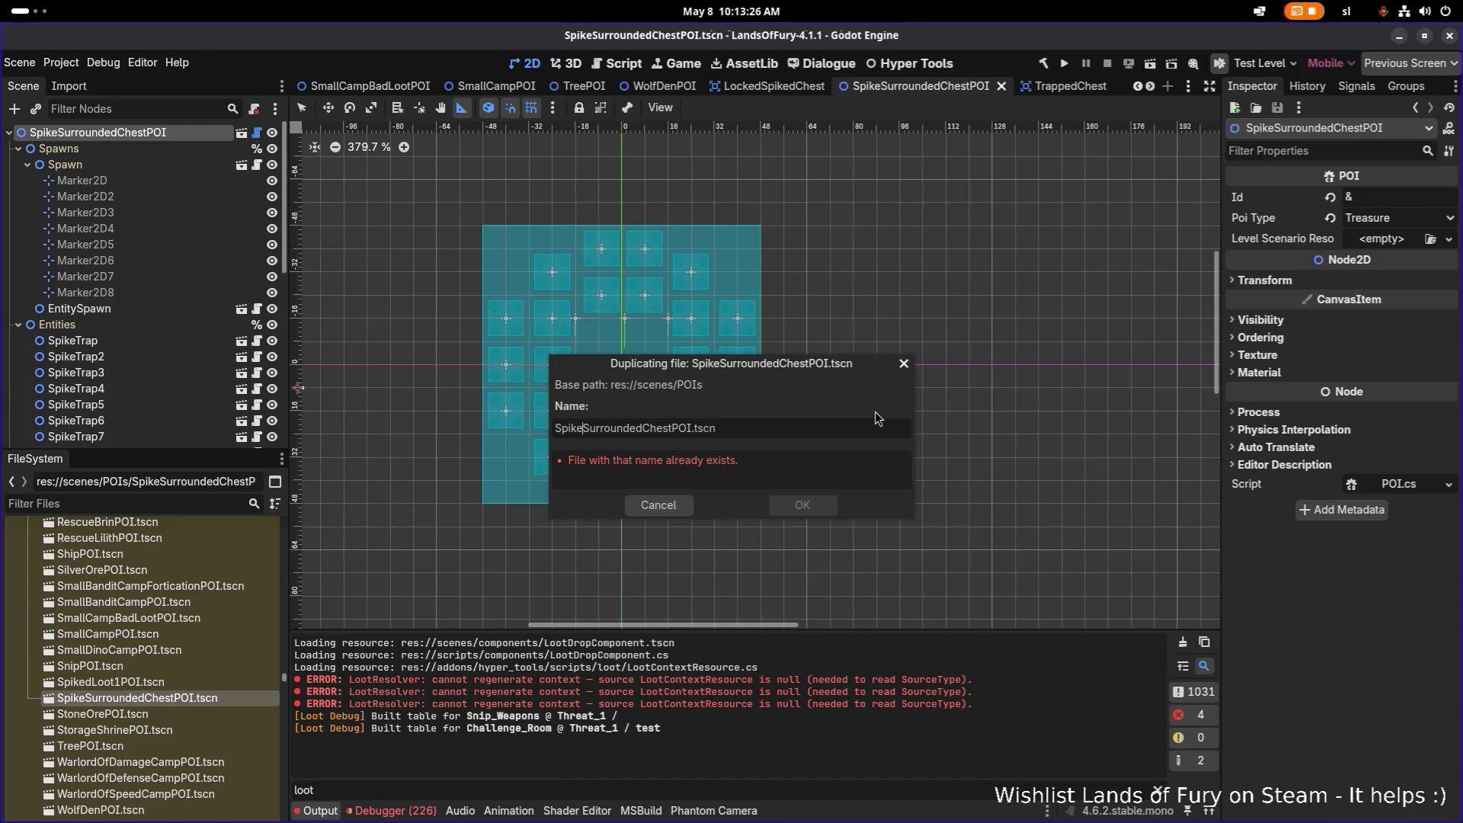
text(AndSh)
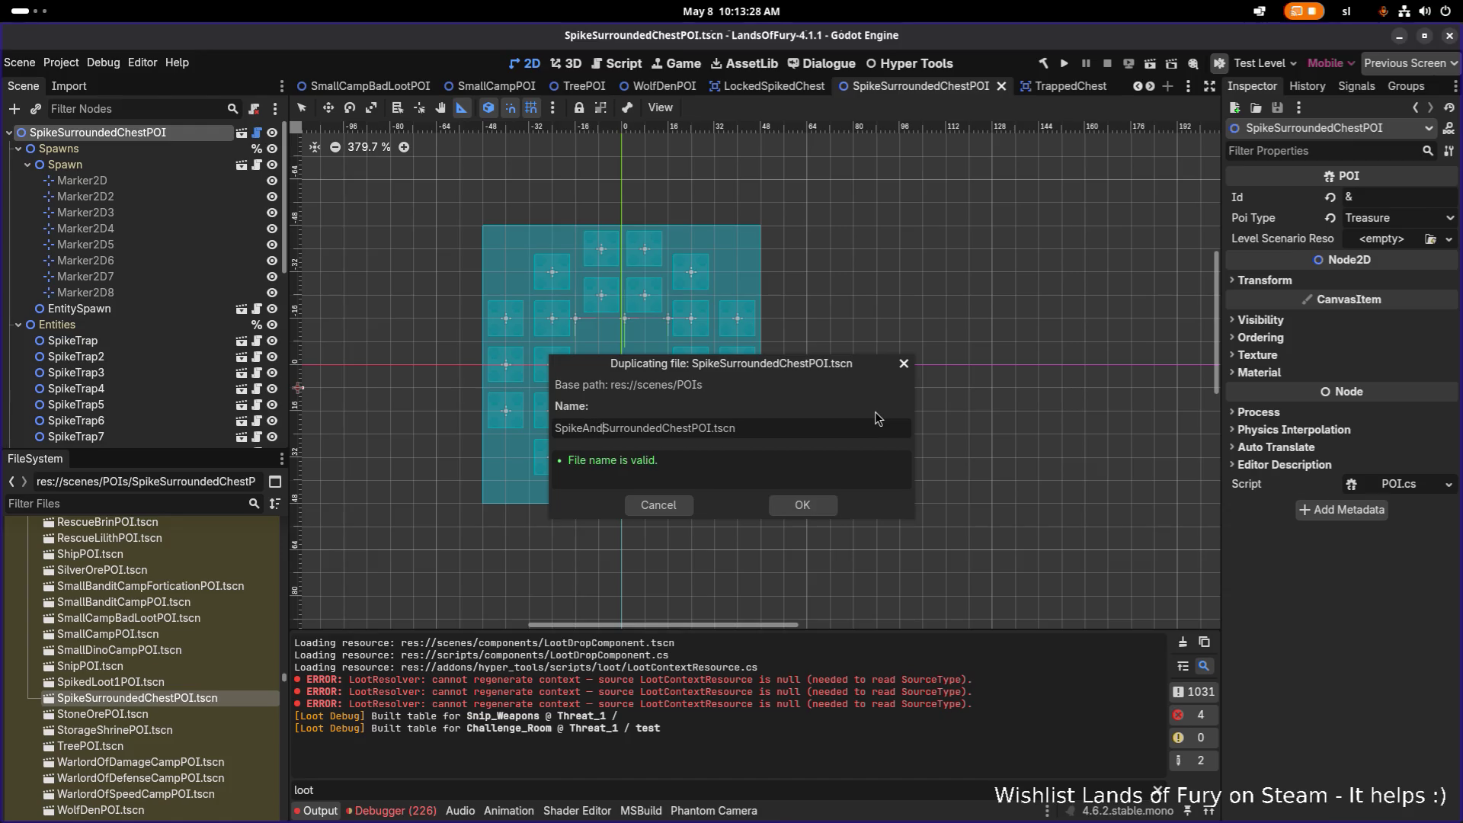
text(ooter)
text(Trap)
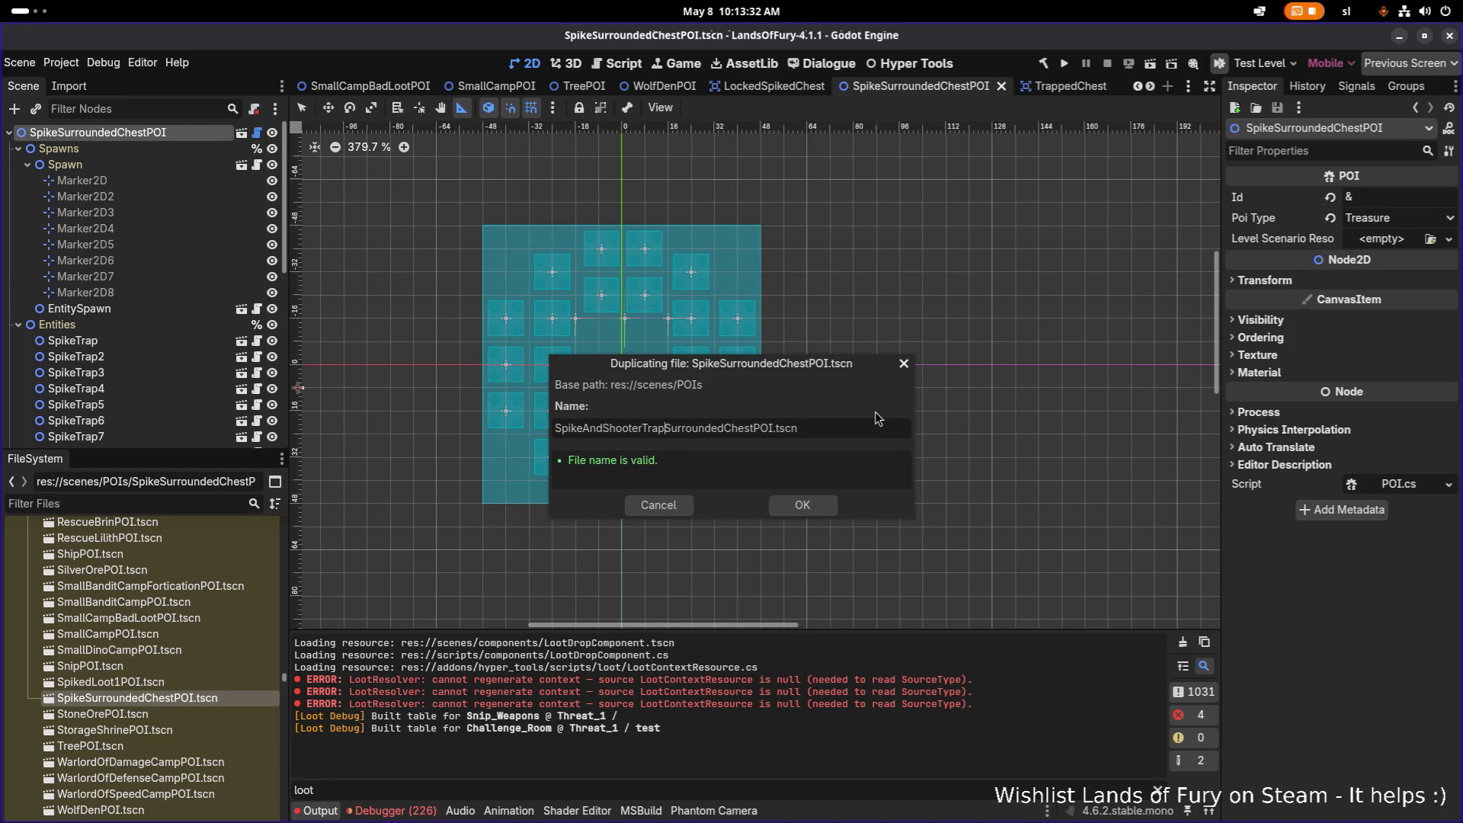
key(Return)
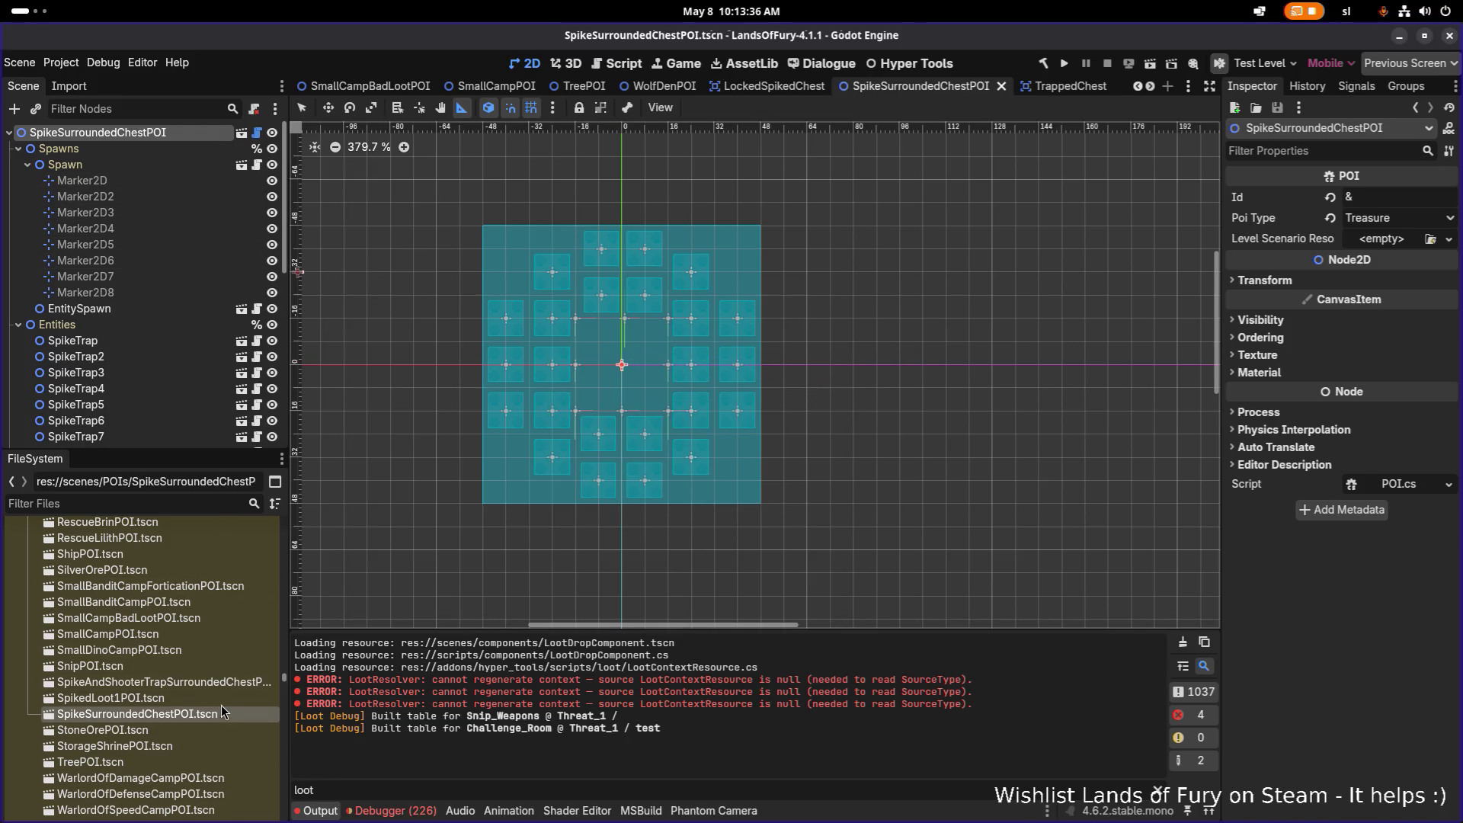
double_click(160, 682)
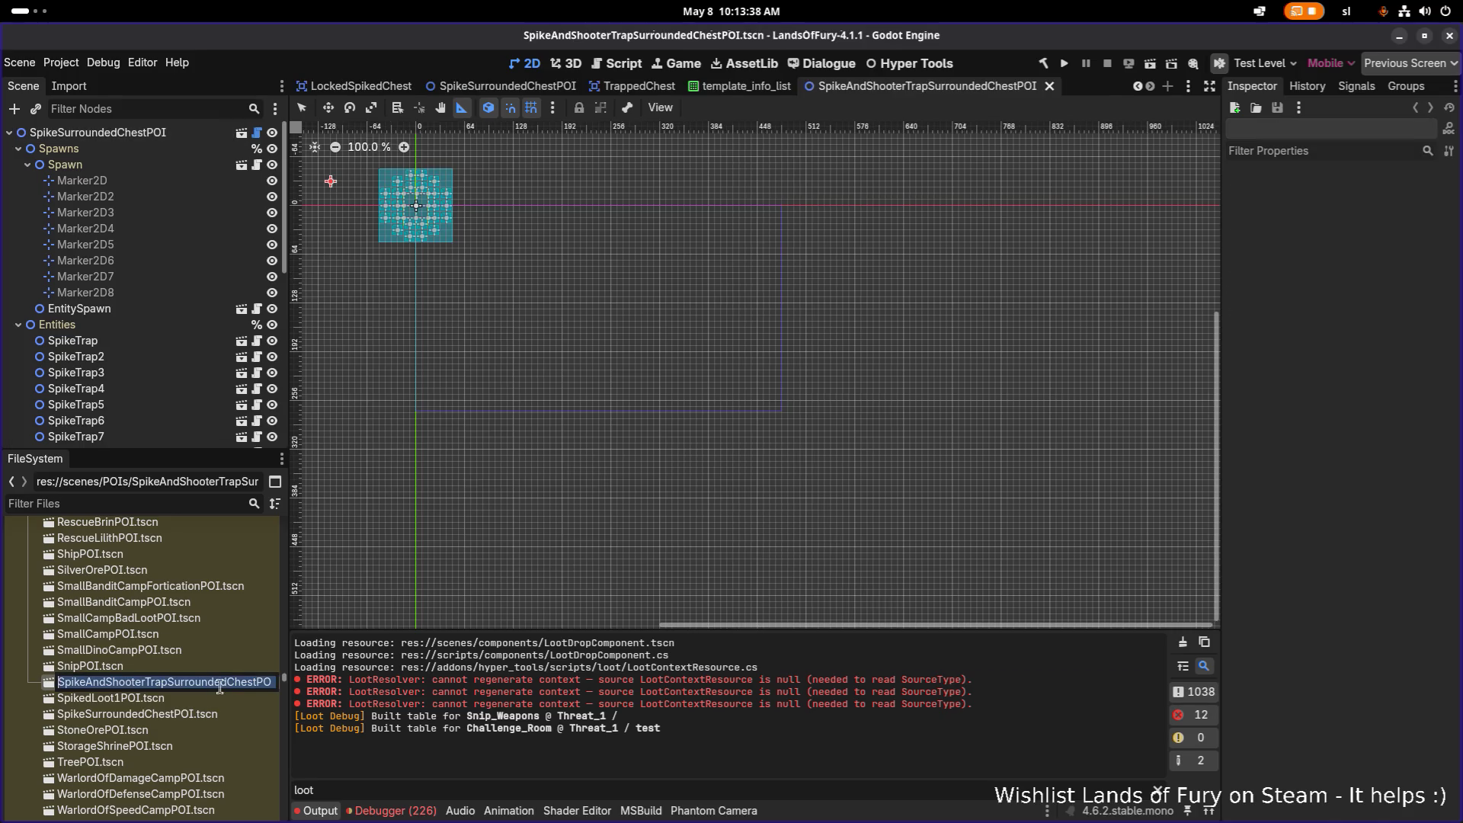
Rename the new scene's root node to SpikeAndShooterTrapSurroundedChestPOI
click(211, 664)
click(181, 135)
key(F2)
key(ctrl+v)
key(Return)
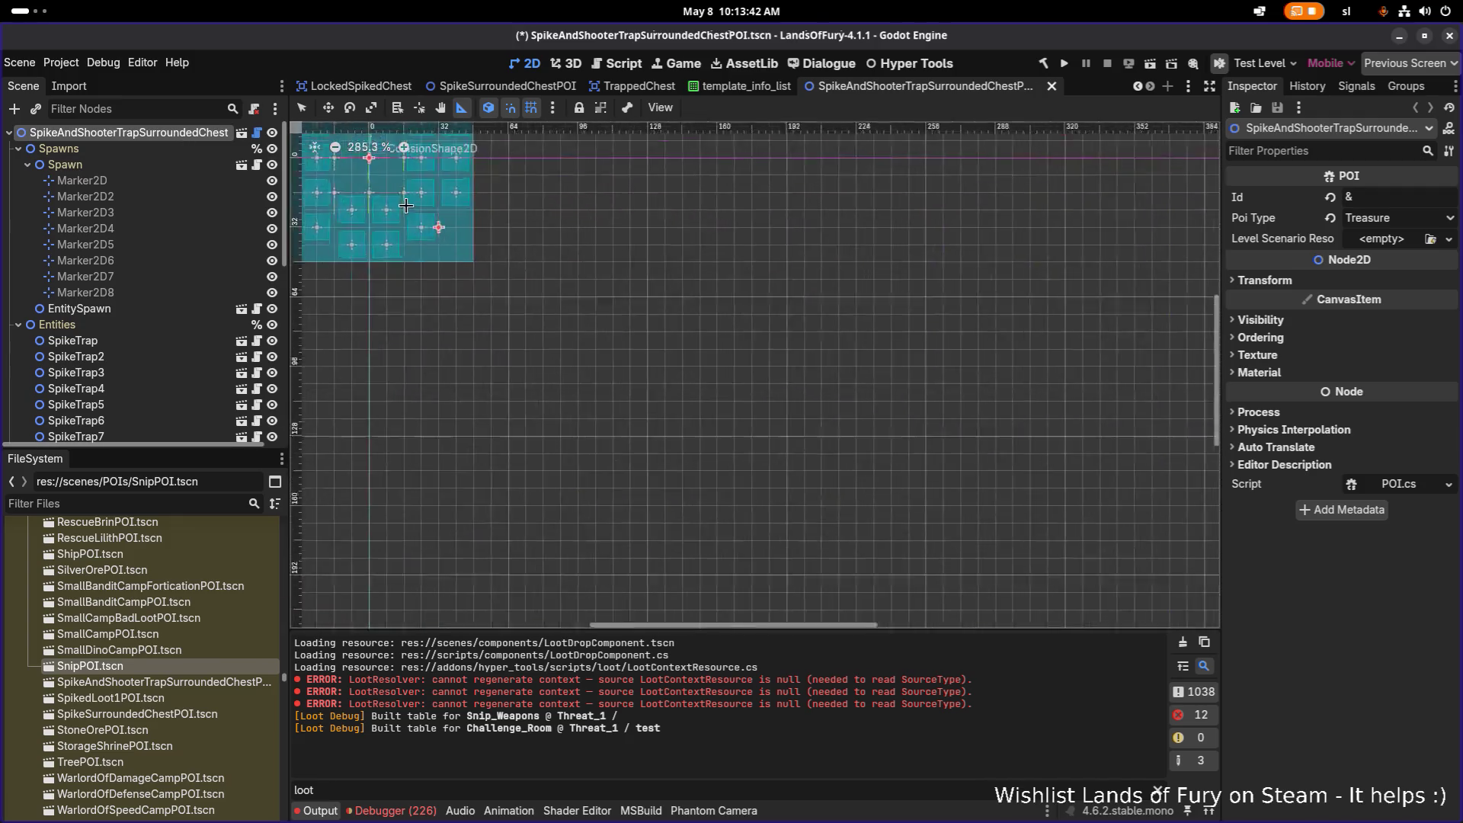
Frame the traps in view and select the POIArea's CollisionShape2D
key(shift+f)
scroll(166, 315, down, 3)
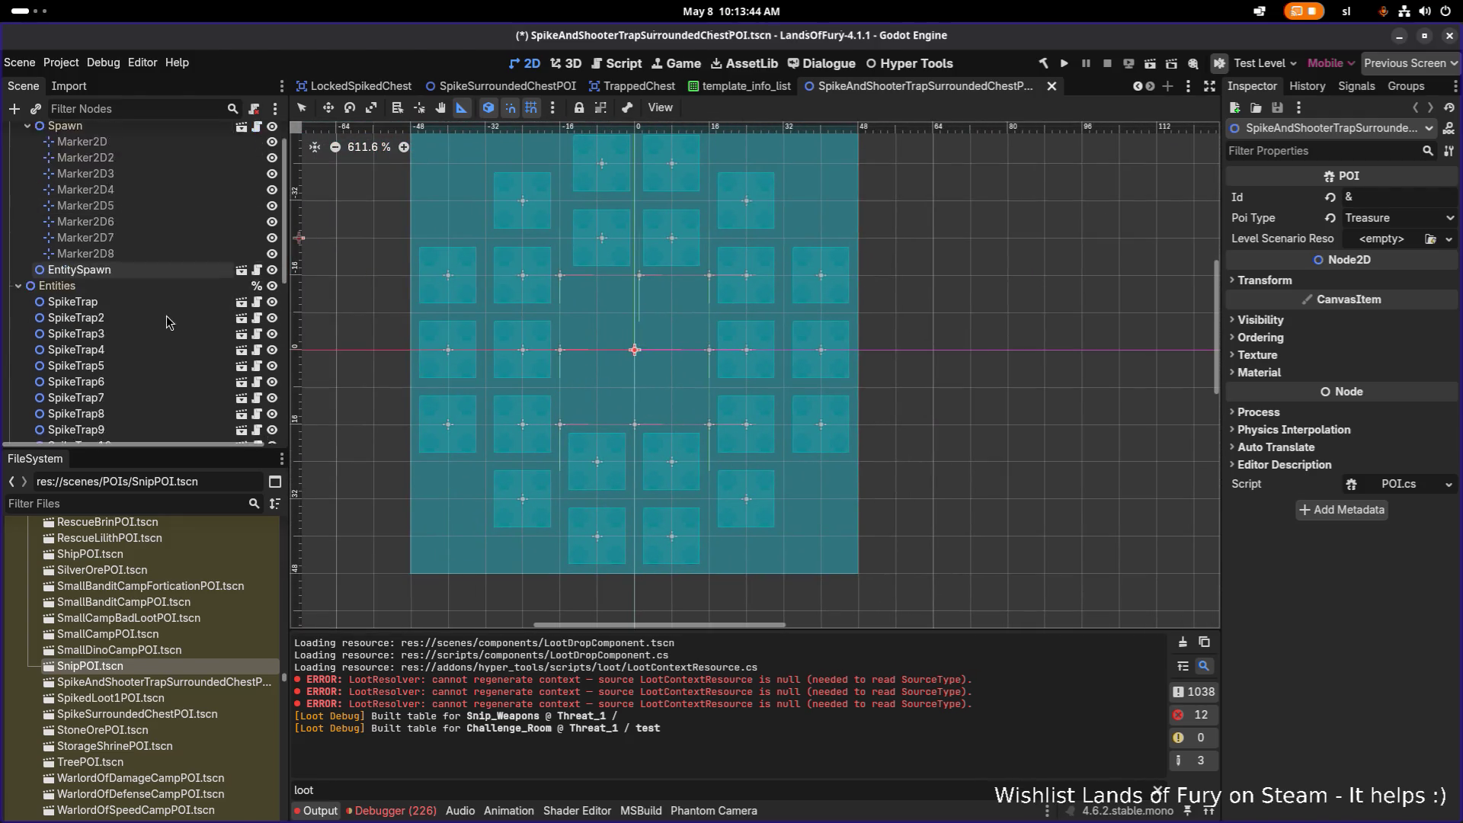
scroll(161, 343, down, 3)
click(154, 343)
scroll(307, 329, down, 2)
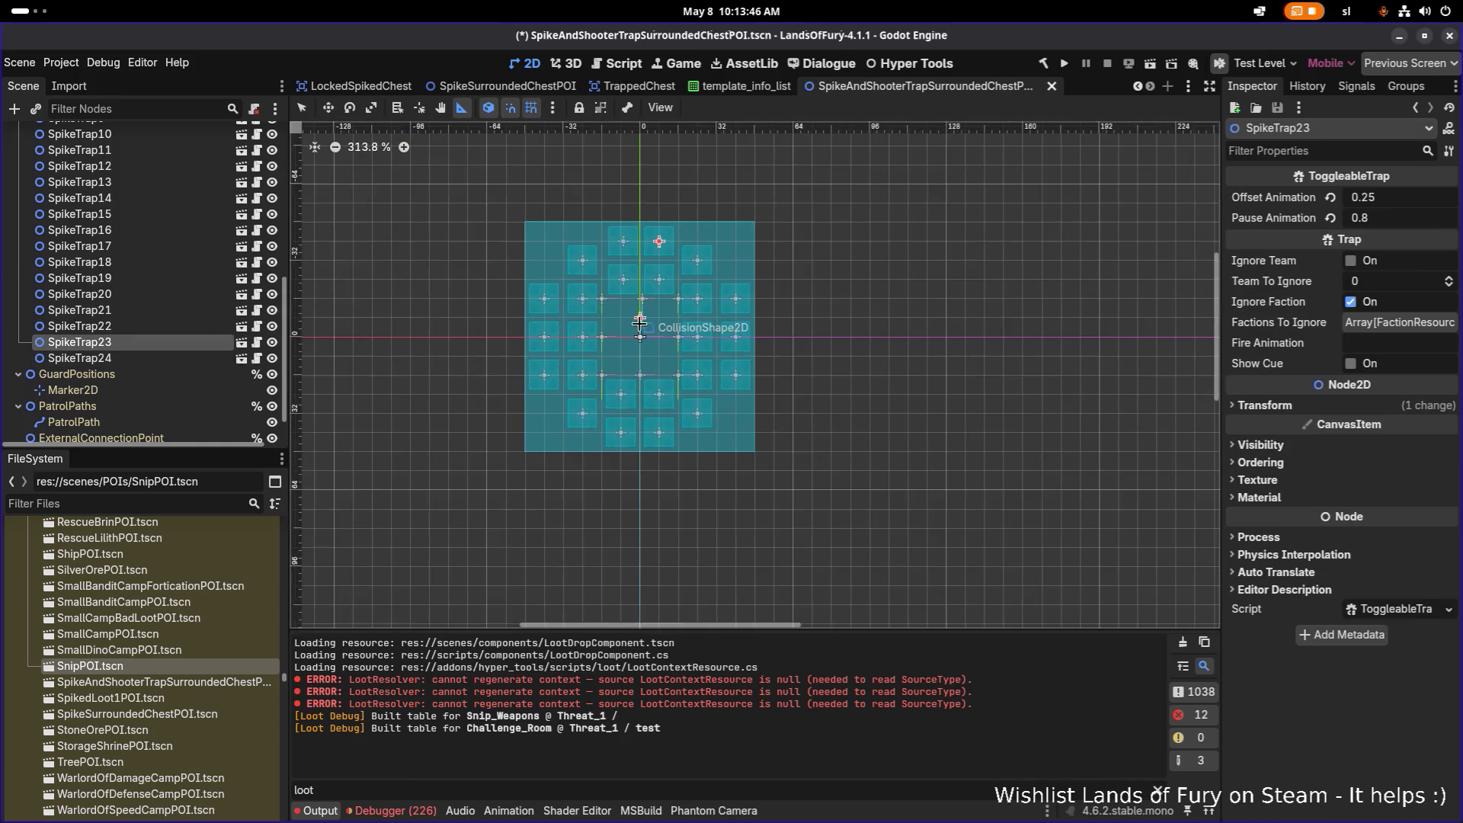
scroll(159, 364, down, 2)
click(164, 413)
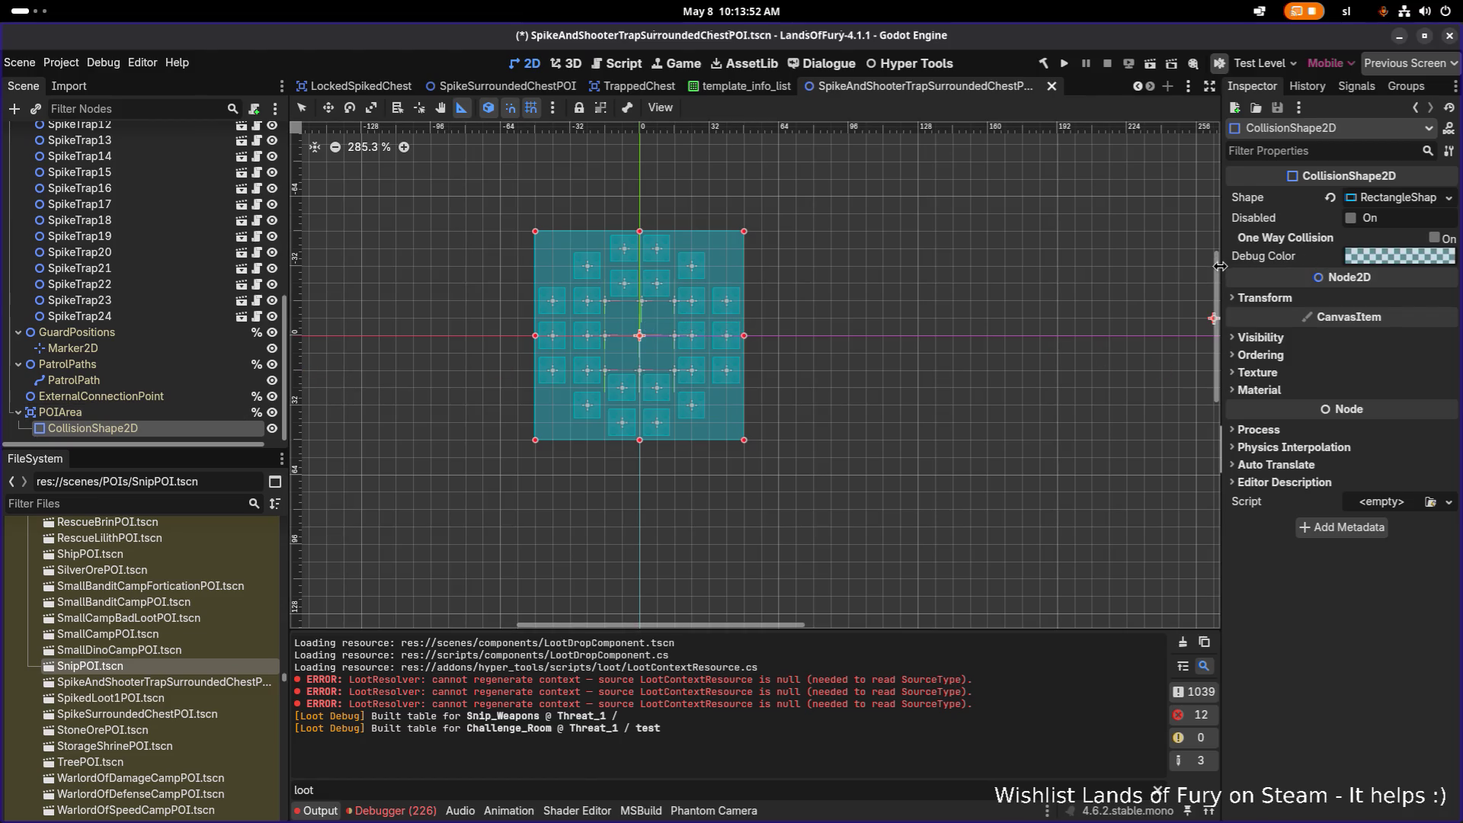
Set the POI area's RectangleShape2D size to 160 by 160 px
drag(1220, 273, 956, 263)
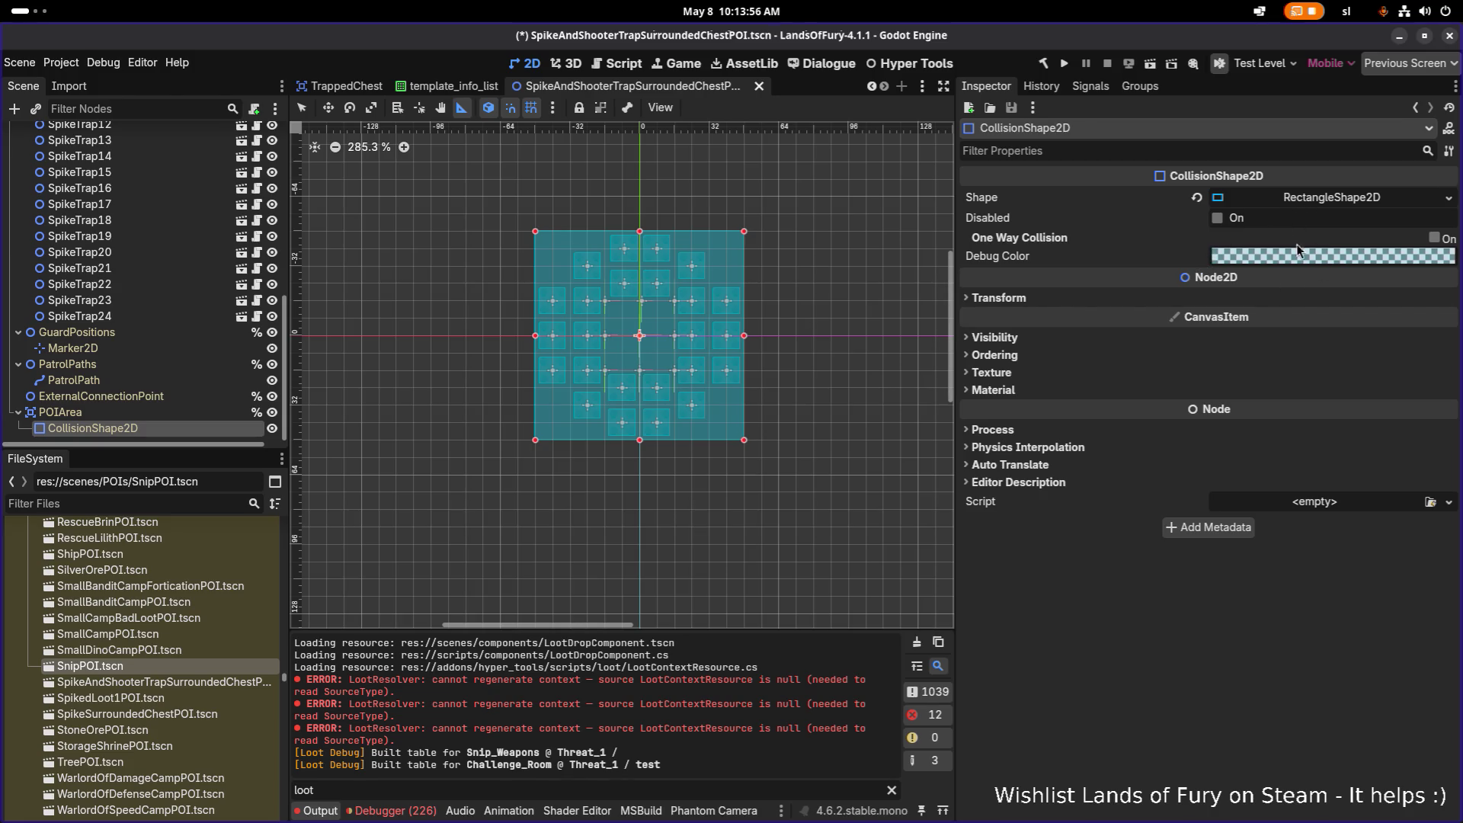
click(1326, 200)
right_click(1329, 201)
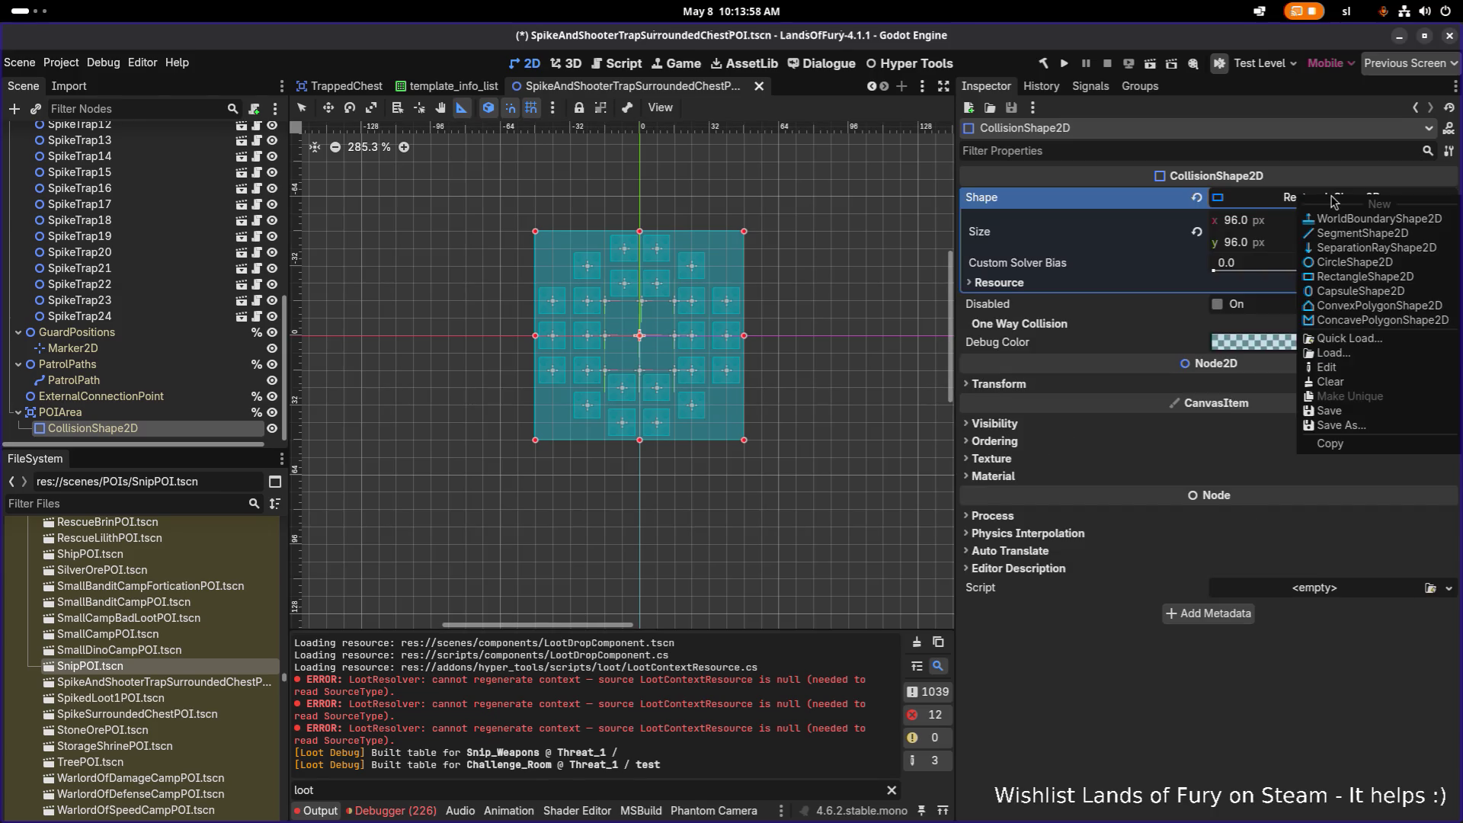
click(1180, 661)
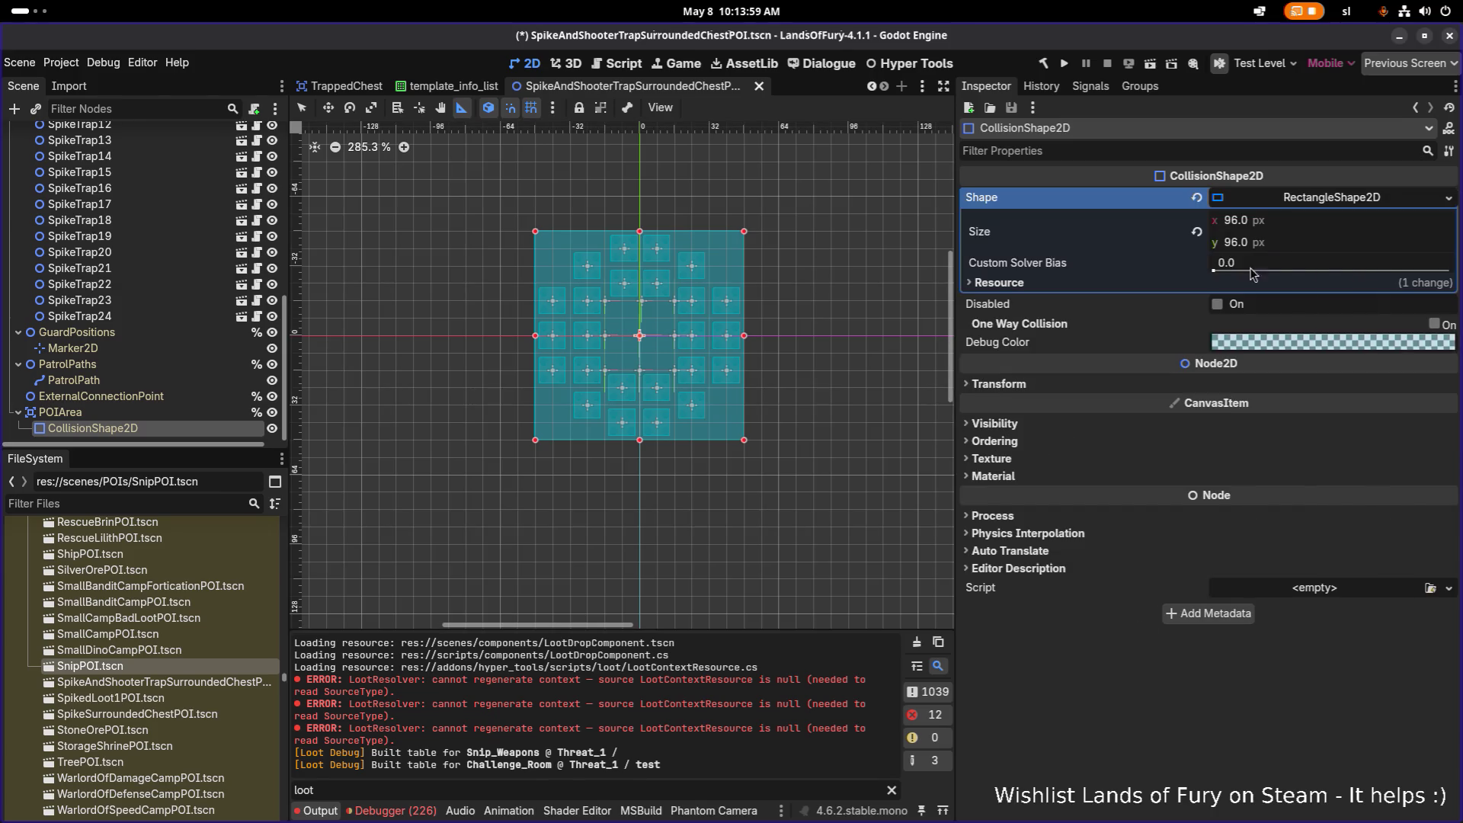
click(1251, 219)
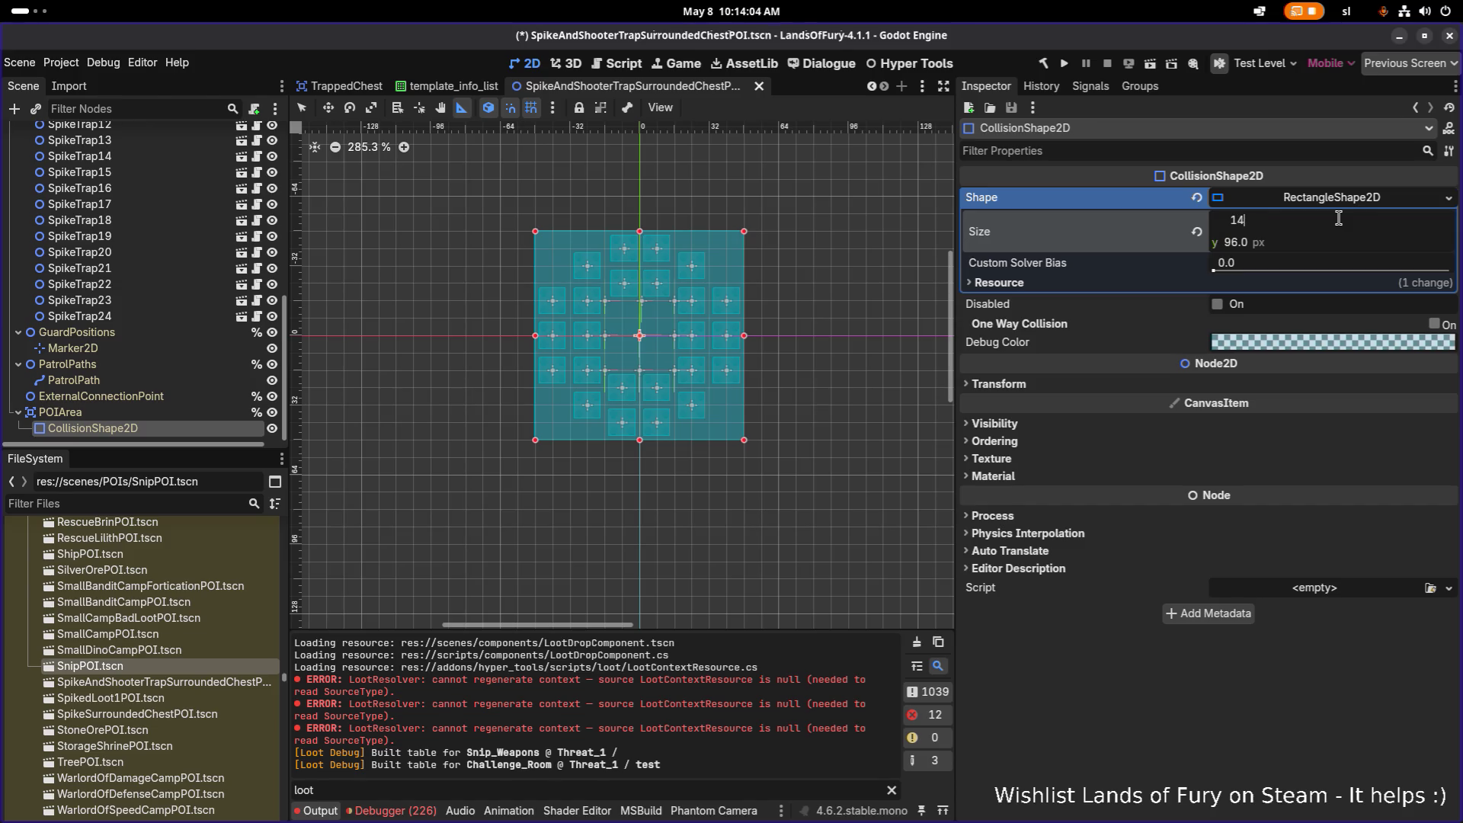
text(16*1)
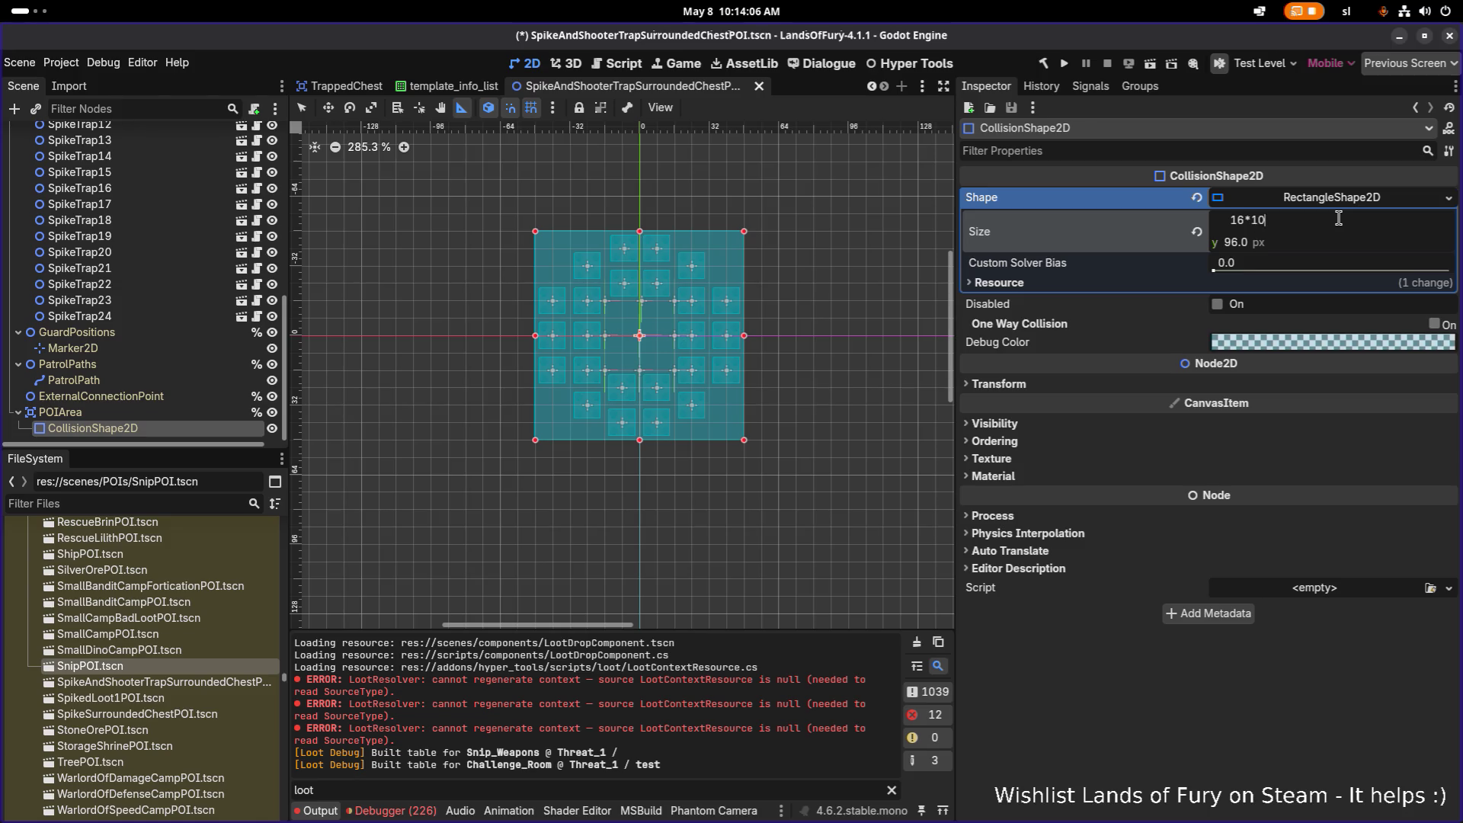
key(Return)
key(Tab)
text(1)
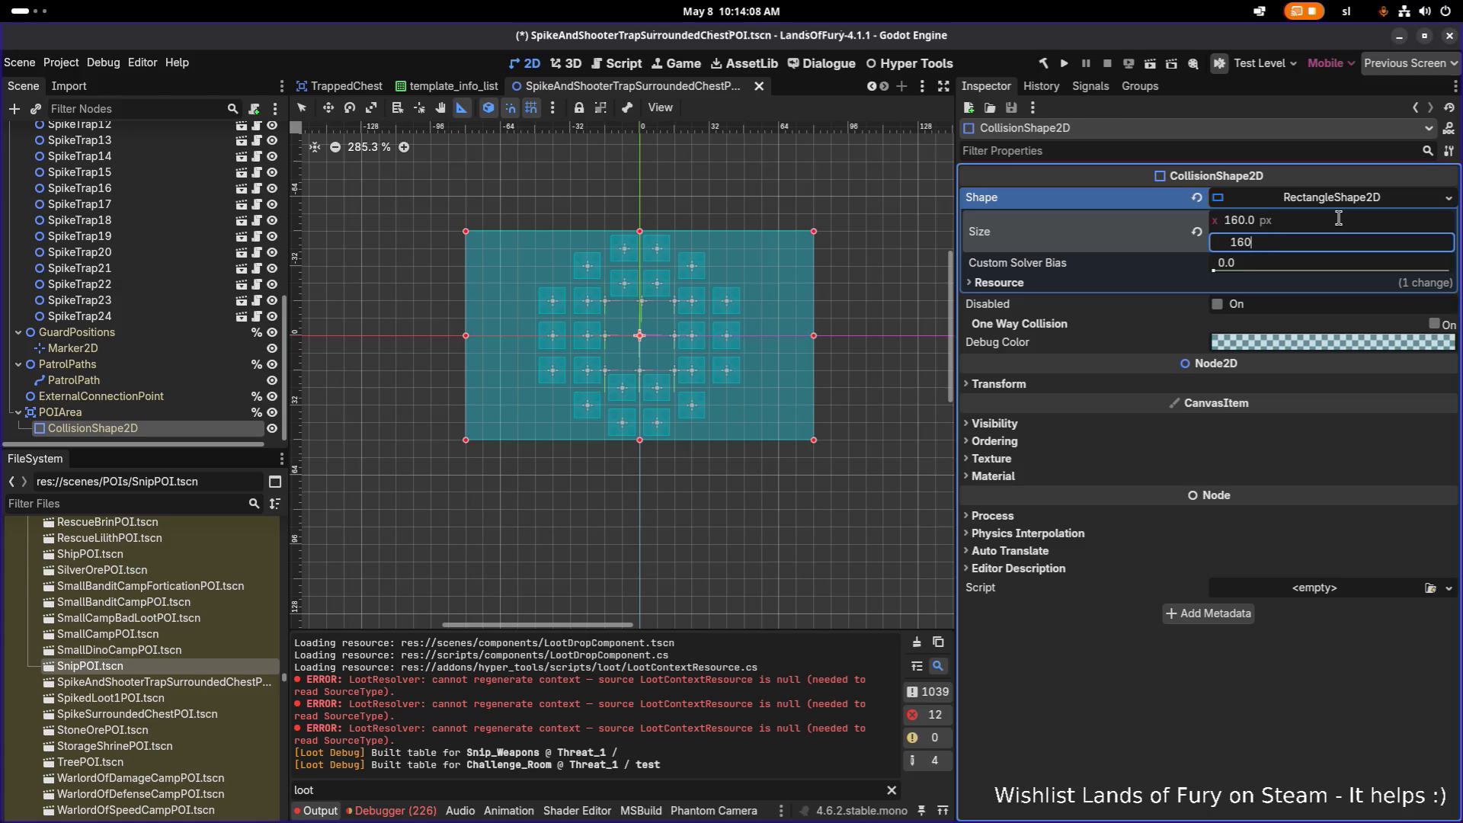
key(Return)
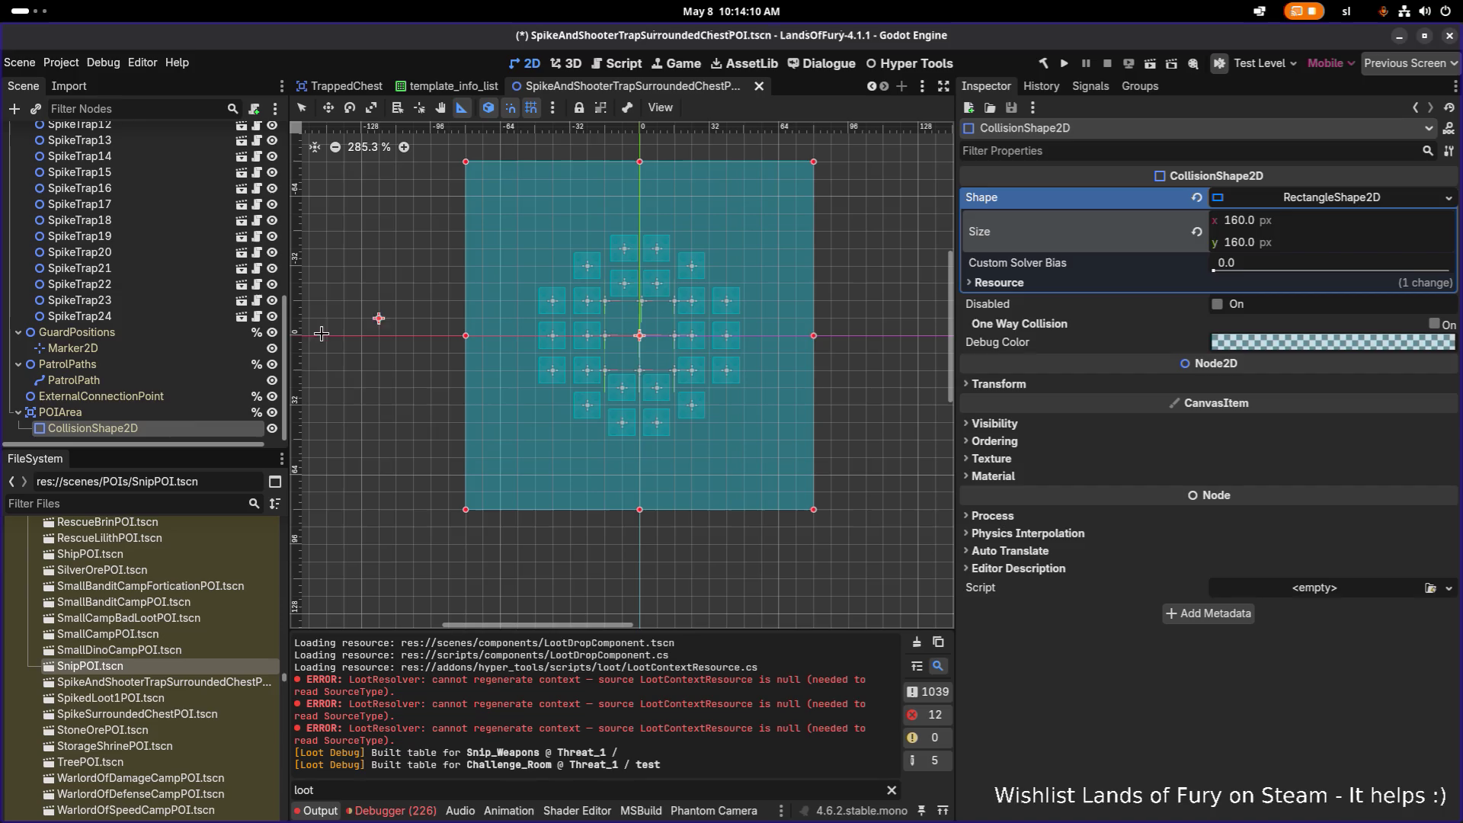
Duplicate SpikeTrap24 and move the copy toward the upper right of the trap ring
click(180, 317)
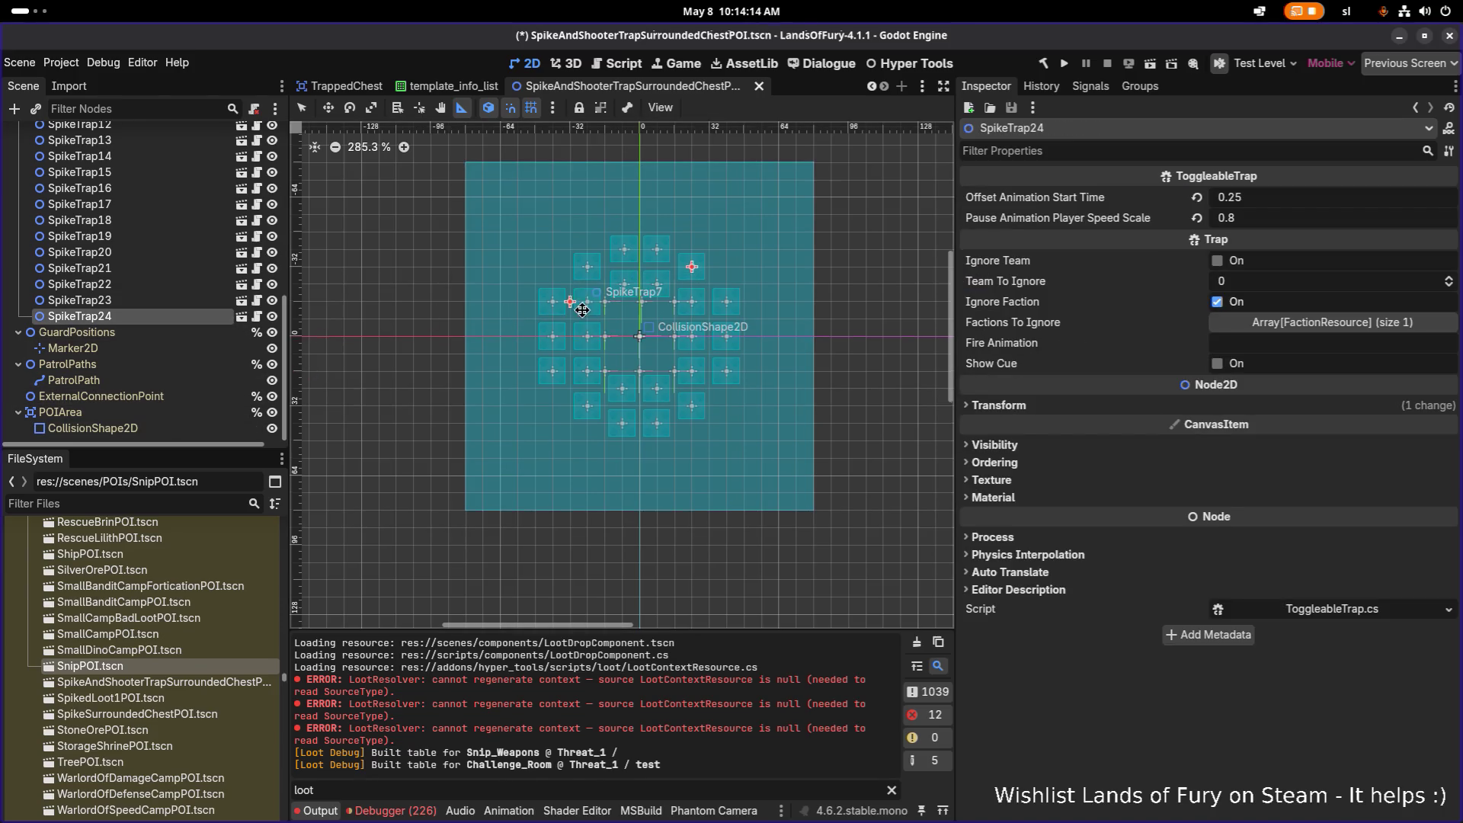
drag(597, 277, 605, 302)
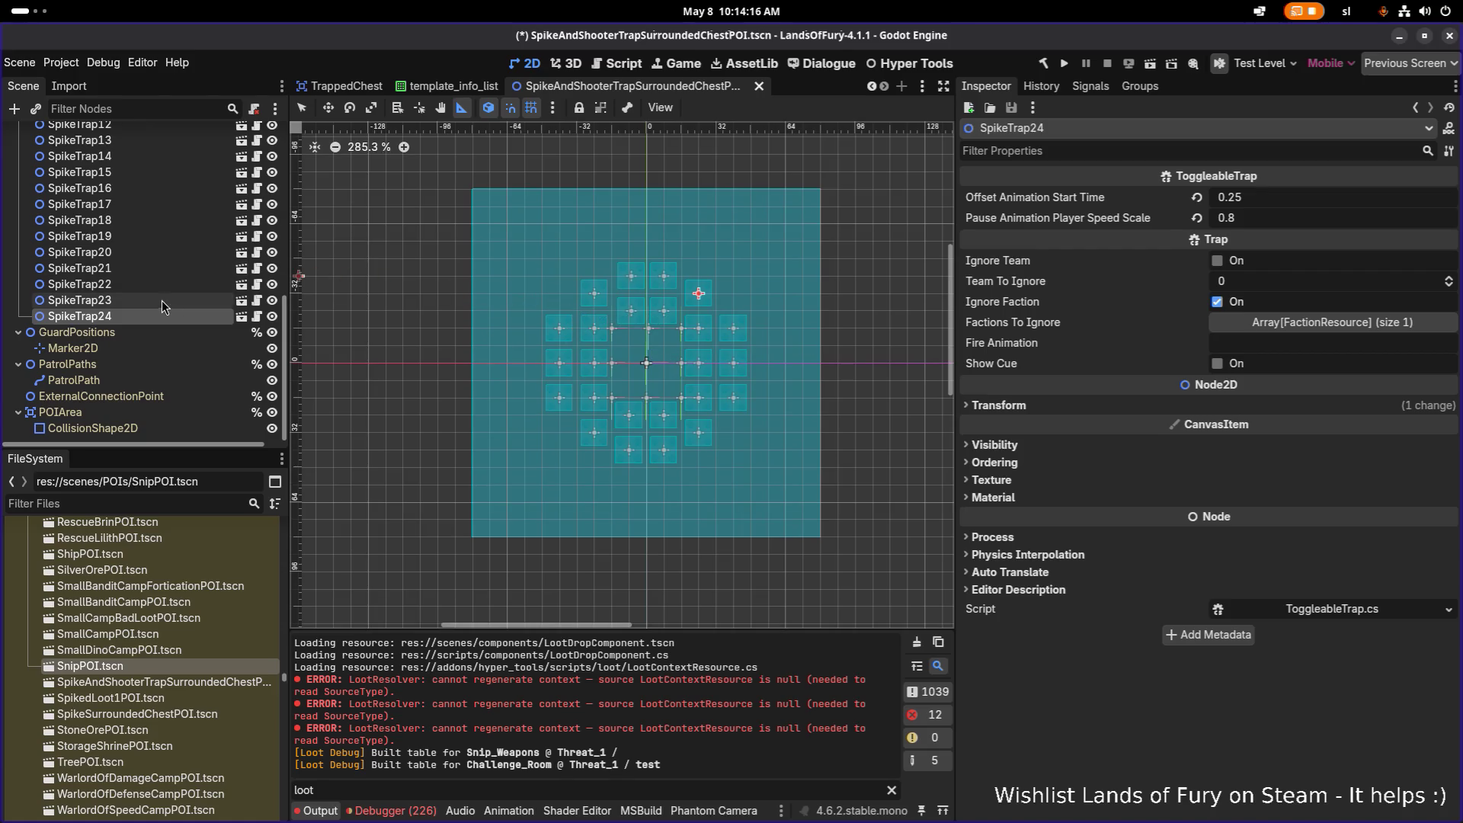
click(160, 220)
click(140, 315)
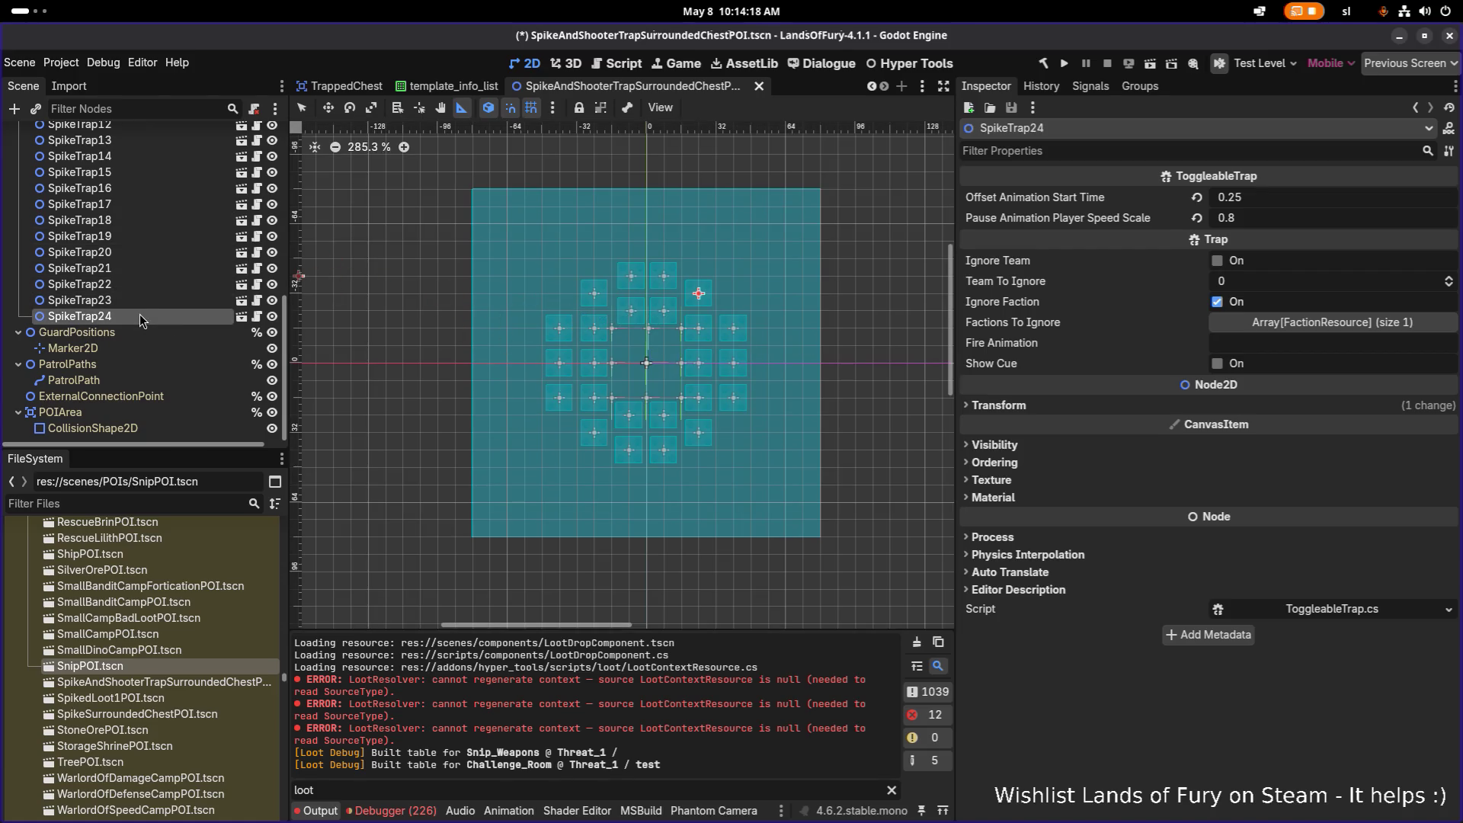
scroll(736, 311, up, 2)
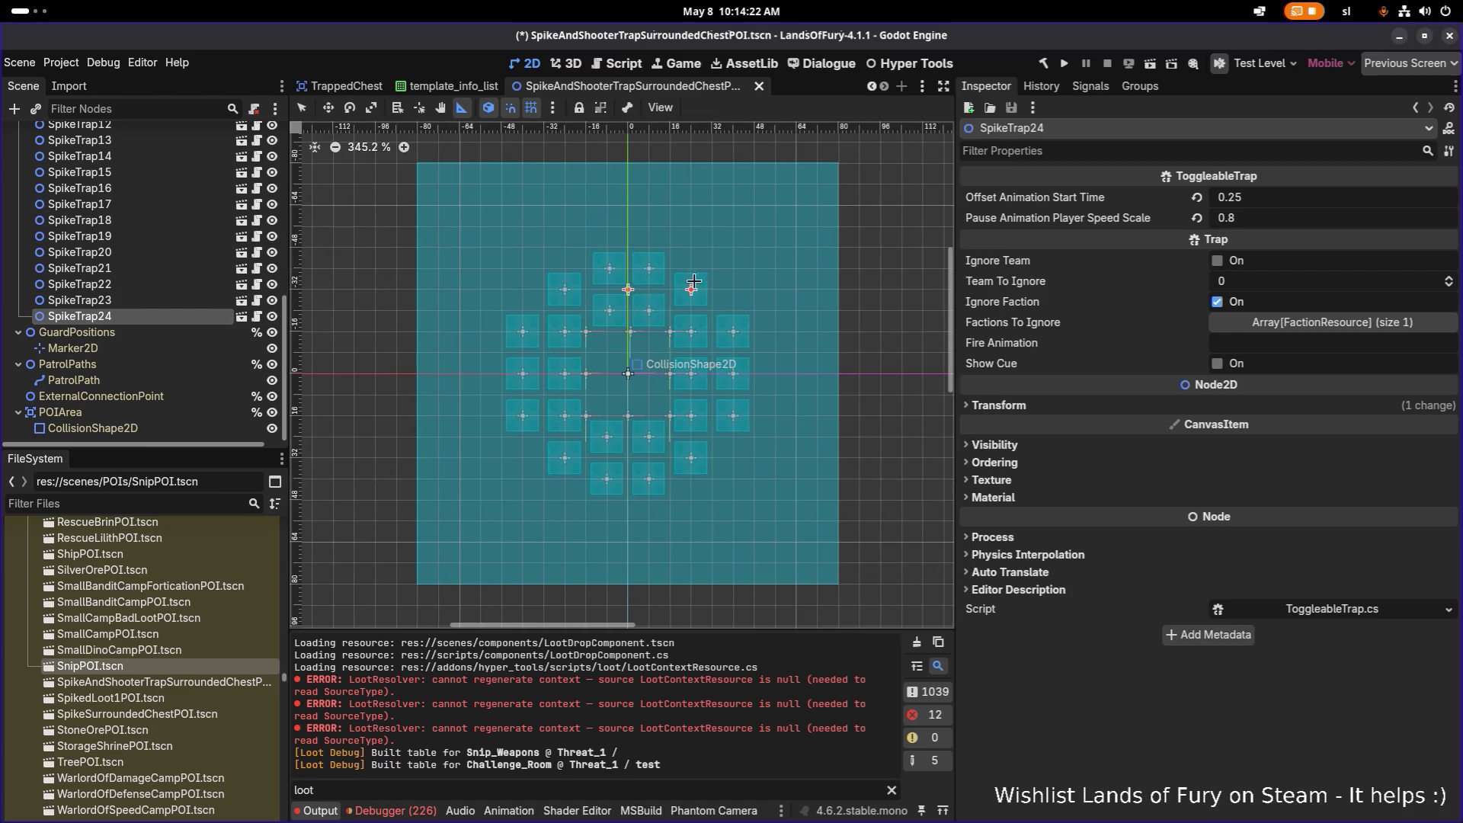
drag(810, 263, 333, 289)
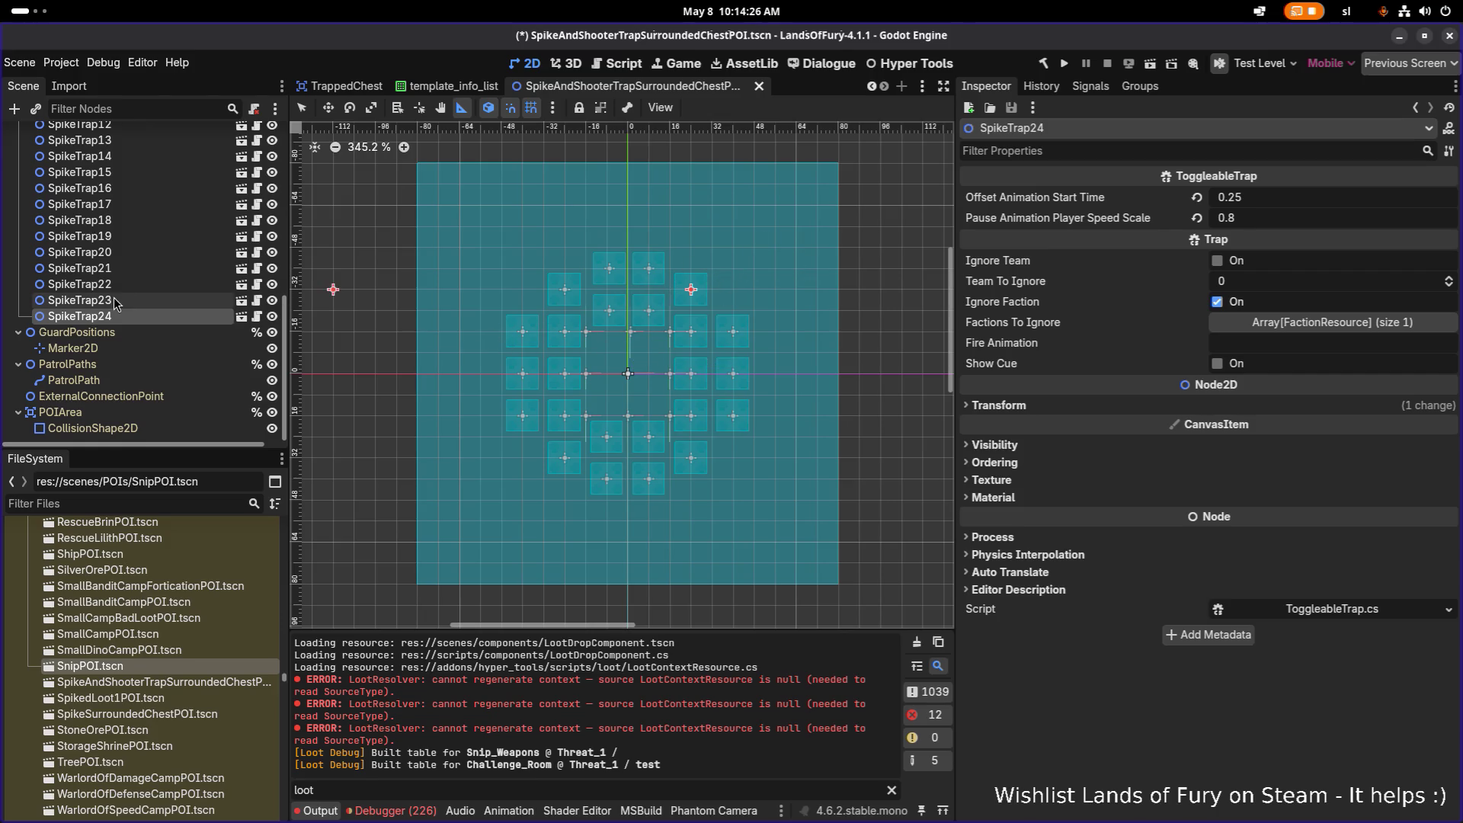
key(ctrl+d)
key(w)
mouse_move(691, 293)
mouse_down()
mouse_move(752, 234)
mouse_move(796, 275)
mouse_up()
Duplicate further traps one tile lower and to the right, deleting the unwanted extra copy
key(ctrl+d)
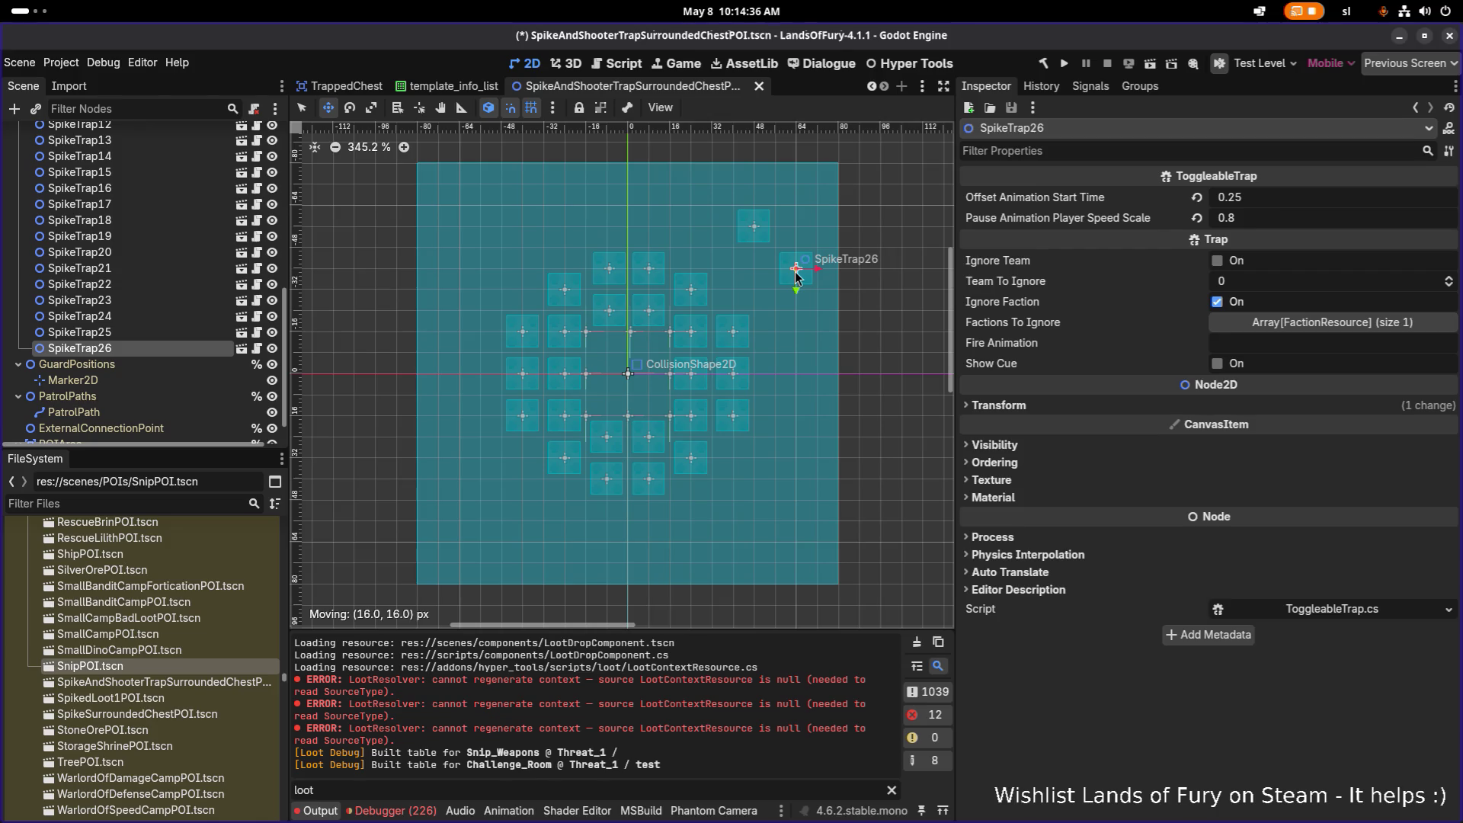
key(ctrl+d)
drag(797, 275, 797, 372)
key(ctrl+d)
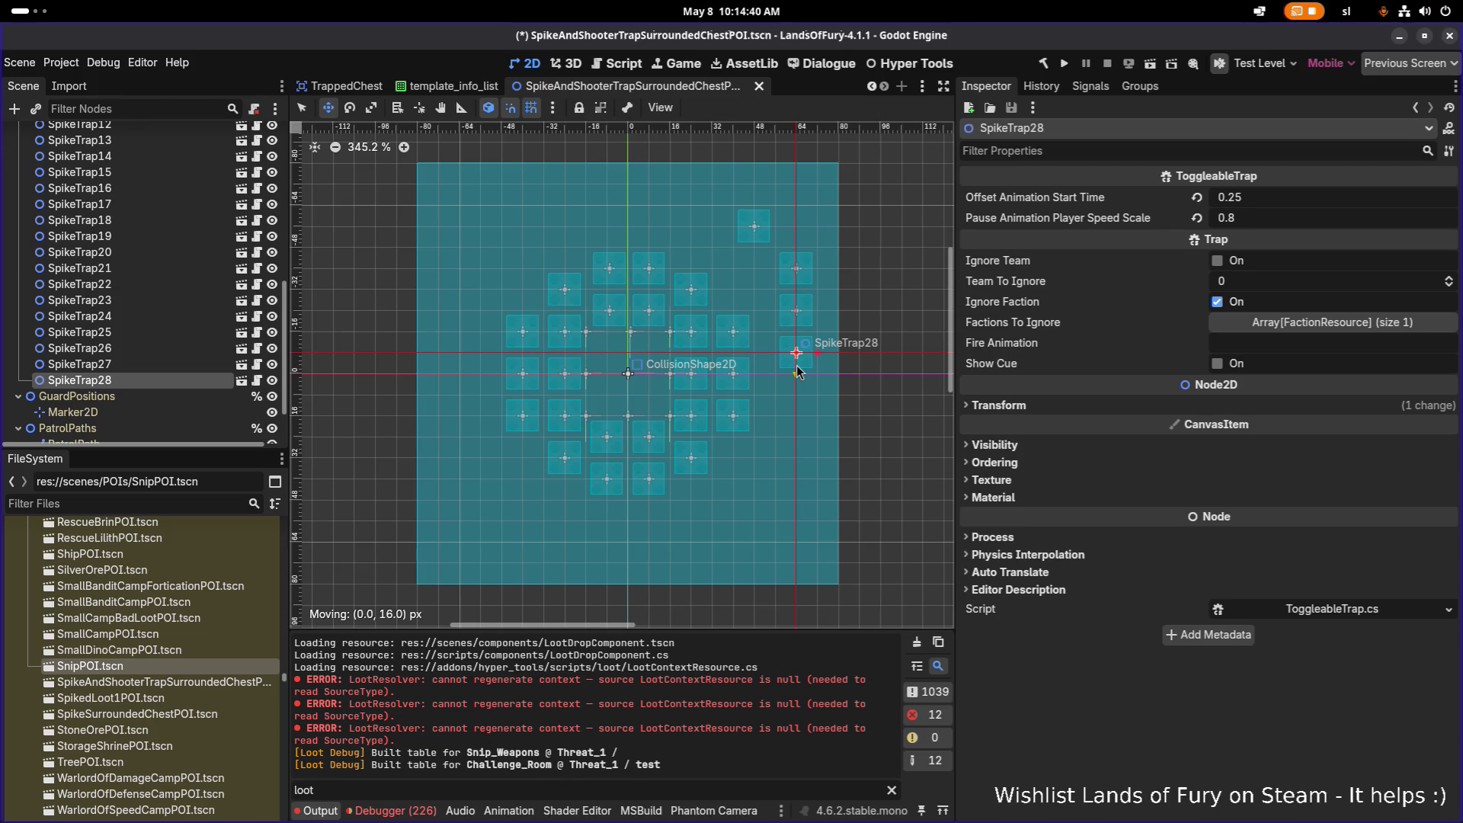
key(ctrl+z)
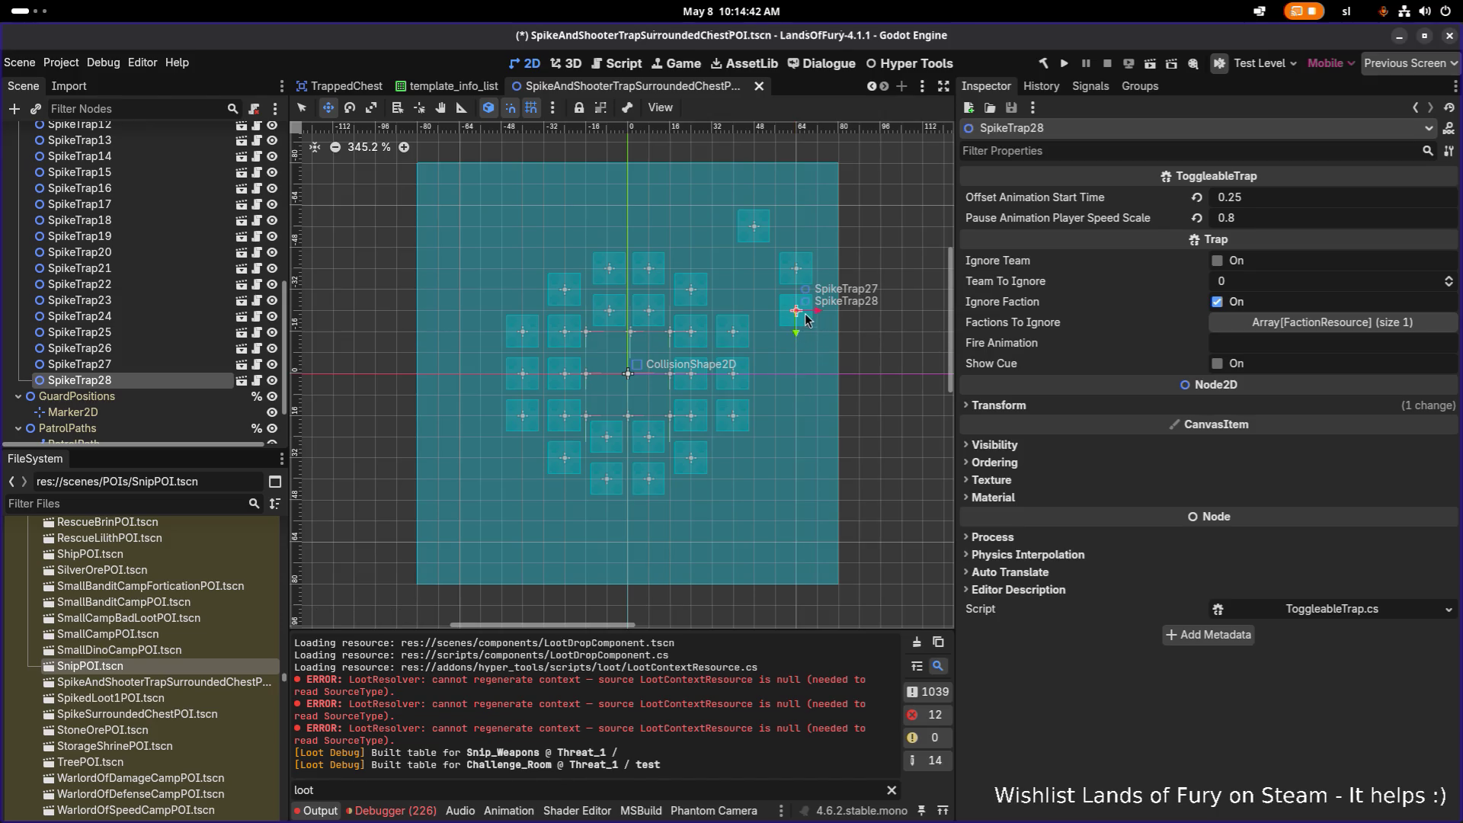
key(ctrl+d)
drag(797, 310, 837, 311)
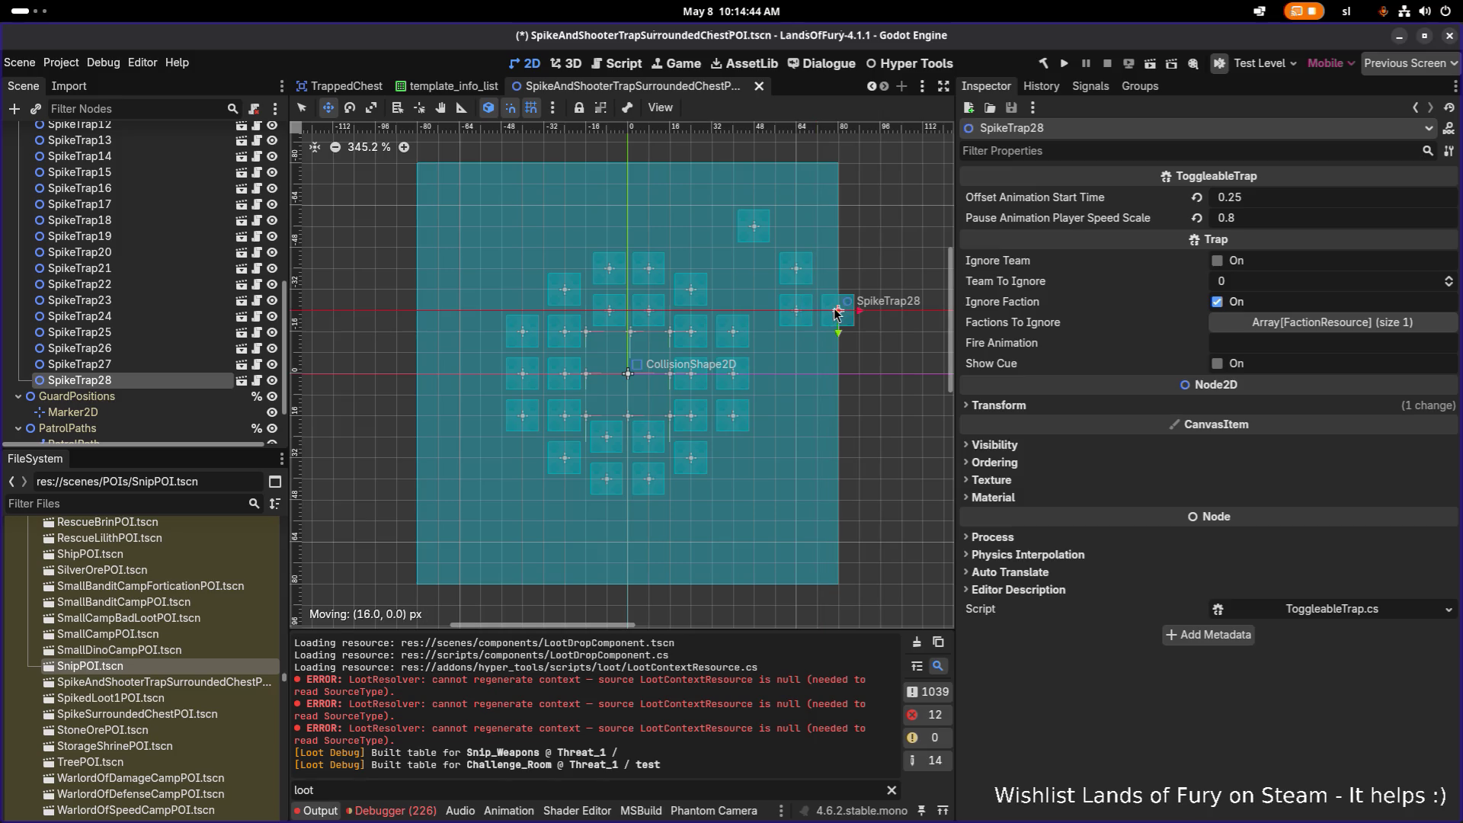
key(Delete)
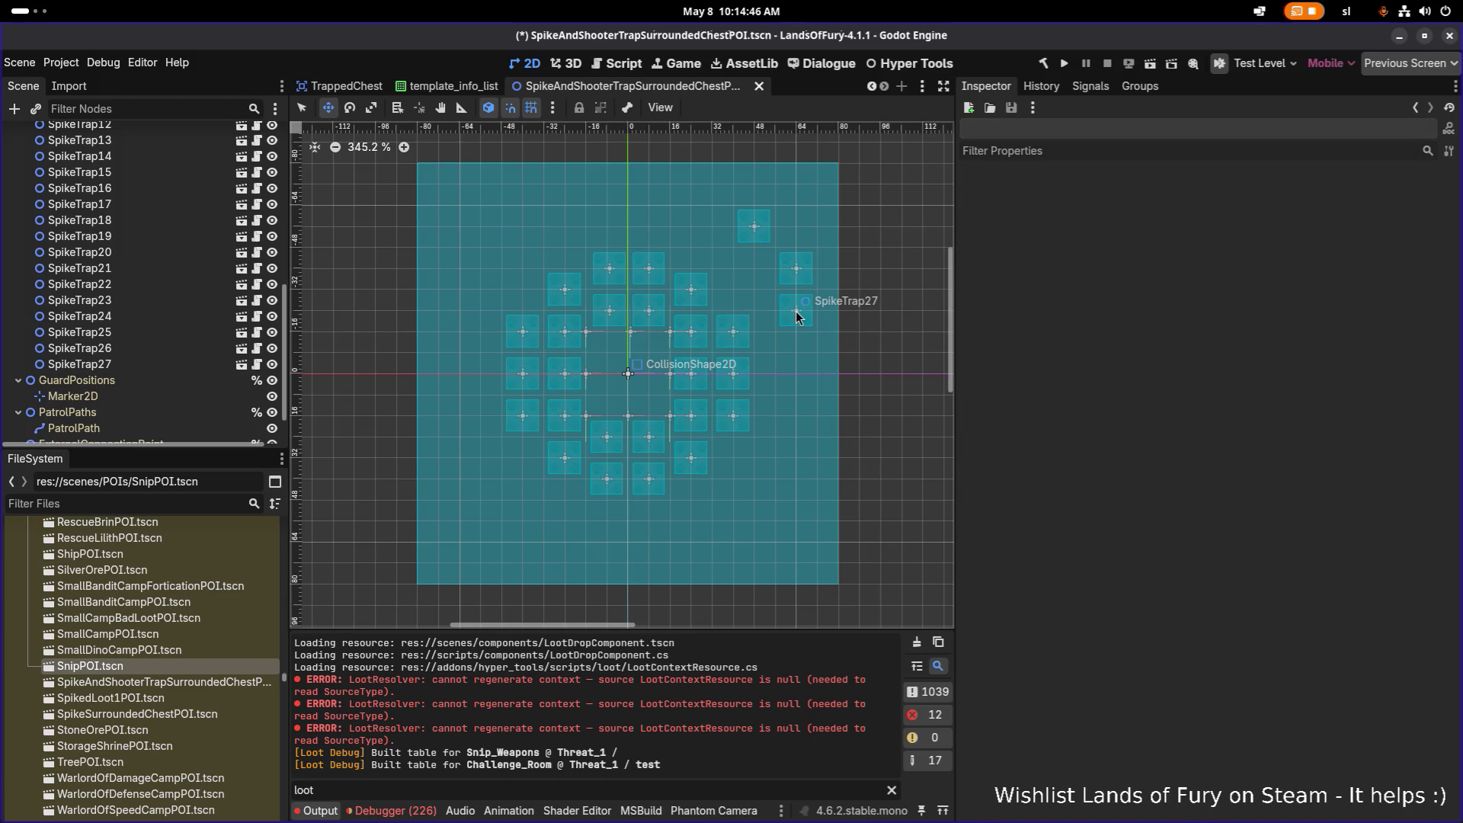
Nudge SpikeTrap27 slightly to the right into position
click(606, 349)
click(80, 319)
drag(806, 318, 823, 319)
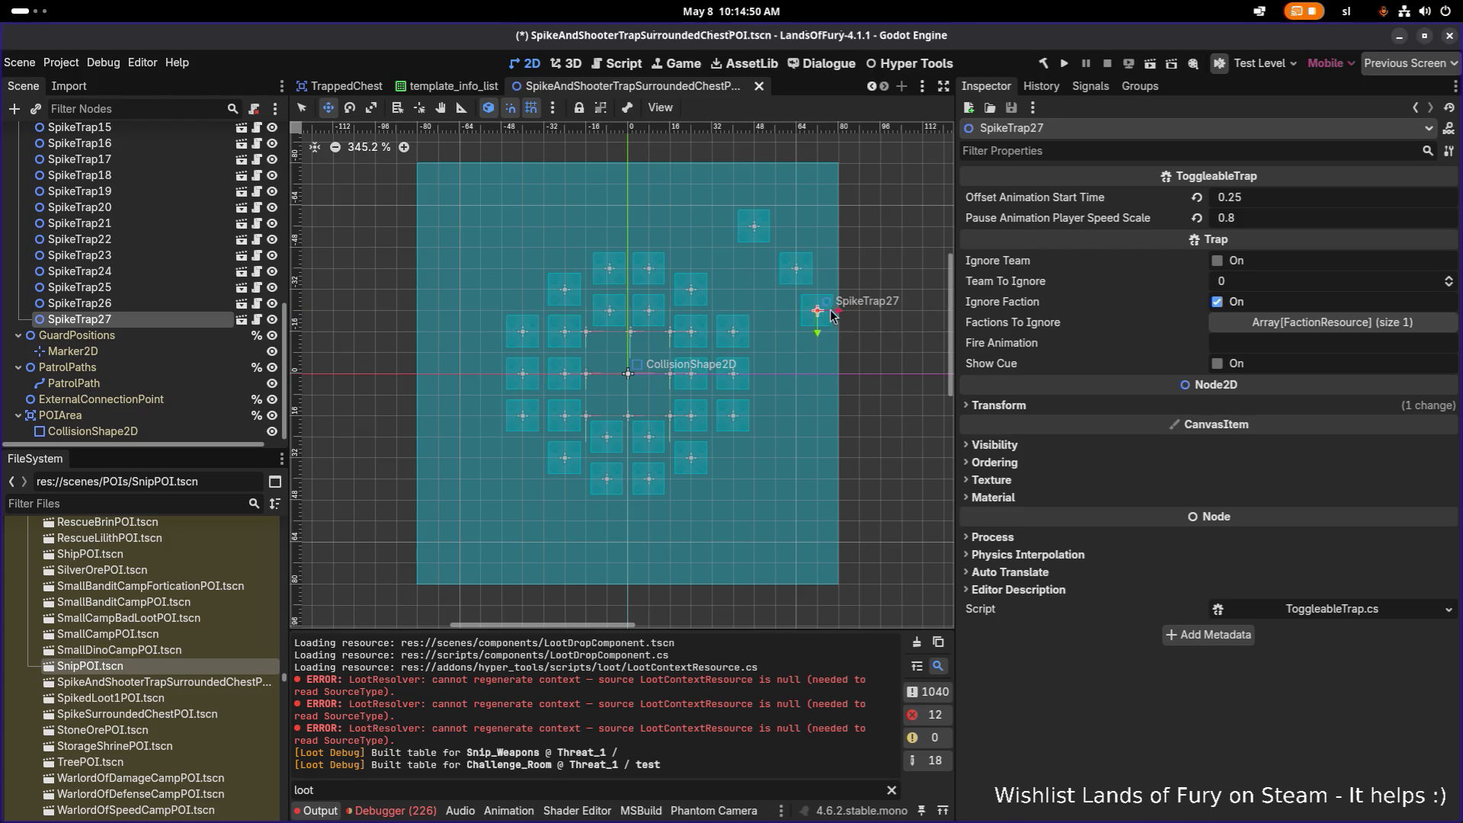
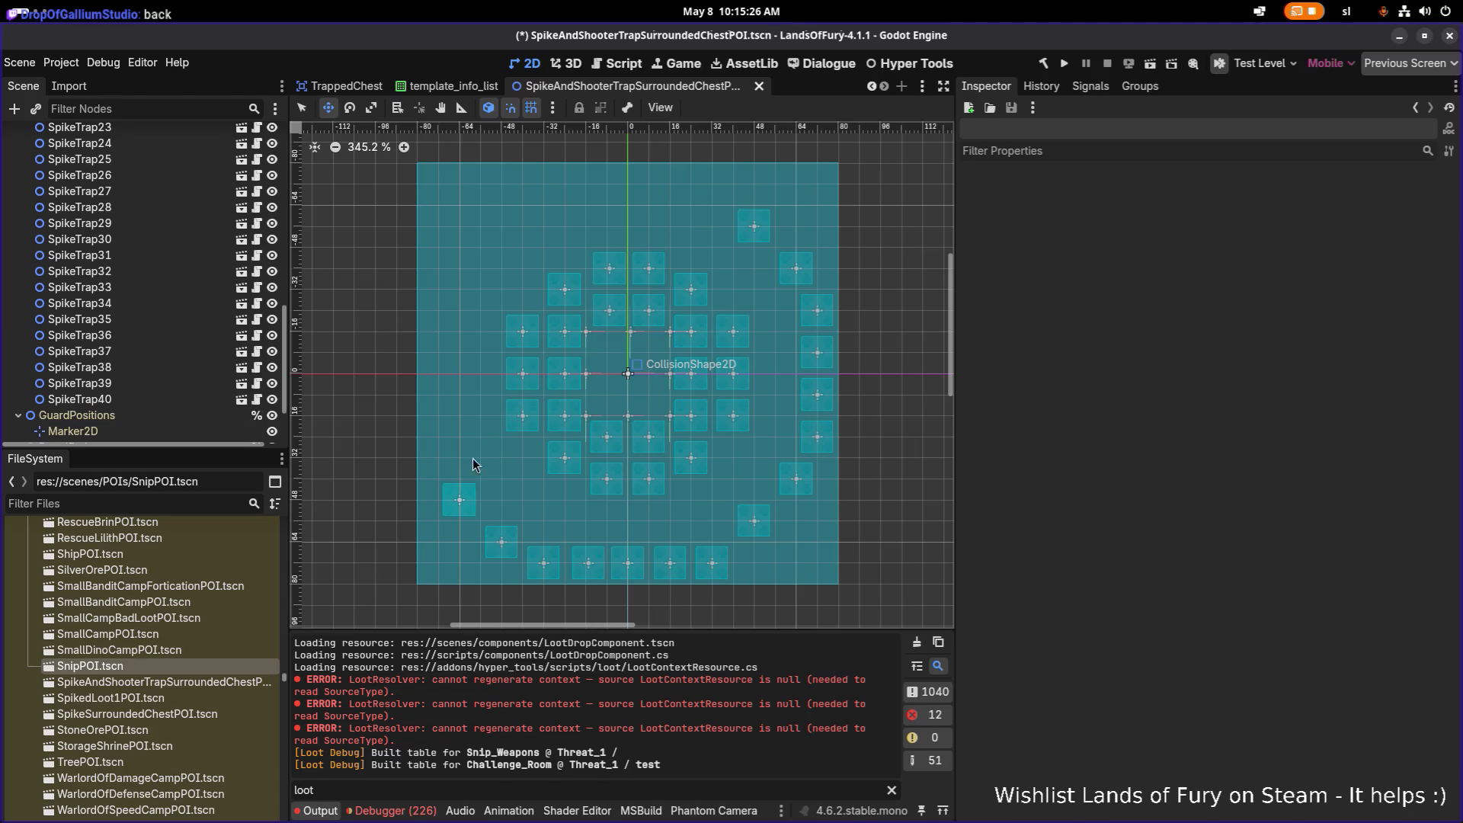
Duplicate the spike trap into new copies moved one tile up toward the top row
click(458, 500)
key(ctrl+d)
mouse_move(462, 499)
mouse_down()
mouse_move(440, 461)
mouse_move(451, 269)
mouse_move(524, 187)
mouse_up()
key(ctrl+d)
key(ctrl+d)
key(ctrl+d)
key(ctrl+d)
key(ctrl+d)
key(ctrl+d)
key(ctrl+d)
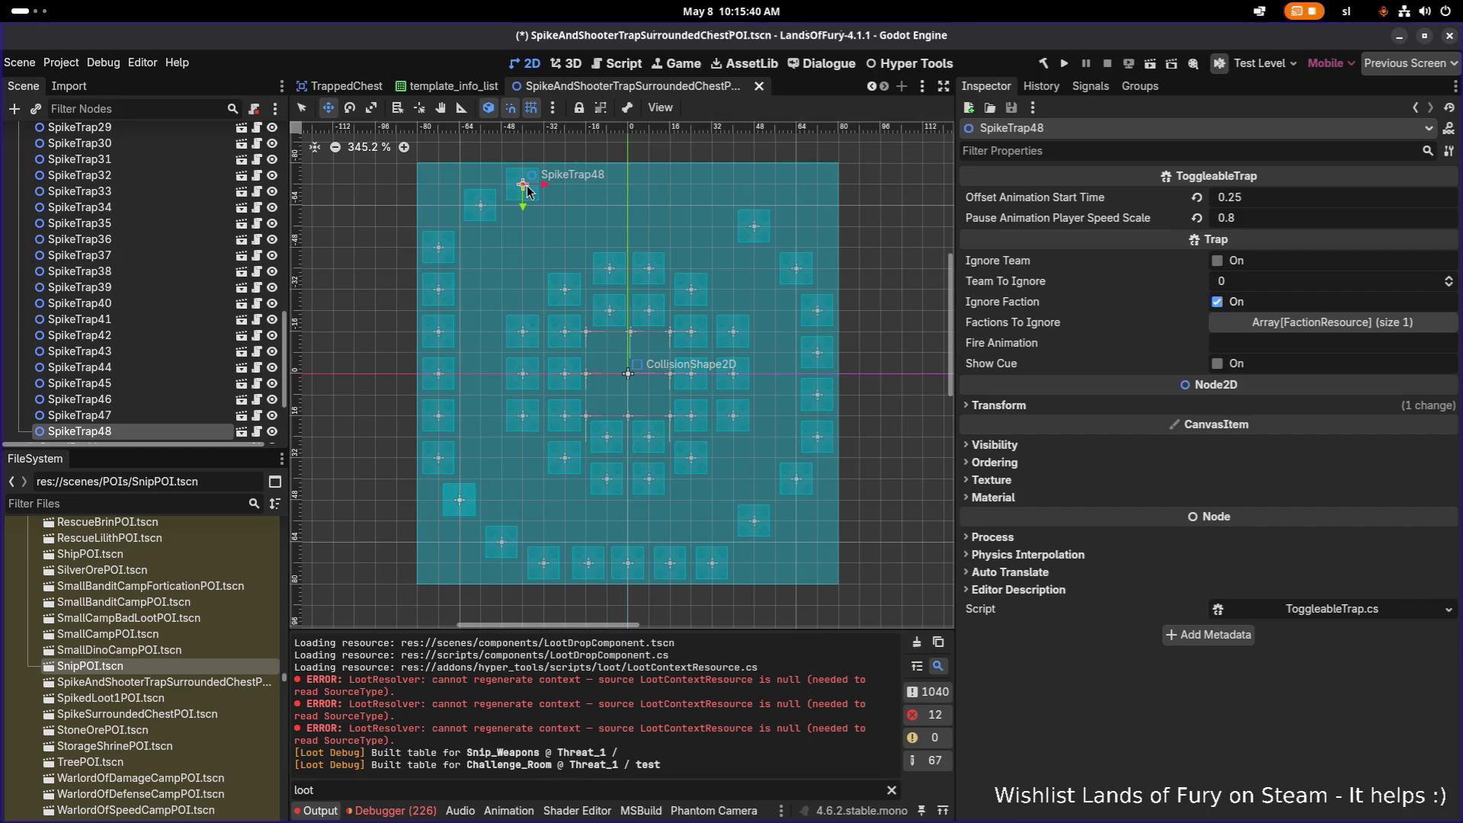
Nudge SpikeTrap47 and SpikeTrap48 up so both sit in the top row
key(ctrl+z)
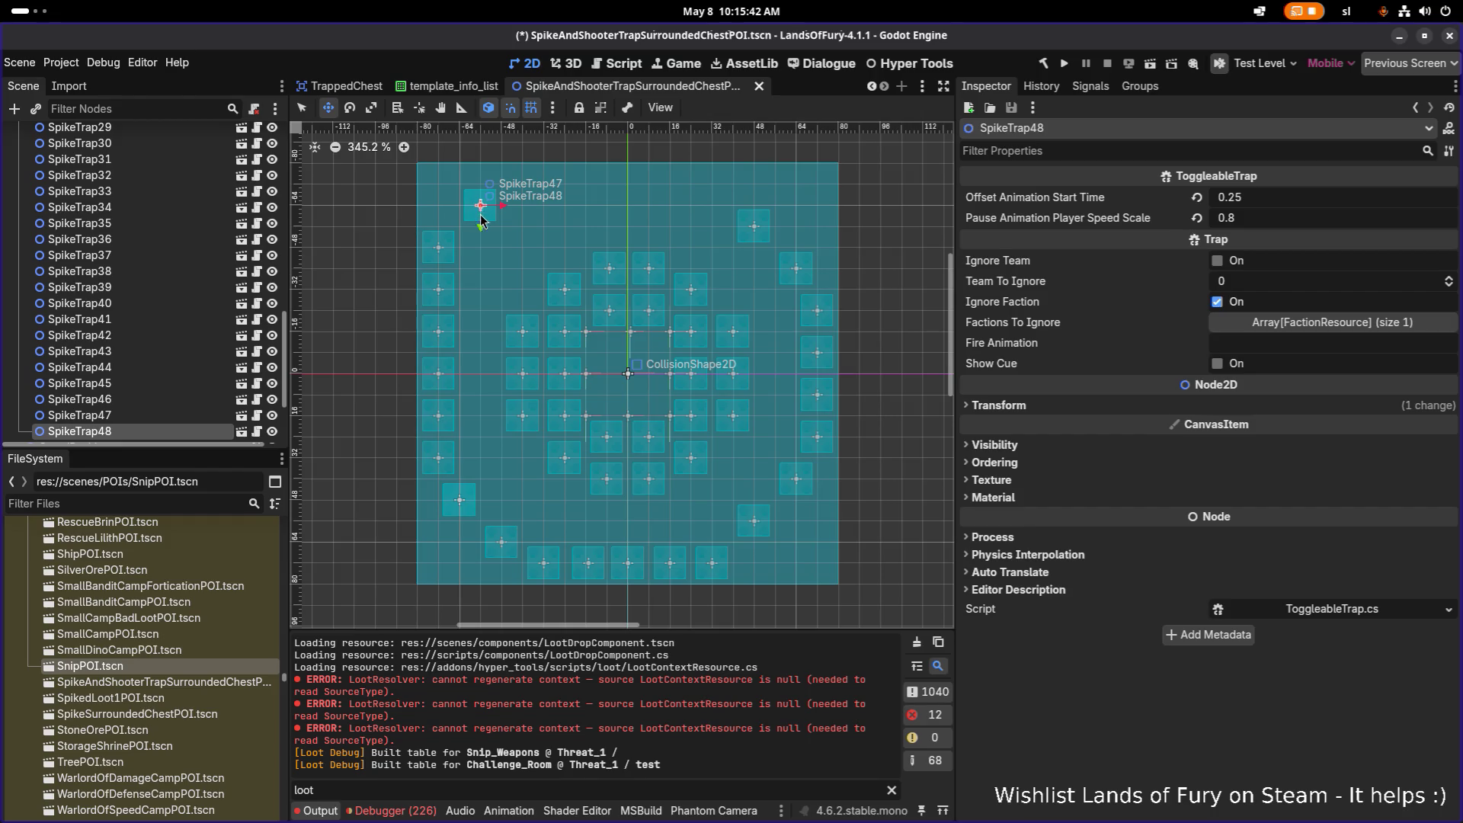
mouse_move(481, 218)
mouse_down()
mouse_move(564, 218)
mouse_move(483, 232)
mouse_move(484, 214)
mouse_move(484, 239)
mouse_up()
click(480, 206)
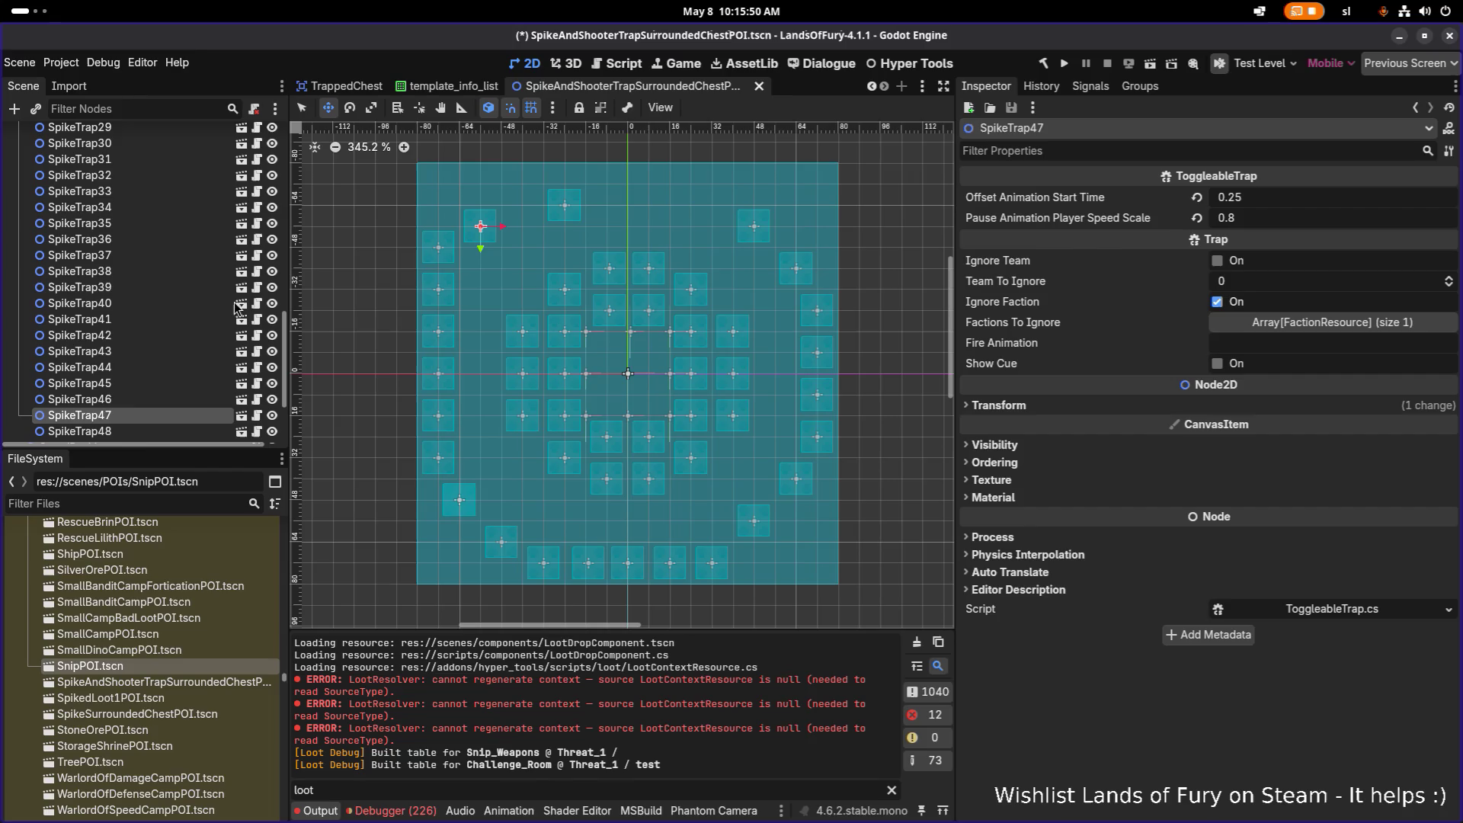
click(566, 206)
mouse_move(564, 207)
mouse_down()
mouse_move(525, 194)
mouse_move(525, 212)
mouse_up()
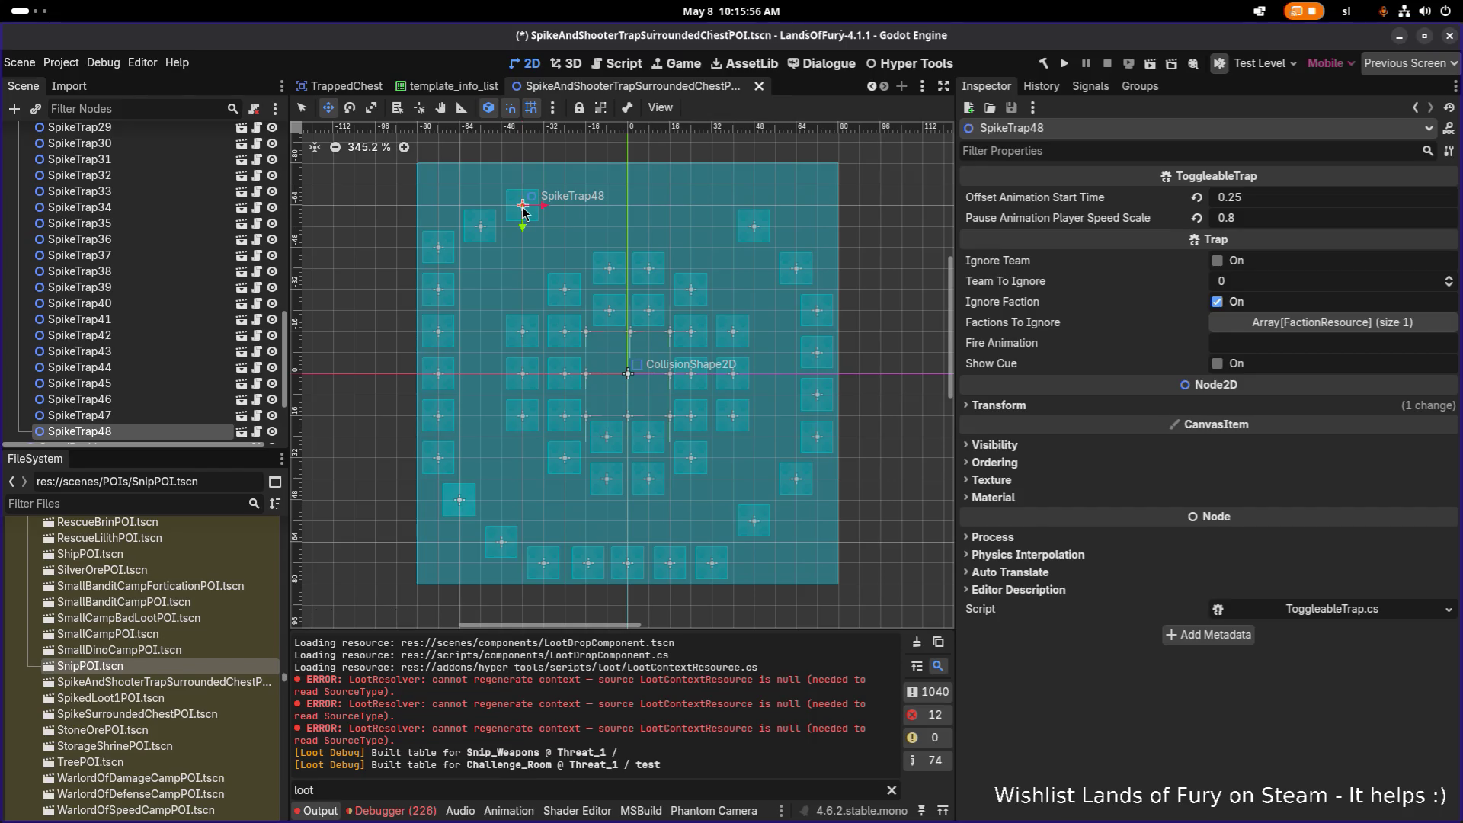
drag(523, 204, 522, 183)
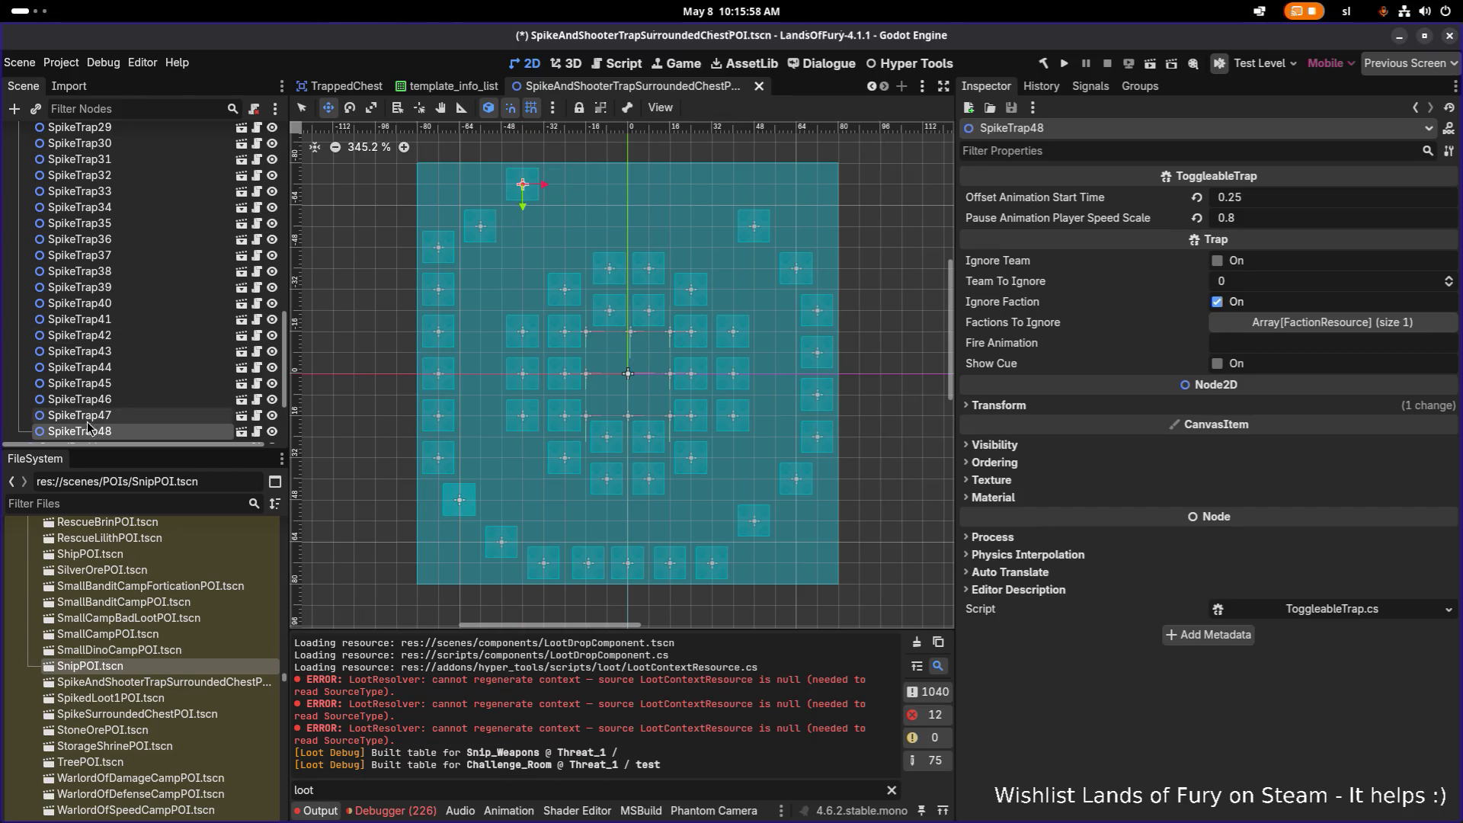
click(480, 229)
drag(481, 228, 482, 208)
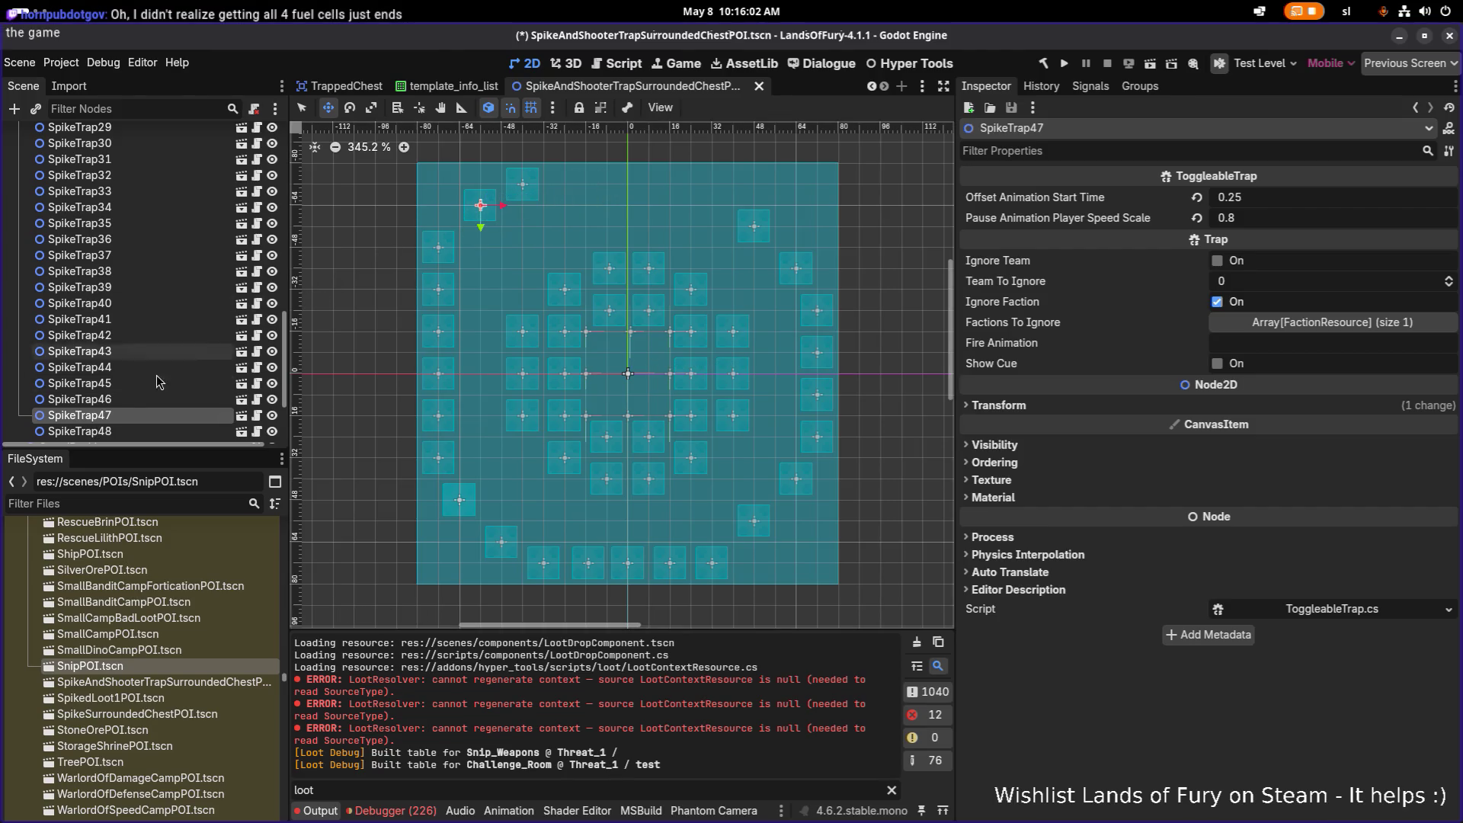
scroll(149, 343, down, 1)
Extend the top row rightward with SpikeTrap49, 51 and 53, one tile apart
click(81, 431)
drag(551, 186, 692, 187)
key(ctrl+d)
key(ctrl+d)
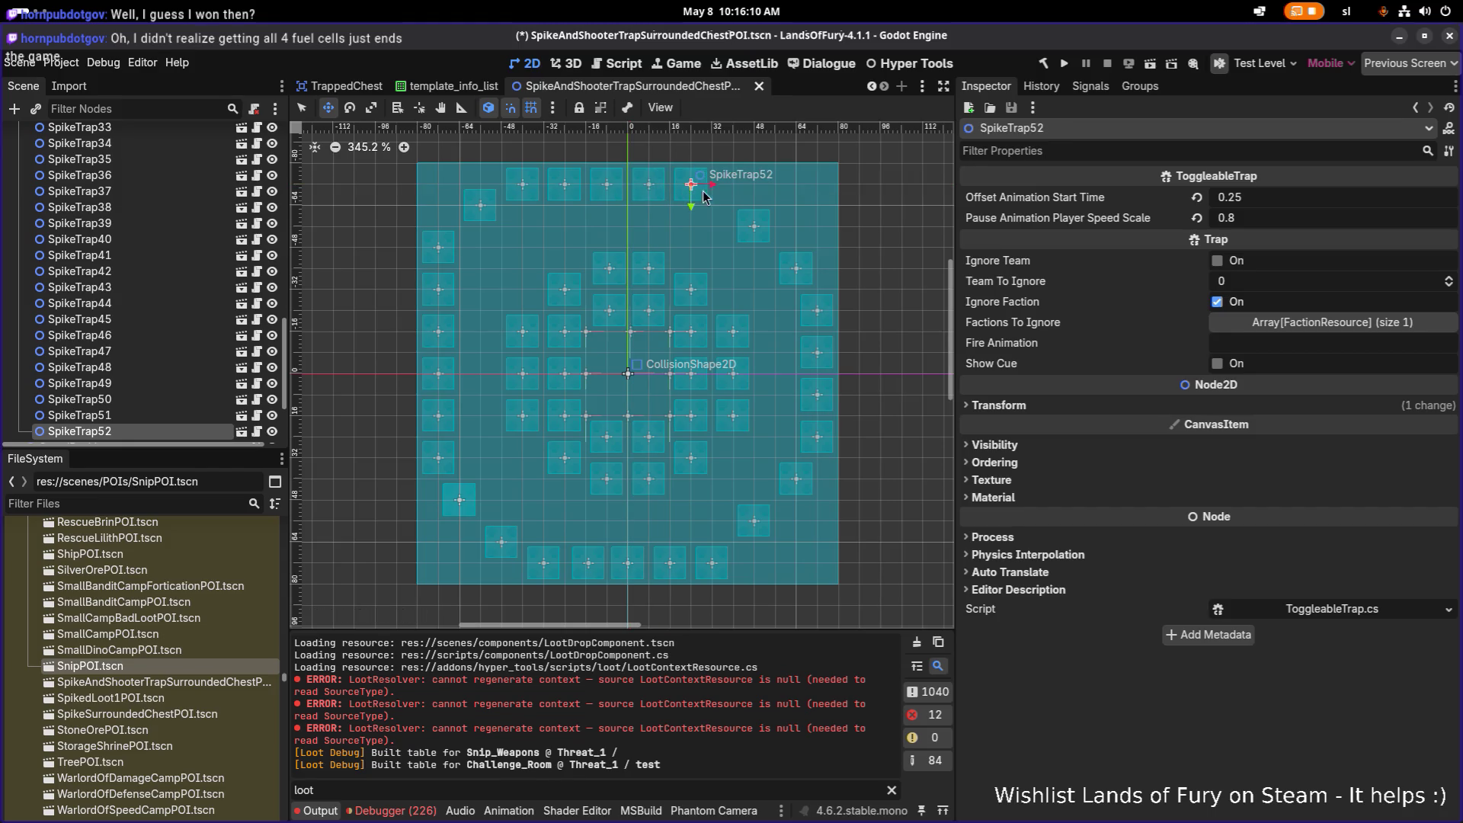
scroll(689, 197, up, 2)
key(ctrl+d)
drag(731, 191, 750, 191)
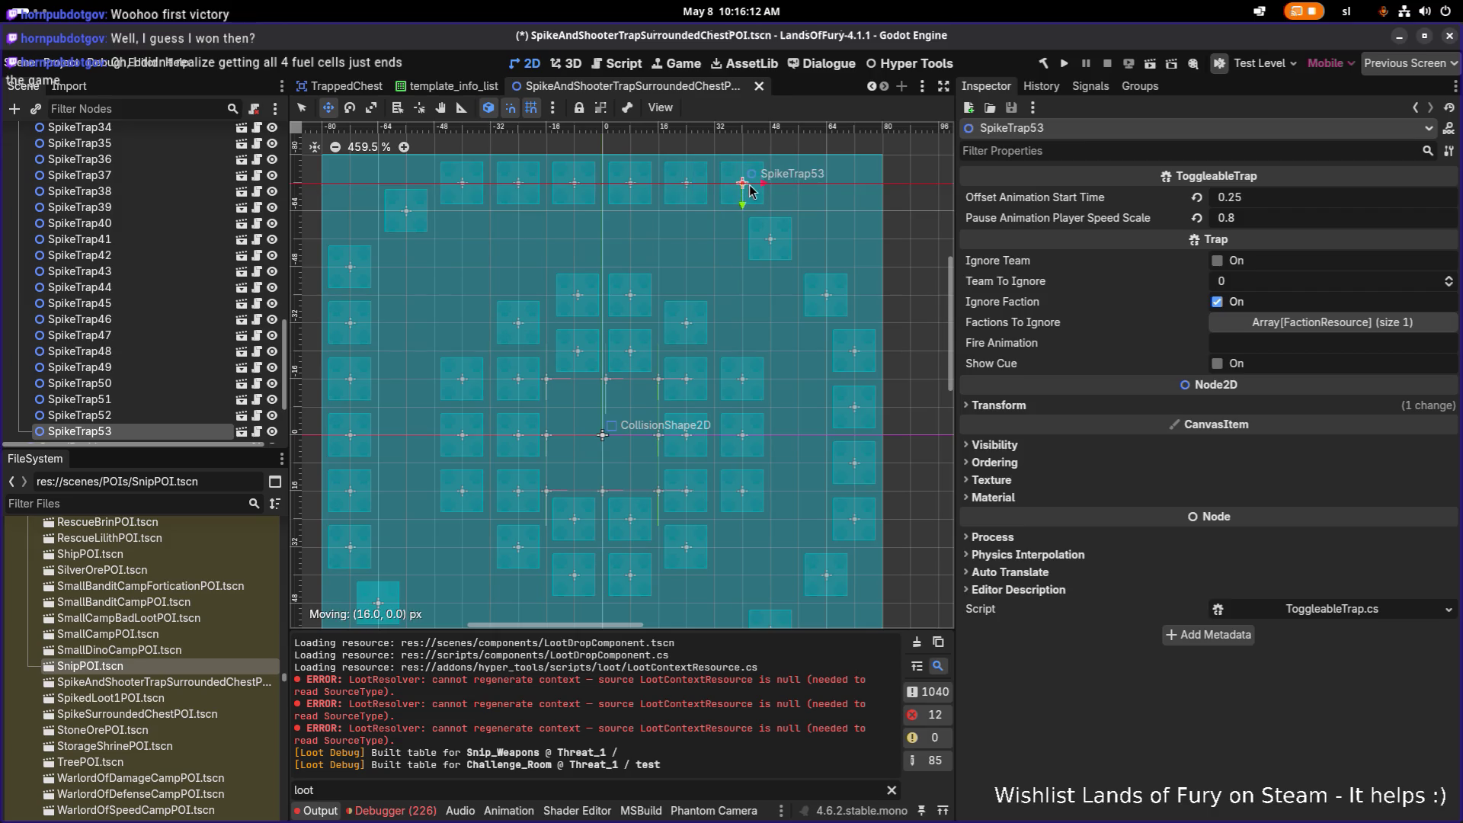
scroll(743, 189, down, 2)
scroll(532, 273, down, 1)
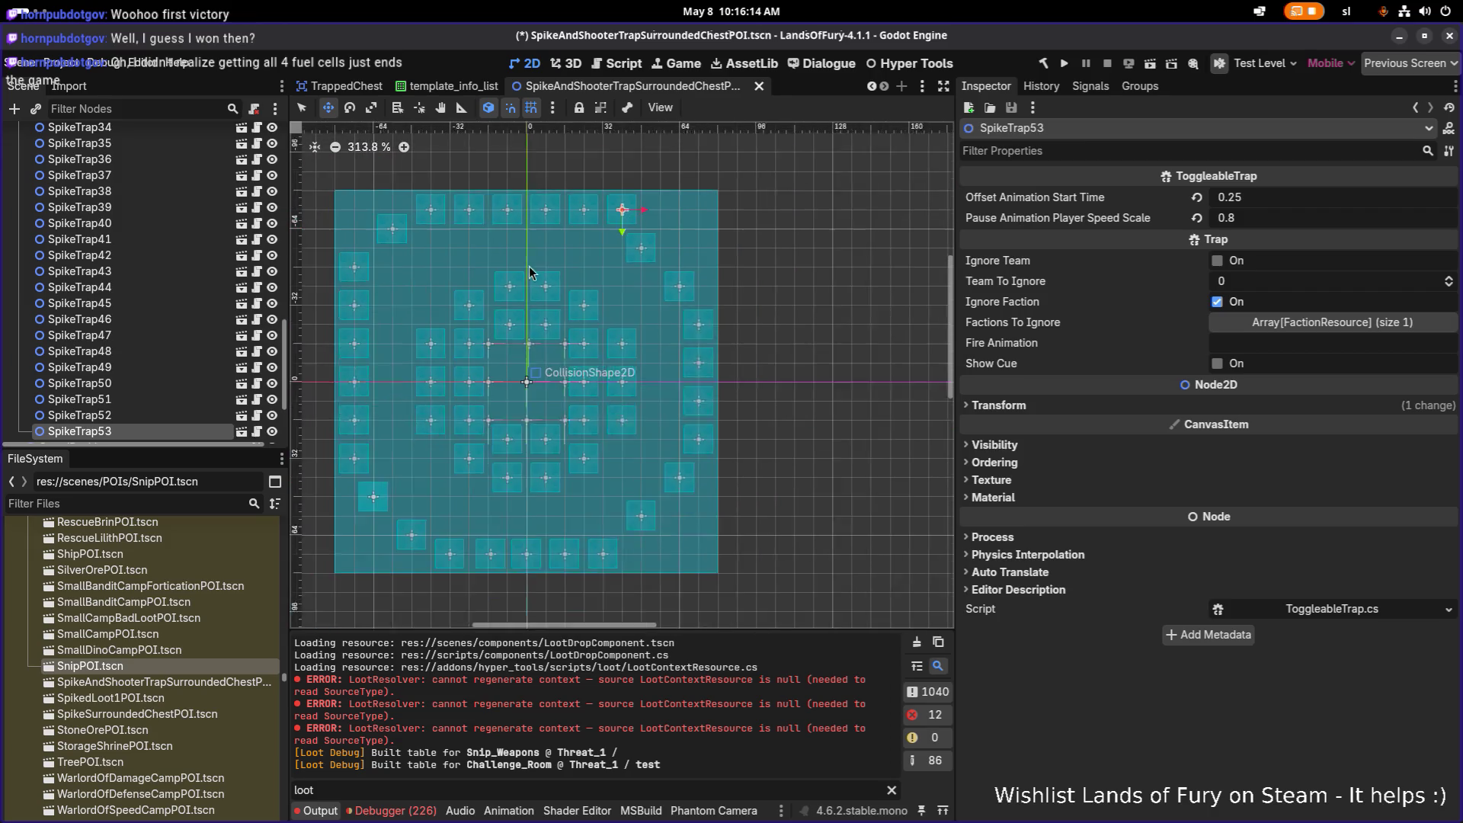
scroll(532, 272, down, 1)
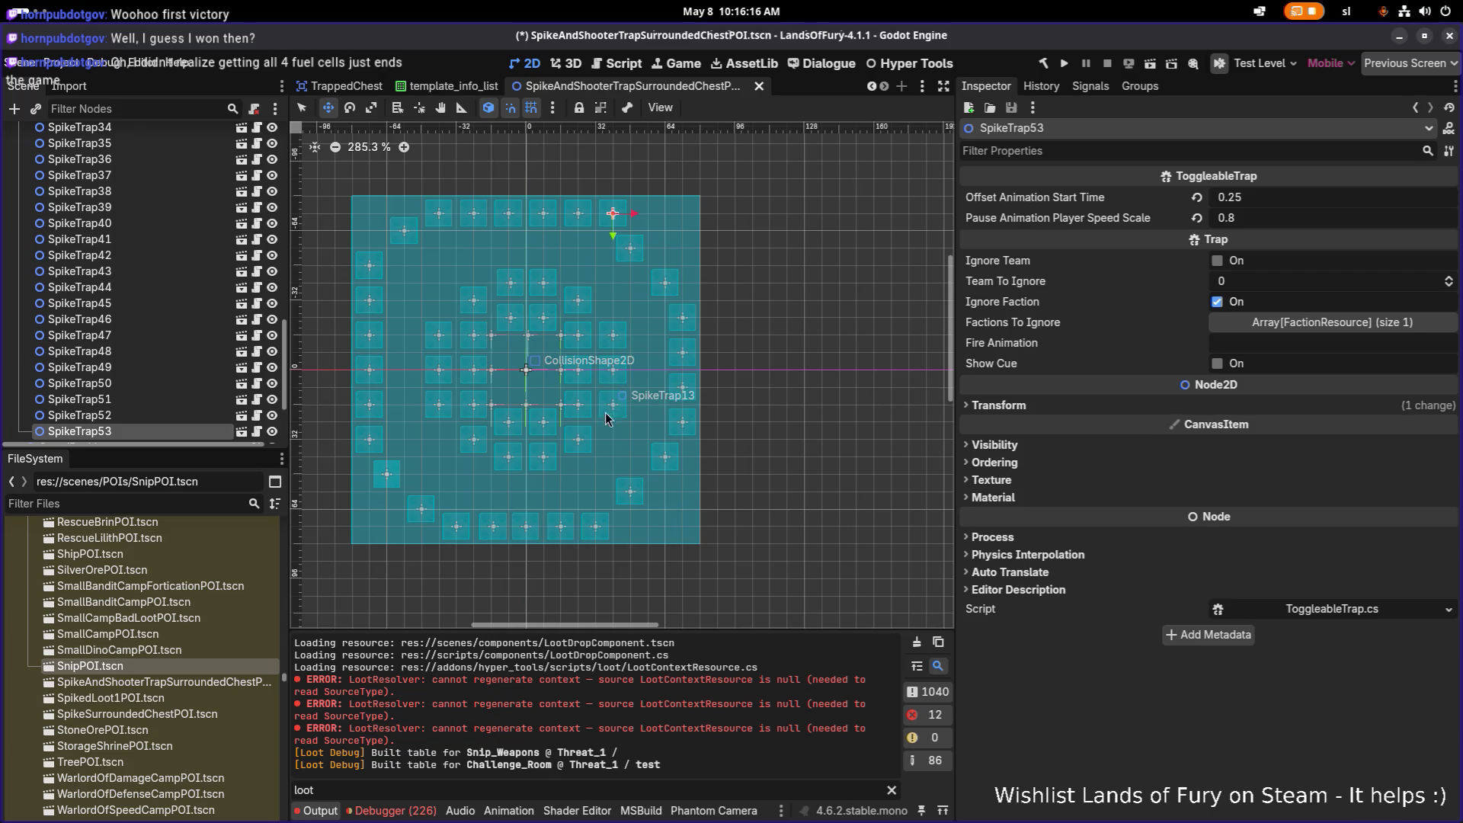
scroll(658, 249, up, 1)
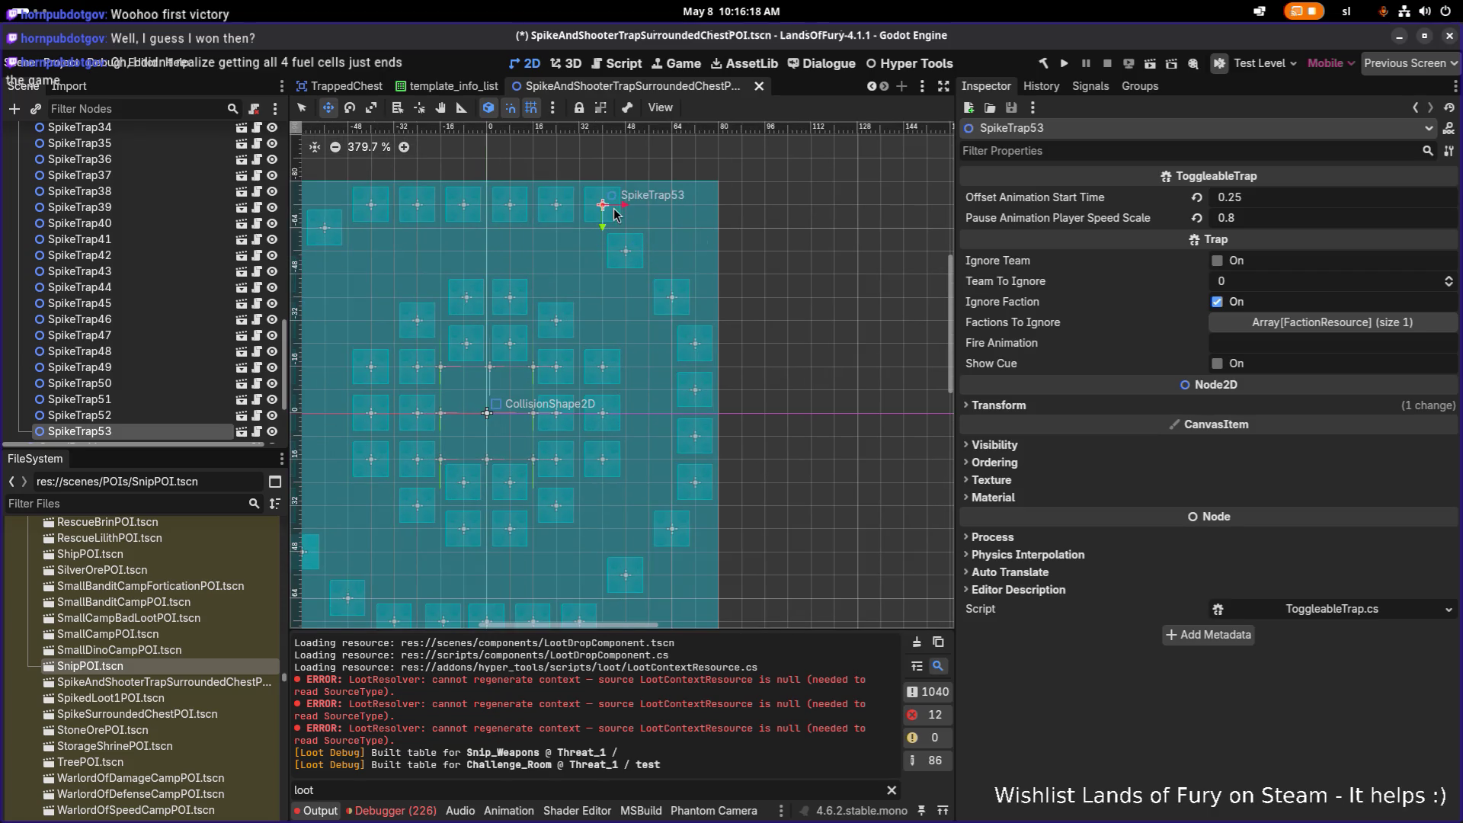
scroll(705, 240, up, 1)
scroll(706, 239, up, 1)
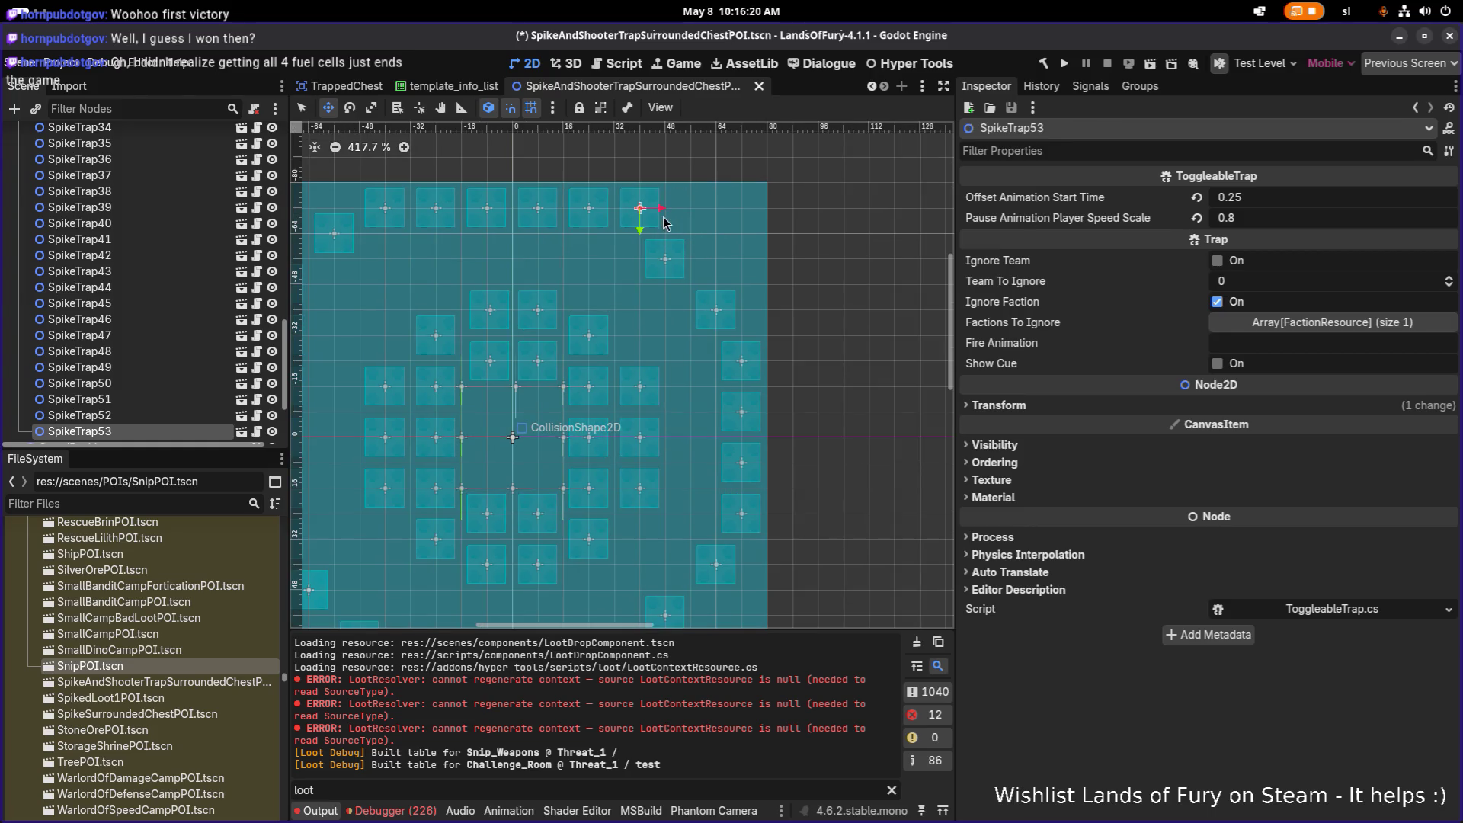
Move SpikeTrap54 along the border, add SpikeTrap55–56, then delete the outer spike traps
click(644, 215)
mouse_move(644, 216)
mouse_down()
mouse_move(743, 286)
mouse_move(753, 328)
mouse_move(749, 286)
mouse_up()
key(ctrl+d)
key(ctrl+d)
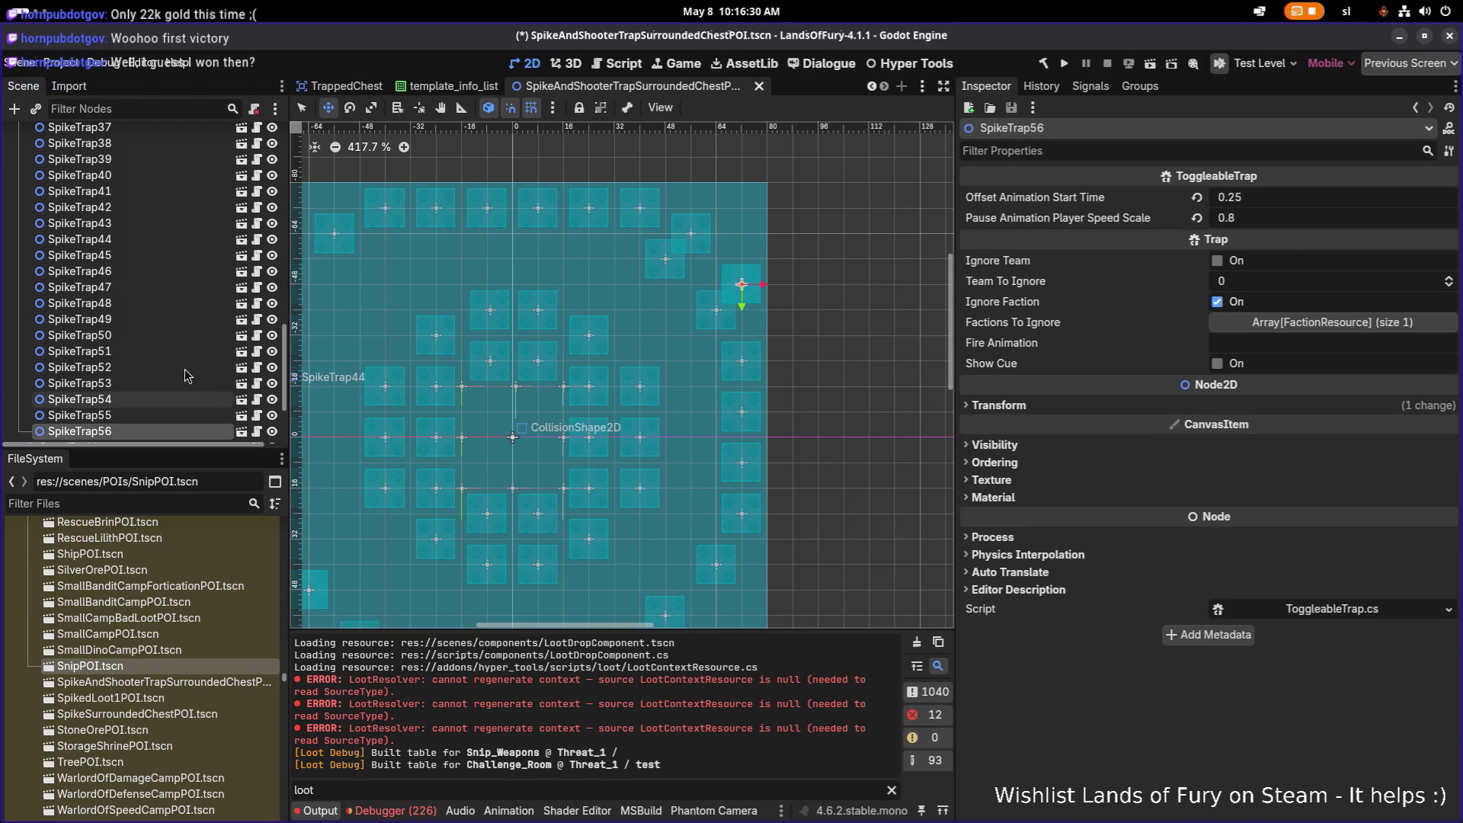
scroll(574, 303, down, 2)
scroll(575, 303, down, 1)
drag(575, 303, 646, 286)
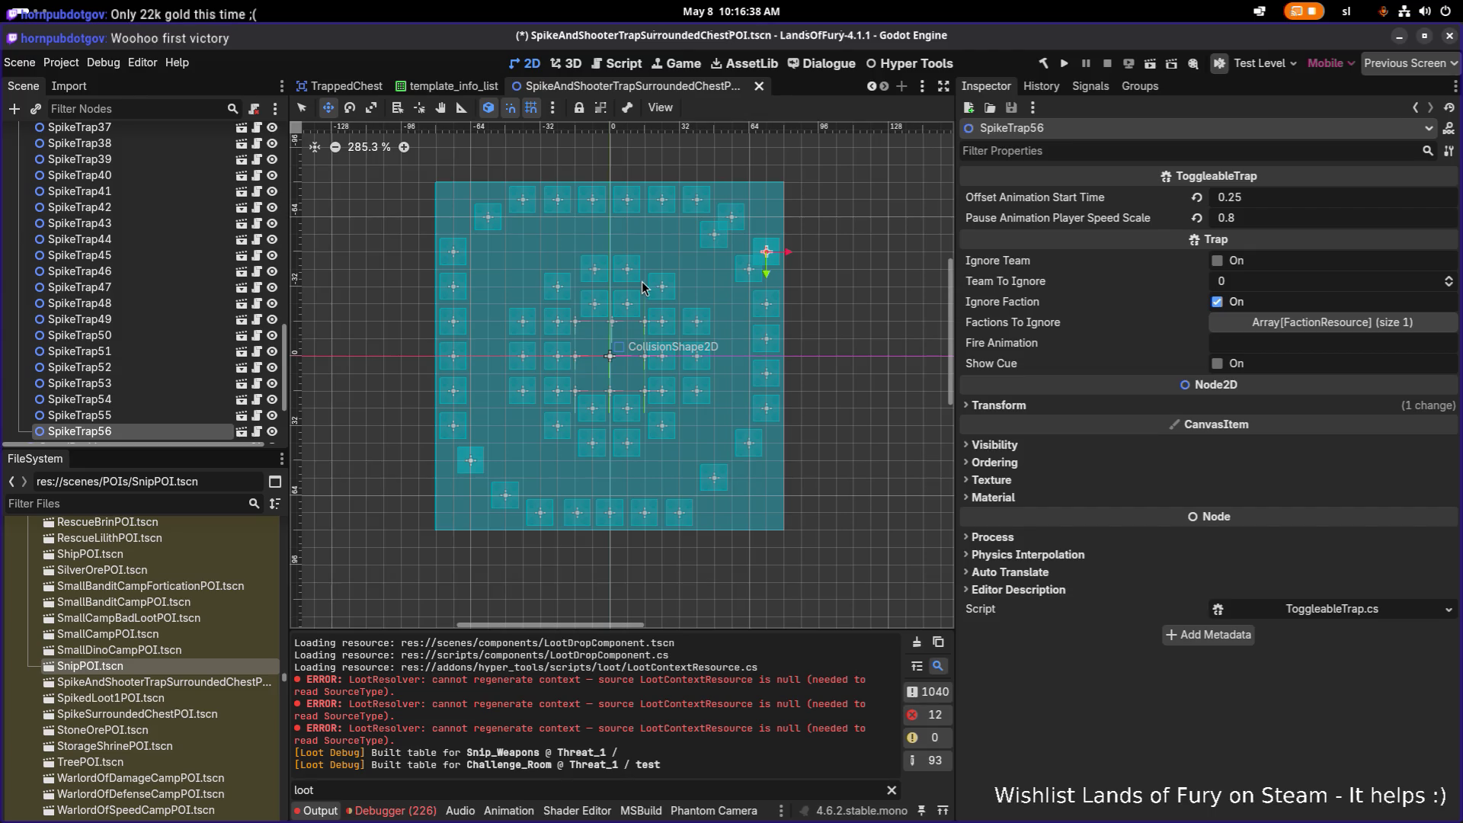
key(Delete)
key(Delete)
key(Delete)
key(Delete)
key(Delete)
key(Delete)
key(Delete)
key(Delete)
key(Delete)
key(Delete)
key(Delete)
key(Delete)
key(Delete)
key(Delete)
key(Delete)
key(Delete)
key(Delete)
key(Delete)
key(Delete)
key(Delete)
key(Delete)
key(Delete)
key(Delete)
key(Delete)
key(Delete)
key(Delete)
key(Delete)
Delete the stray right-side traps and start a right column with SpikeTrap26 at the top-right corner
key(Delete)
key(Delete)
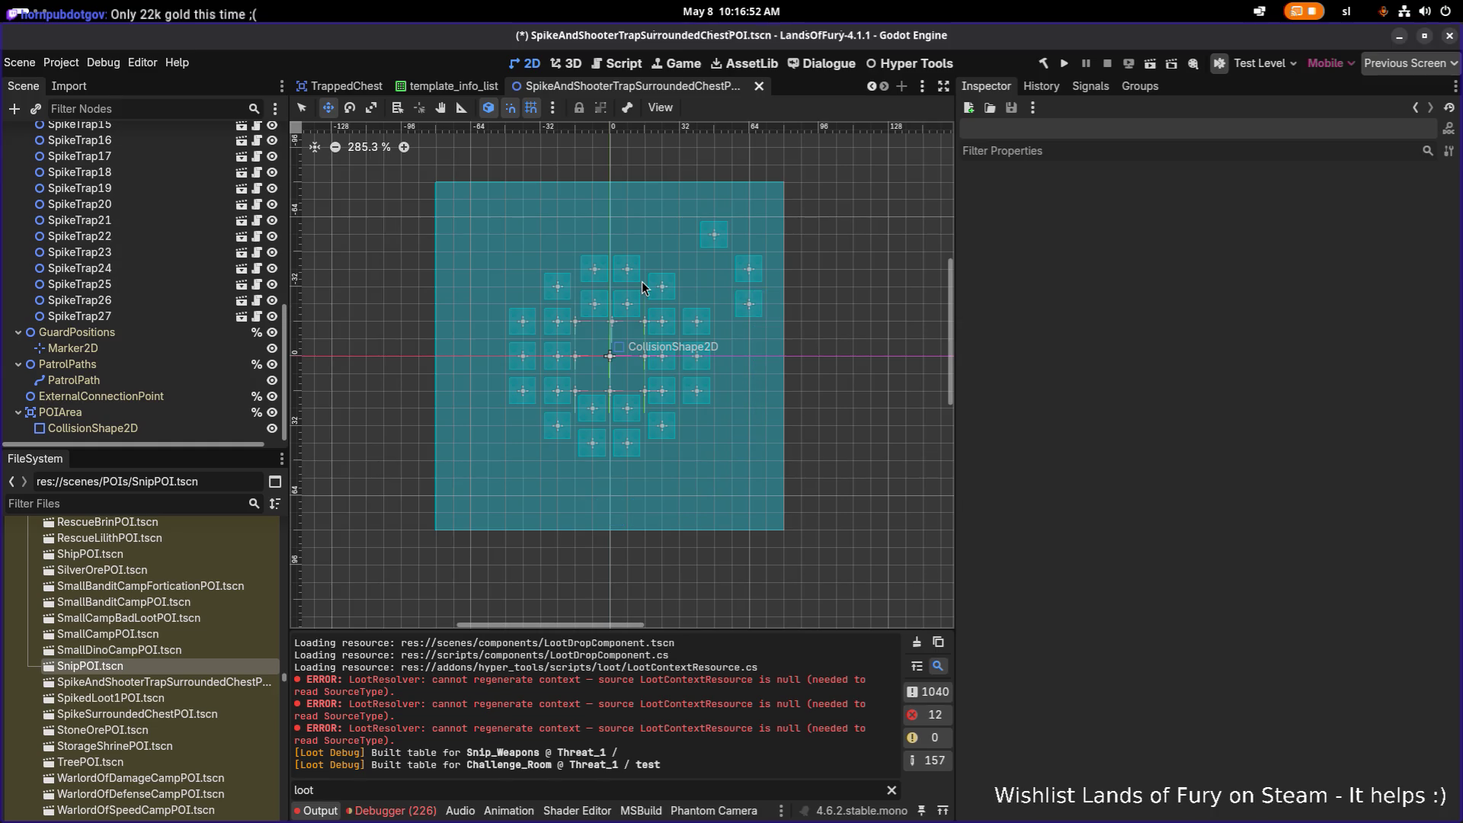
key(Delete)
key(Delete)
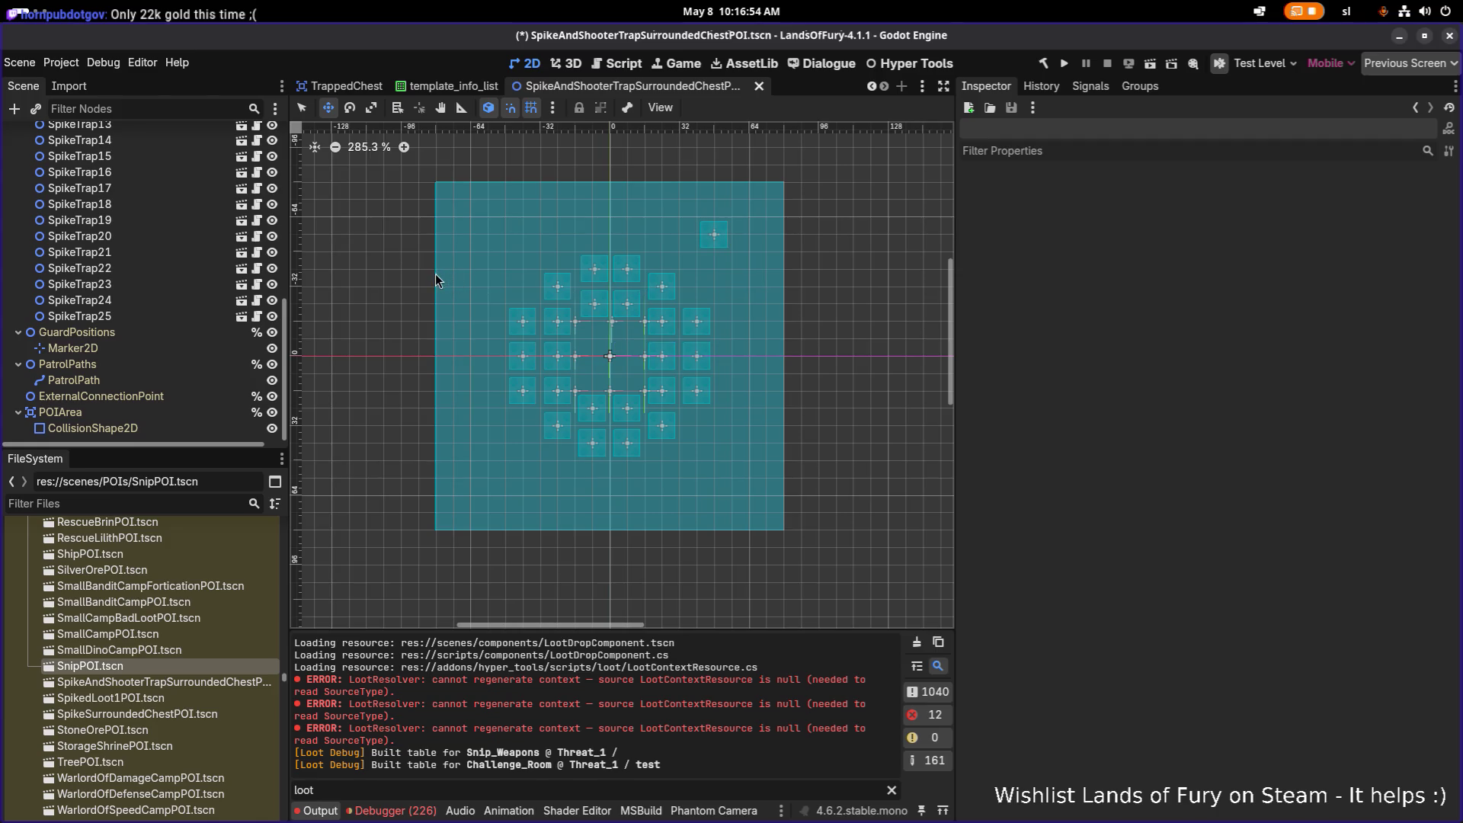
scroll(642, 275, down, 2)
key(Delete)
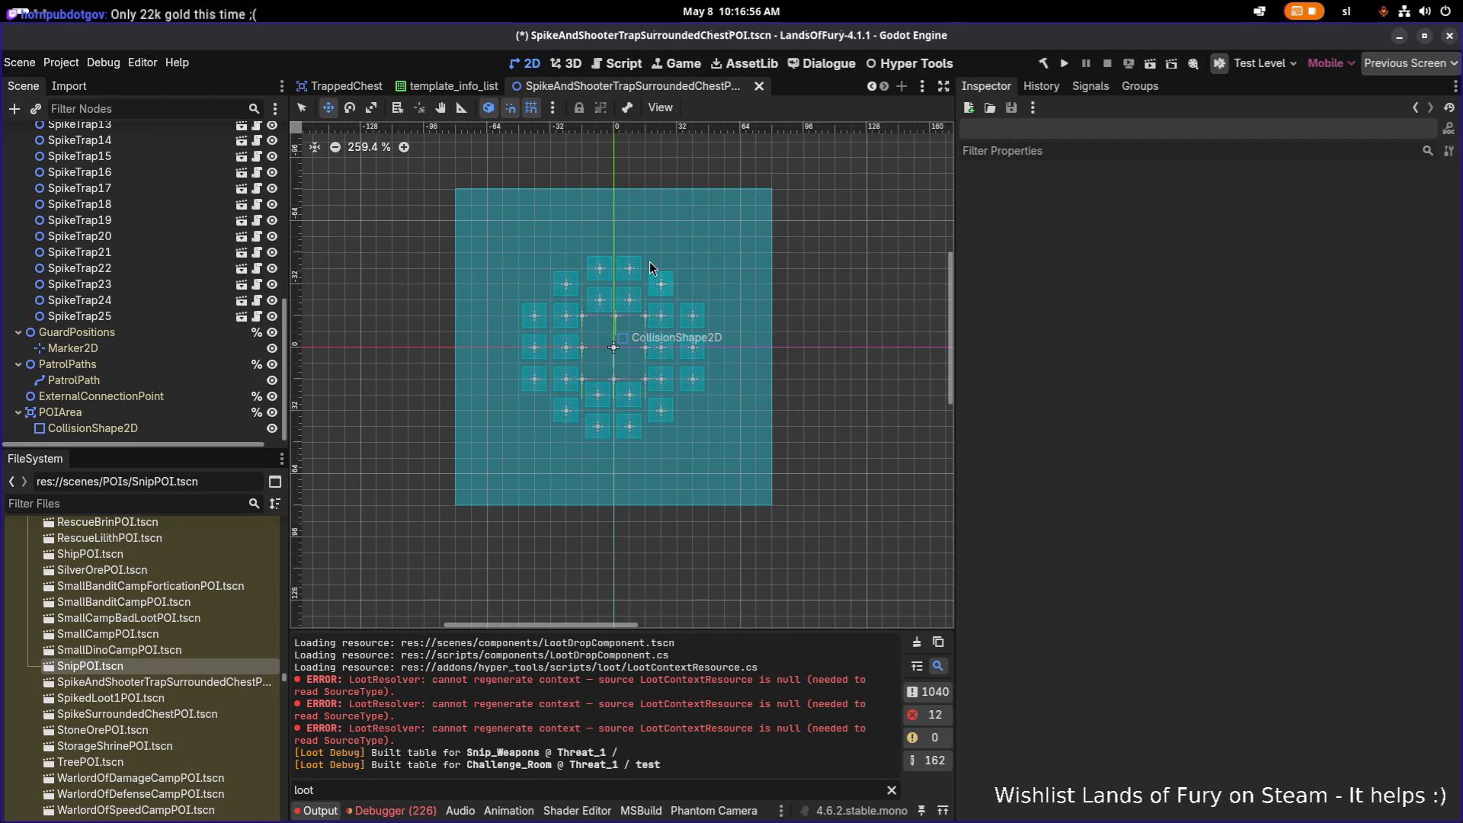
click(162, 317)
key(ctrl+d)
mouse_move(660, 285)
mouse_down()
mouse_move(757, 208)
mouse_move(762, 429)
mouse_up()
key(ctrl+d)
key(ctrl+d)
key(ctrl+d)
key(ctrl+d)
key(ctrl+d)
key(ctrl+d)
Continue the right column down with SpikeTrap33–36, turning left at the bottom corner
key(ctrl+d)
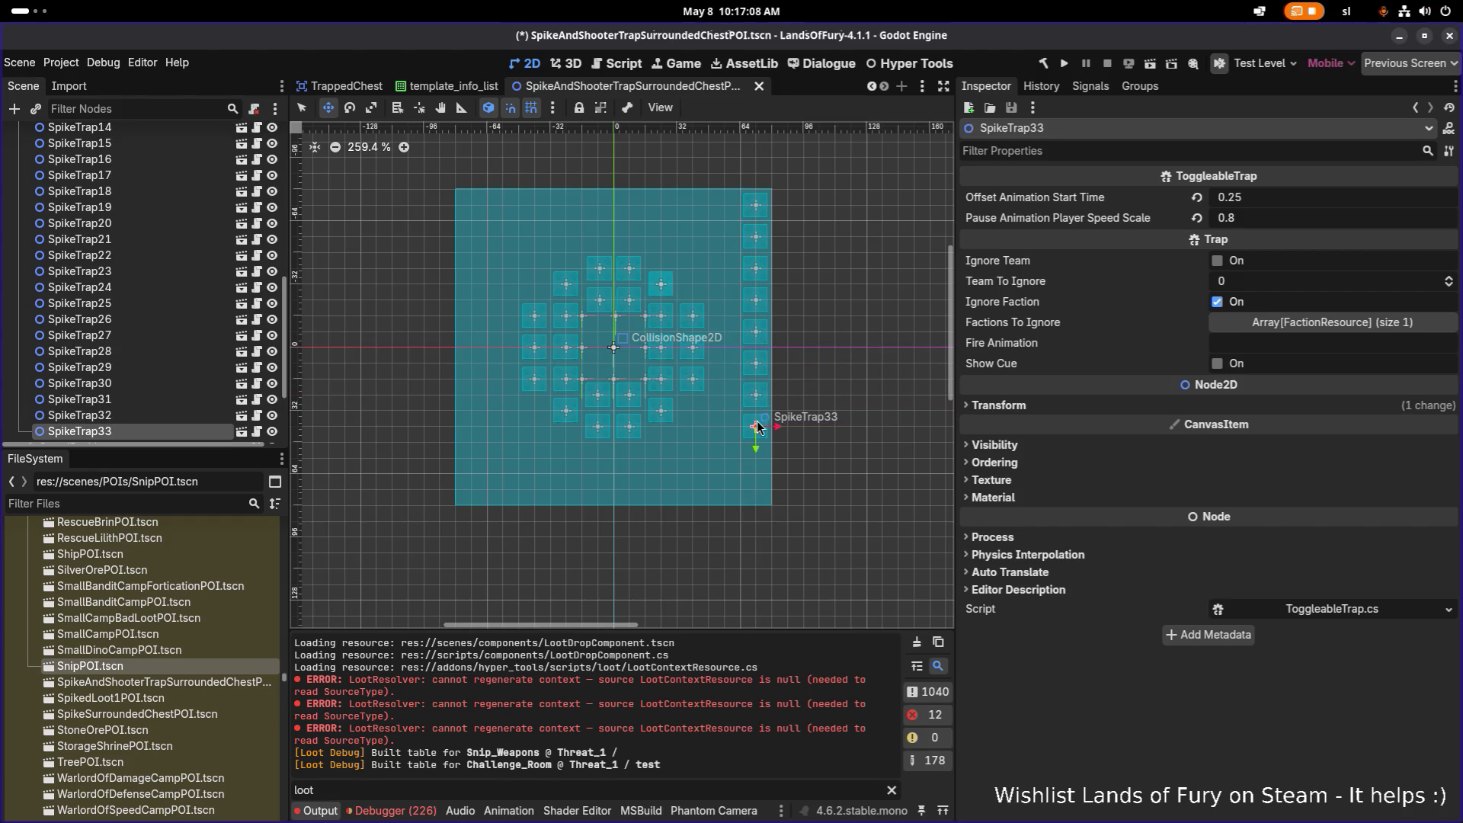
scroll(761, 432, up, 3)
key(ctrl+d)
drag(752, 453, 752, 482)
key(ctrl+d)
scroll(752, 467, down, 3)
scroll(752, 461, down, 1)
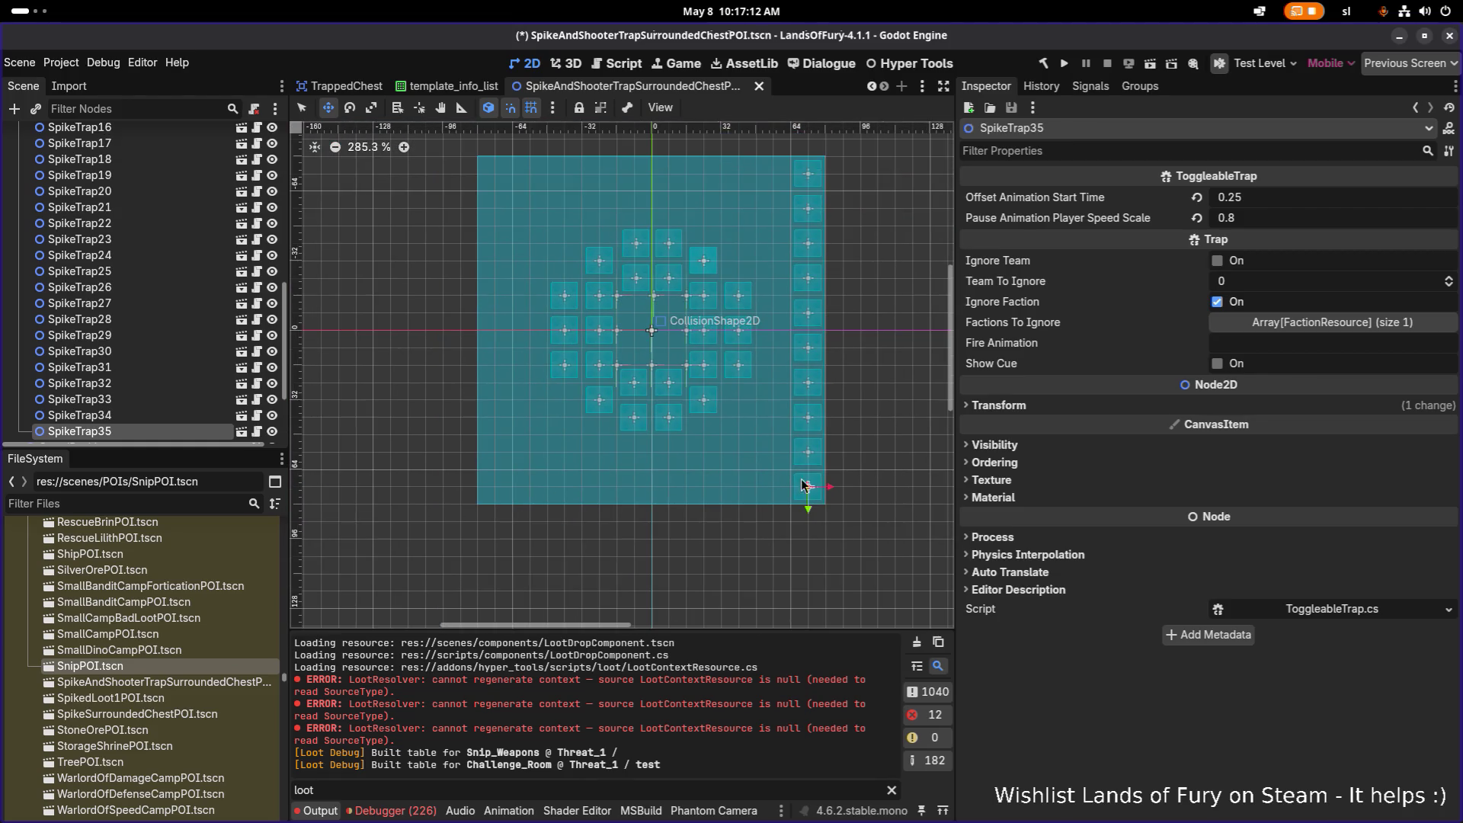
key(ctrl+d)
drag(805, 490, 745, 491)
Lay SpikeTrap37–41 one tile apart leftward along the bottom row
key(ctrl+d)
scroll(783, 498, up, 5)
scroll(783, 497, up, 1)
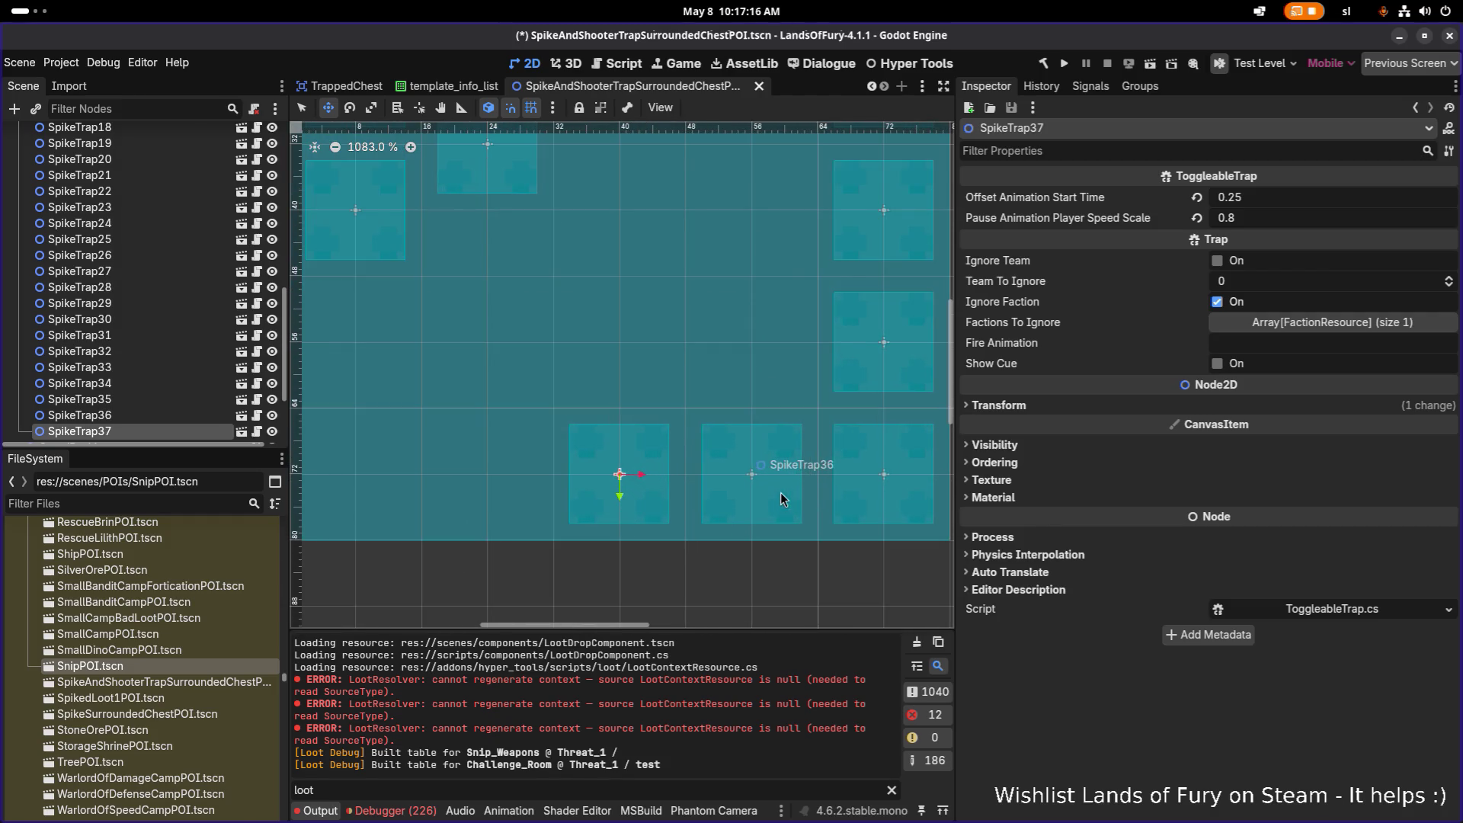
key(ctrl+d)
drag(626, 478, 491, 475)
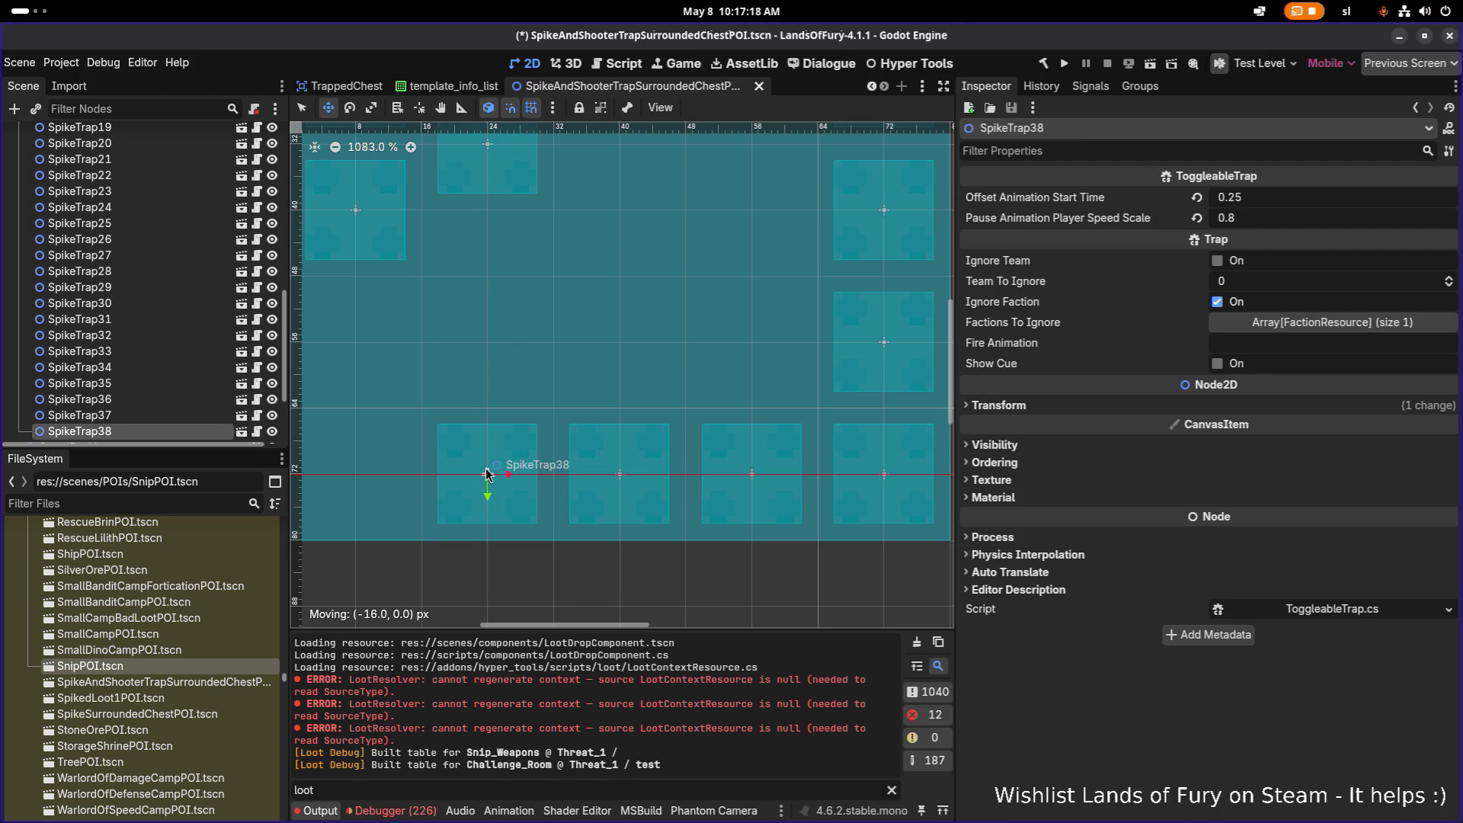
scroll(686, 343, down, 3)
key(ctrl+d)
mouse_move(783, 448)
mouse_down()
mouse_move(560, 440)
mouse_move(636, 444)
mouse_up()
key(ctrl+d)
key(ctrl+d)
click(80, 415)
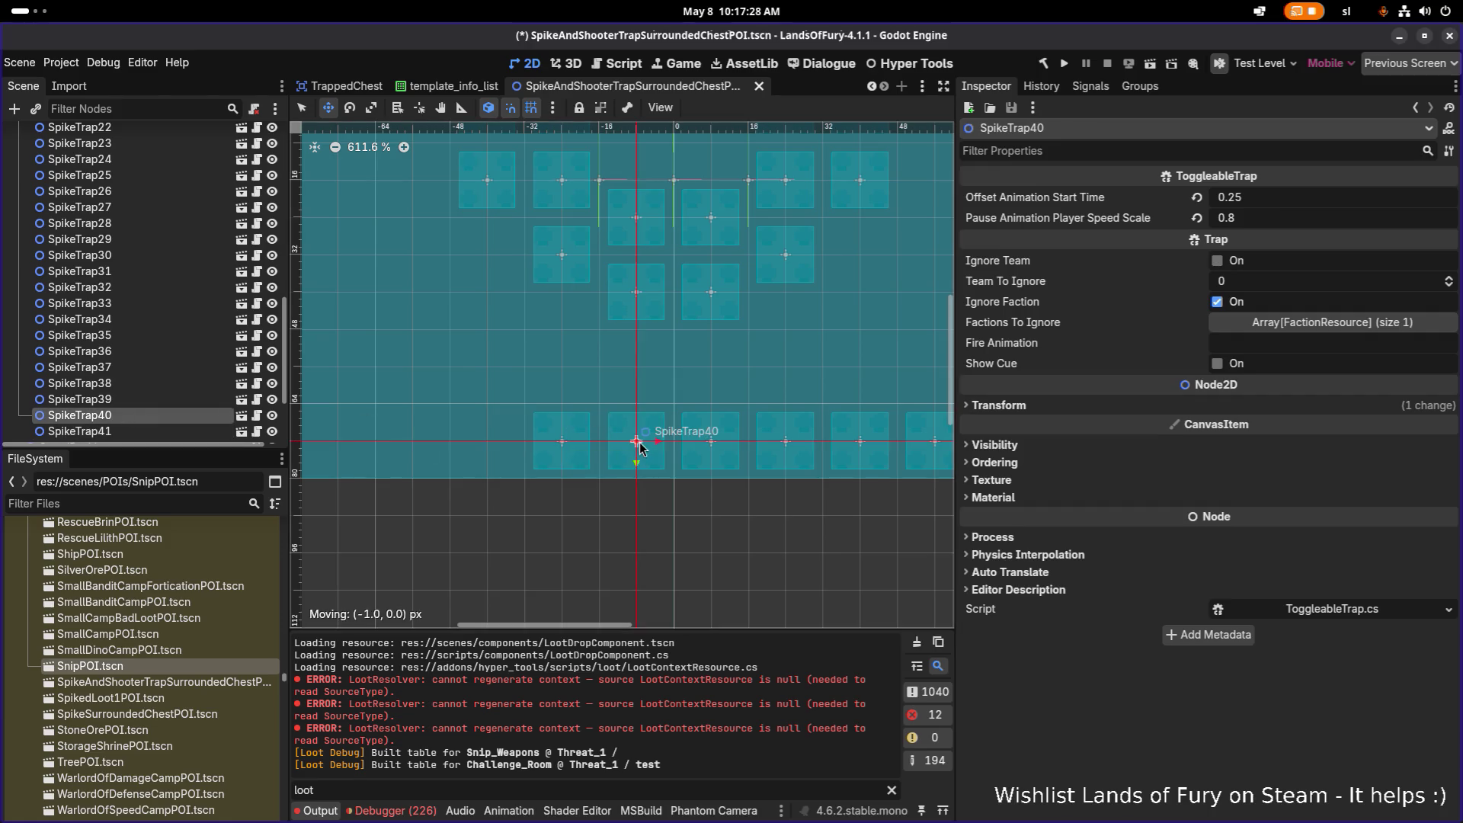
click(80, 431)
scroll(456, 394, down, 5)
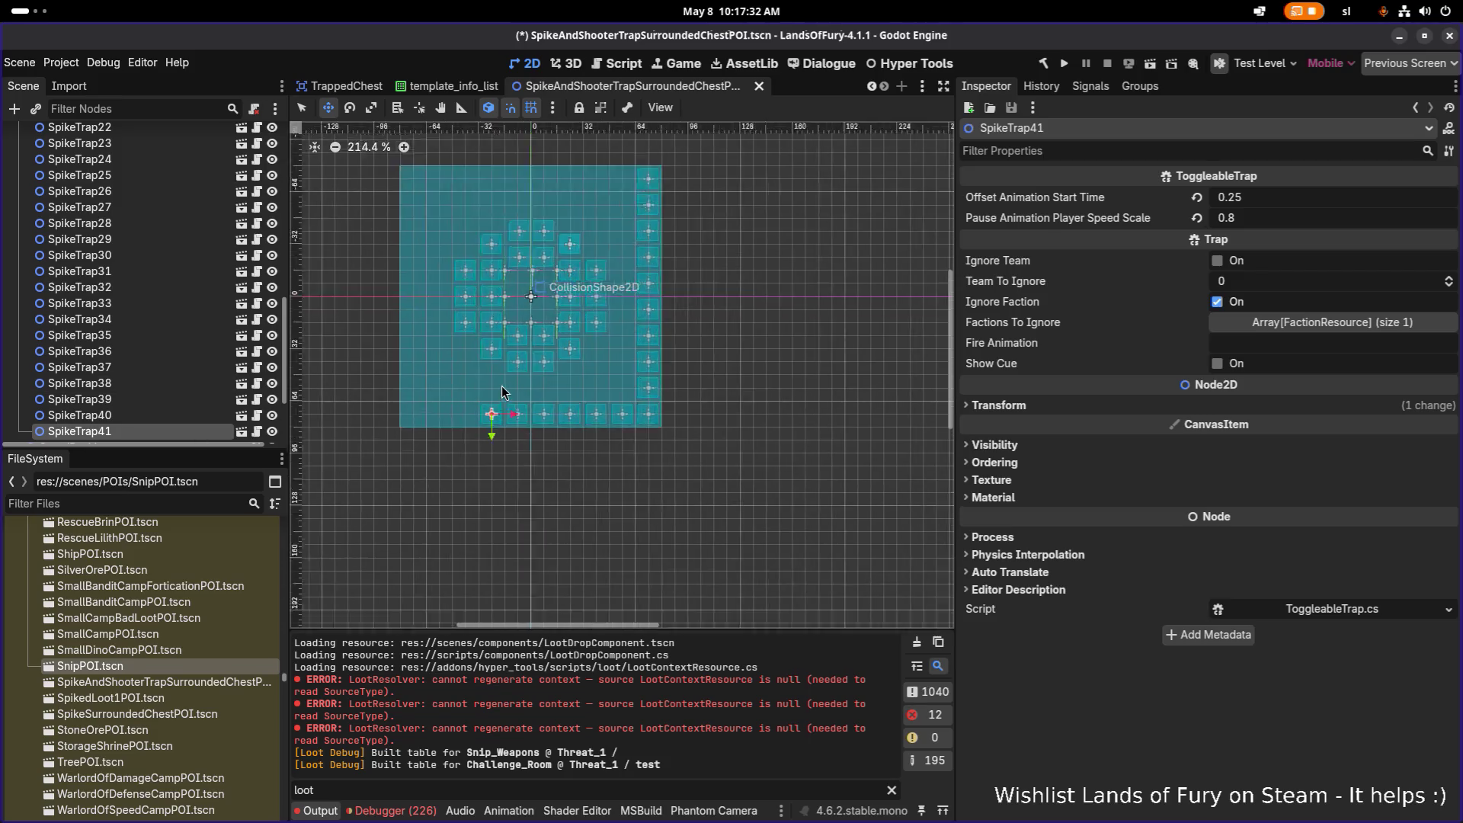
scroll(503, 386, up, 4)
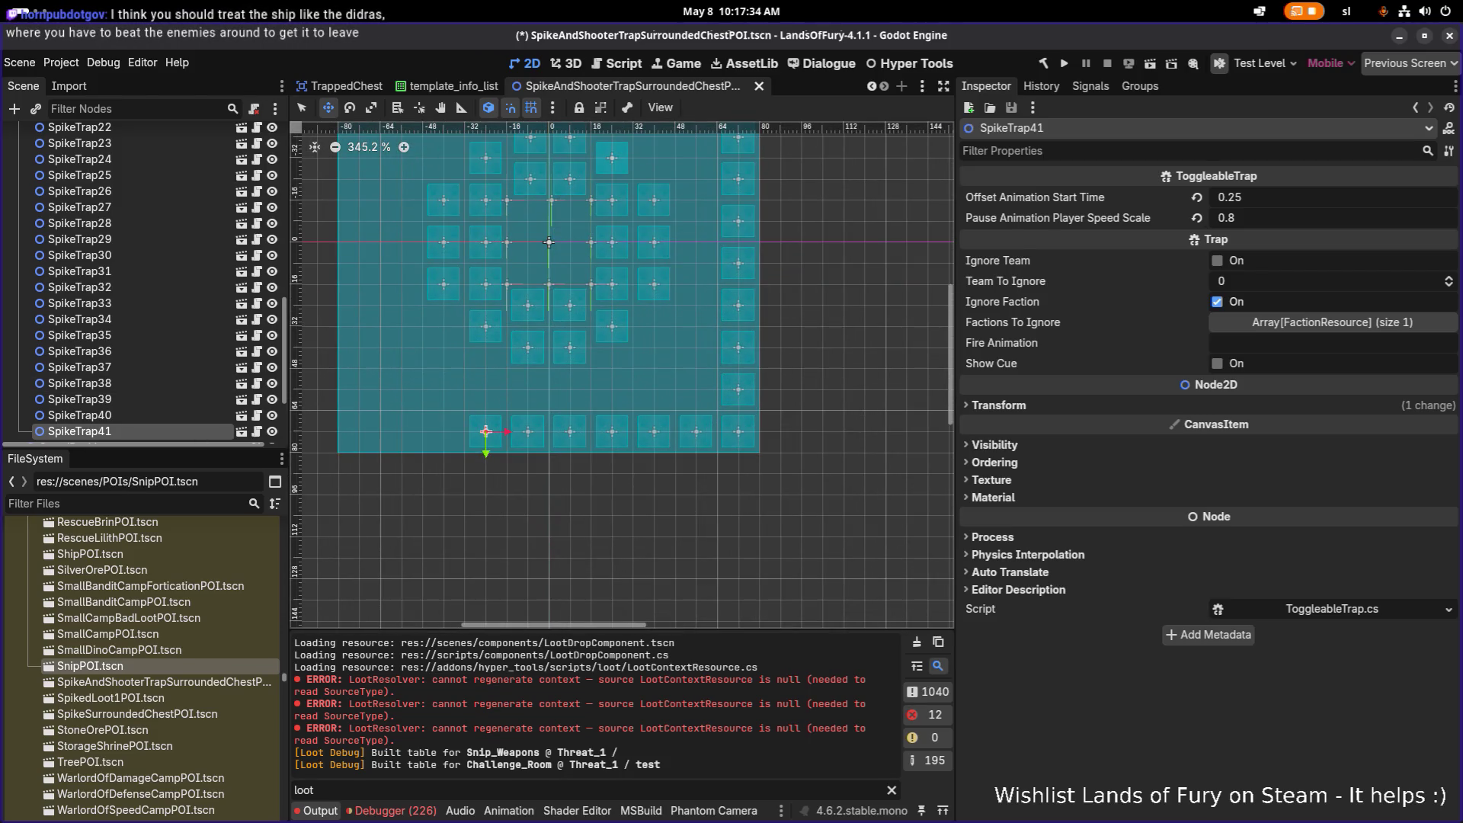
Finish the bottom row leftward with SpikeTrap42–44
key(ctrl+d)
scroll(503, 423, up, 4)
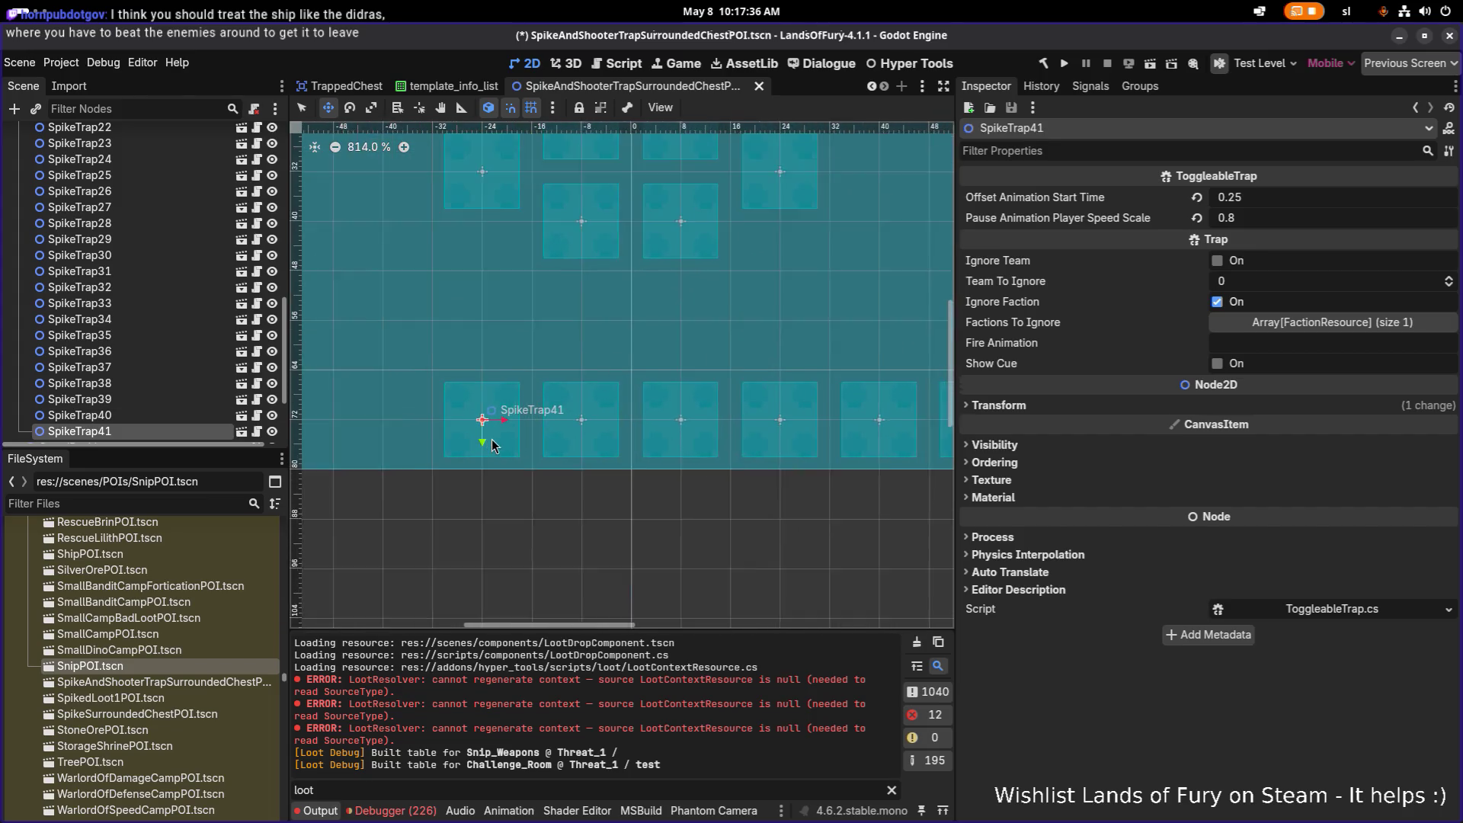
drag(438, 424, 419, 424)
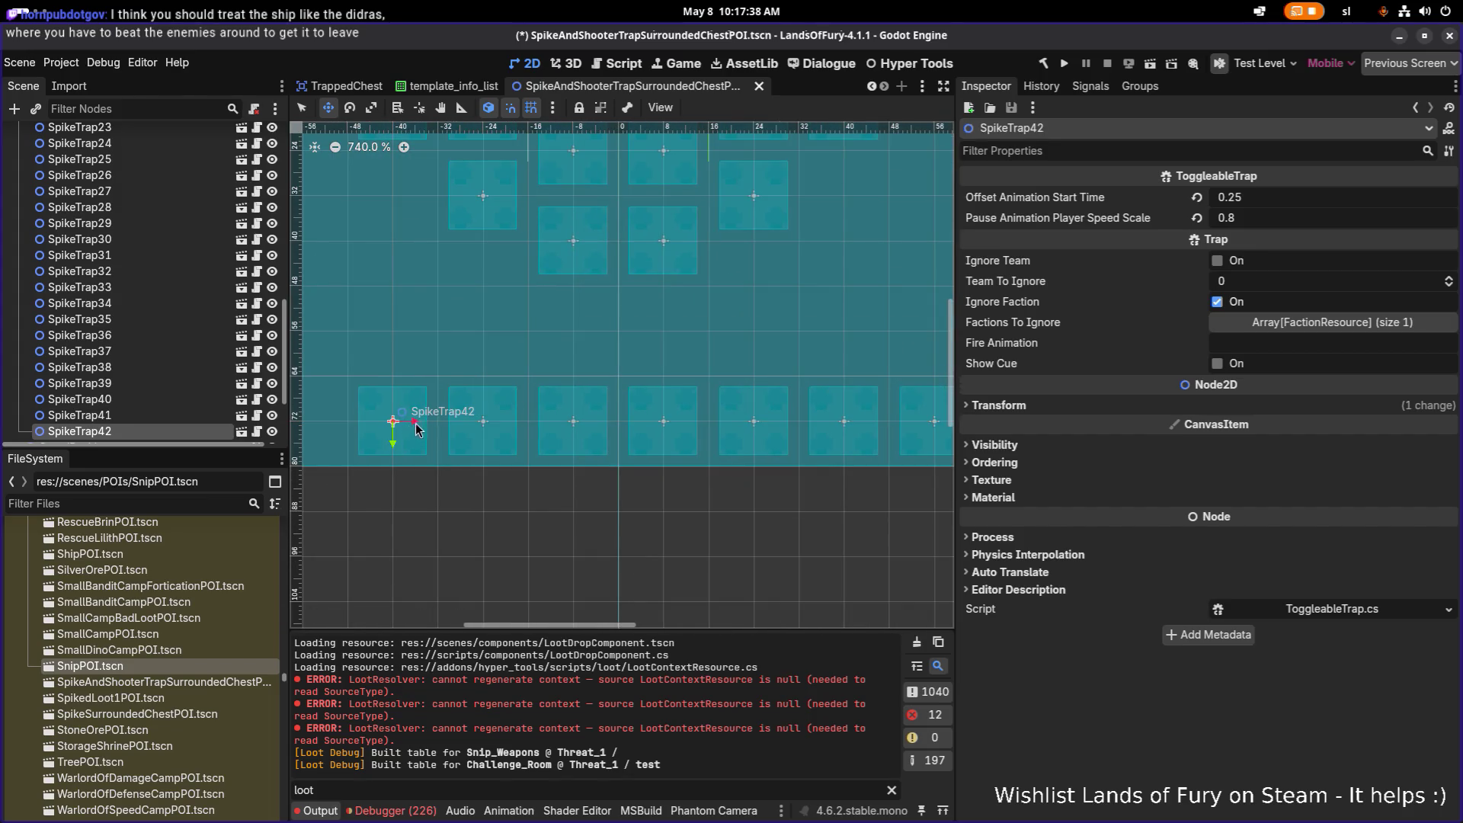
key(ctrl+d)
mouse_move(699, 439)
mouse_down()
mouse_move(506, 433)
mouse_move(517, 320)
mouse_up()
key(ctrl+d)
key(ctrl+d)
key(ctrl+d)
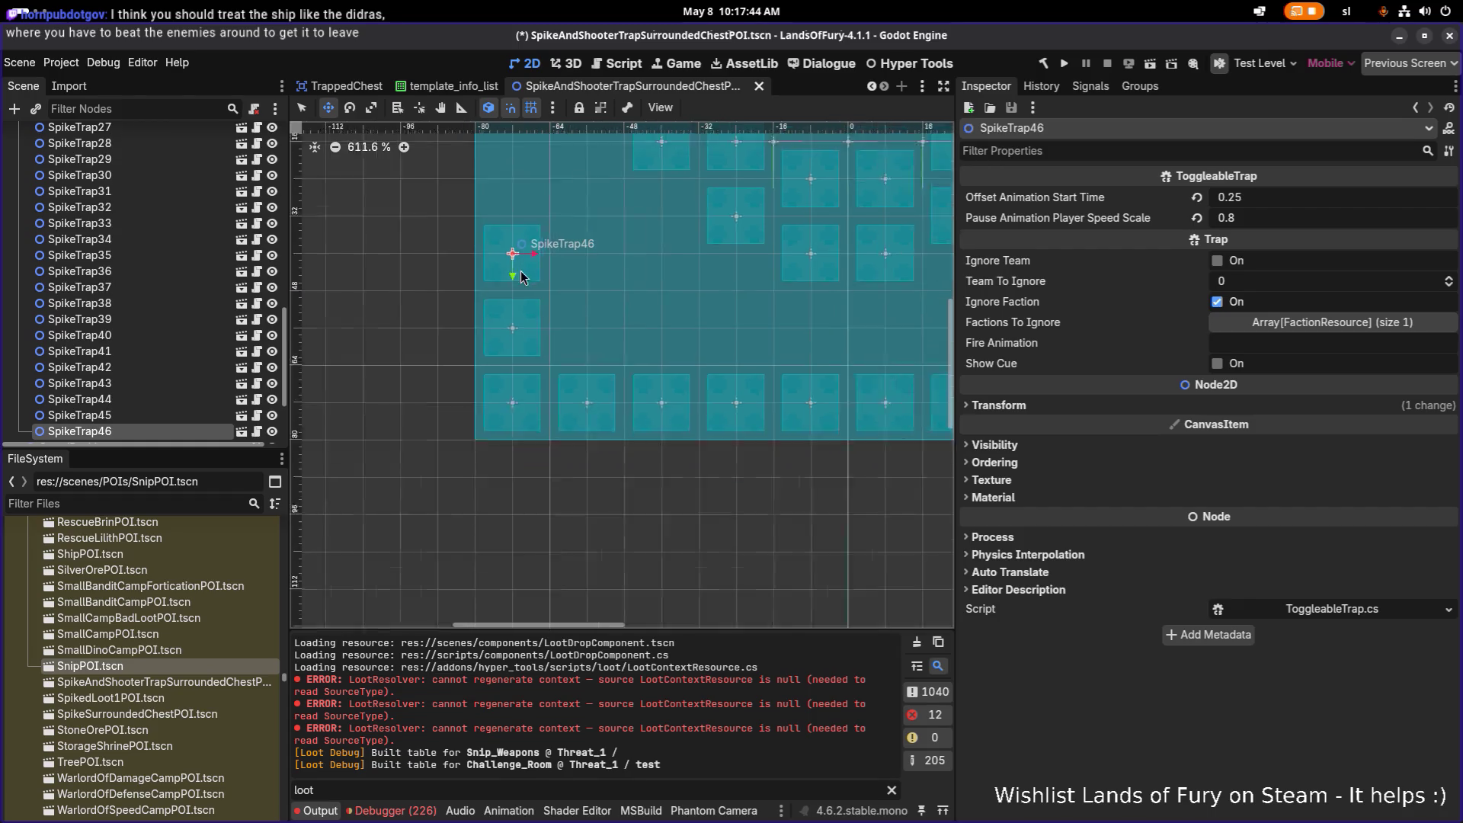
scroll(521, 274, down, 5)
scroll(525, 357, up, 4)
Stack SpikeTrap47–53 one tile apart up the left edge
key(ctrl+d)
mouse_move(487, 412)
mouse_down()
mouse_move(485, 341)
mouse_move(509, 343)
mouse_up()
key(ctrl+d)
scroll(521, 381, up, 4)
scroll(522, 381, down, 2)
key(ctrl+d)
scroll(513, 339, down, 3)
scroll(513, 339, up, 2)
key(ctrl+d)
drag(513, 414, 514, 320)
key(ctrl+d)
key(ctrl+d)
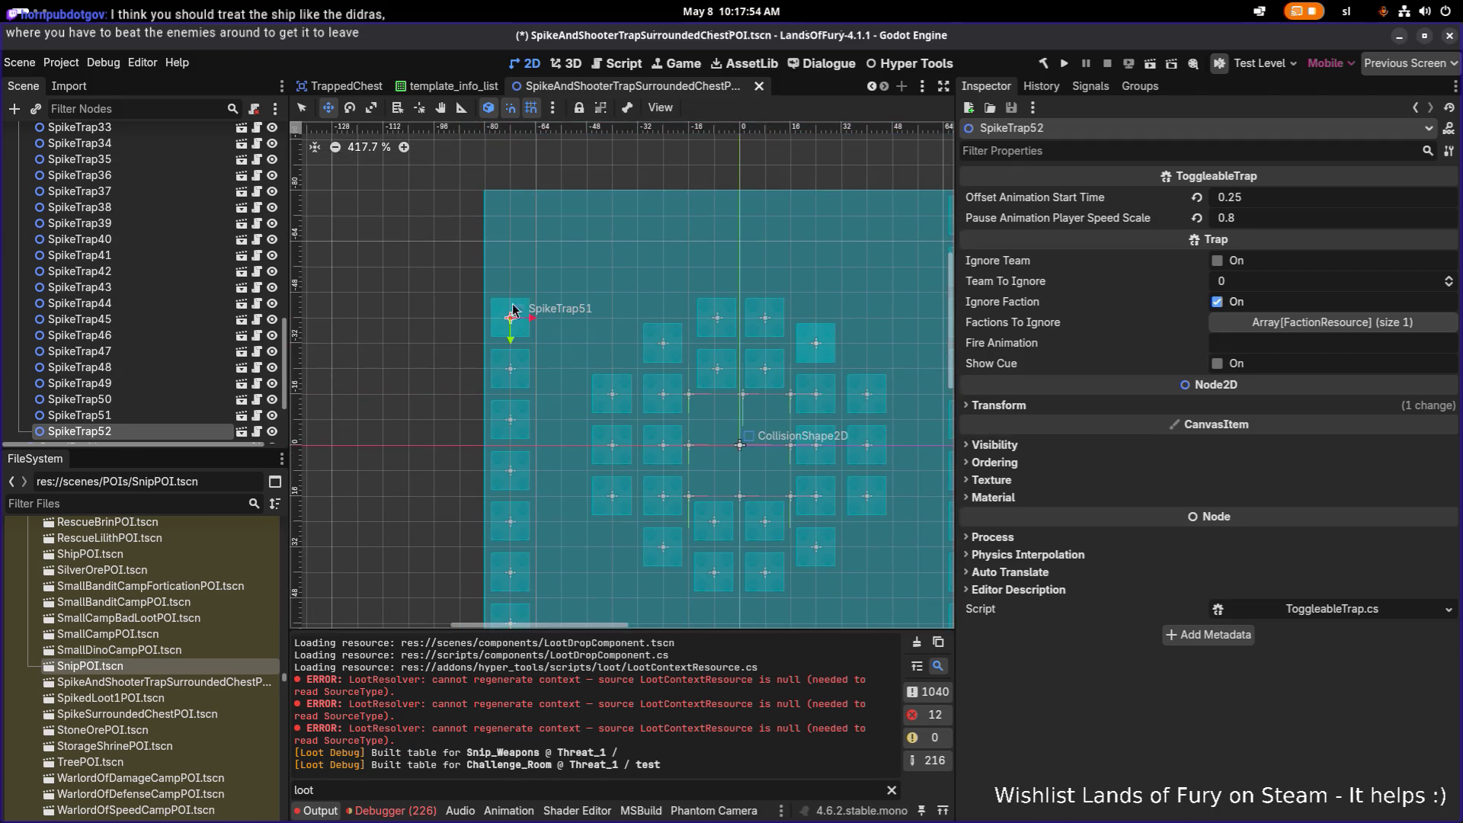
key(ctrl+d)
mouse_move(513, 269)
mouse_down()
mouse_move(513, 234)
mouse_move(496, 261)
mouse_move(661, 283)
mouse_up()
scroll(606, 298, up, 2)
Fill the top row rightward with SpikeTrap56–61, one tile apart
key(ctrl+d)
key(ctrl+d)
scroll(527, 280, up, 4)
key(ctrl+d)
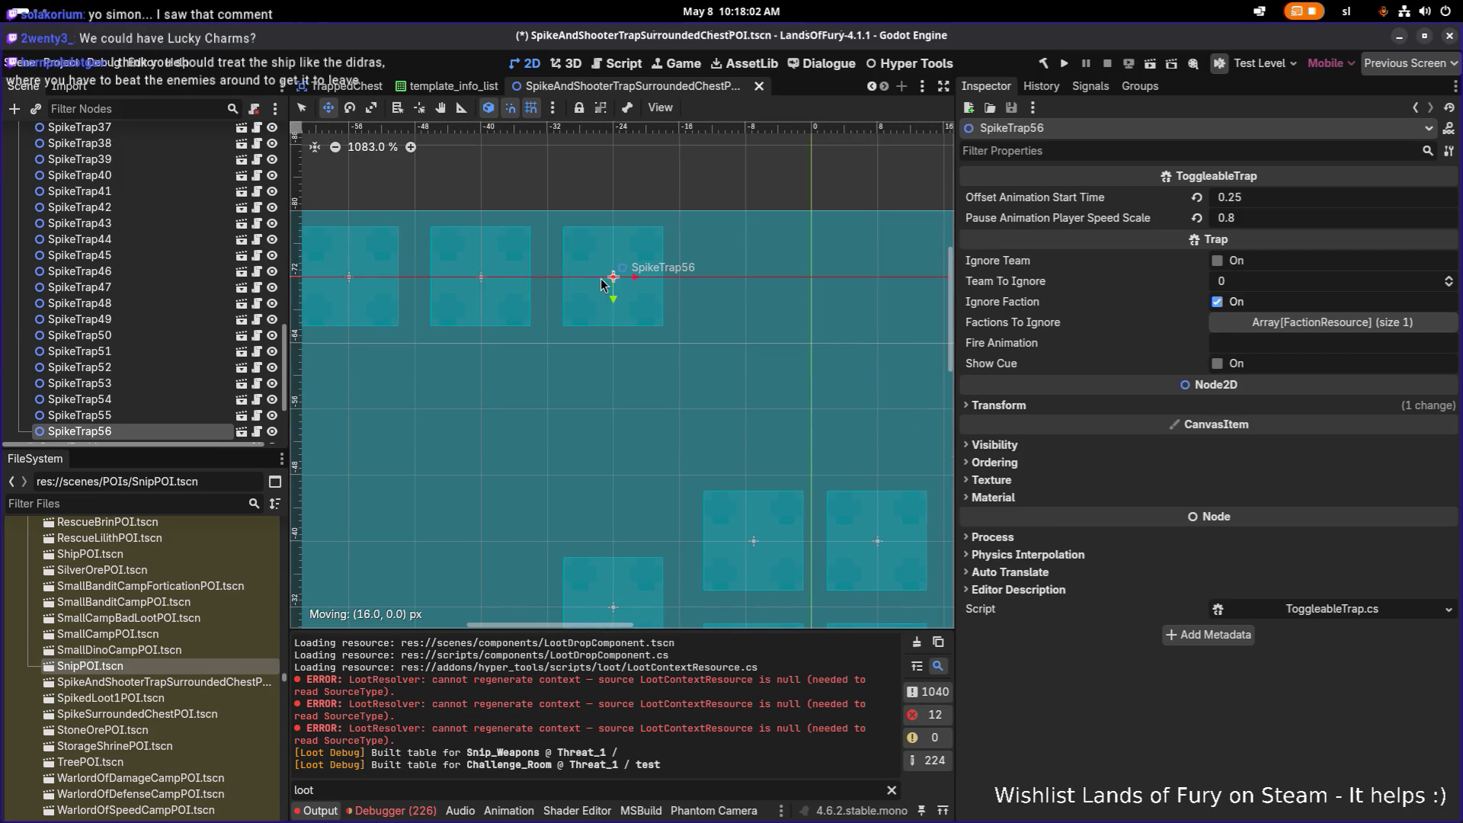
scroll(675, 299, right, 3)
key(ctrl+d)
drag(494, 285, 552, 292)
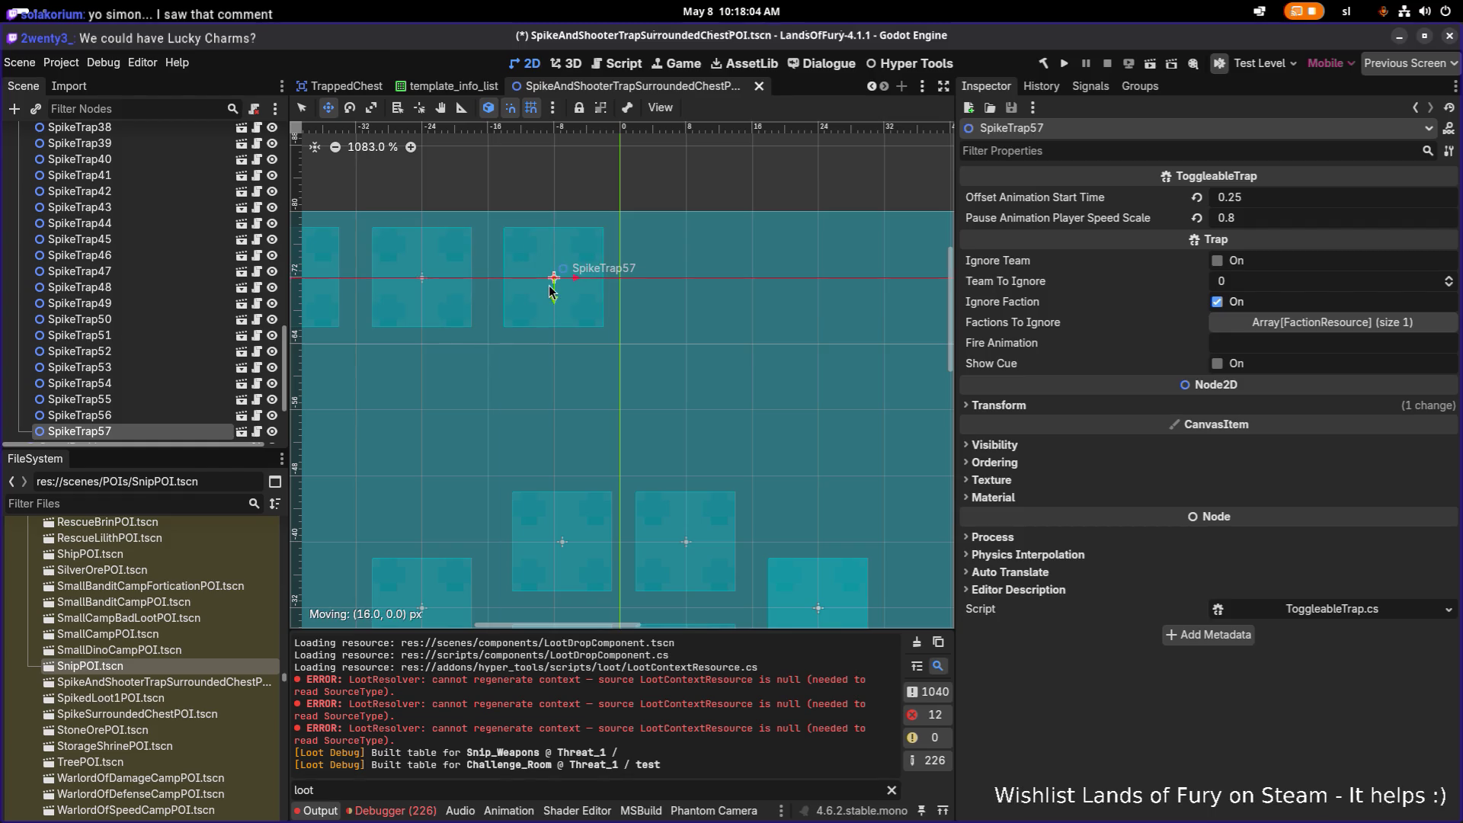
scroll(549, 293, up, 1)
key(ctrl+d)
drag(429, 280, 563, 292)
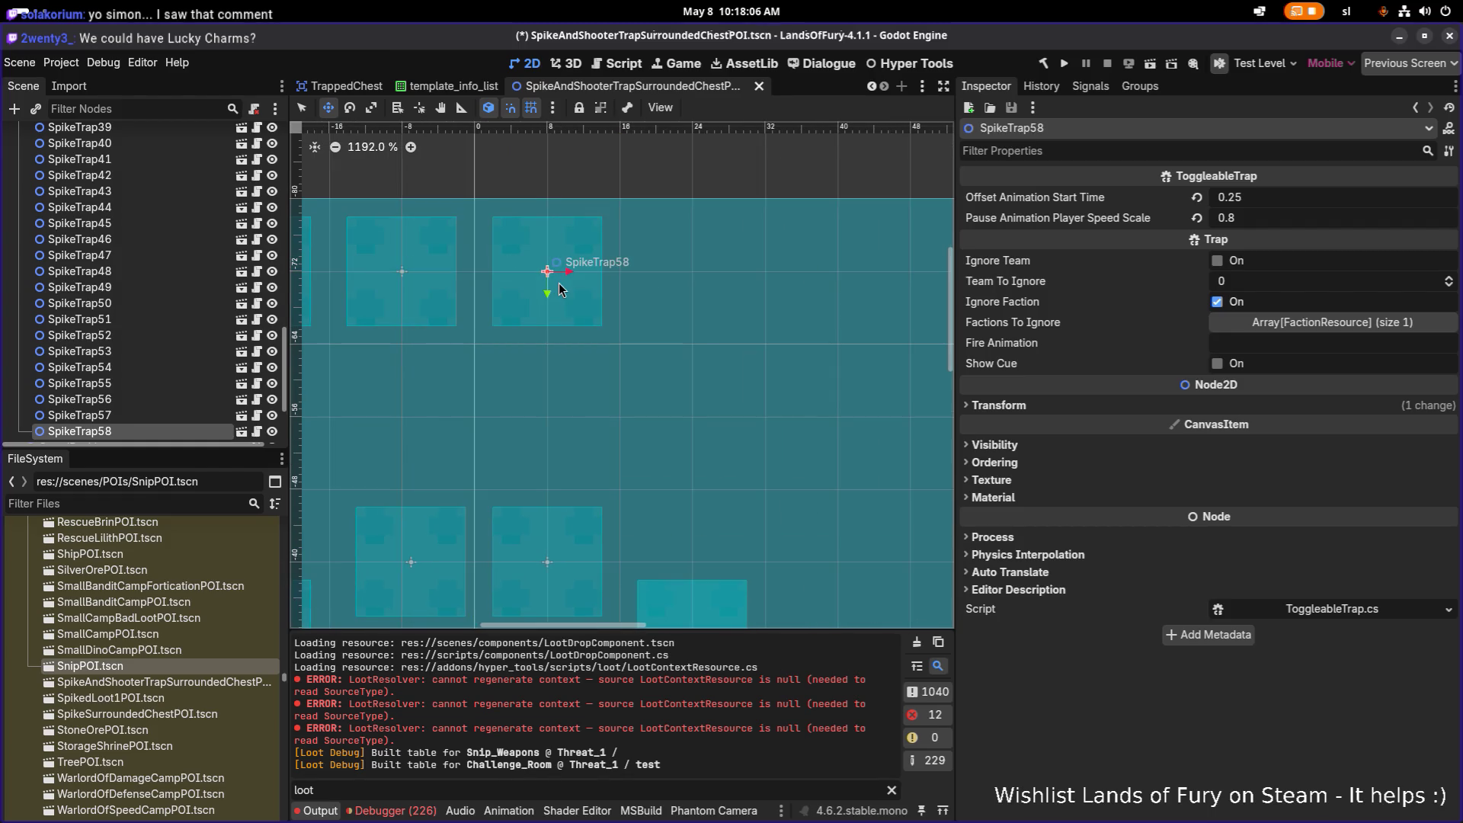
scroll(684, 326, down, 4)
scroll(681, 329, down, 1)
scroll(682, 329, up, 3)
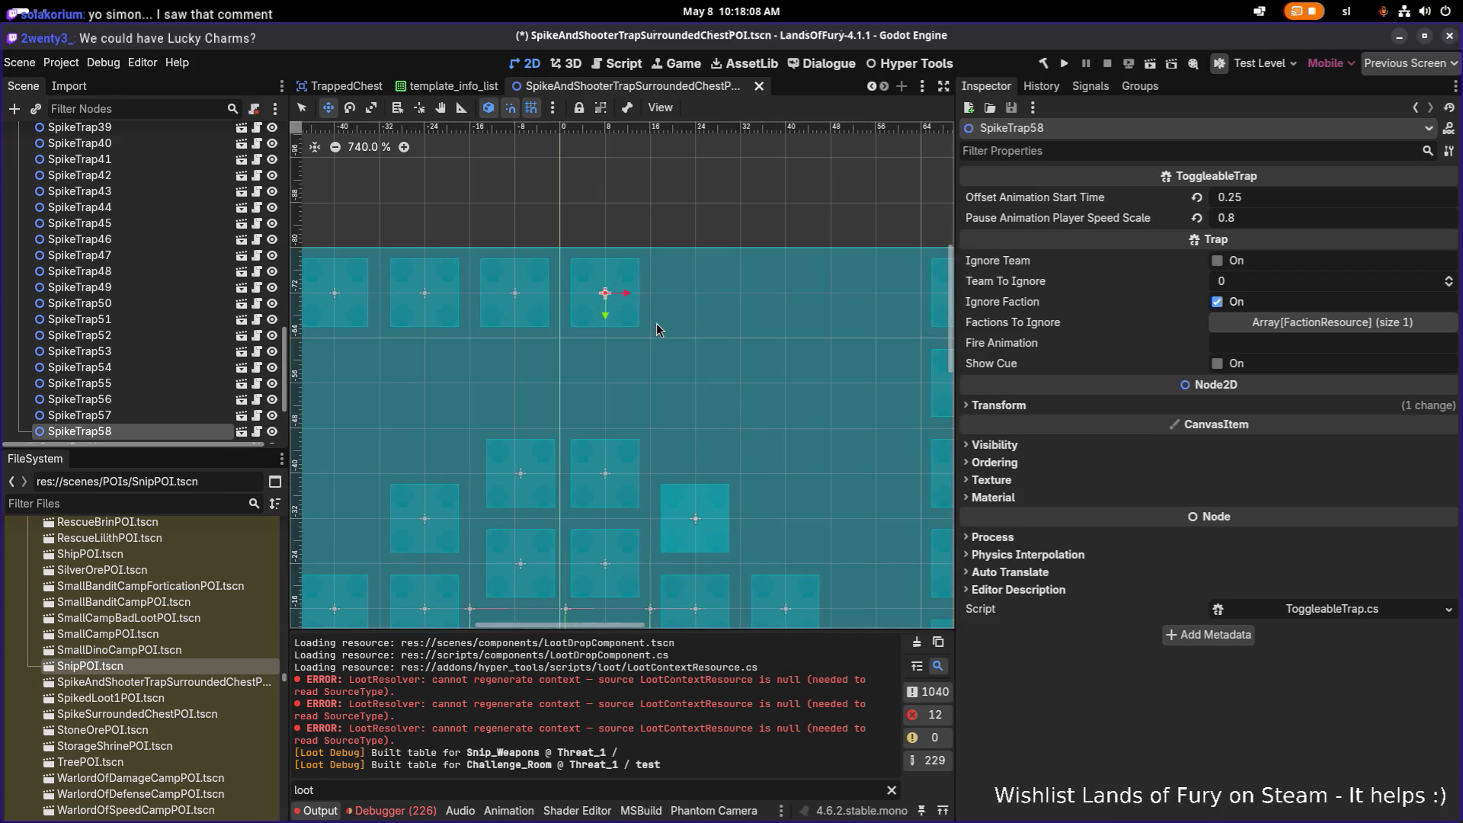
scroll(574, 320, right, 1)
key(ctrl+d)
drag(517, 299, 782, 297)
key(ctrl+d)
key(ctrl+d)
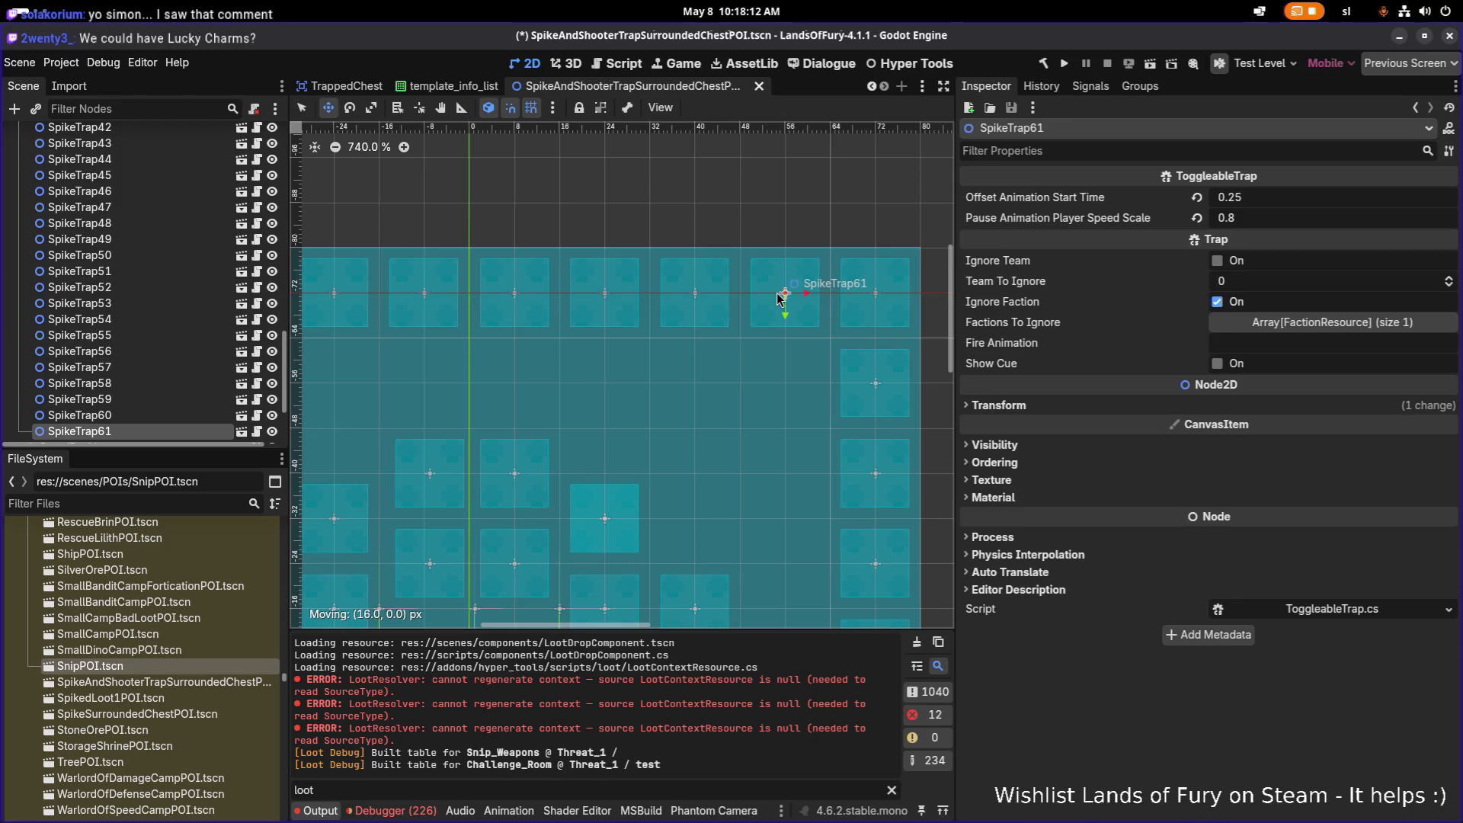
scroll(569, 303, down, 3)
scroll(657, 362, down, 2)
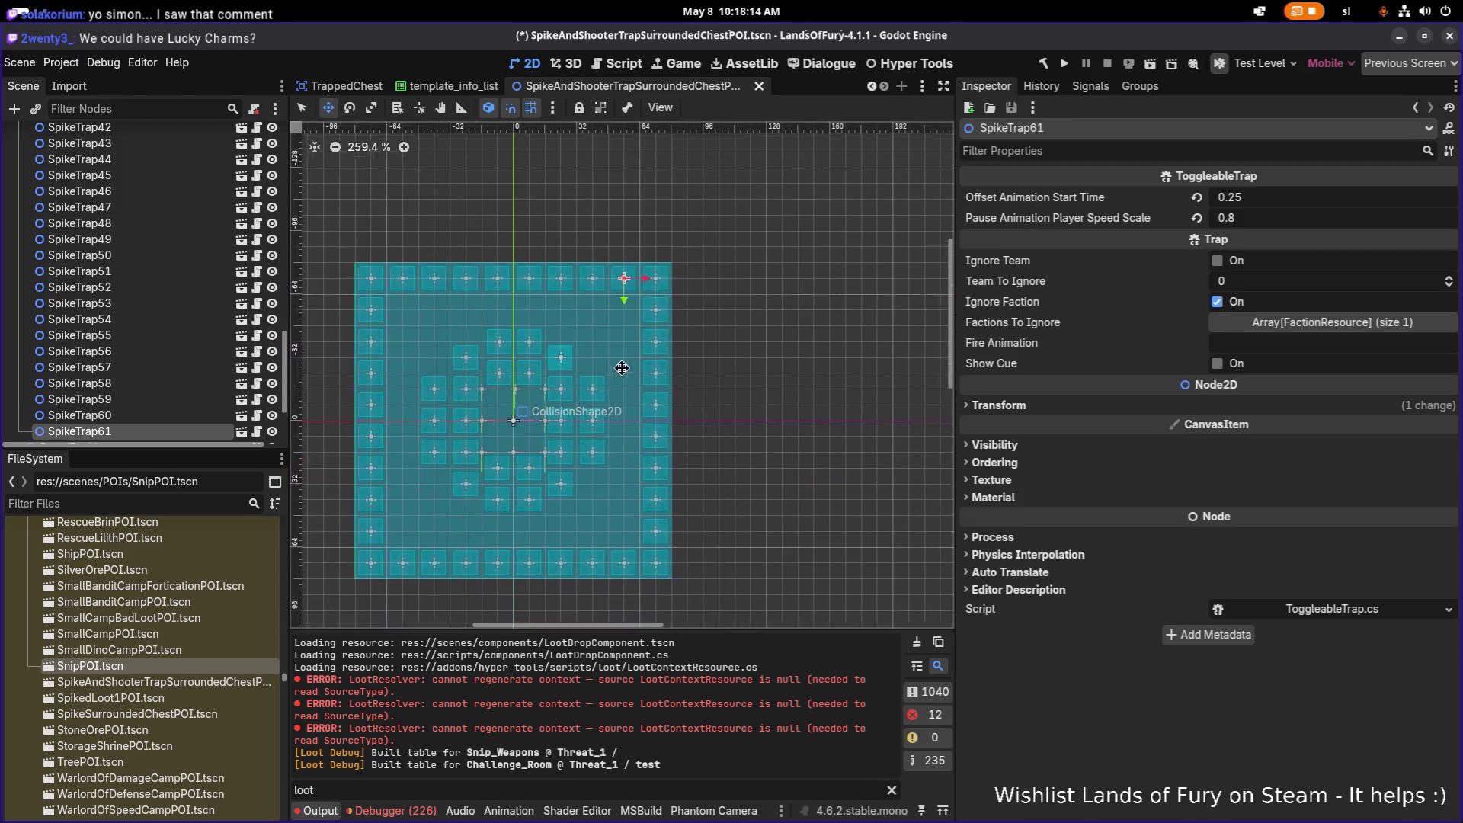
scroll(663, 532, up, 5)
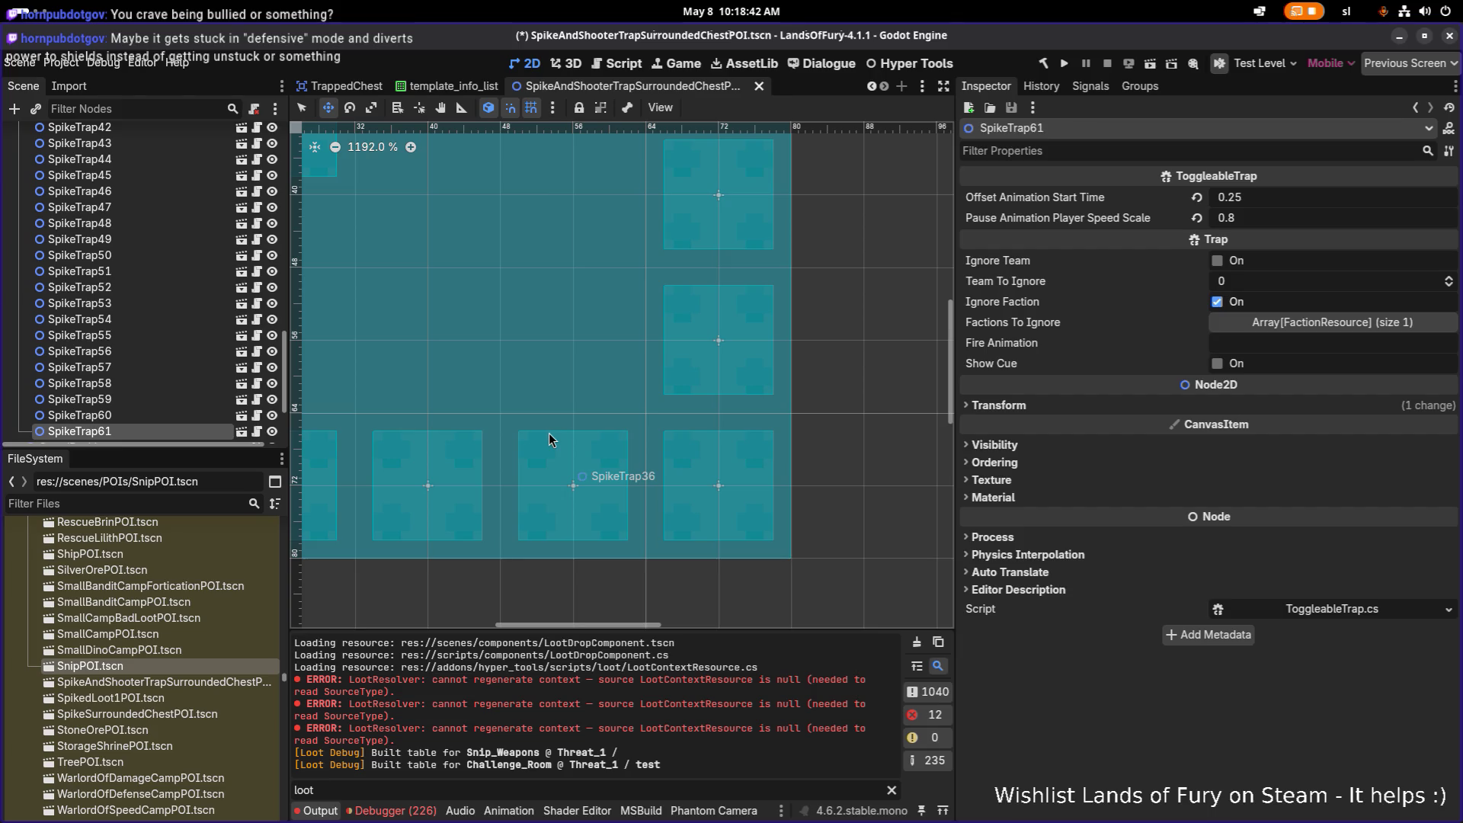
scroll(549, 434, down, 4)
scroll(550, 433, down, 4)
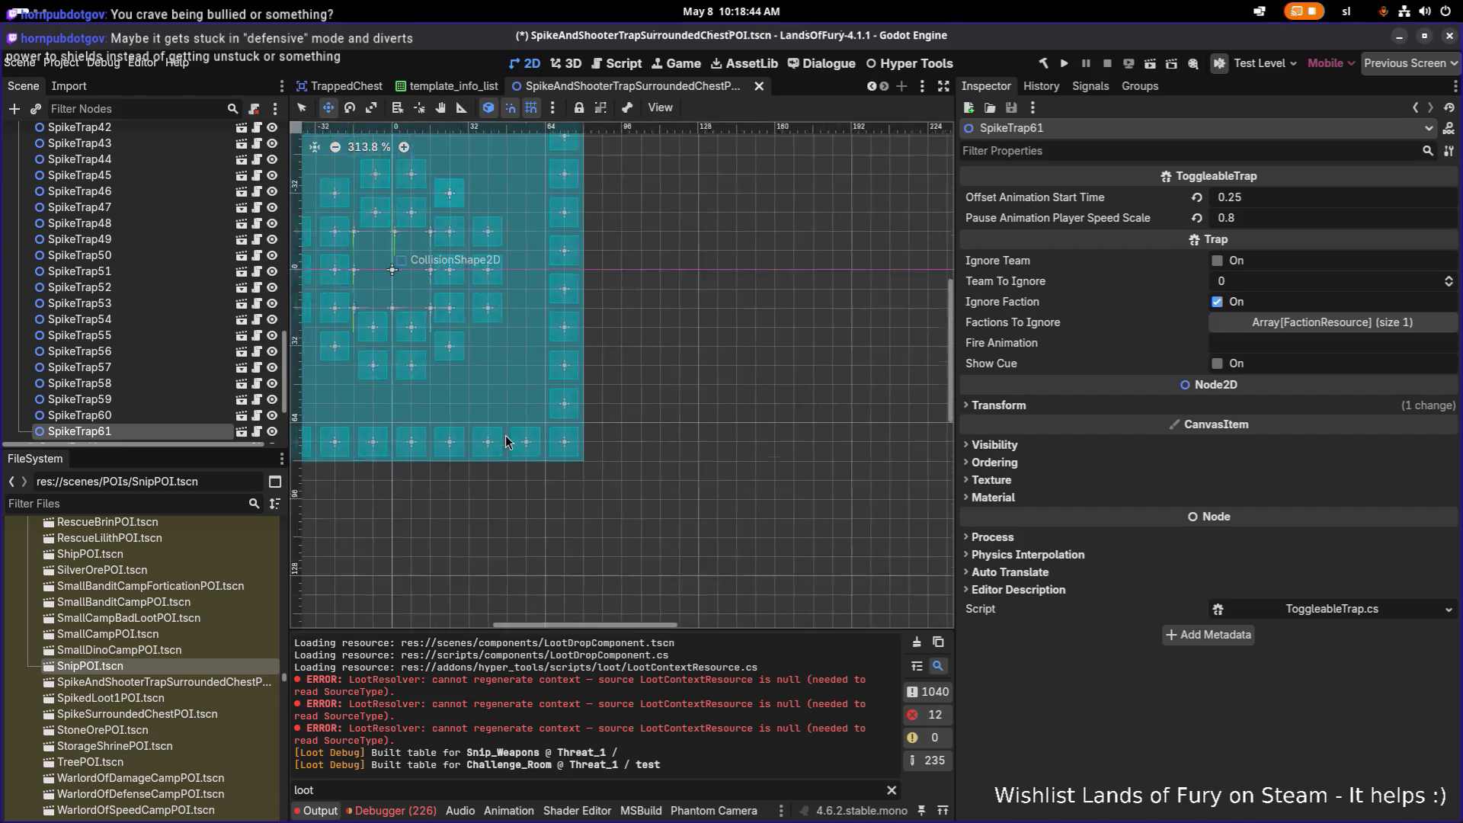
scroll(543, 437, down, 4)
scroll(538, 441, up, 2)
scroll(525, 428, up, 2)
scroll(515, 424, up, 2)
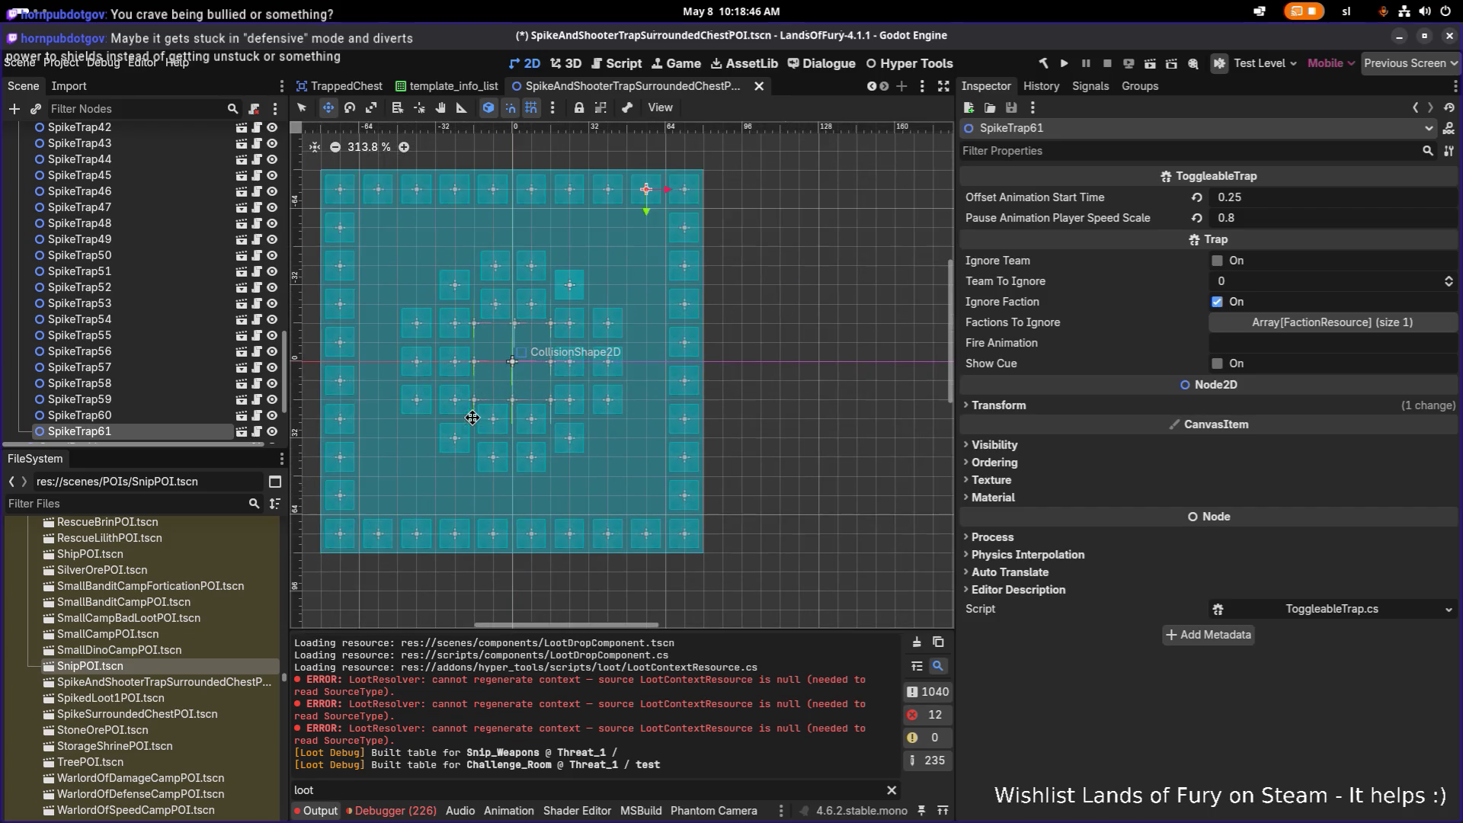
Save the SpikeAndShooterTrapSurroundedChestPOI scene with Ctrl+S
key(ctrl+s)
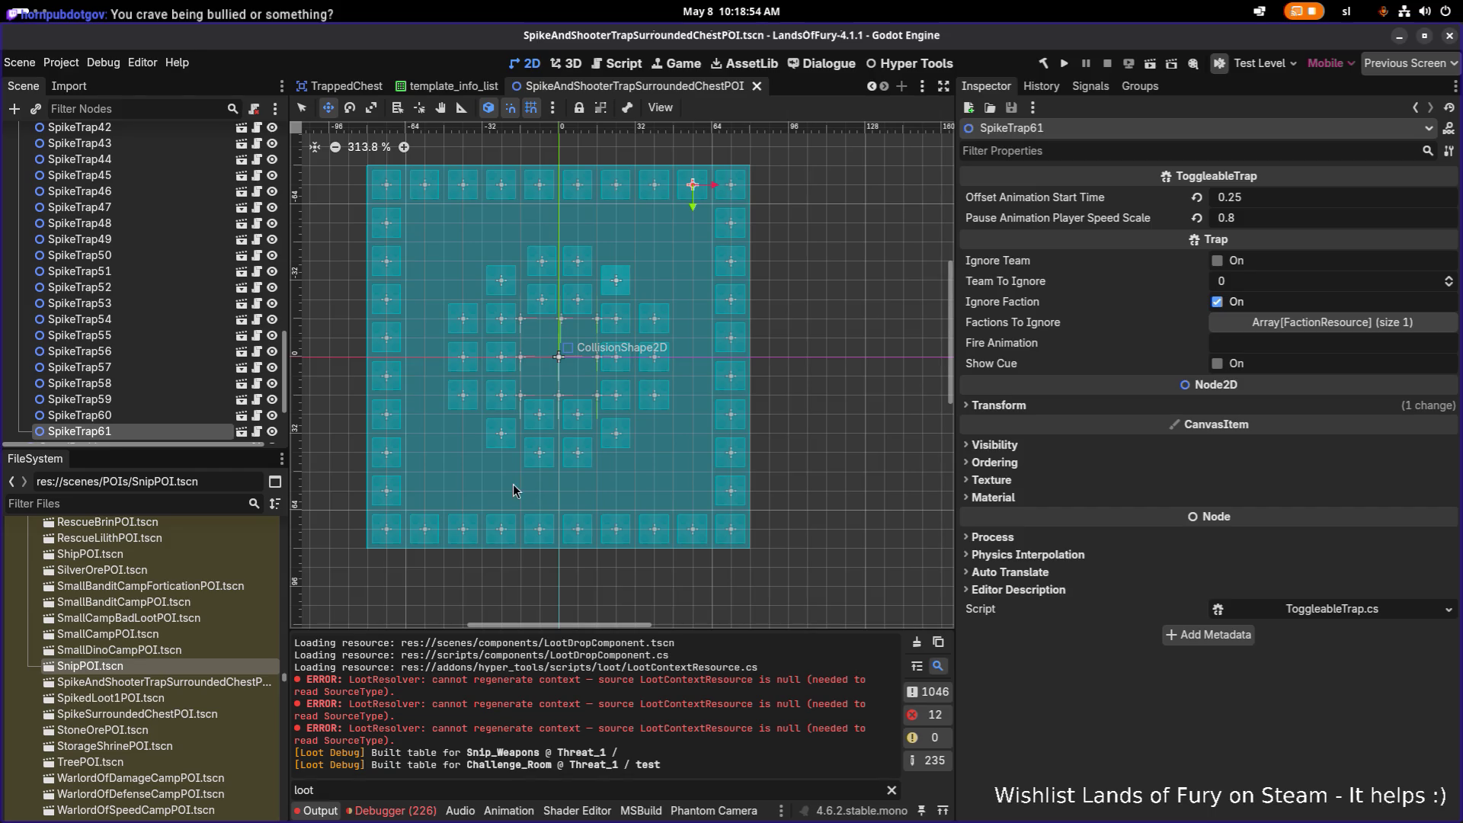
scroll(535, 475, up, 4)
scroll(640, 420, down, 6)
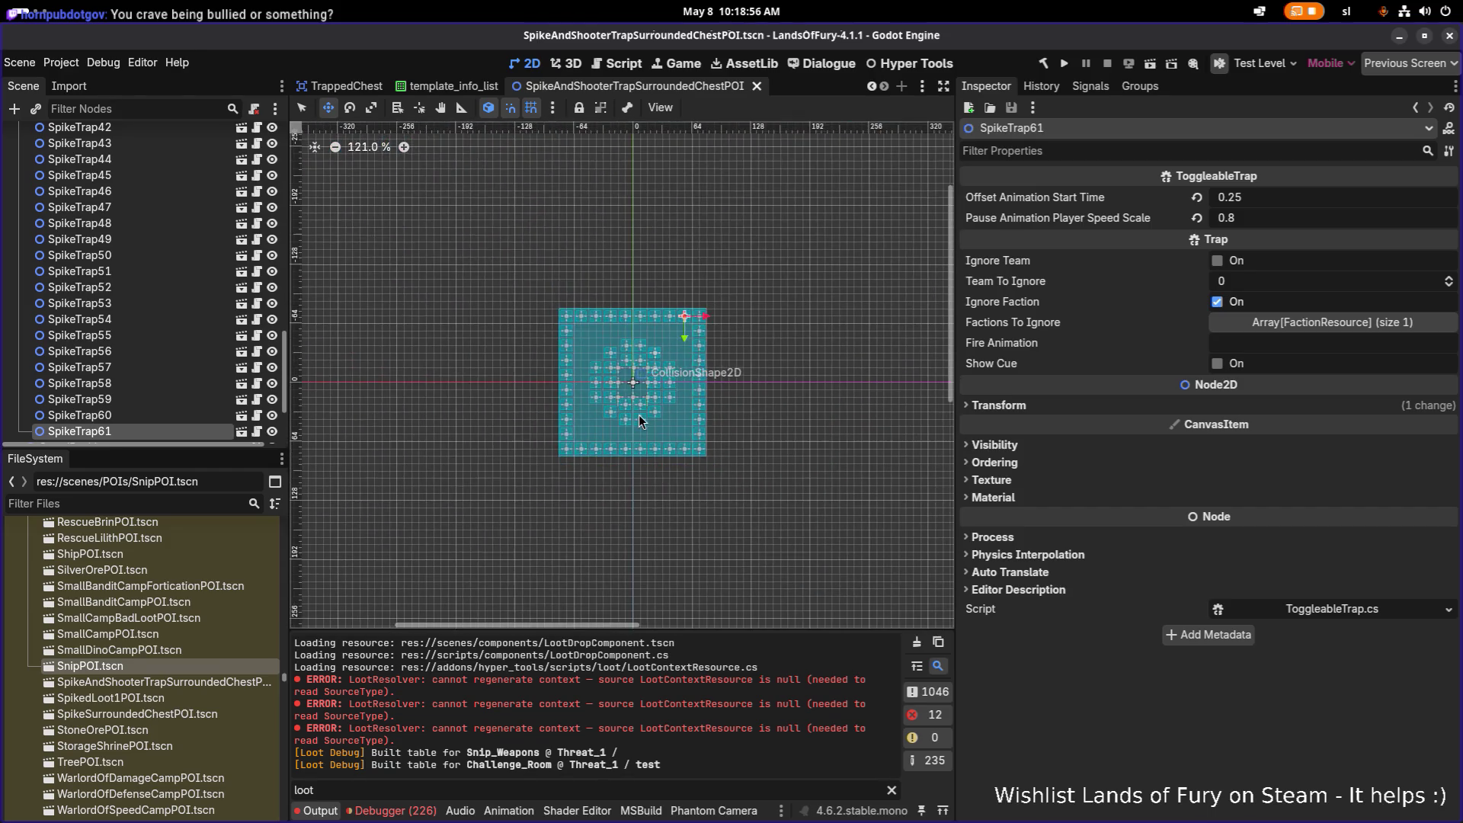
key(ctrl+s)
scroll(624, 392, up, 5)
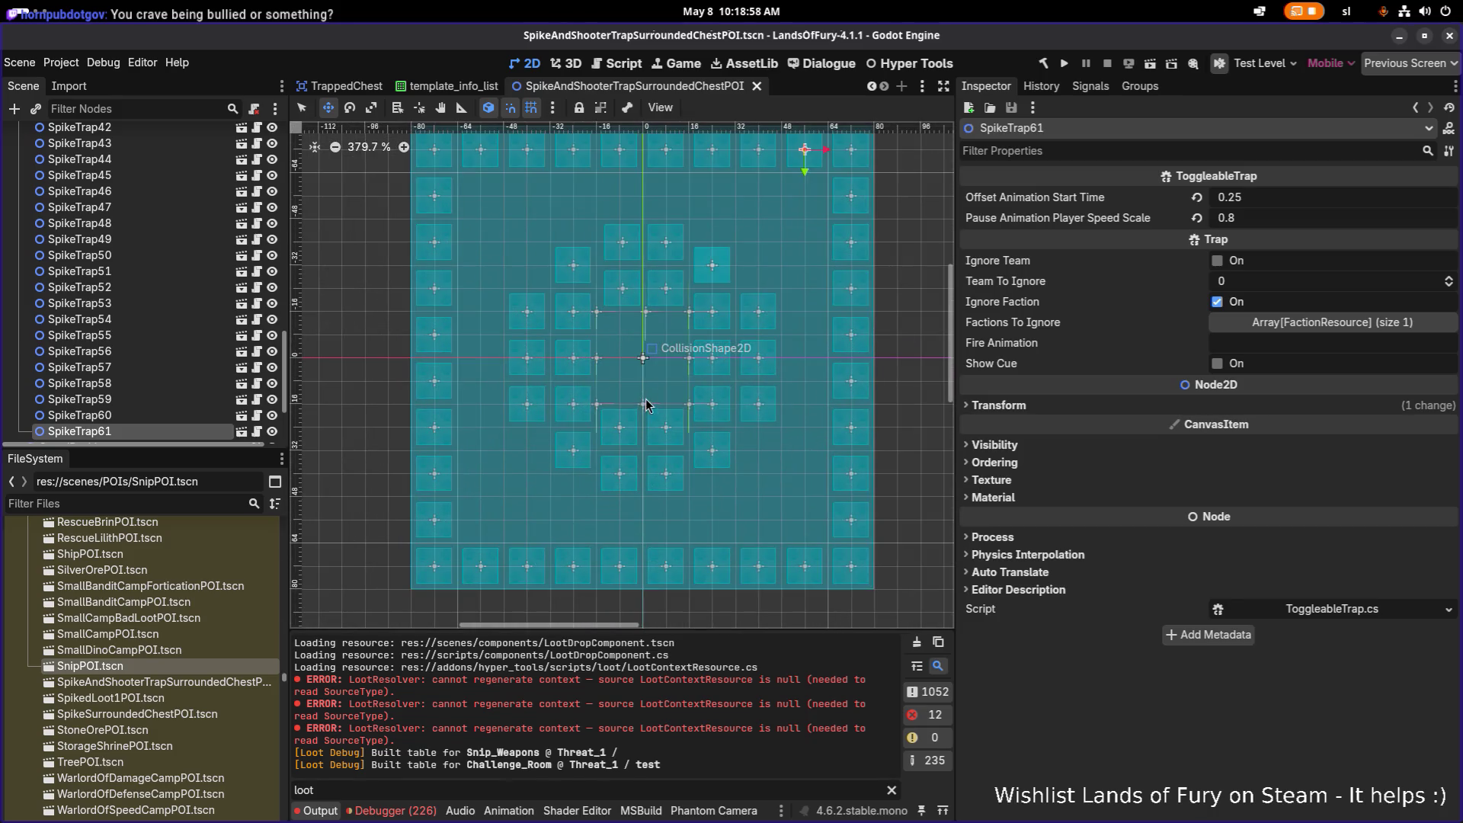
scroll(165, 415, down, 3)
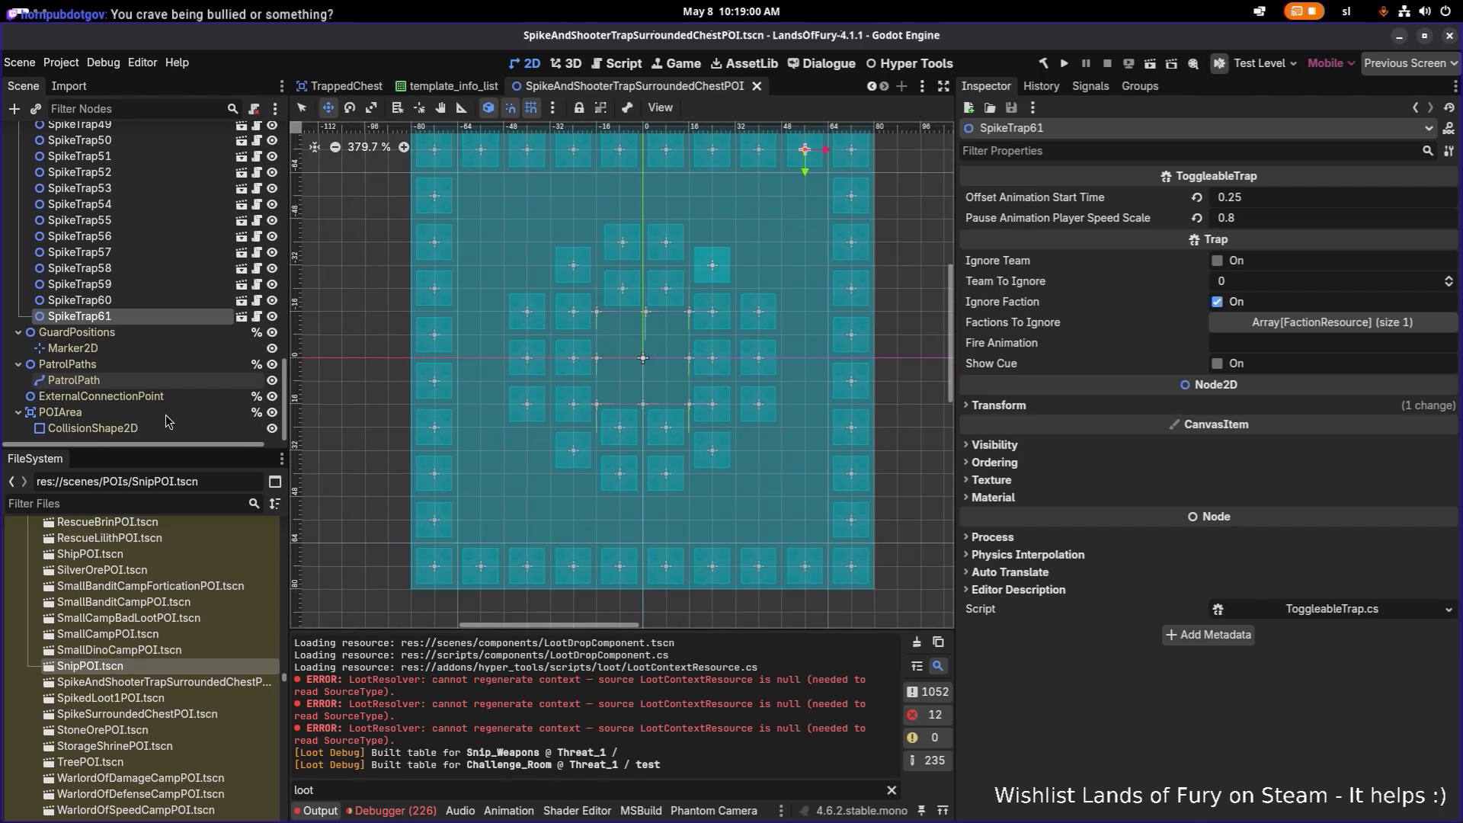
scroll(545, 403, down, 5)
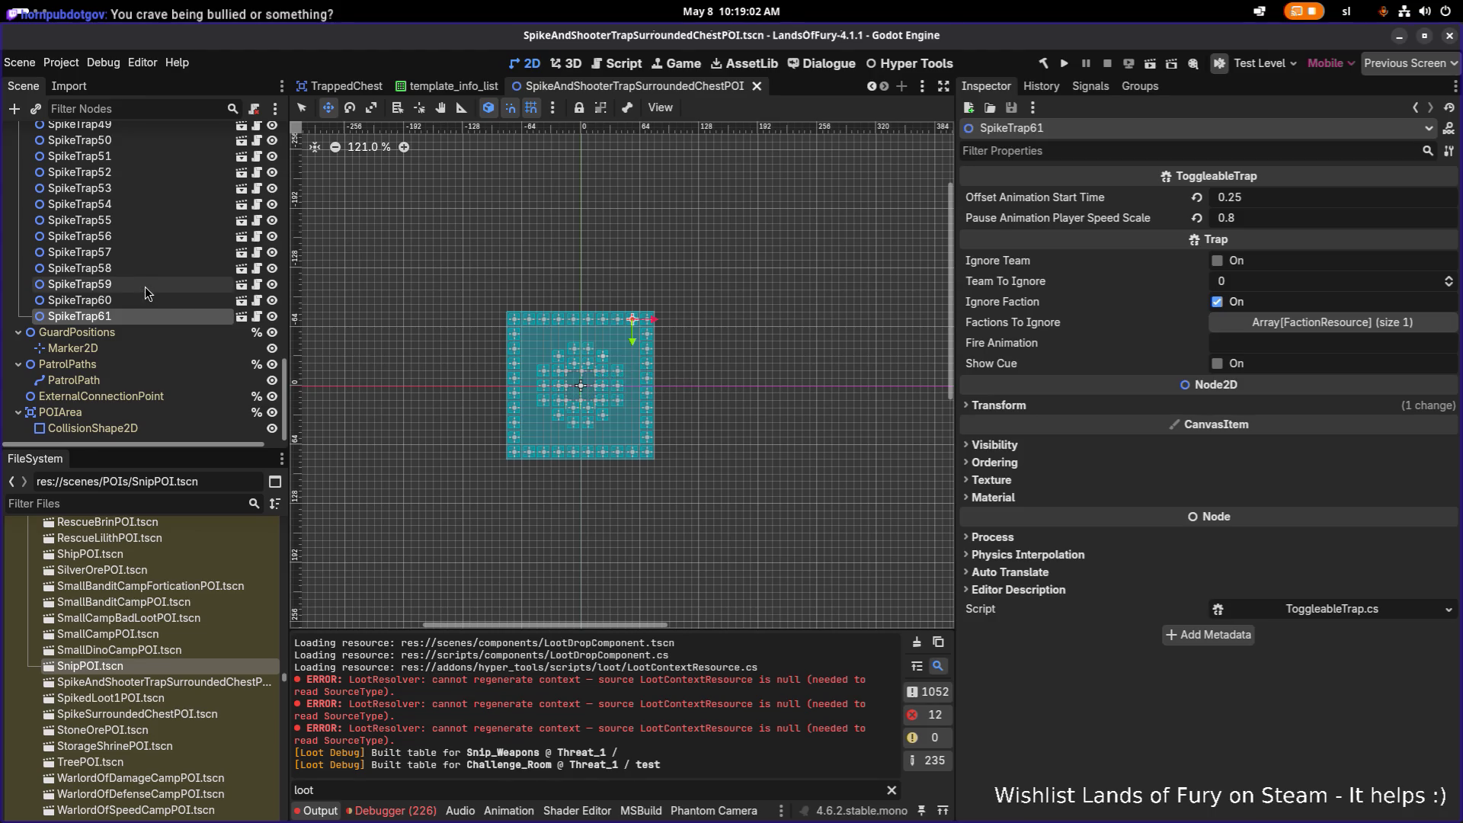
scroll(145, 288, up, 2)
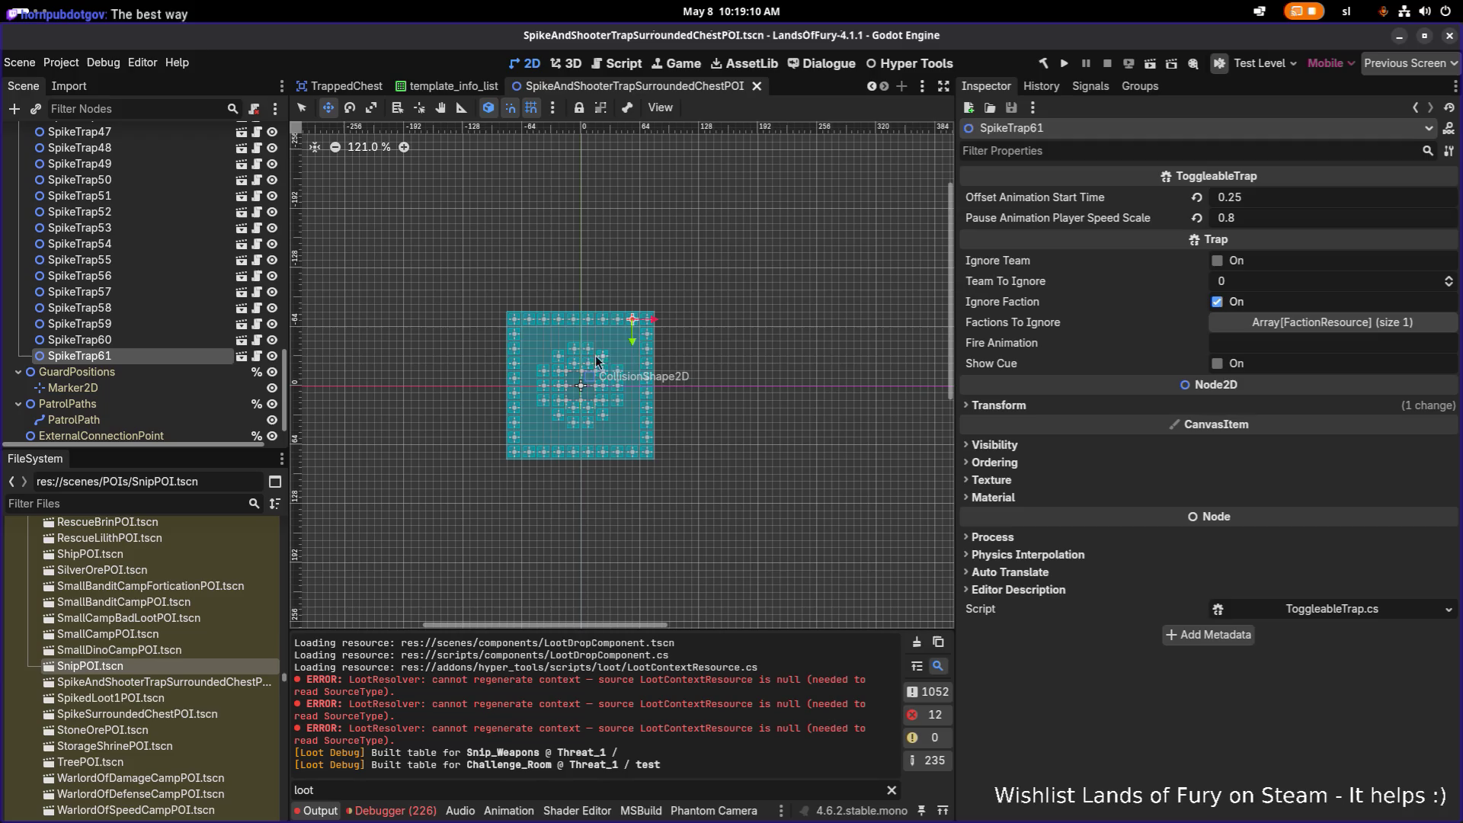
scroll(645, 328, up, 4)
scroll(620, 338, up, 2)
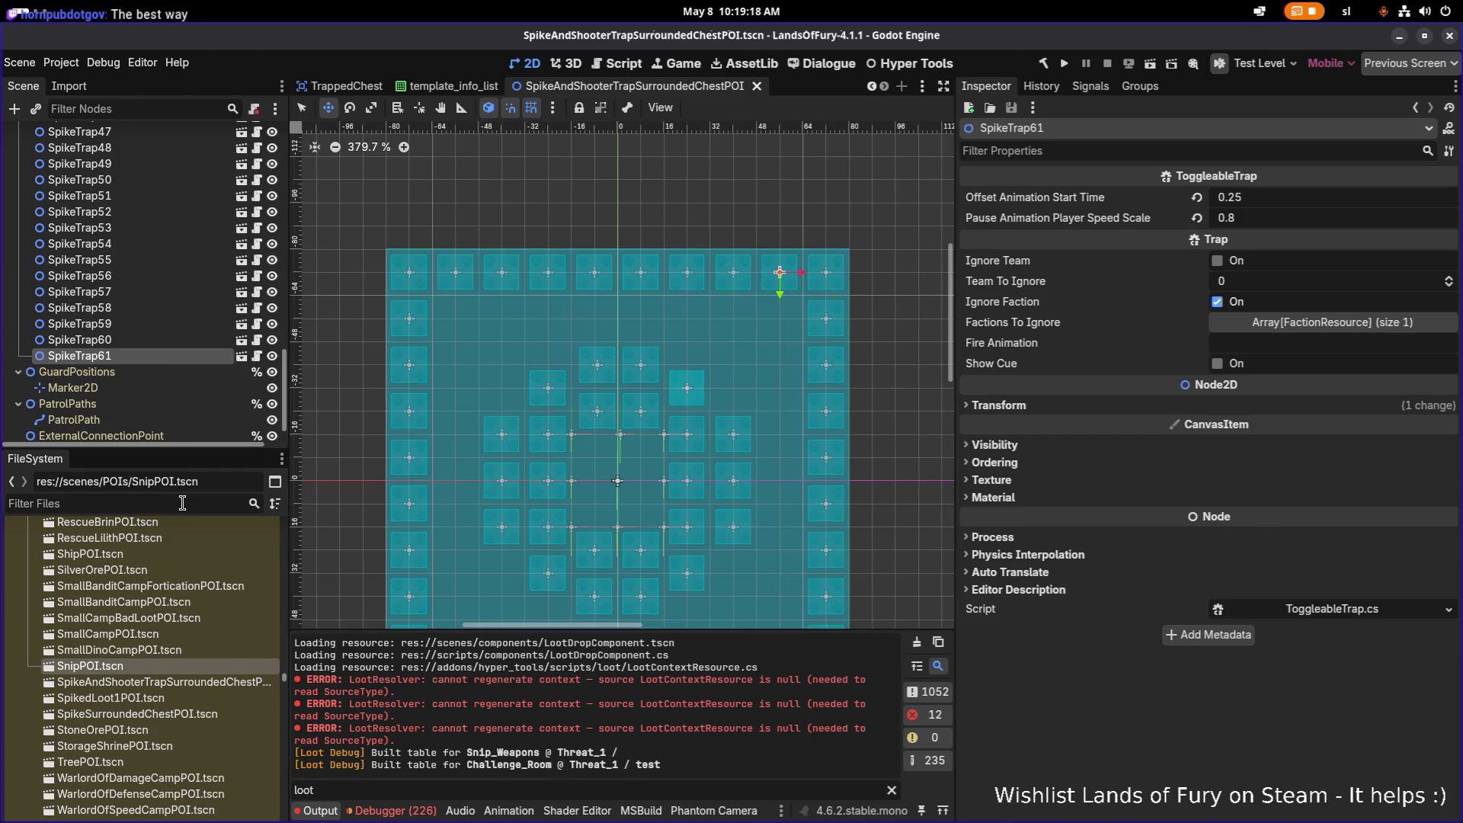
text(shoot)
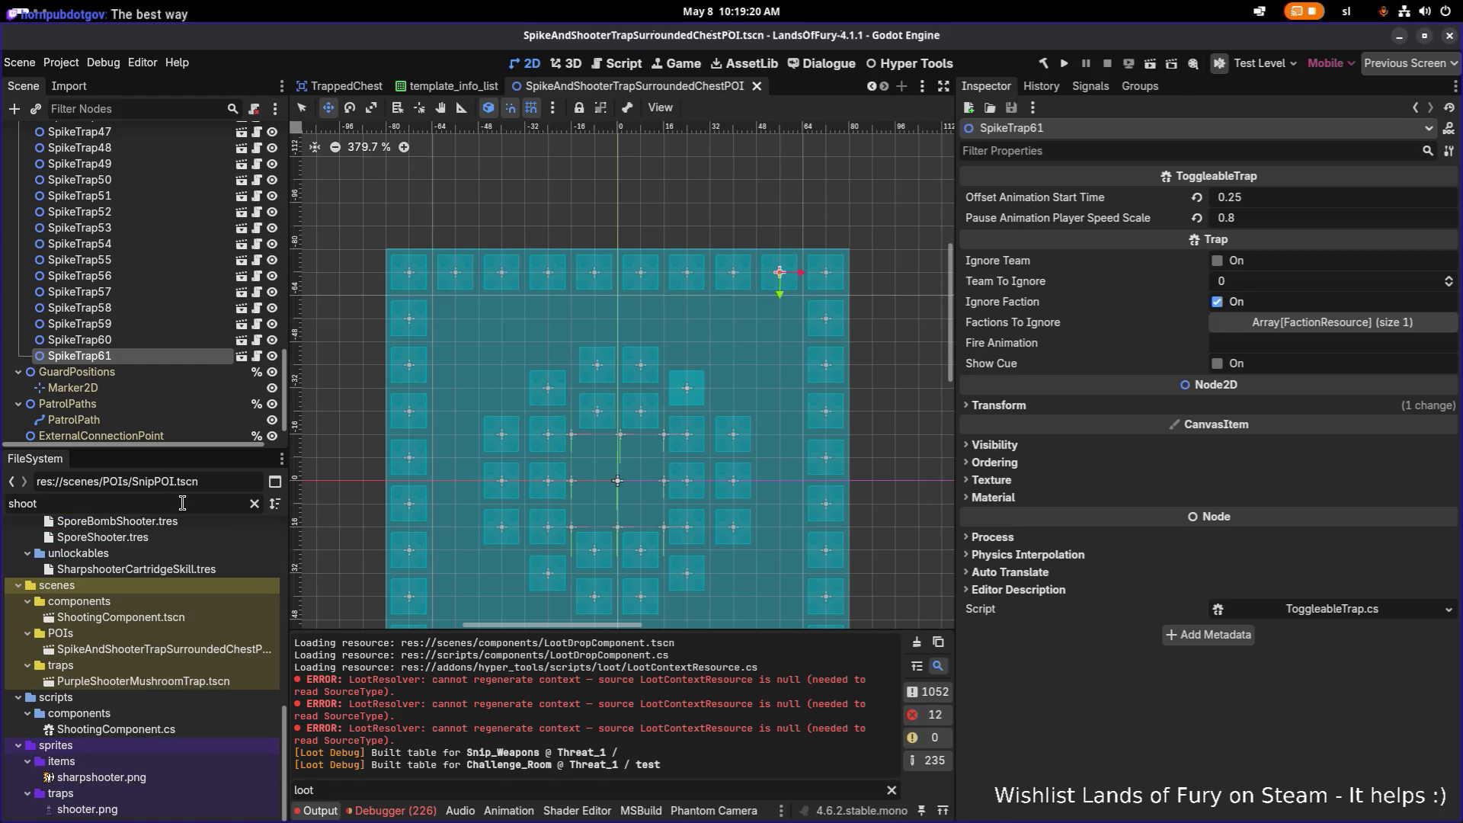
text(er)
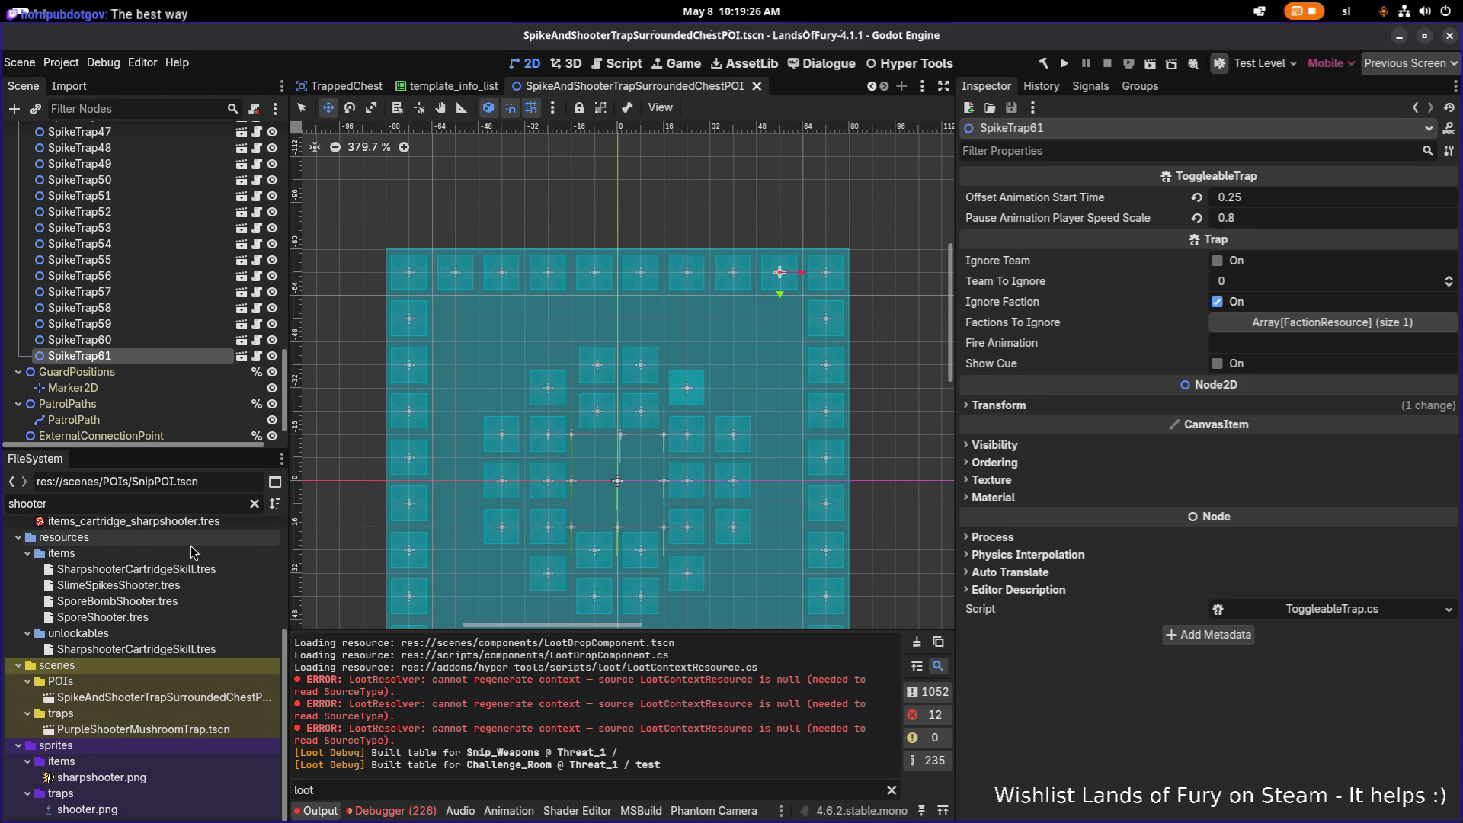
scroll(175, 648, up, 2)
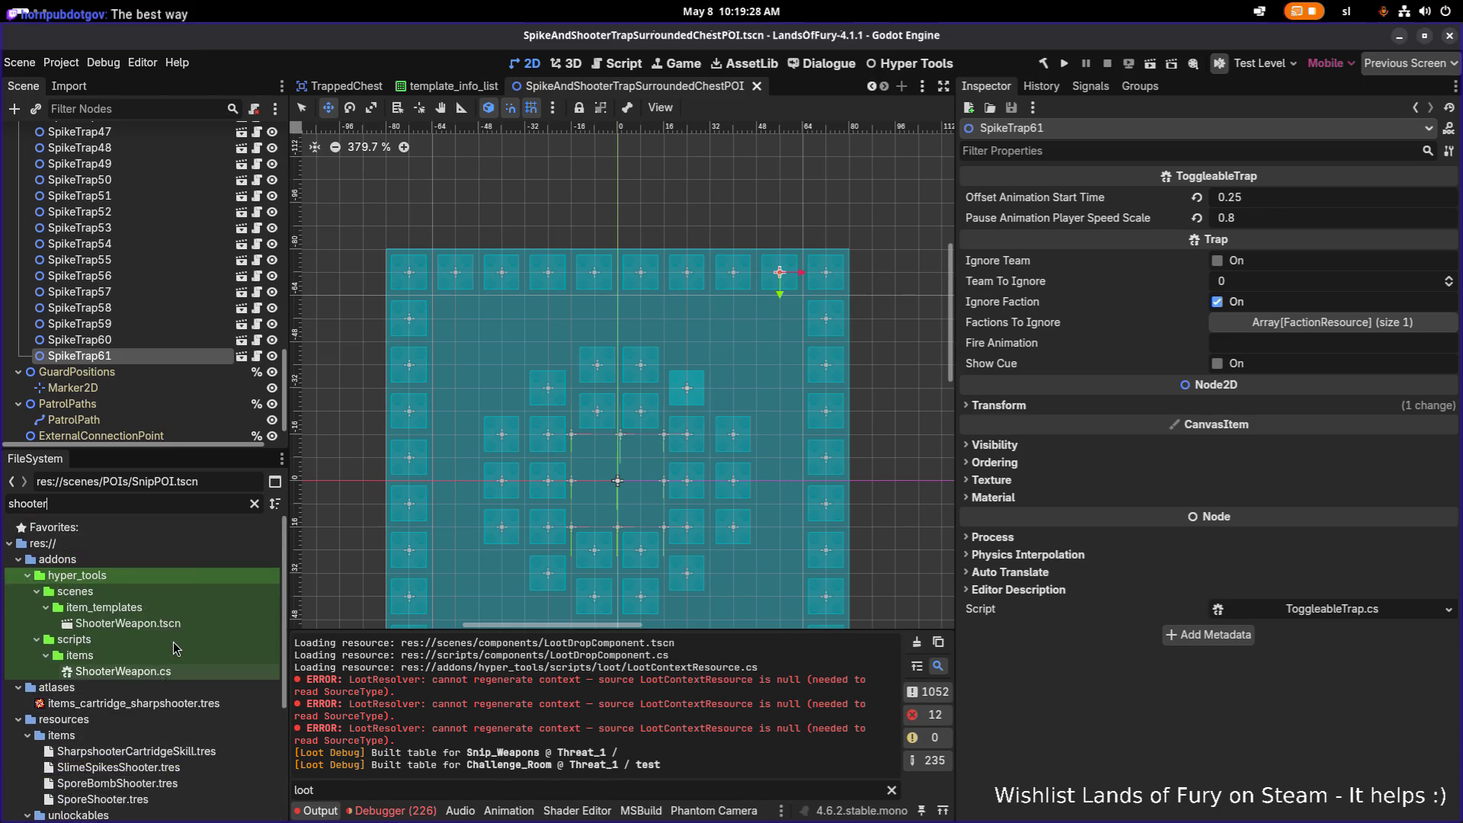
Filter the FileSystem for 'shooter' and select SporeBombShooter.tres
key(ctrl+a)
text(shooter)
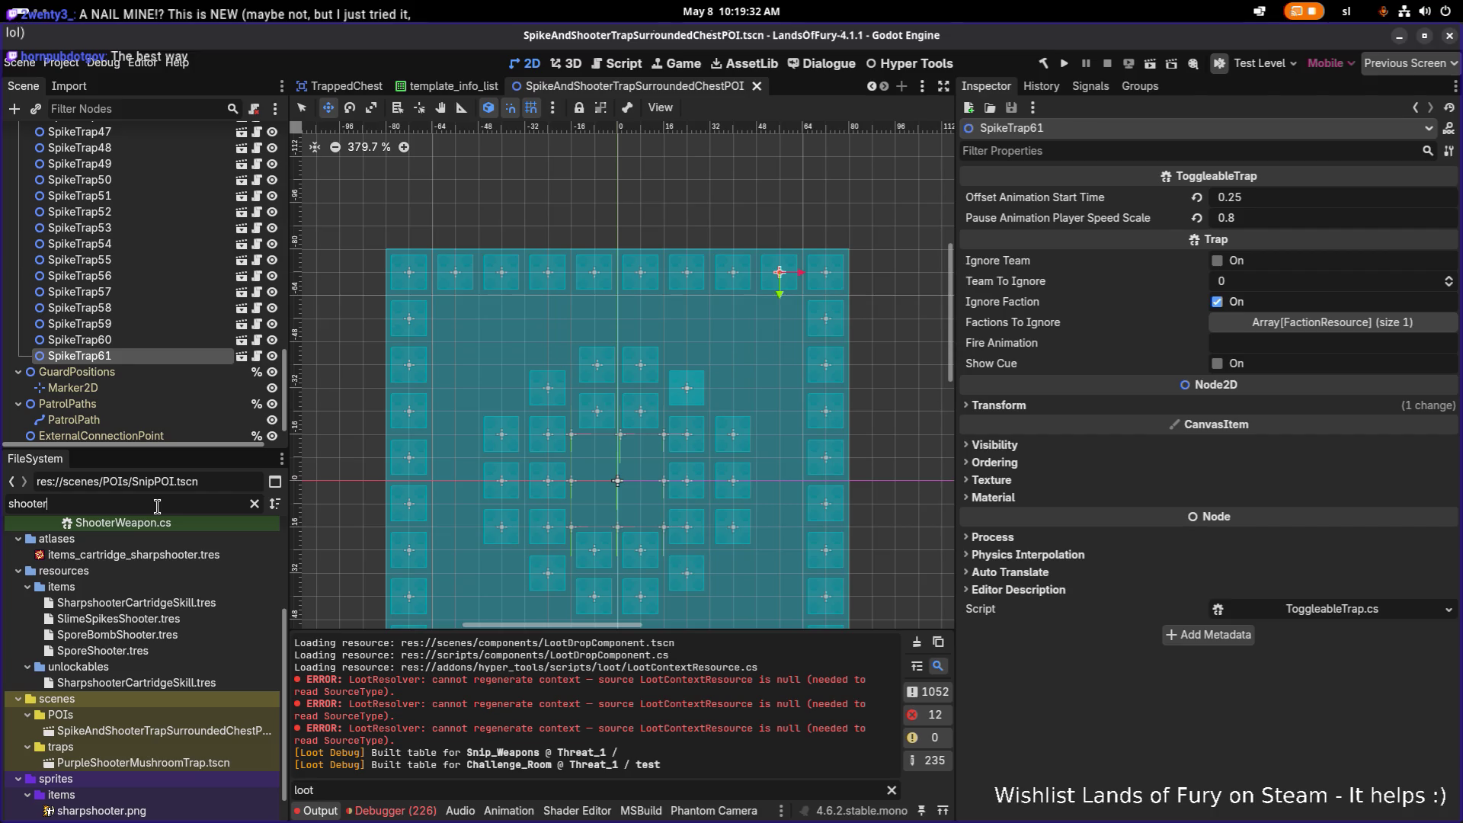
click(157, 507)
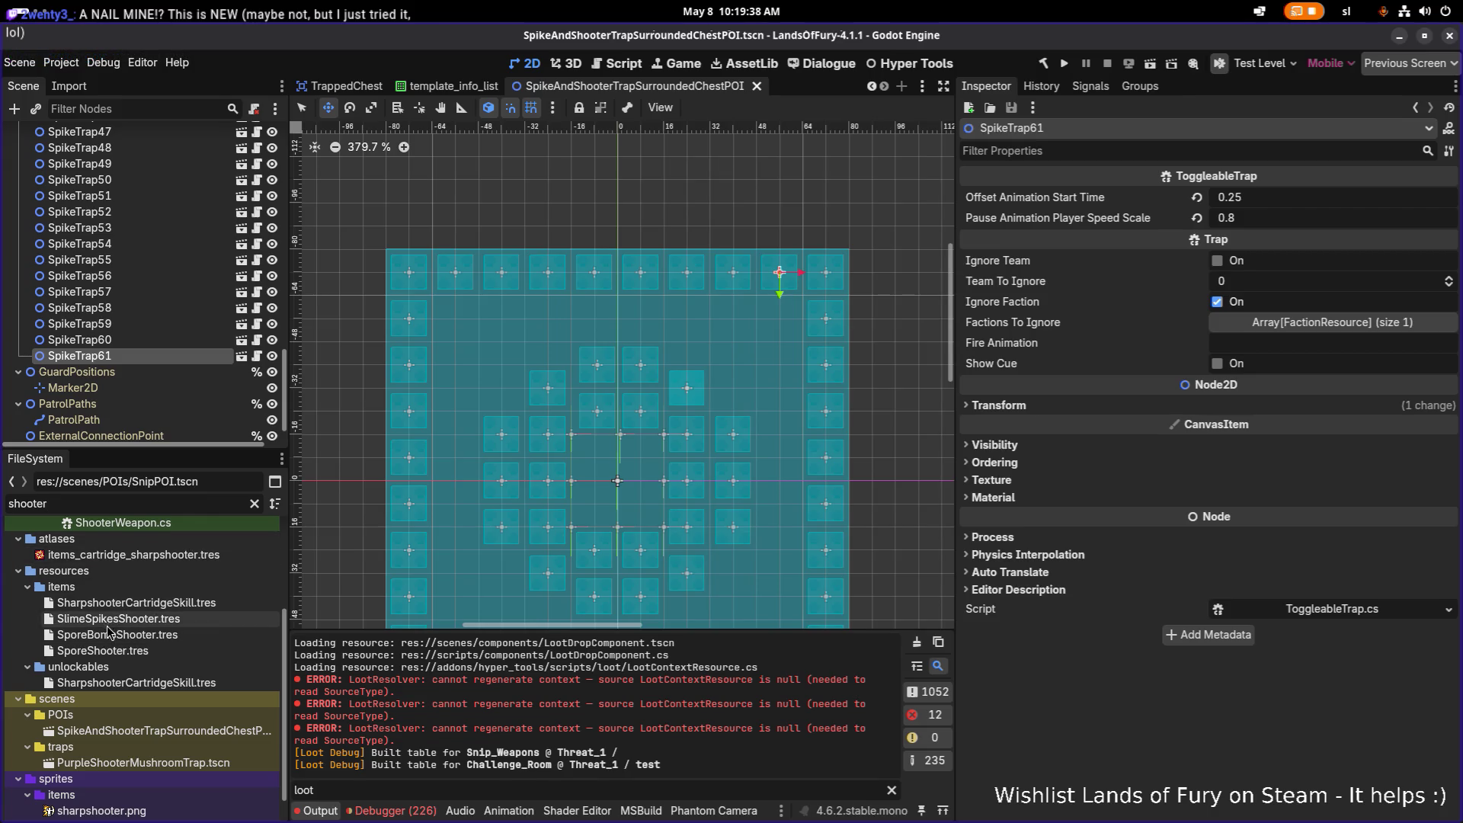
scroll(112, 636, down, 1)
key(ctrl+minus)
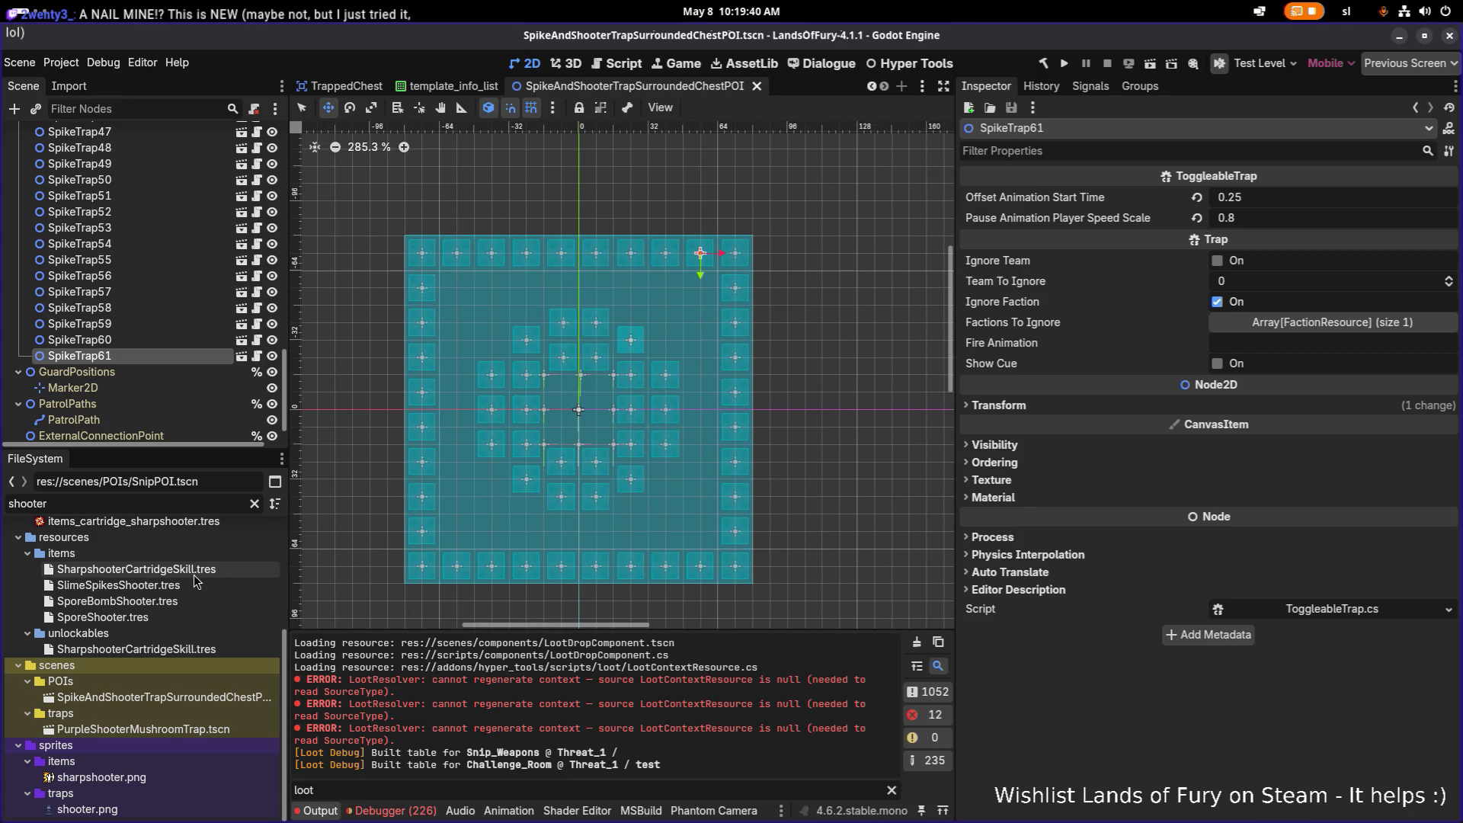
scroll(182, 615, up, 1)
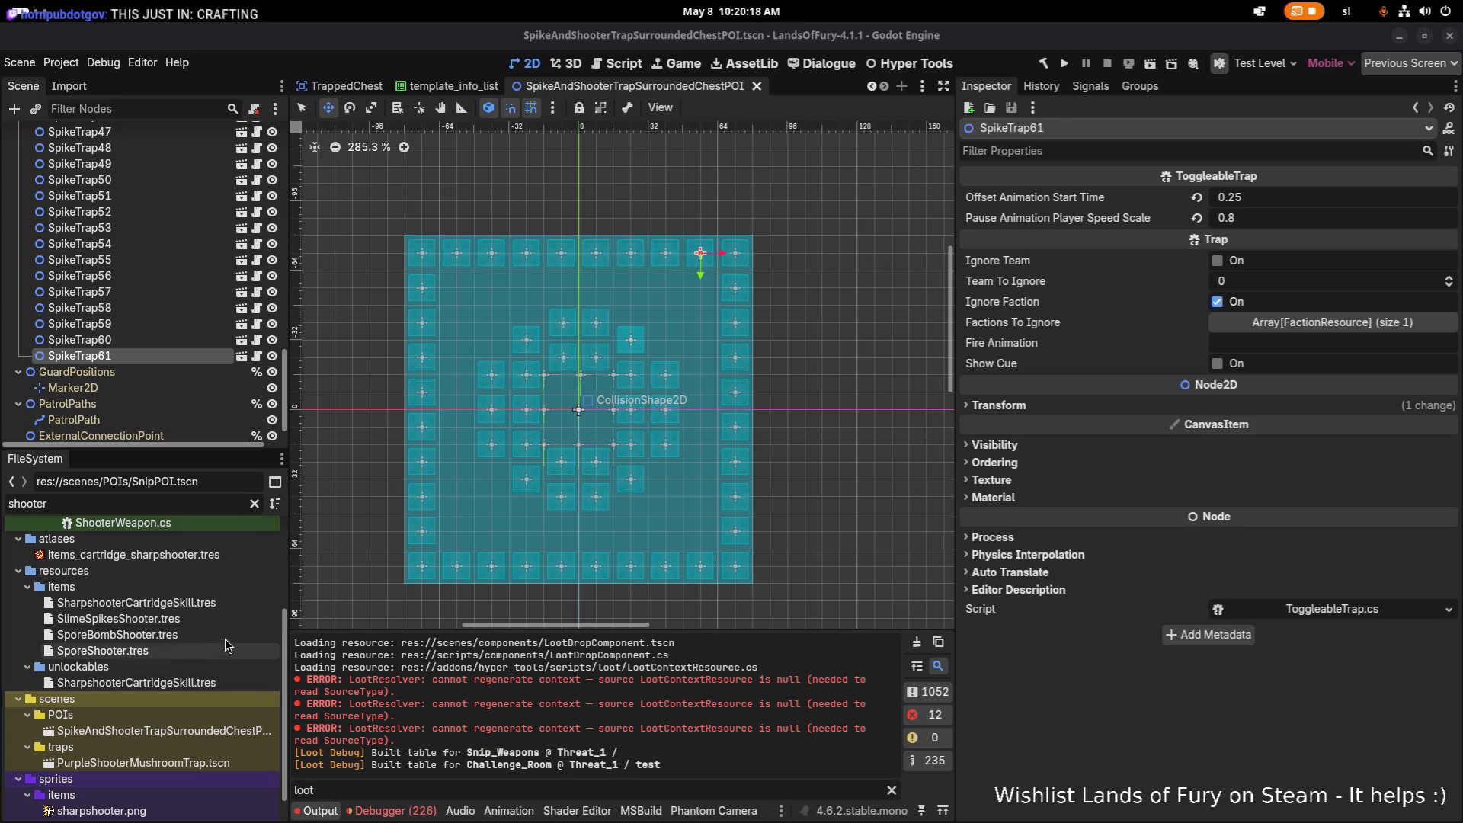
scroll(158, 580, up, 1)
scroll(158, 580, down, 1)
click(118, 634)
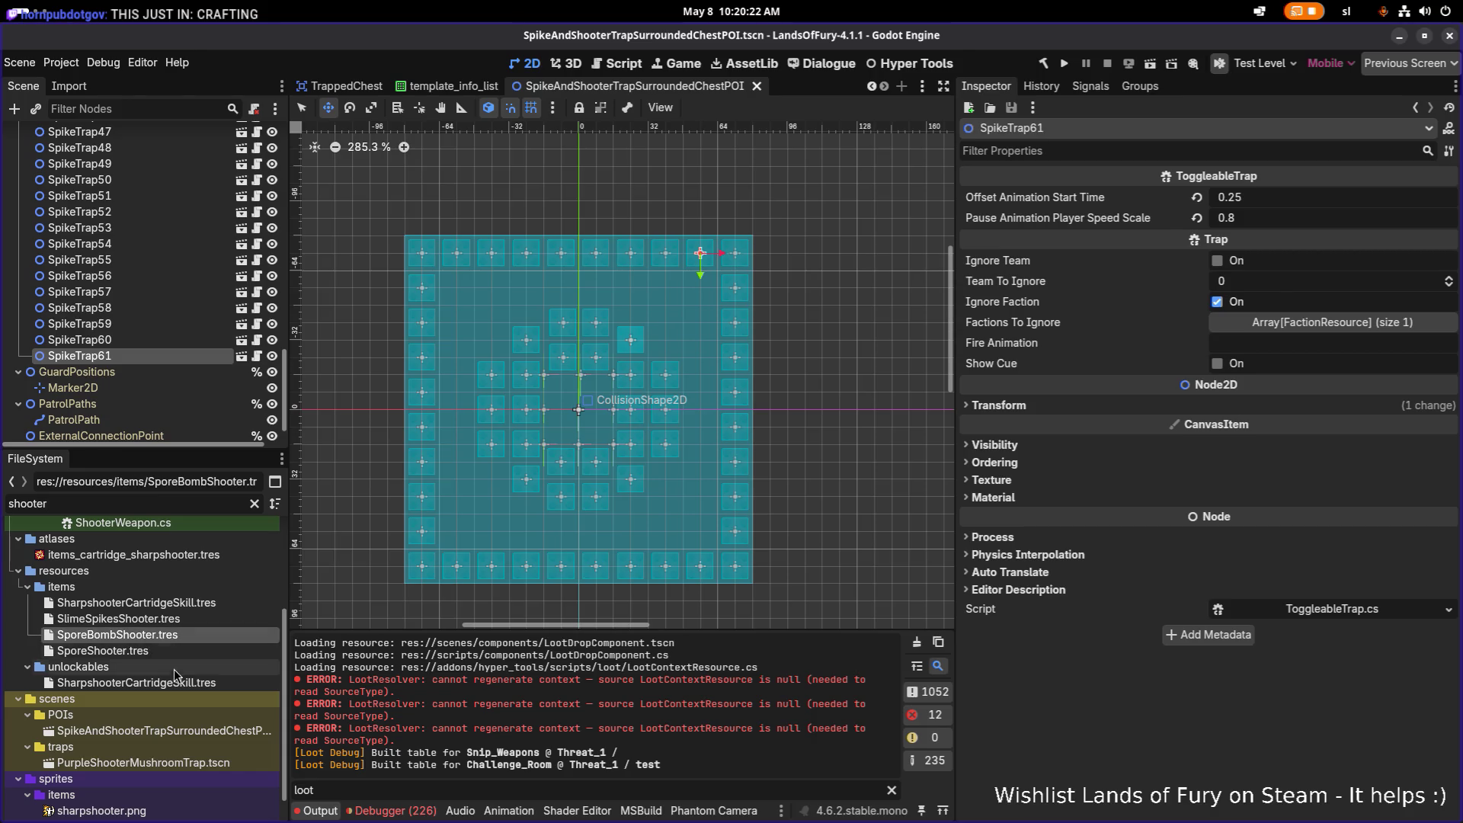
scroll(174, 675, down, 1)
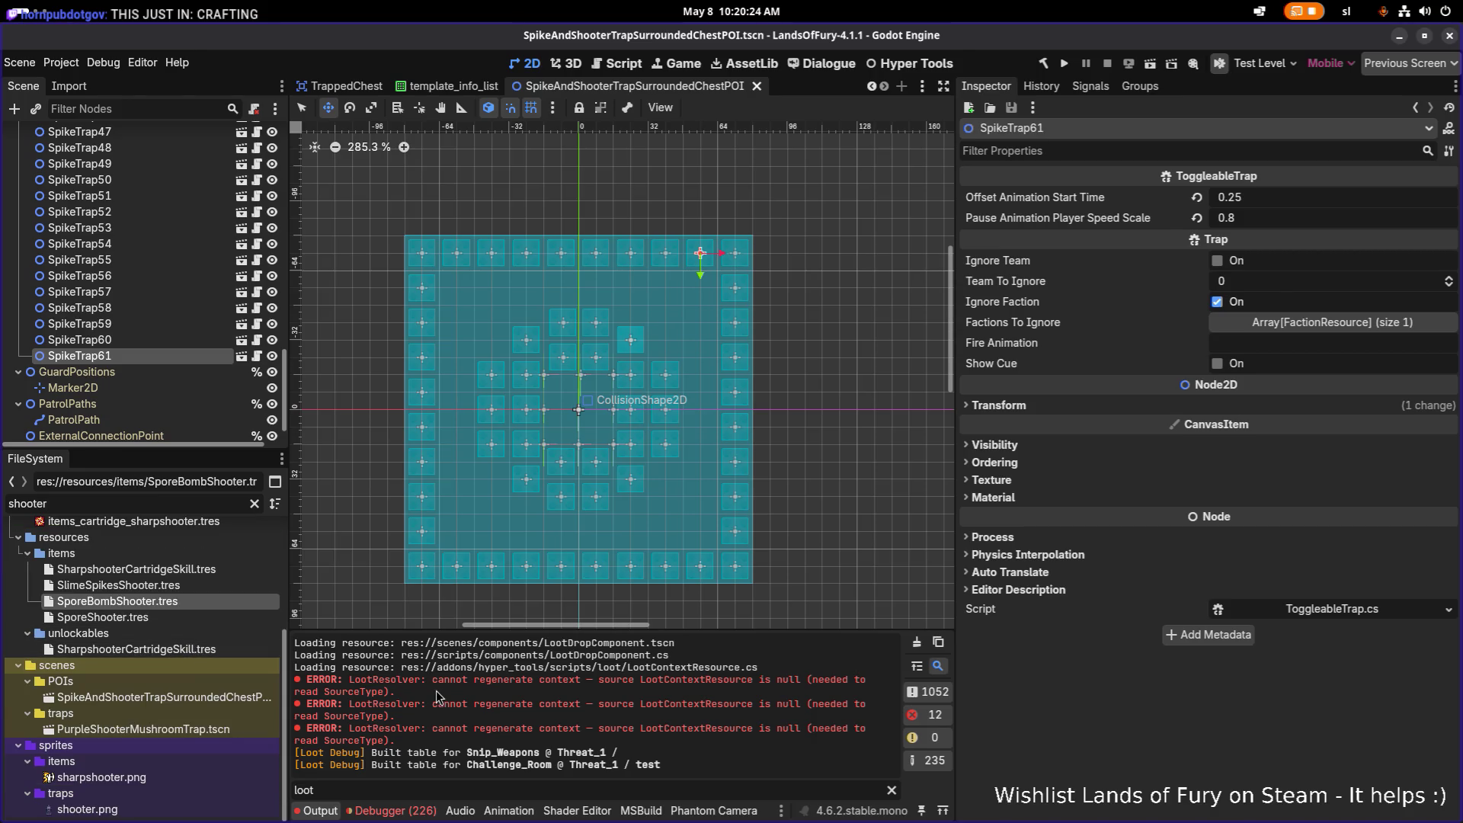
scroll(470, 520, down, 2)
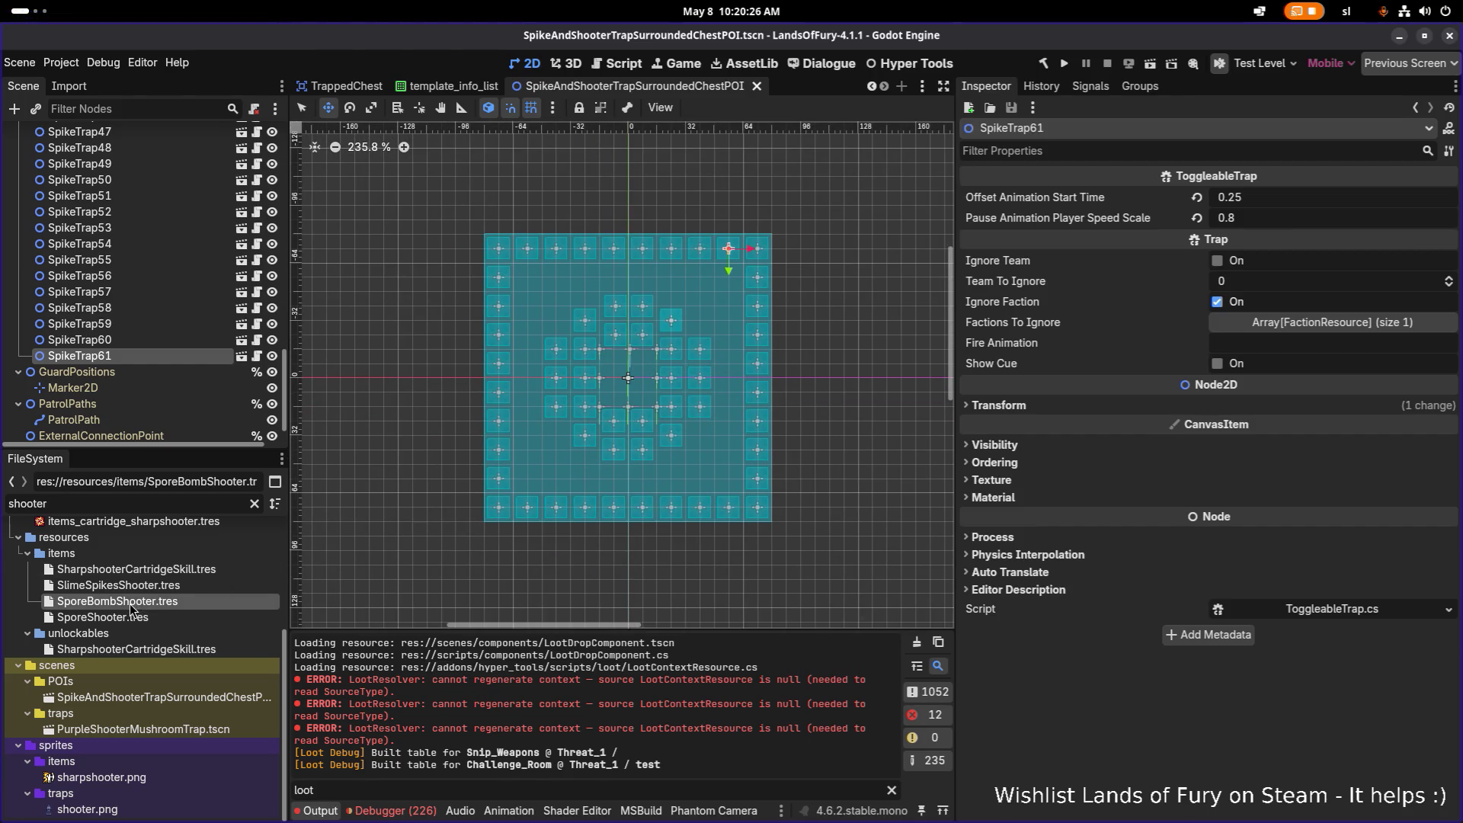
scroll(131, 610, up, 2)
scroll(136, 618, down, 2)
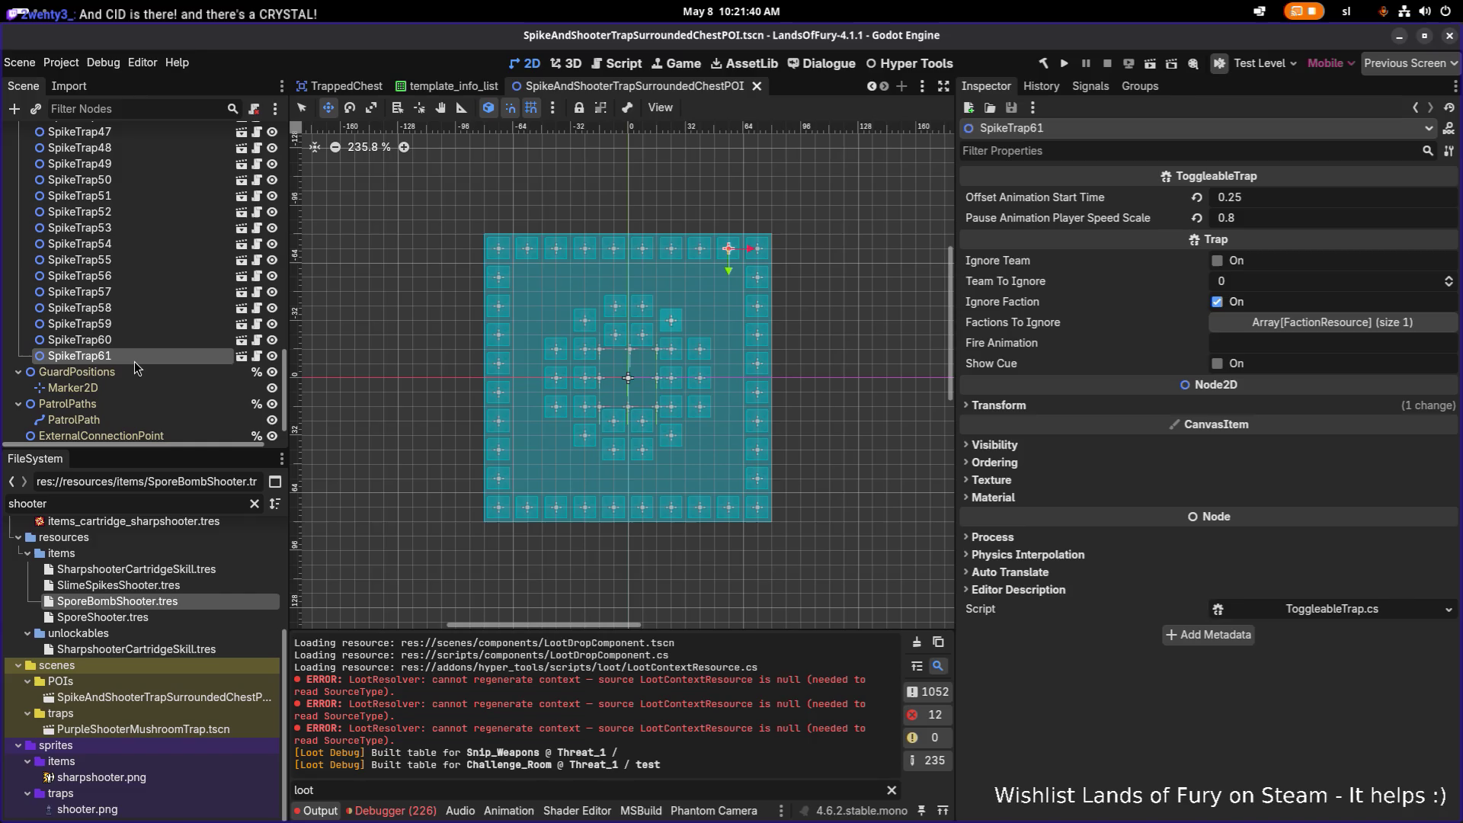
Check SpikeTrap60 and SpikeTrap61 in the scene, then return to the file filter
click(138, 341)
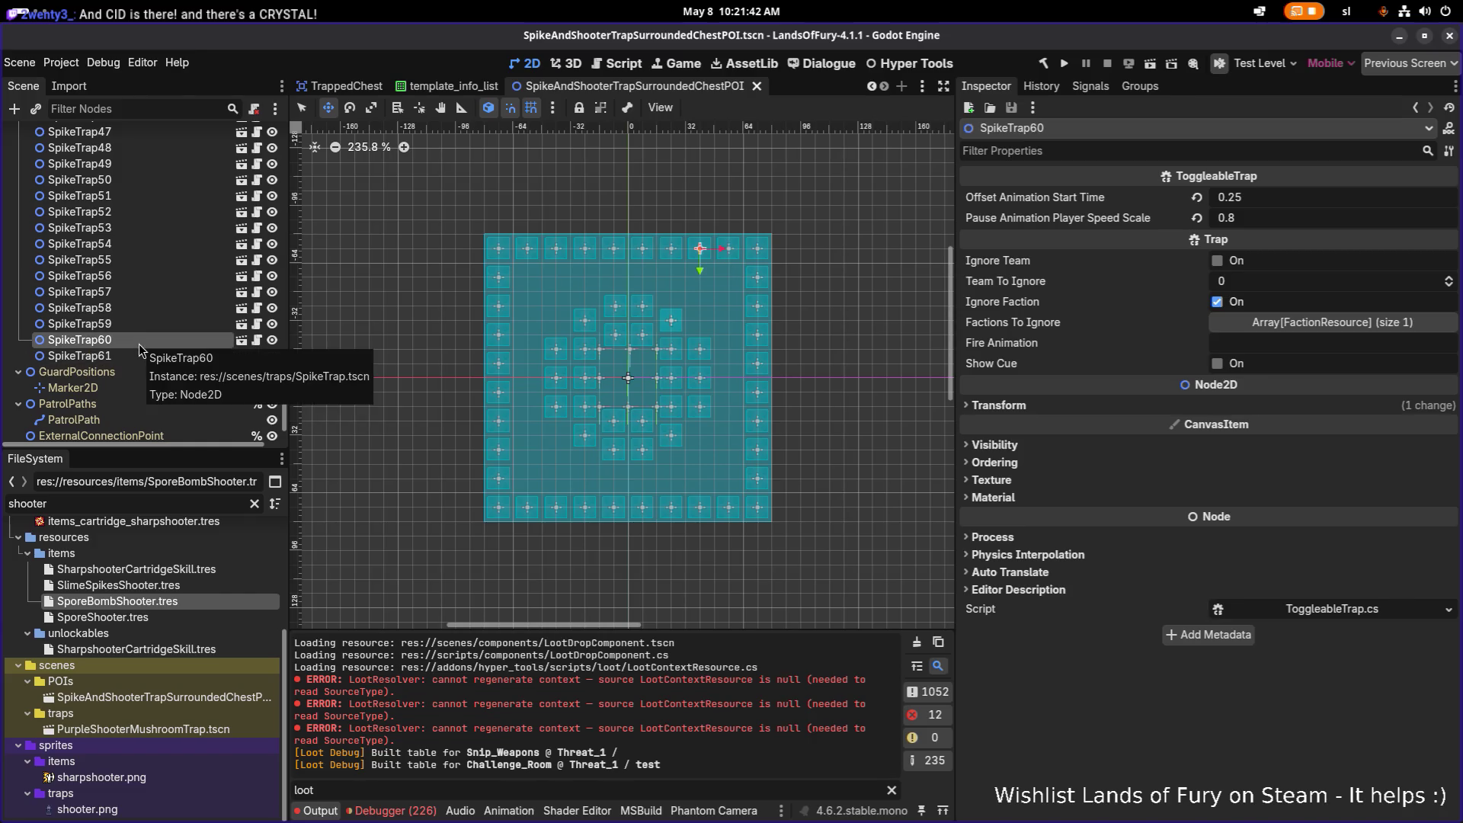
scroll(614, 346, left, 1)
scroll(614, 345, left, 2)
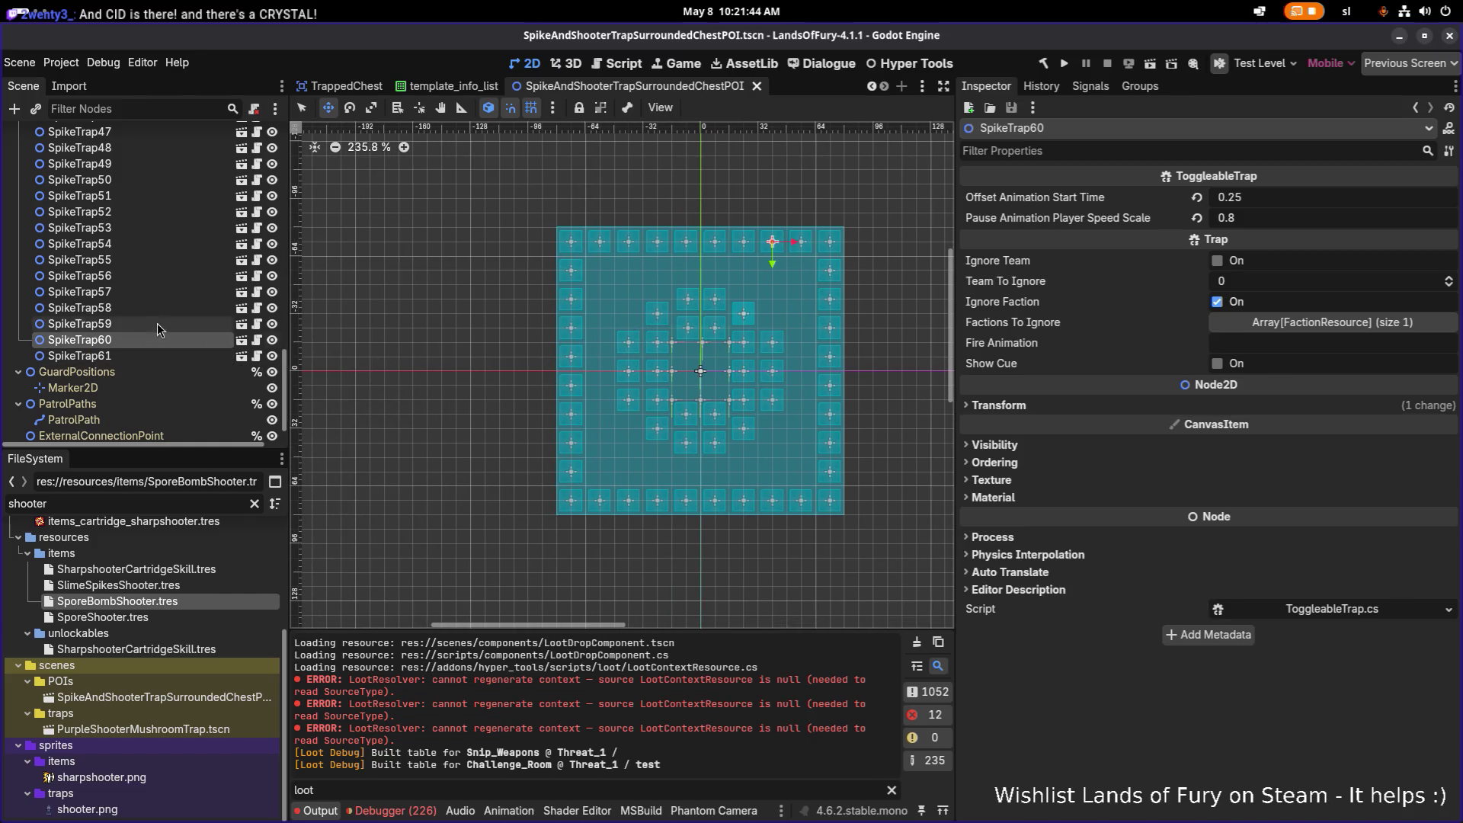
click(79, 356)
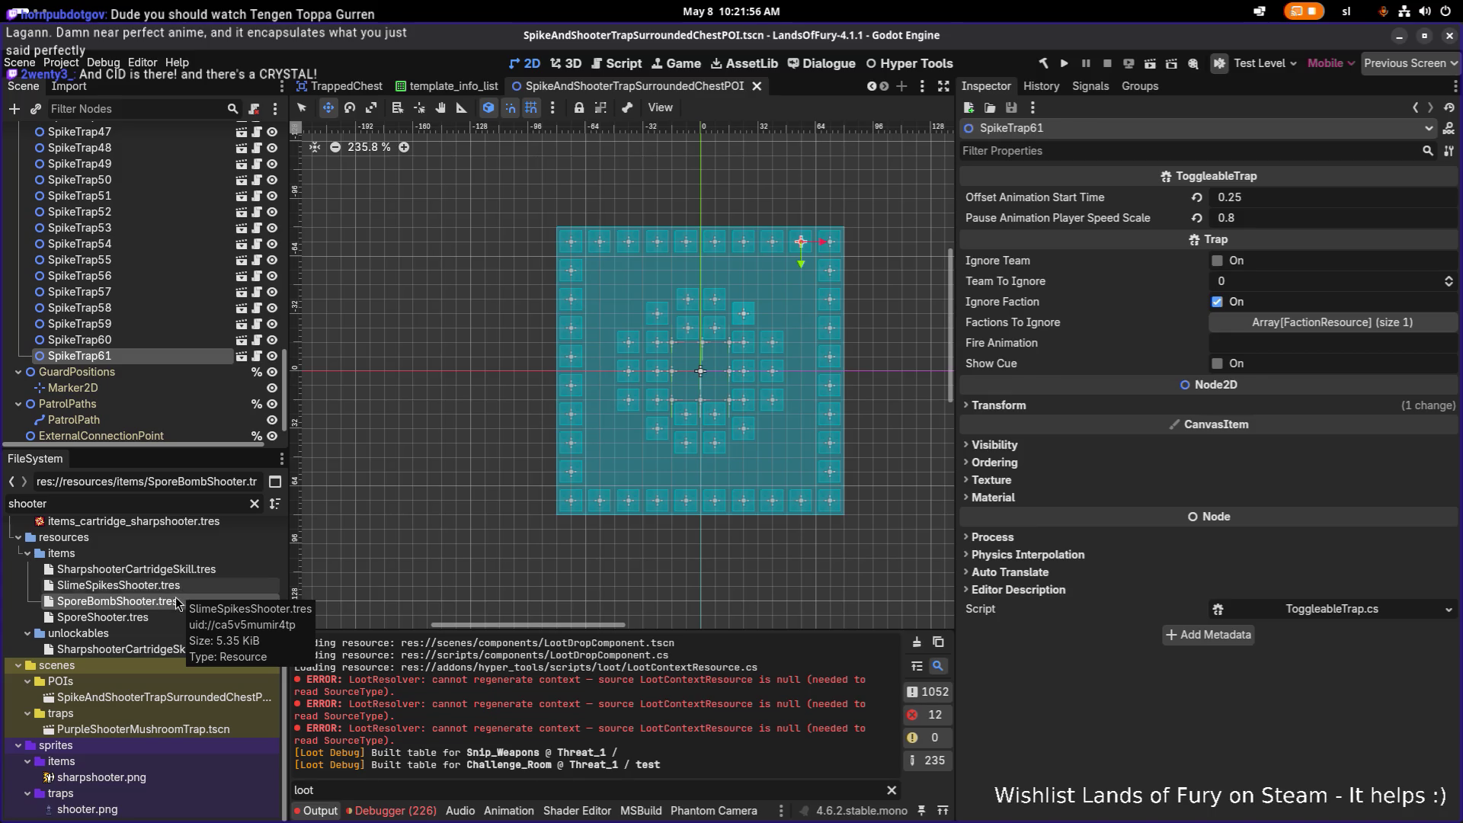
click(180, 503)
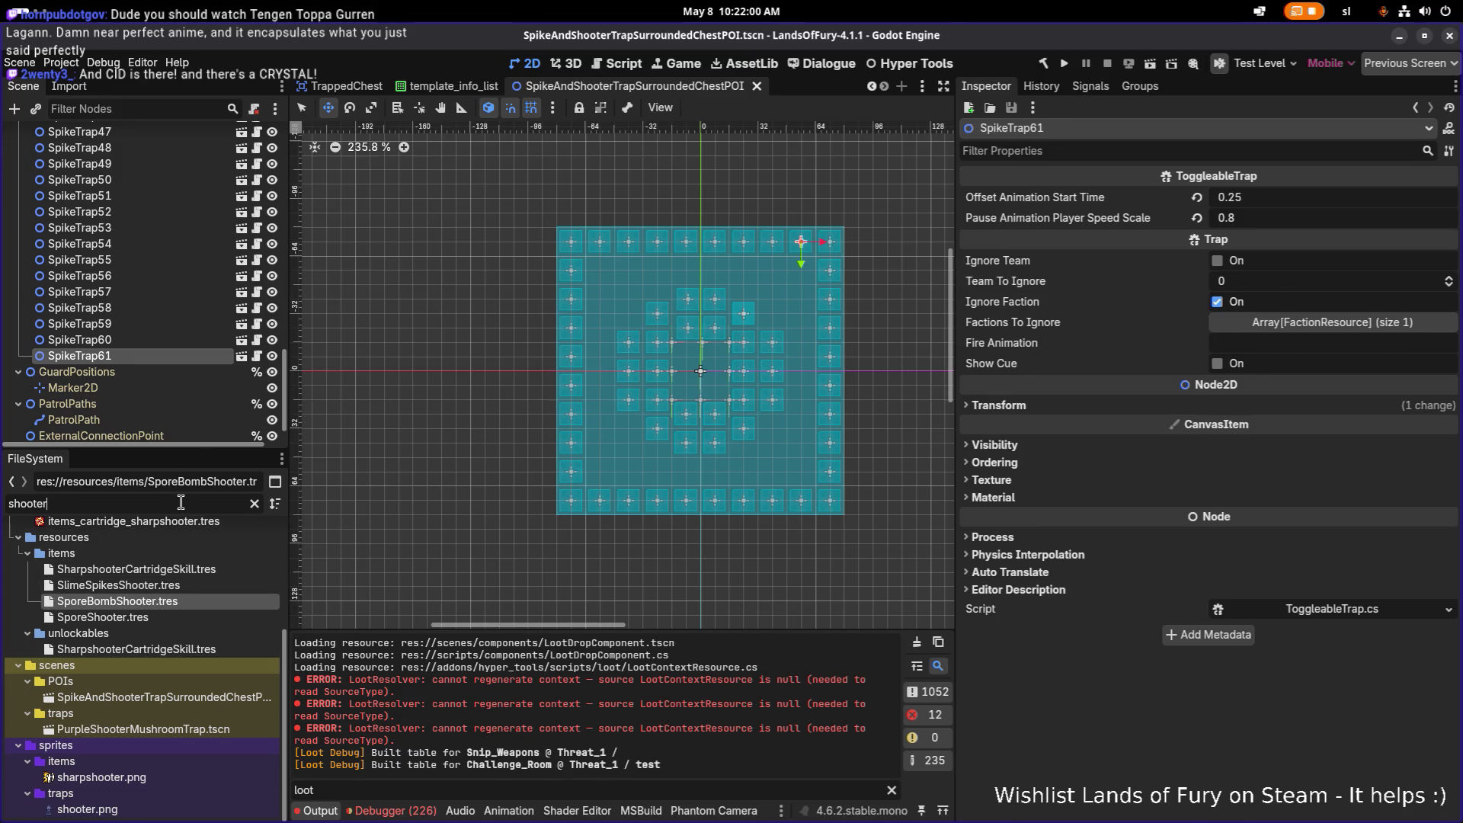
Replace the filter with 'spore' and select PurpleMushroomSporeTrap.tscn, then SporeSpitParticles.tscn
key(ctrl+a)
key(BackSpace)
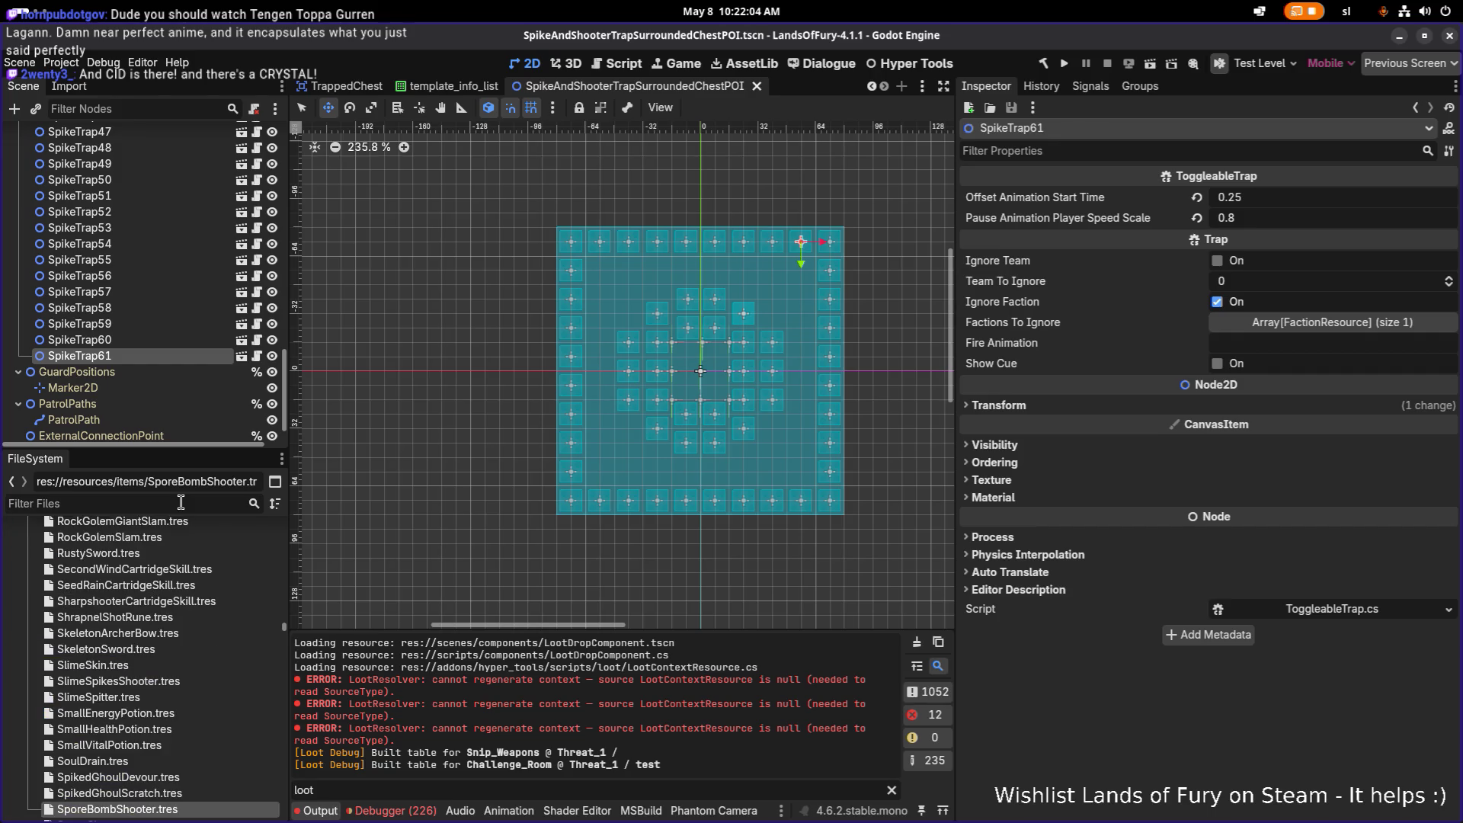
text(poisontrap)
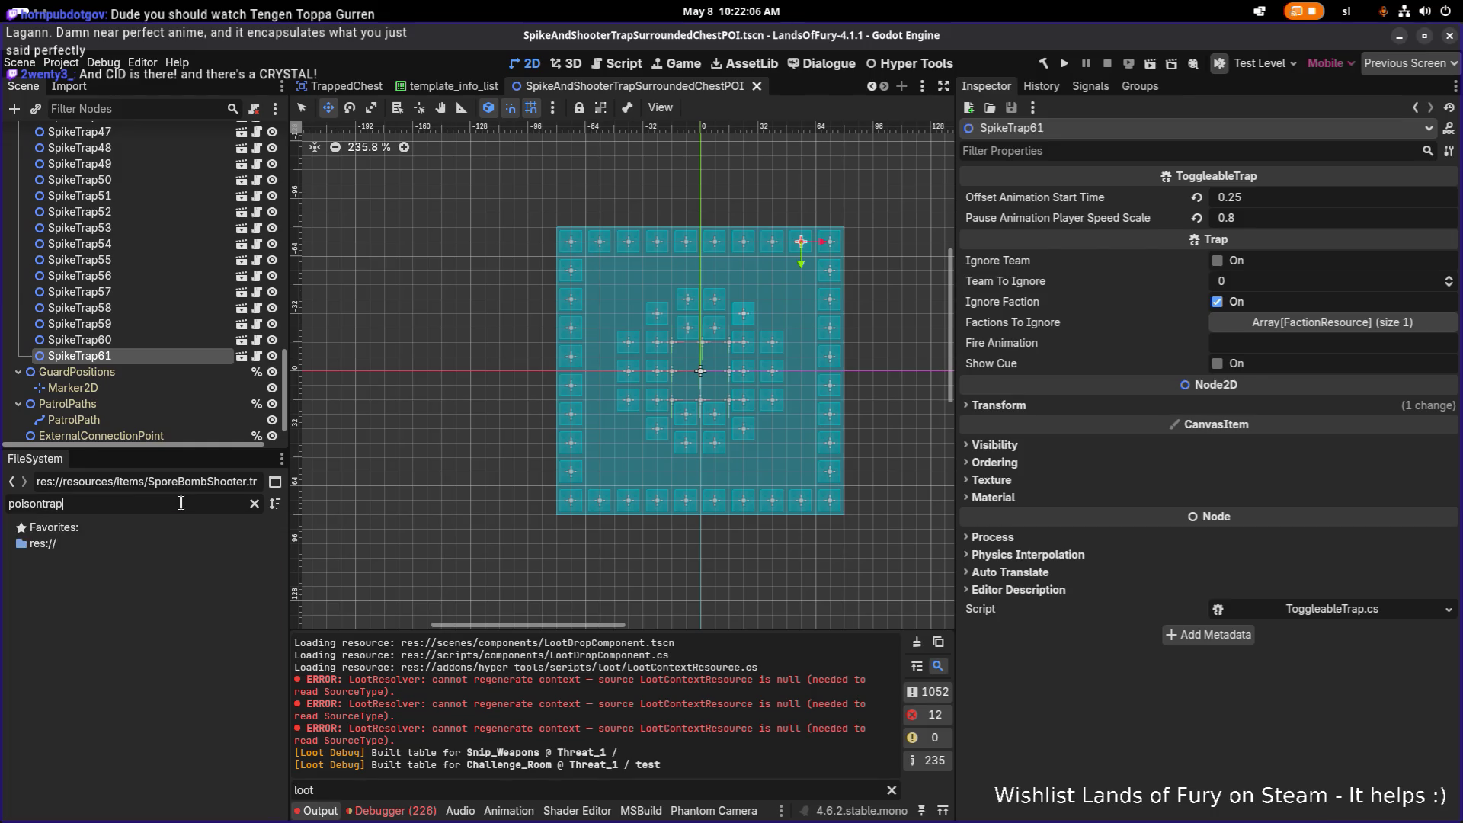
key(ctrl+a)
key(BackSpace)
text(trapsho)
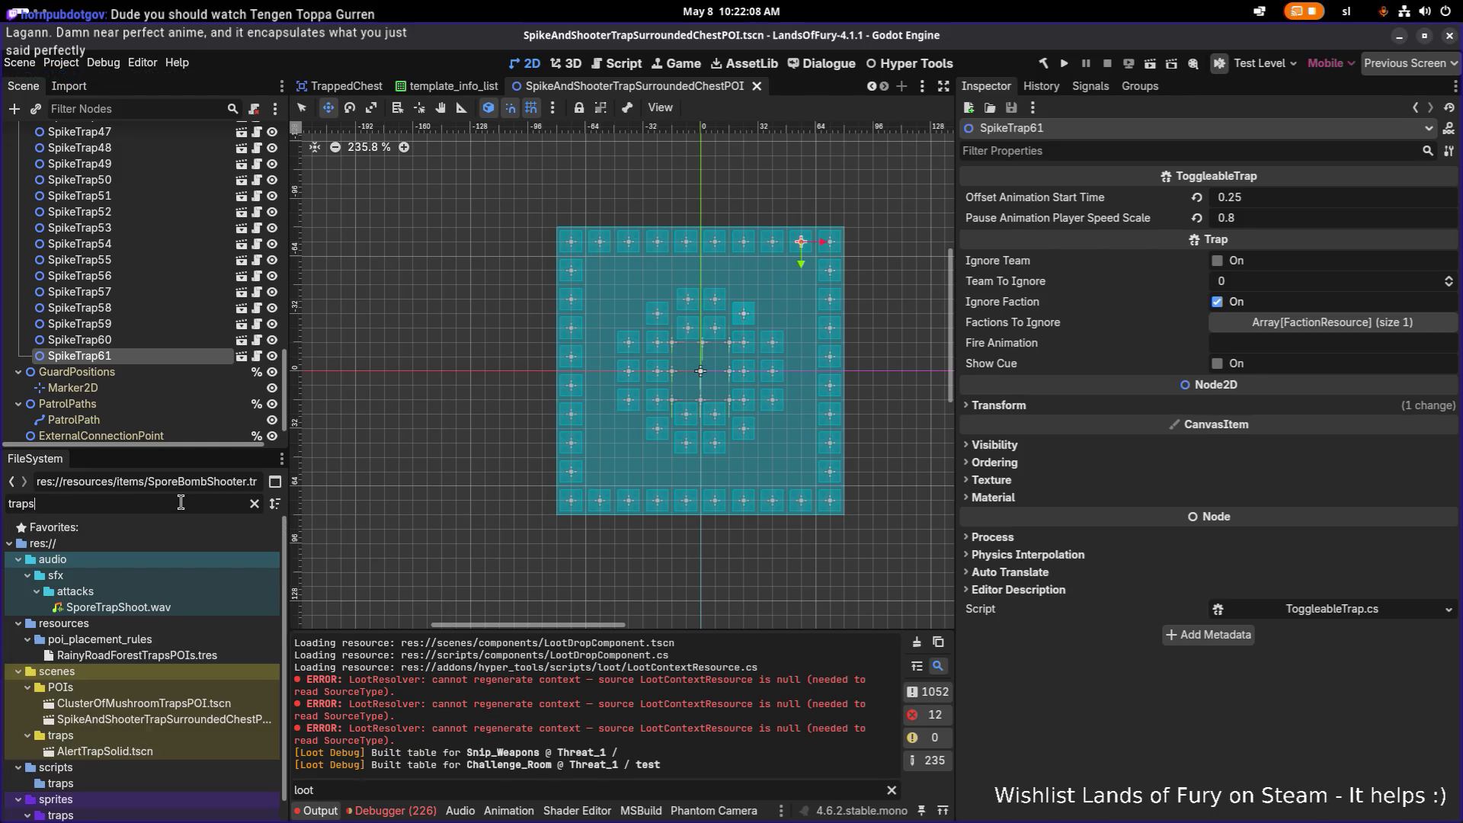
key(ctrl+a)
text(sp)
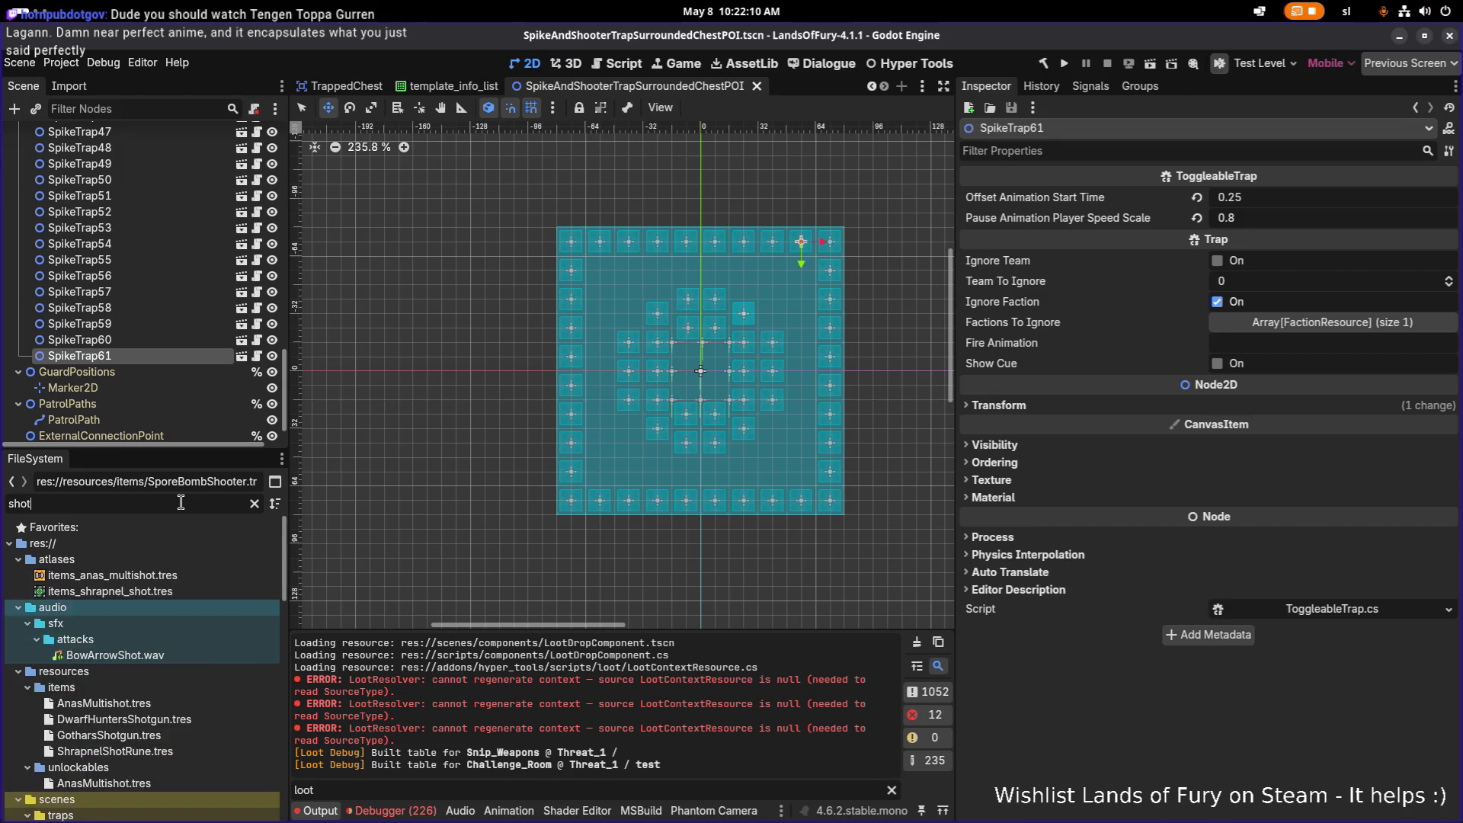
text(ore)
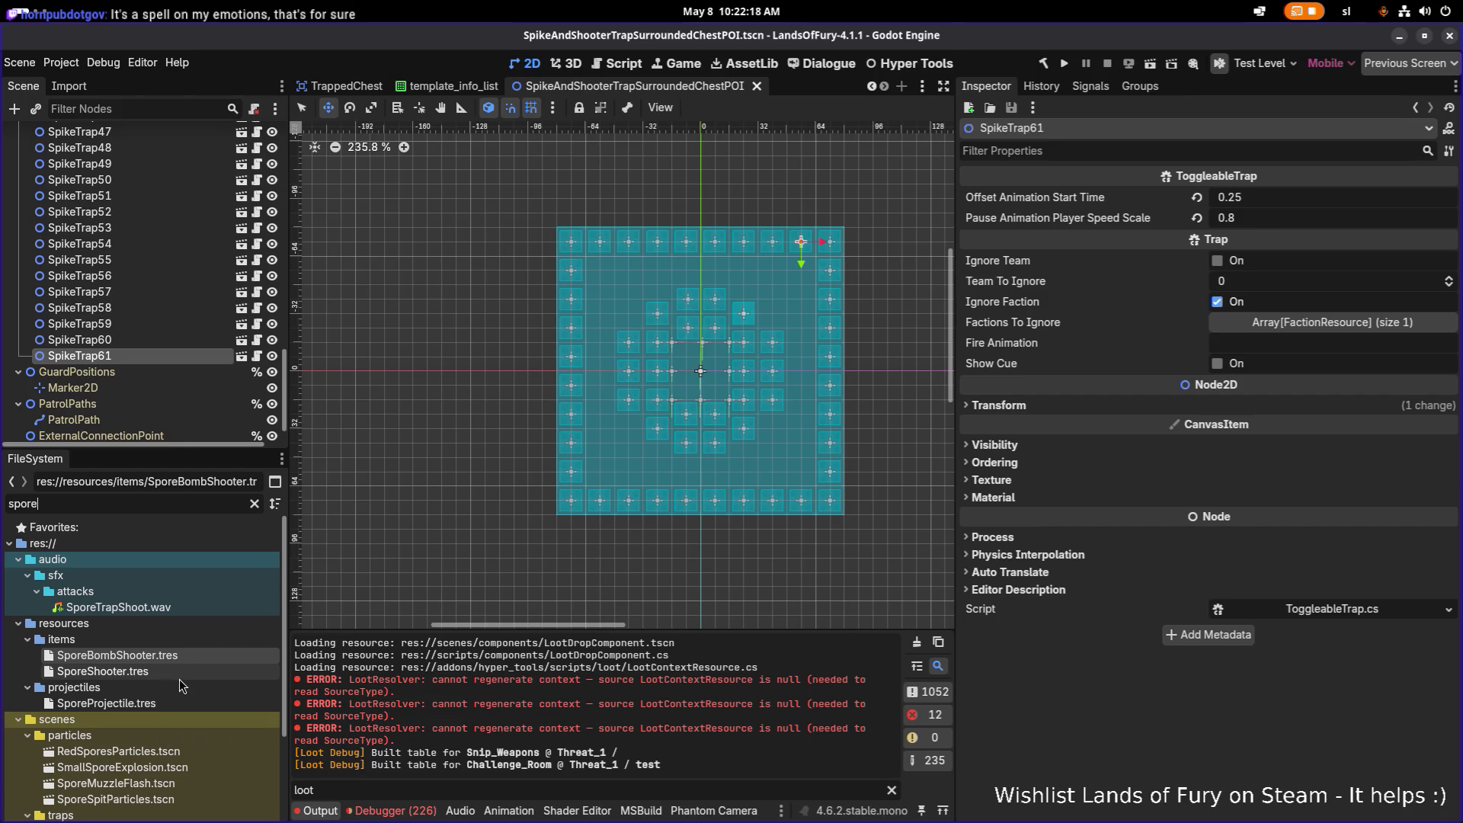
scroll(183, 680, down, 3)
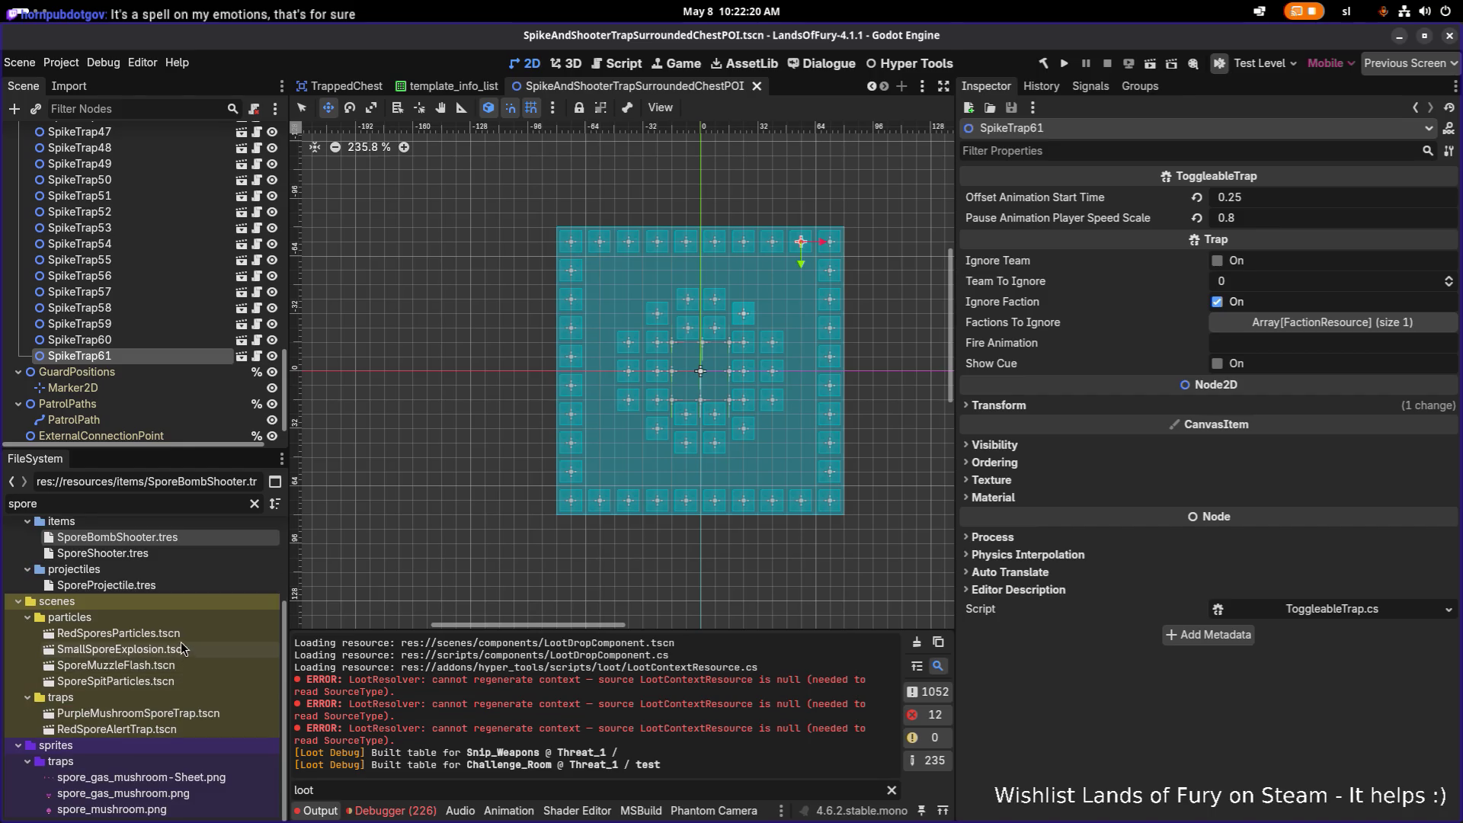
click(193, 711)
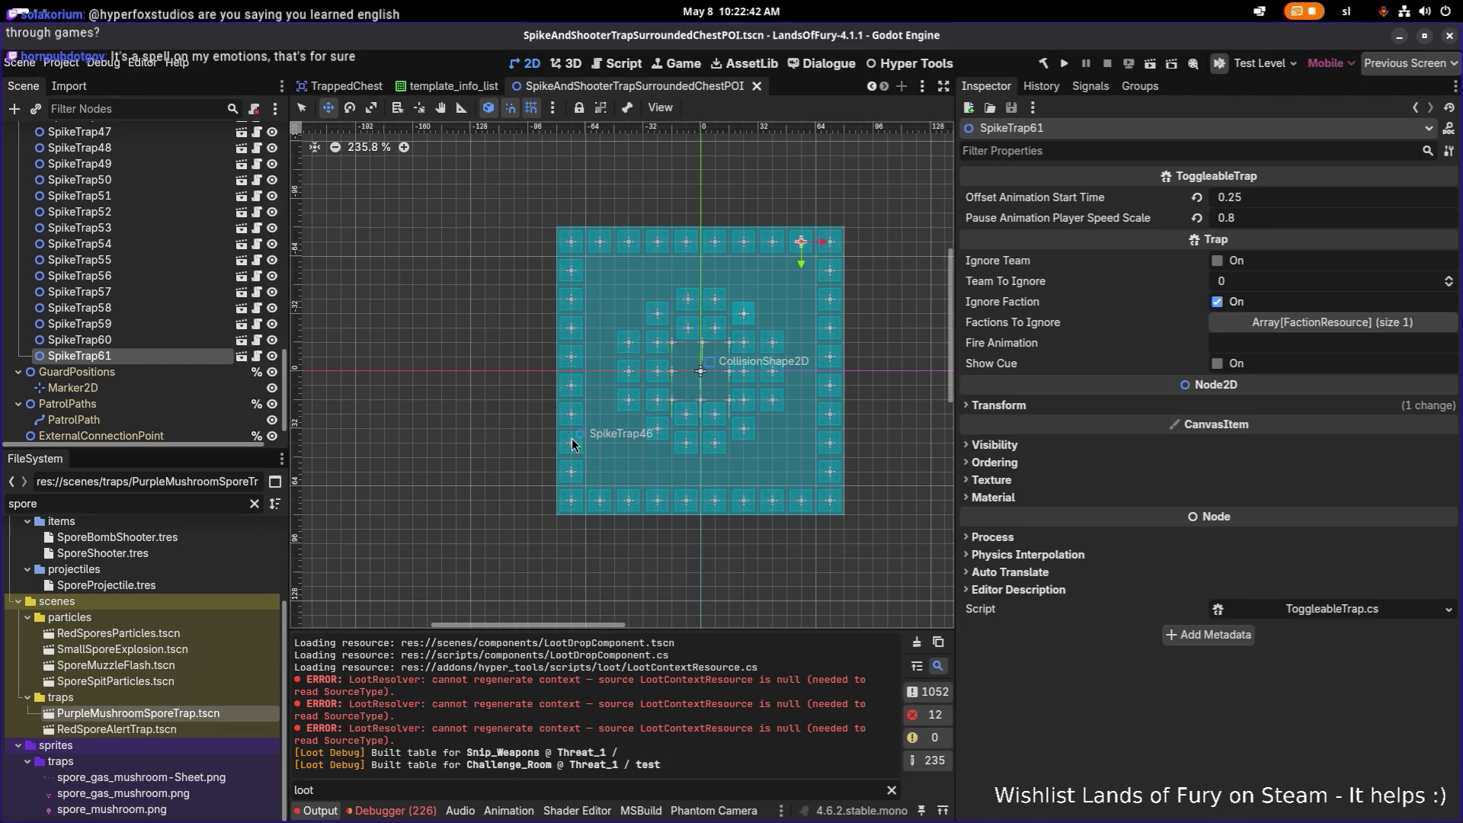
drag(631, 469, 514, 498)
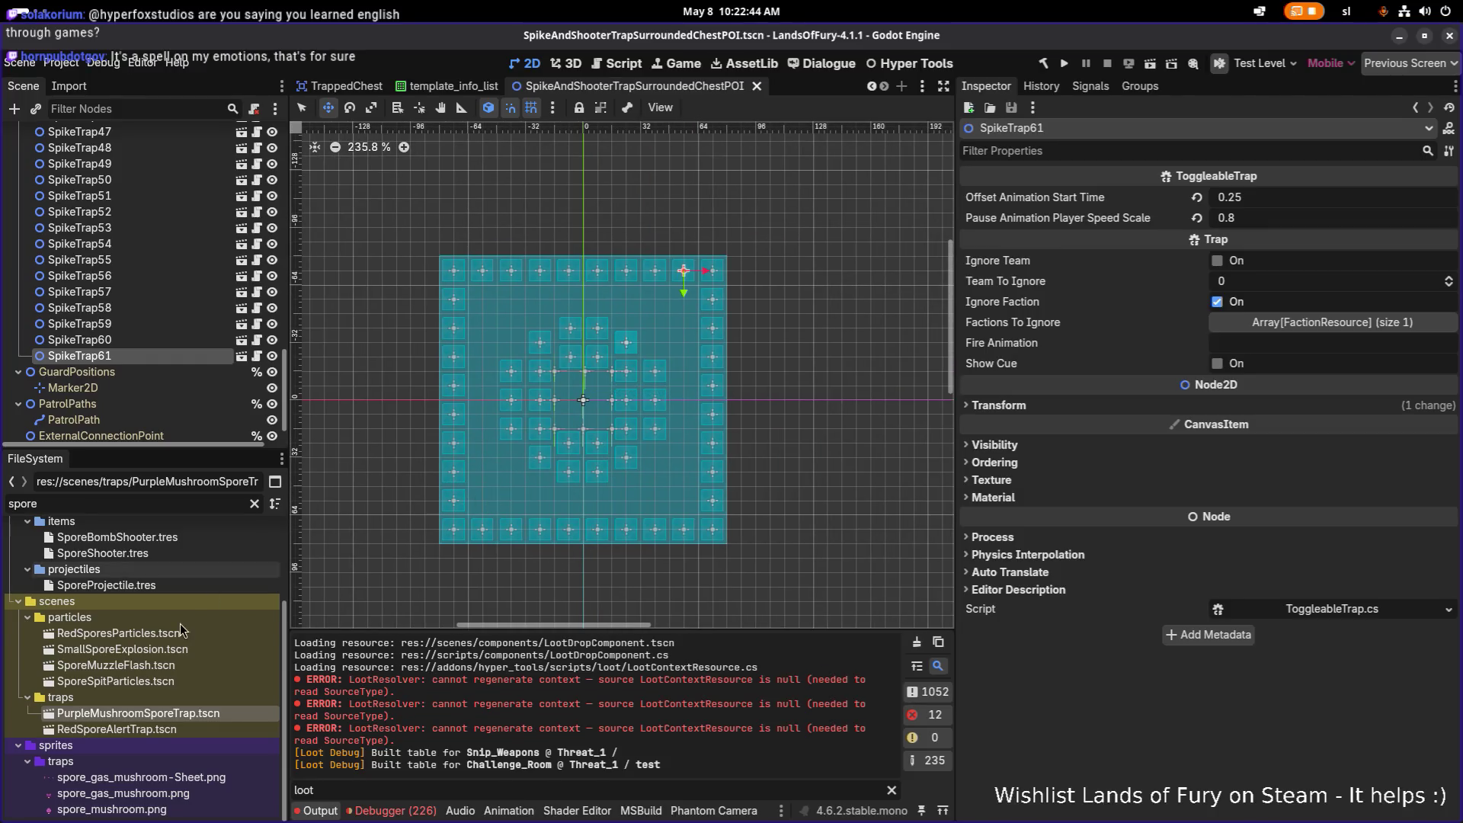
click(114, 681)
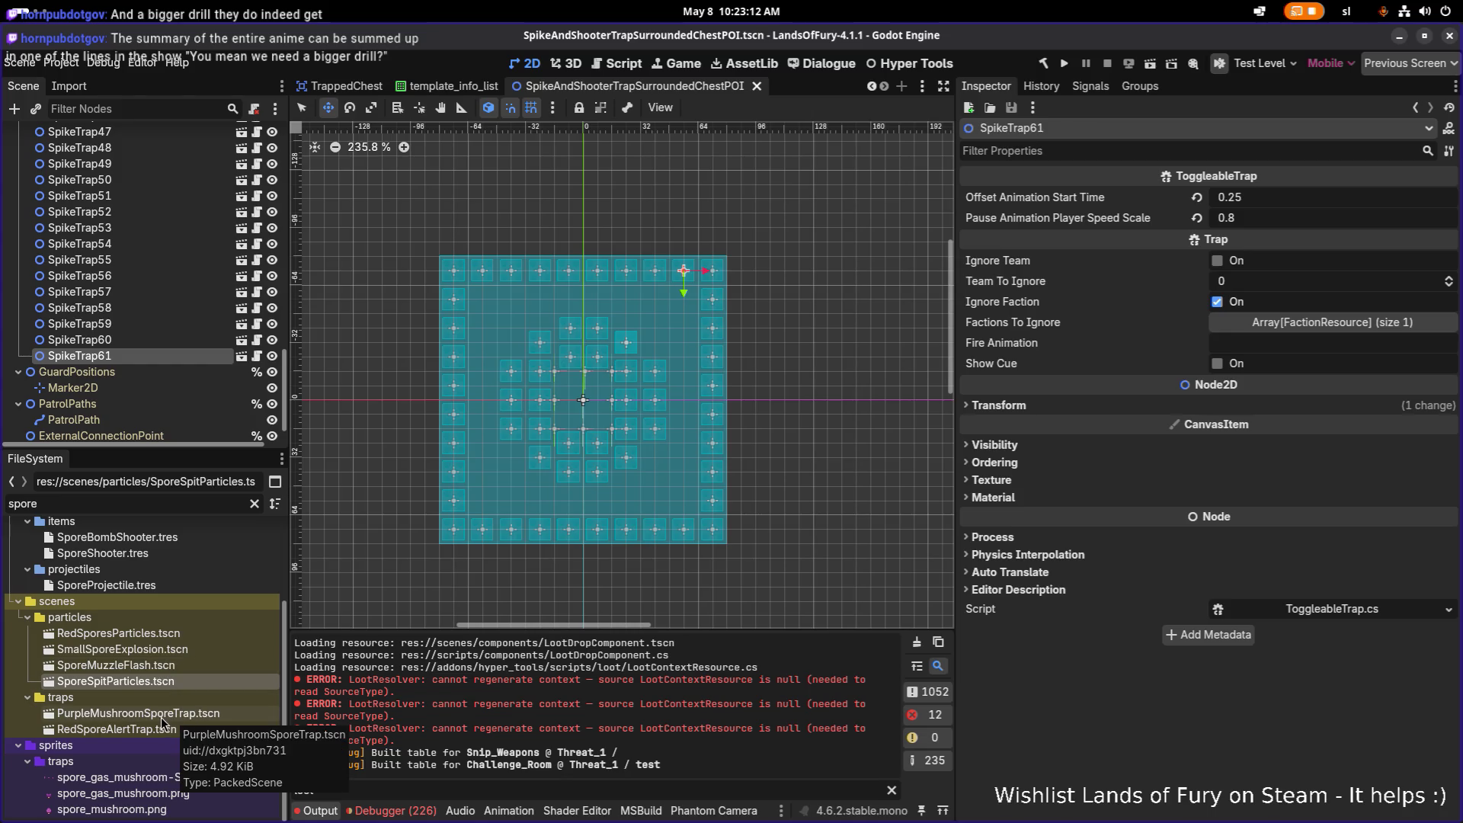
scroll(171, 355, up, 5)
scroll(171, 356, up, 5)
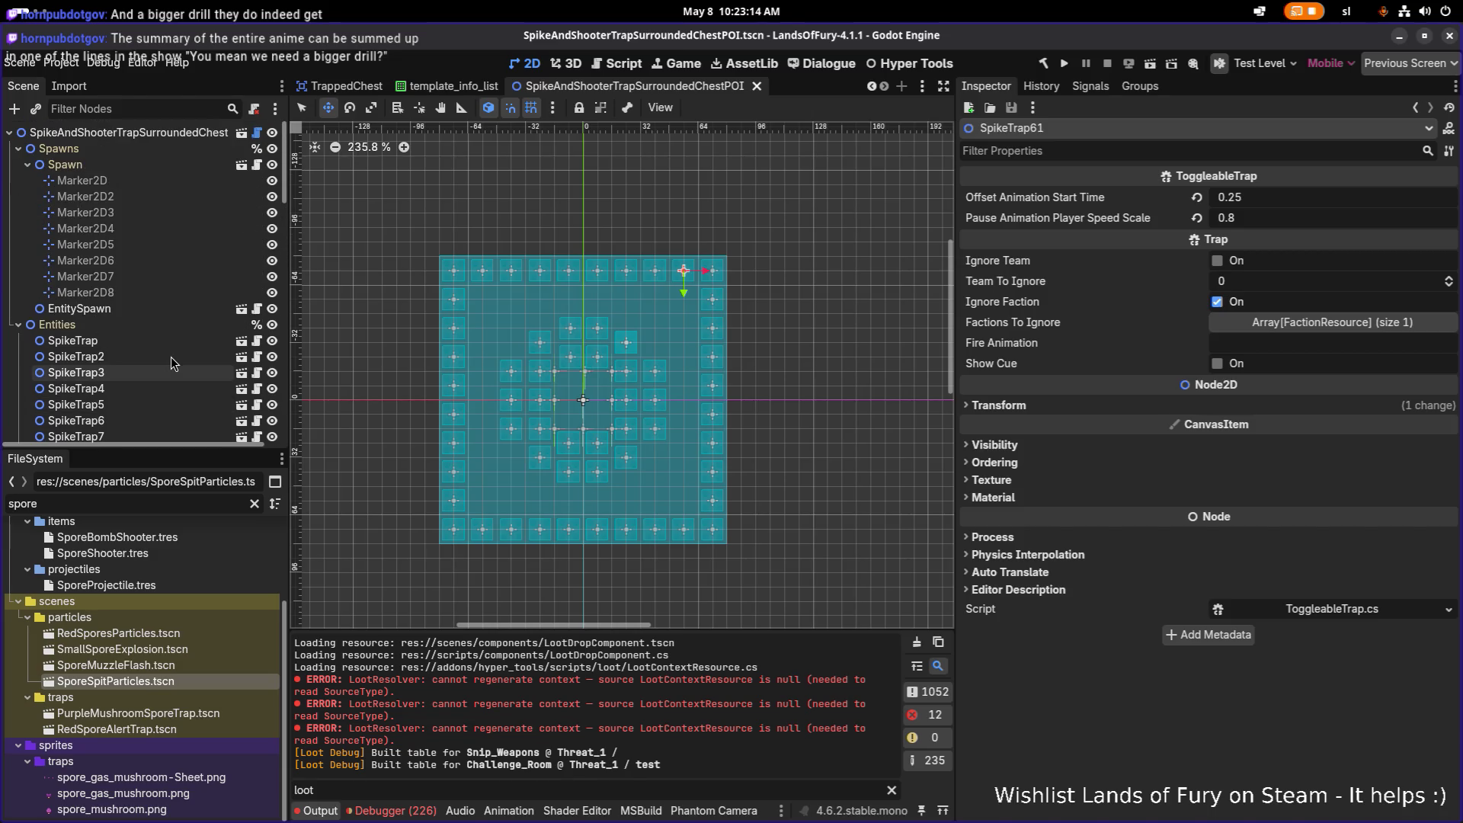
Duplicate EntitySpawn and rename the copy from EntitySpawn2 to TrapEntitySpawn
click(153, 309)
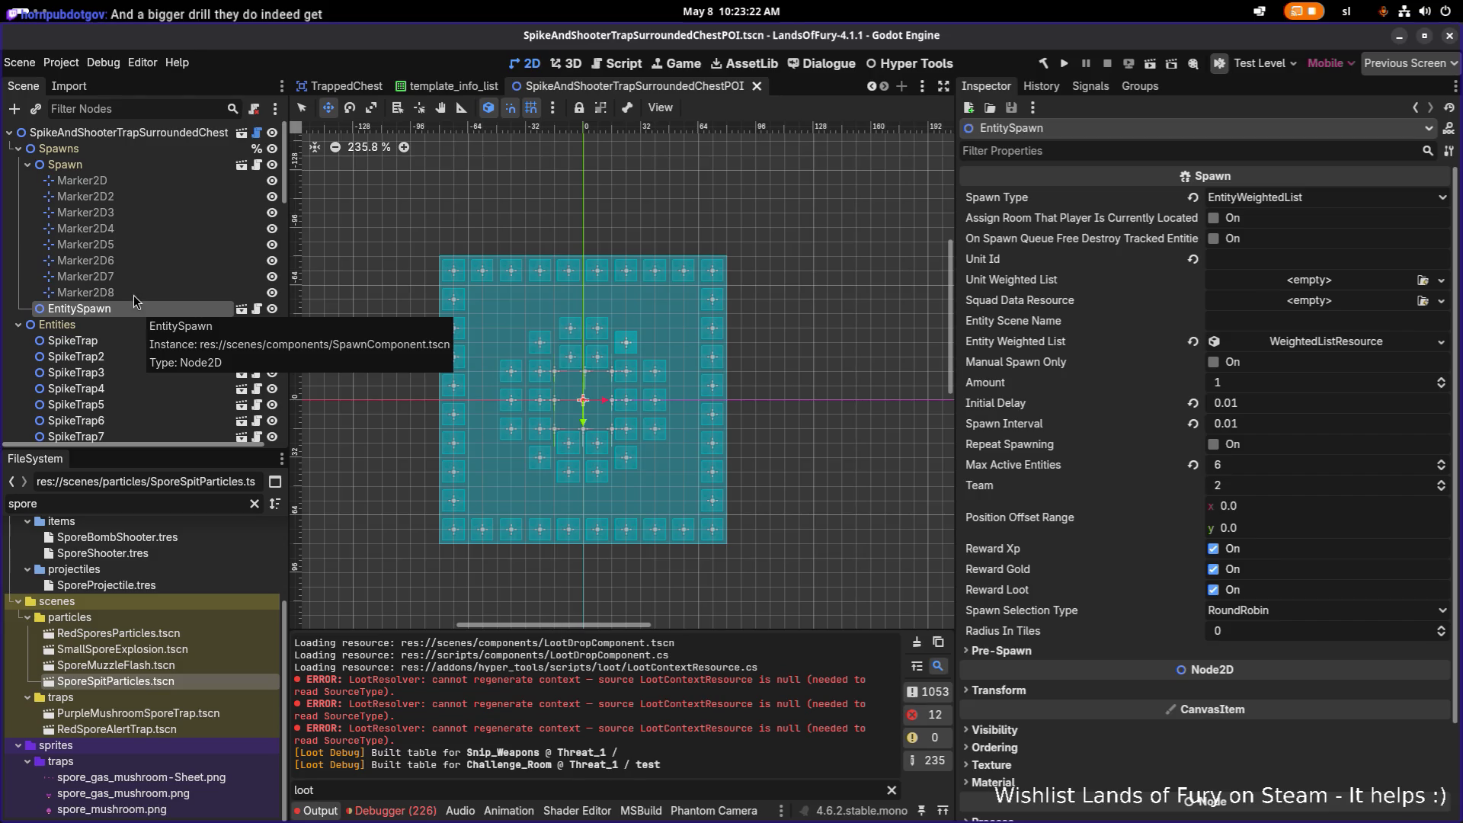
click(133, 293)
key(ctrl+d)
click(123, 320)
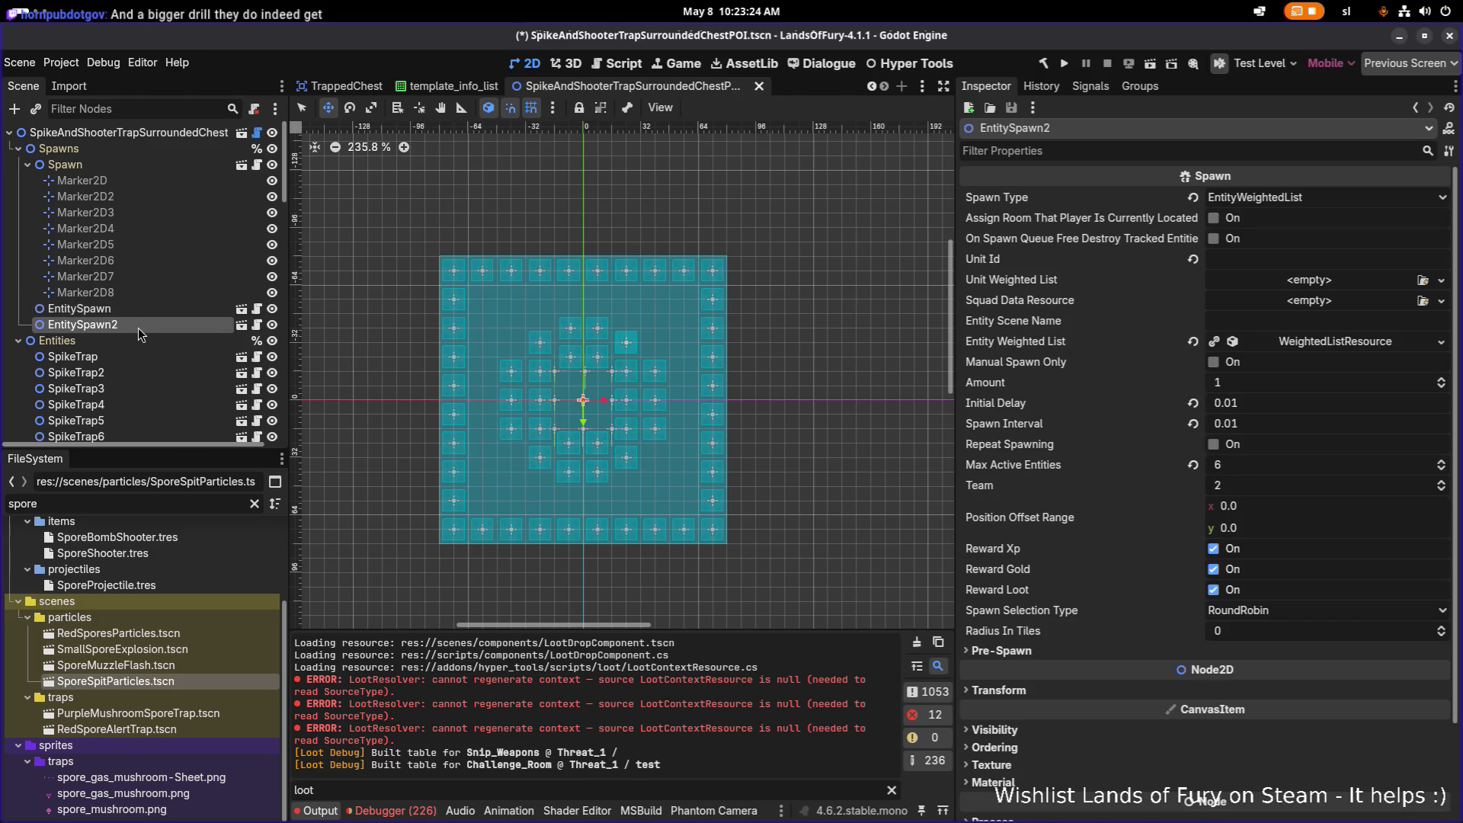
click(138, 328)
key(End)
key(BackSpace)
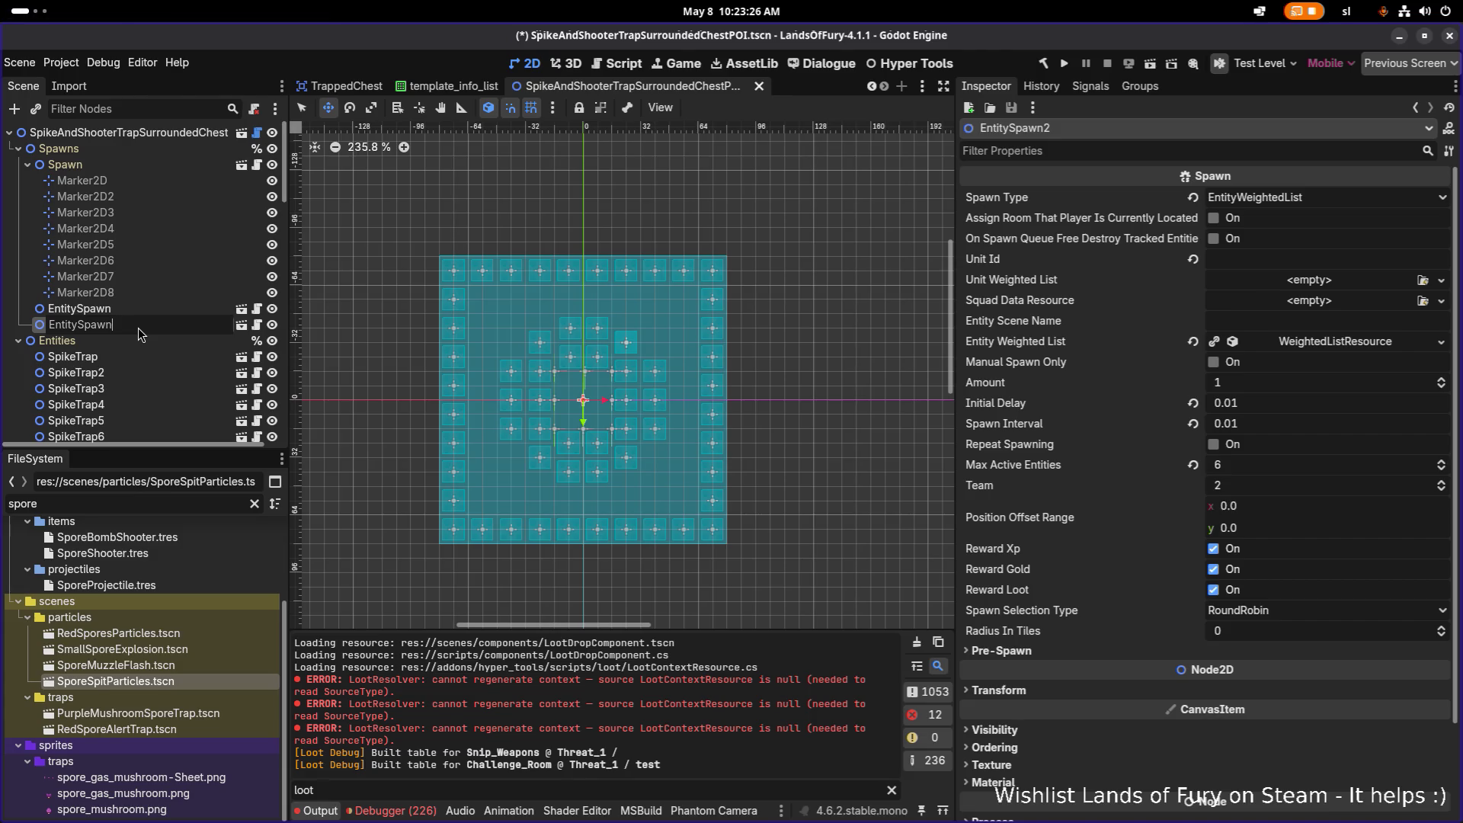
key(Home)
text(Trap)
key(Return)
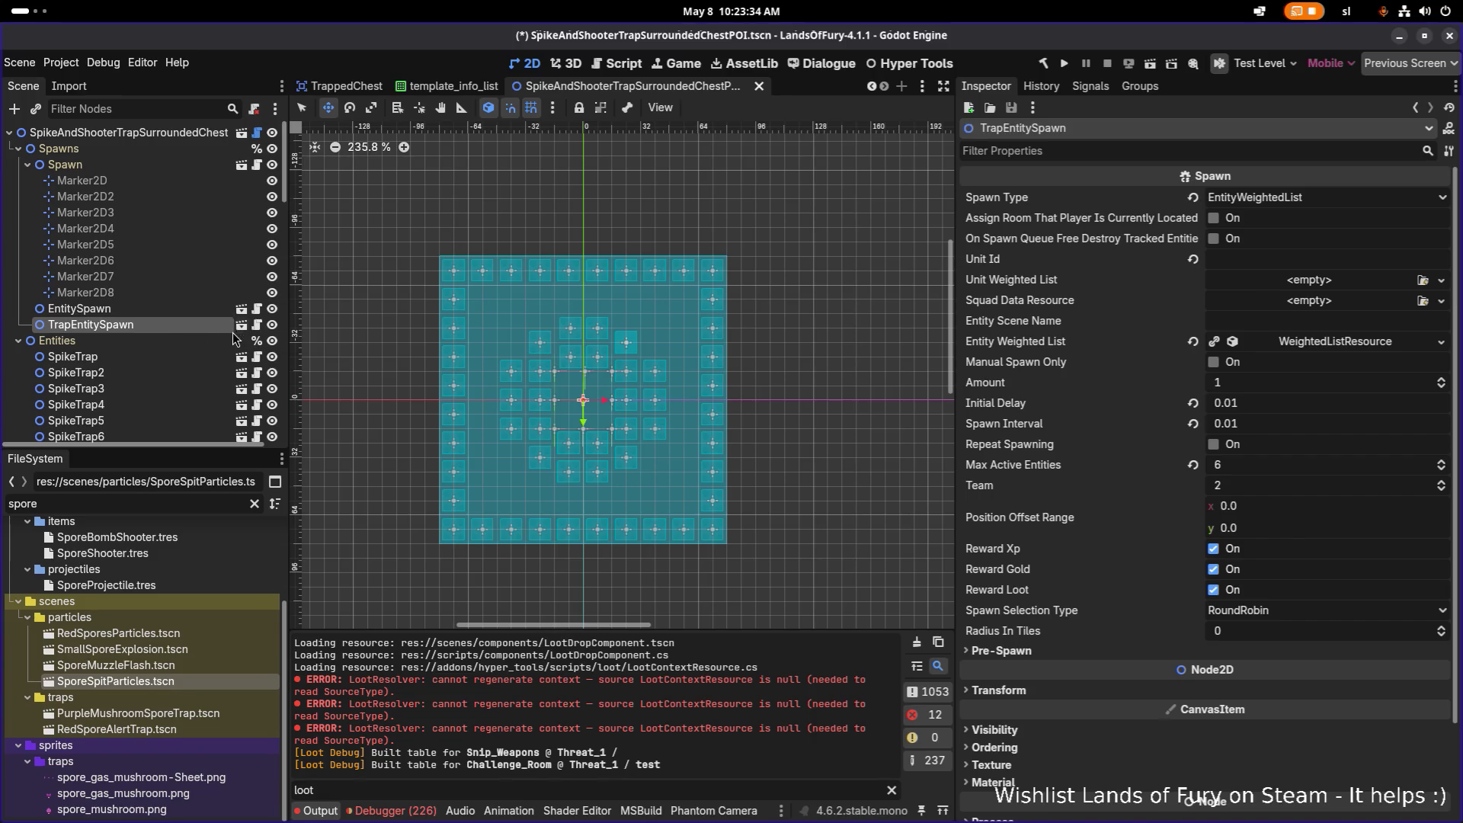
click(79, 309)
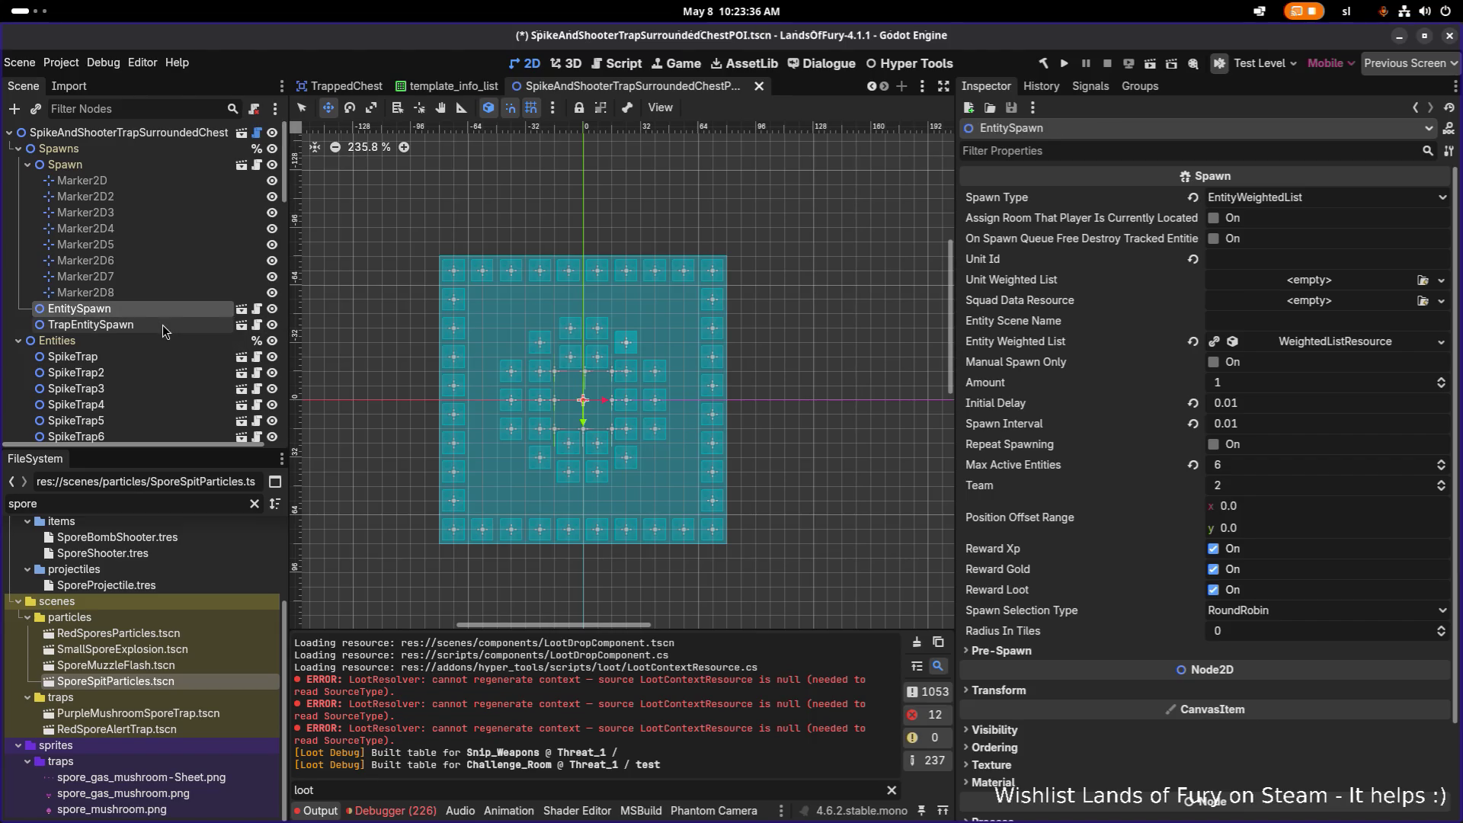
click(168, 323)
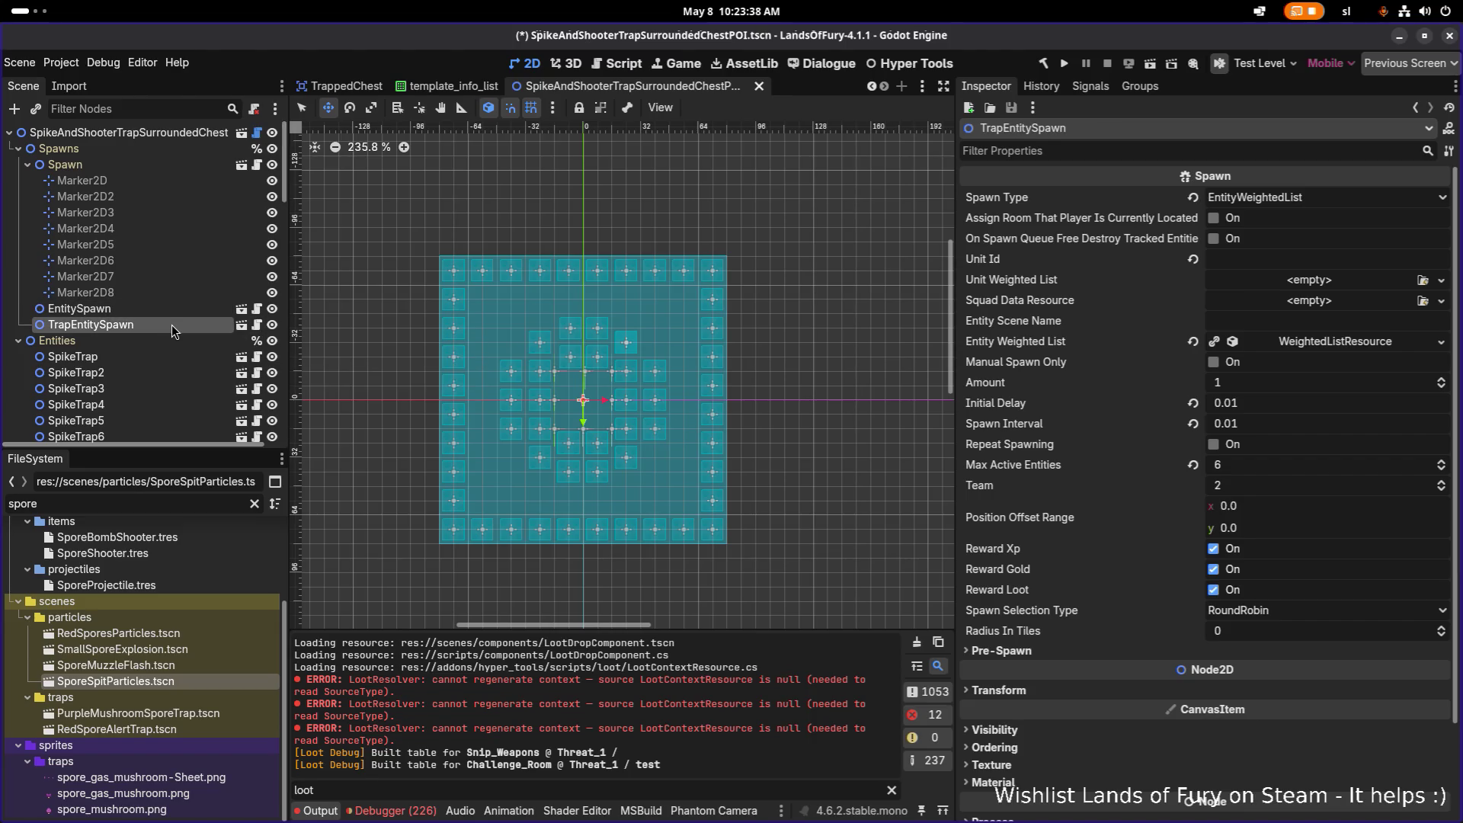
Add a Marker2D child to TrapEntitySpawn and duplicate it to four markers
right_click(172, 325)
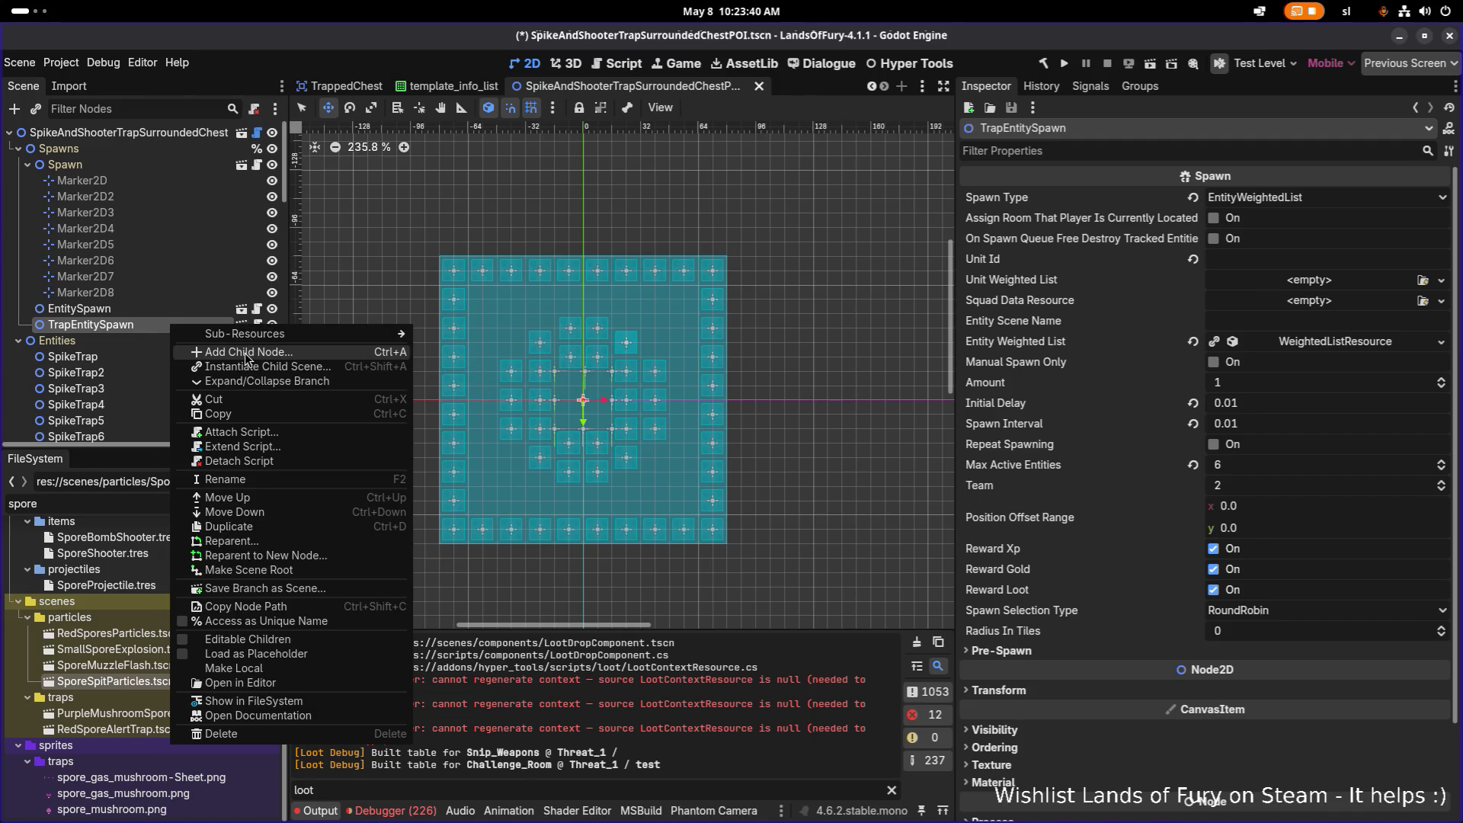
click(247, 352)
text(mar)
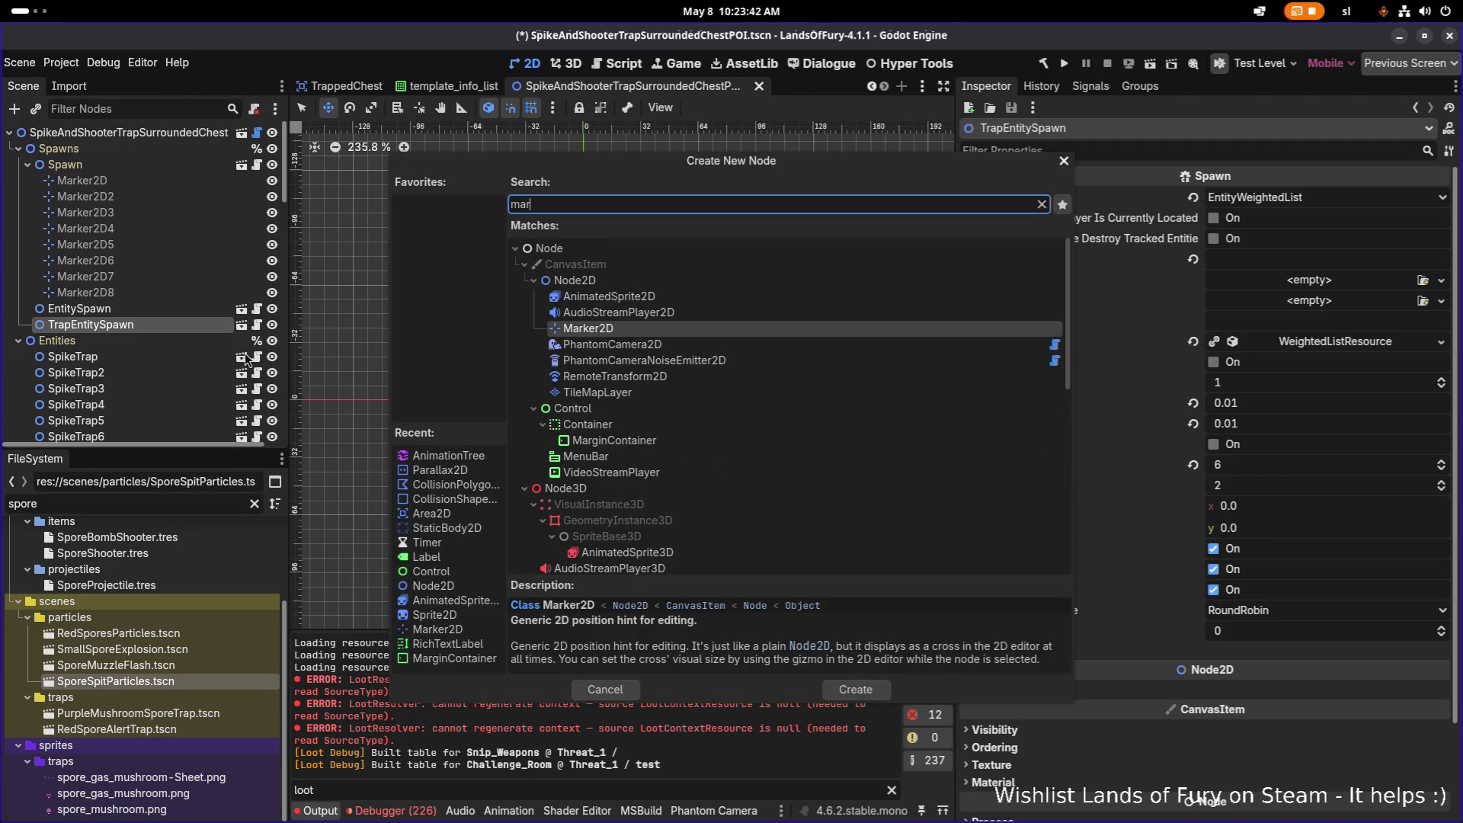
key(Return)
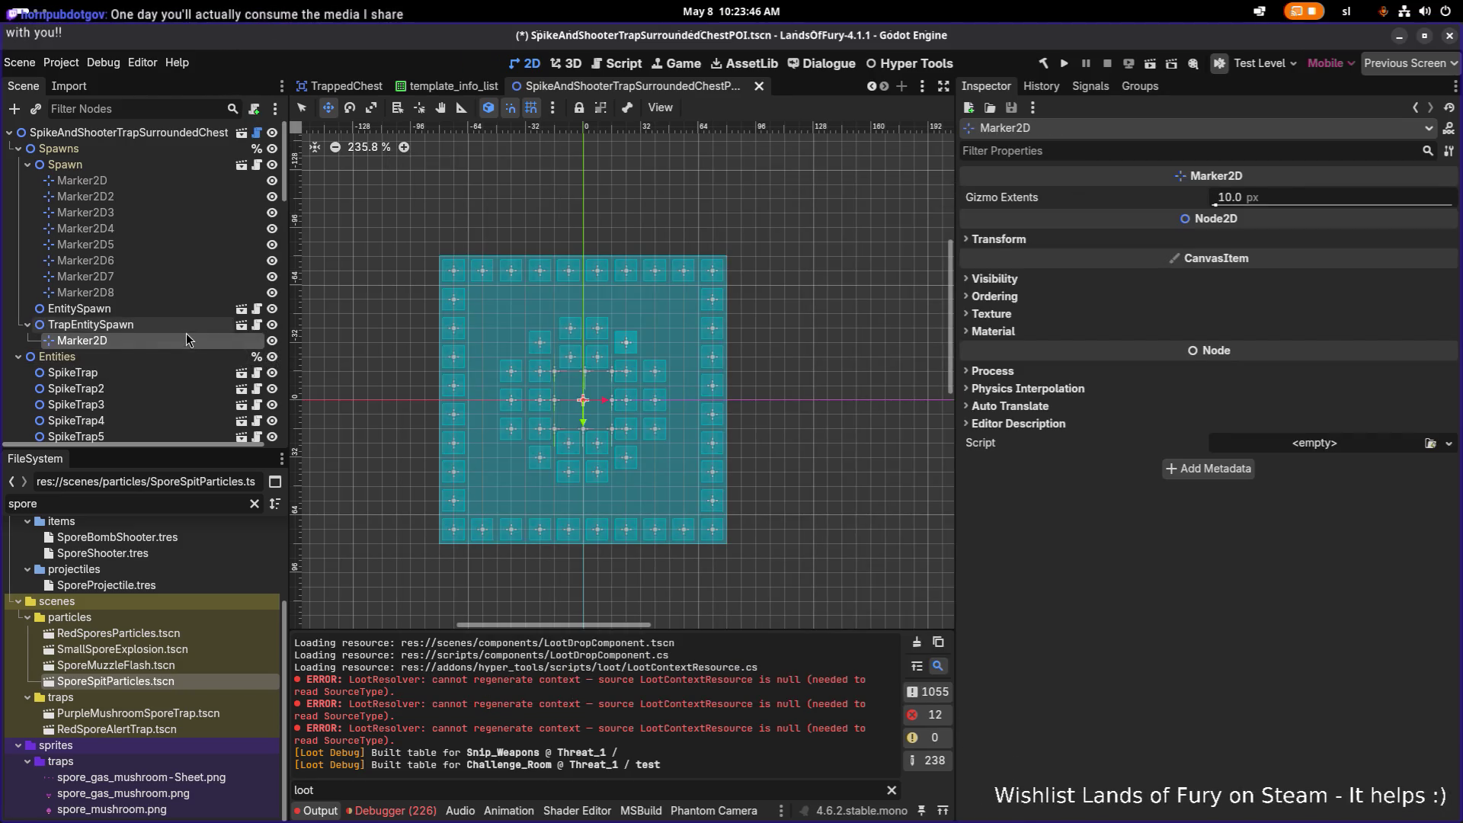
key(ctrl+d)
key(ctrl+d)
key(ctrl+d)
Place the four markers at the grid's upper left, upper right, lower right and lower left
click(162, 341)
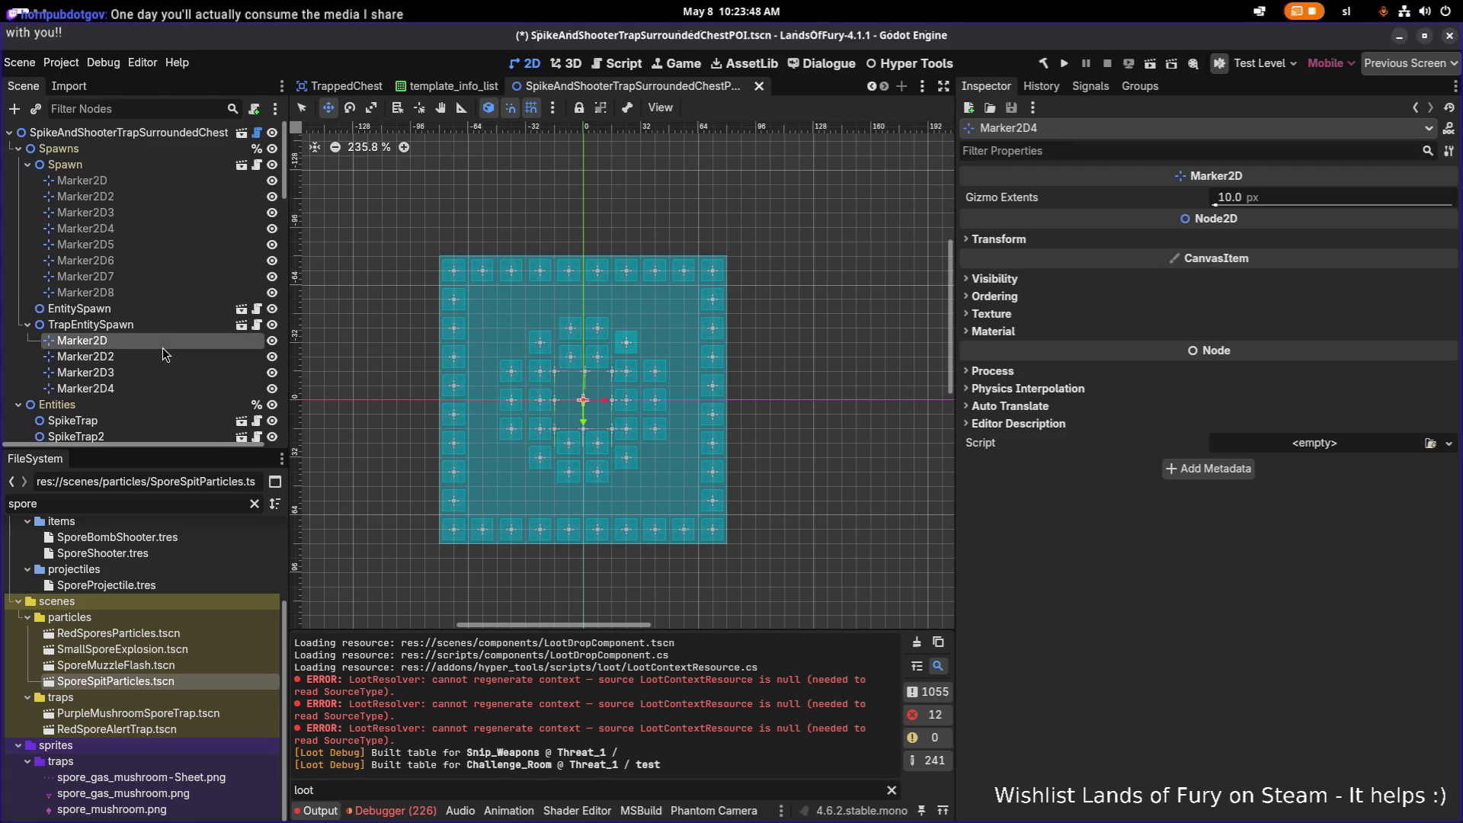
drag(583, 402, 496, 315)
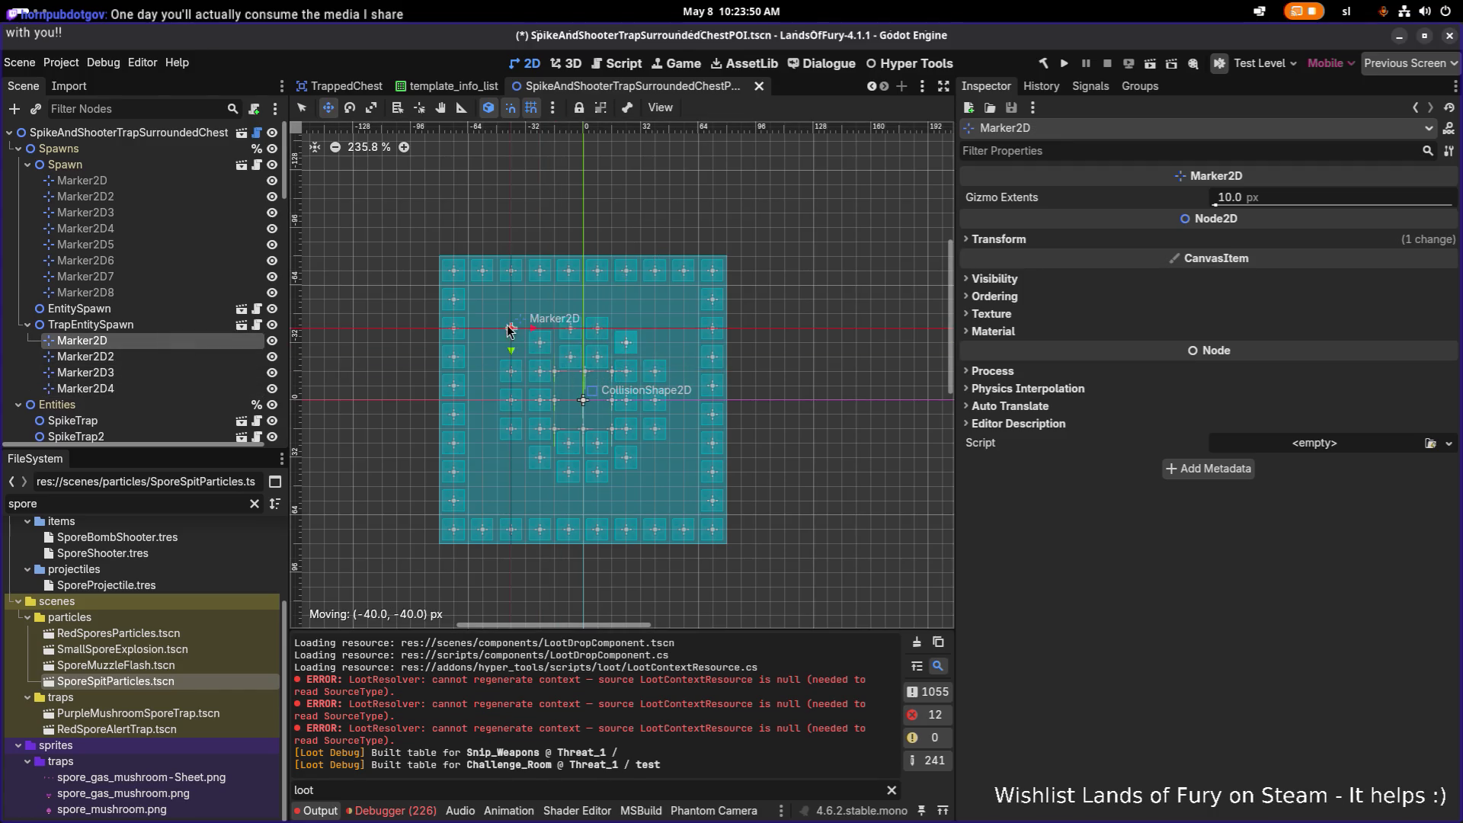
click(128, 357)
drag(584, 400, 668, 319)
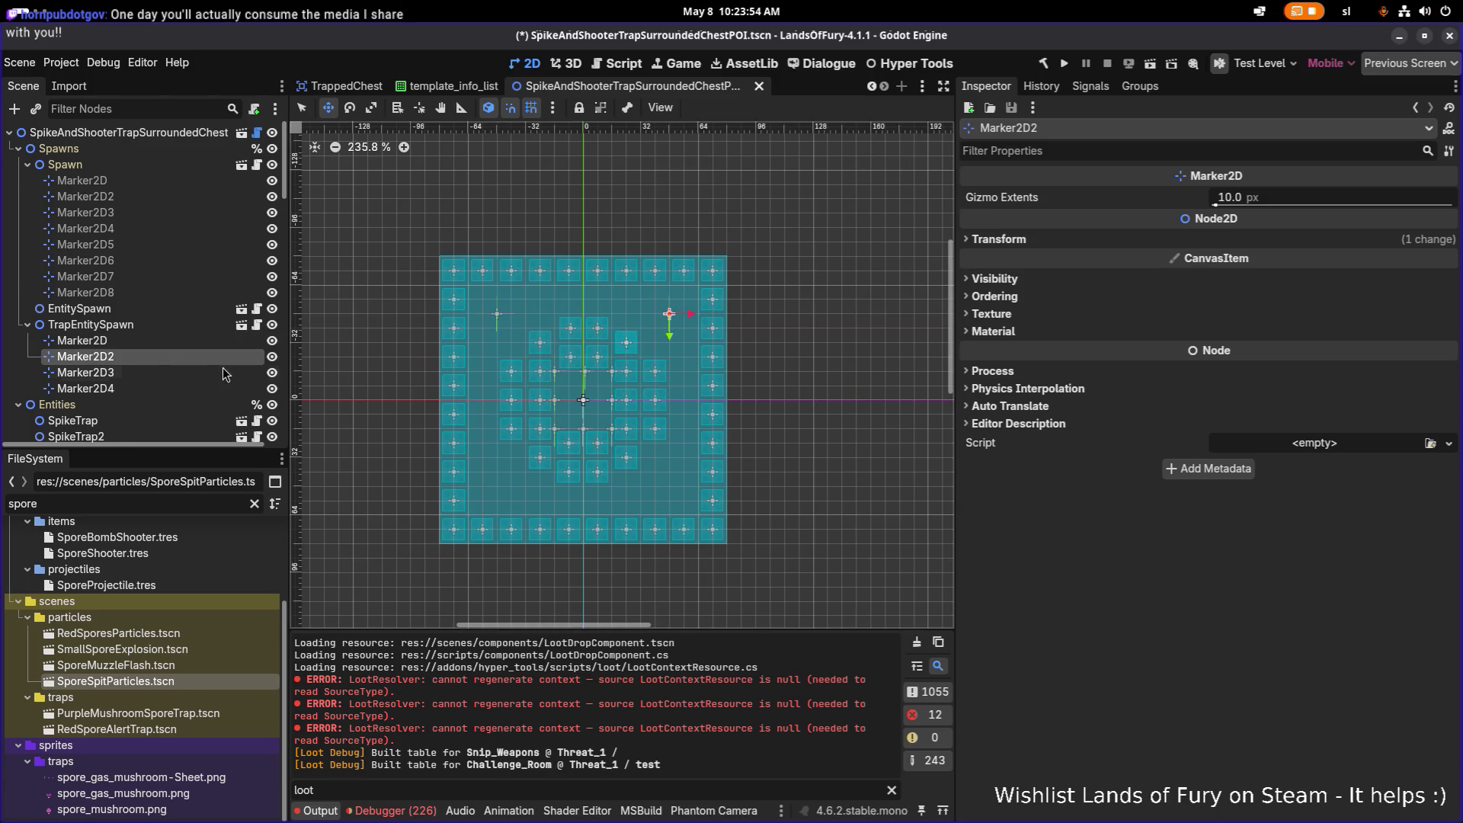
click(171, 370)
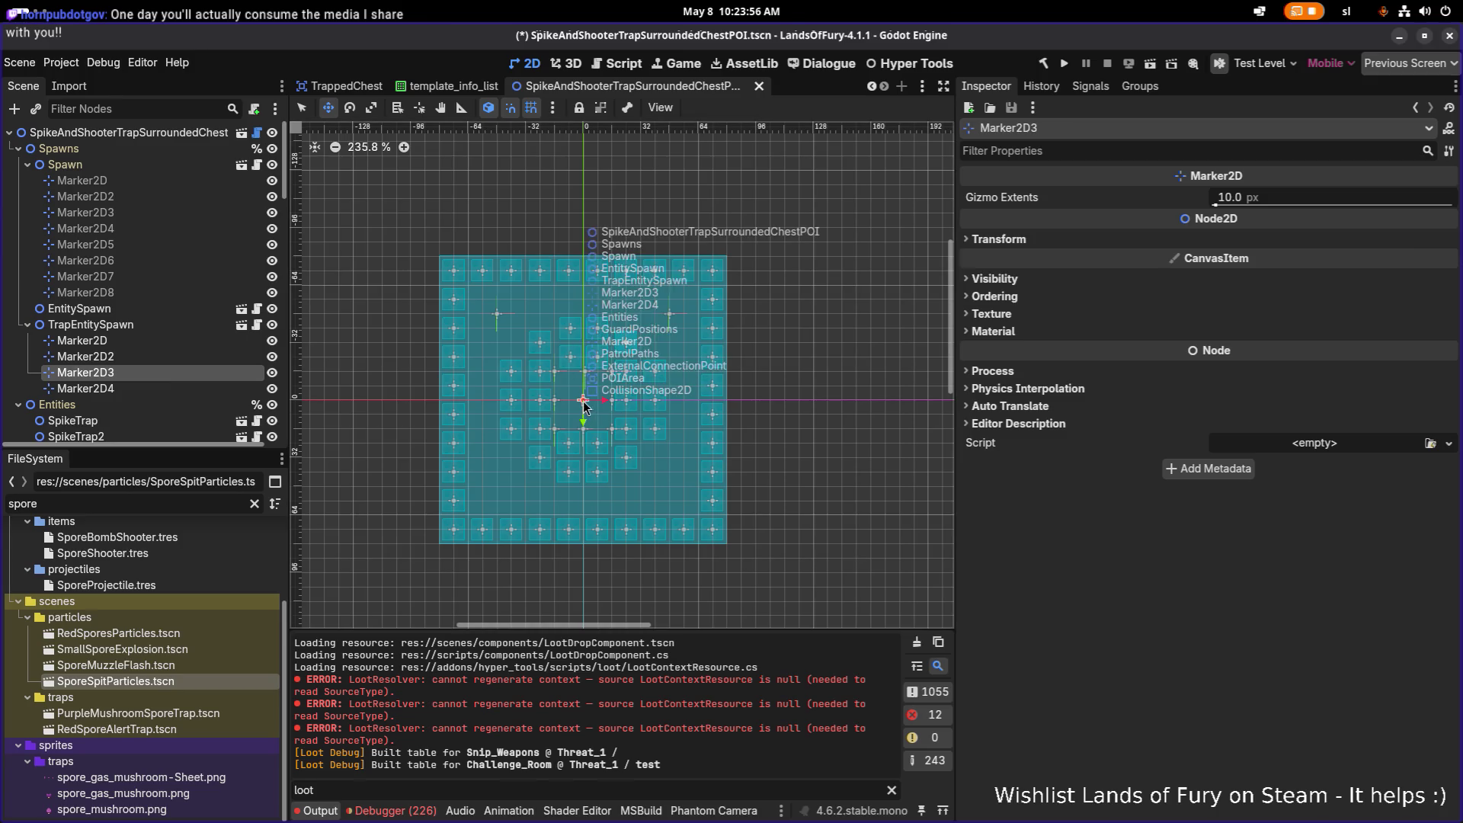
drag(597, 407, 675, 494)
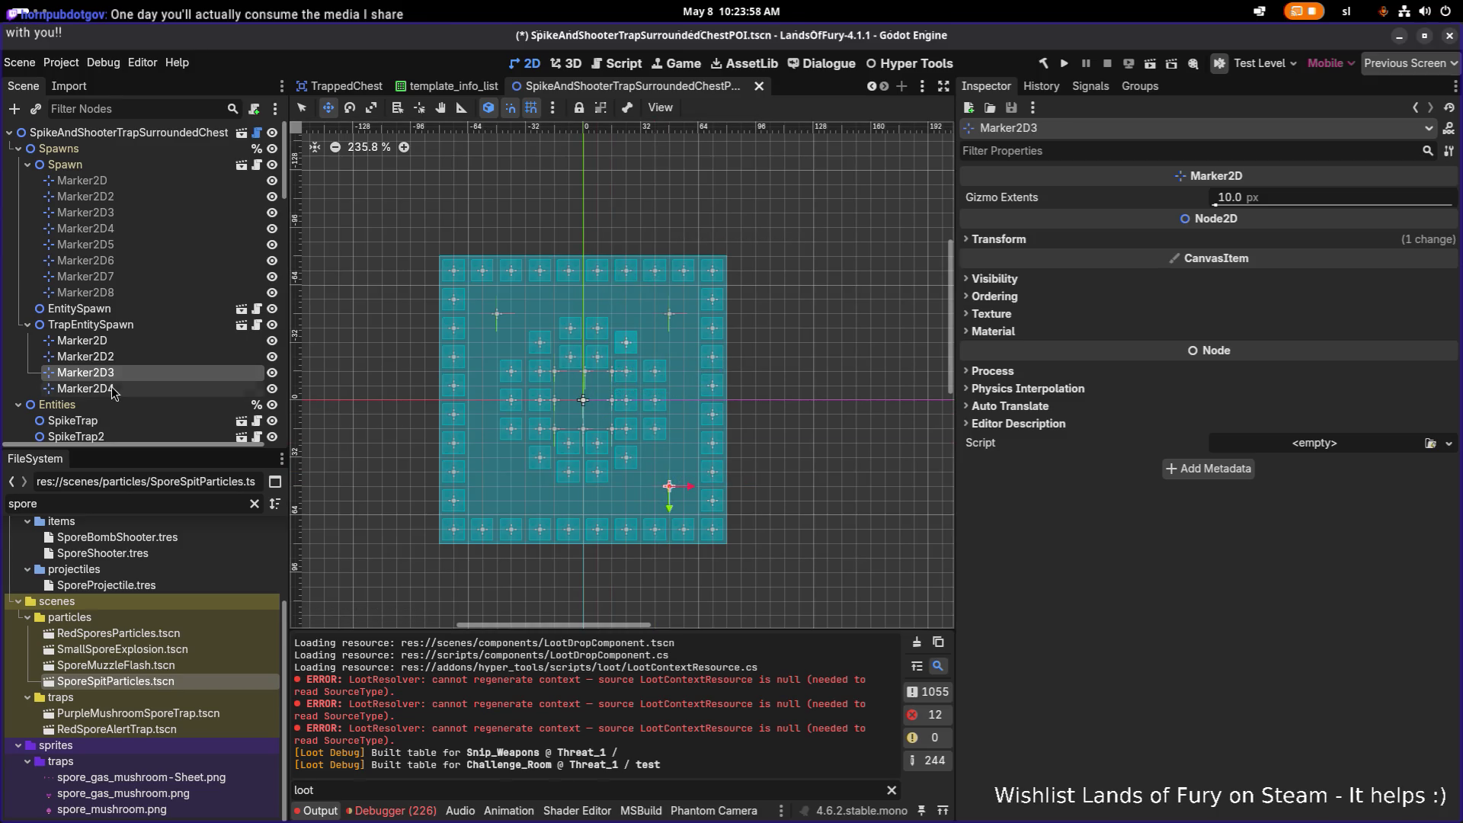
click(86, 388)
drag(614, 384, 495, 503)
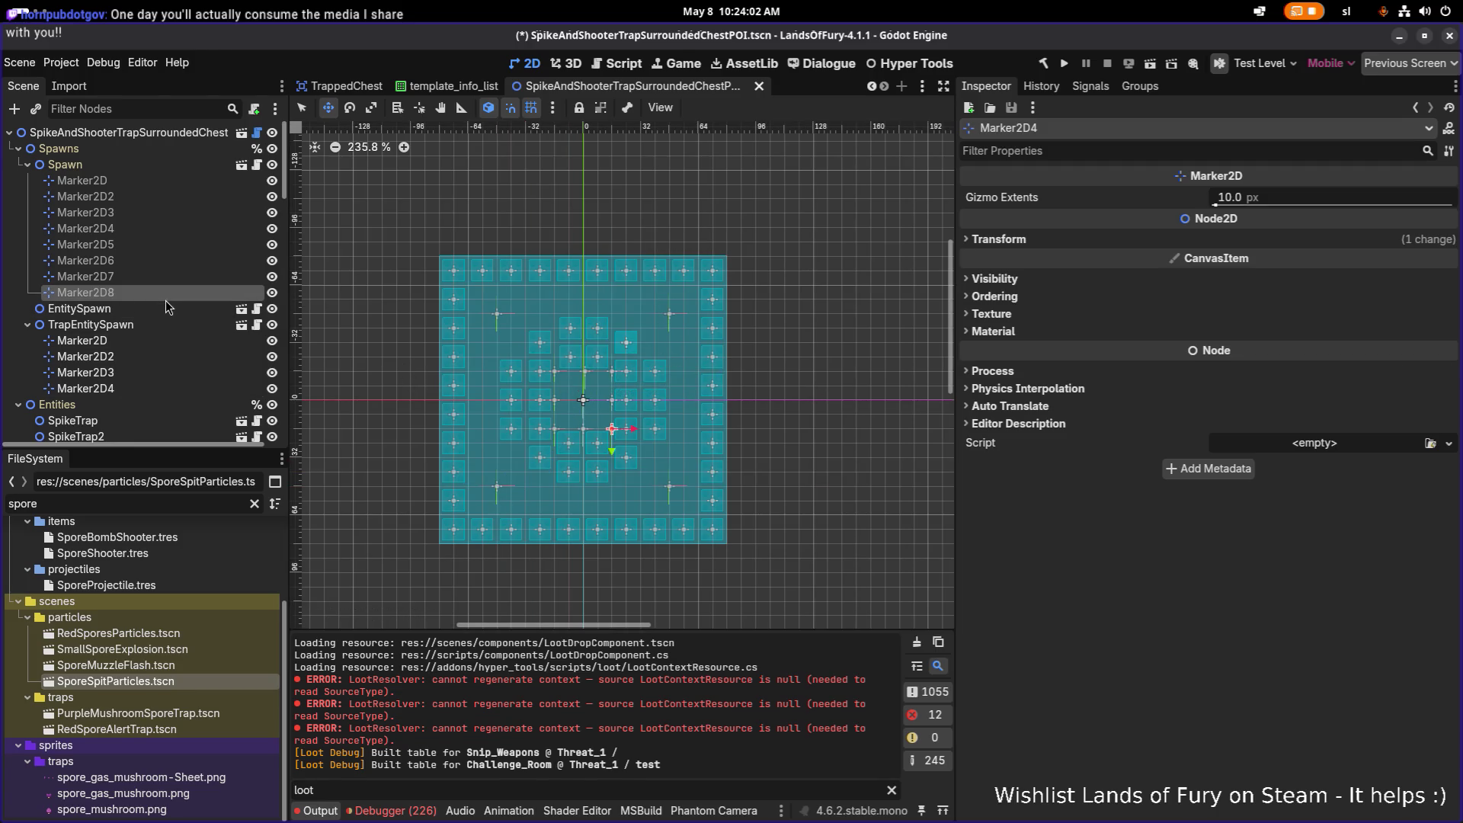
click(92, 325)
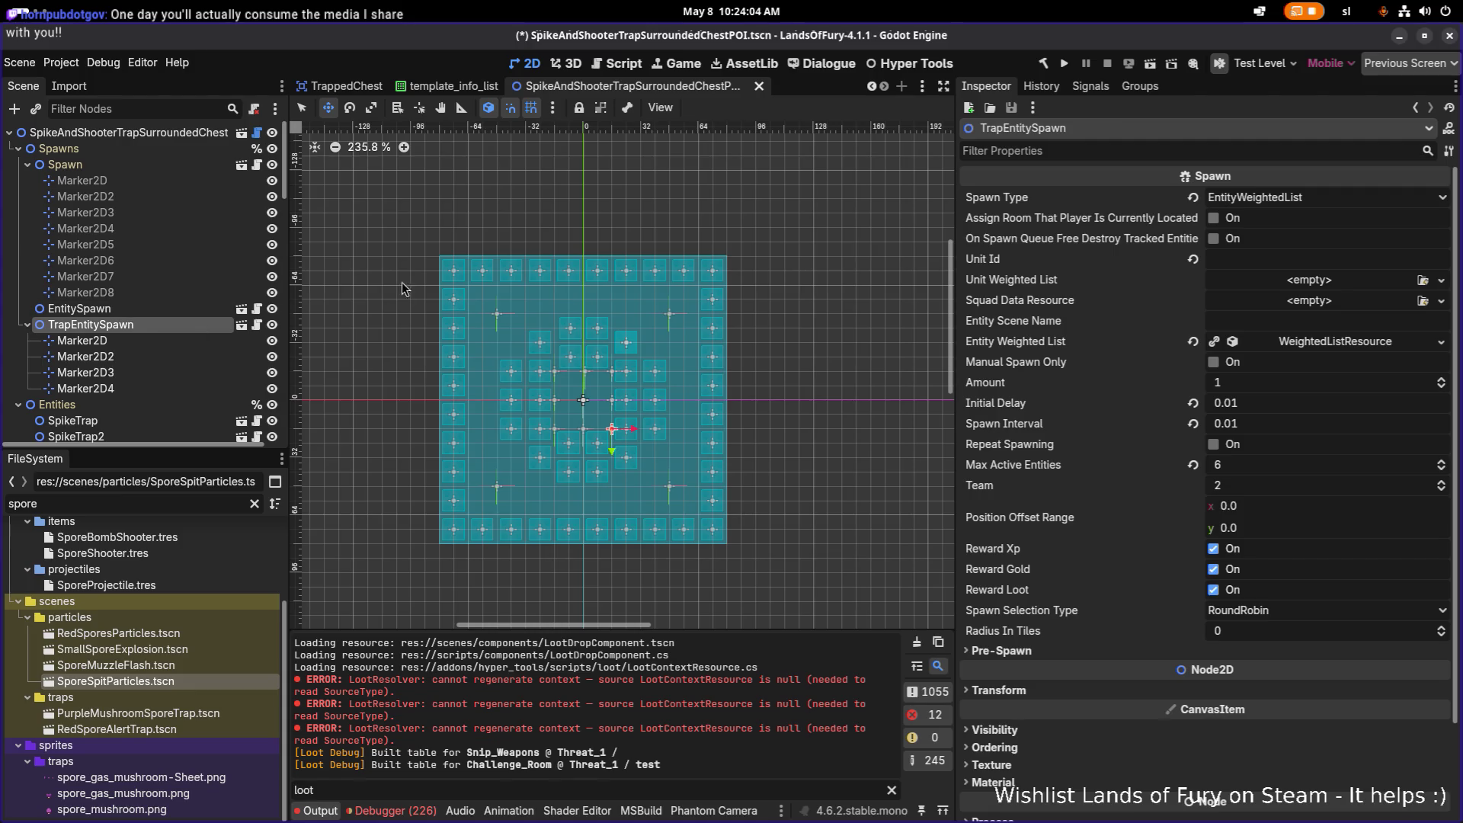
Make TrapEntitySpawn's entity weighted list unique while keeping the chest scenes shared
right_click(1360, 341)
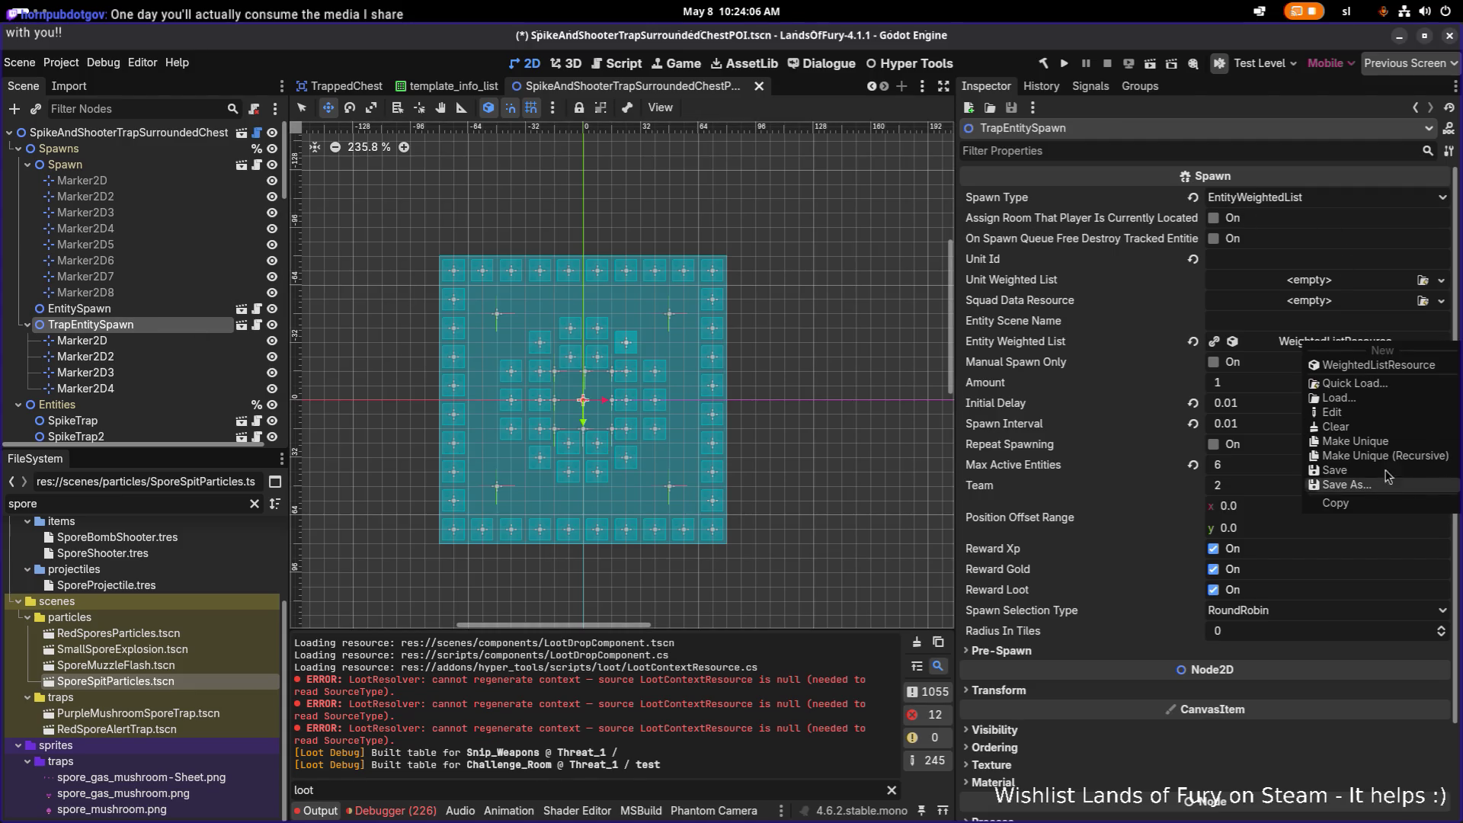
click(1384, 455)
click(573, 353)
click(572, 384)
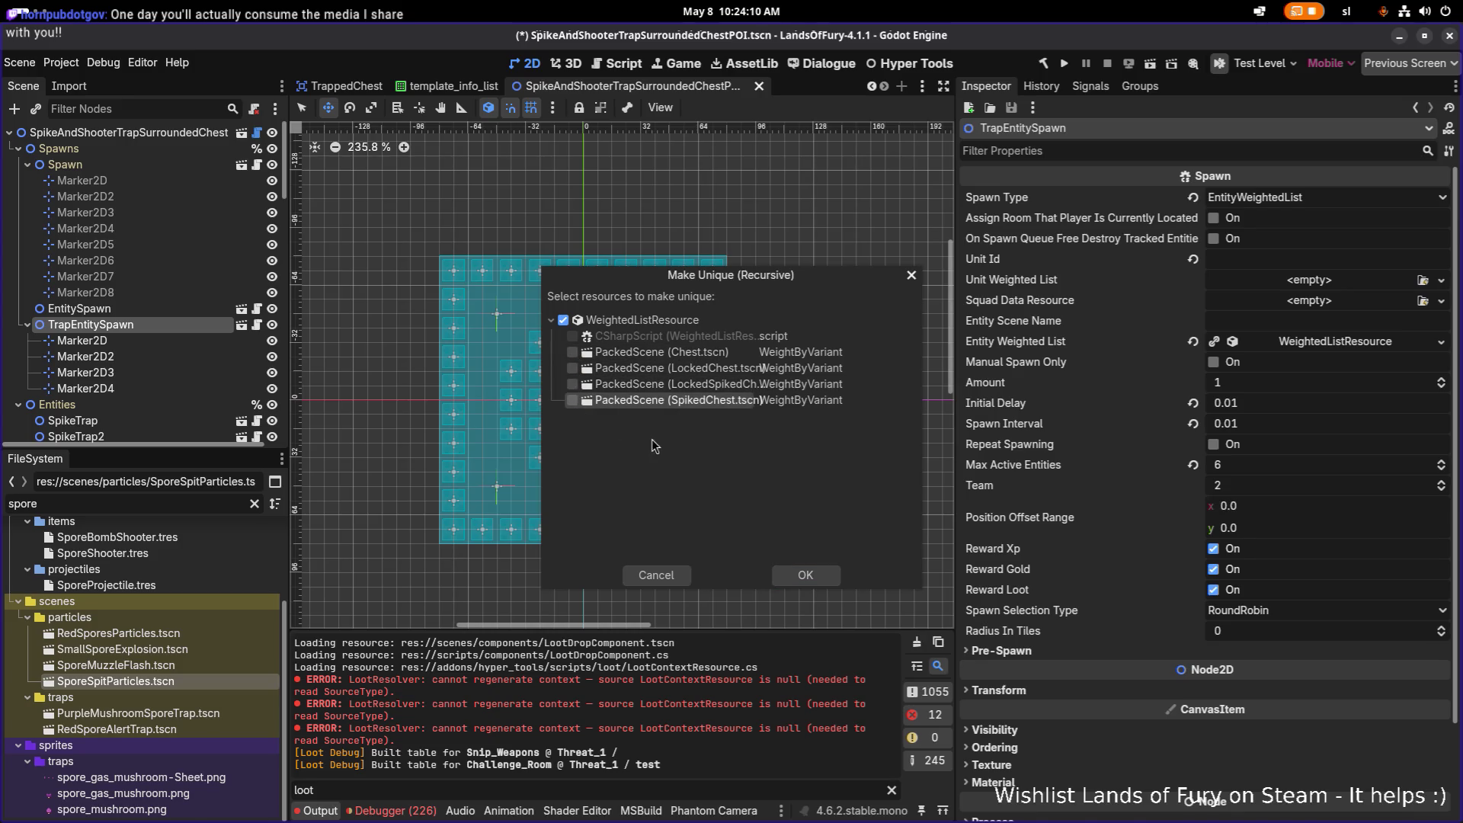
click(805, 574)
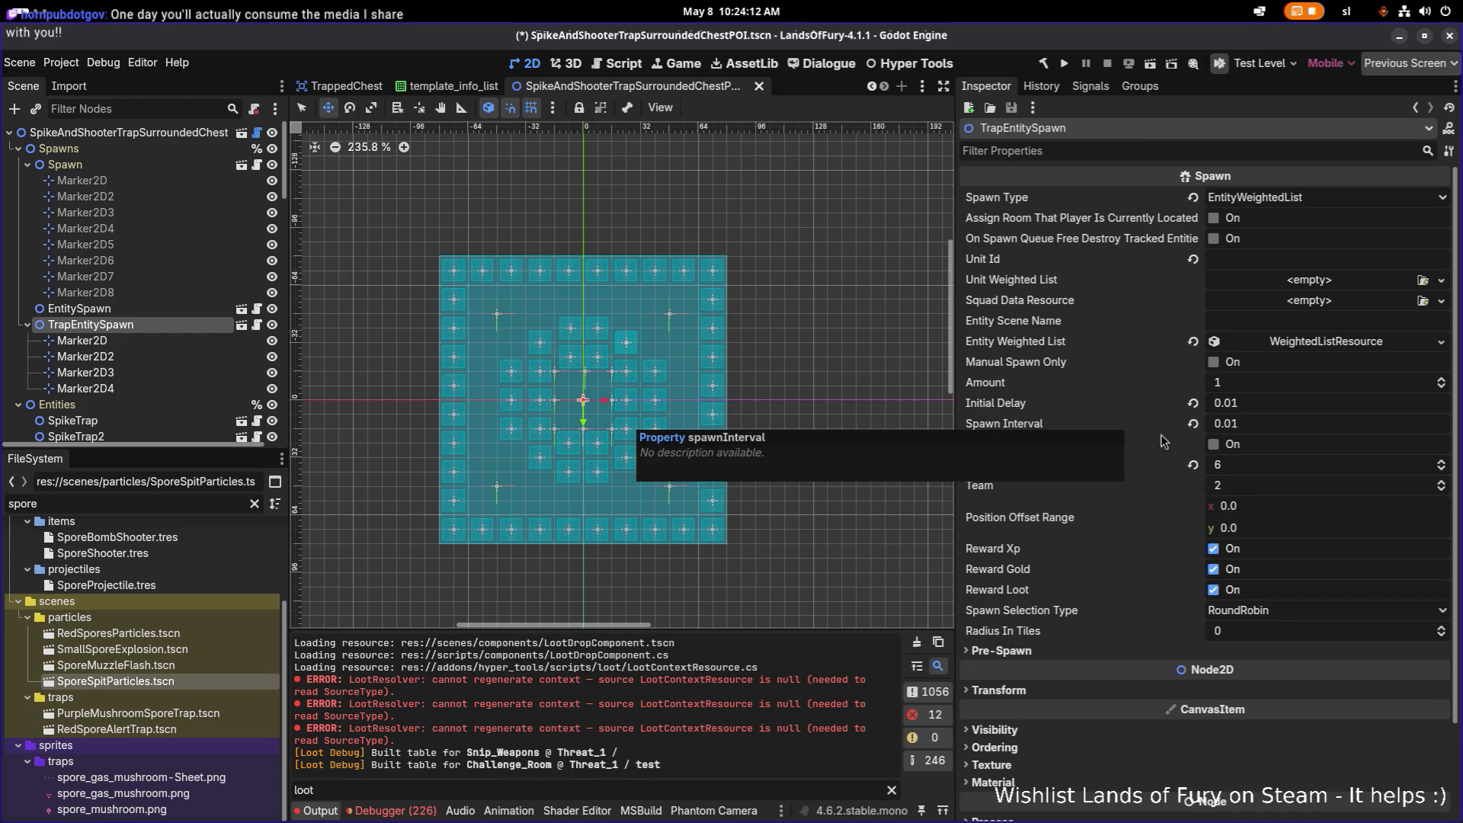
Turn off xp, gold and loot rewards and set the weighted list type to Normal
click(1215, 549)
click(1214, 589)
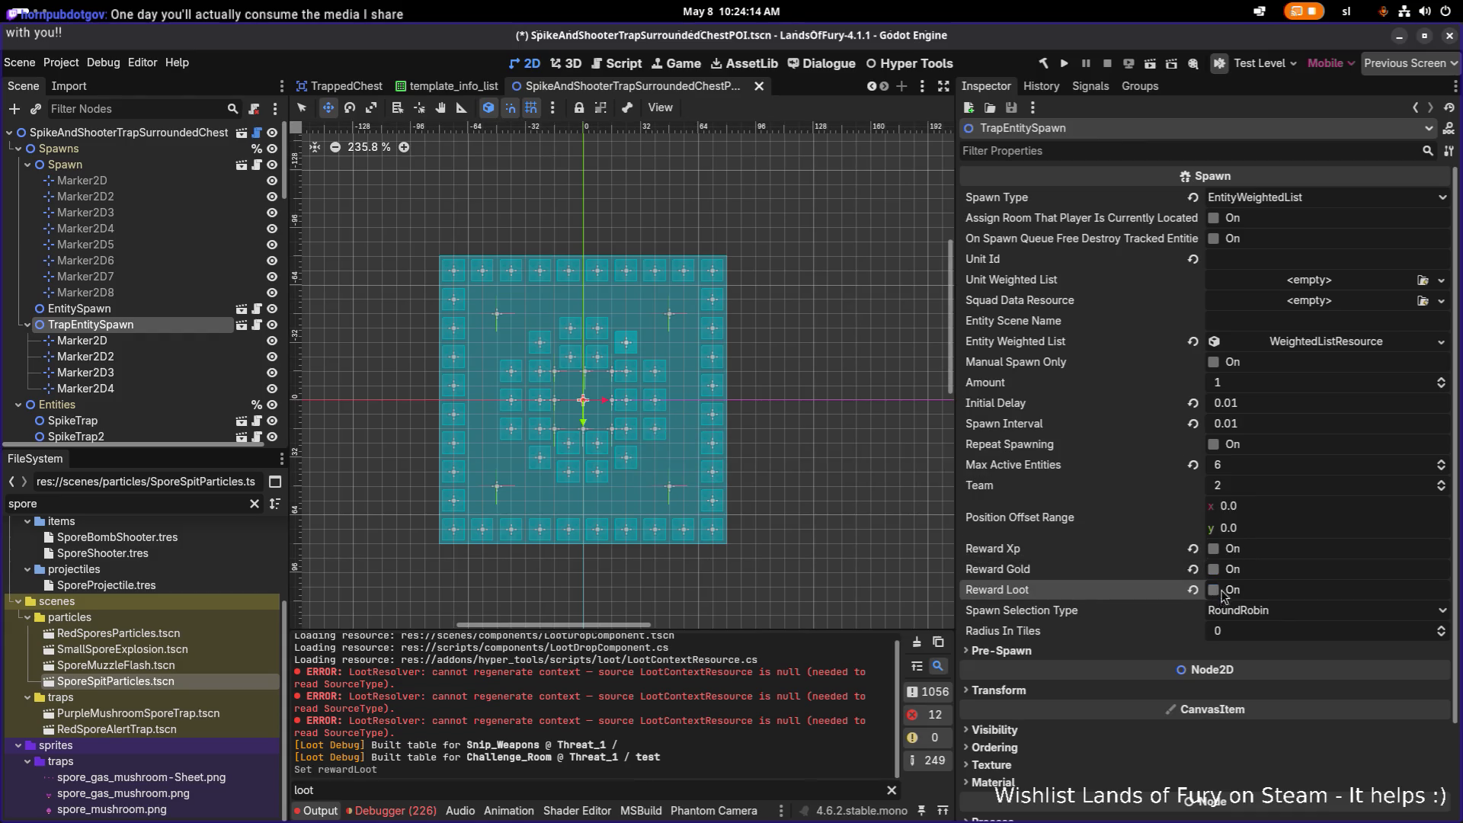
click(1326, 341)
click(1324, 385)
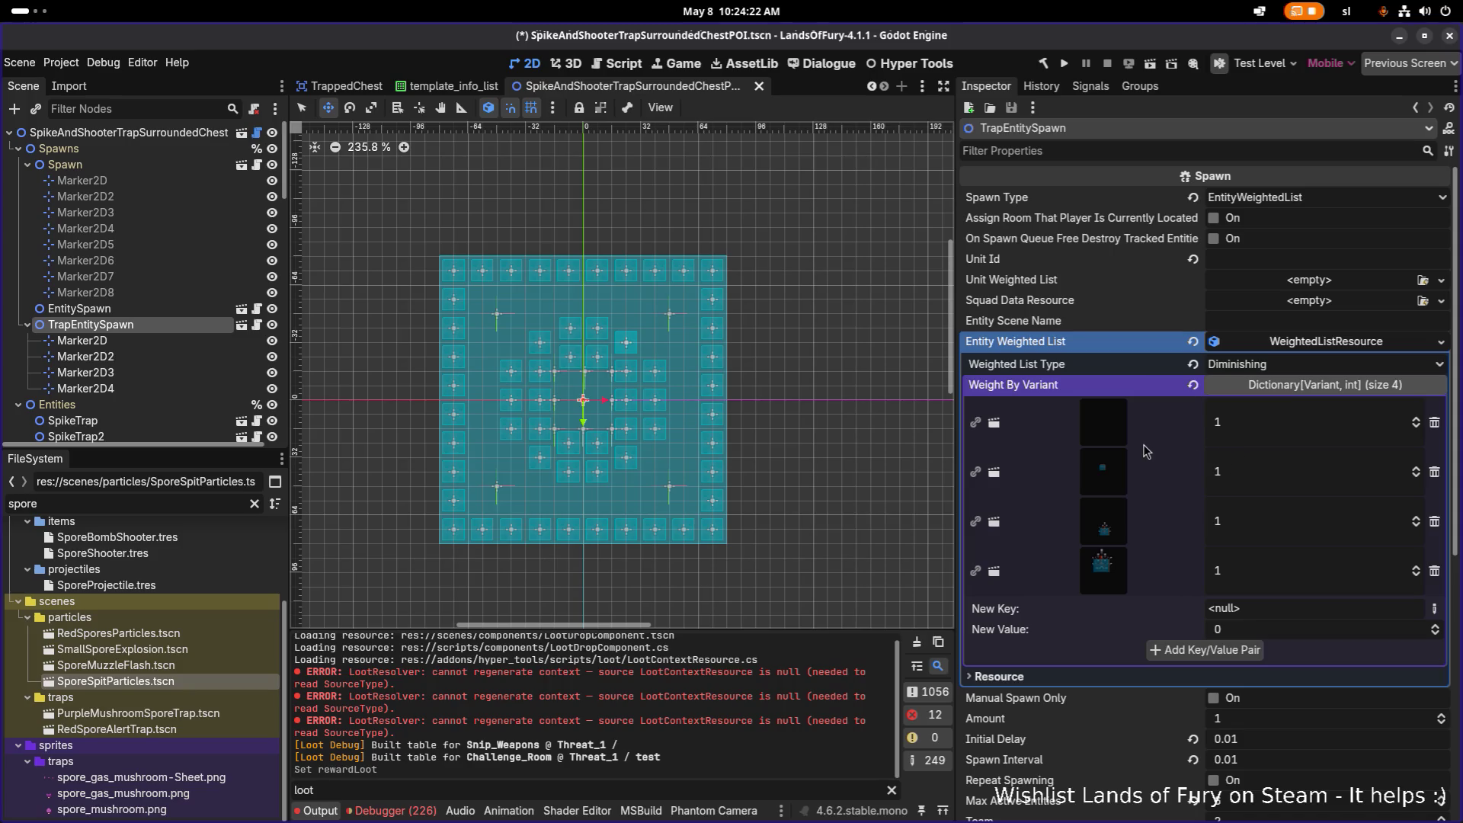
click(1286, 364)
click(1285, 388)
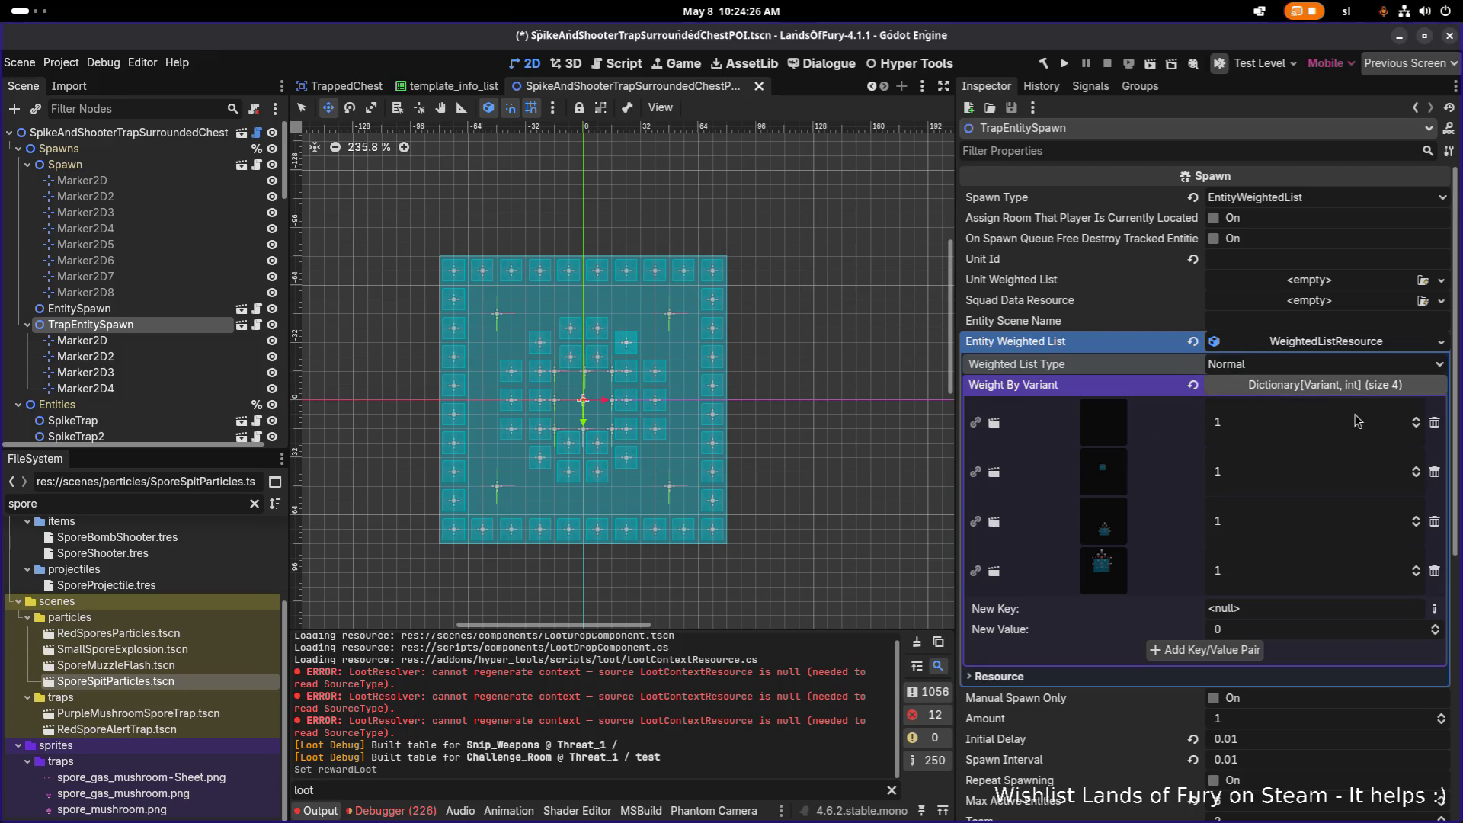
Add an Object-type new key and pick PurpleMediumMushroom.tscn as its resource
click(1434, 610)
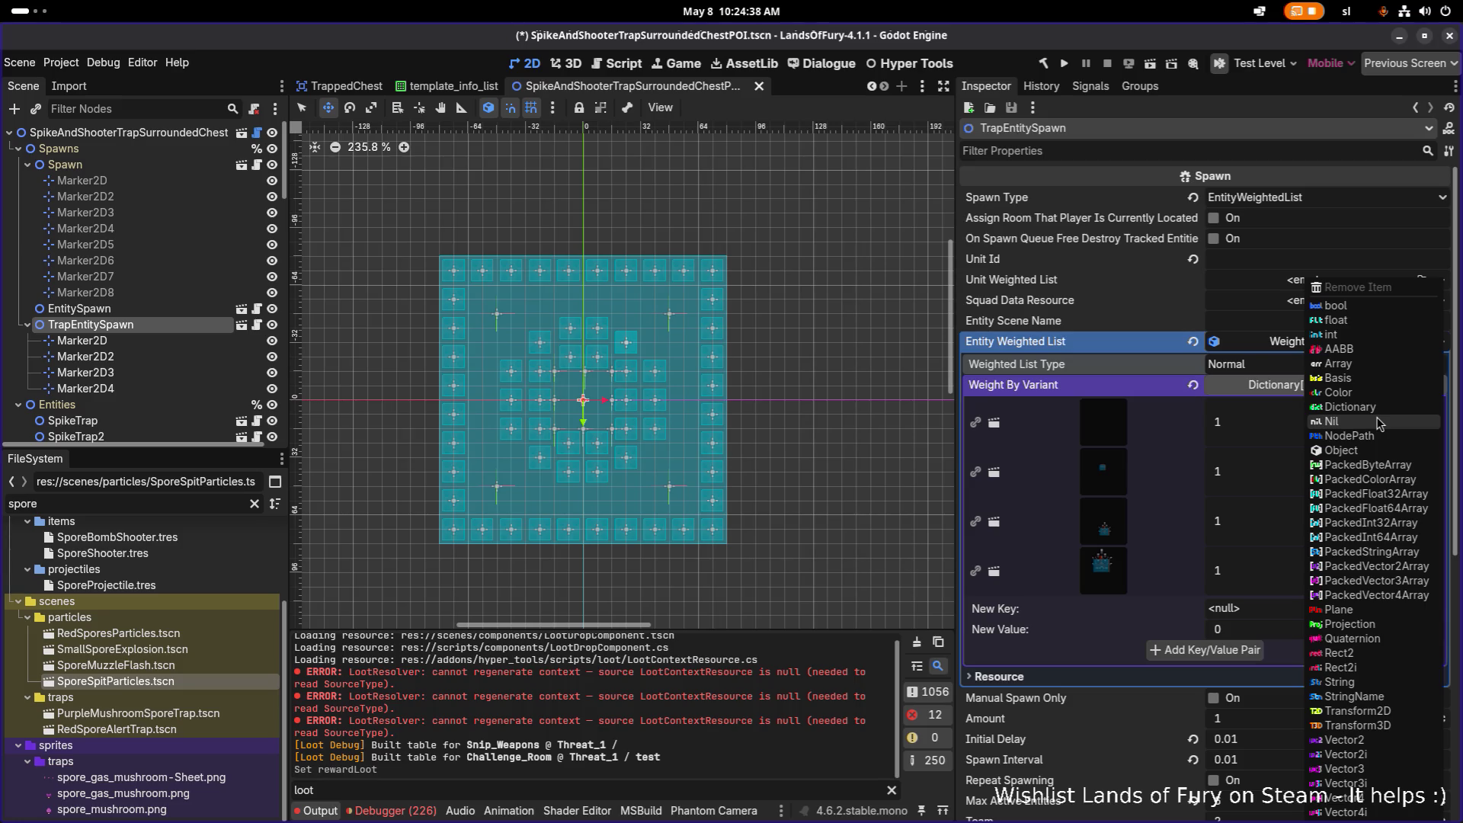
click(1369, 454)
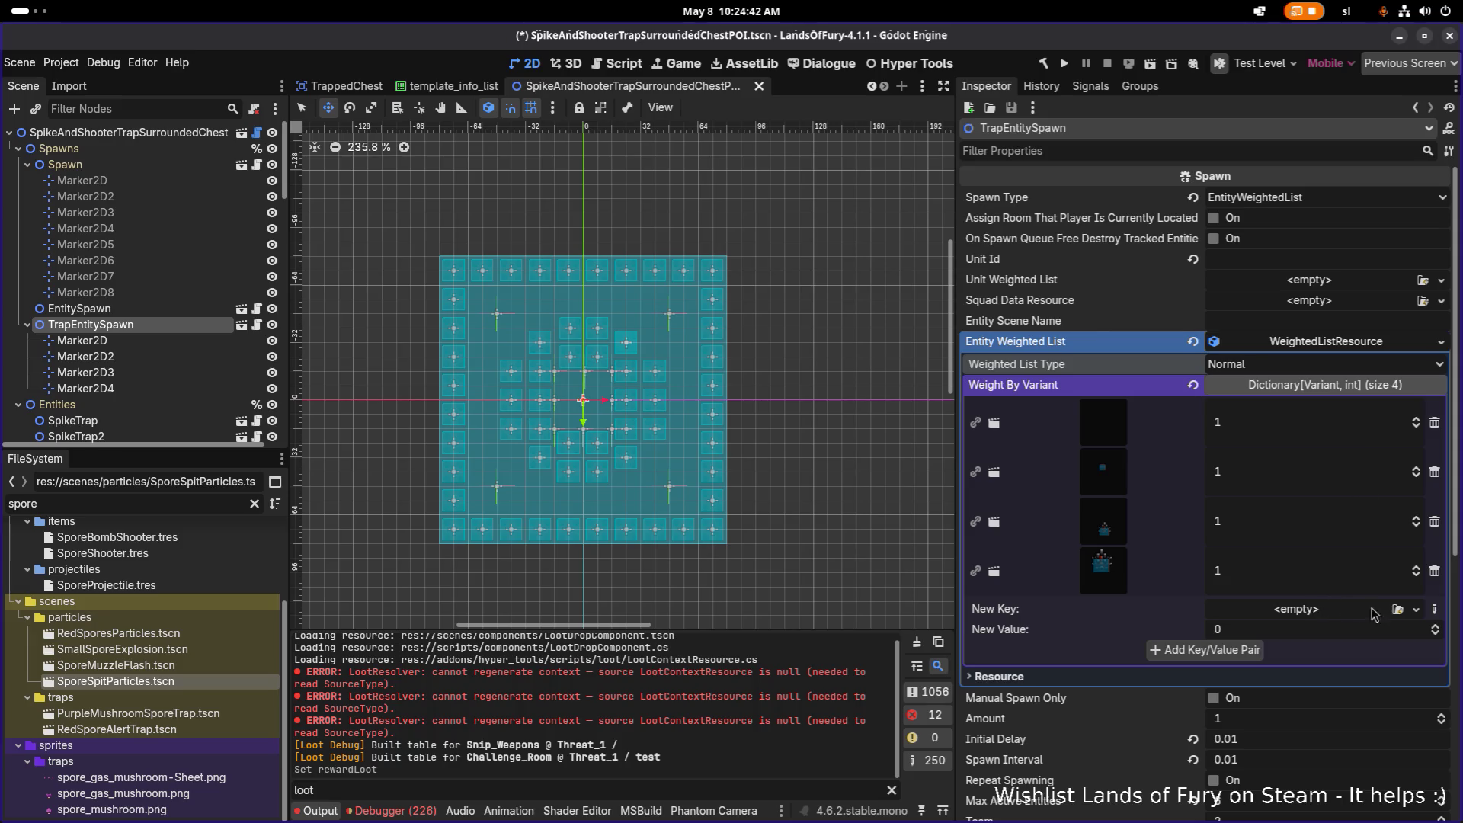
click(1396, 609)
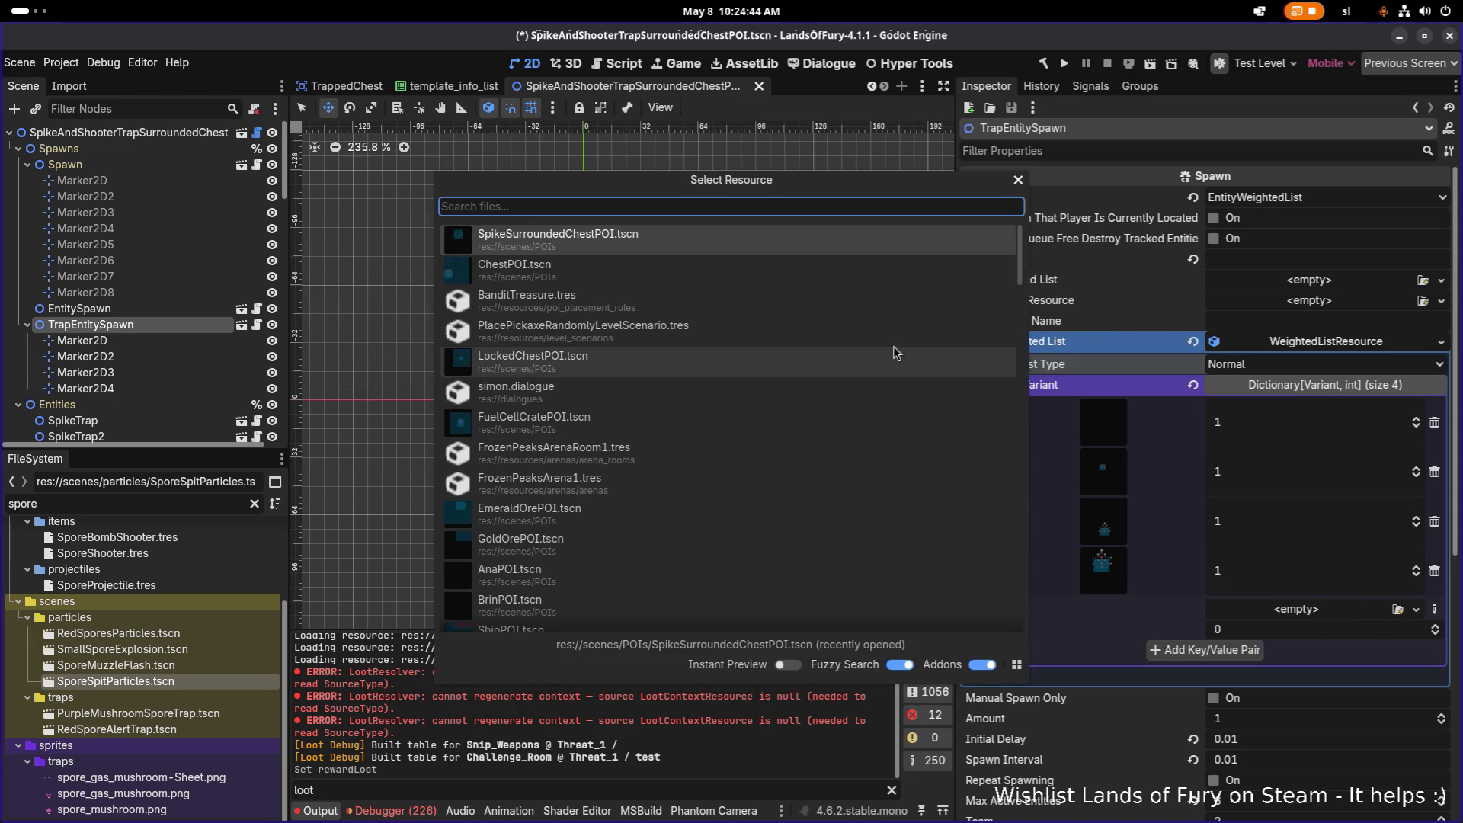
drag(989, 172, 903, 191)
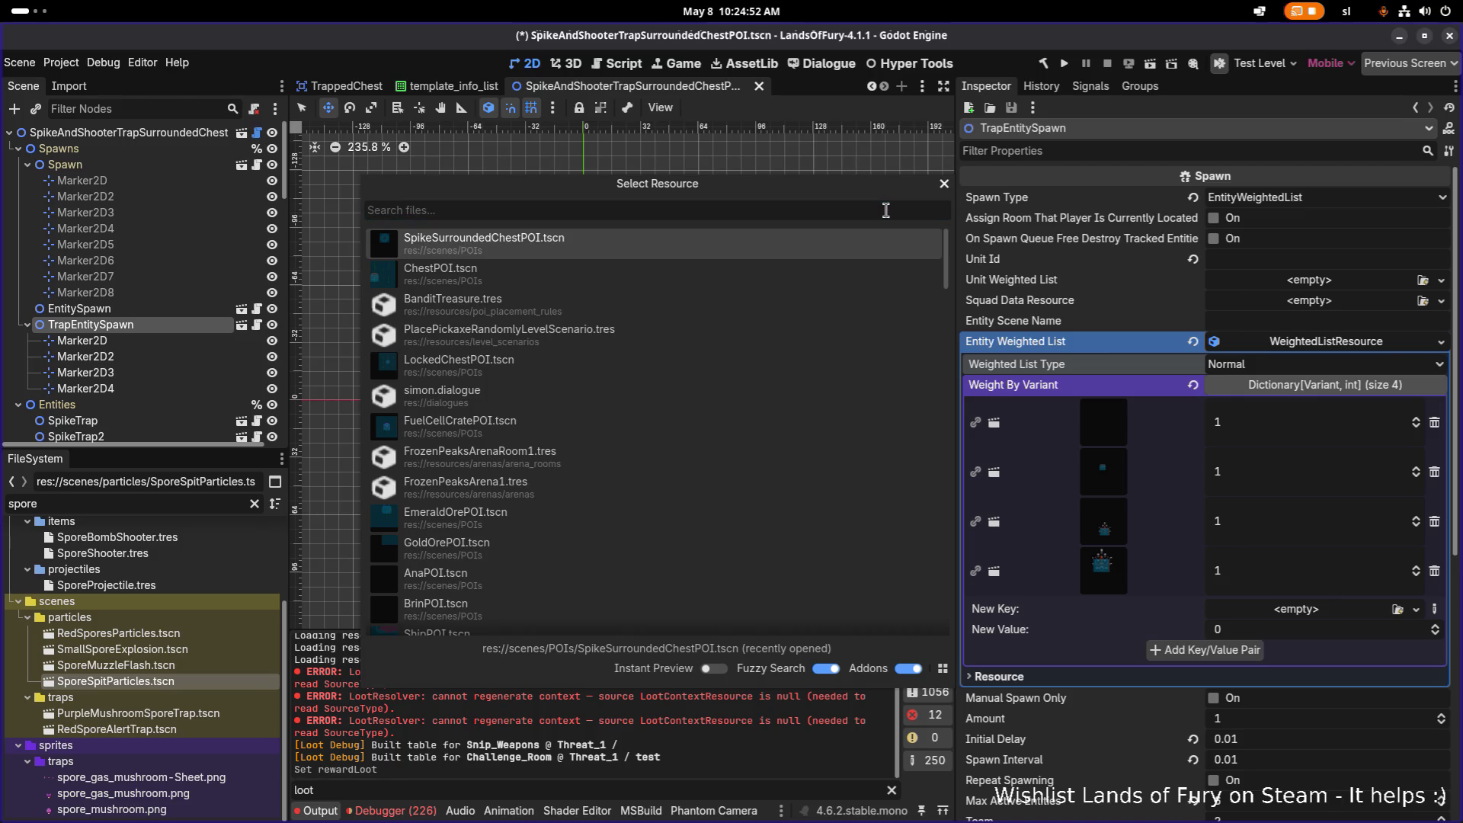
text(trap)
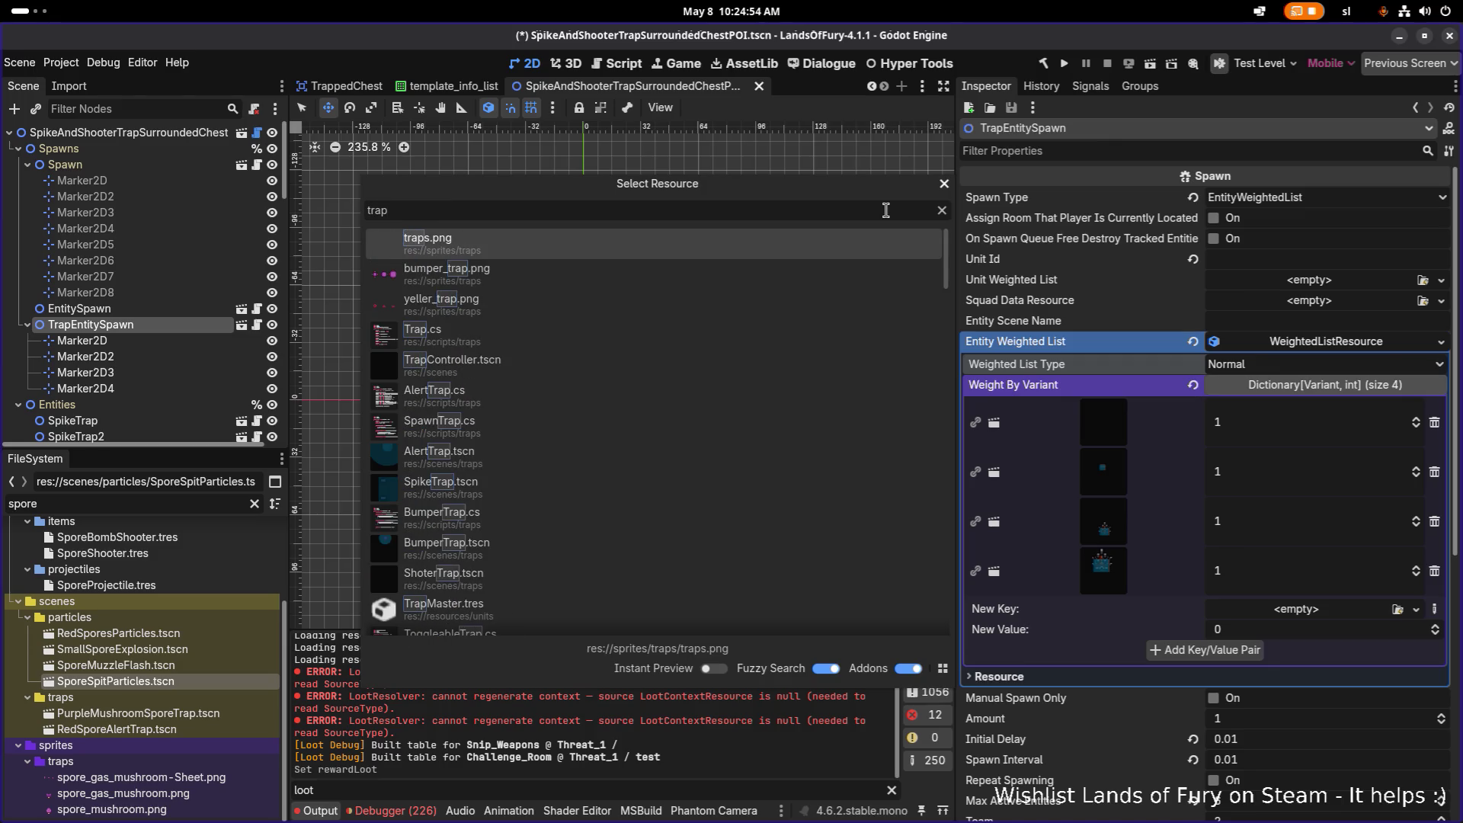
key(ctrl+a)
text(red)
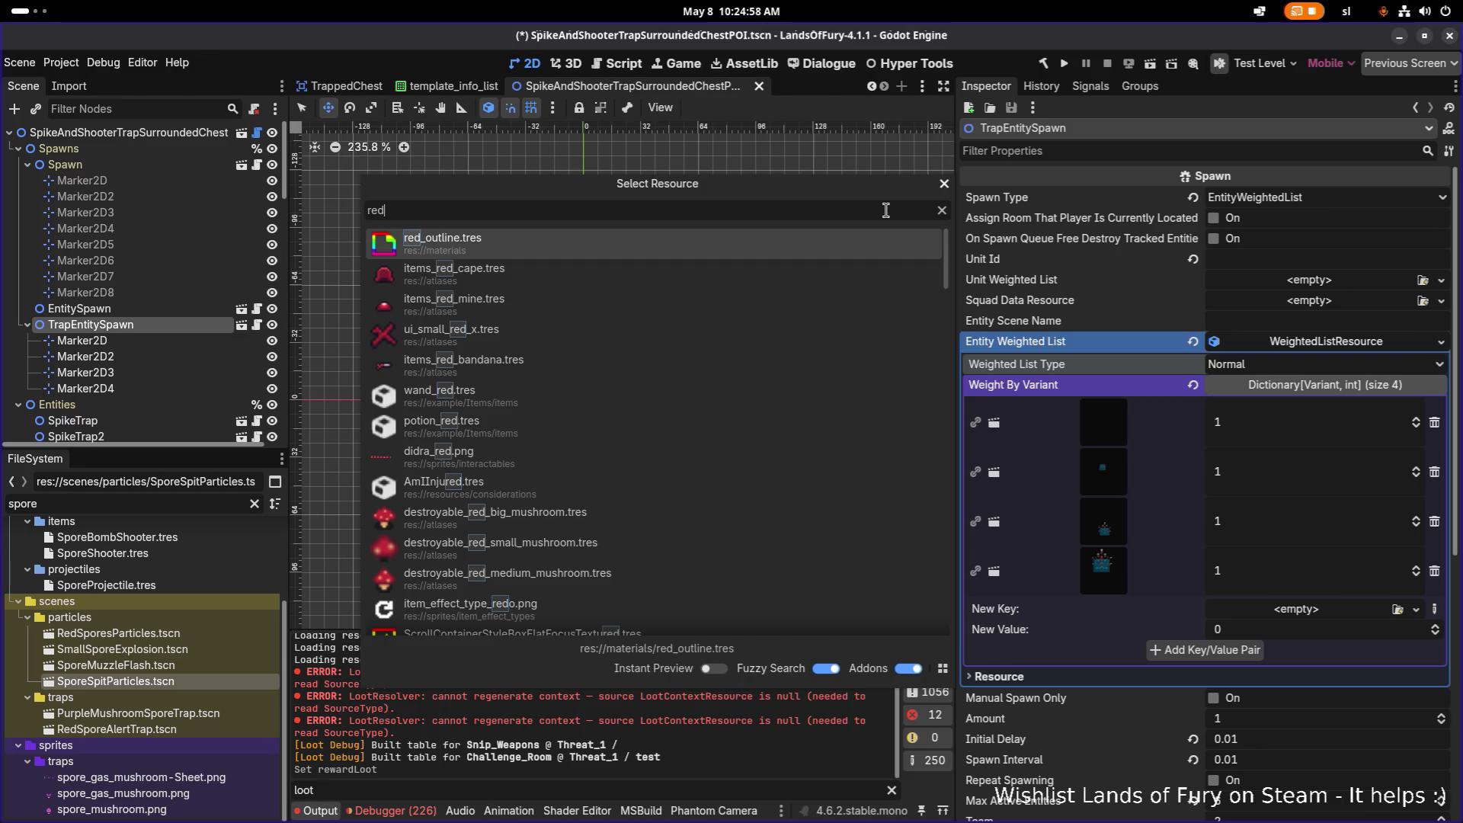
key(BackSpace)
key(BackSpace)
key(BackSpace)
text(purp)
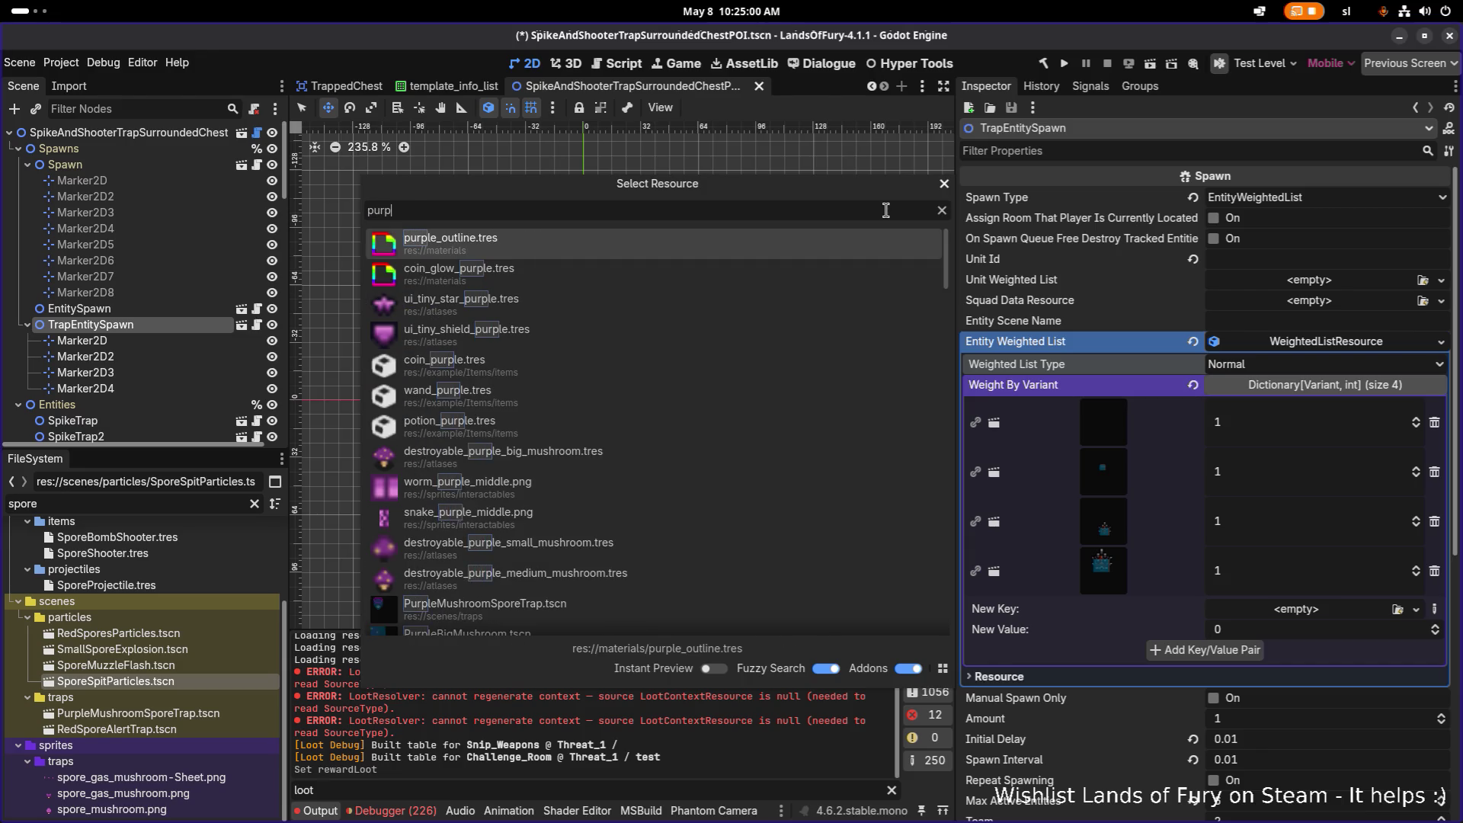
text(p)
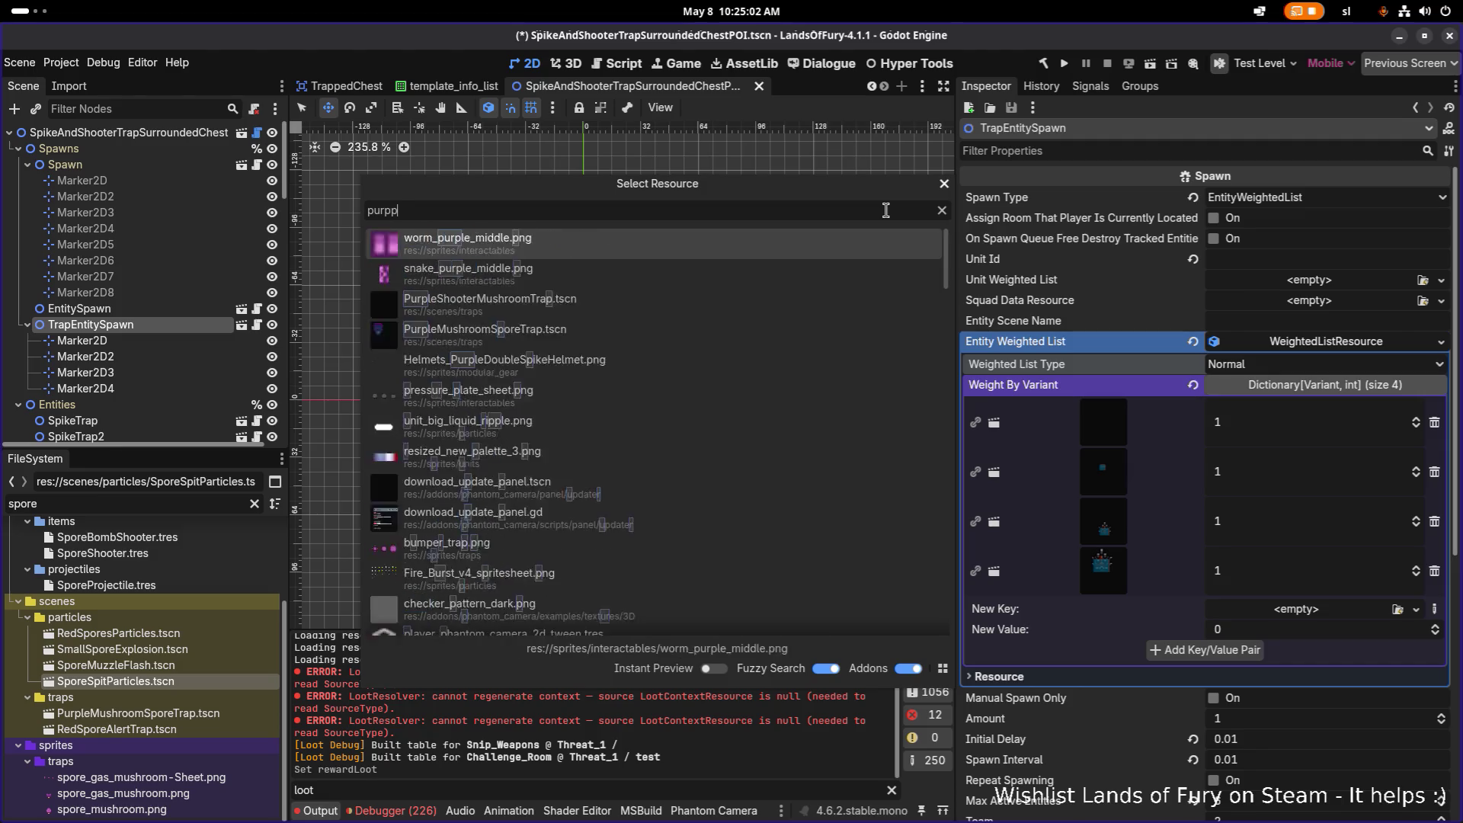
text(lemus)
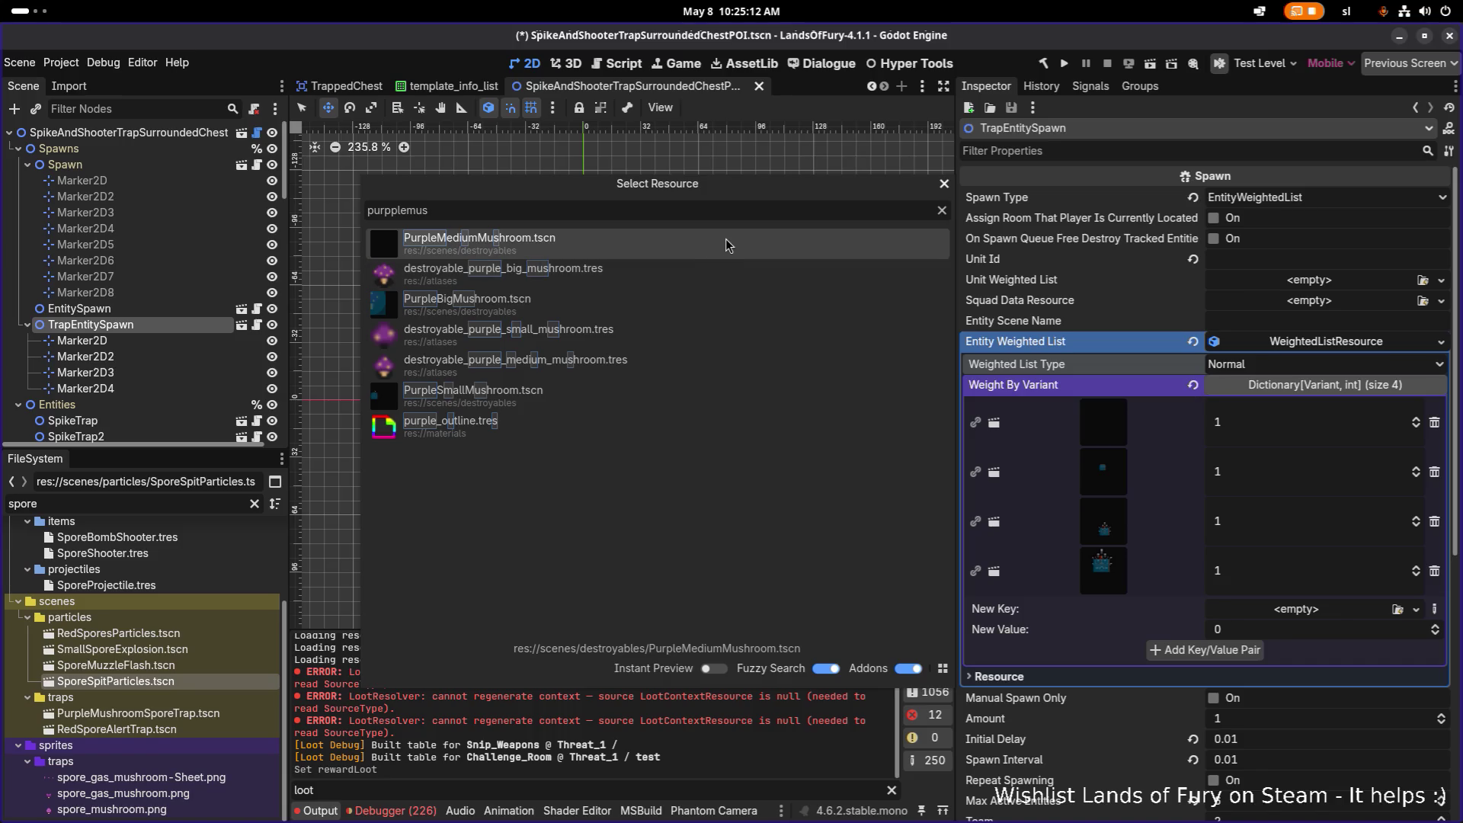
double_click(687, 251)
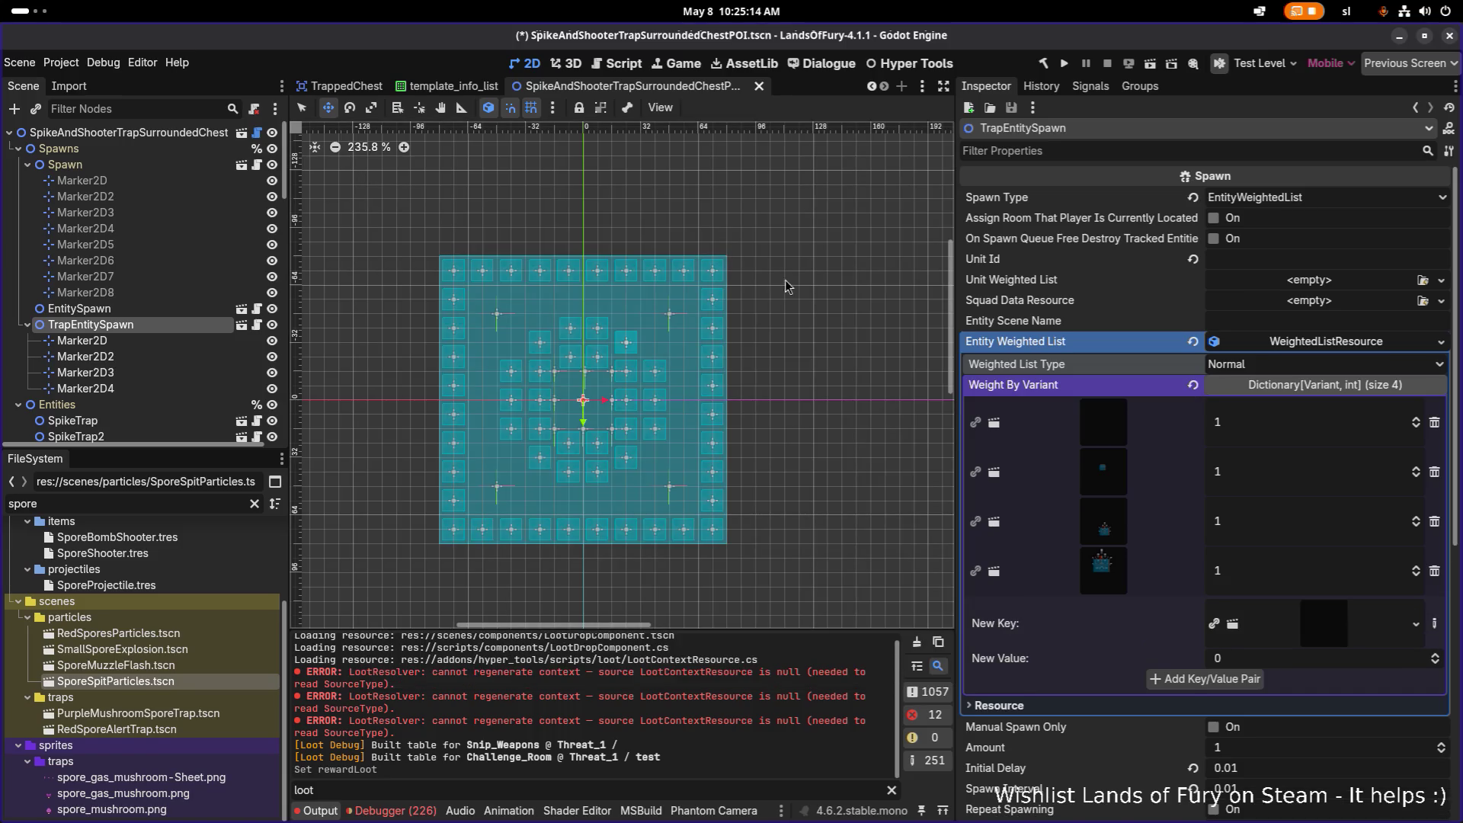
click(1290, 645)
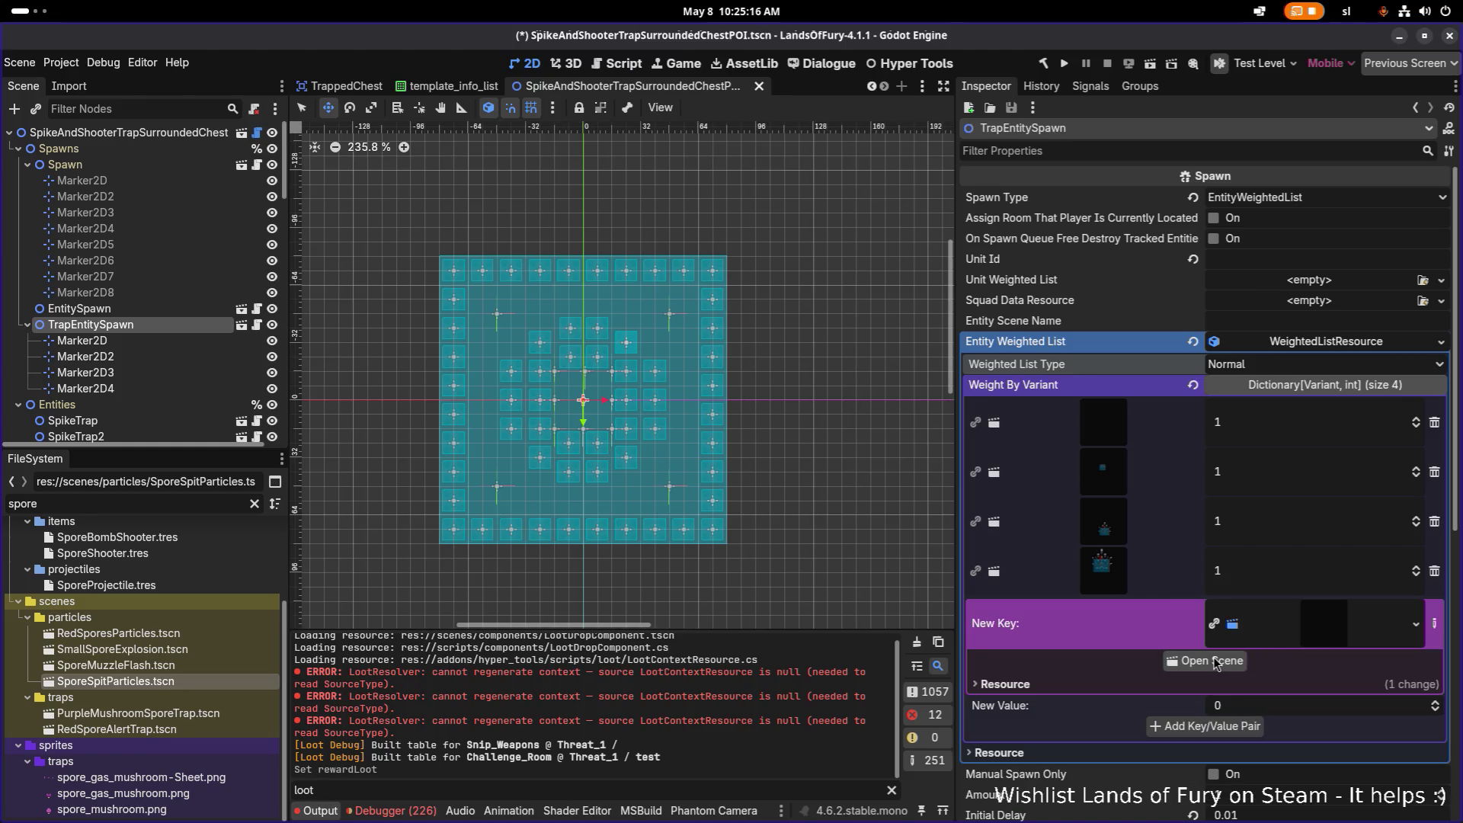
Inspect the PurpleMediumMushroom scene, close it, and reopen the new key's type choices
click(1206, 661)
scroll(470, 254, up, 8)
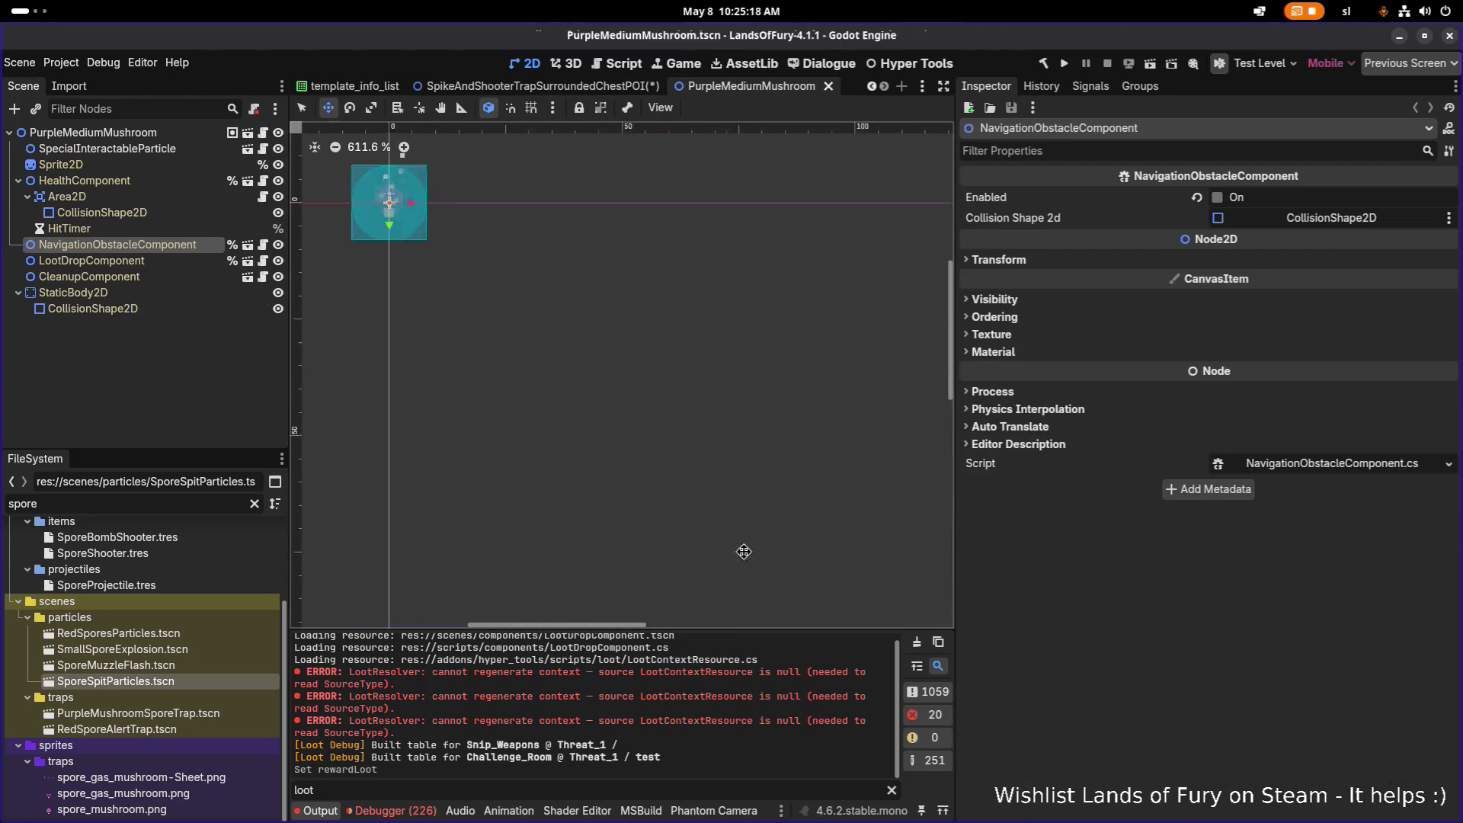
drag(470, 255, 579, 442)
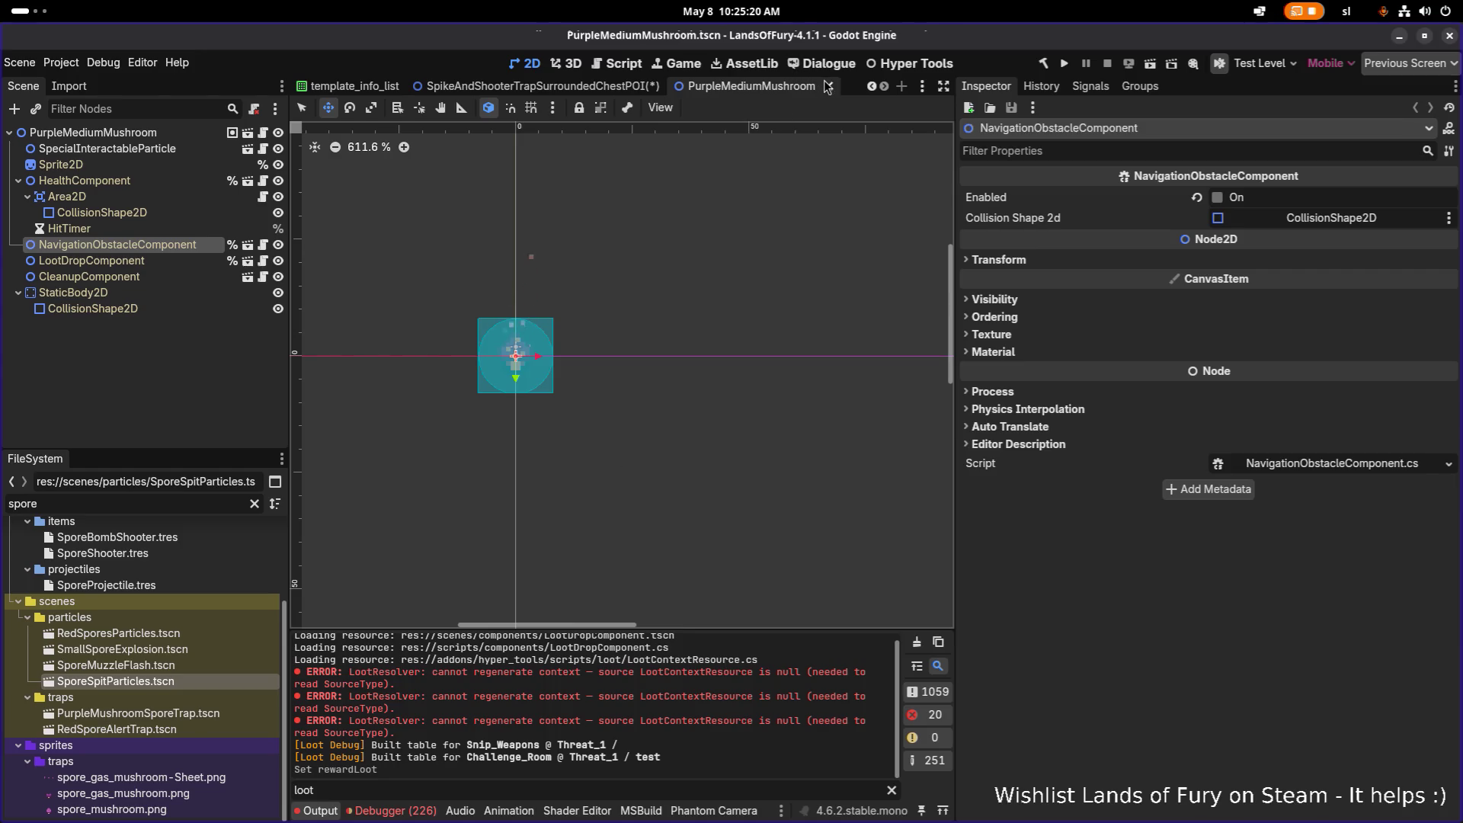
click(828, 86)
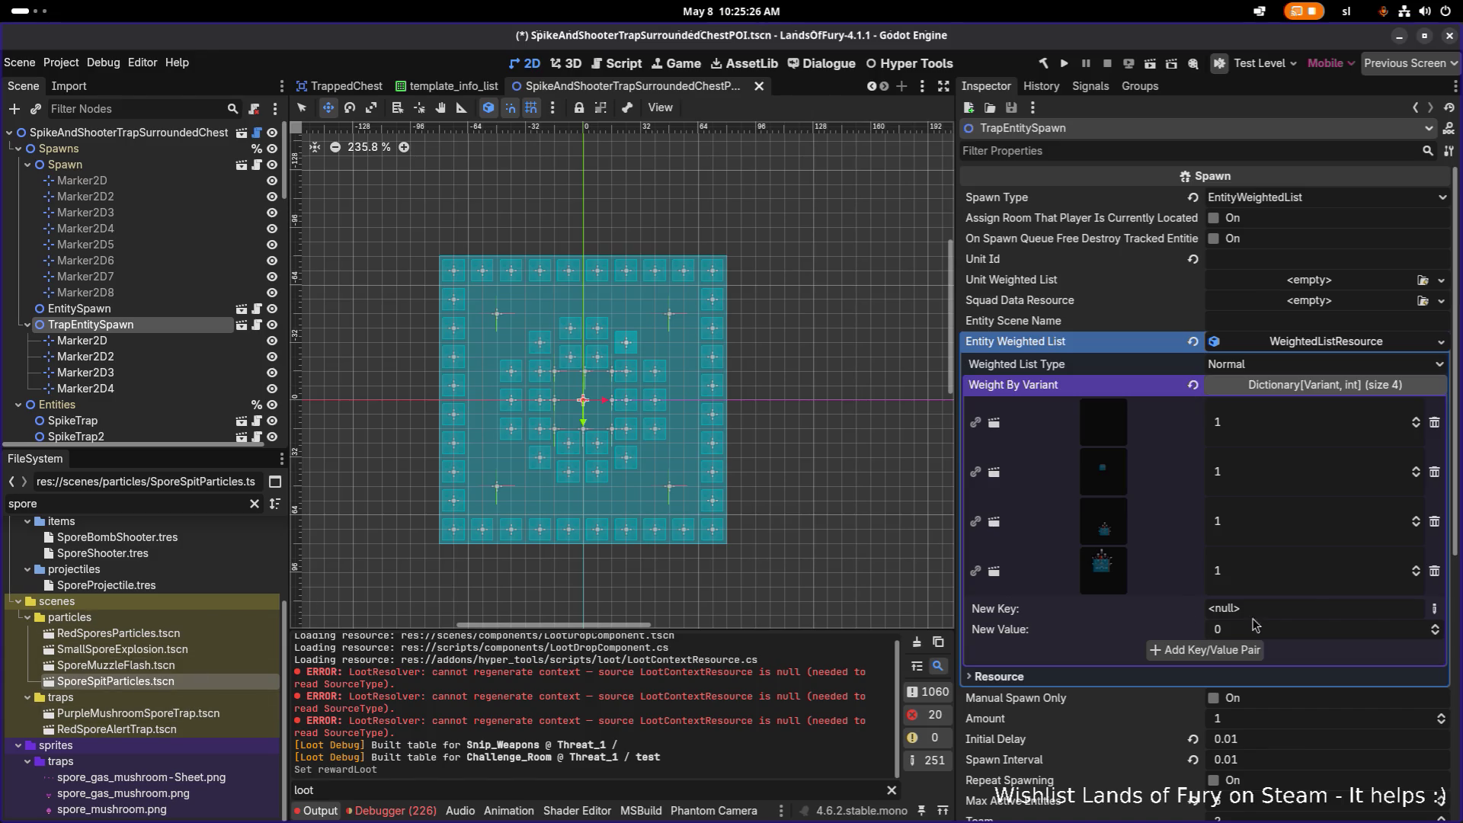
click(1436, 606)
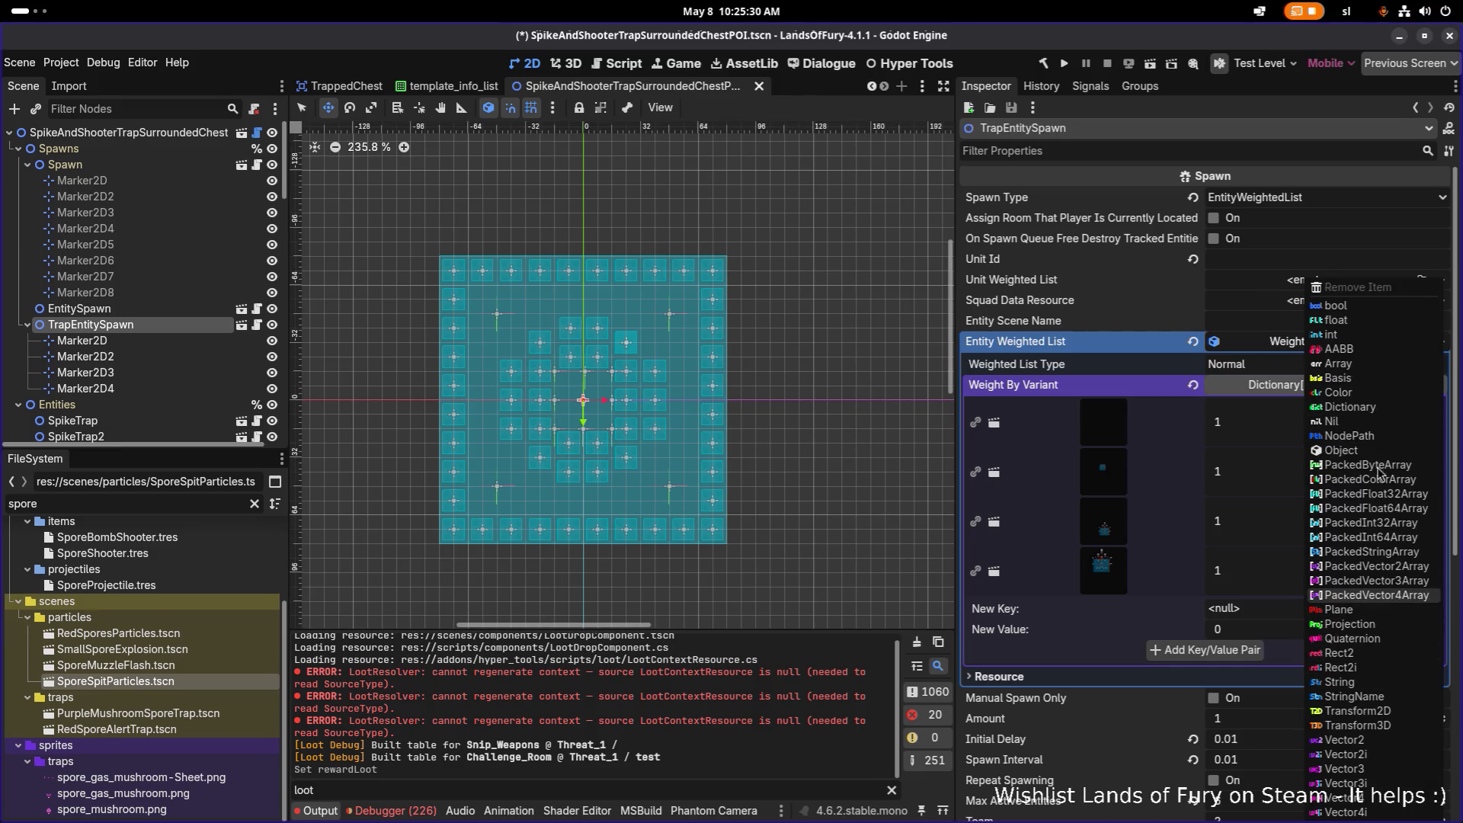
Add PurpleMushroomSporeTrap.tscn as an Object key with weight 1, the list's fifth entry
click(1361, 451)
click(1396, 609)
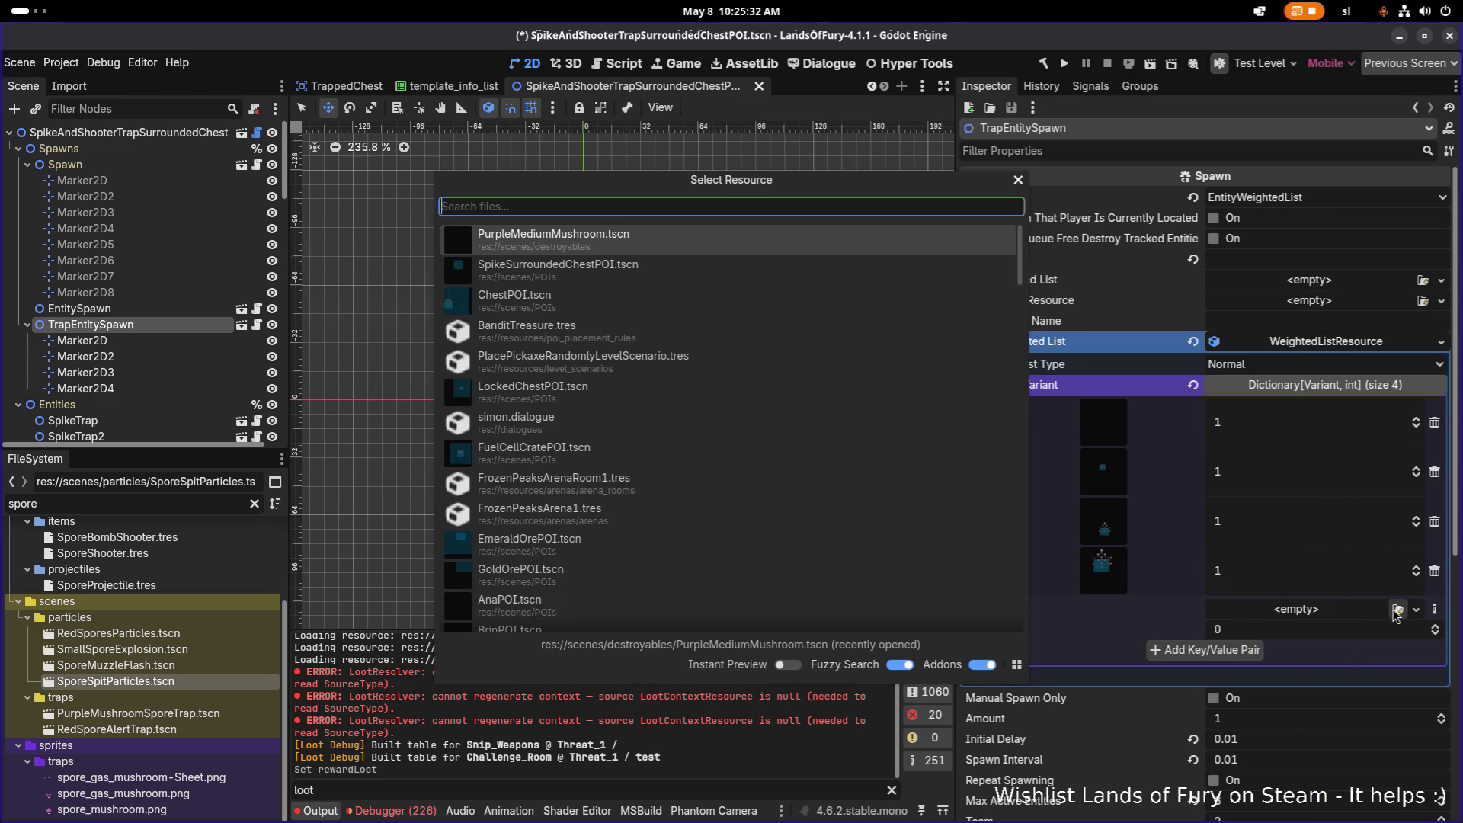
text(trap)
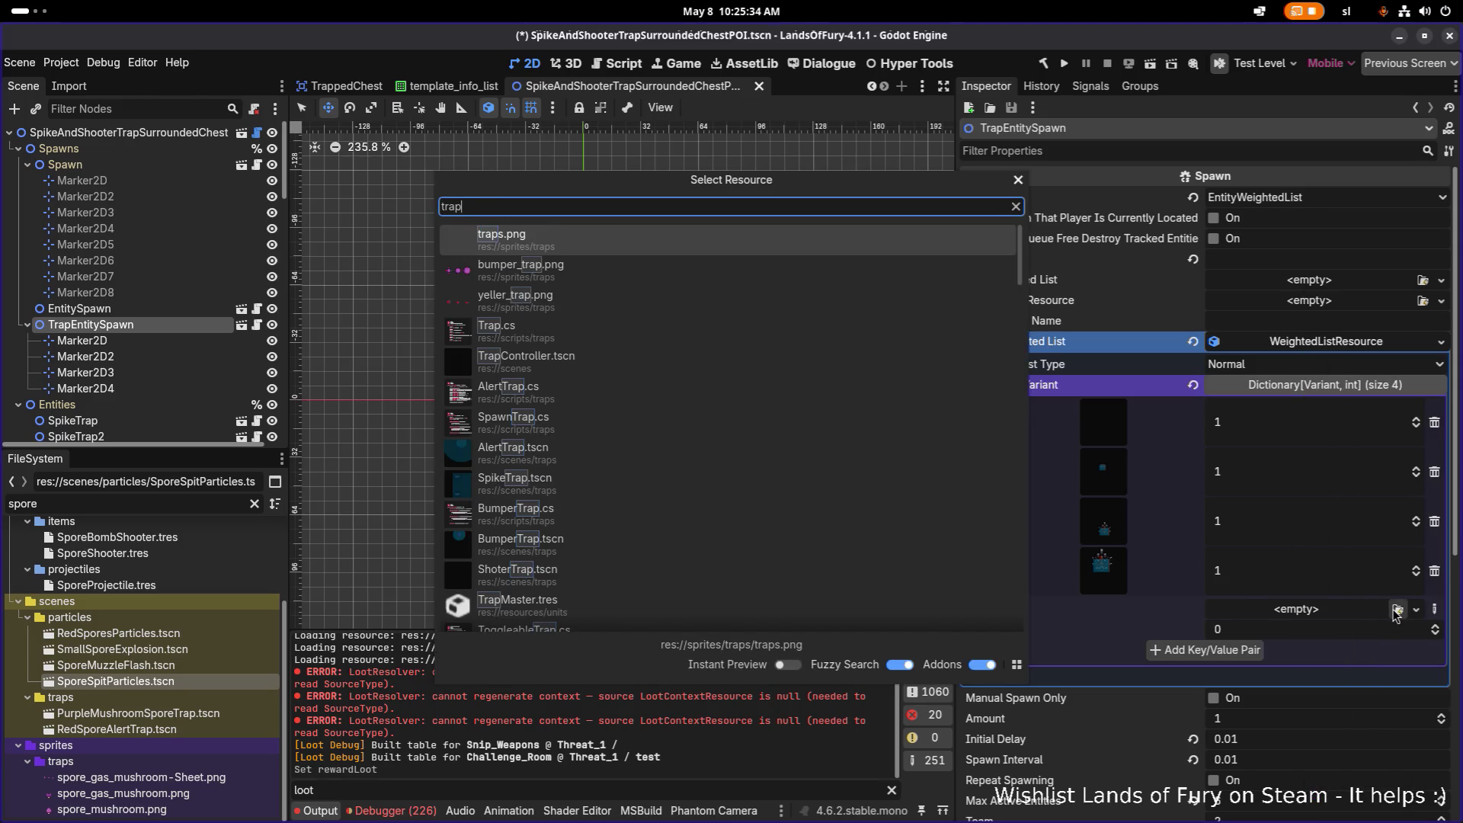
scroll(835, 481, down, 3)
scroll(835, 481, down, 3)
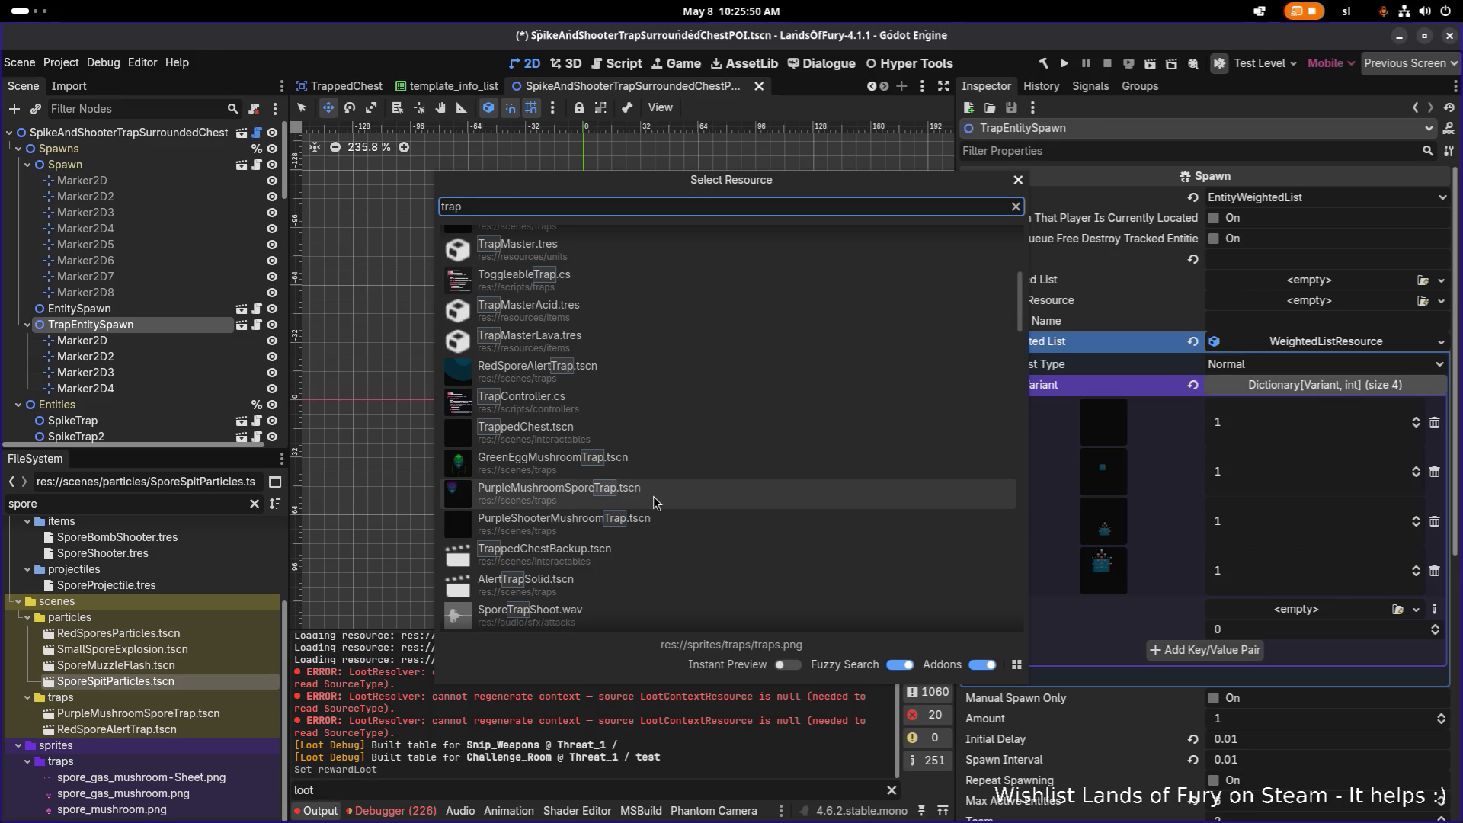
double_click(652, 497)
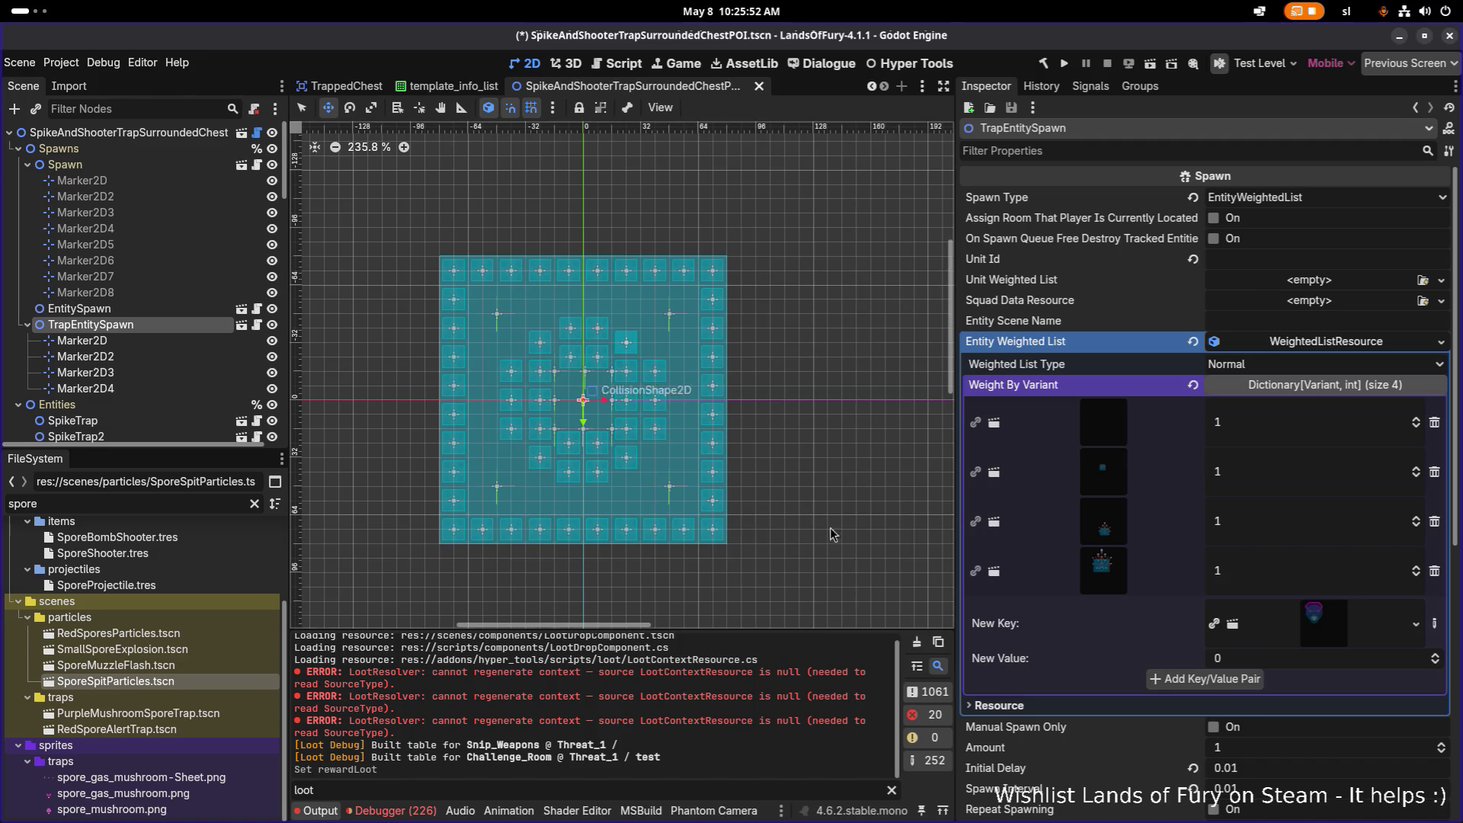
click(1255, 677)
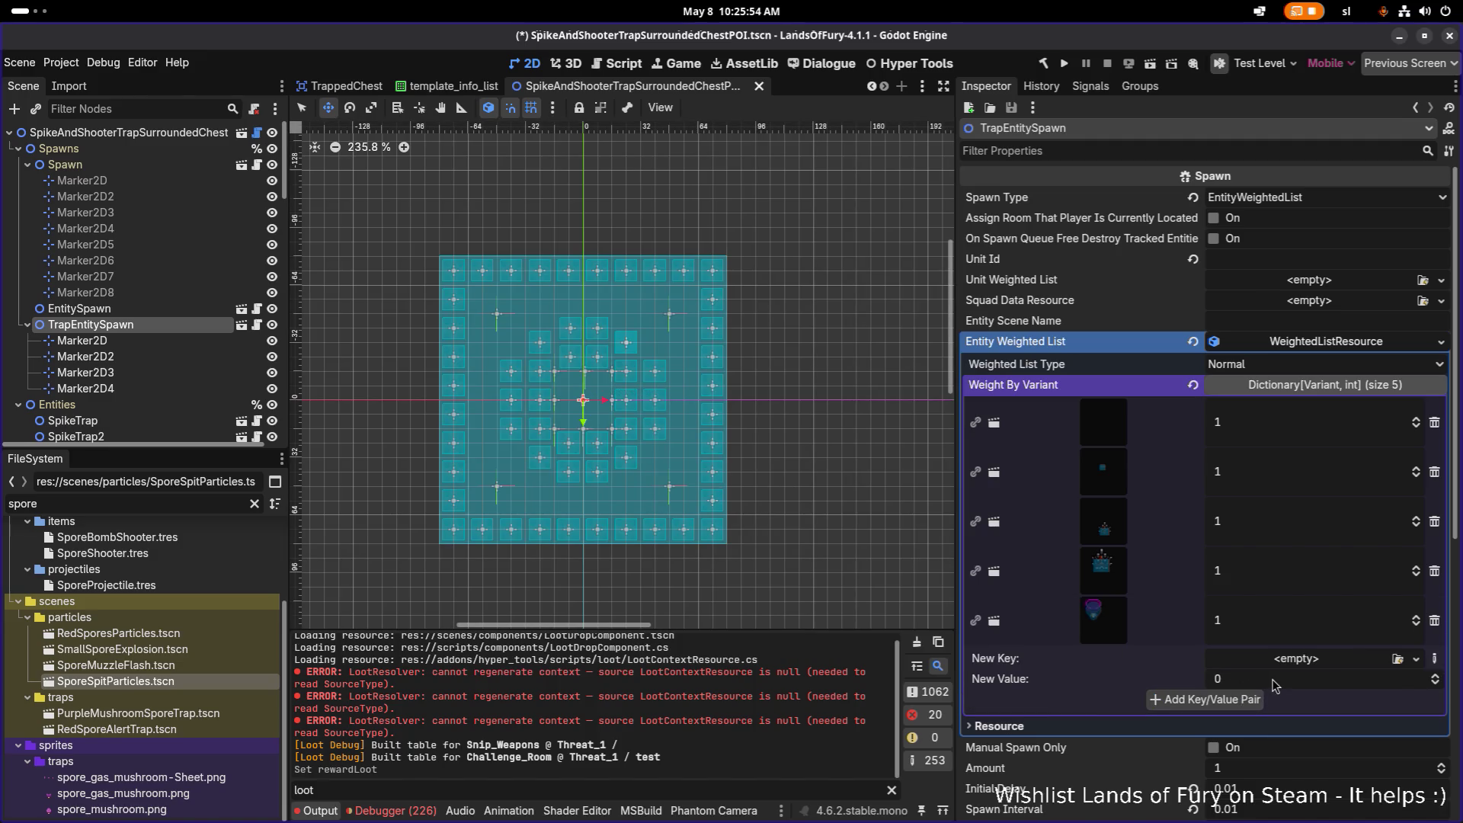
click(1397, 658)
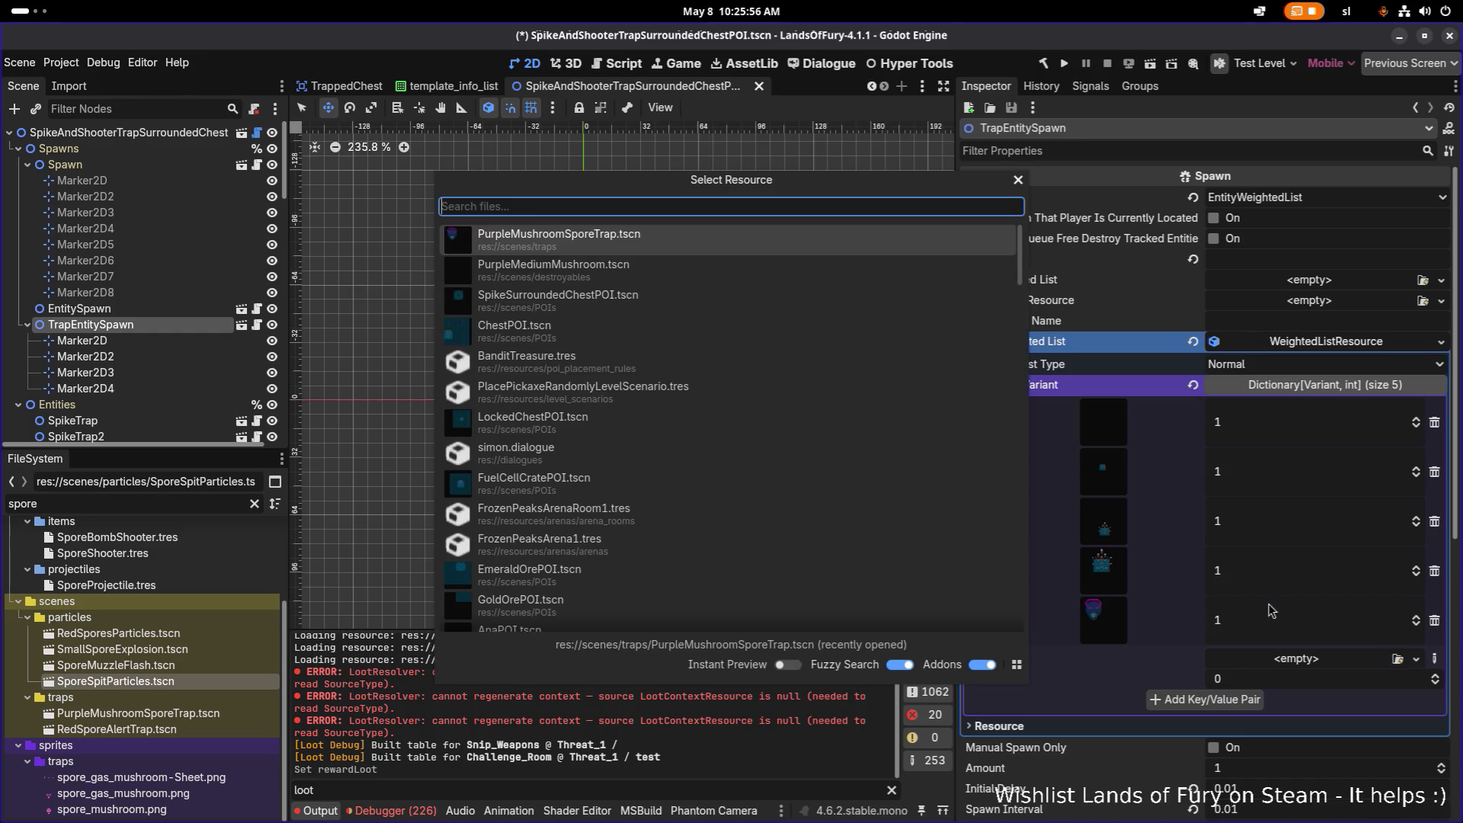
text(trap)
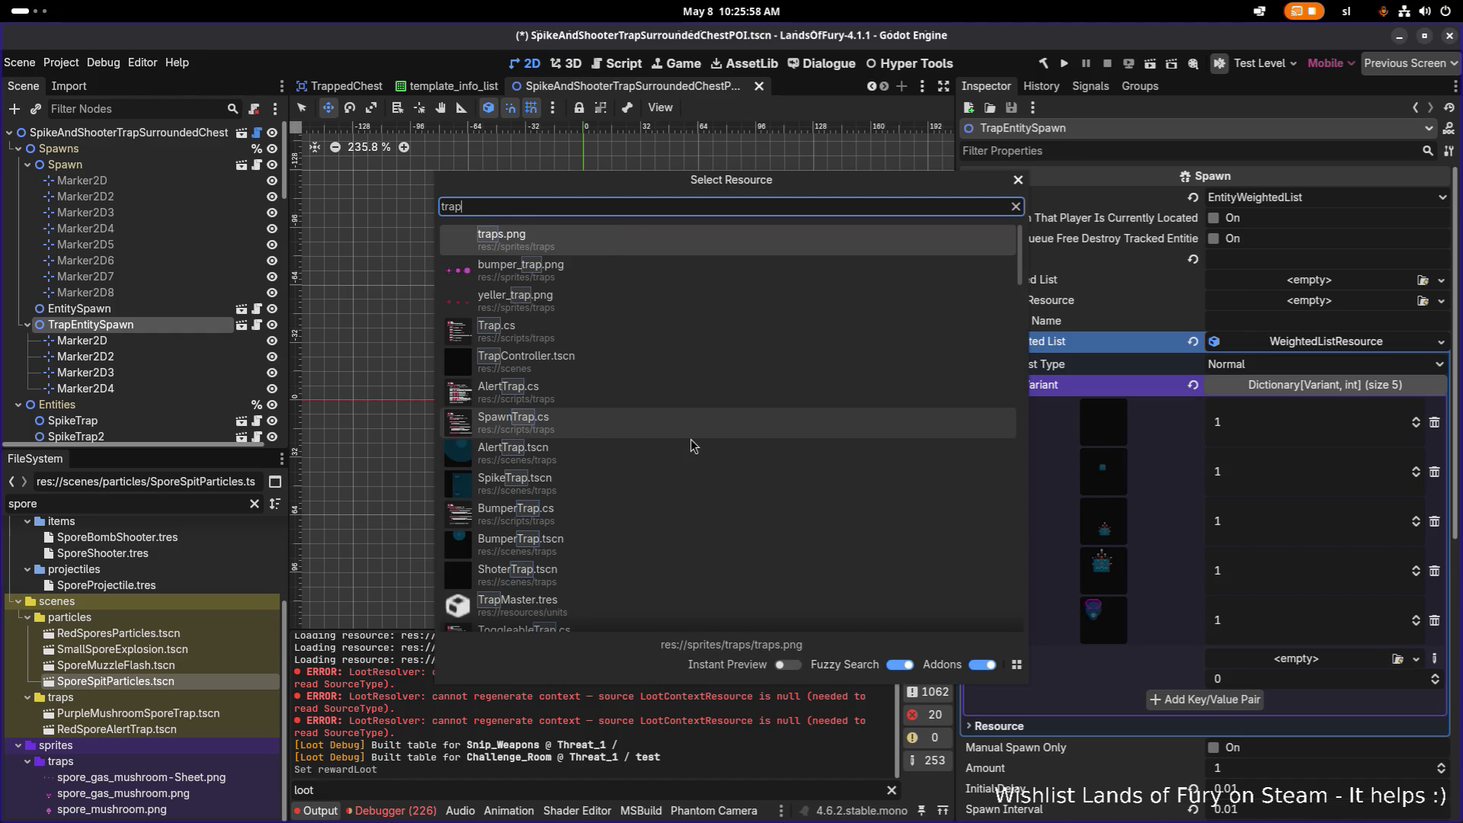
scroll(690, 439, down, 3)
scroll(674, 457, down, 3)
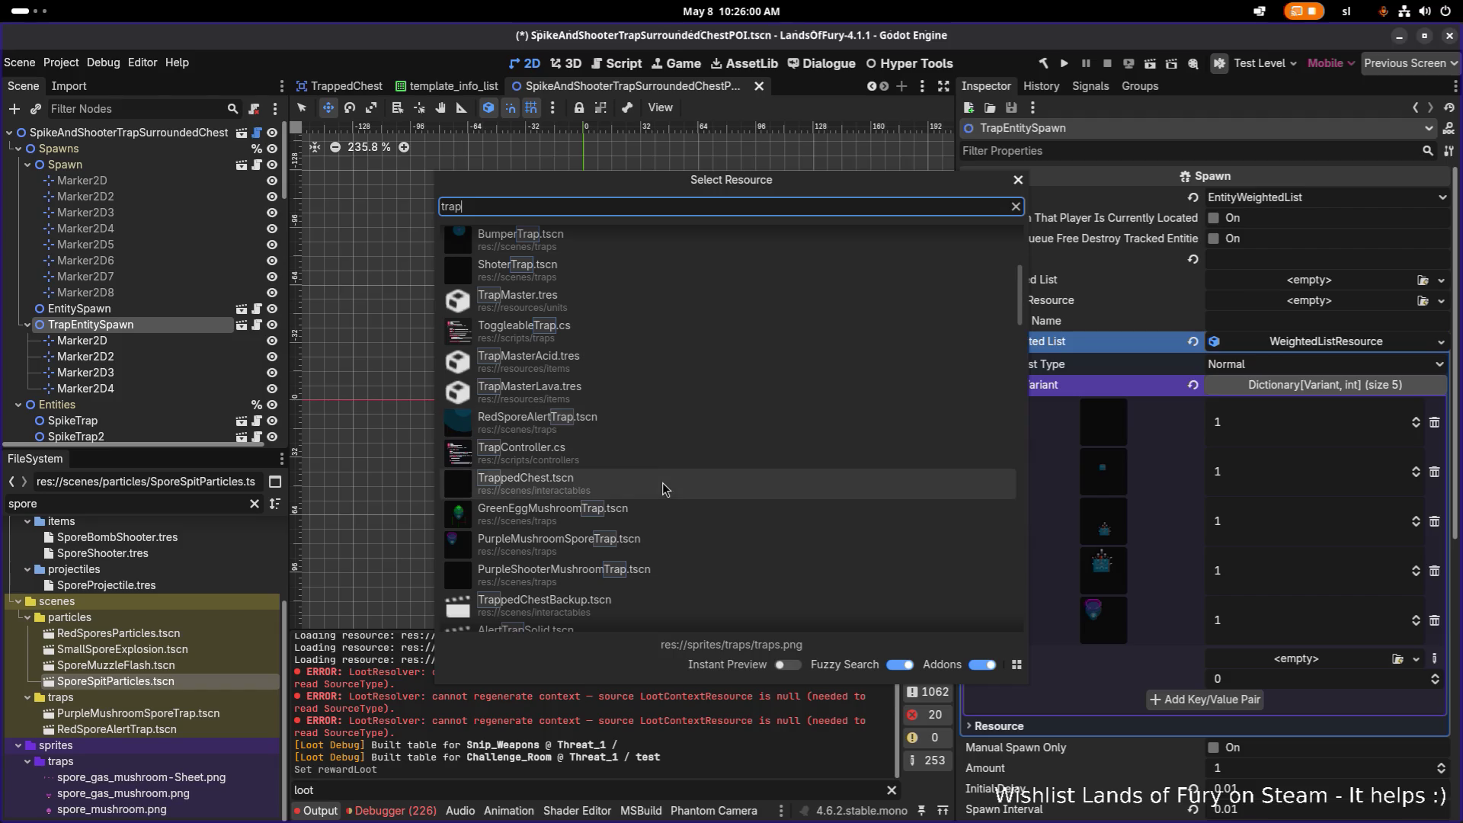
Add PurpleShooterMushroomTrap.tscn as the sixth weight-1 trap variant
double_click(667, 574)
click(1206, 732)
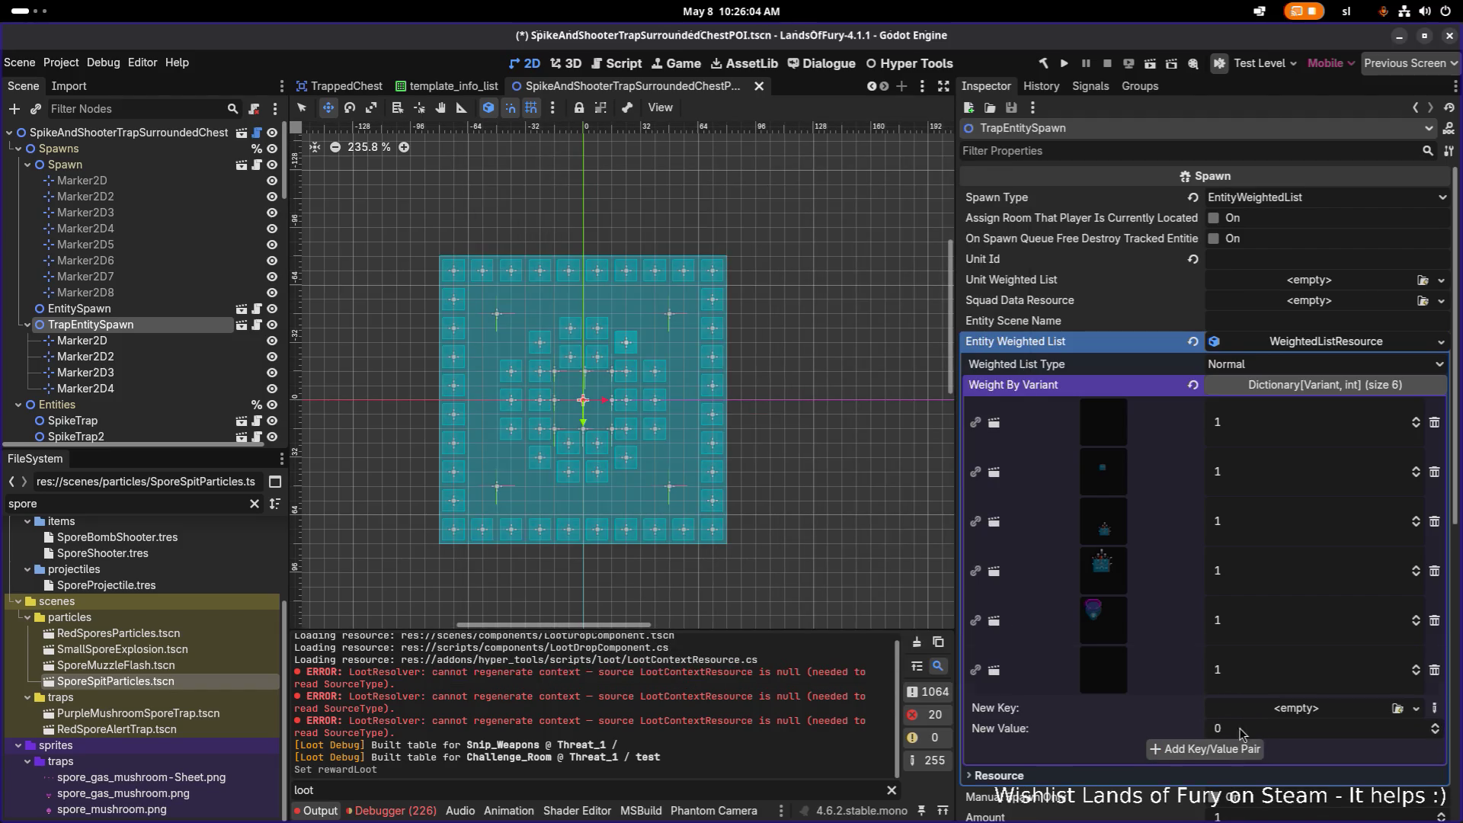
click(1396, 708)
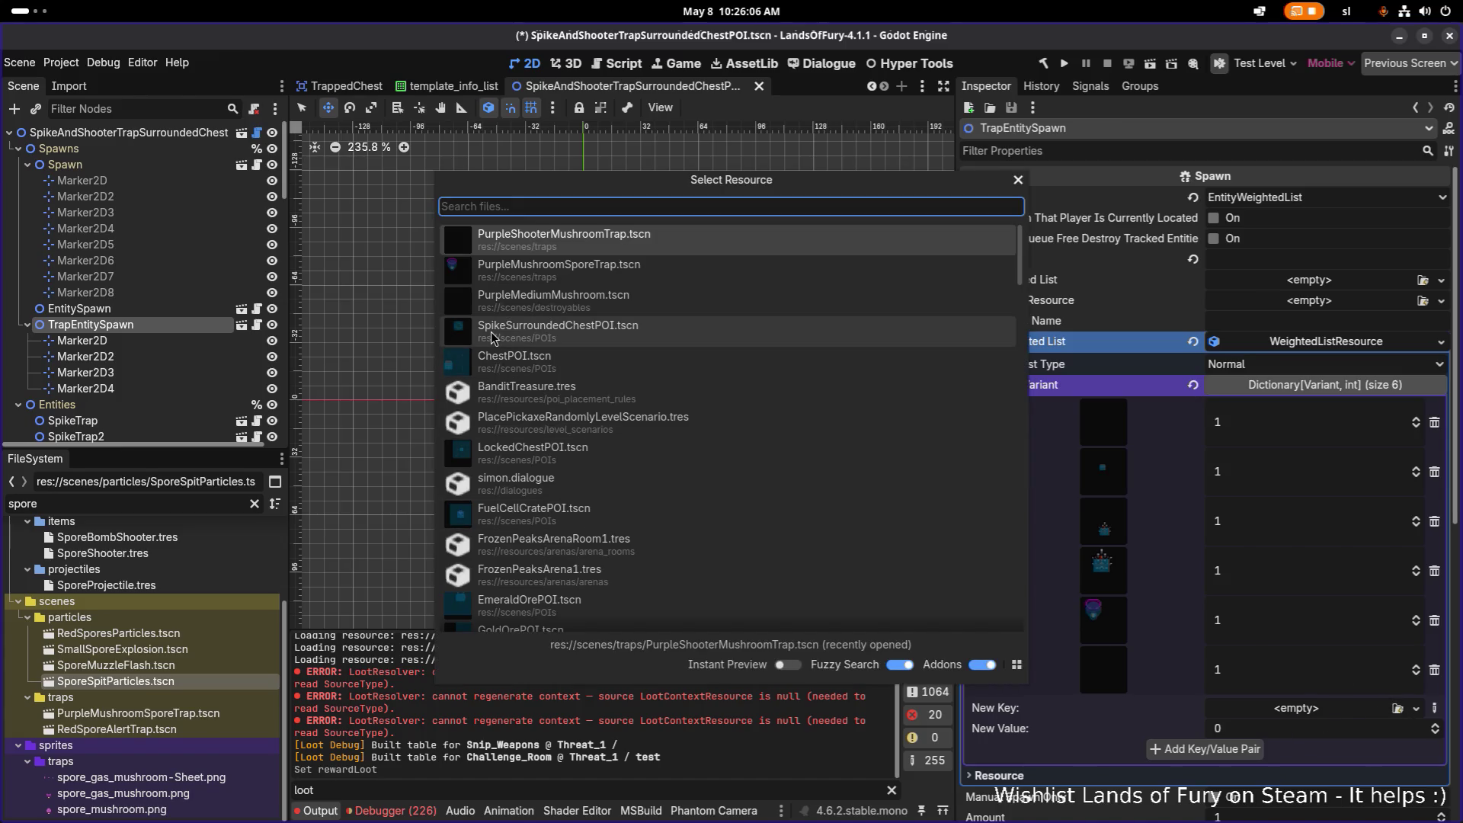
text(trap)
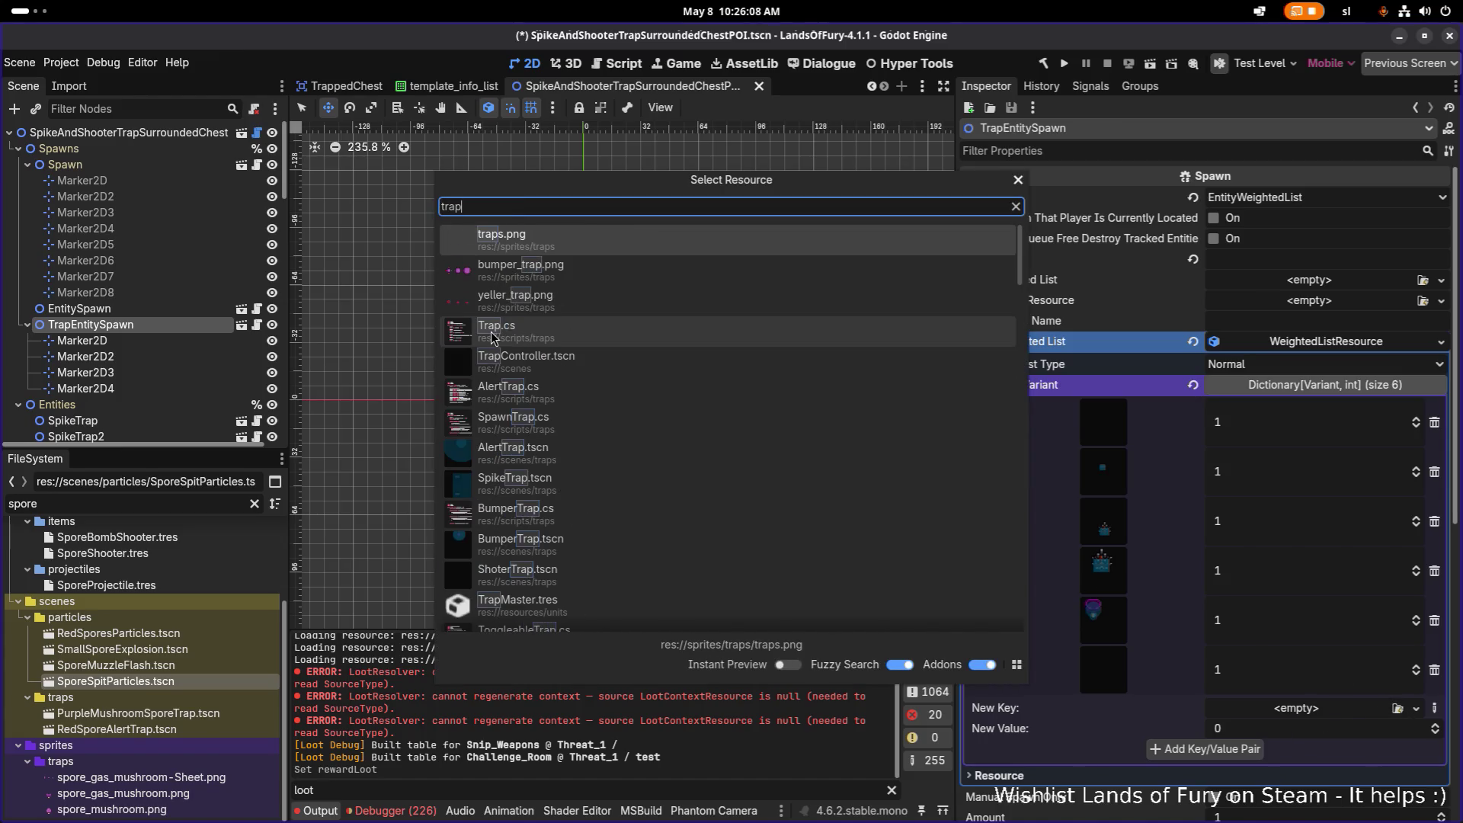
Add AlertTrap.tscn as the seventh weight-1 variant, then dismiss the picker without another choice
key(ctrl+a)
text(al)
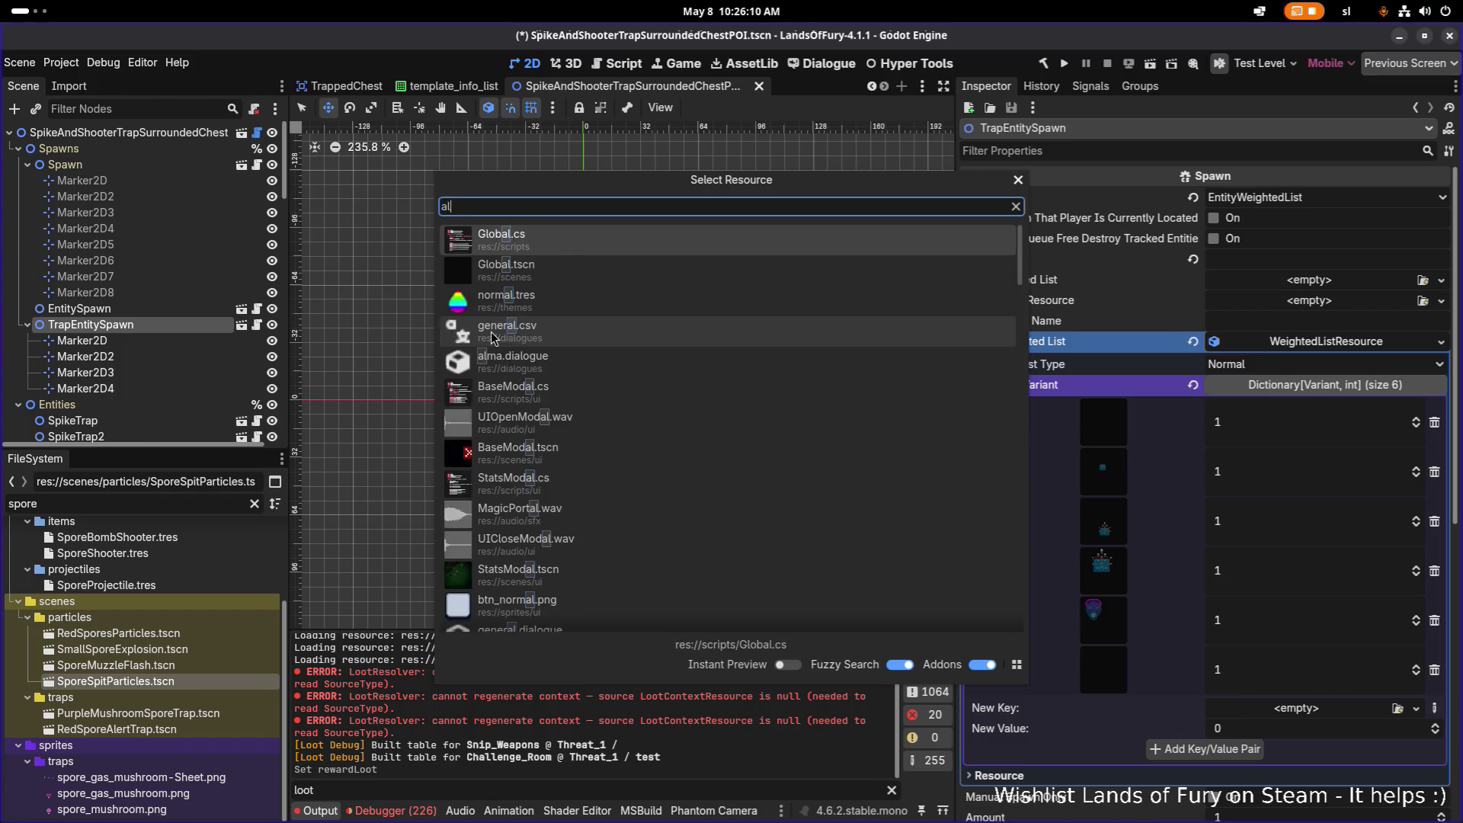
text(erttra)
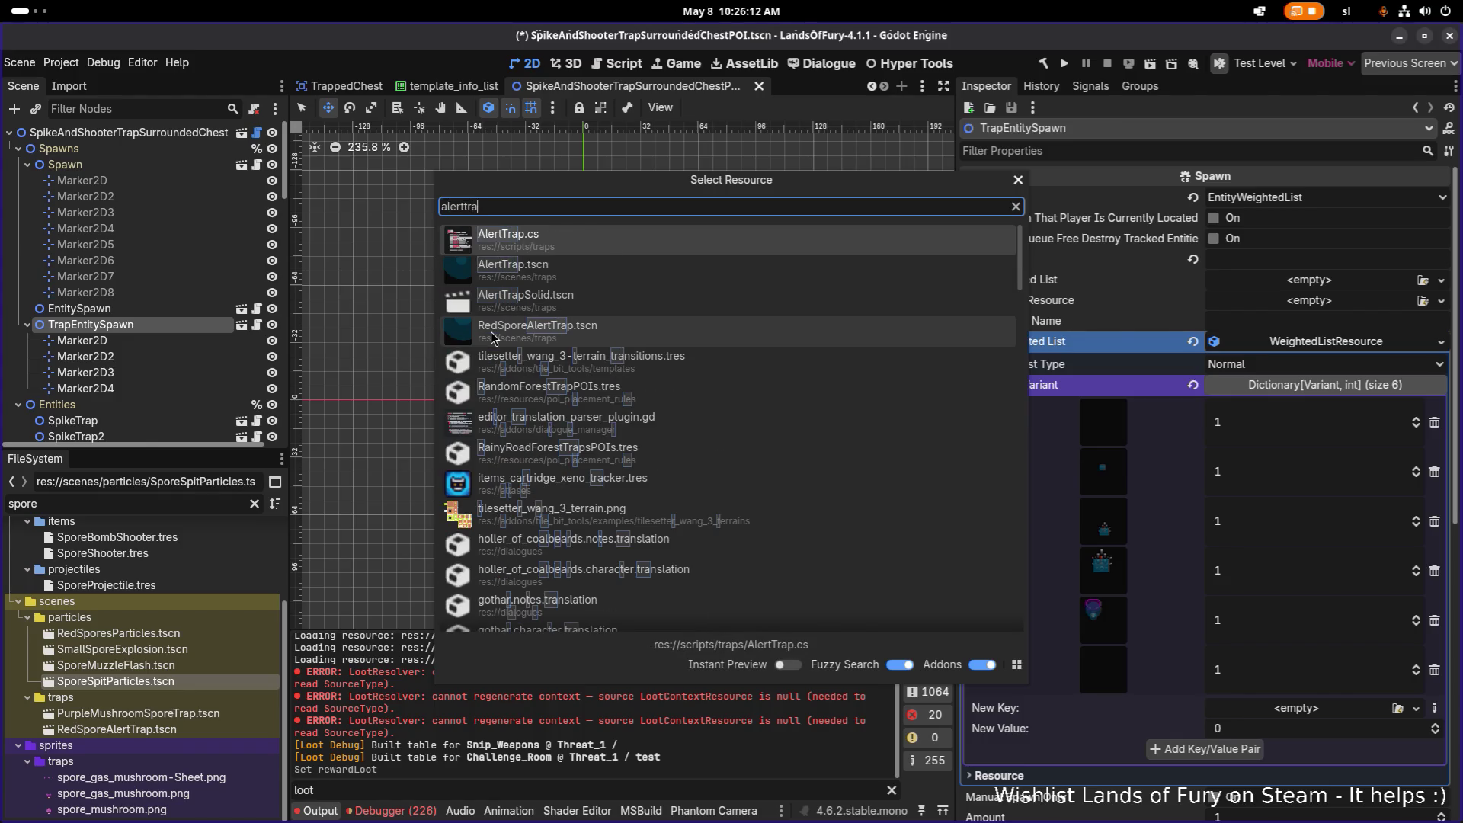
double_click(490, 264)
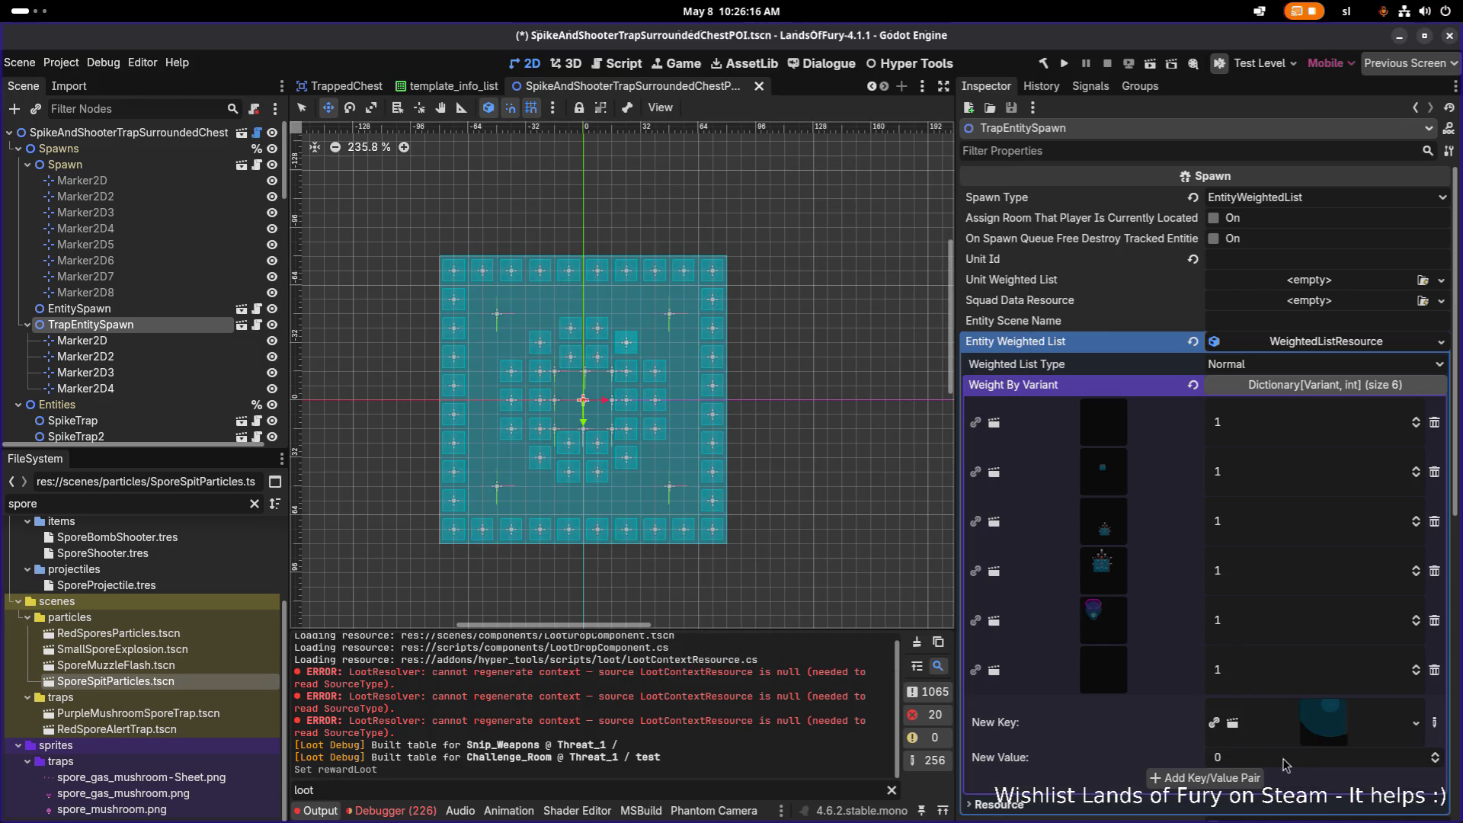
click(1324, 757)
text(1)
click(1205, 778)
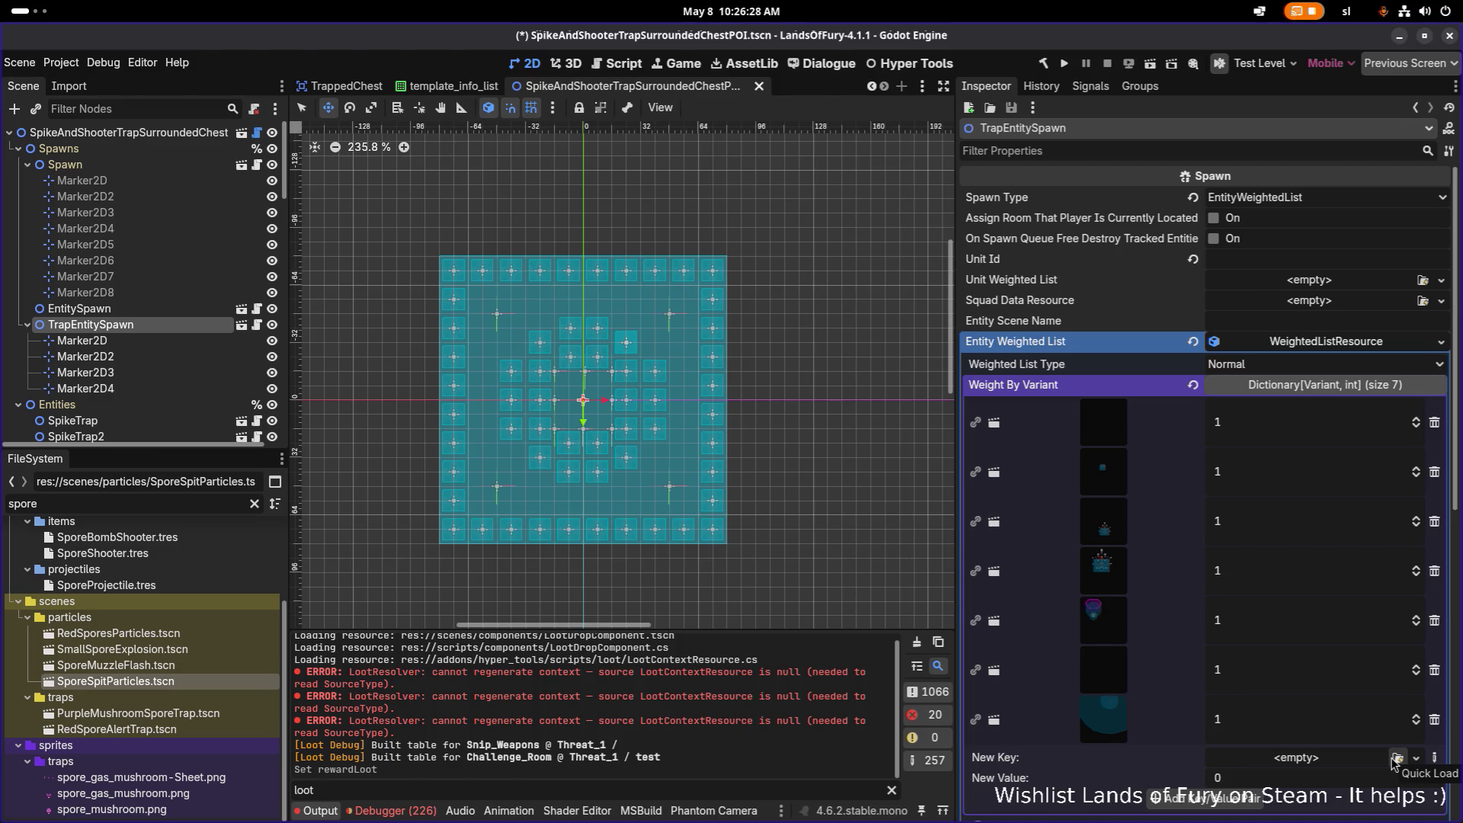
click(1396, 759)
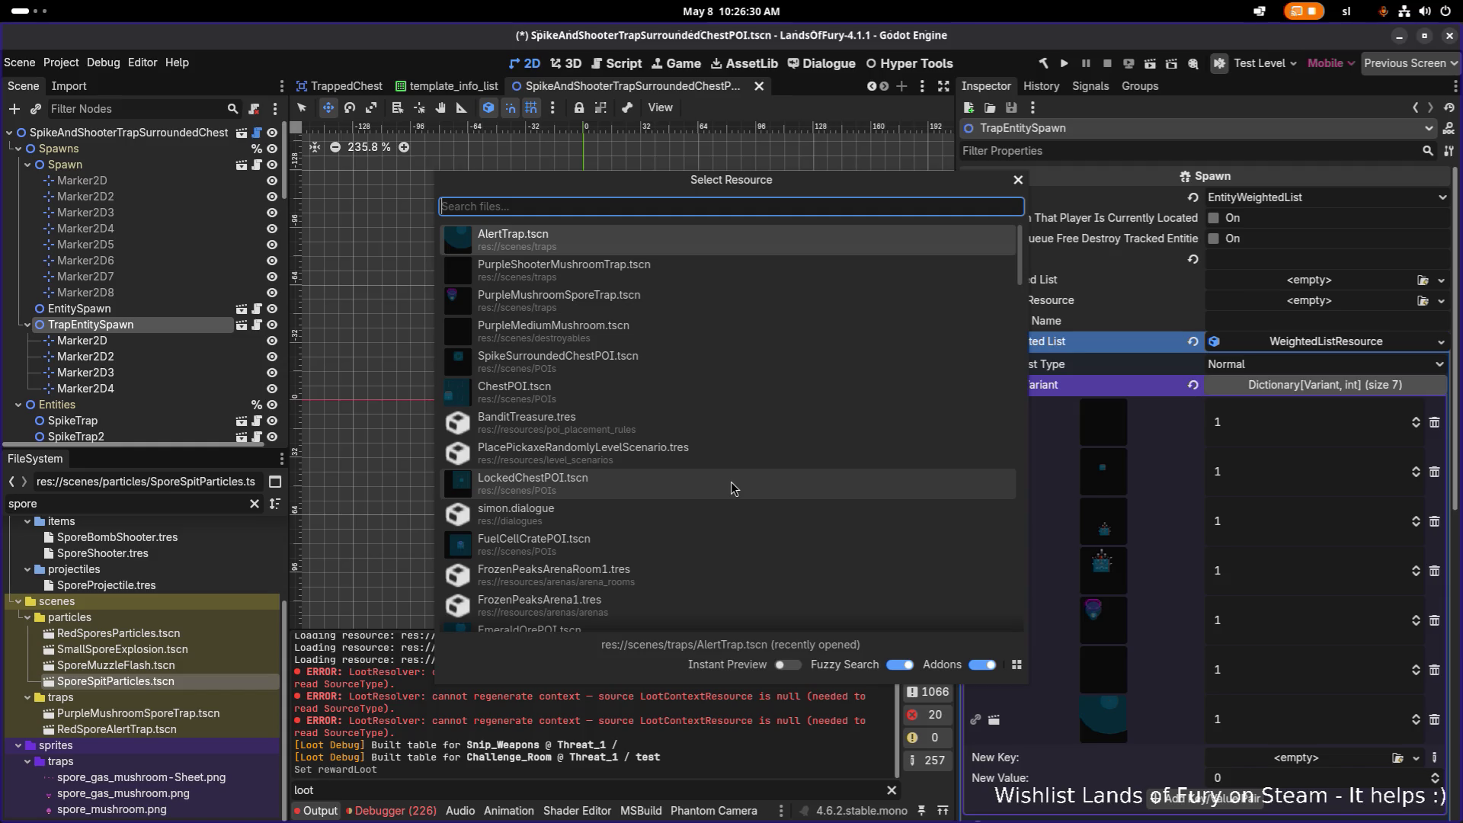
text(traps)
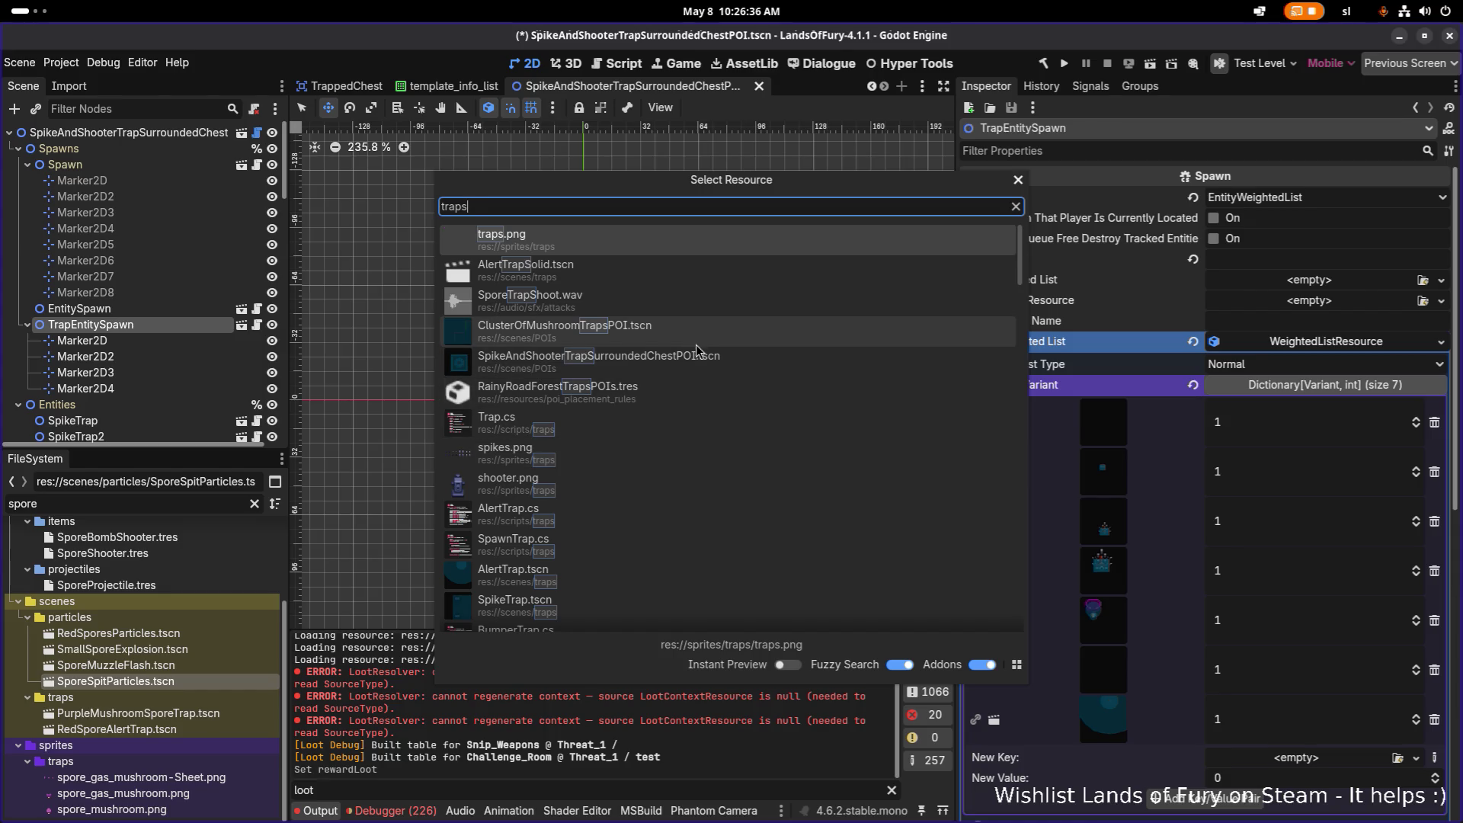
click(1017, 179)
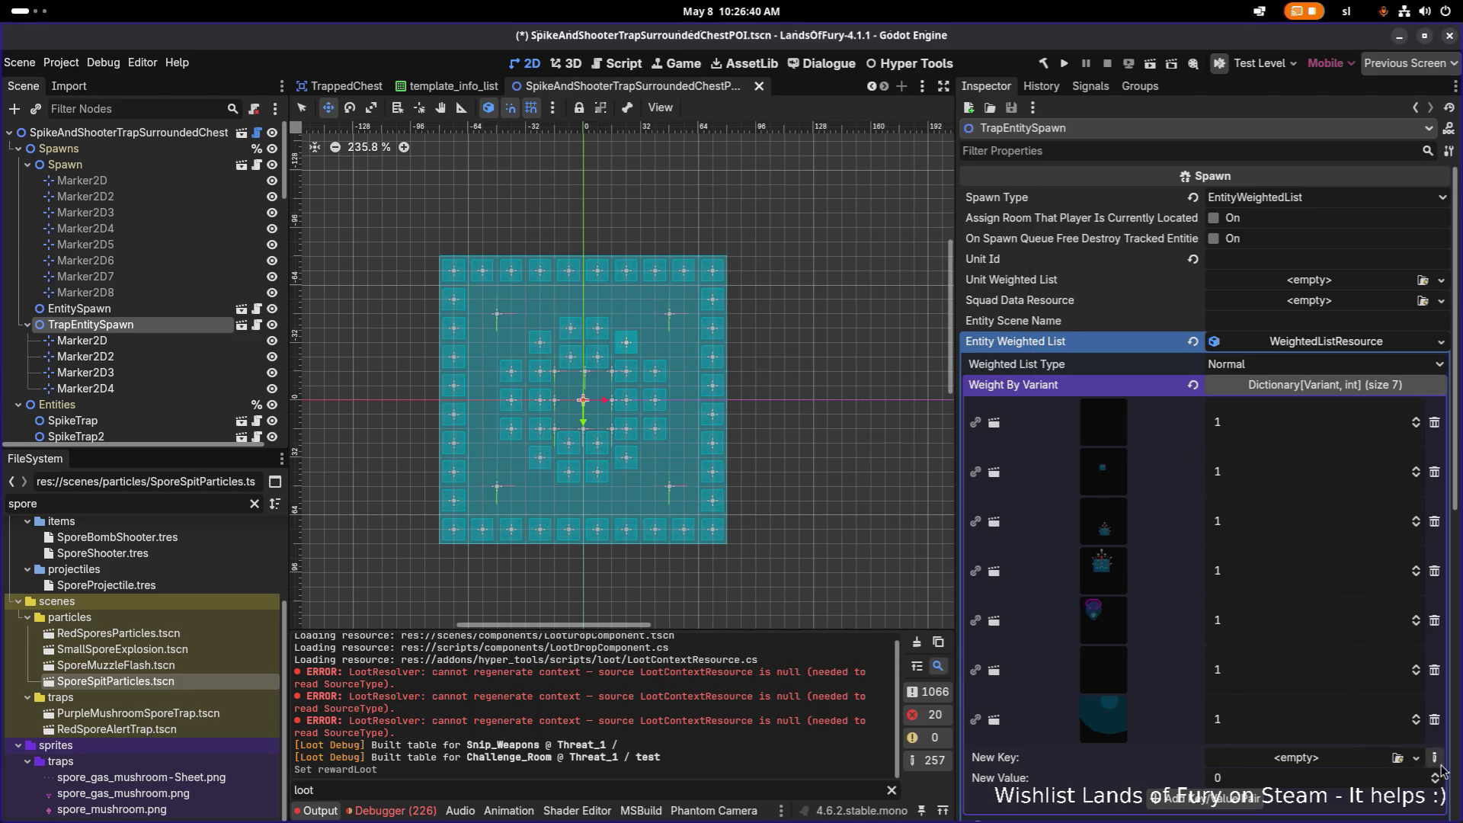
Delete trap variants from Weight By Variant, leaving three weight-1 entries
click(1435, 423)
click(1434, 423)
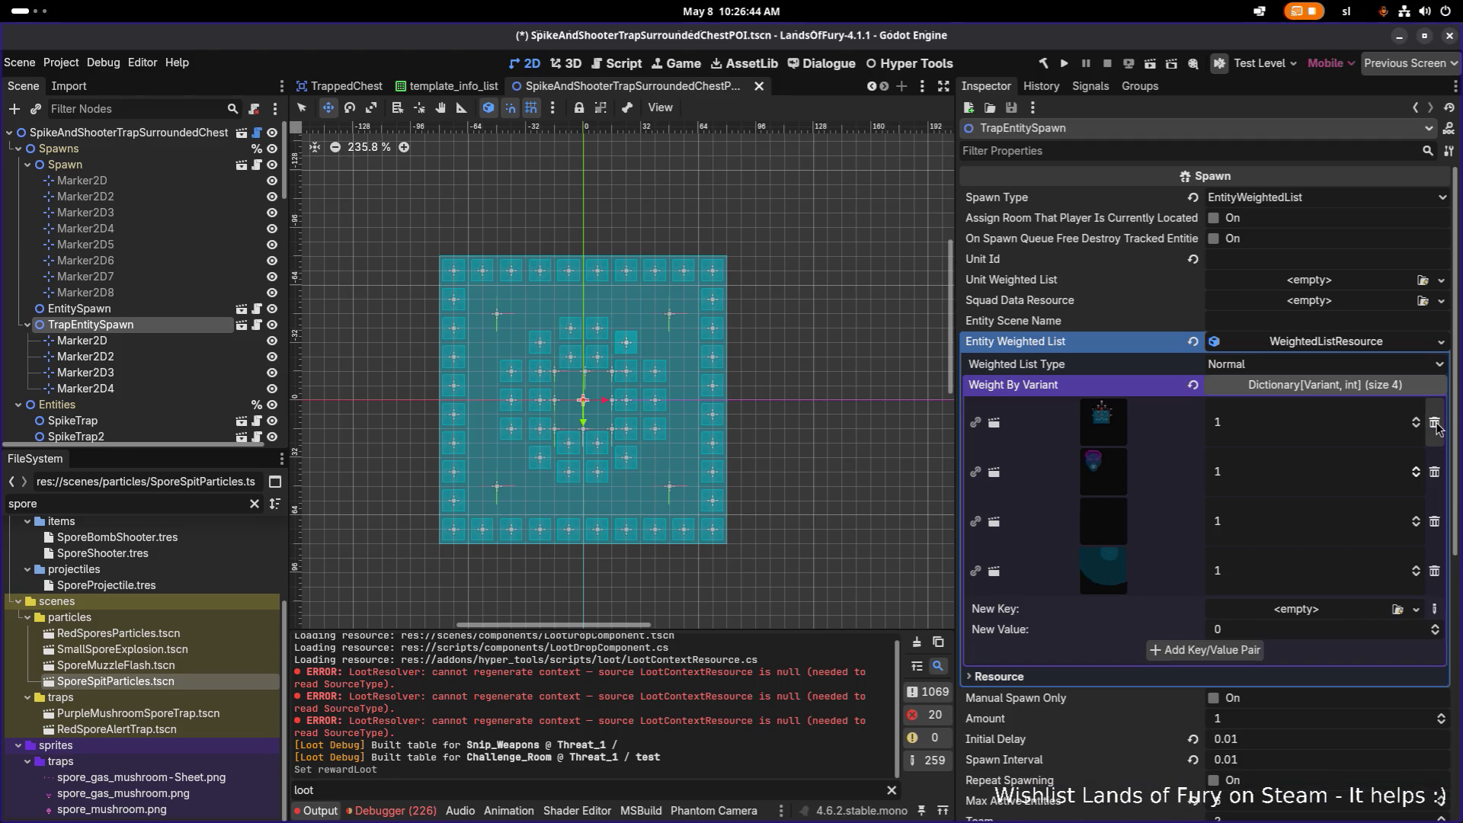
click(1435, 423)
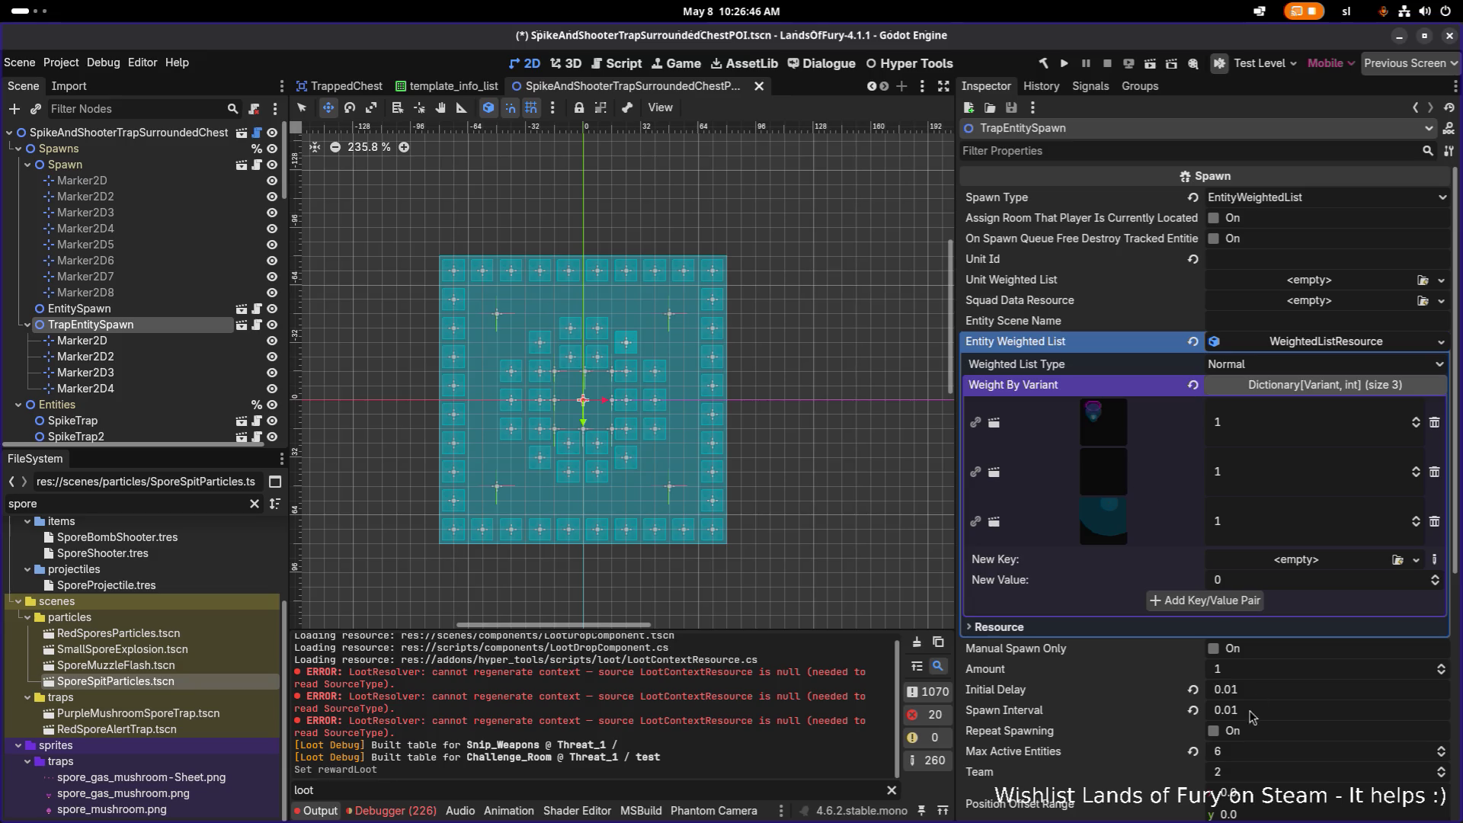
scroll(1261, 699, down, 5)
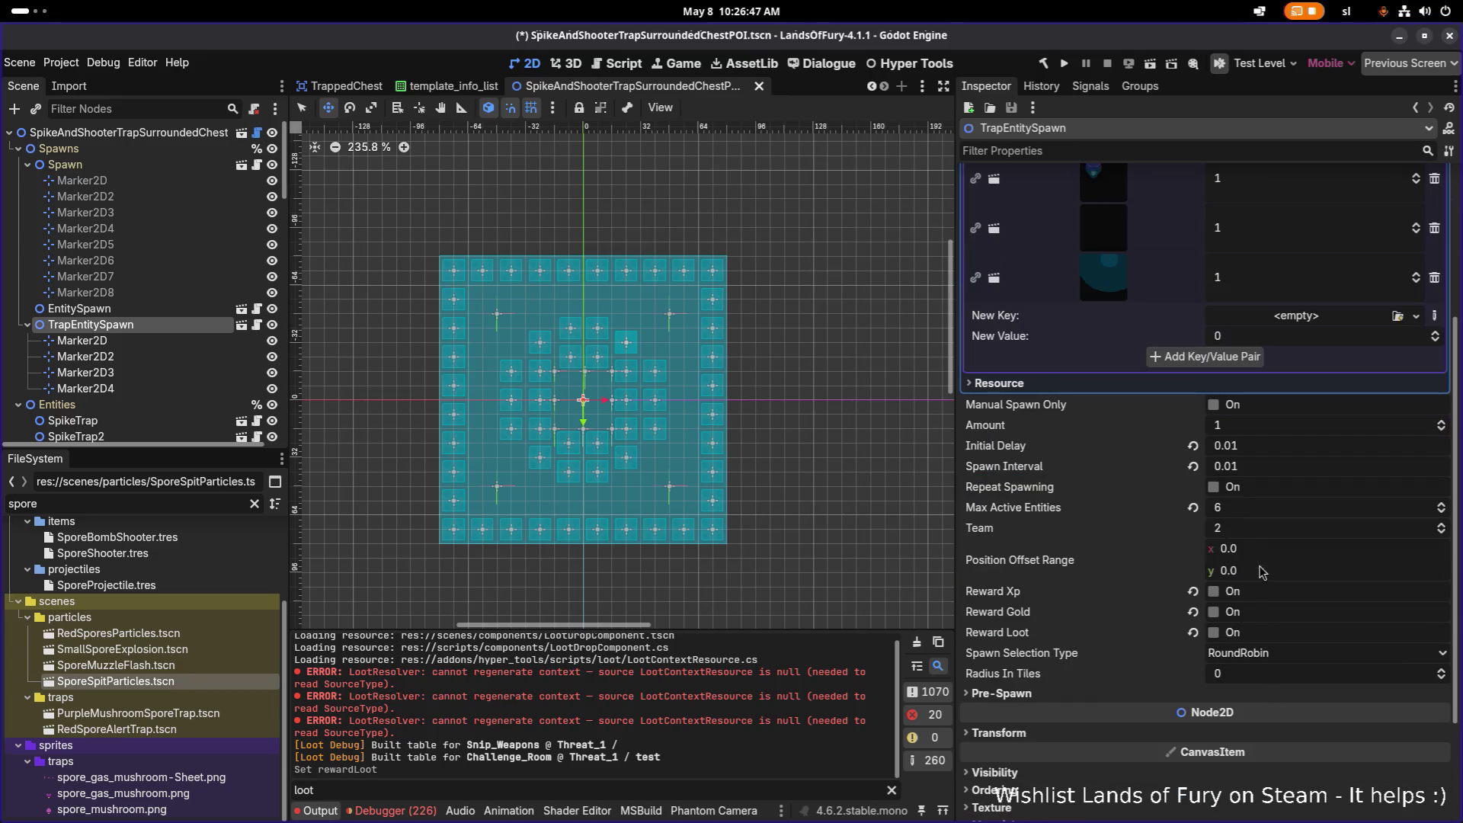
Set the spawner's Amount to 4 and save the chest POI scene
click(1265, 429)
text(4)
key(Return)
scroll(1267, 435, up, 5)
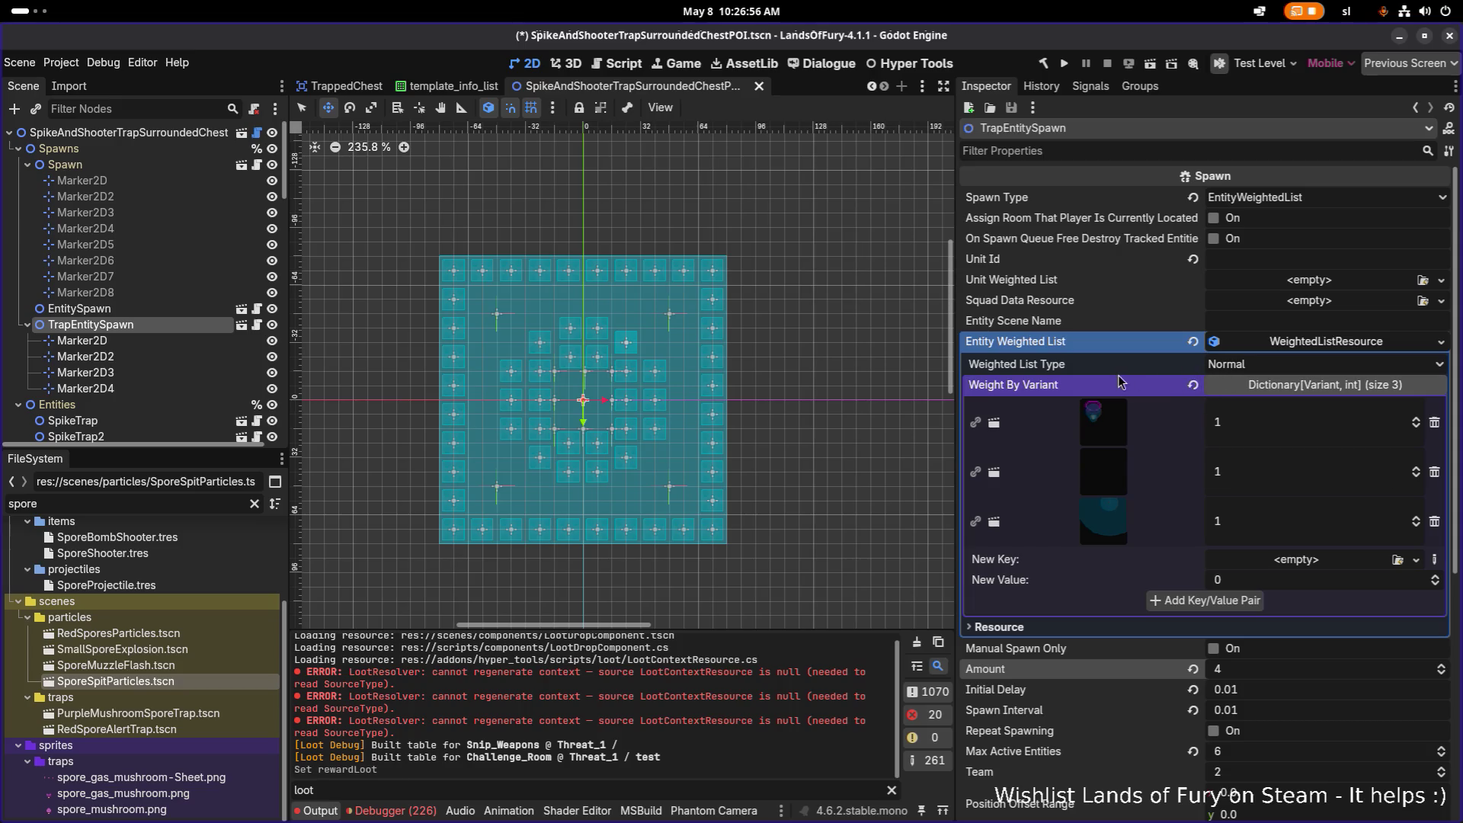
click(1286, 341)
key(ctrl+s)
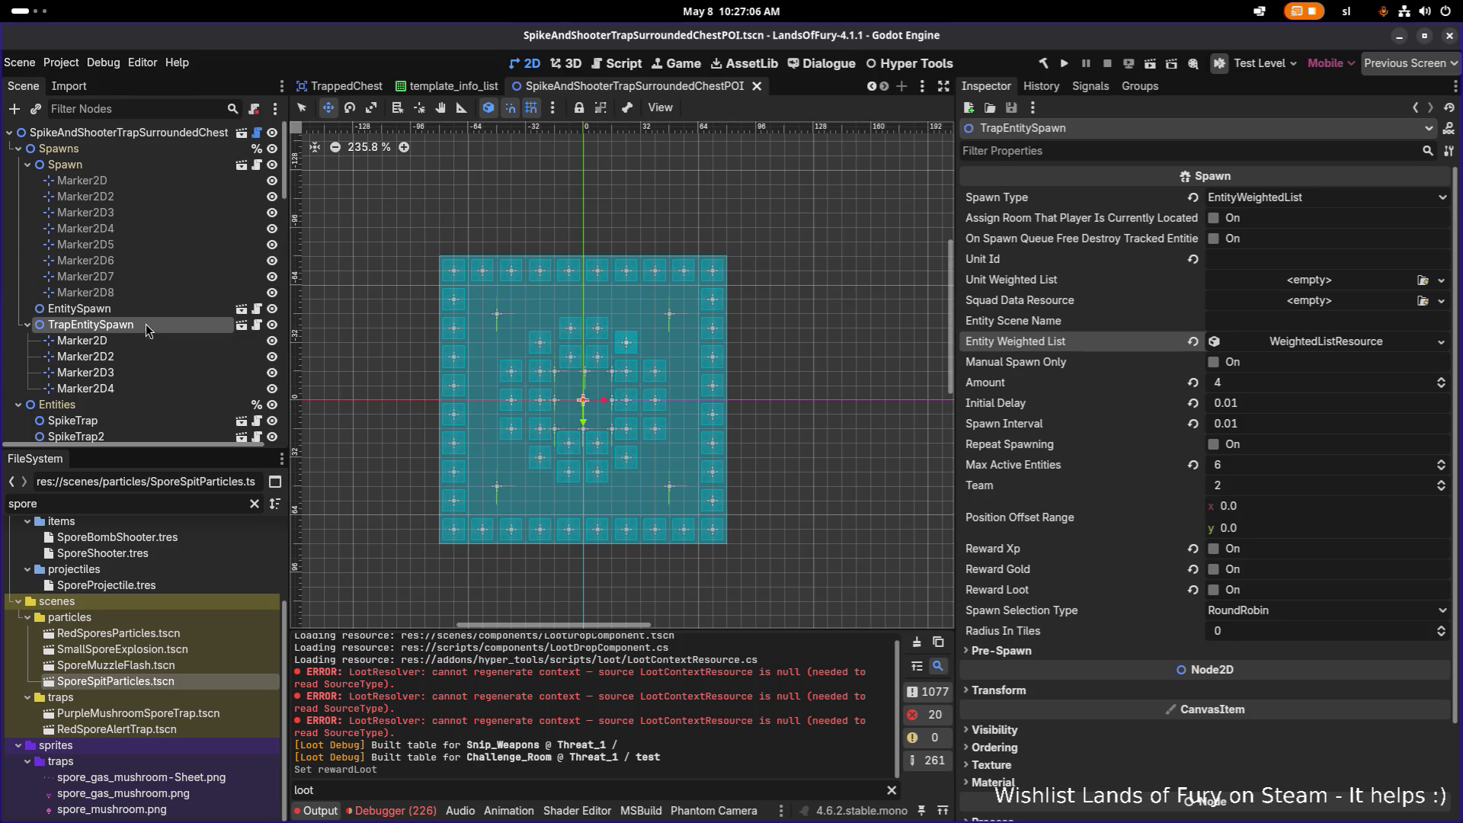
click(29, 324)
scroll(517, 439, down, 2)
scroll(585, 432, down, 2)
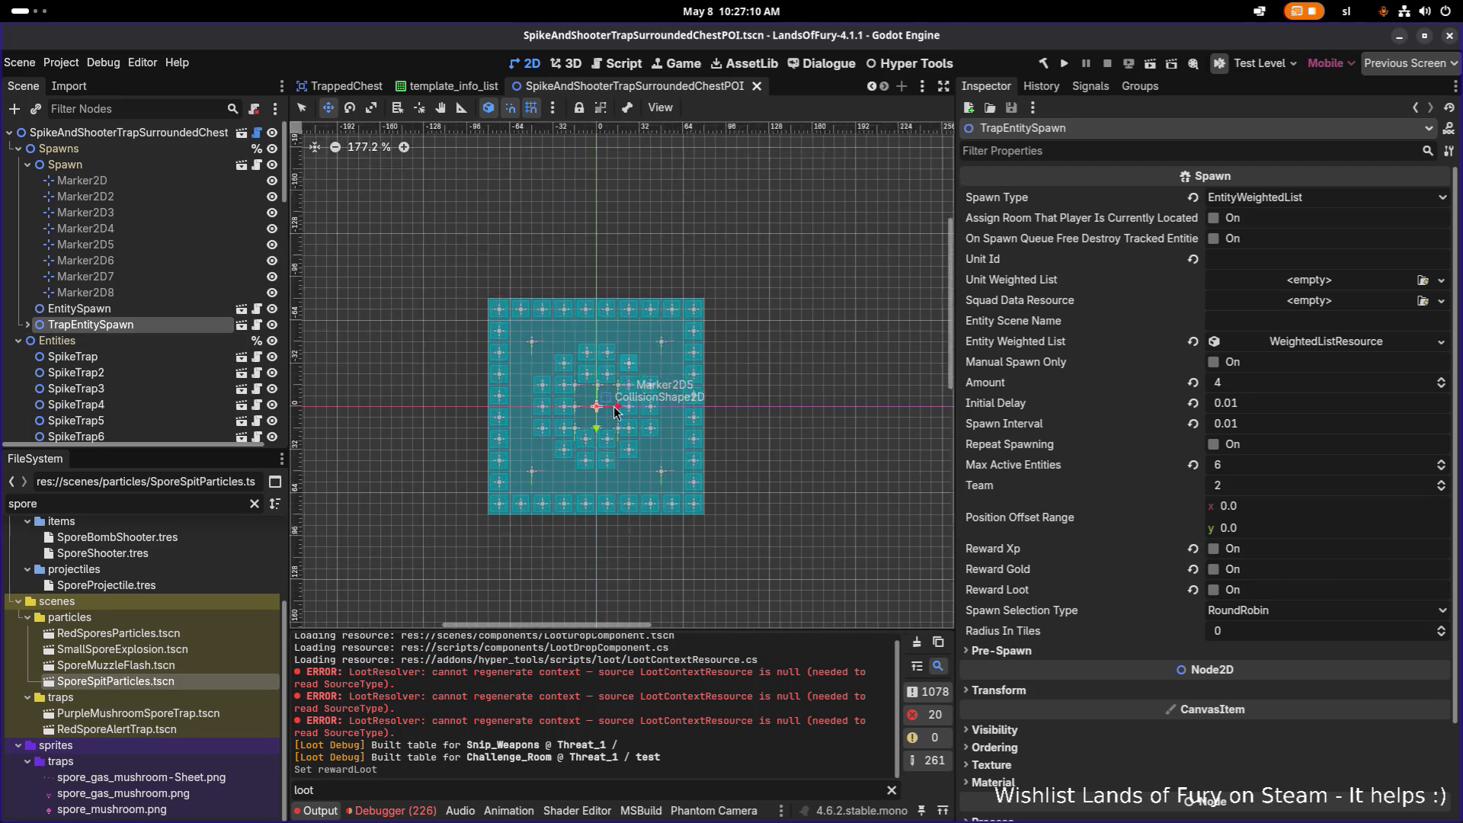
scroll(615, 412, up, 3)
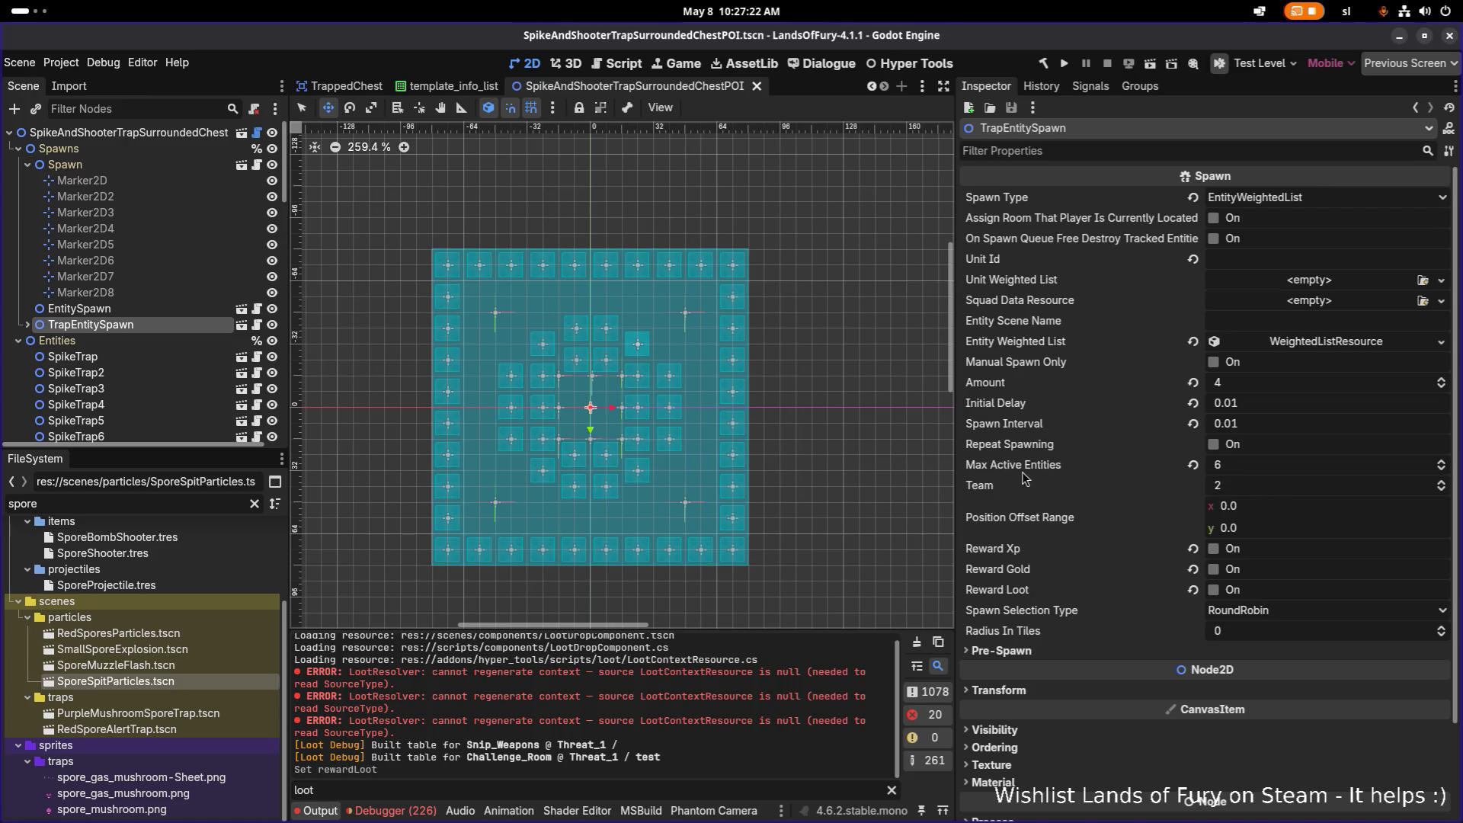
click(80, 308)
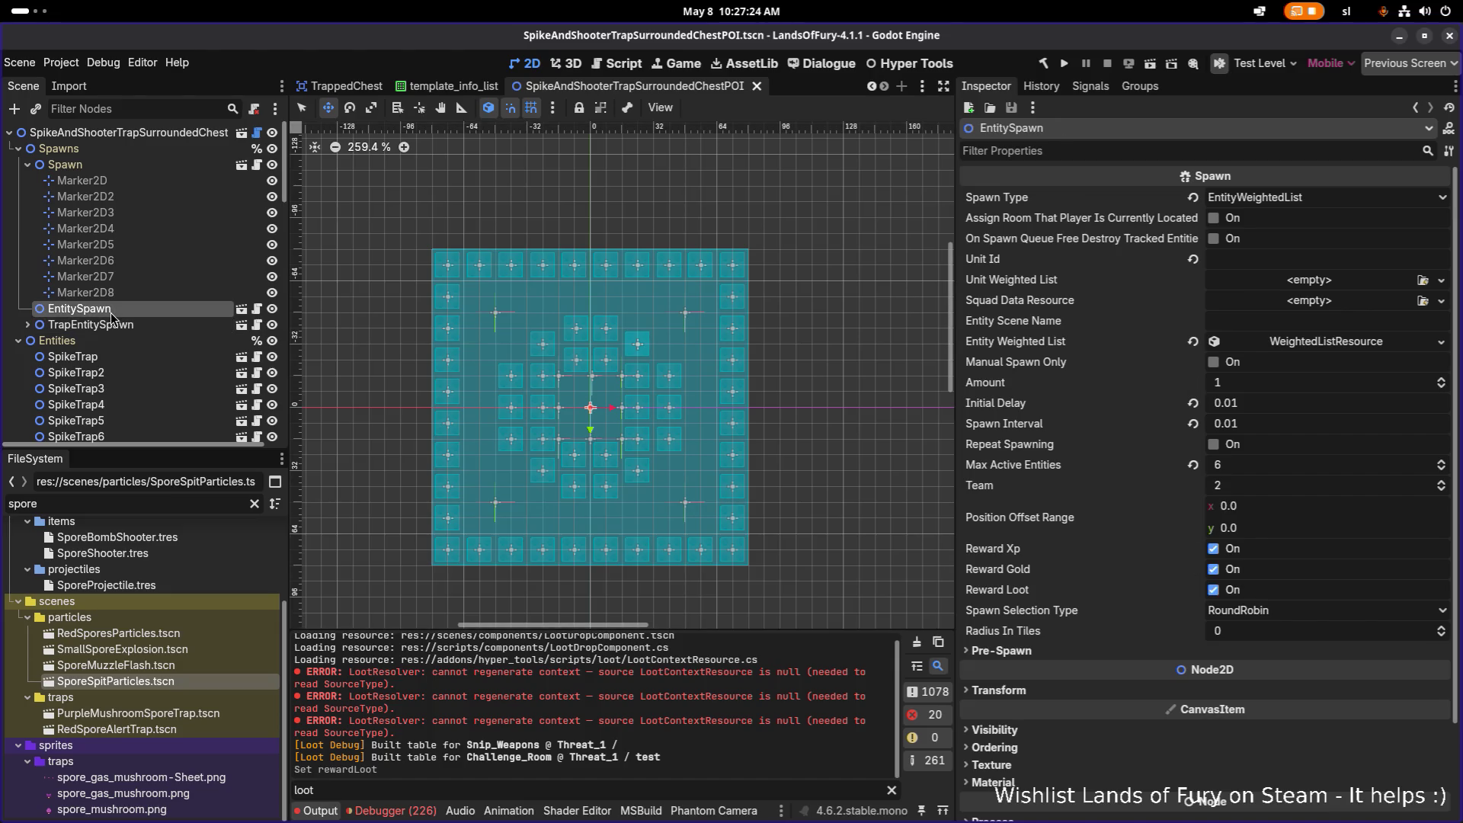
click(90, 325)
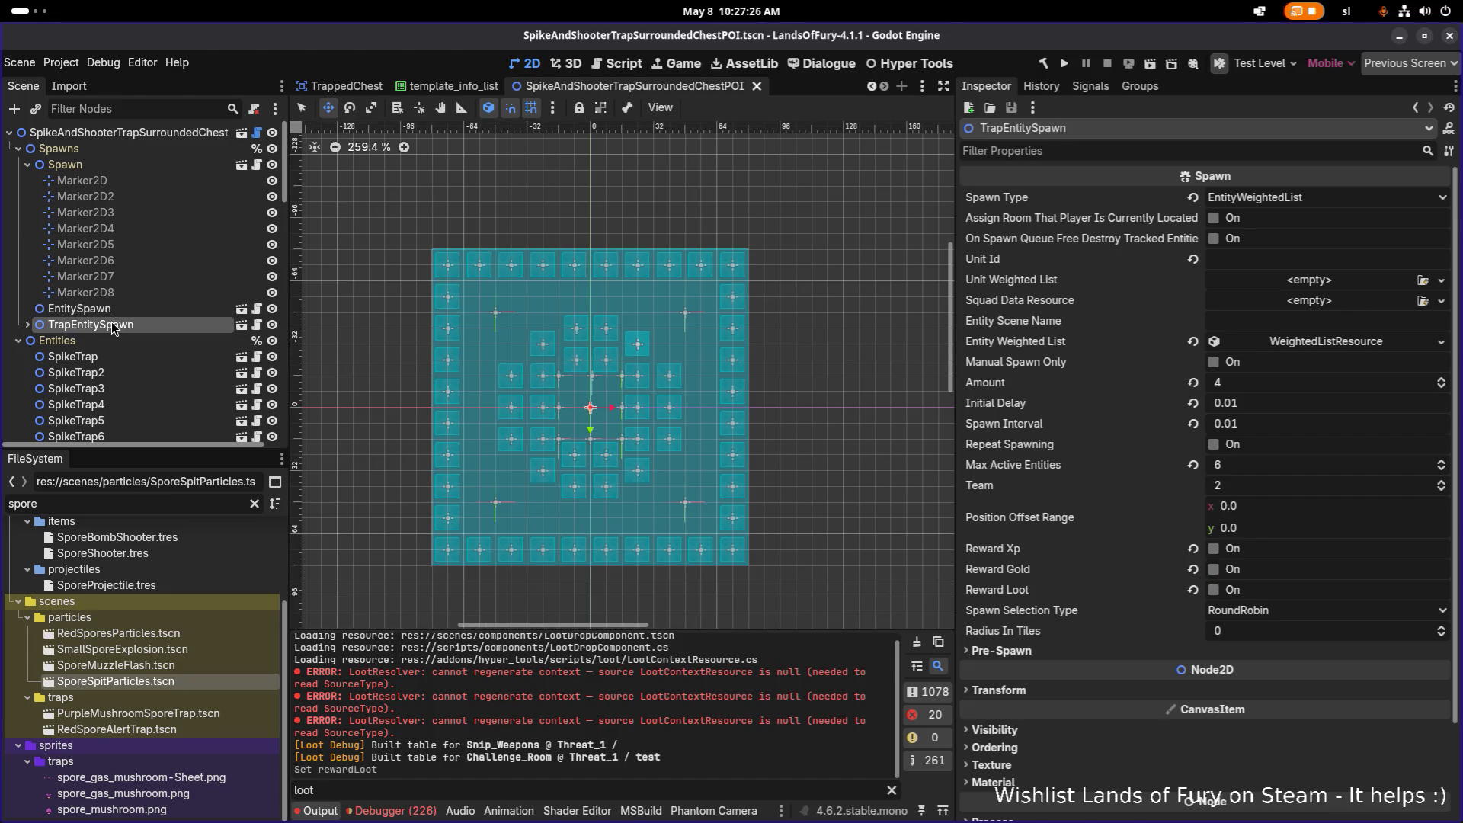
click(81, 309)
click(115, 329)
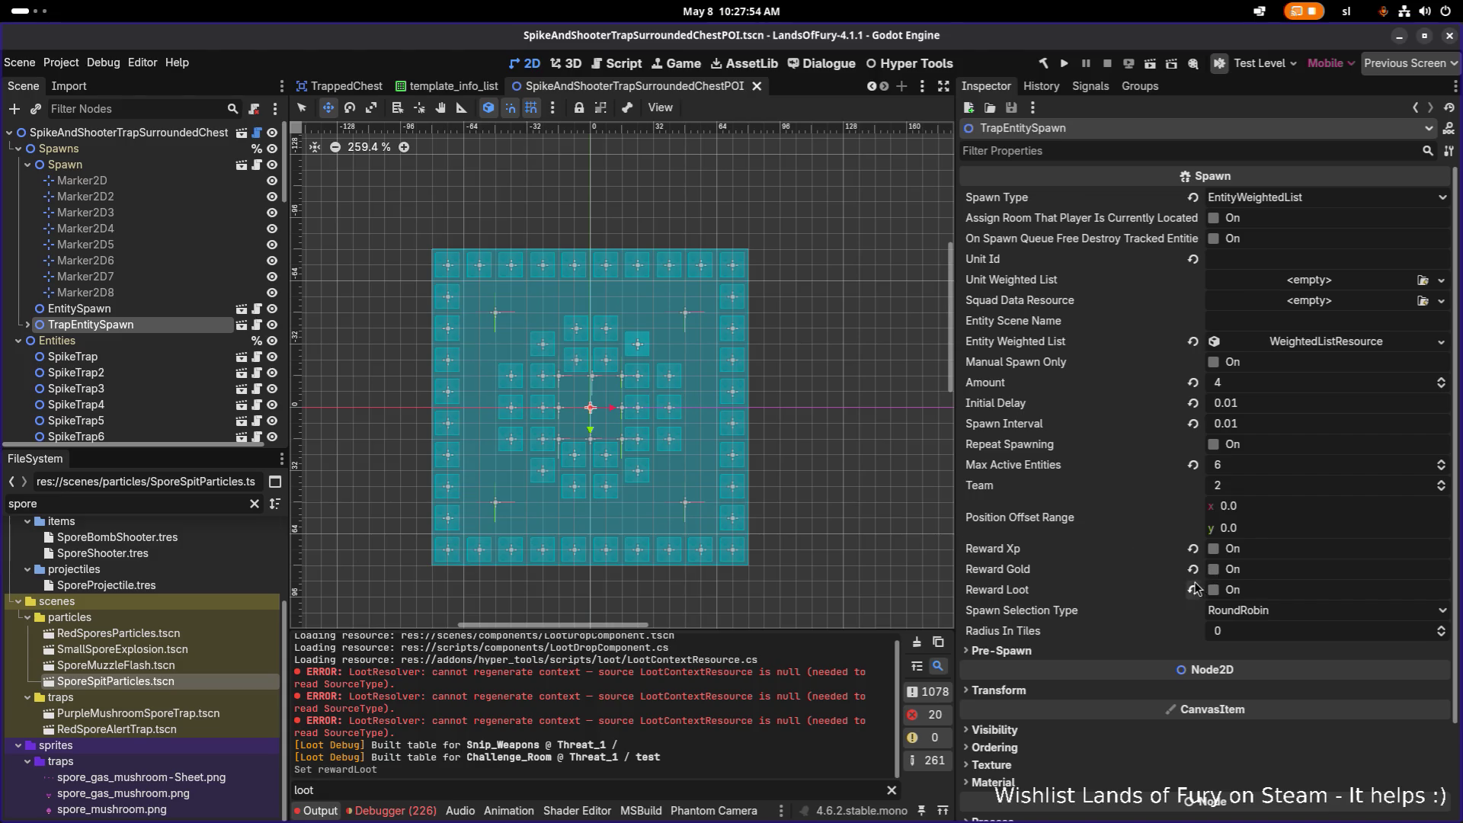
Review the trap spawner's Team, Max Active Entities and Spawn Type without changes, then save
click(1281, 488)
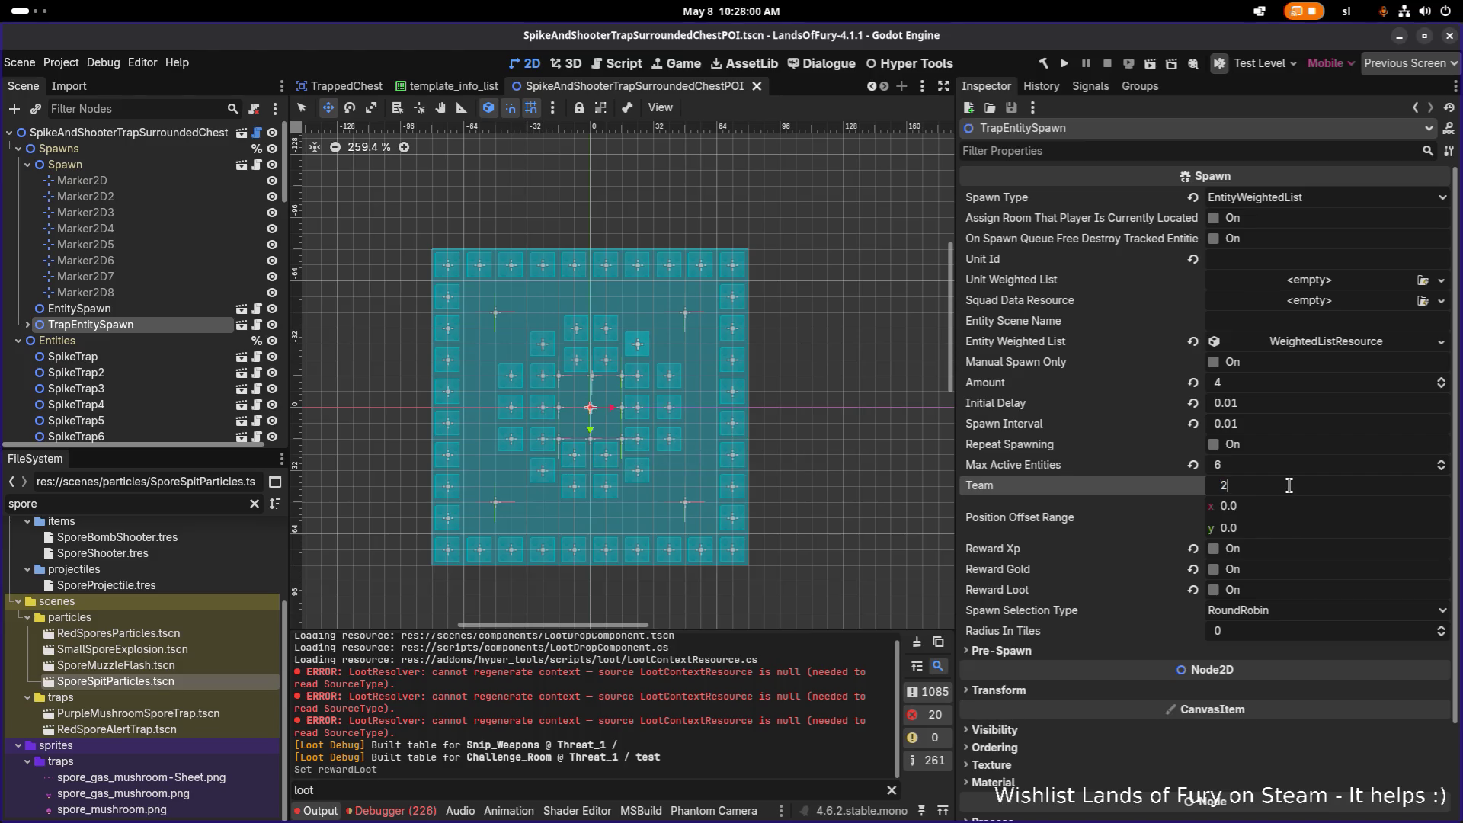
click(1302, 467)
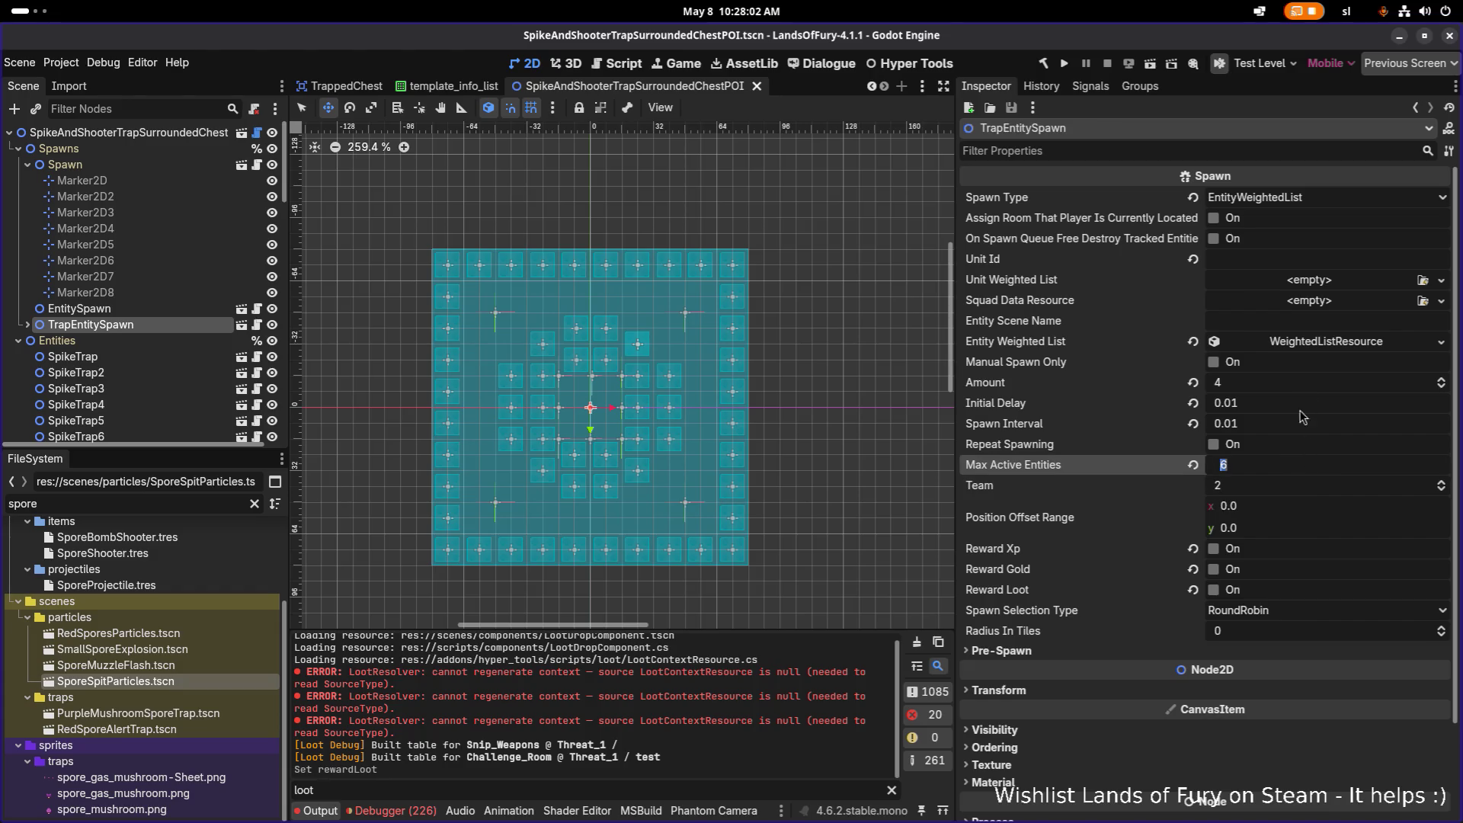
click(1265, 197)
key(Escape)
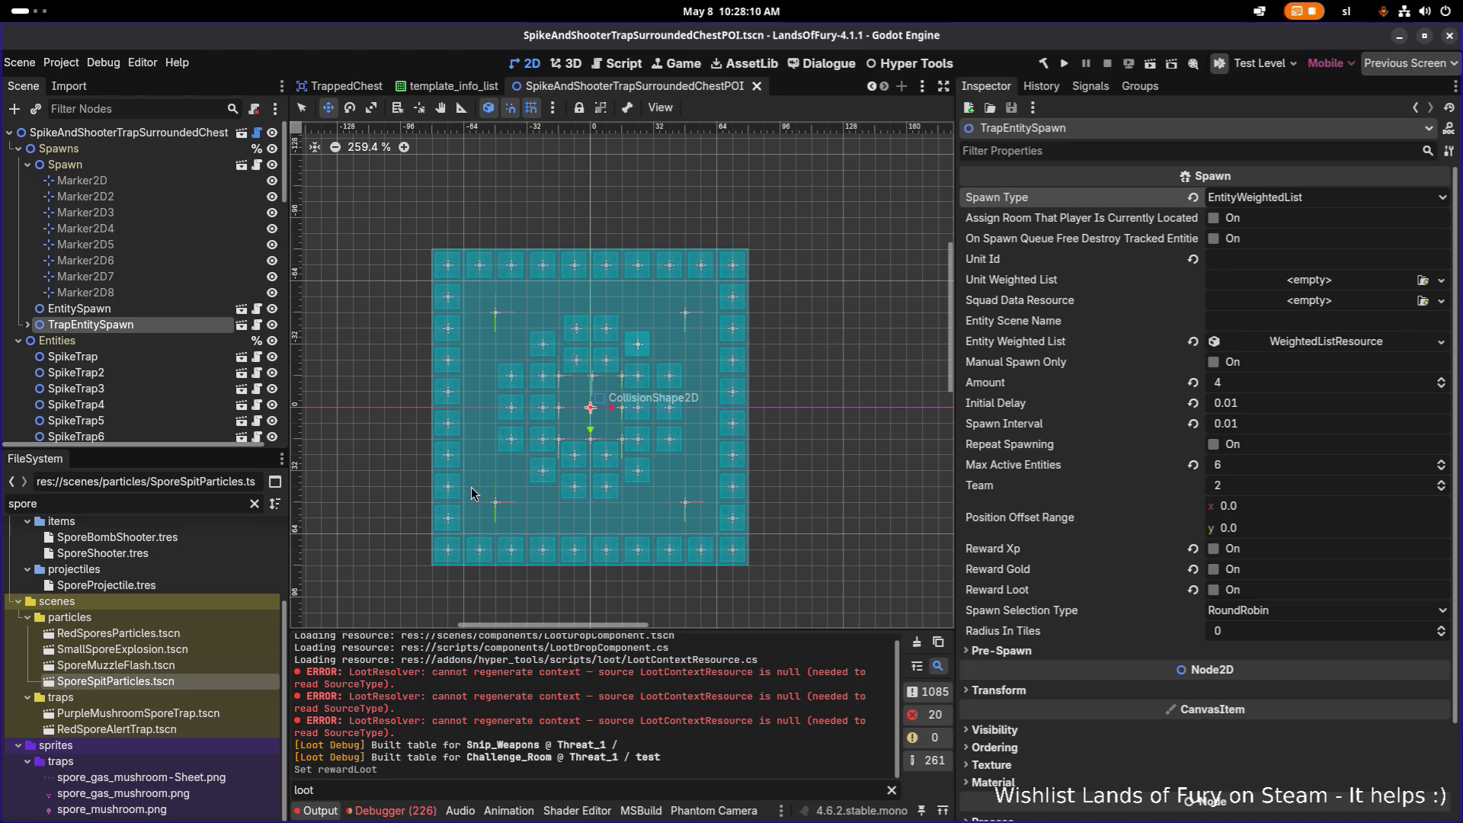
scroll(471, 487, up, 3)
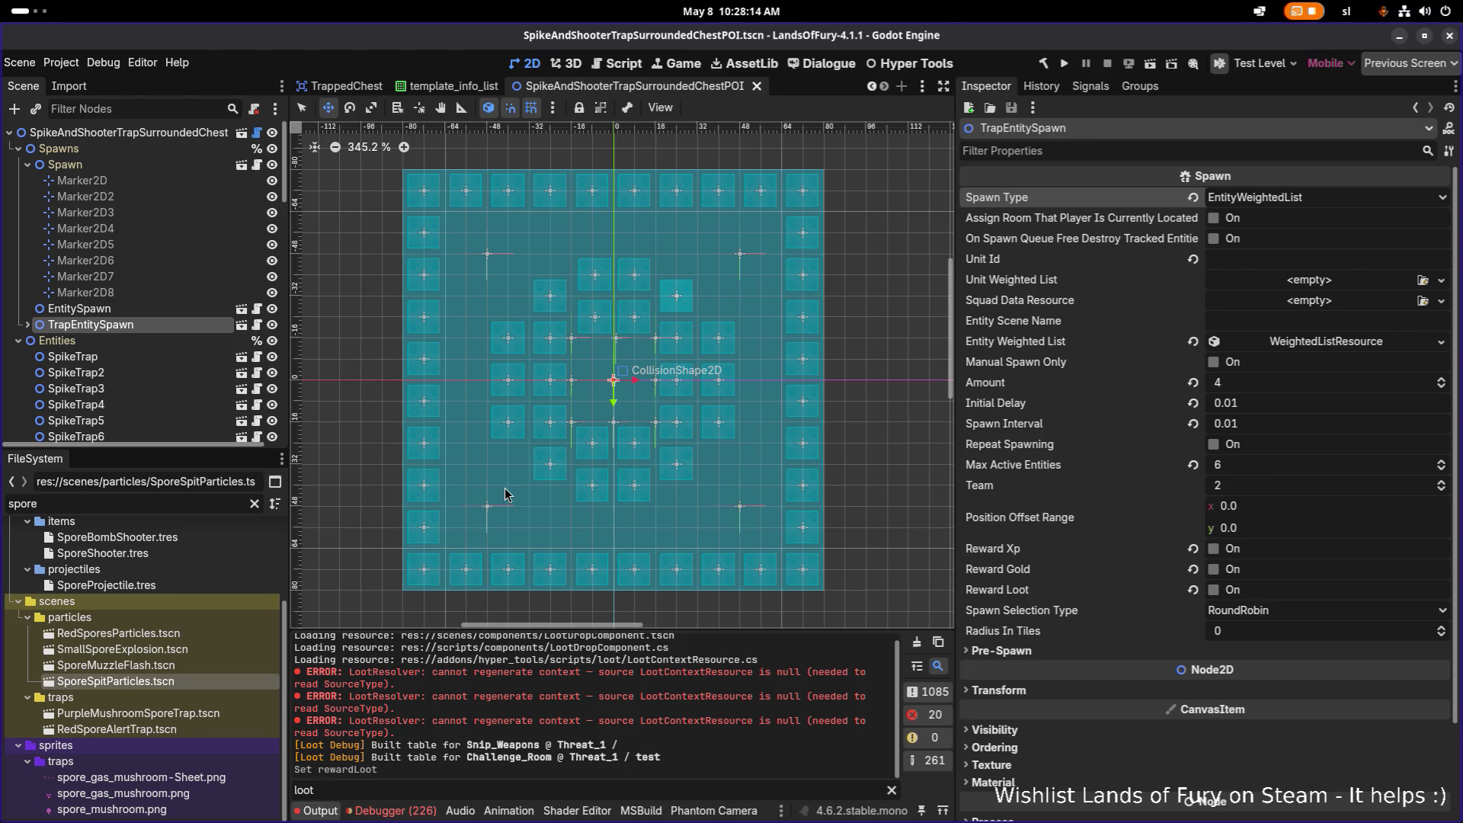
click(158, 310)
key(ctrl+s)
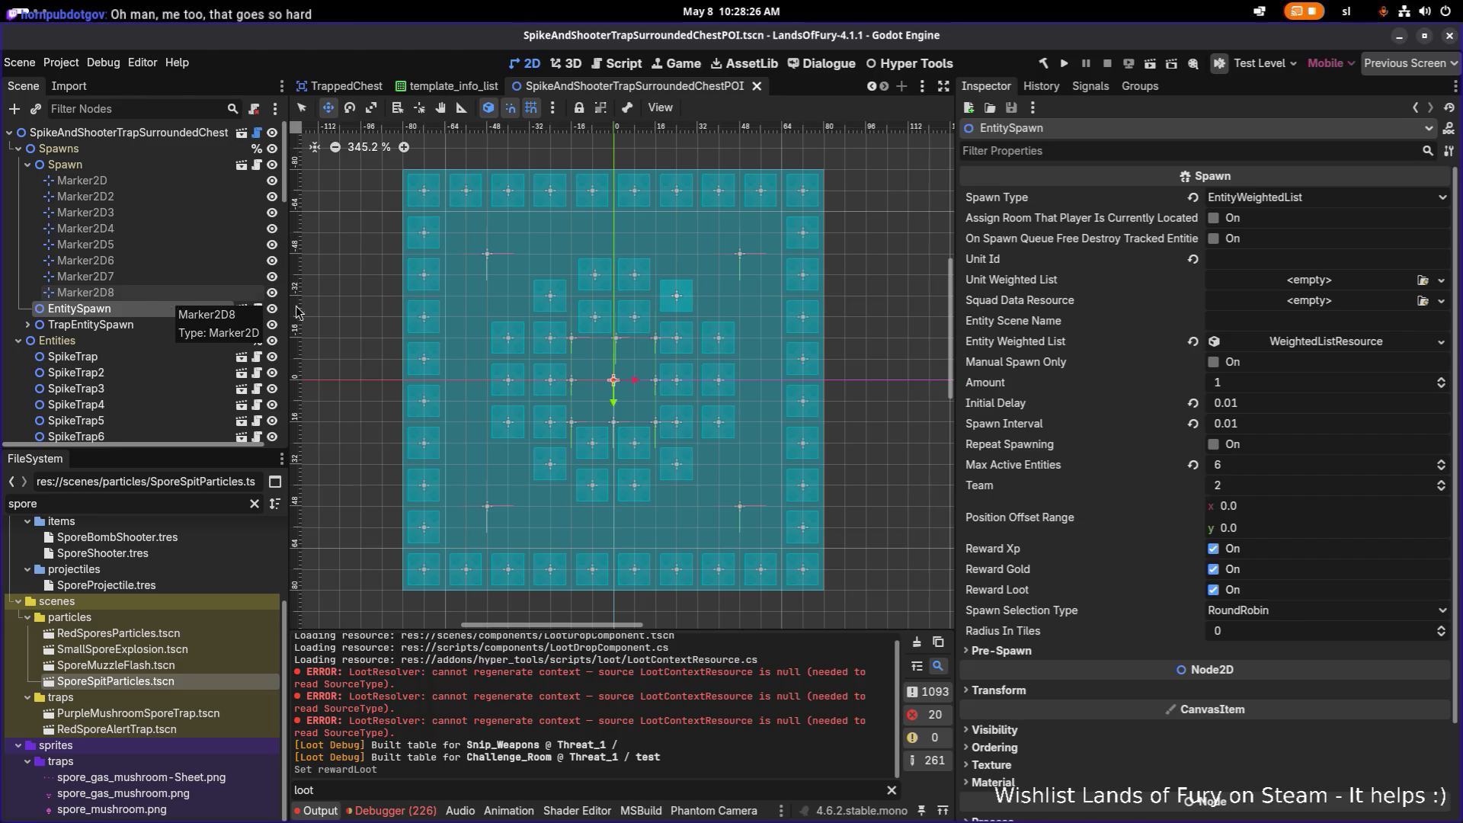
scroll(479, 263, up, 2)
scroll(479, 265, up, 2)
scroll(550, 286, up, 3)
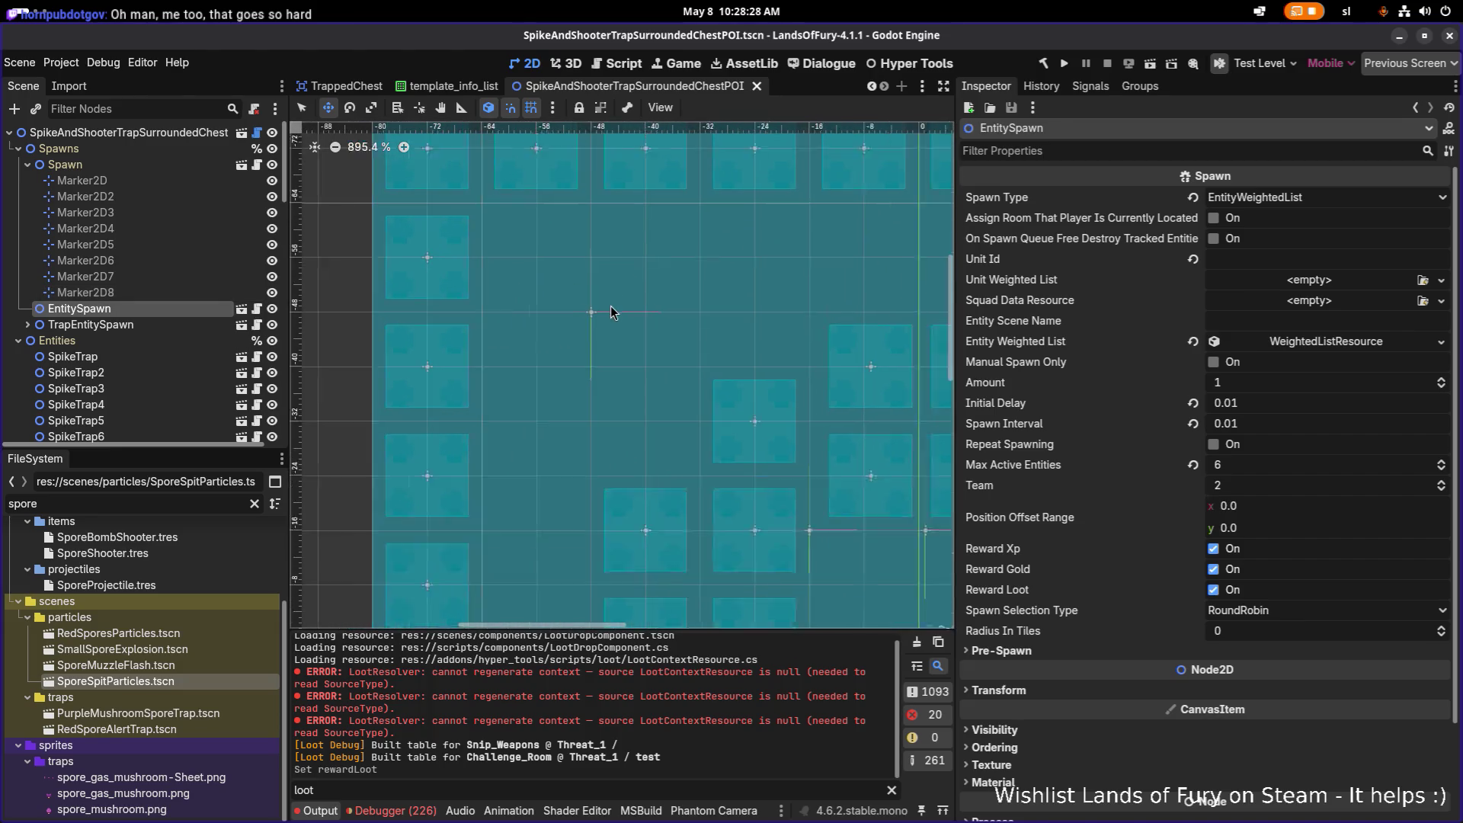
scroll(610, 304, down, 3)
scroll(571, 309, down, 3)
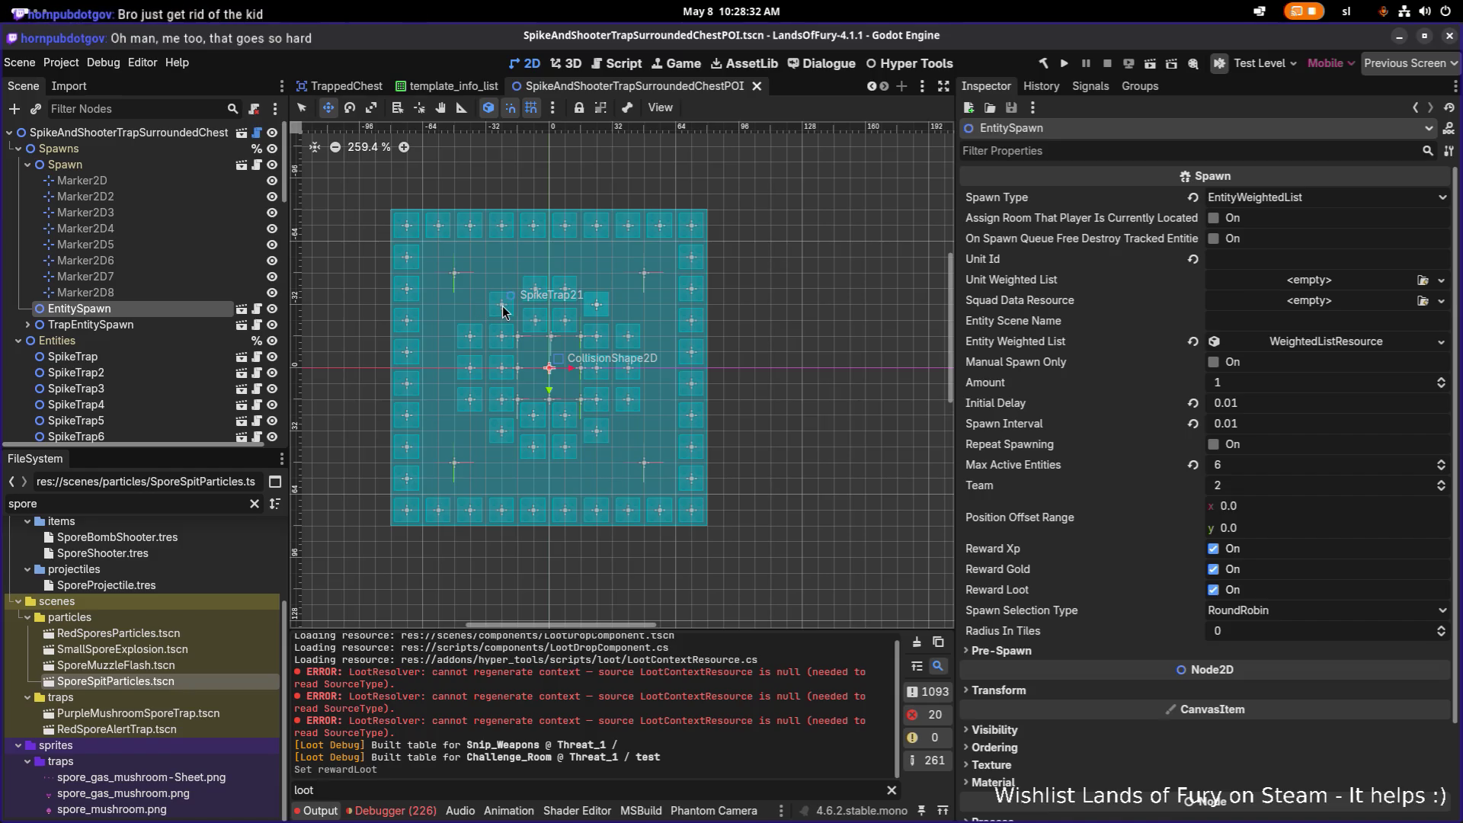
scroll(513, 308, left, 2)
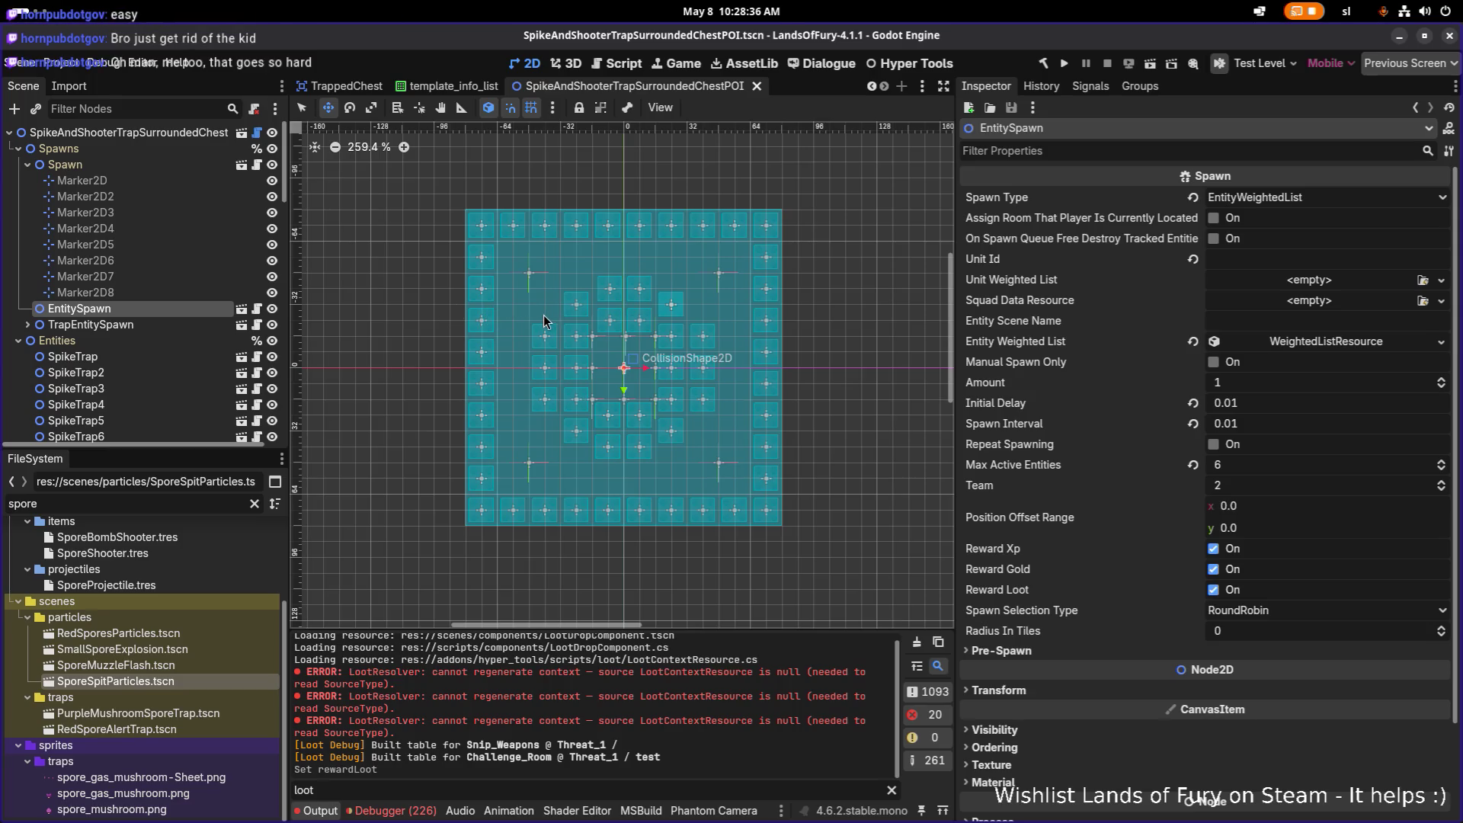
scroll(594, 326, up, 4)
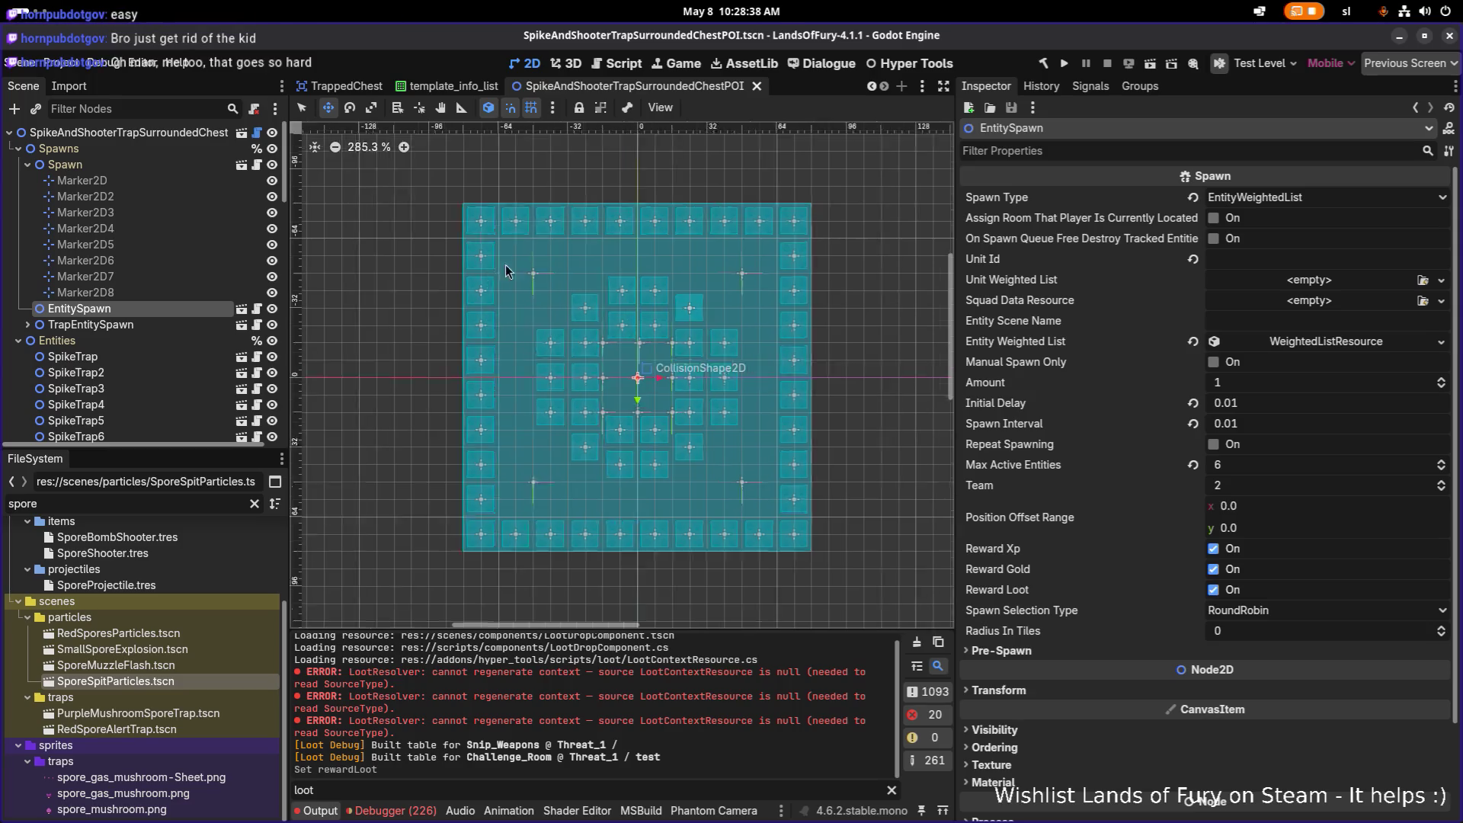
scroll(686, 337, up, 3)
Check Marker2D8, EntitySpawn and TrapEntitySpawn nodes in the scene tree and save again
drag(702, 338, 617, 389)
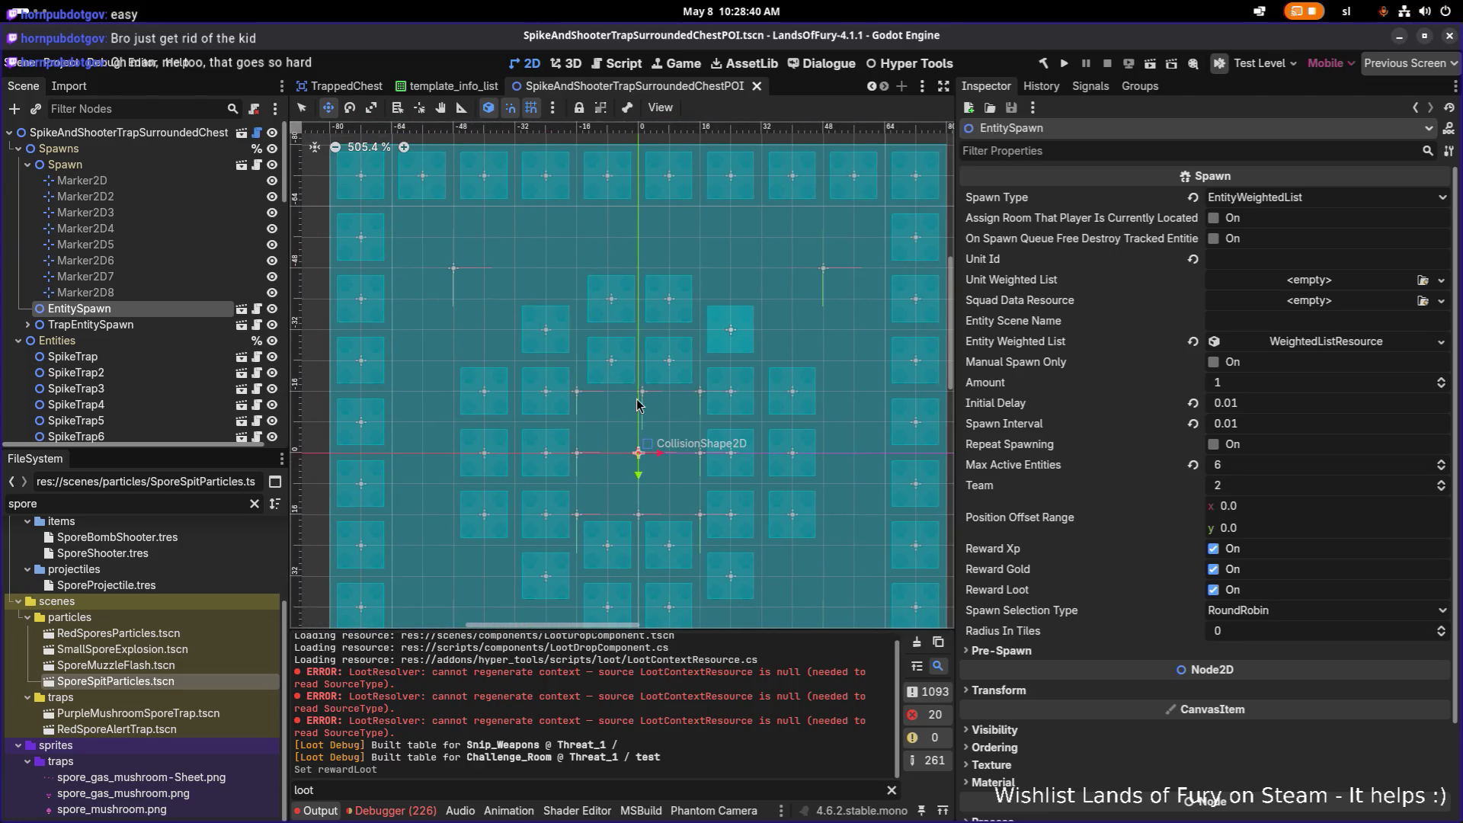
scroll(709, 331, down, 3)
scroll(566, 384, down, 3)
click(179, 292)
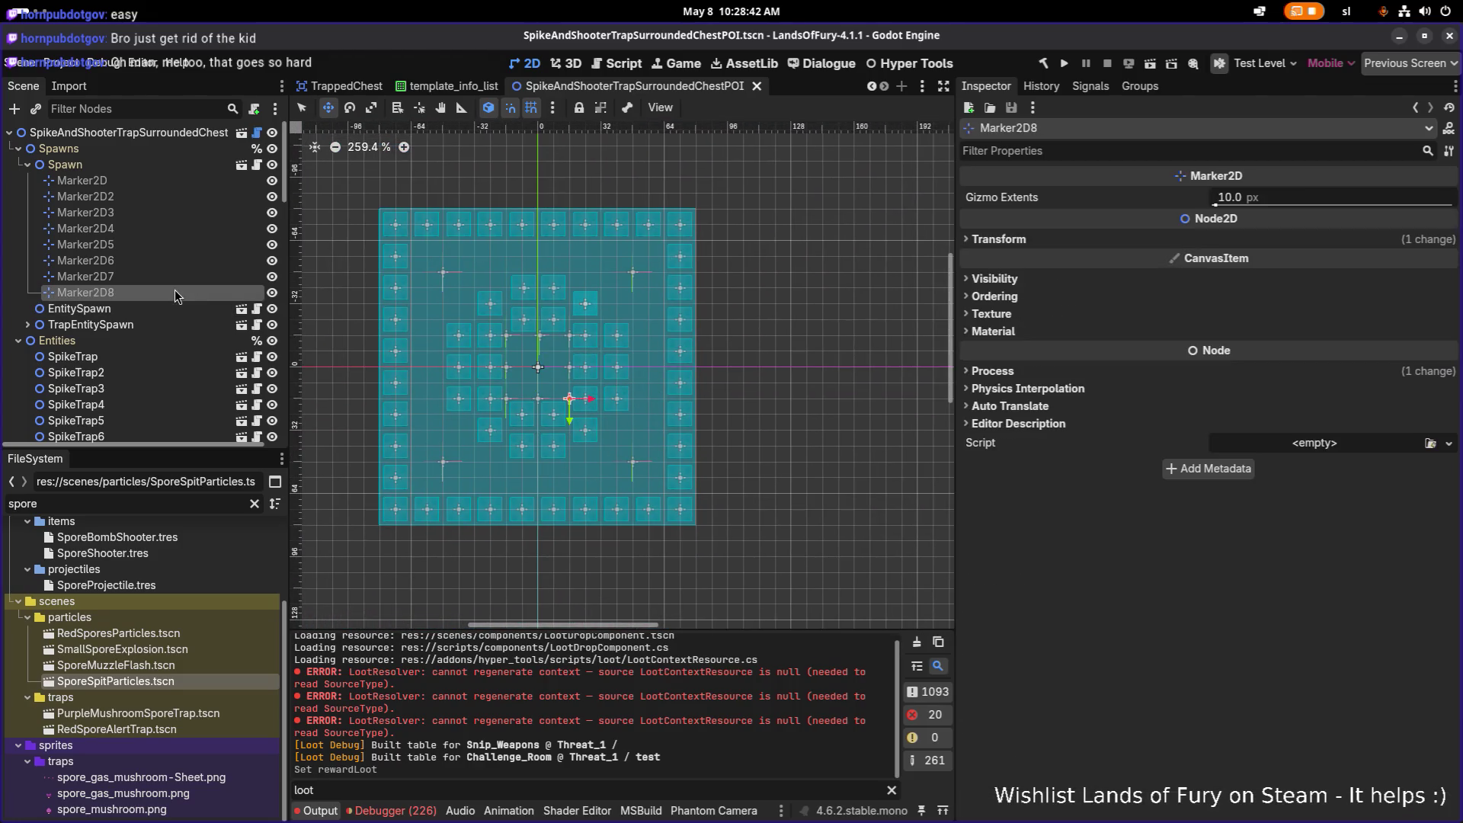
click(138, 307)
click(206, 327)
click(203, 309)
click(176, 324)
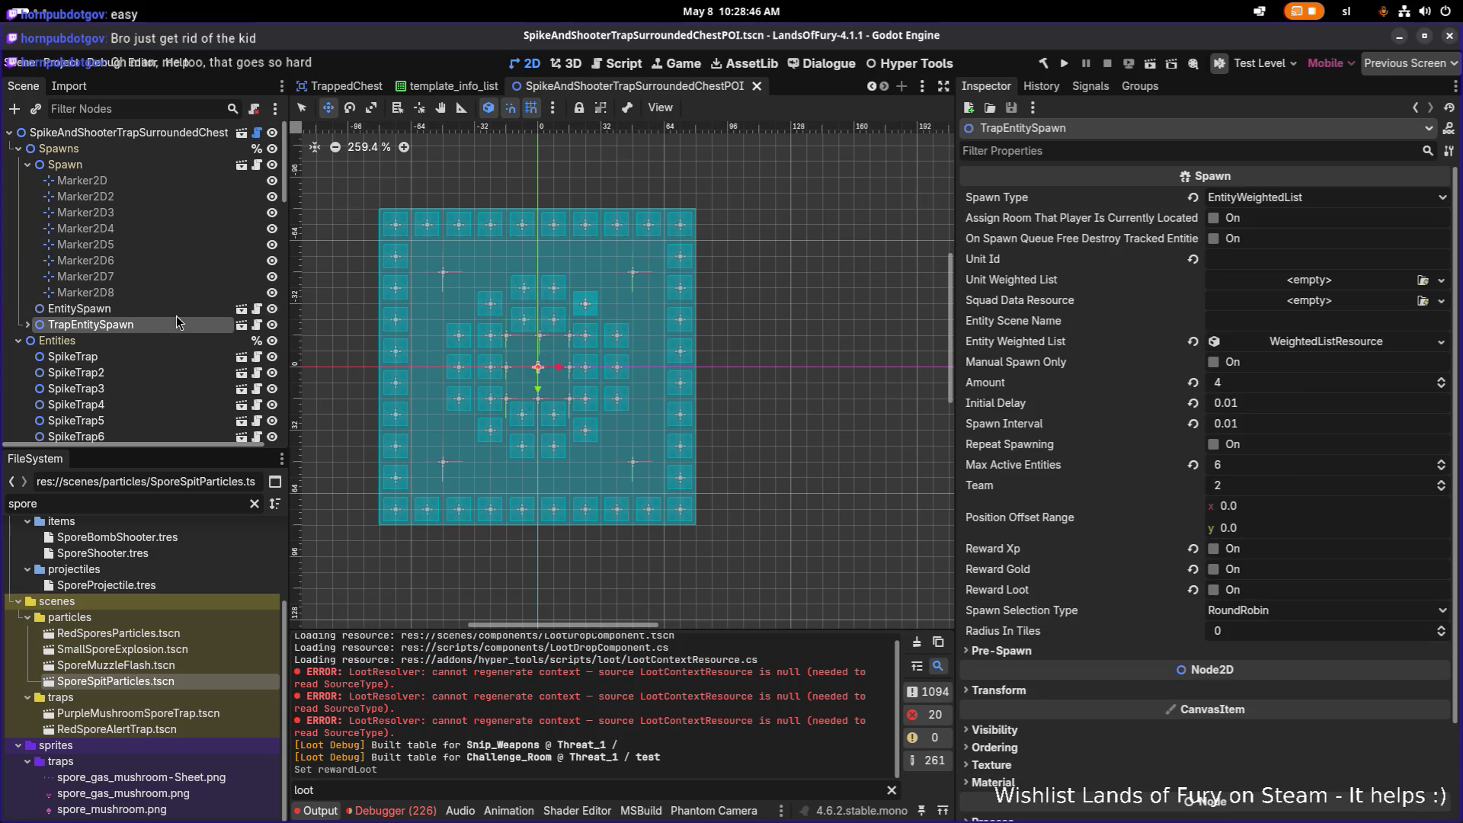
key(ctrl+s)
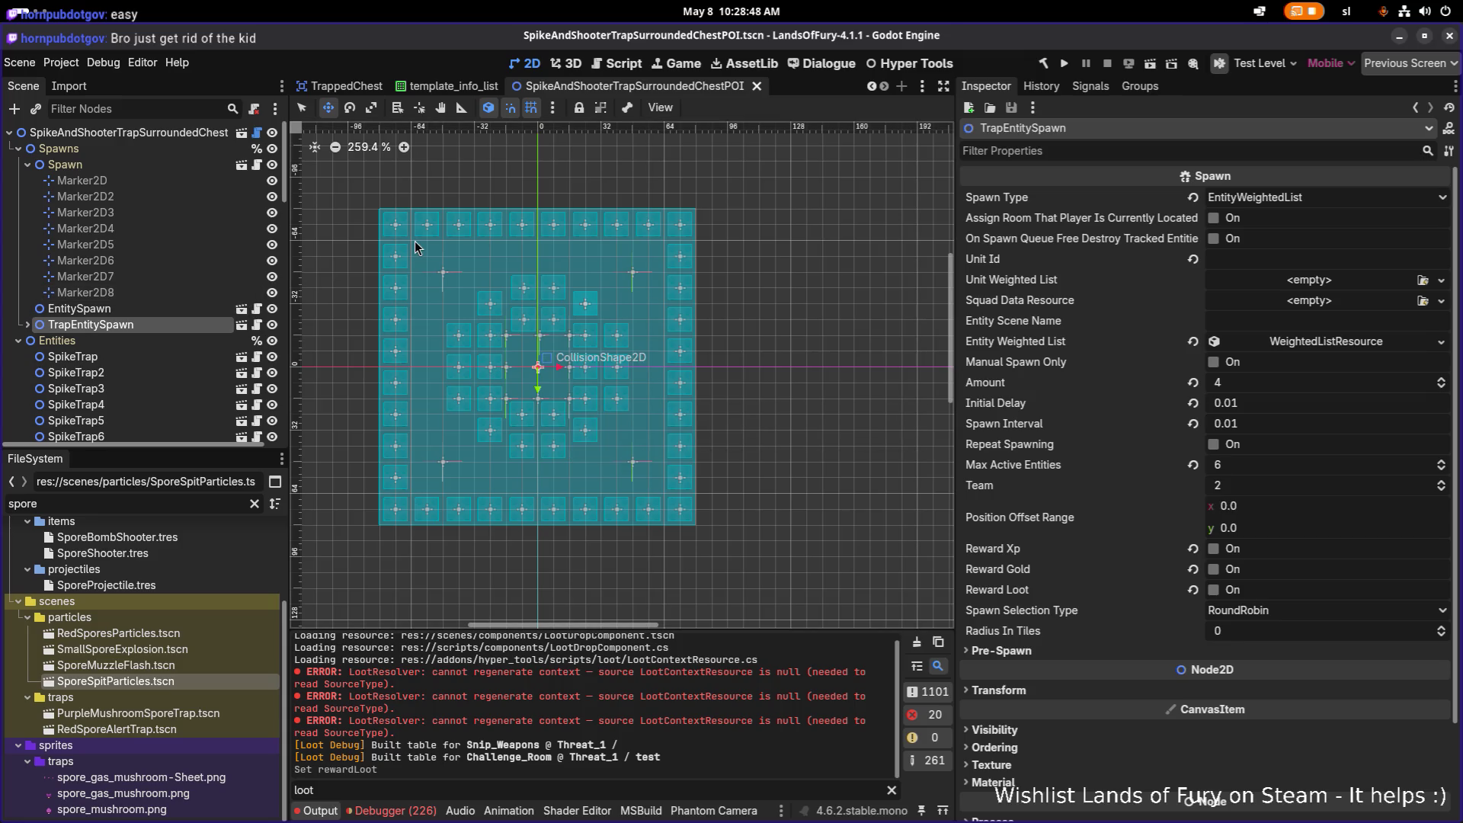
Narrow the Inspector and shrink the bottom panel to give the scene view more room
drag(486, 307, 575, 306)
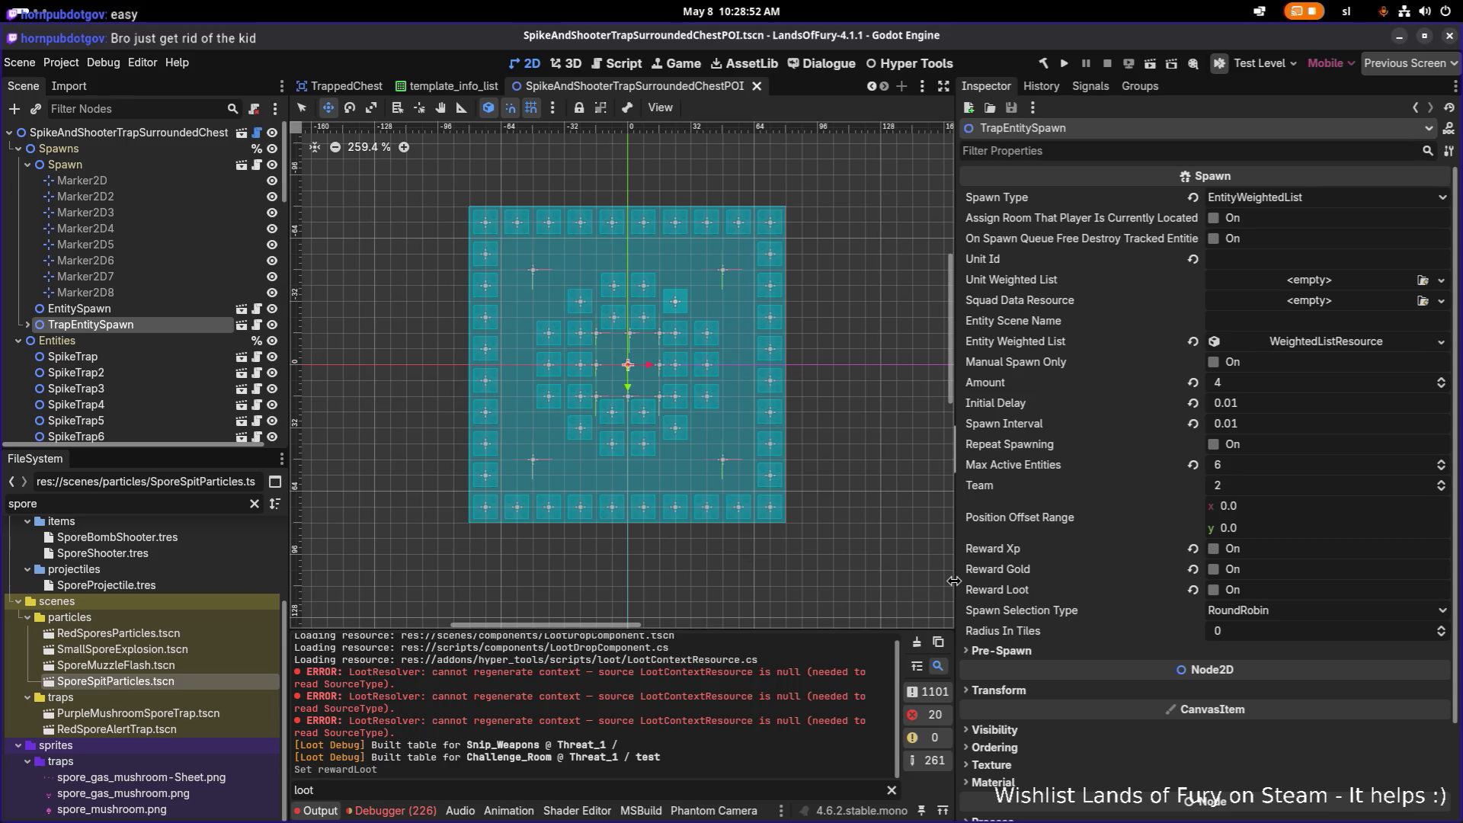
drag(955, 582, 1045, 582)
drag(974, 631, 974, 660)
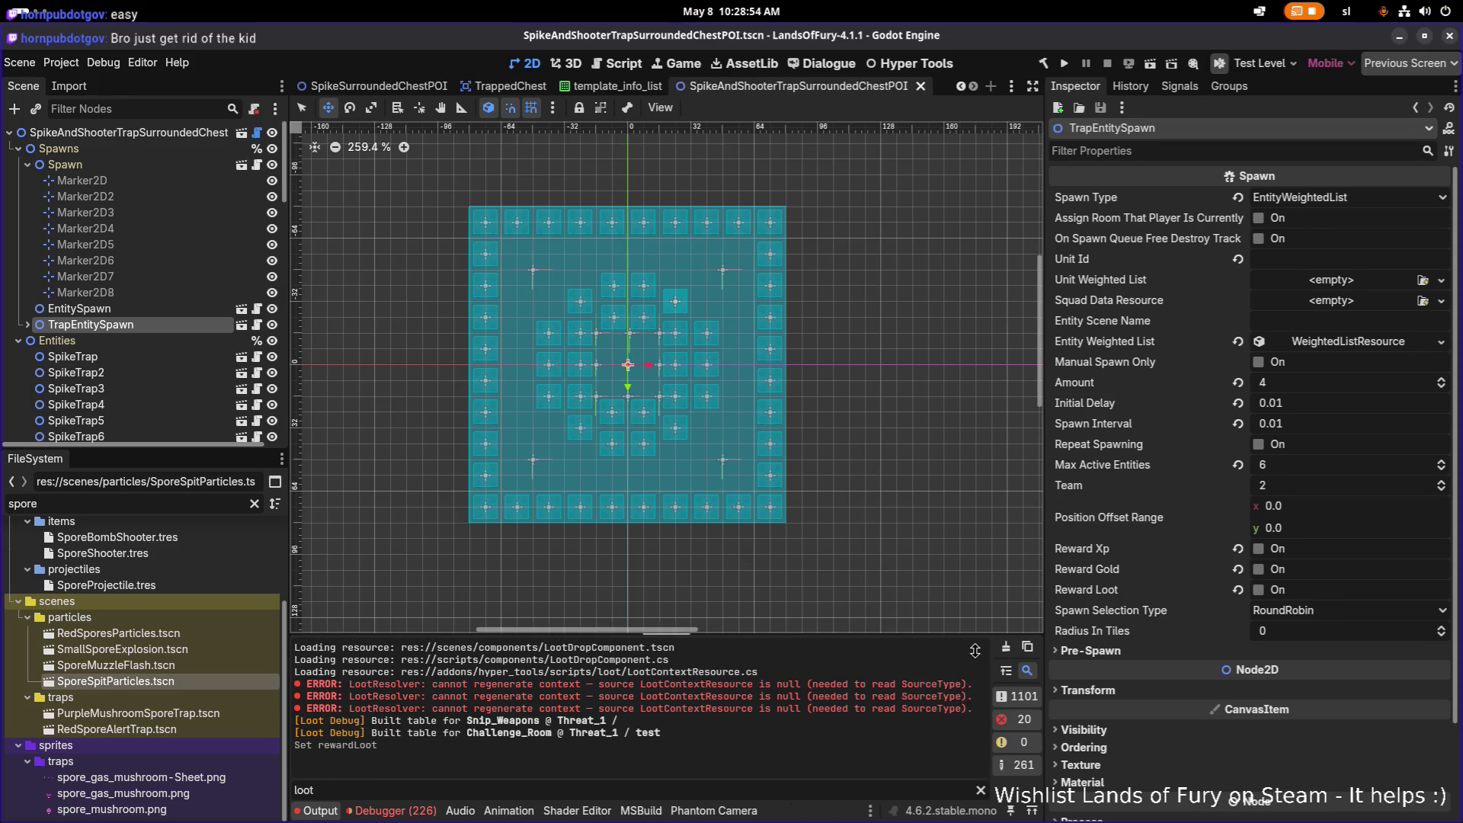
drag(676, 477, 710, 480)
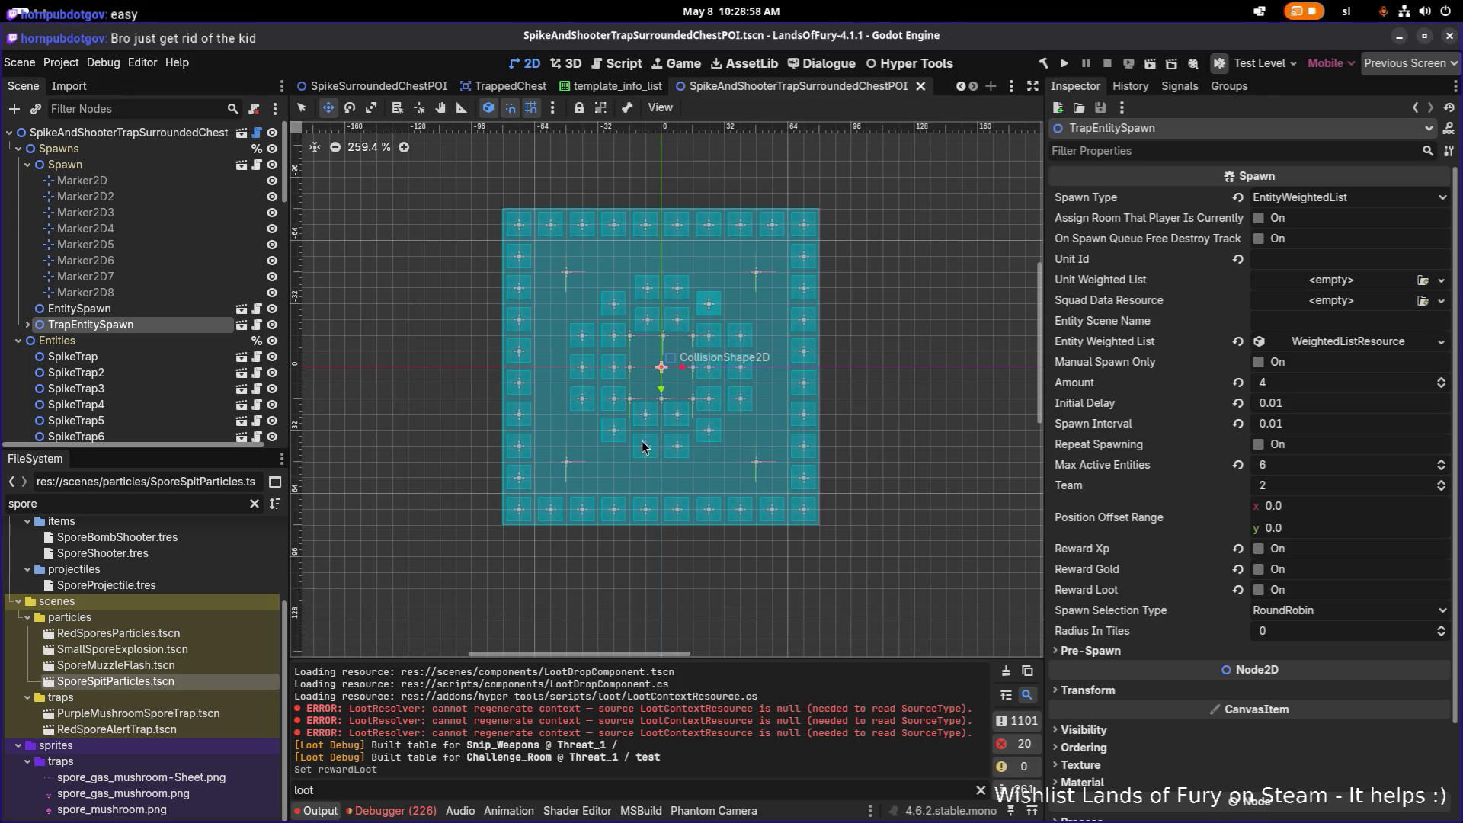
click(143, 504)
Clear the spore file filter and open the EldergladeForest1.tres level resource
key(ctrl+a)
key(BackSpace)
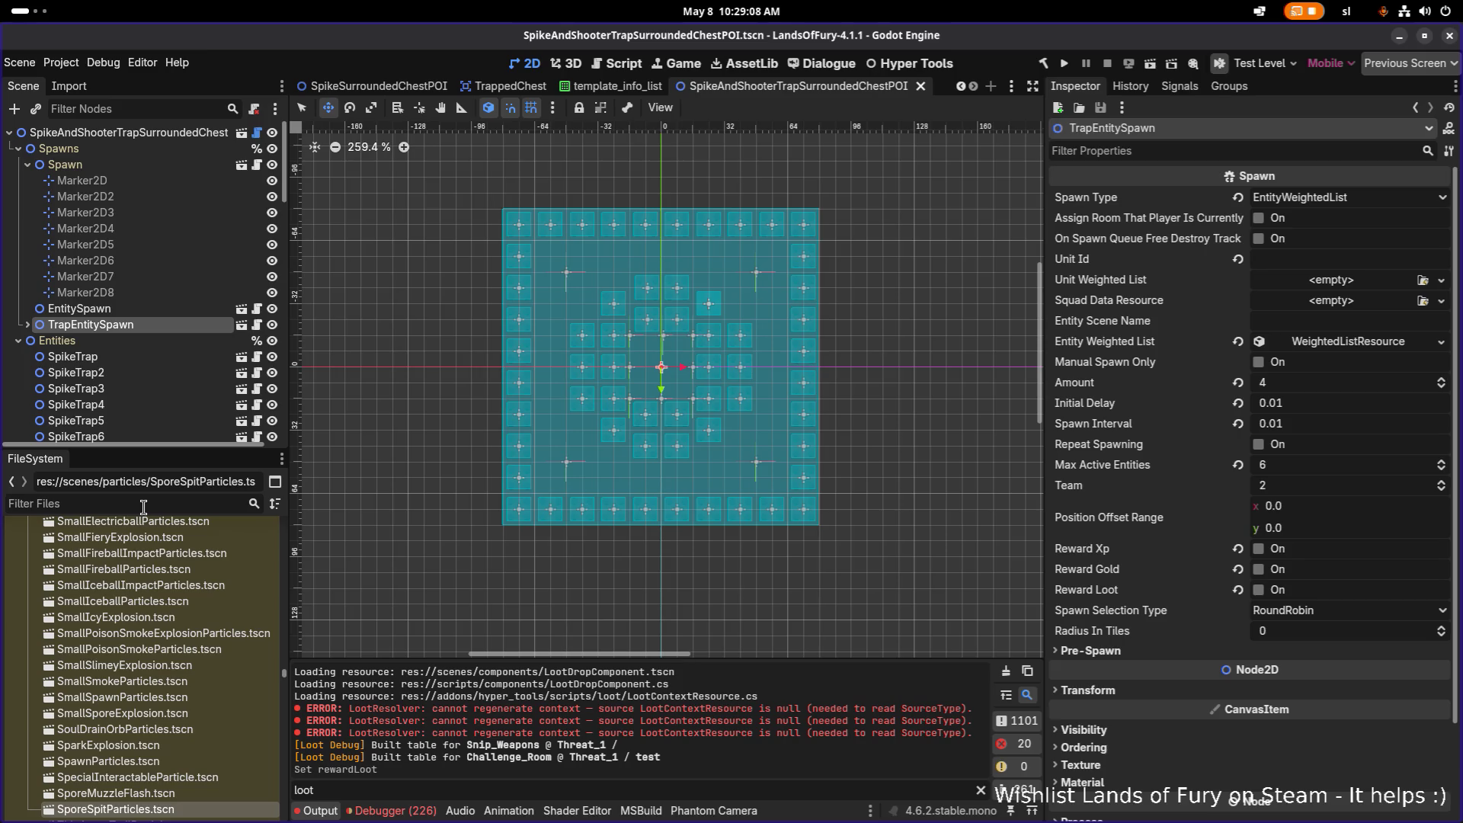
text(forest)
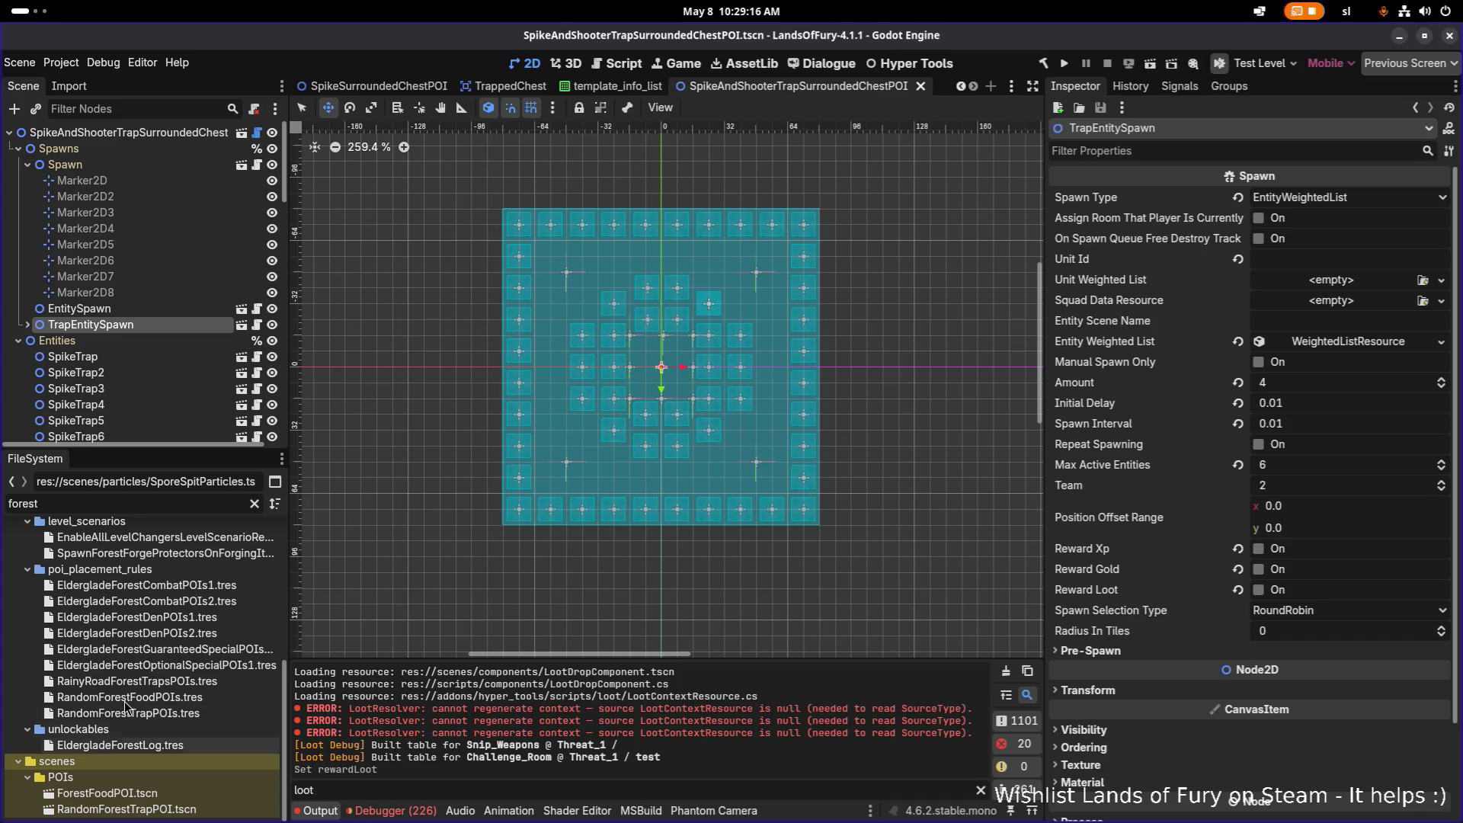
scroll(130, 573, up, 8)
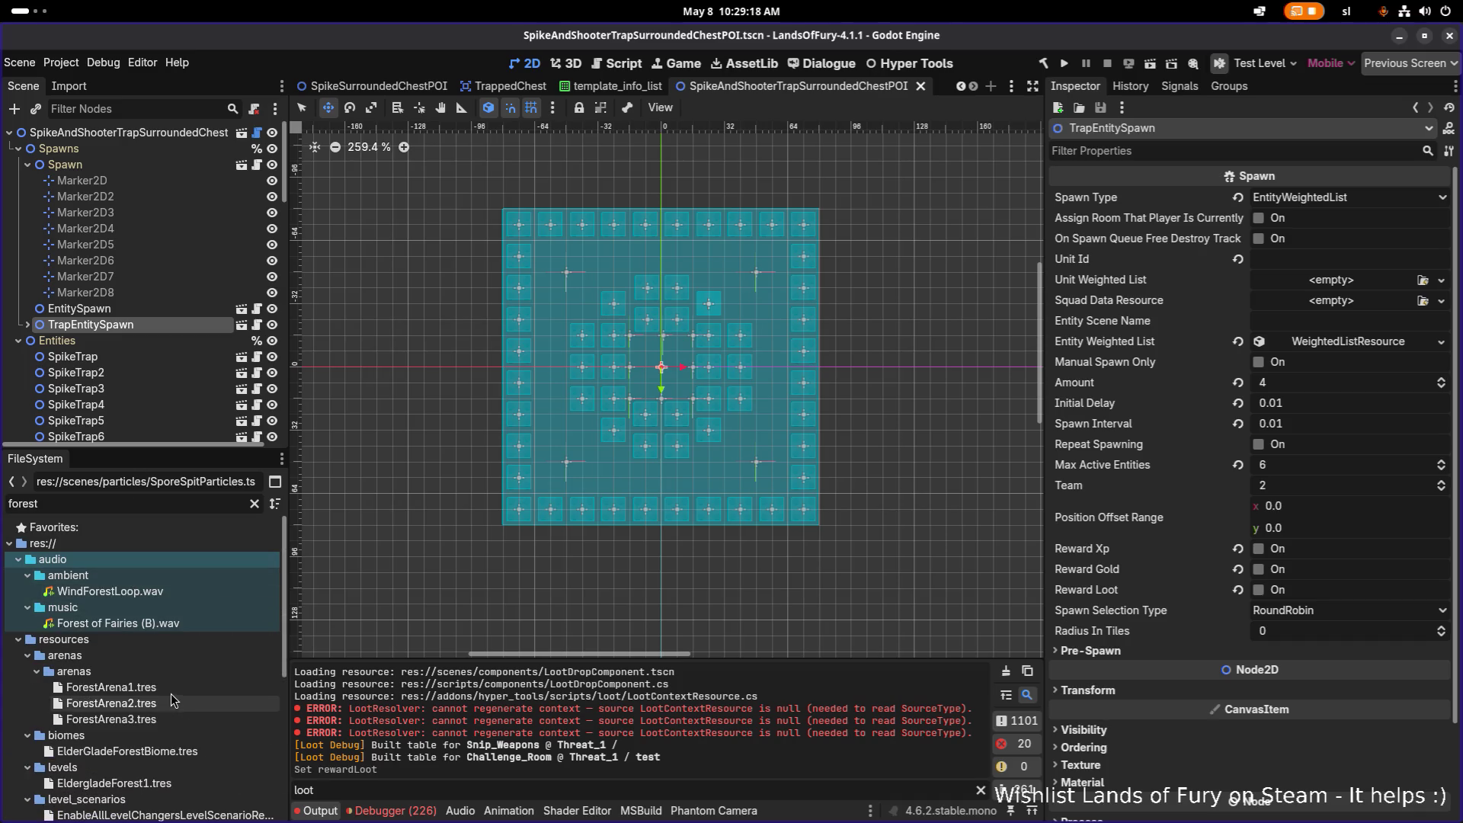
click(163, 784)
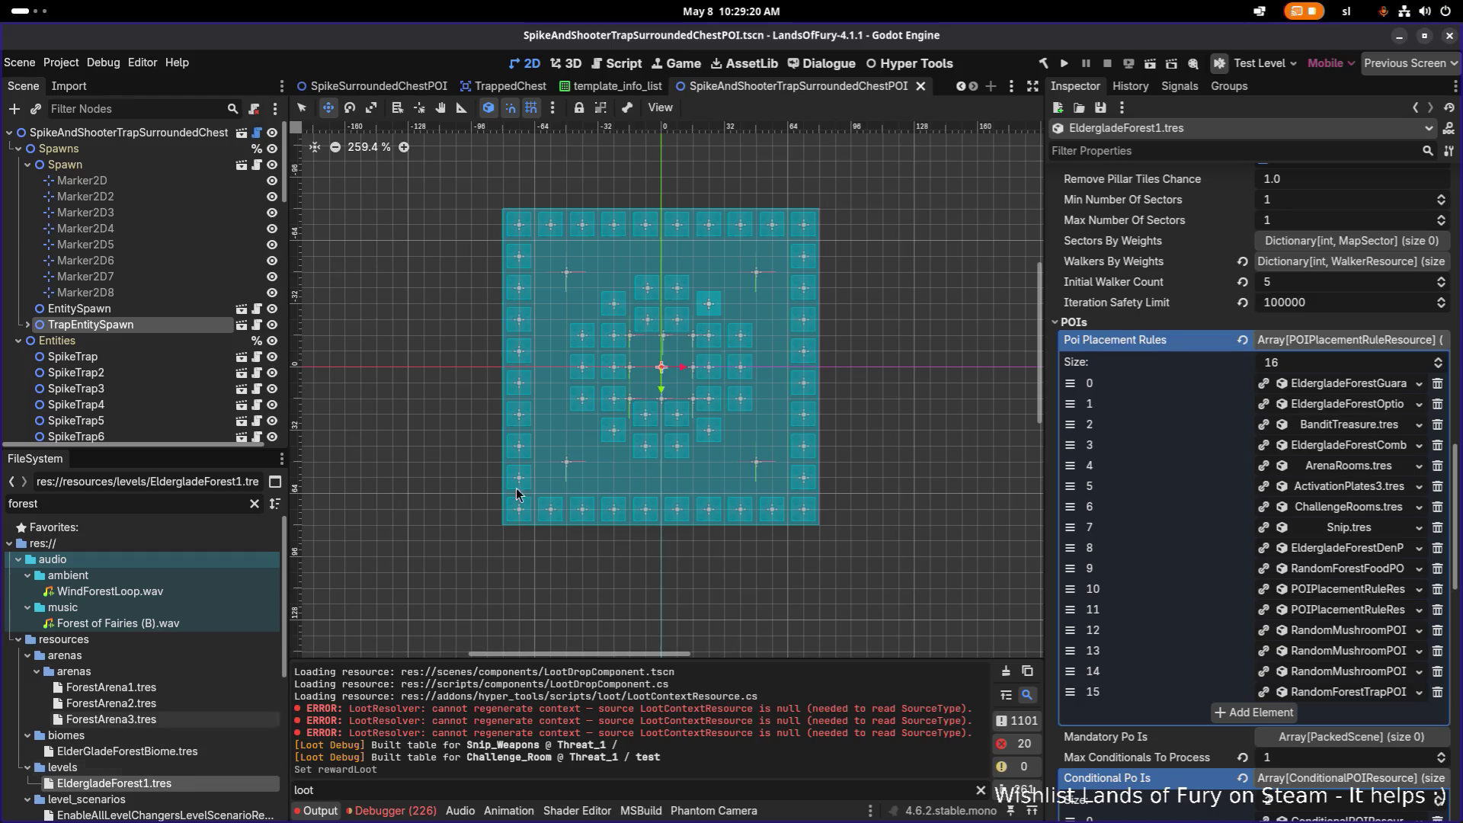
Add SpikeAndShooterTrapSurroundedChestPOI.tscn with weight 1 to the third POI rule, save, and run the project
click(1359, 424)
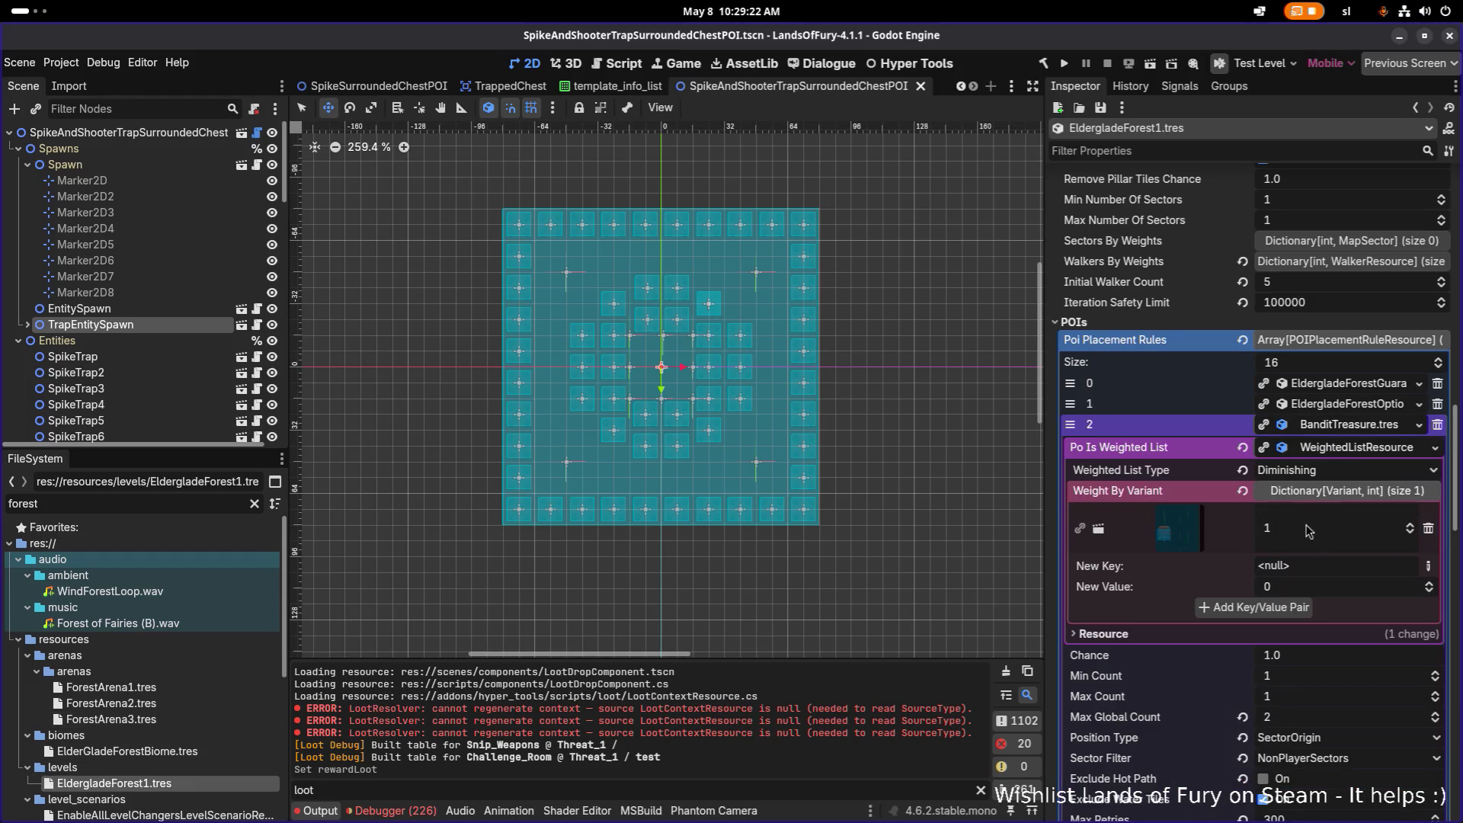
click(1427, 566)
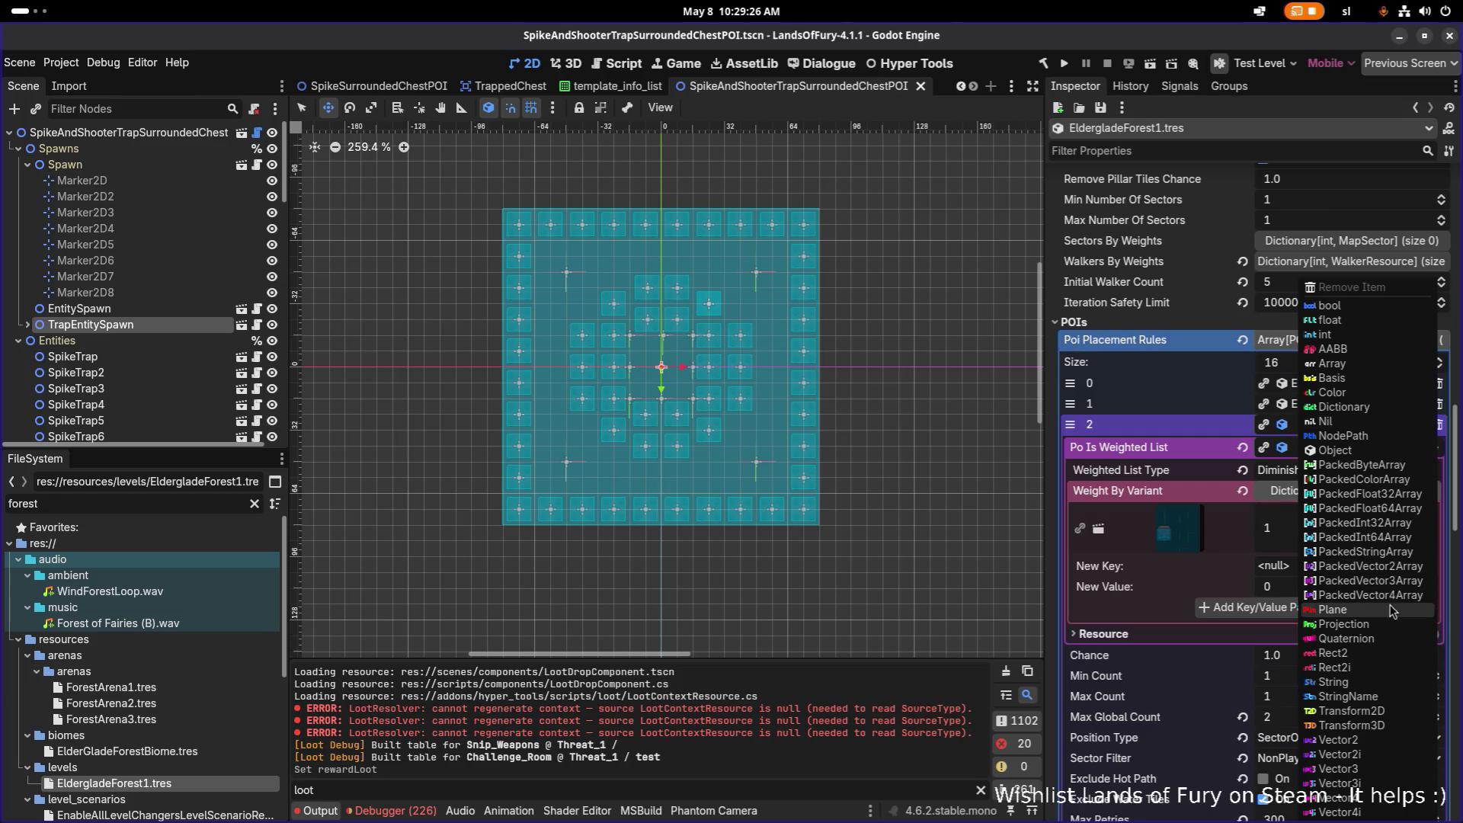
click(1335, 450)
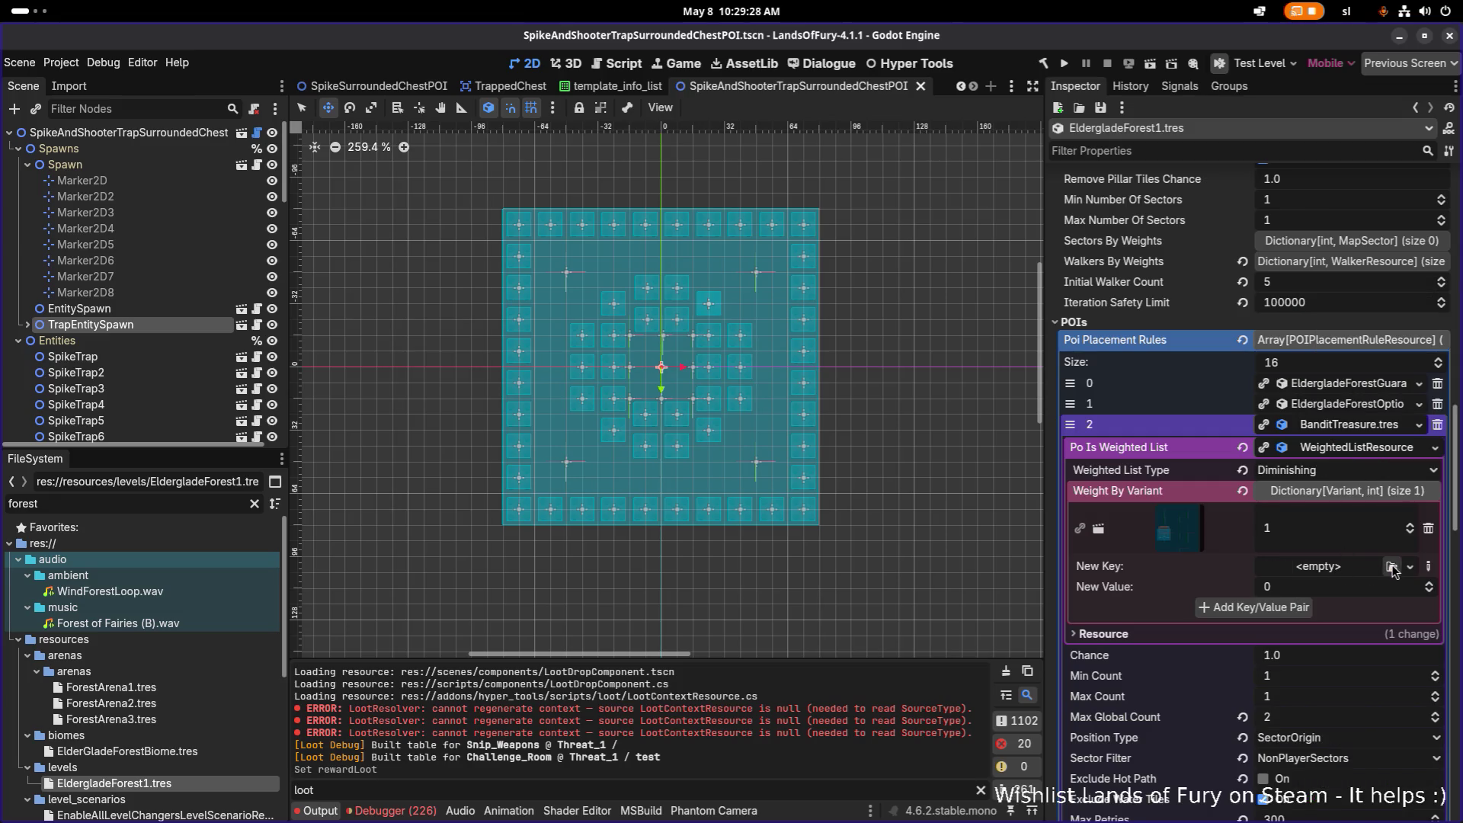
click(1392, 566)
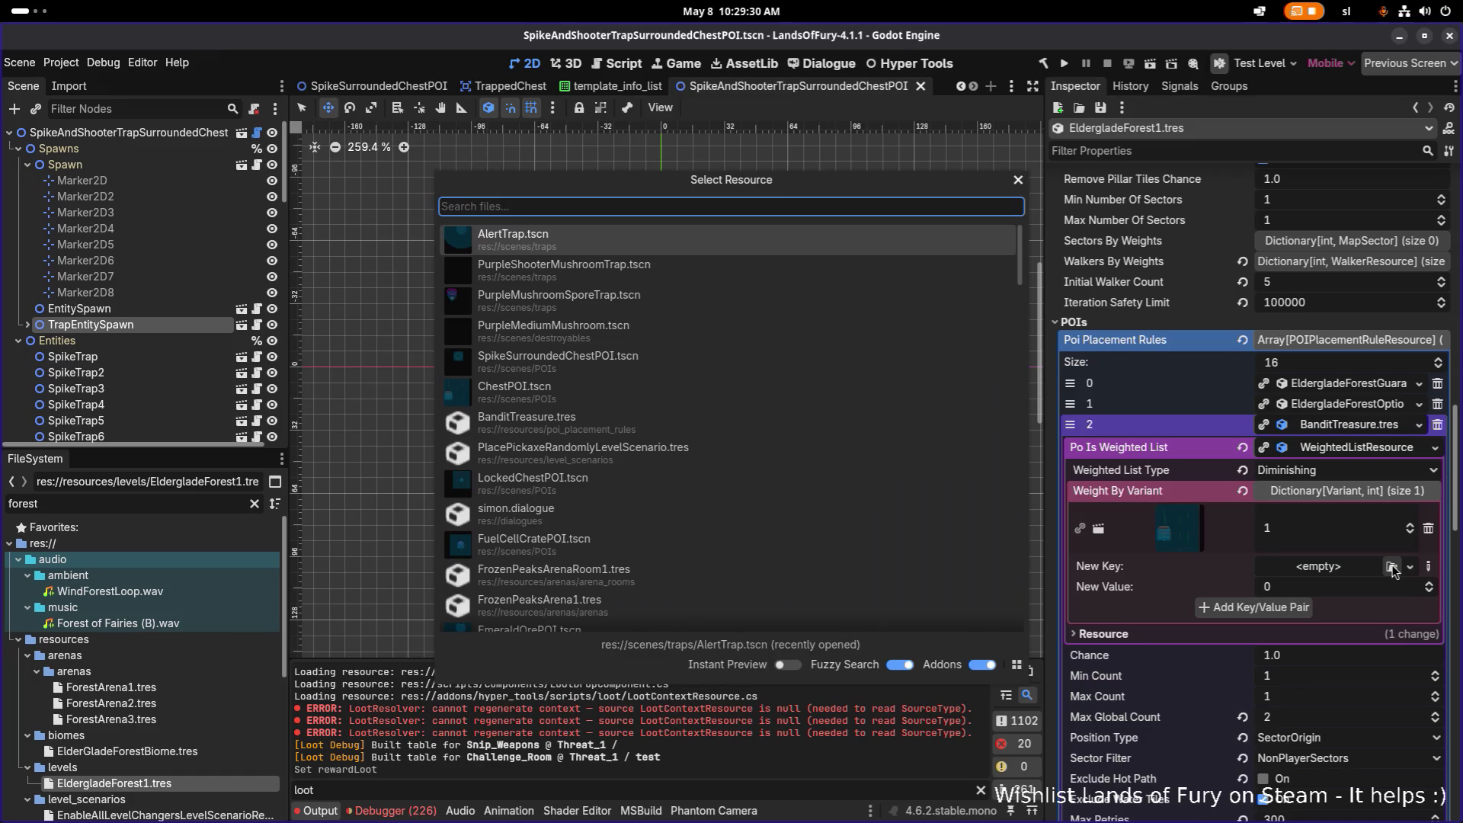
text(spike)
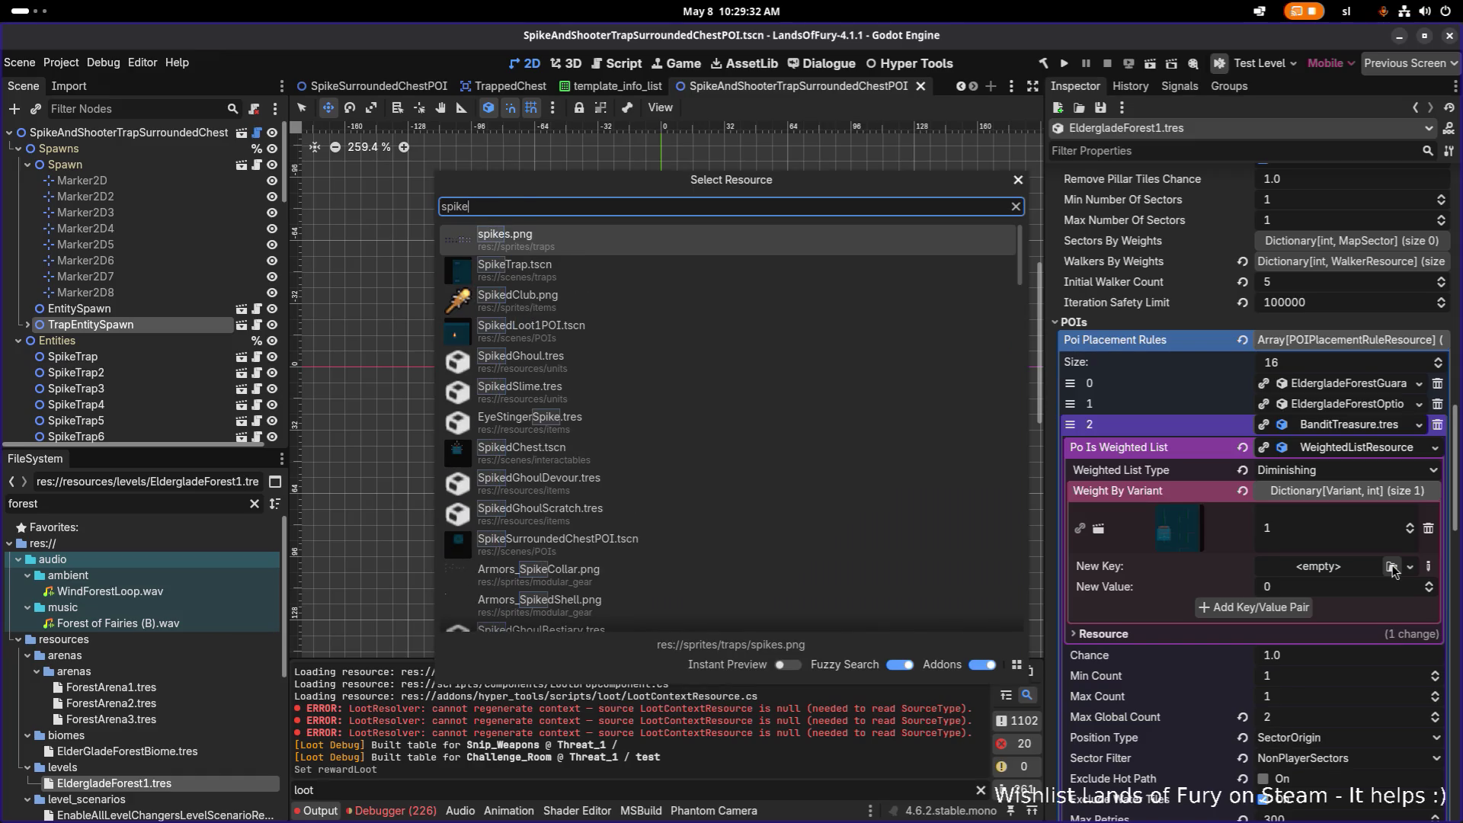
text(surr)
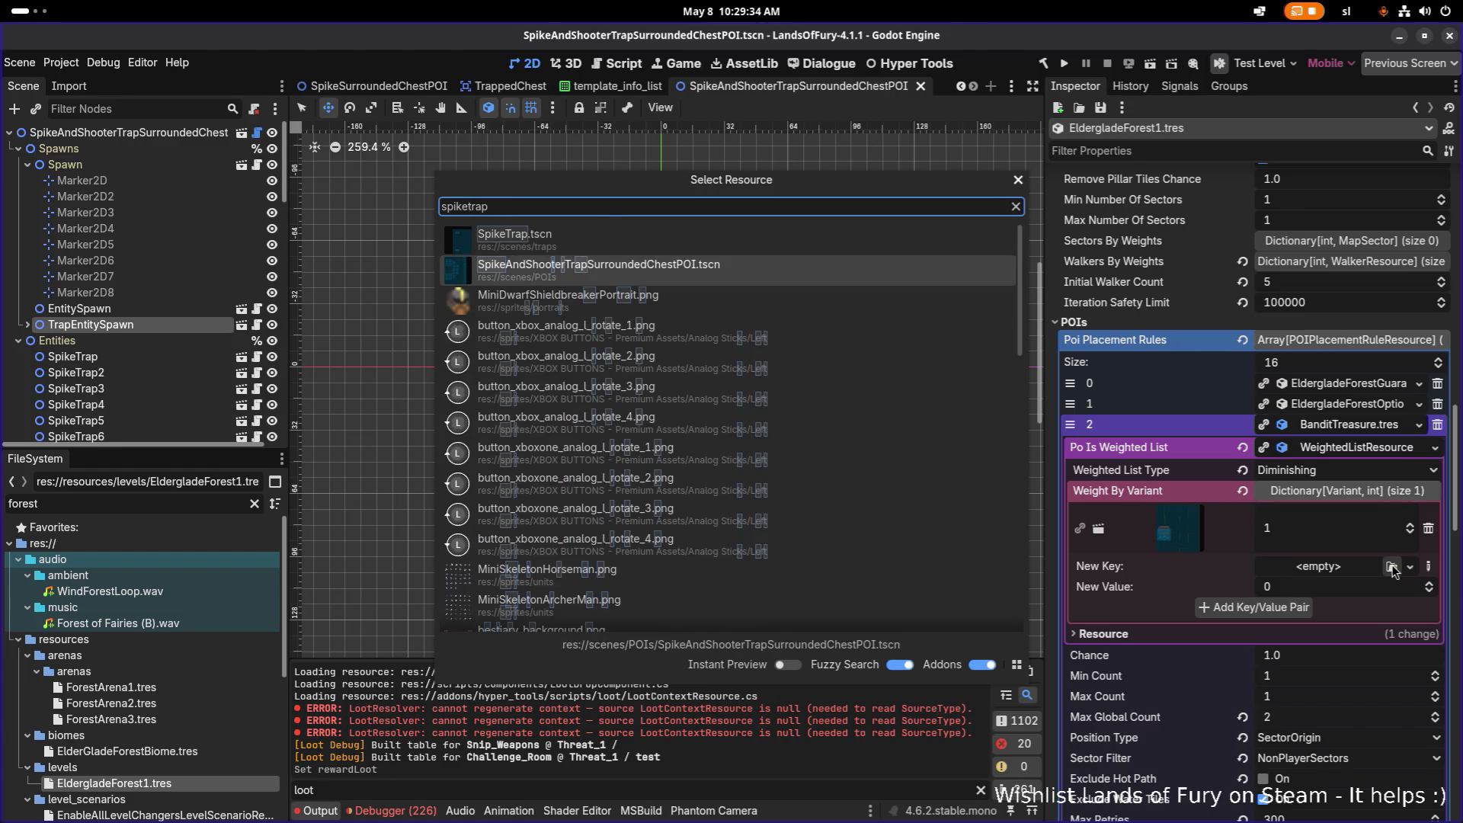
key(Return)
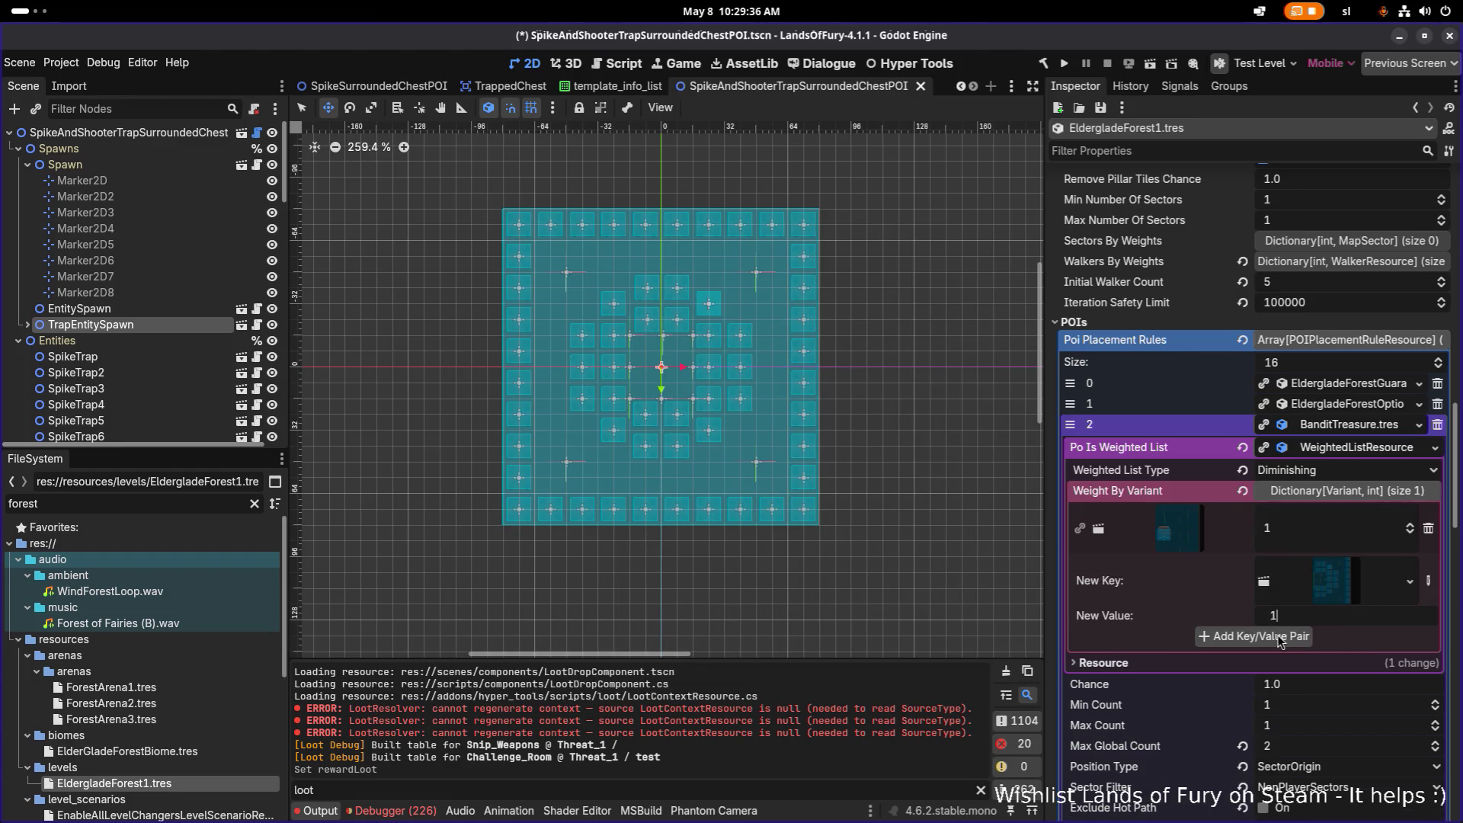
click(1254, 635)
key(ctrl+s)
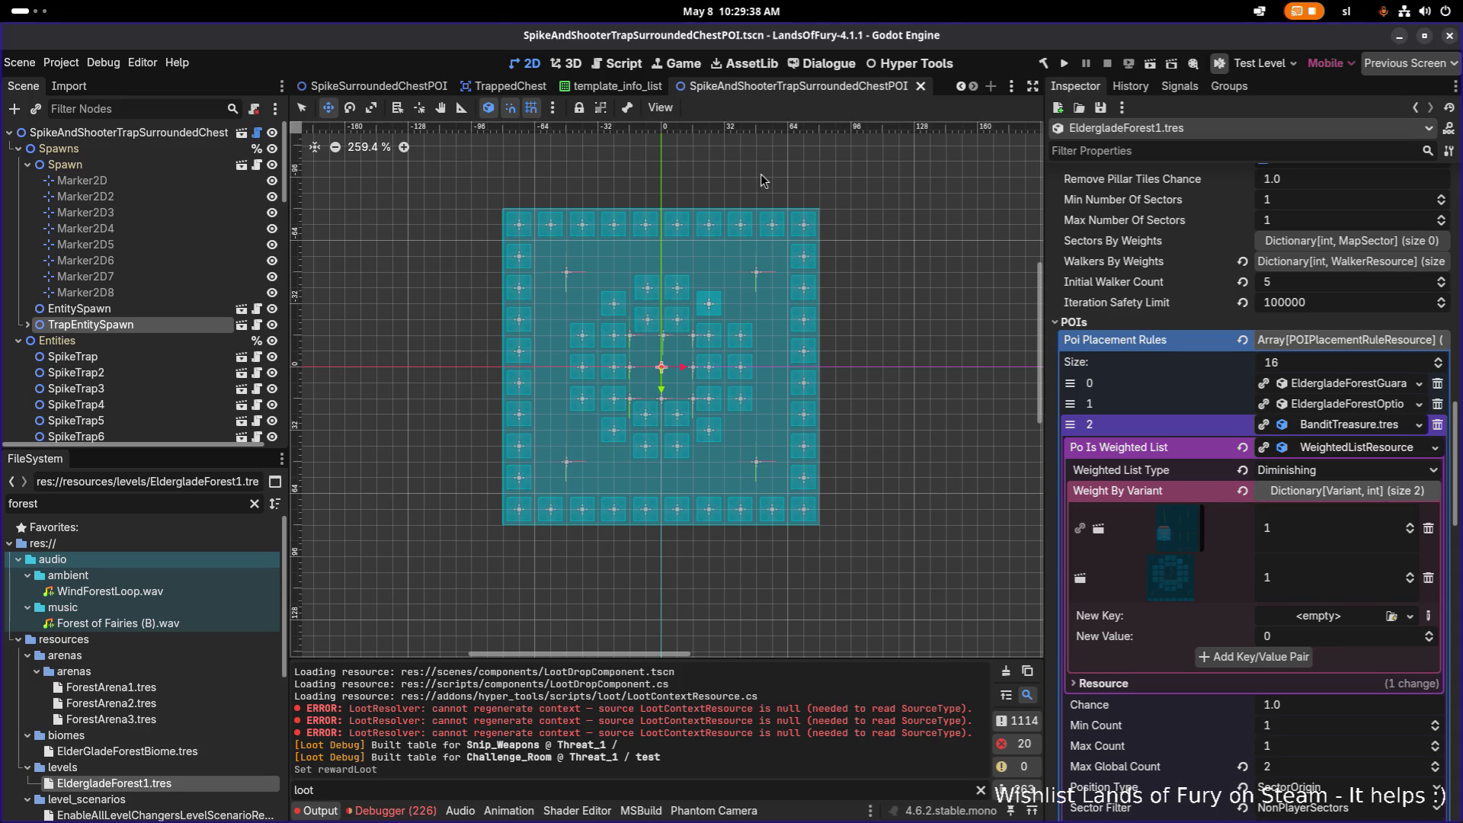
click(1064, 64)
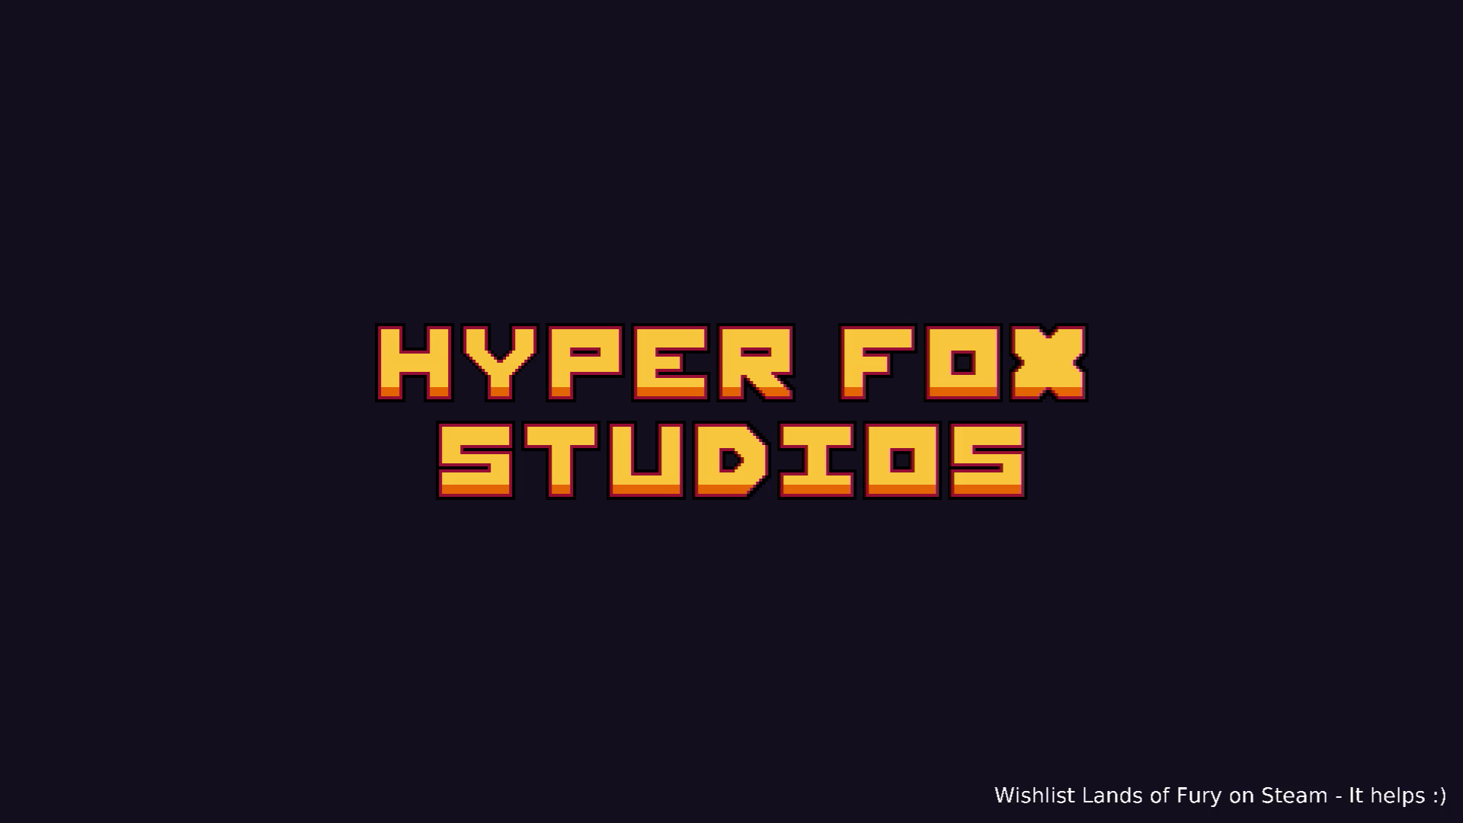
Confirm past the main menu and profile screen to load into The Glade
key(Return)
key(Return)
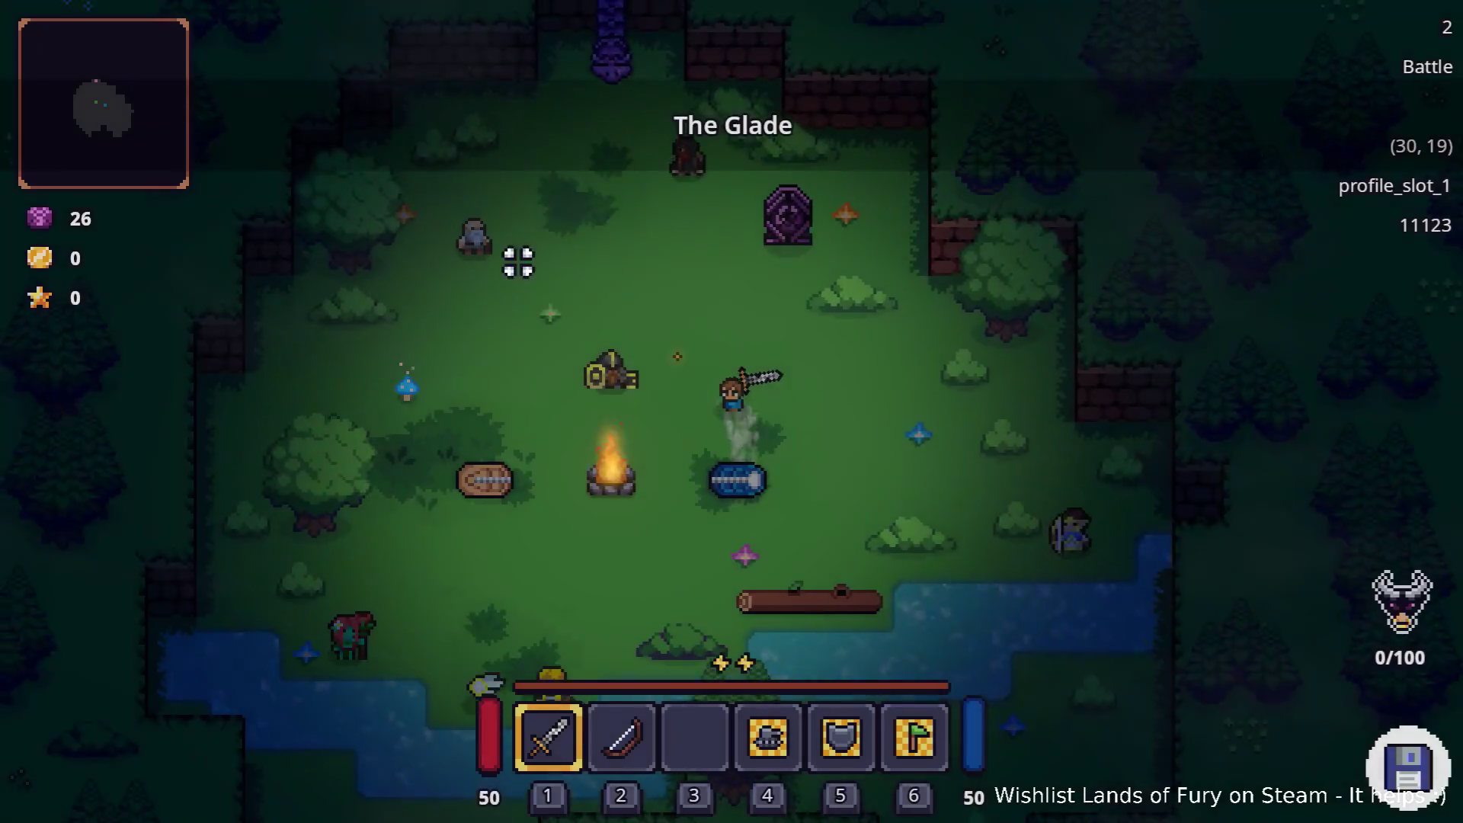
Walk across The Glade to the portal and enter the generated forest level
key(w)
key(w)
key(w)
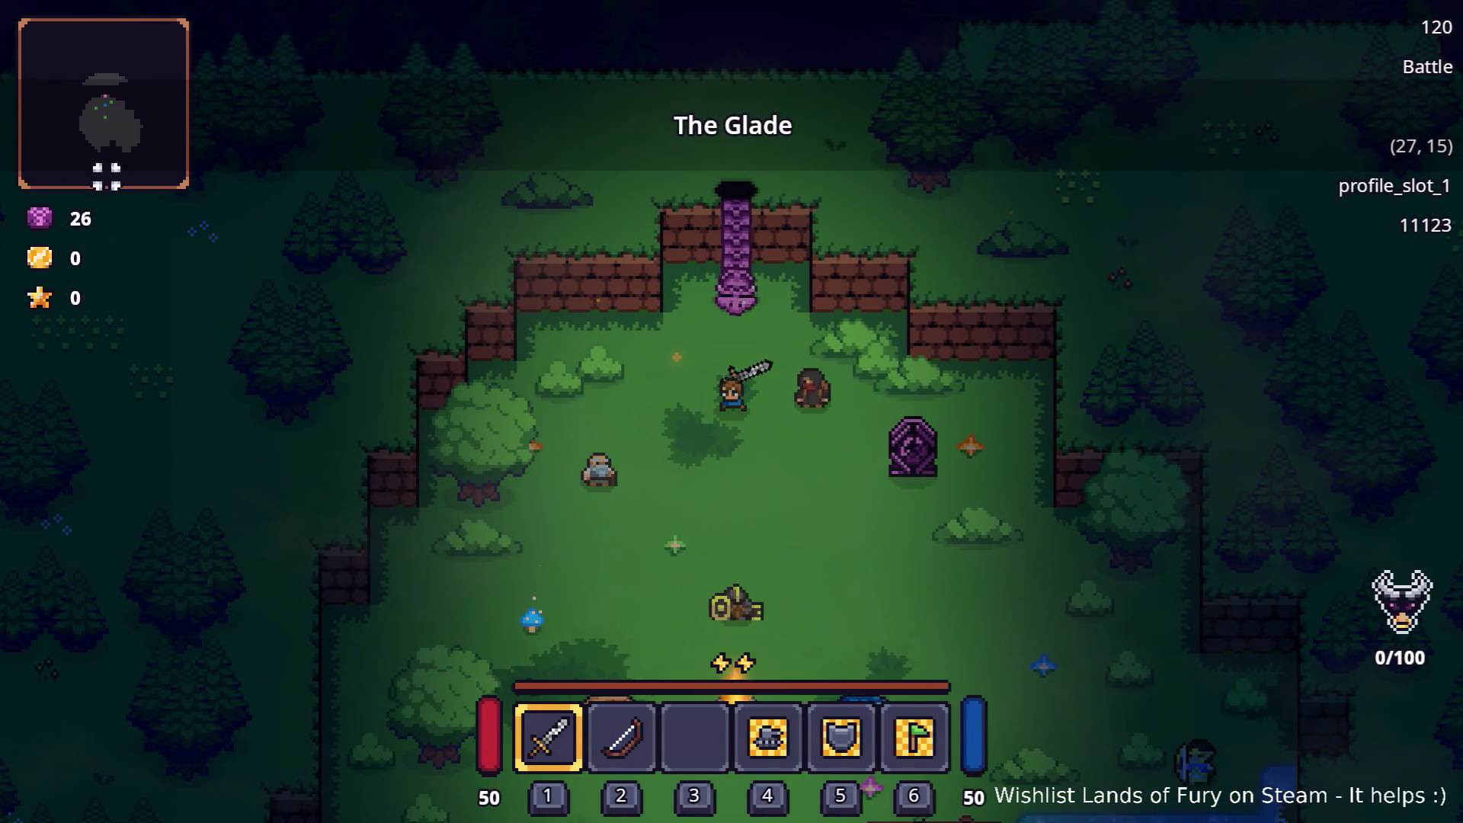
key(w)
key(w)
key(e)
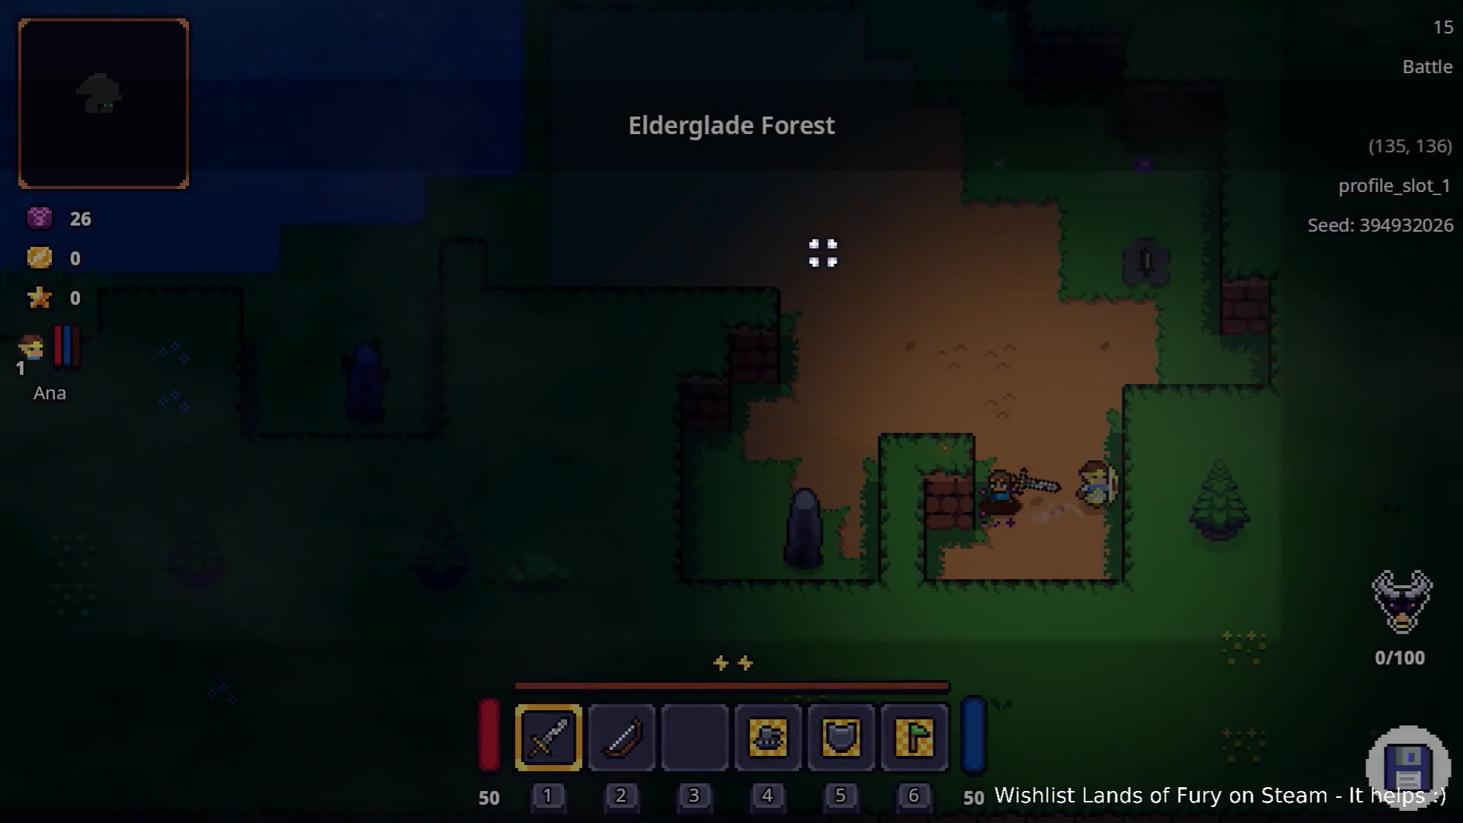
Travel north-west through the forest, wade through the water and pass the campsite with campfire and crates
key(w)
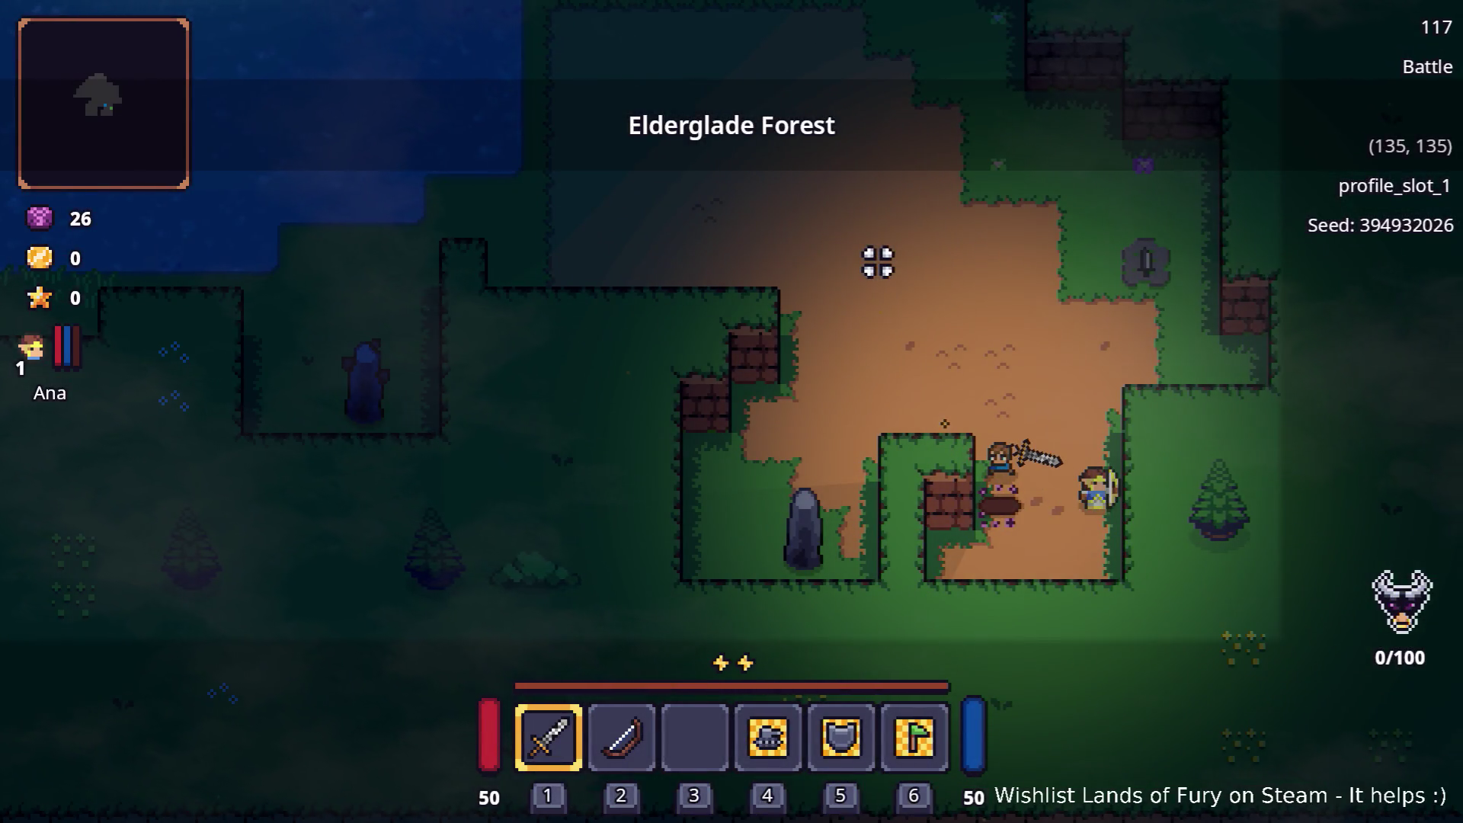
key(w)
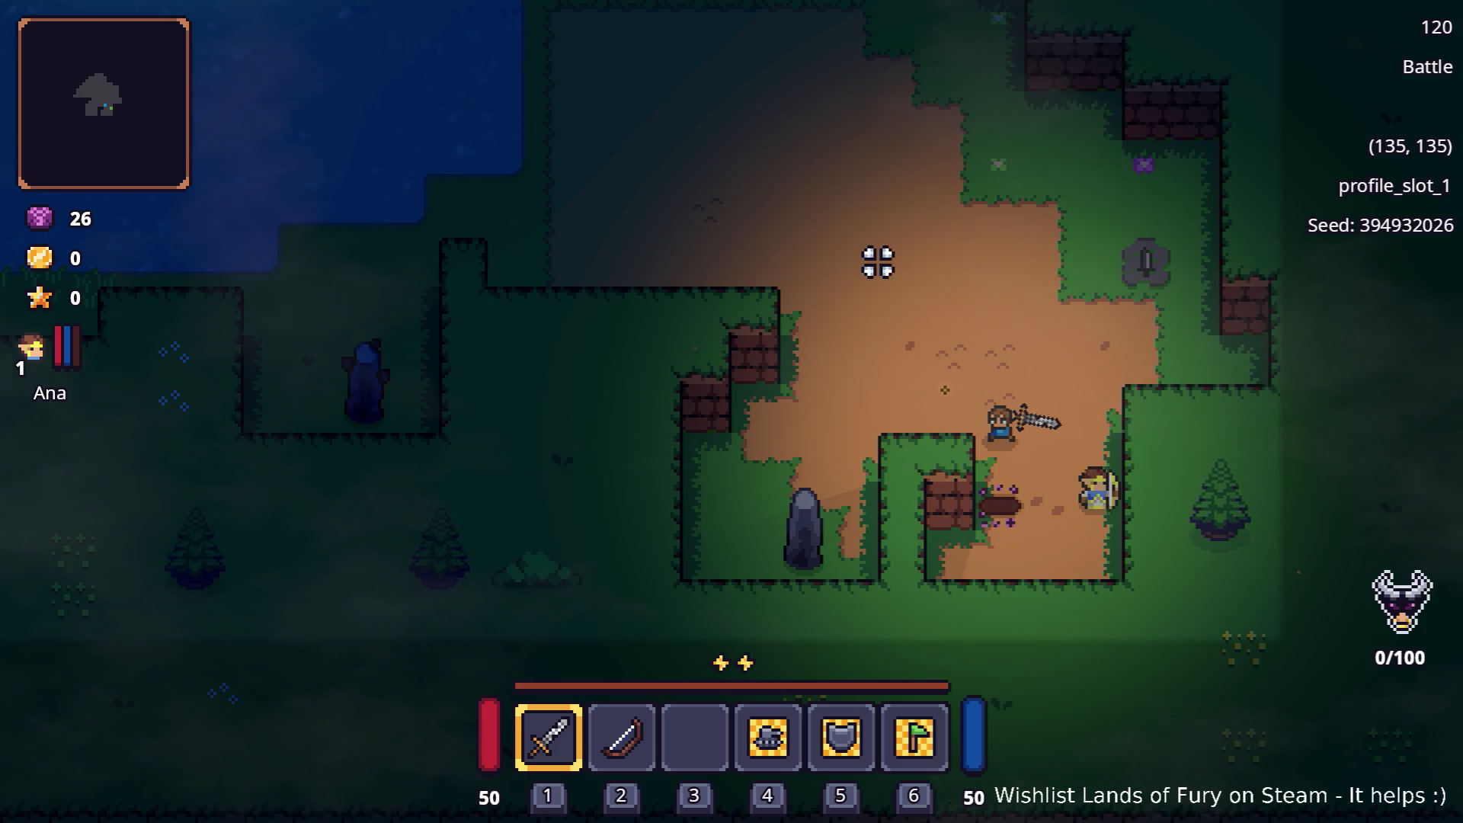
key(w)
key(w)
key(grave)
key(grave)
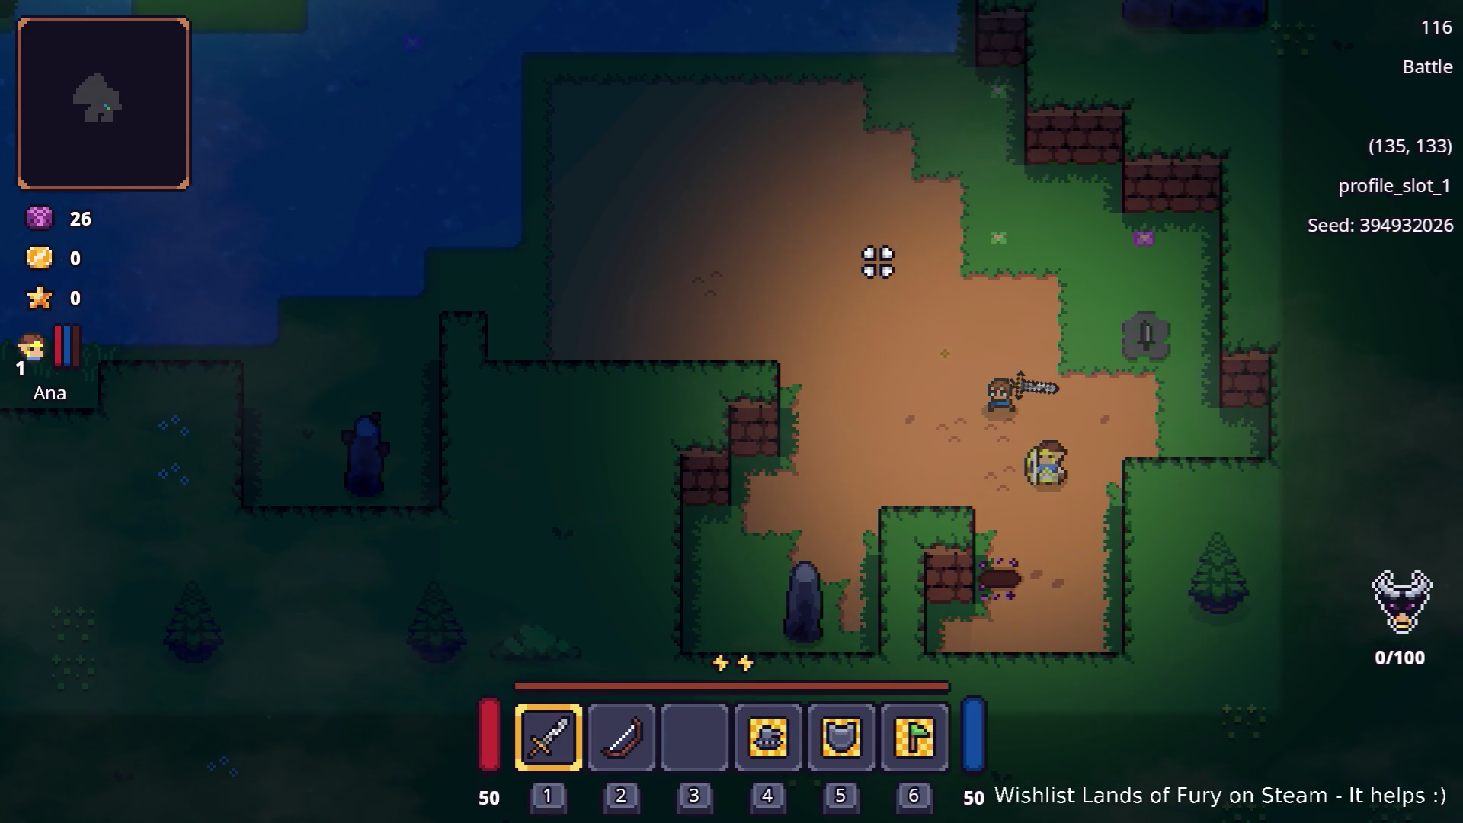
key(w)
key(a)
key(w)
key(a)
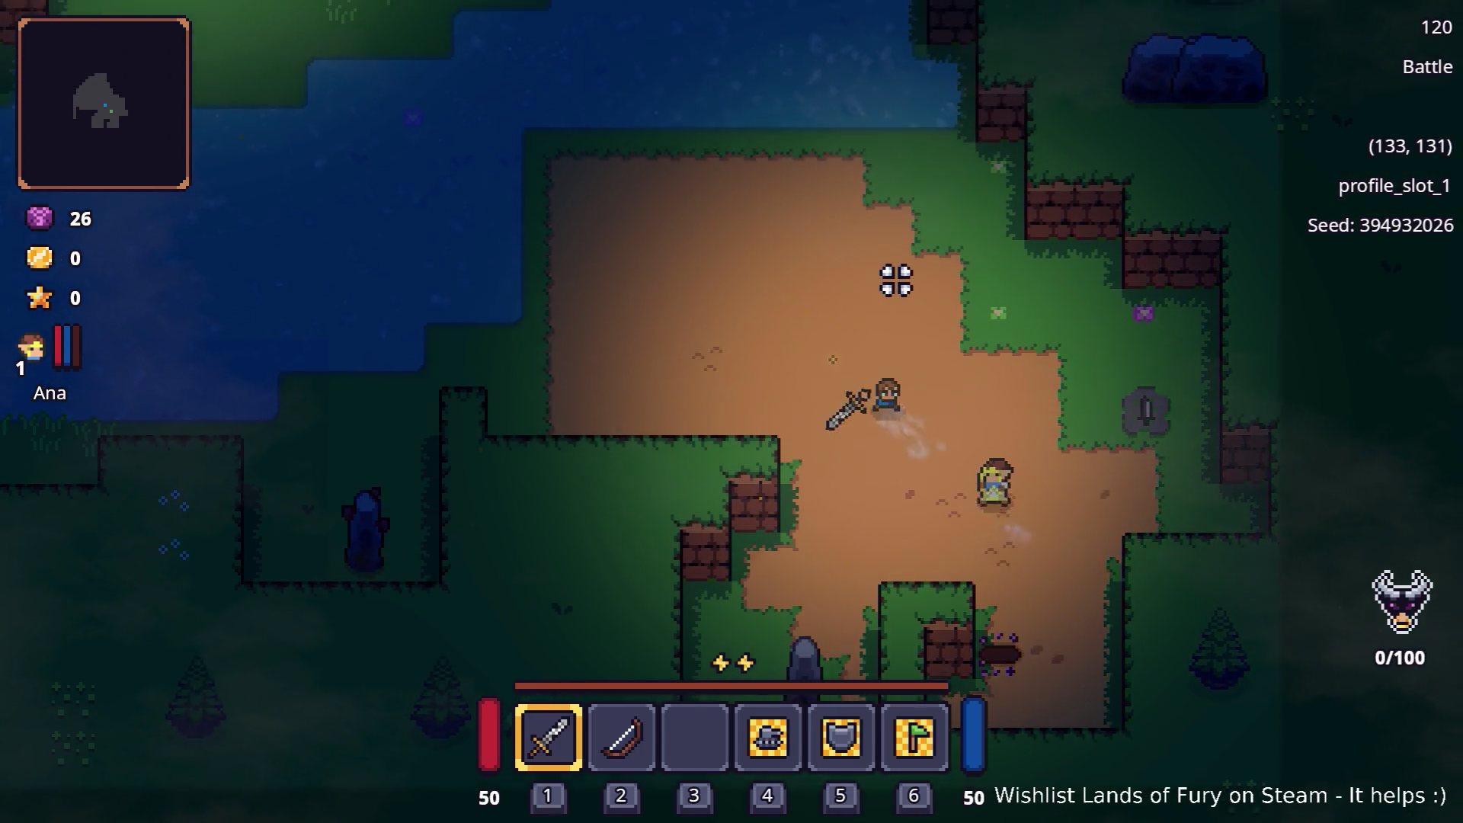
key(a)
key(a)
key(w)
key(a)
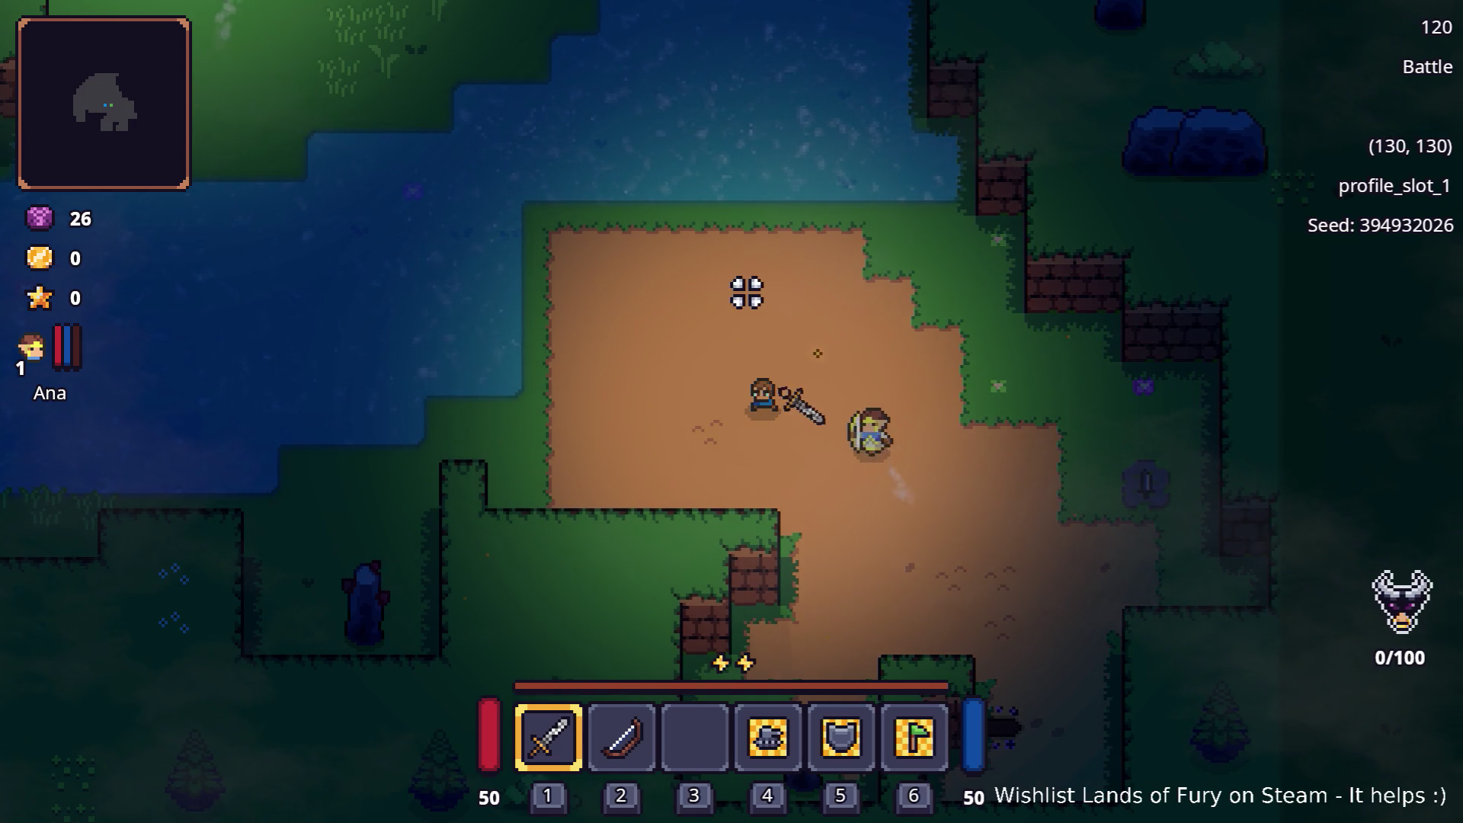
key(a)
key(a)
key(a)
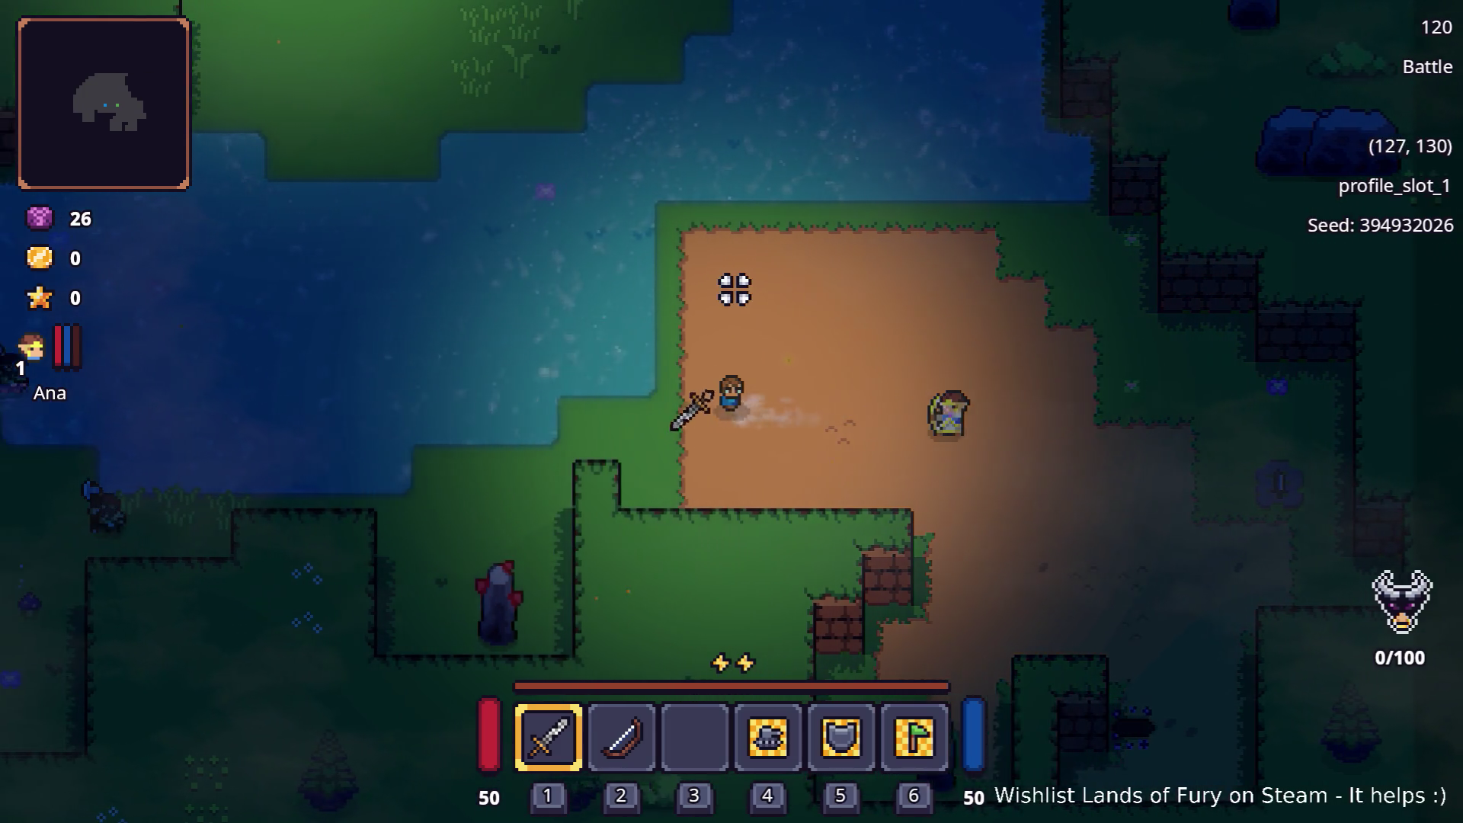
key(a)
key(a)
key(w)
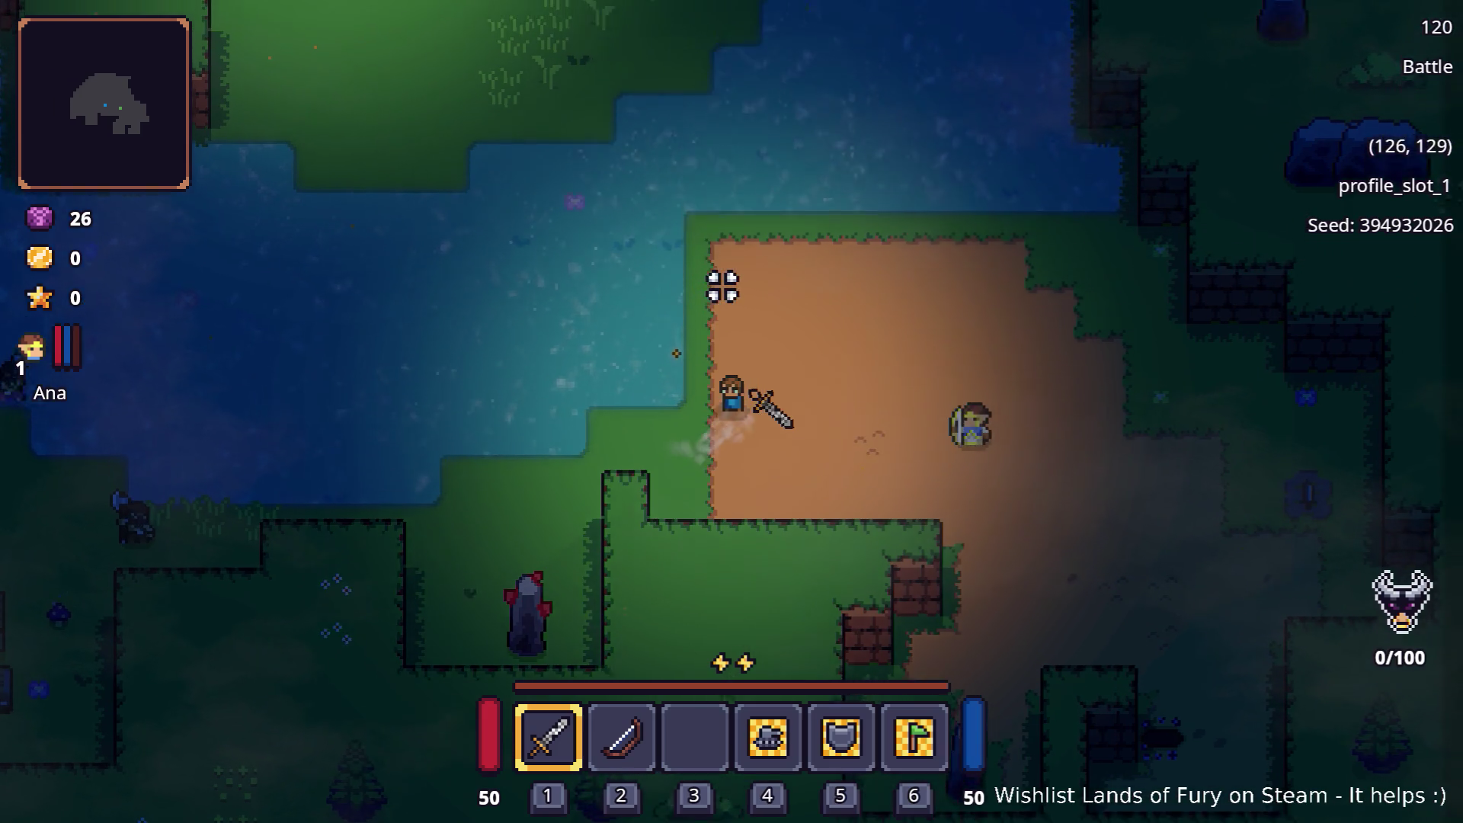
key(w)
key(w)
key(w)
key(a)
key(a)
key(w)
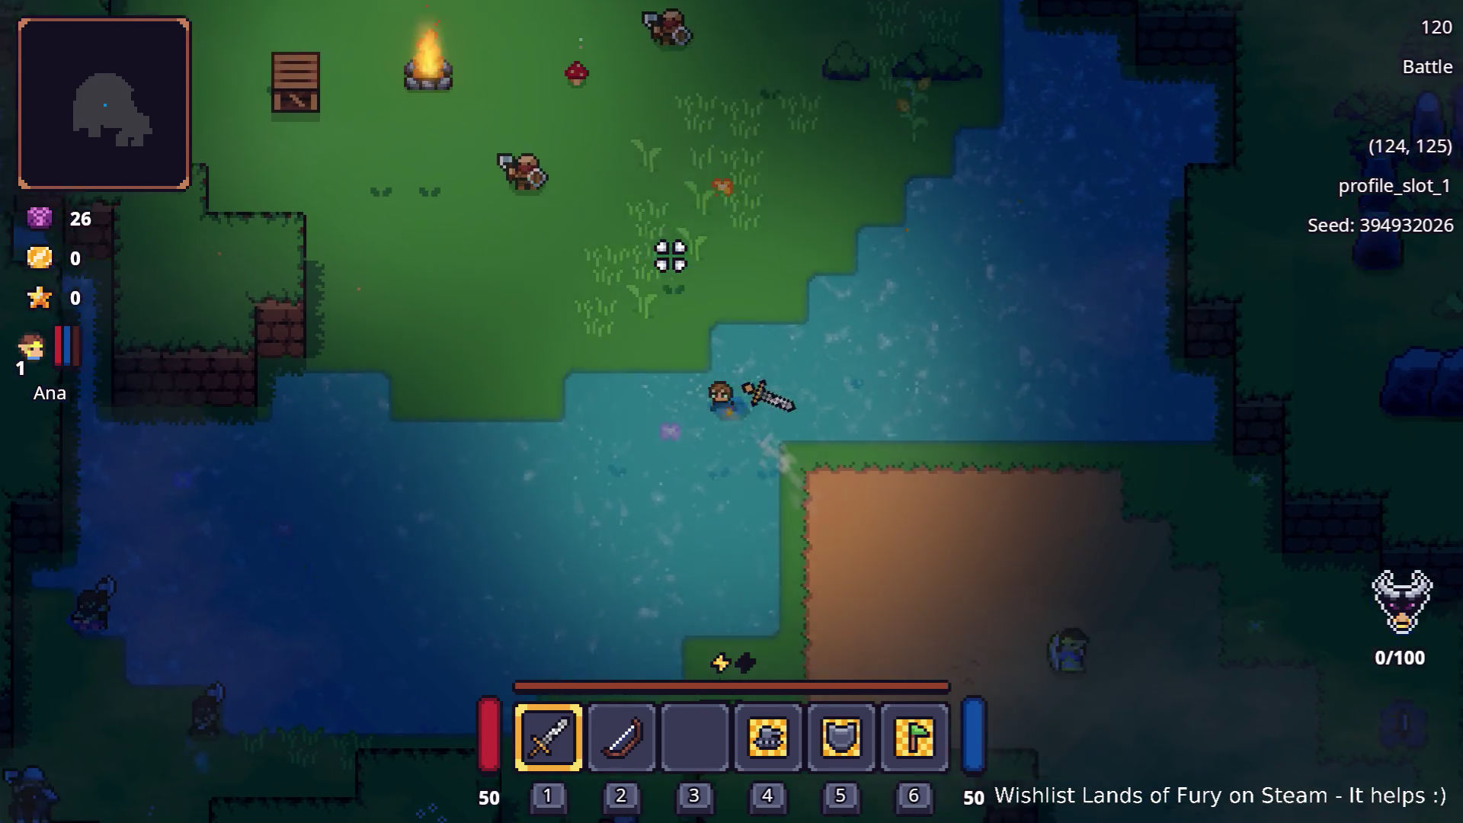
key(w)
key(w)
key(a)
key(w)
key(w)
key(w)
key(w)
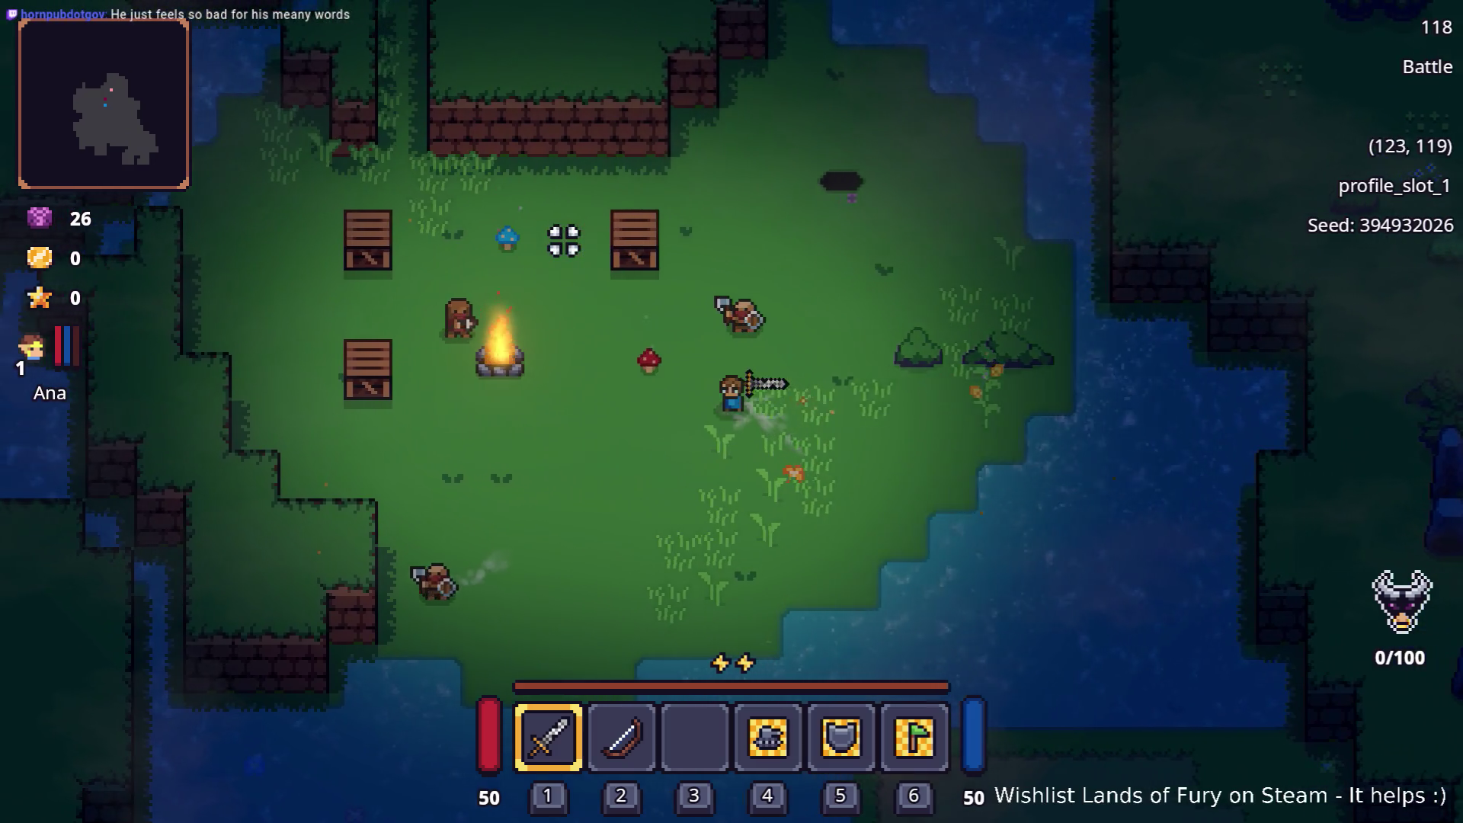
key(a)
key(a)
key(a)
key(a)
key(a)
key(w)
key(a)
key(w)
key(w)
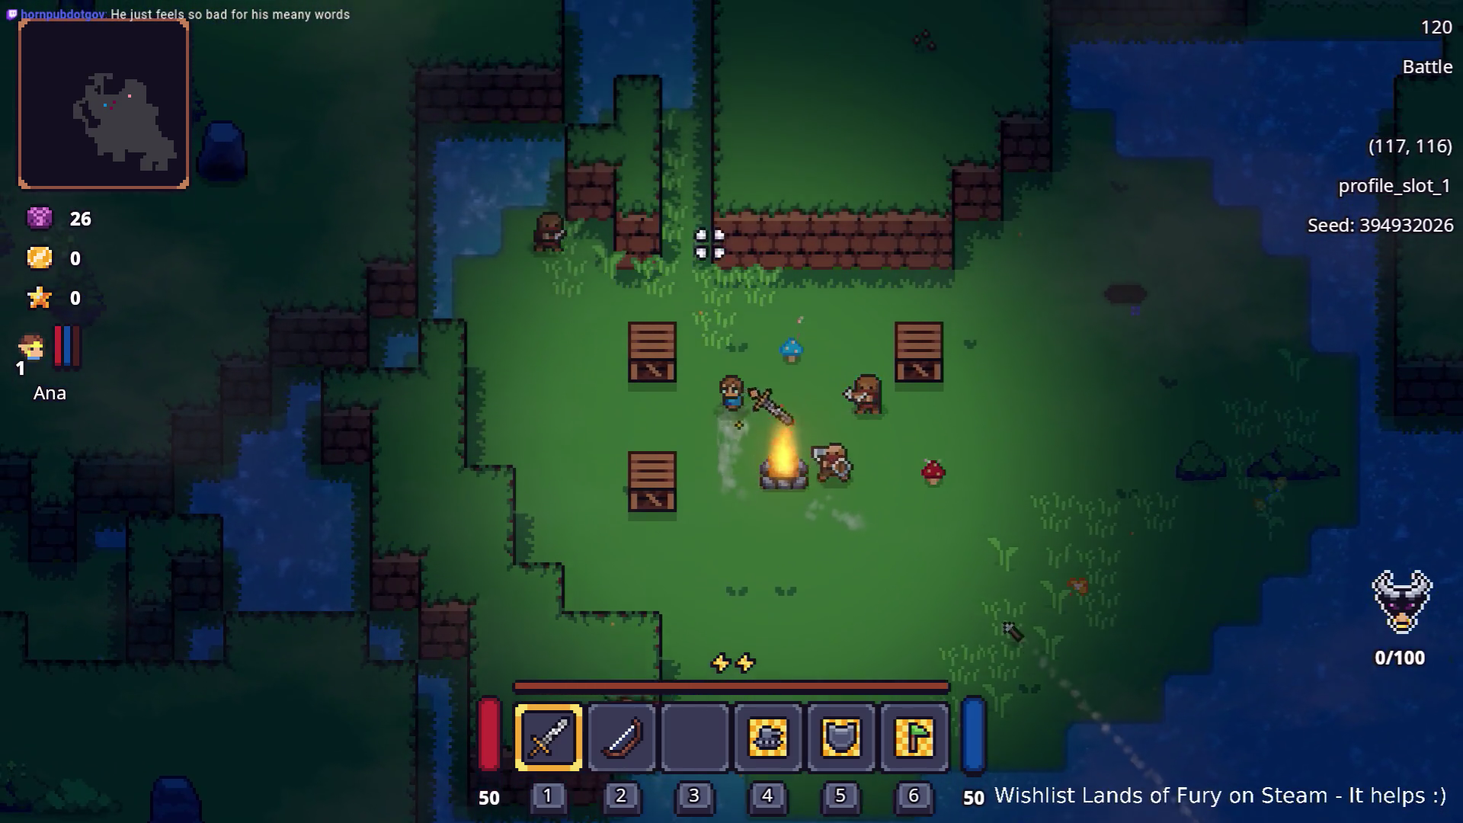
key(d)
key(w)
key(d)
key(w)
key(d)
key(d)
key(d)
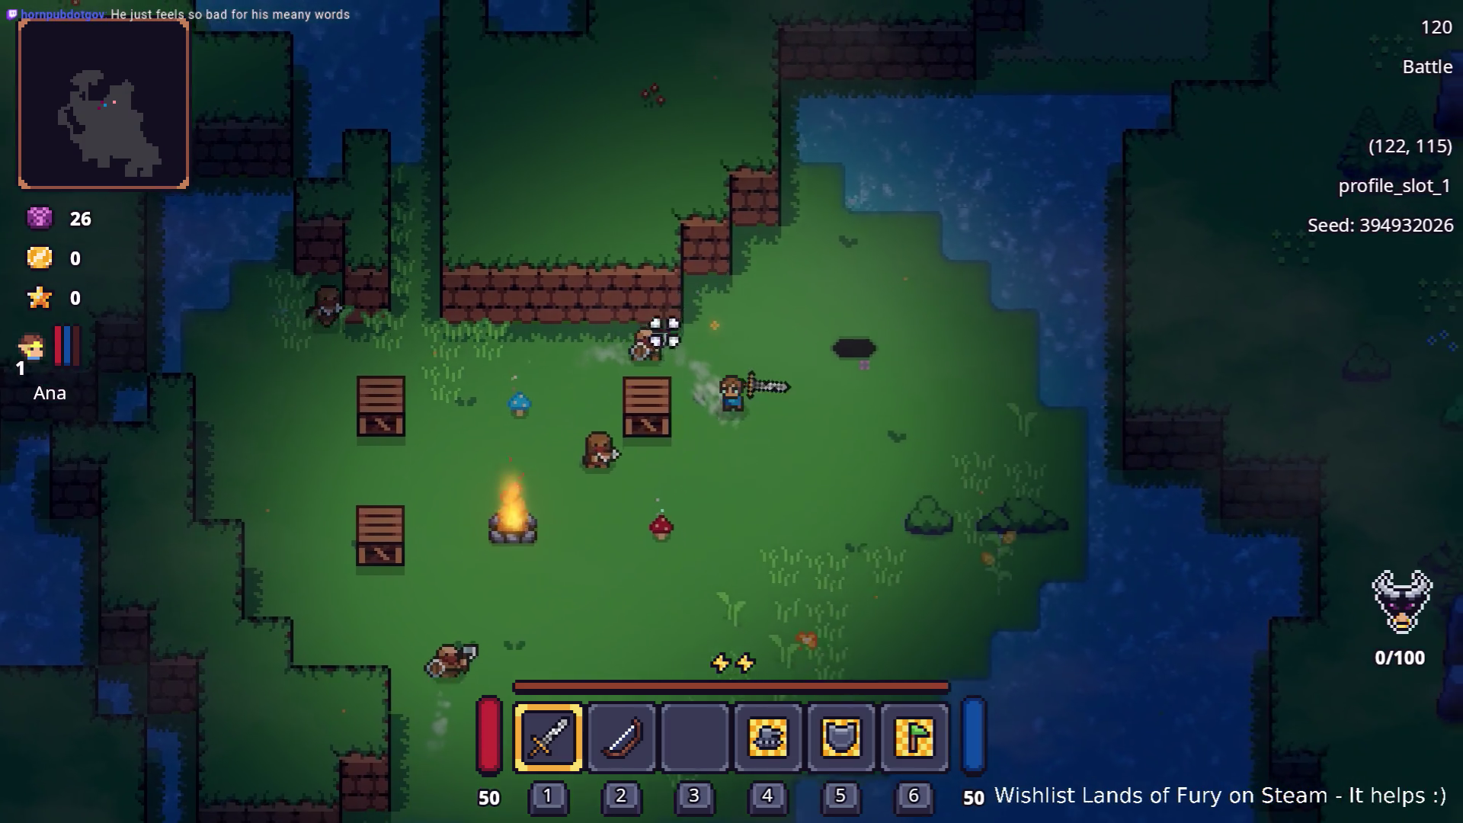
Dodge the enemies across the clearing and follow the dirt path north past the anvil
key(s)
key(s)
key(s)
key(d)
key(s)
key(a)
key(a)
key(a)
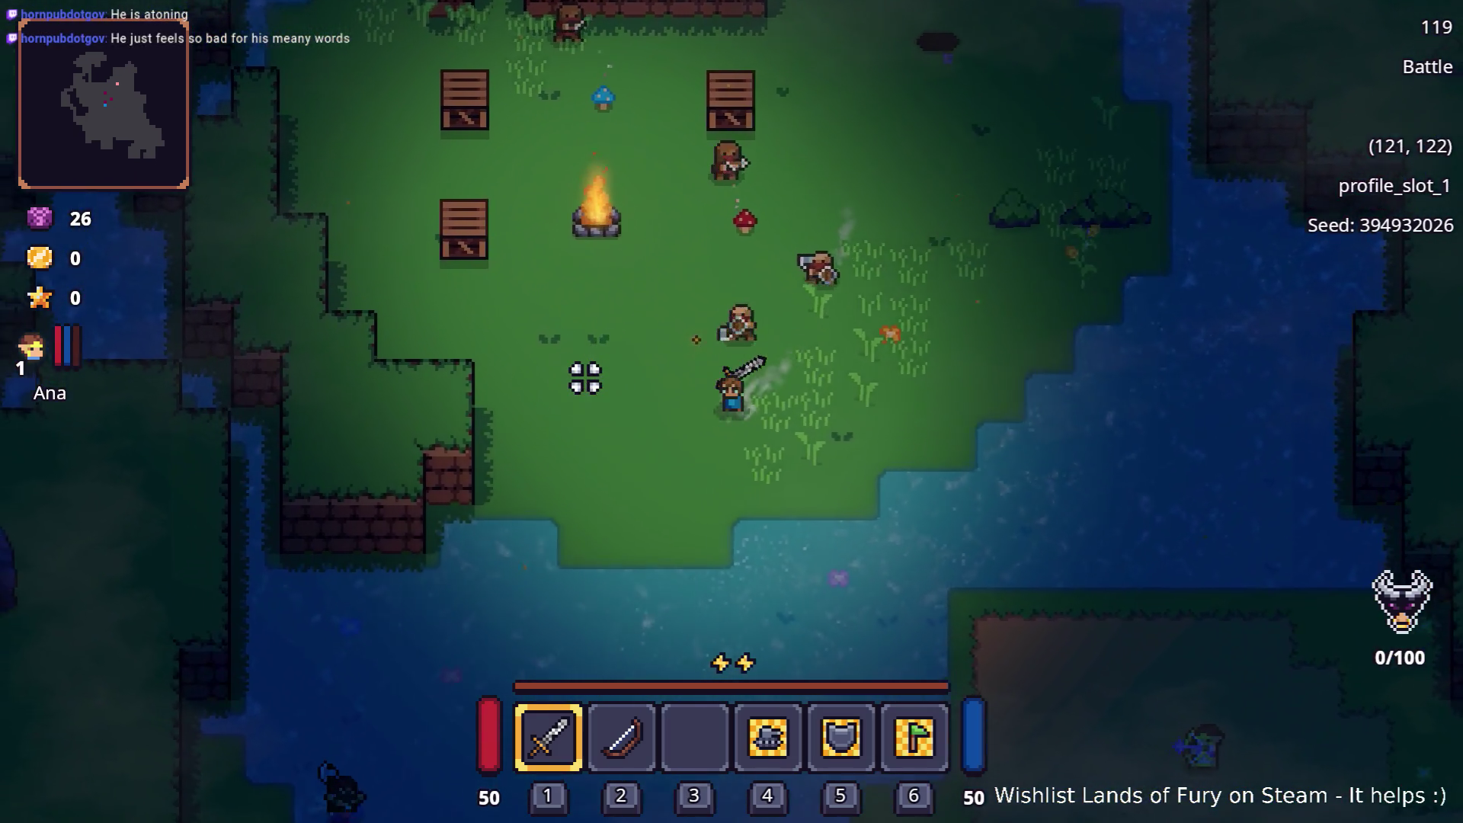
key(w)
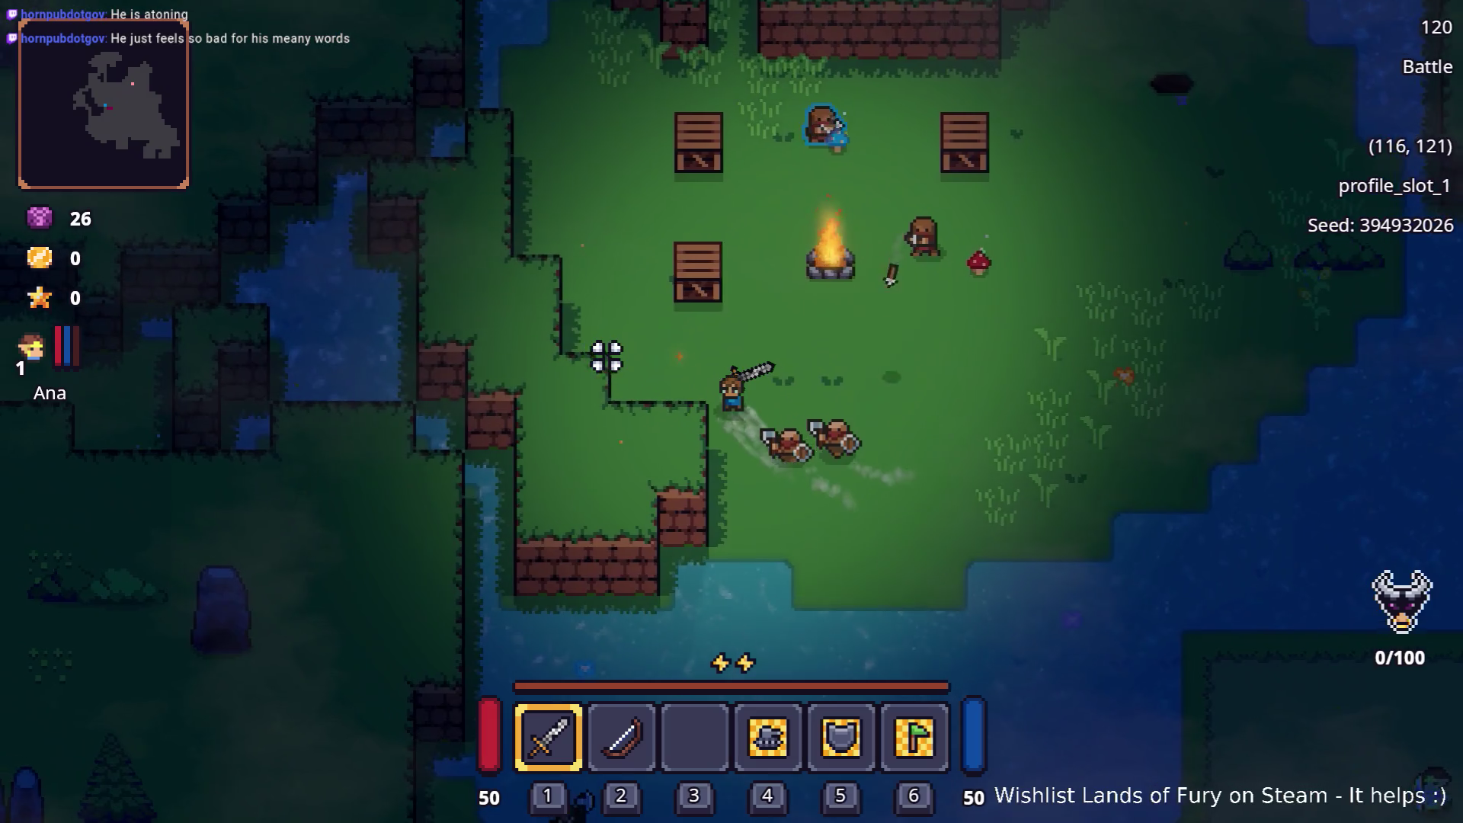
key(a)
key(w)
key(a)
key(d)
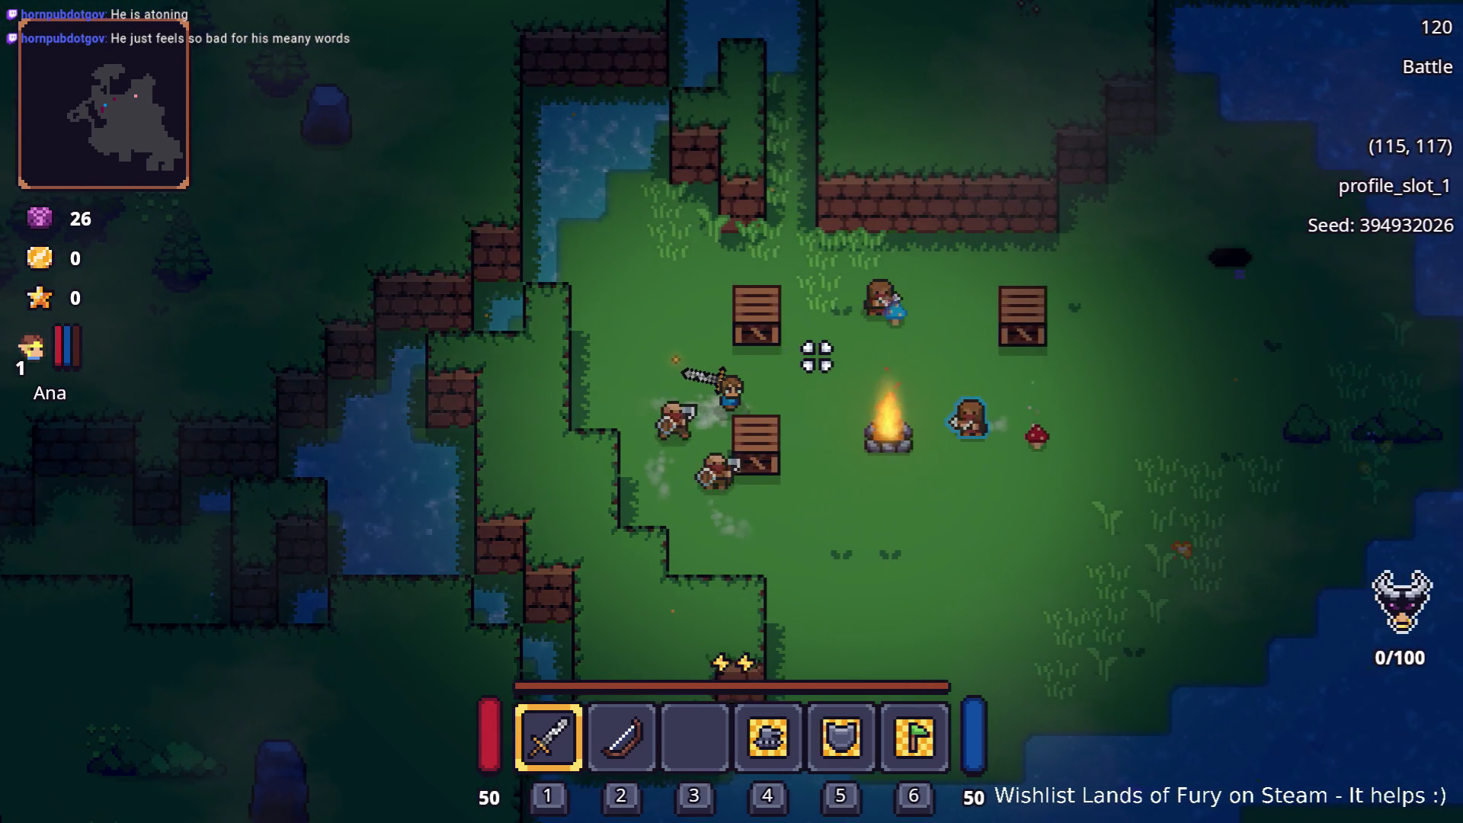
key(d)
key(d)
key(d)
key(w)
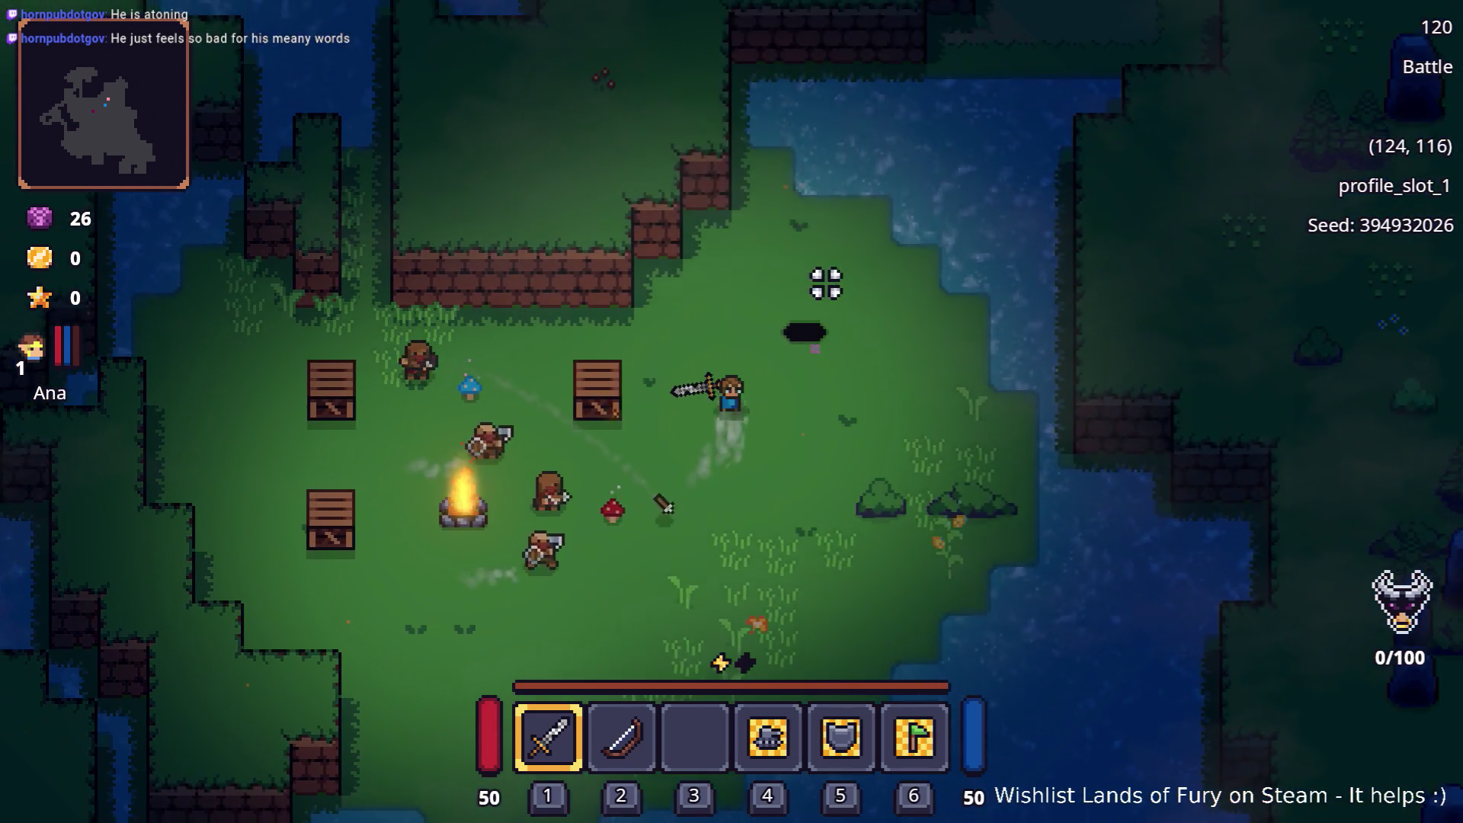
key(w)
key(w)
key(d)
key(w)
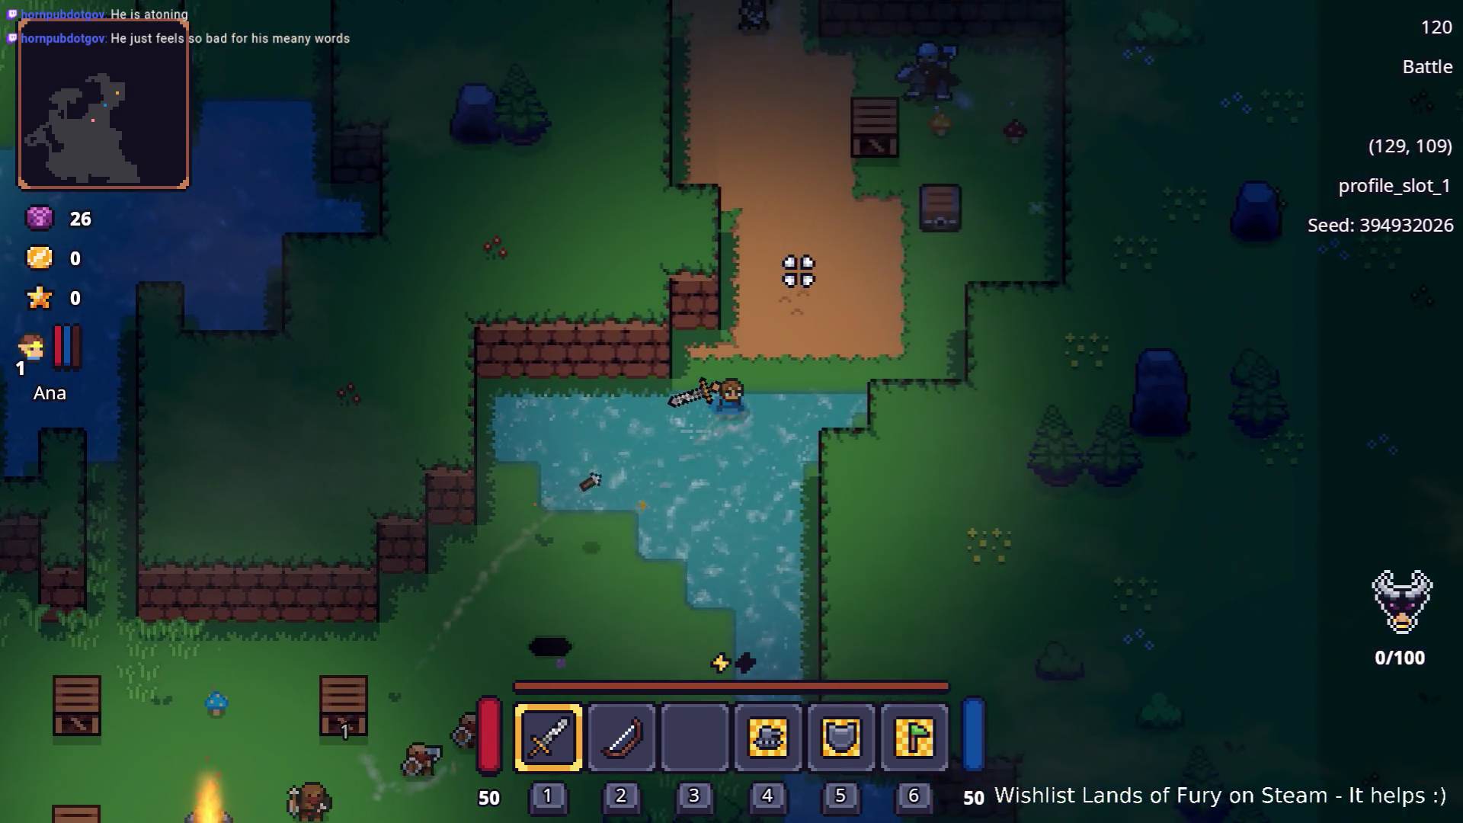
key(w)
key(w)
key(w)
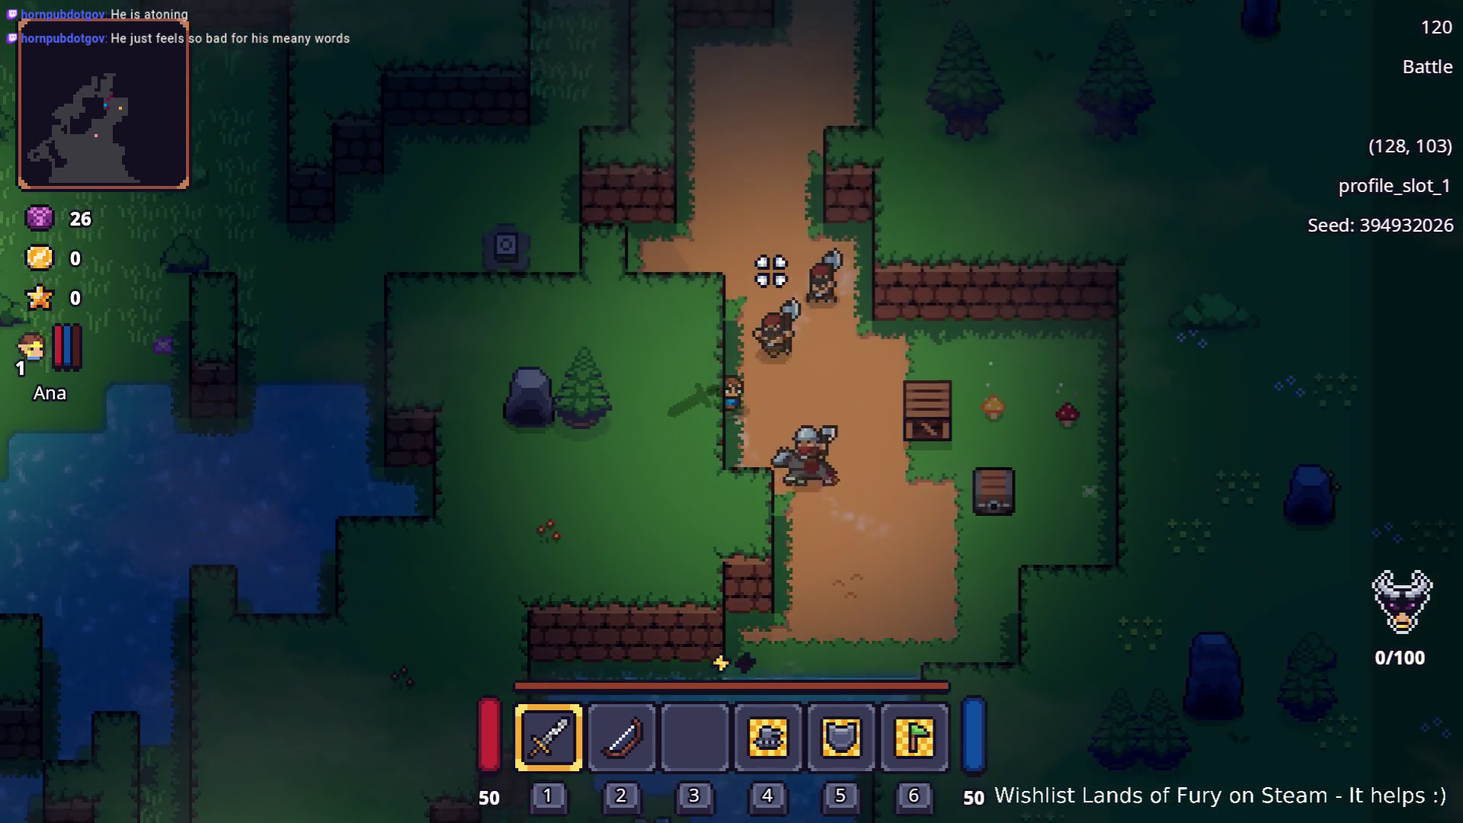
key(a)
key(w)
key(a)
key(a)
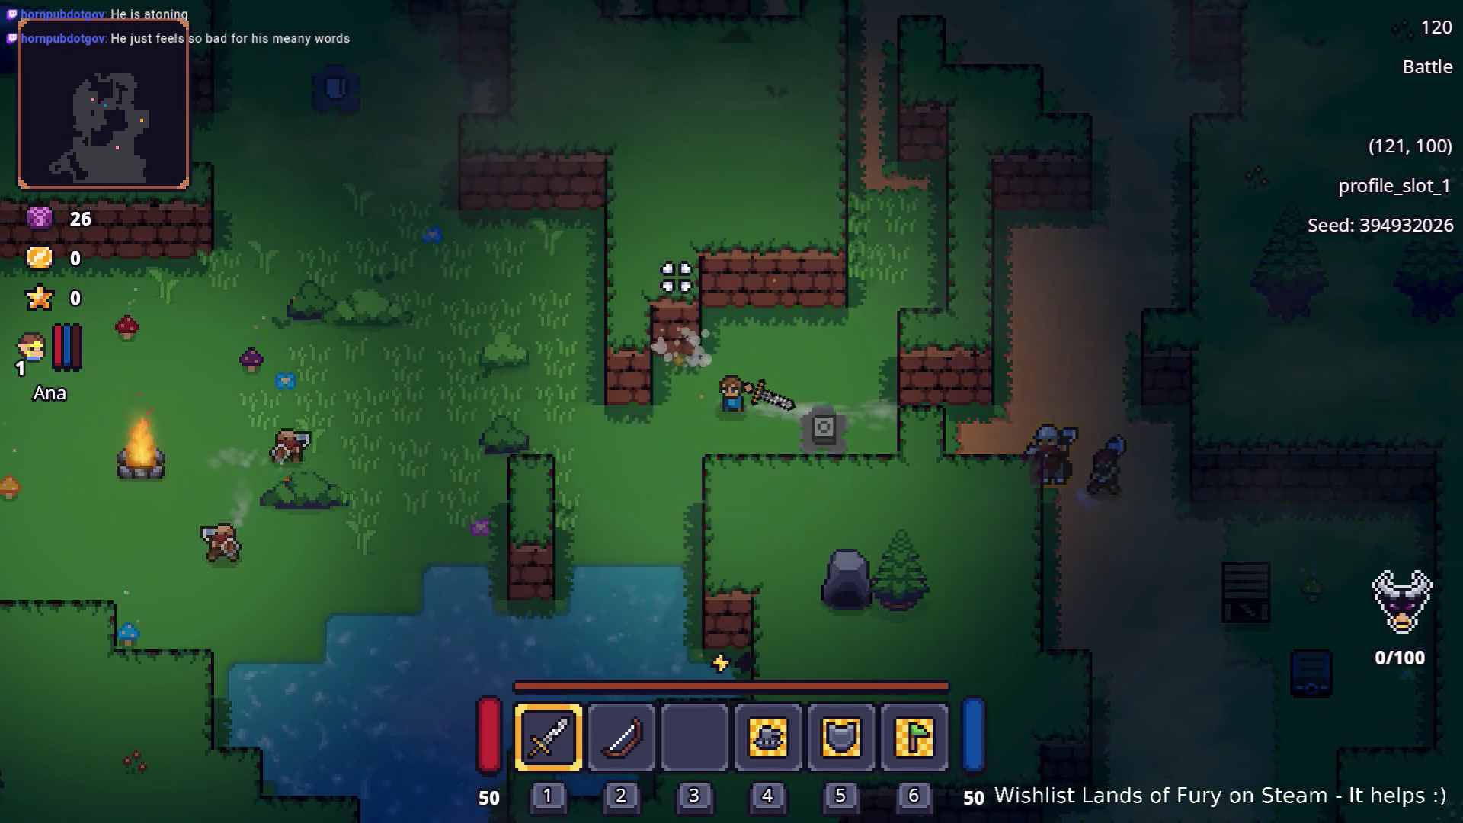
key(a)
key(a)
key(w)
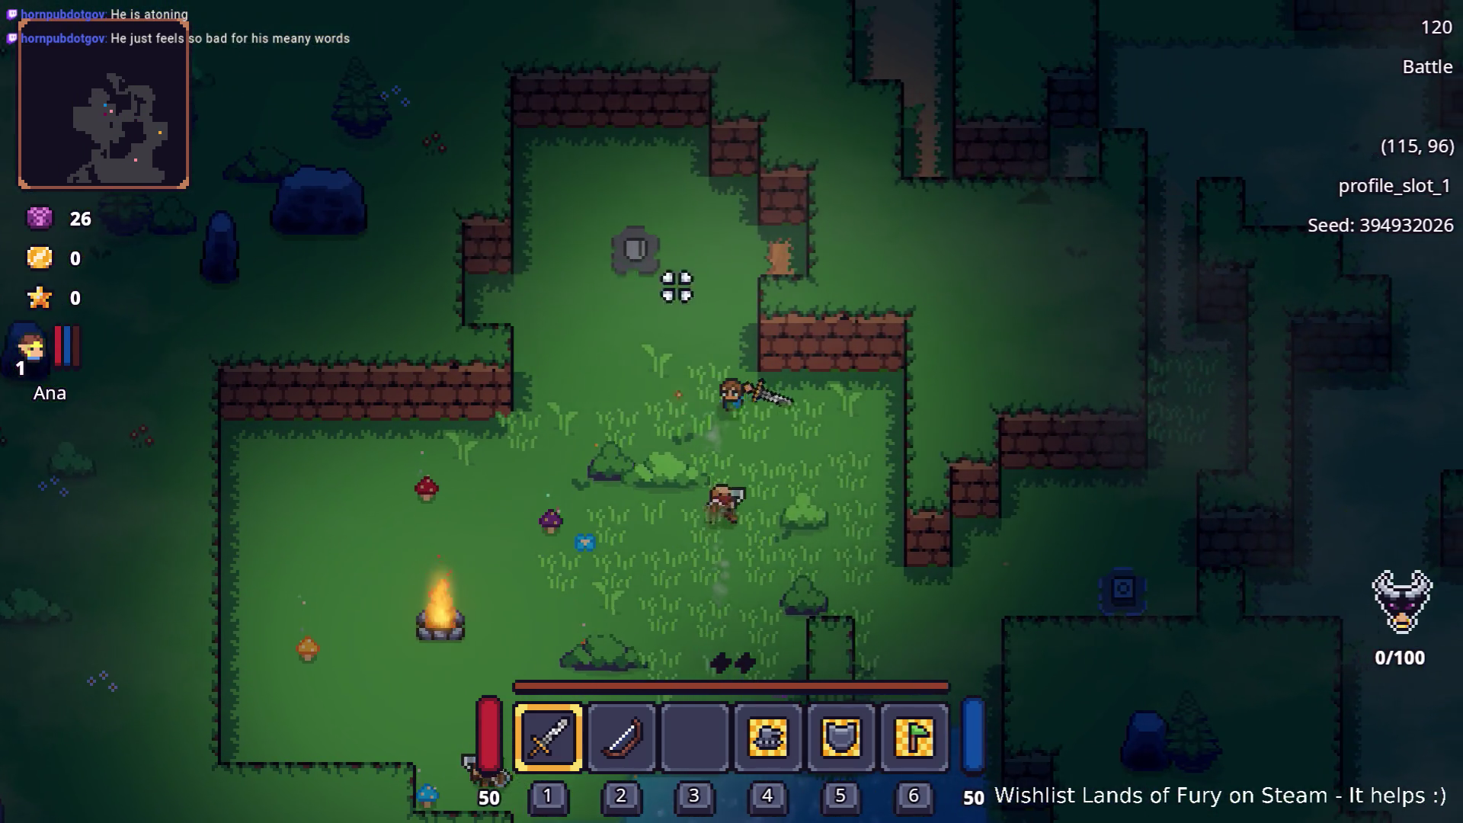
key(d)
key(d)
key(s)
key(d)
key(s)
key(d)
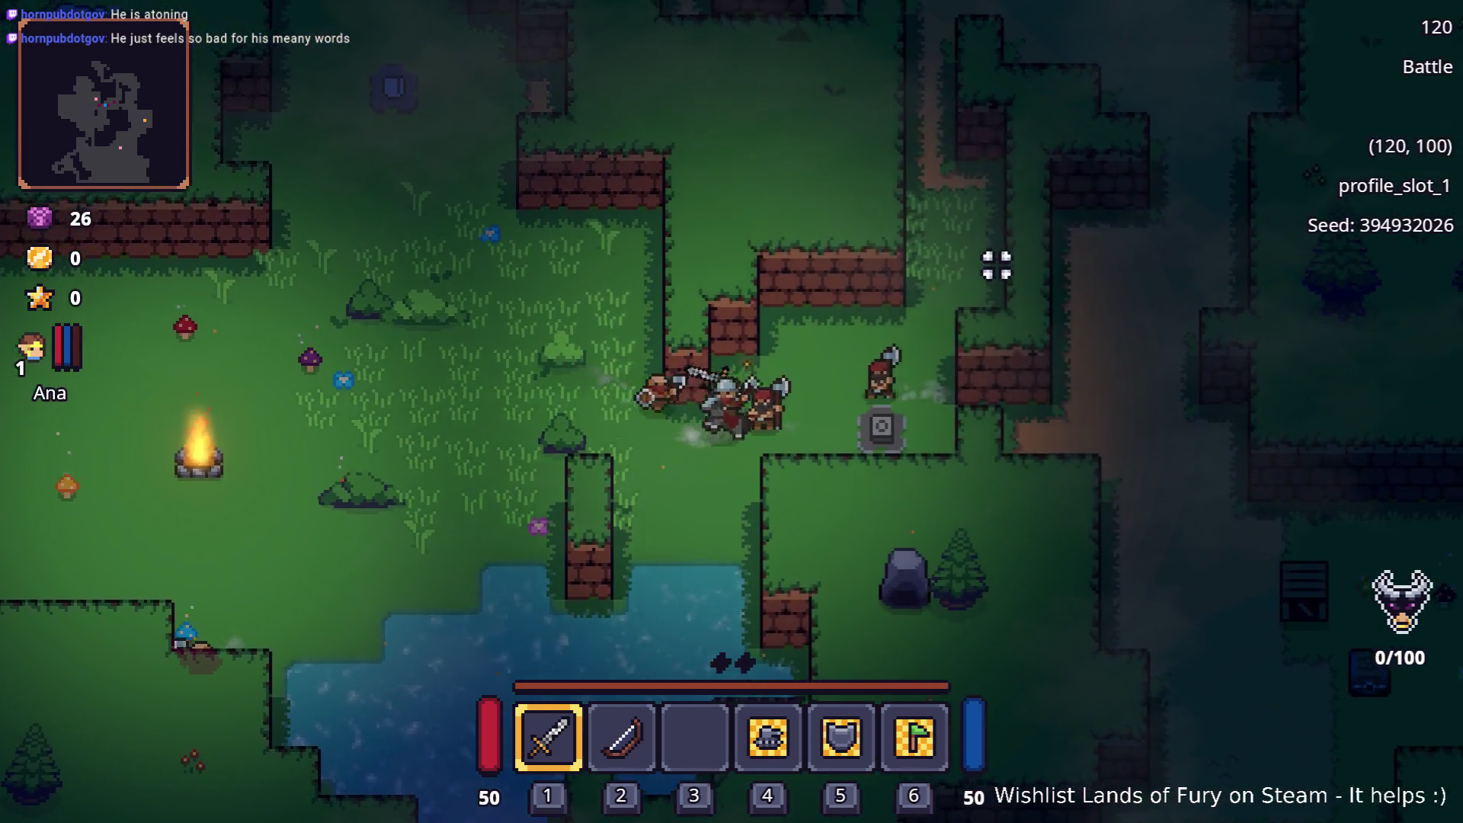
key(d)
key(d)
key(w)
key(d)
key(w)
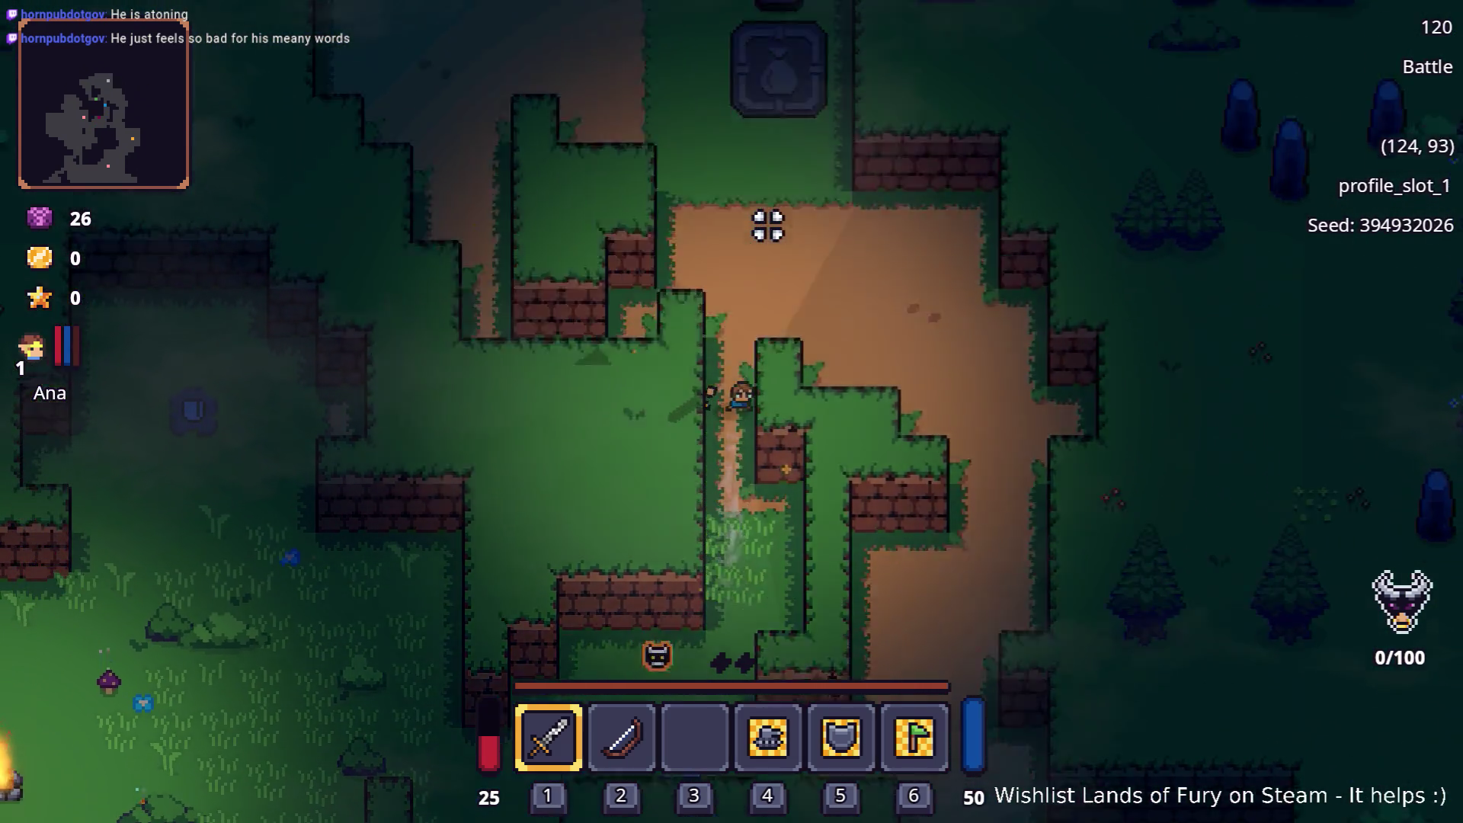
key(w)
key(w)
key(a)
key(w)
key(a)
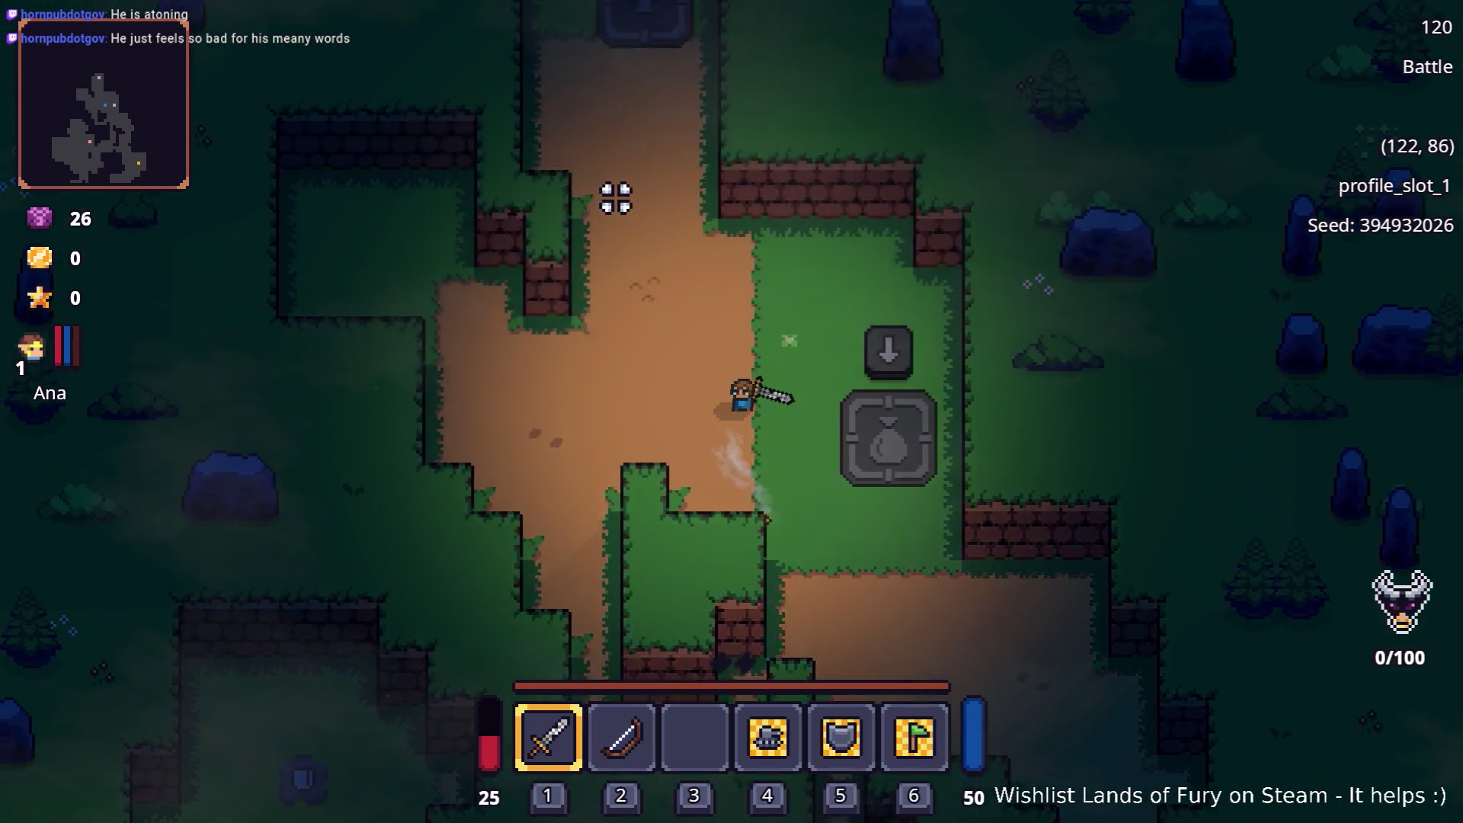
key(w)
key(a)
key(w)
key(w)
key(w)
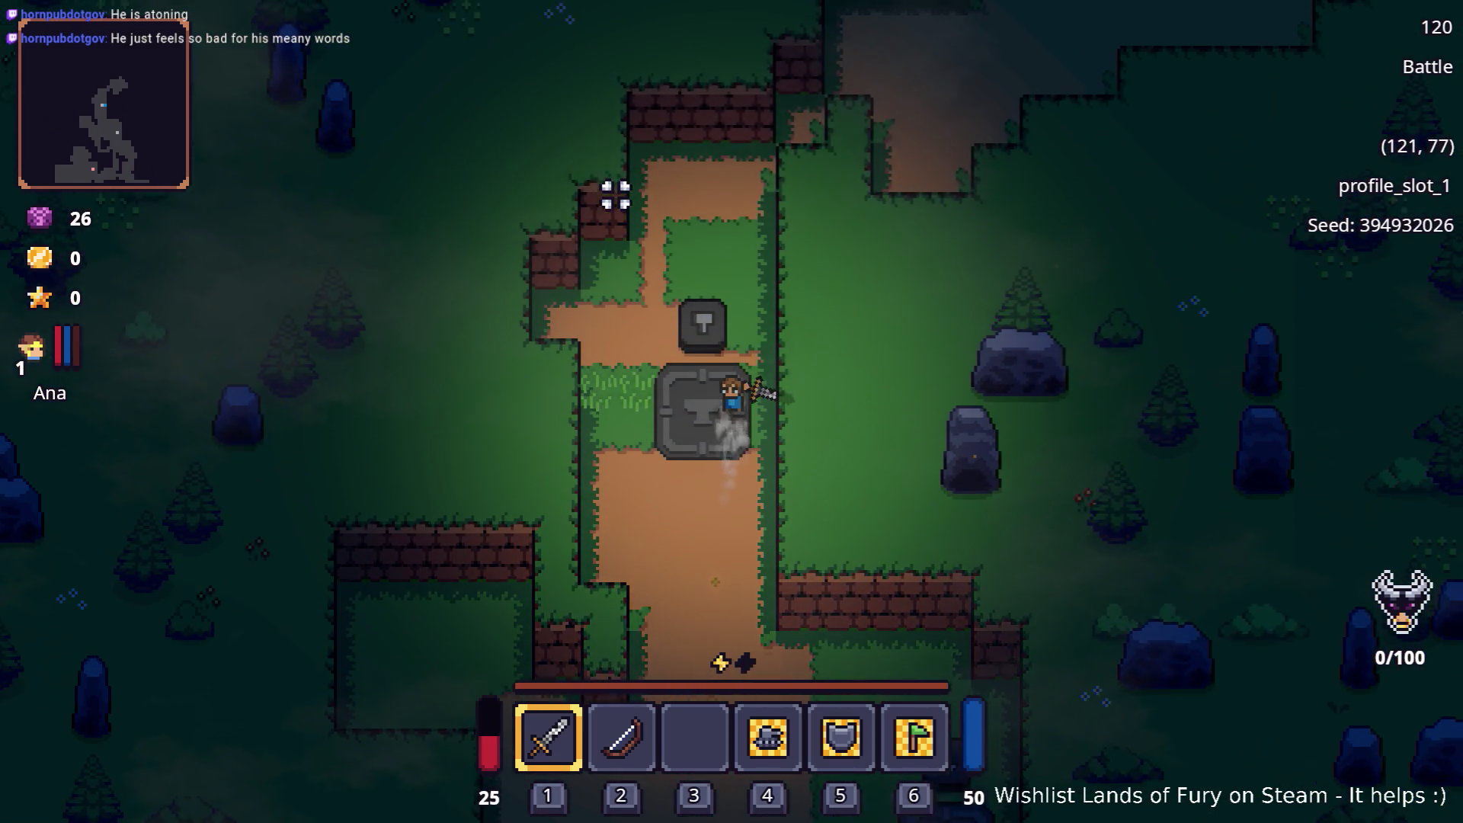
key(w)
key(w)
key(w)
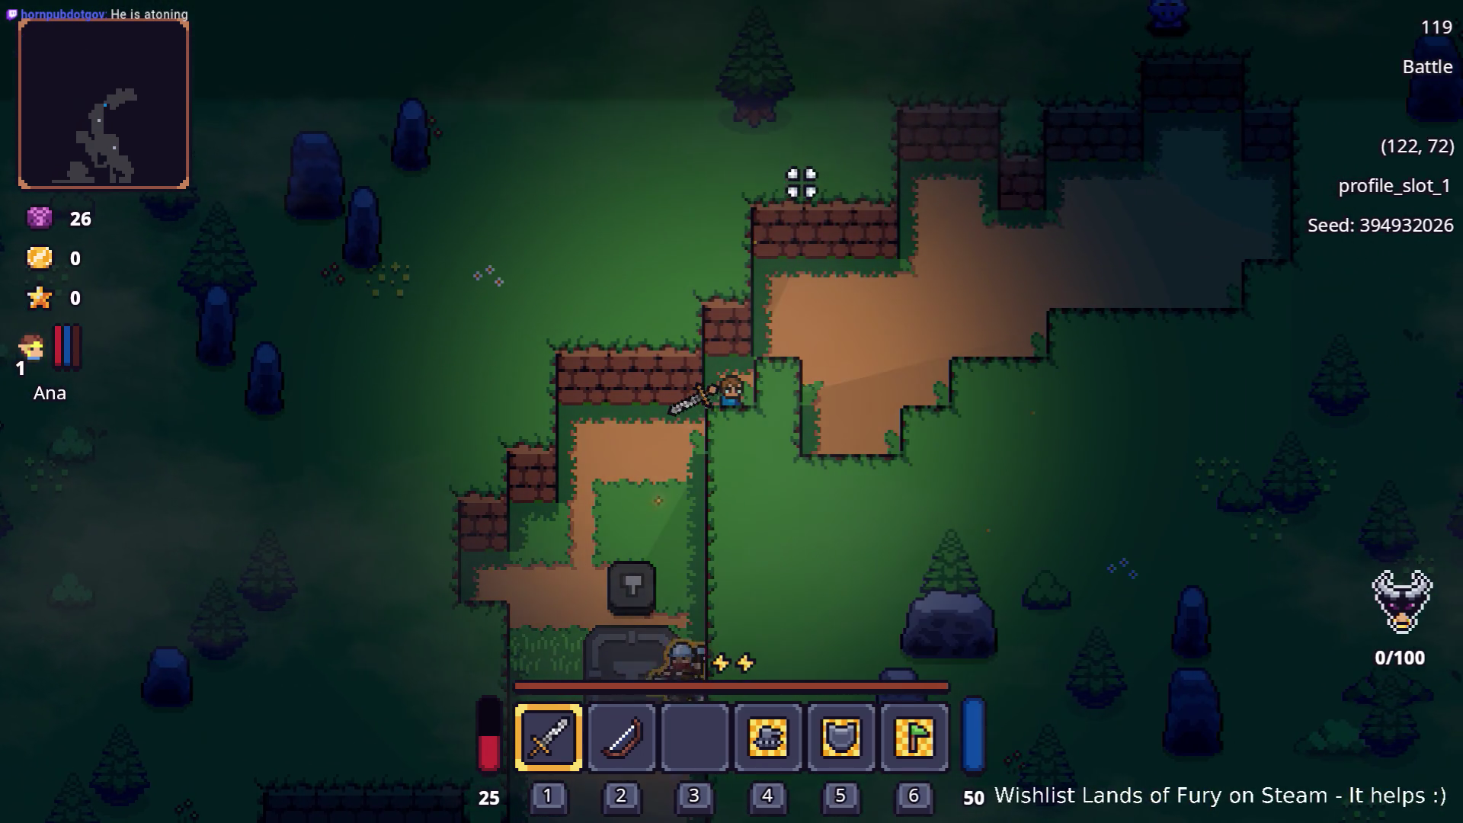
Run back south through the pond and lake onto the orange sand, then pause the game
key(s)
key(s)
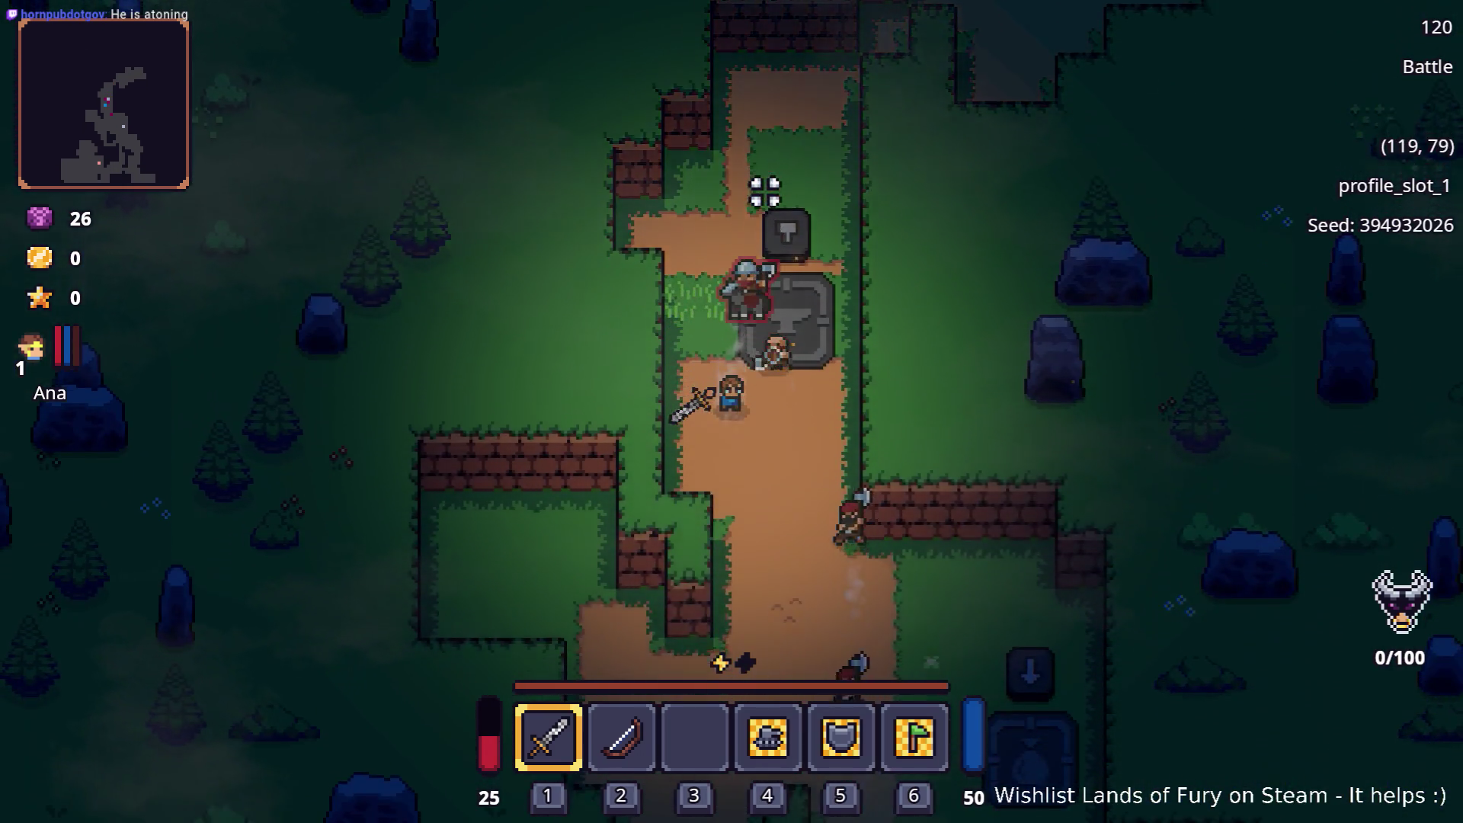
key(s)
key(s)
key(s)
key(d)
key(s)
key(s)
key(d)
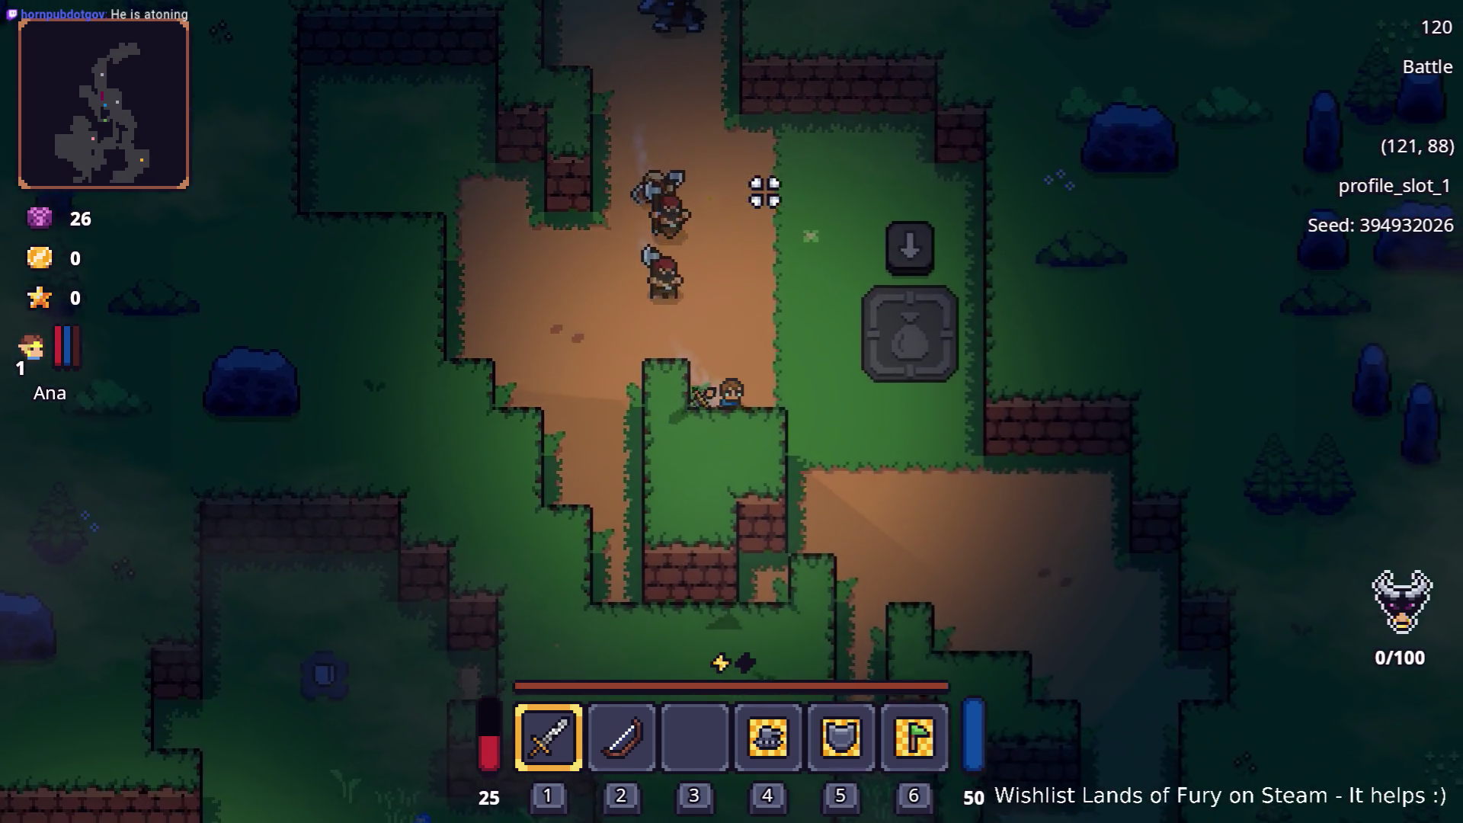
key(s)
key(d)
key(d)
key(s)
key(d)
key(s)
key(s)
key(s)
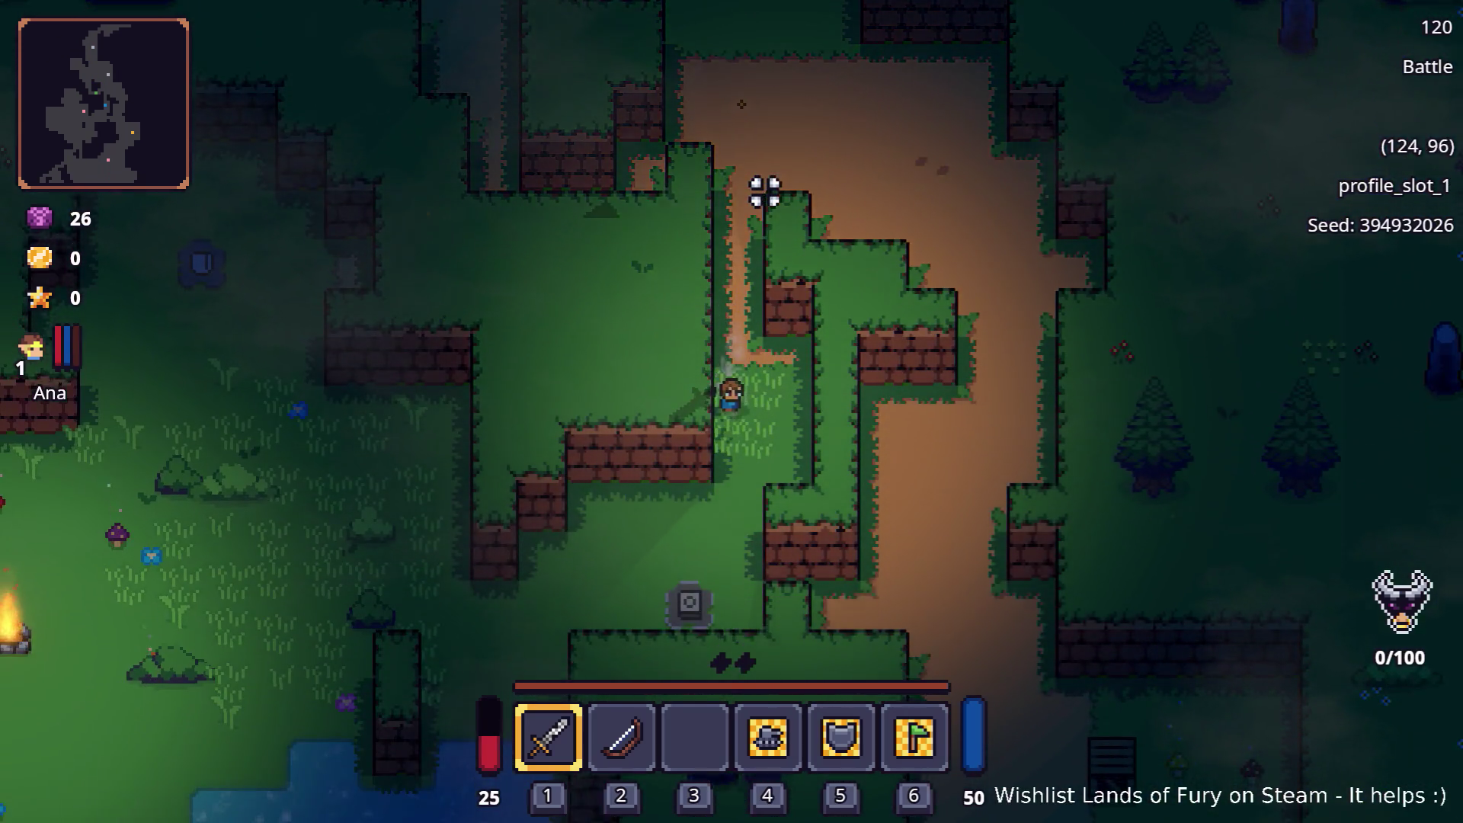
key(s)
key(s)
key(a)
key(s)
key(a)
key(s)
key(a)
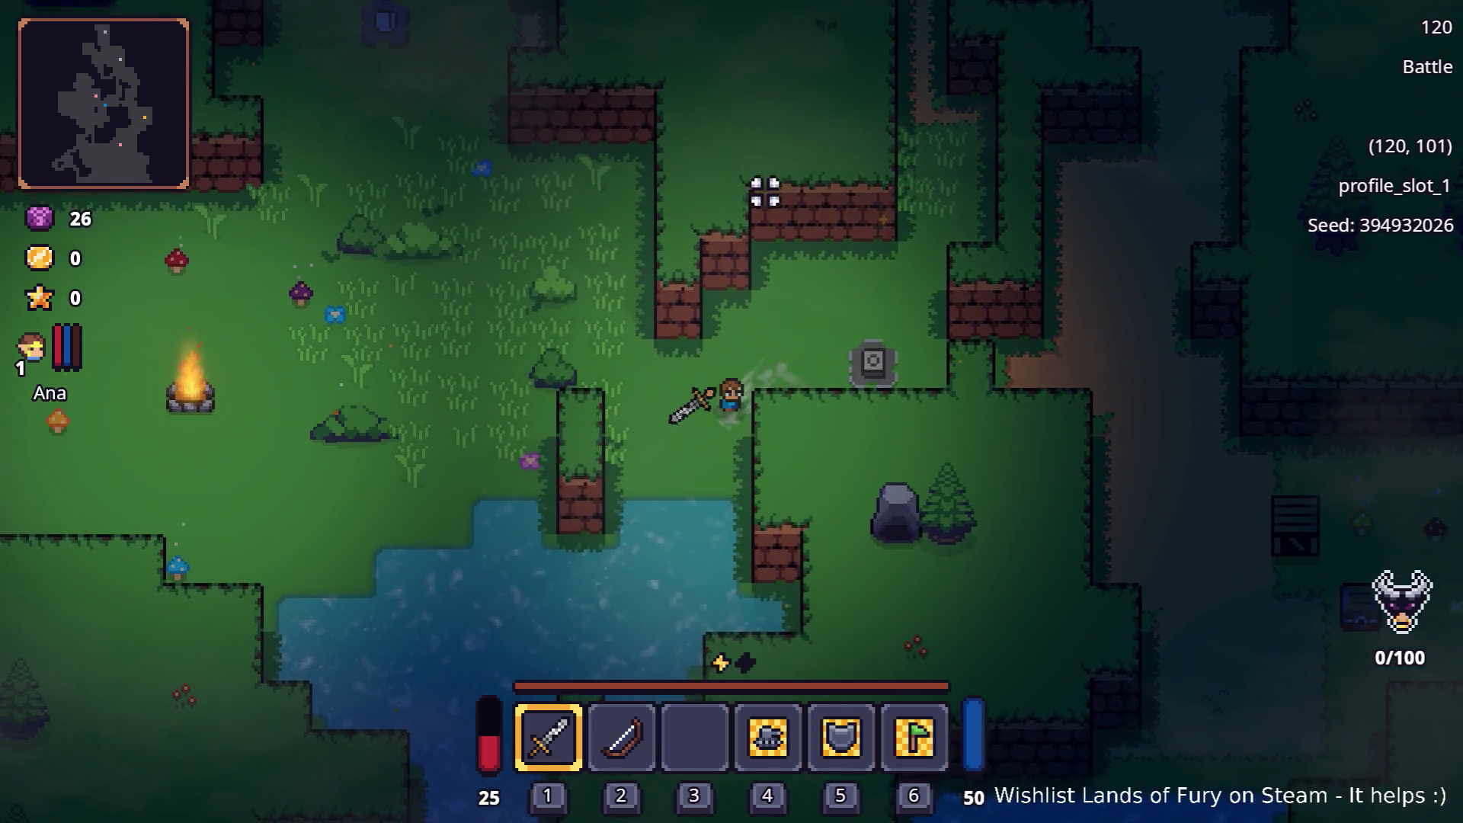
key(s)
key(s)
key(s)
key(a)
key(a)
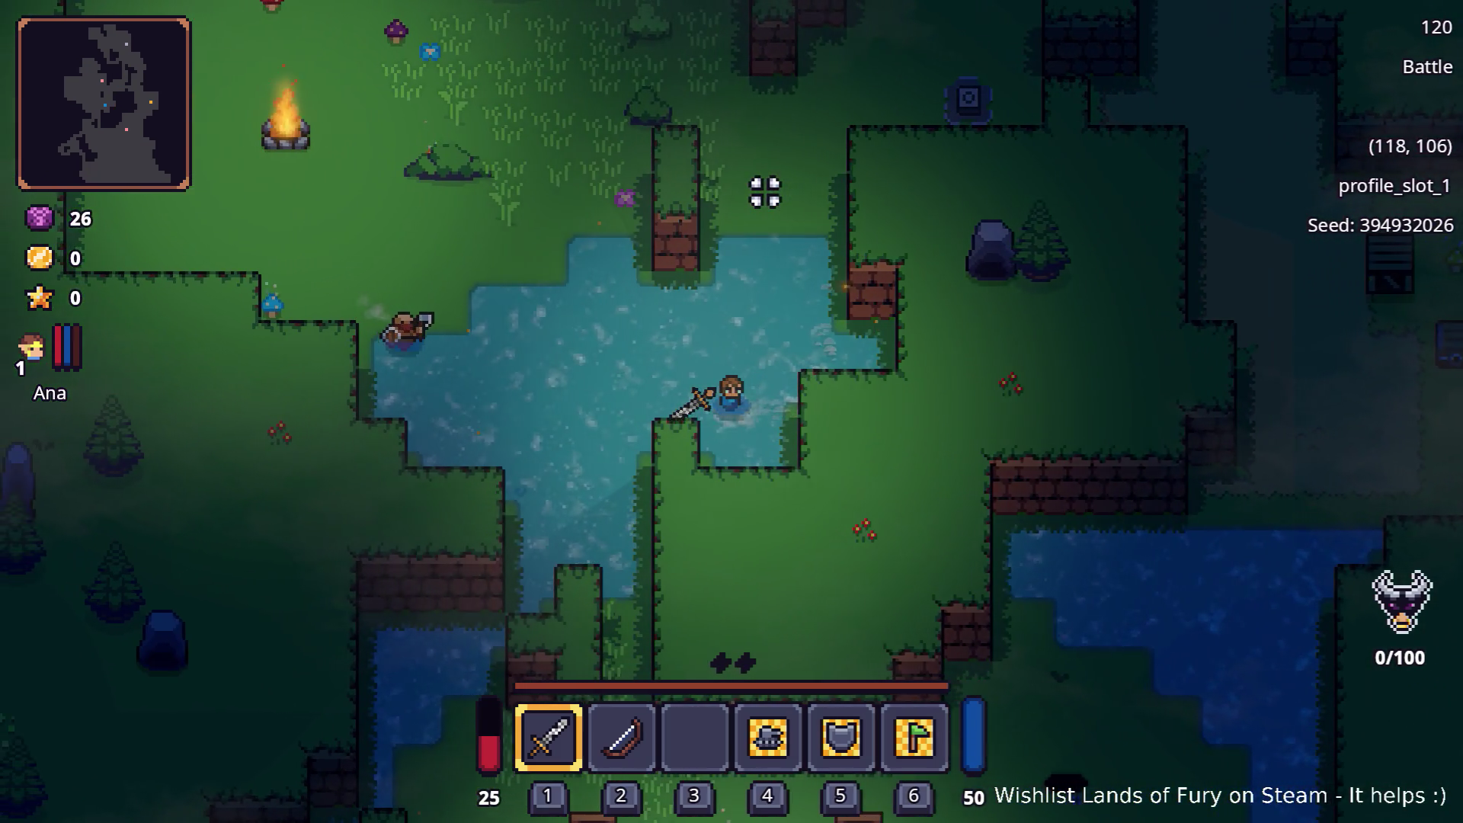
key(a)
key(s)
key(s)
key(a)
key(s)
key(s)
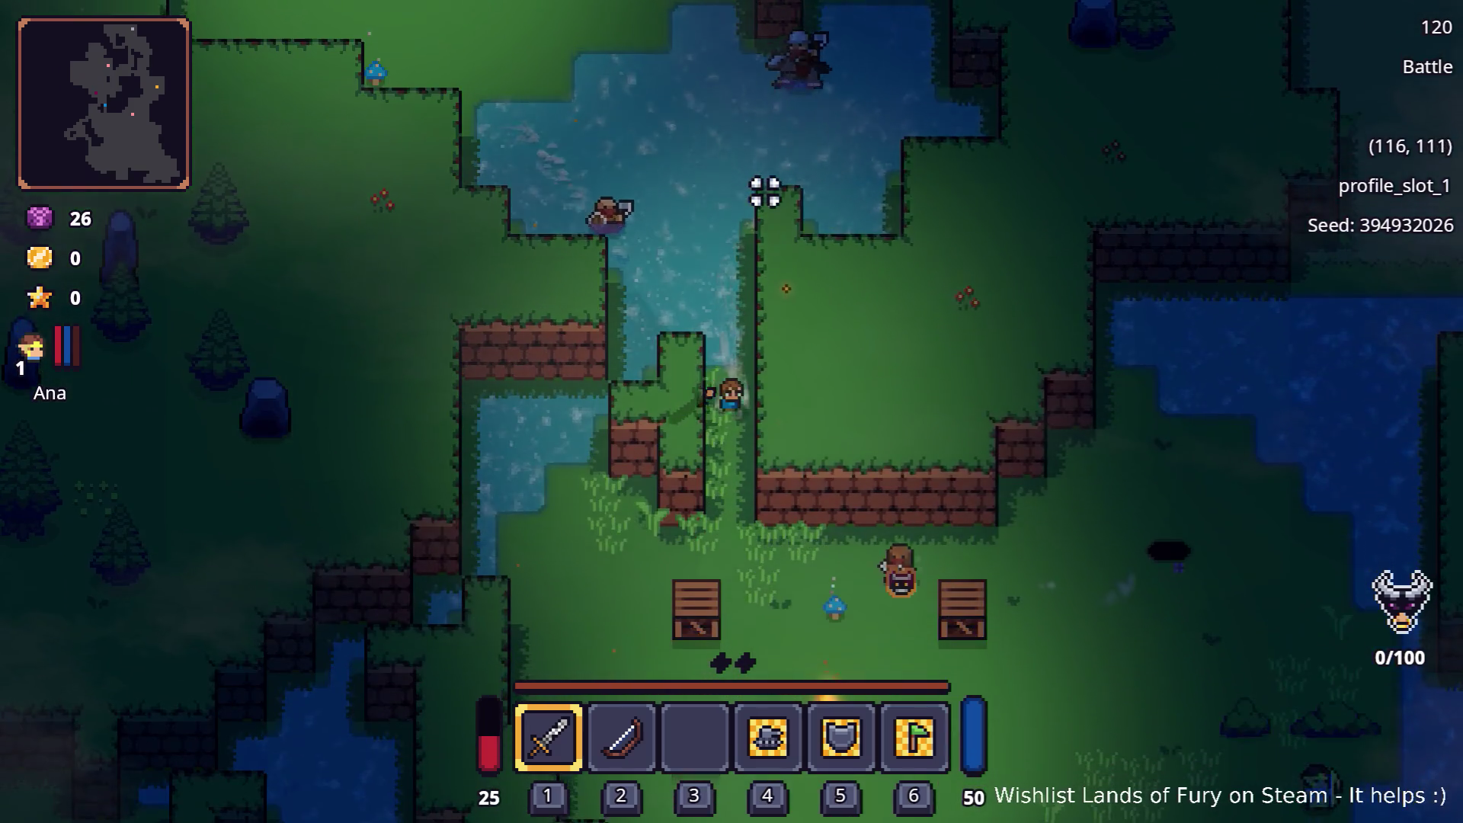
key(s)
key(s)
key(a)
key(a)
key(s)
key(a)
key(s)
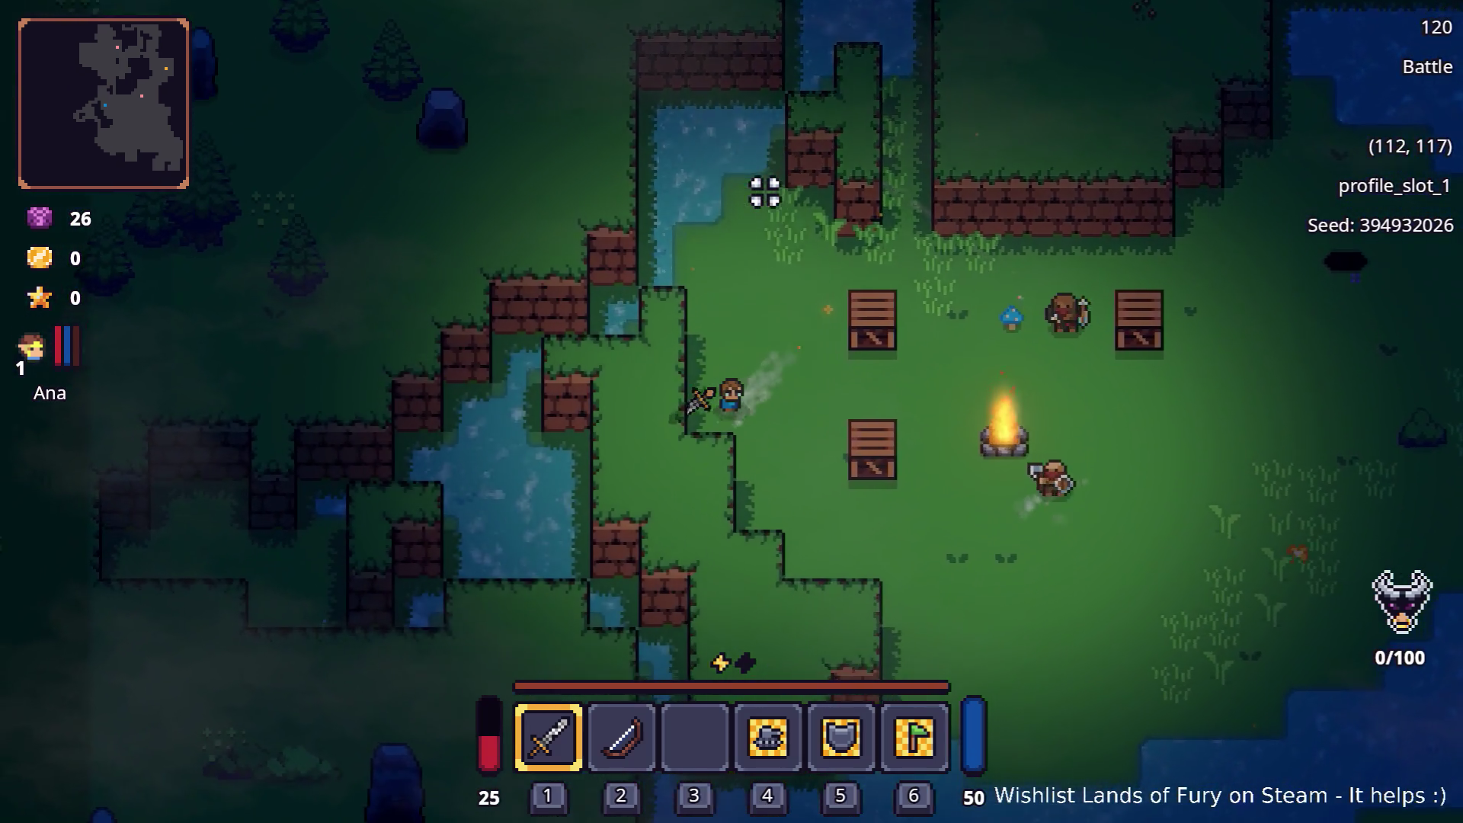
key(s)
key(a)
key(s)
key(s)
key(d)
key(s)
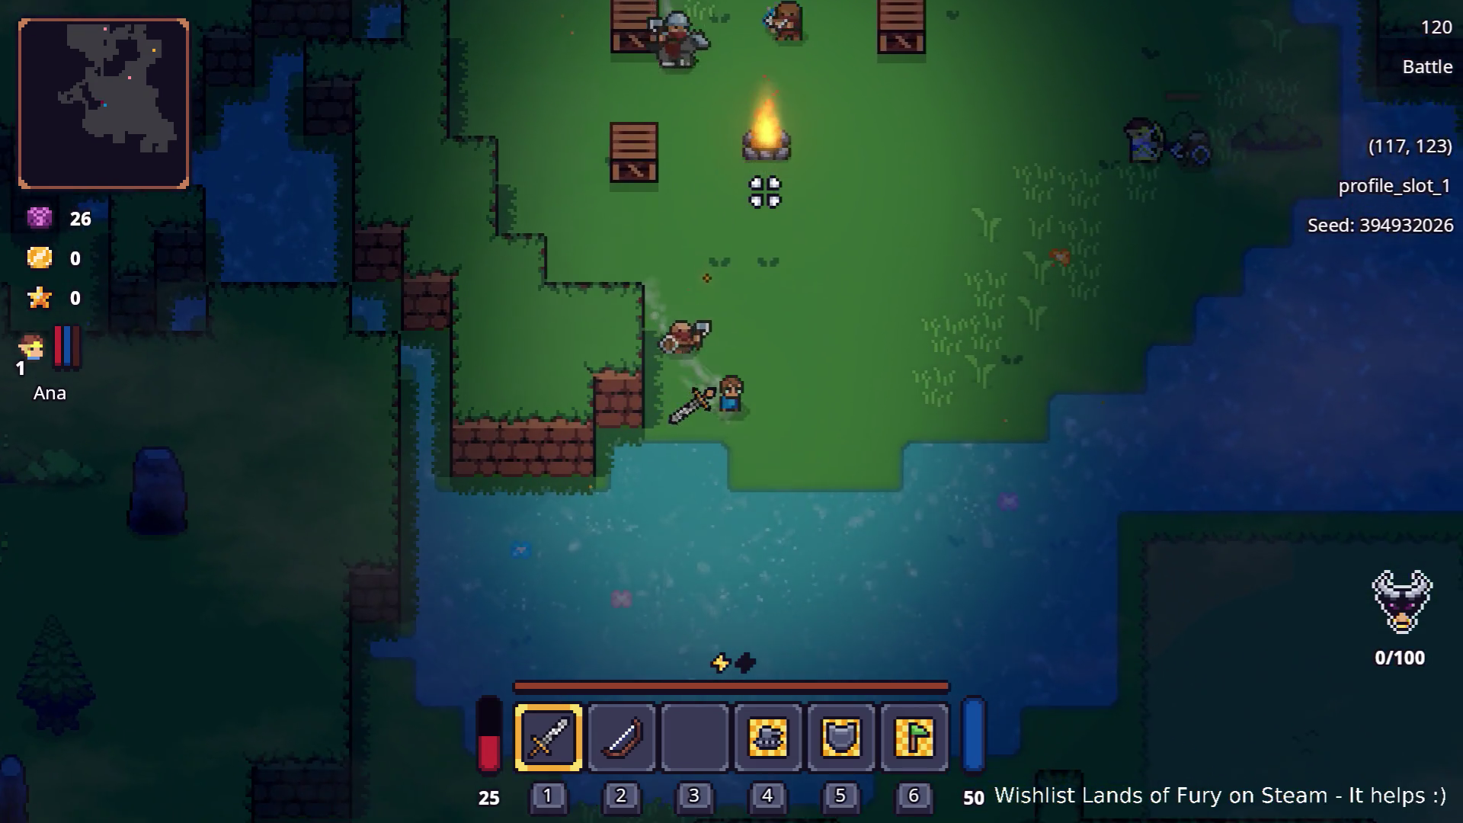
key(s)
key(s)
key(s)
key(d)
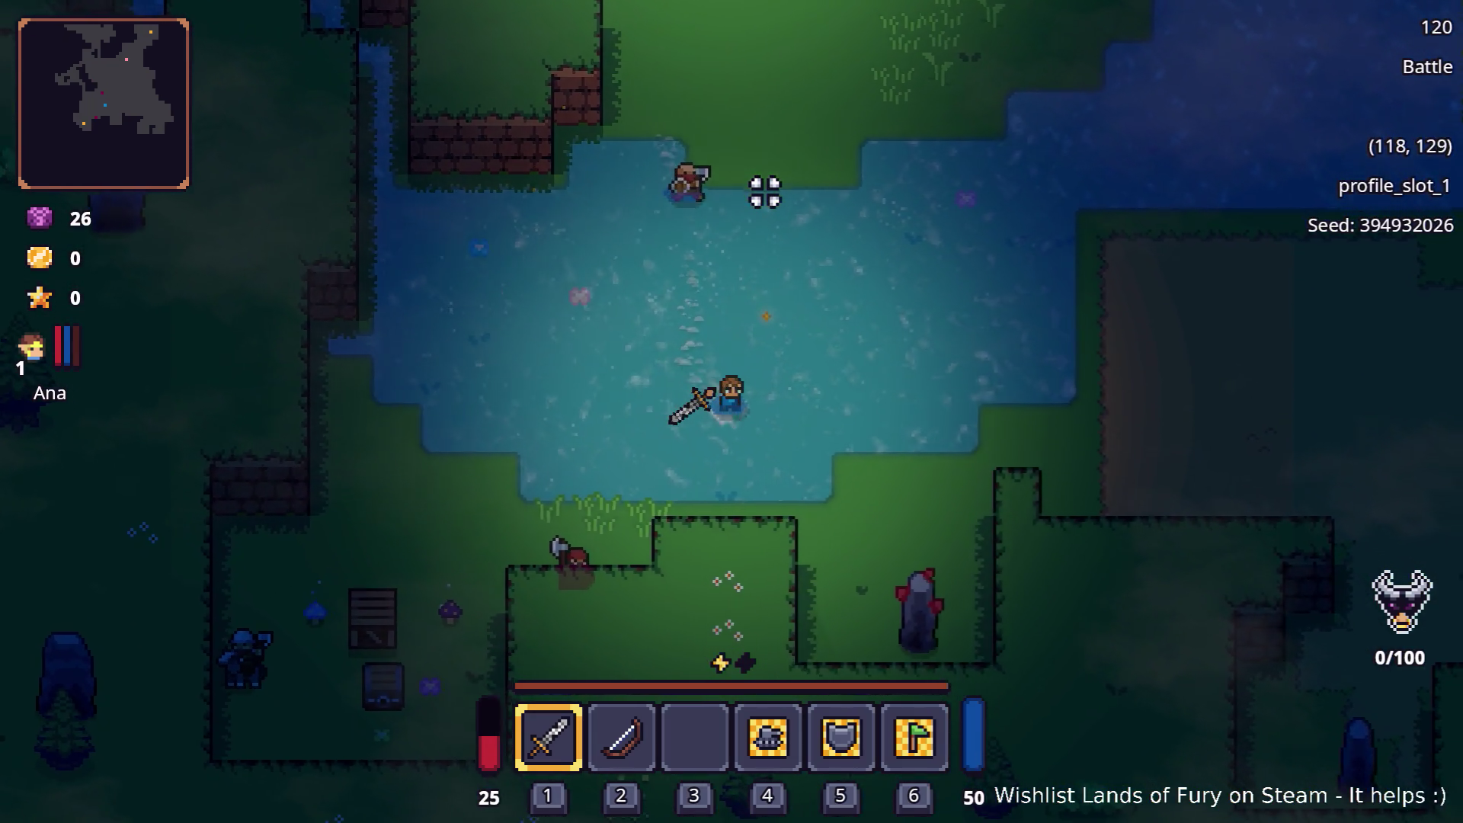
key(s)
key(d)
key(s)
key(d)
key(d)
key(w)
key(d)
key(w)
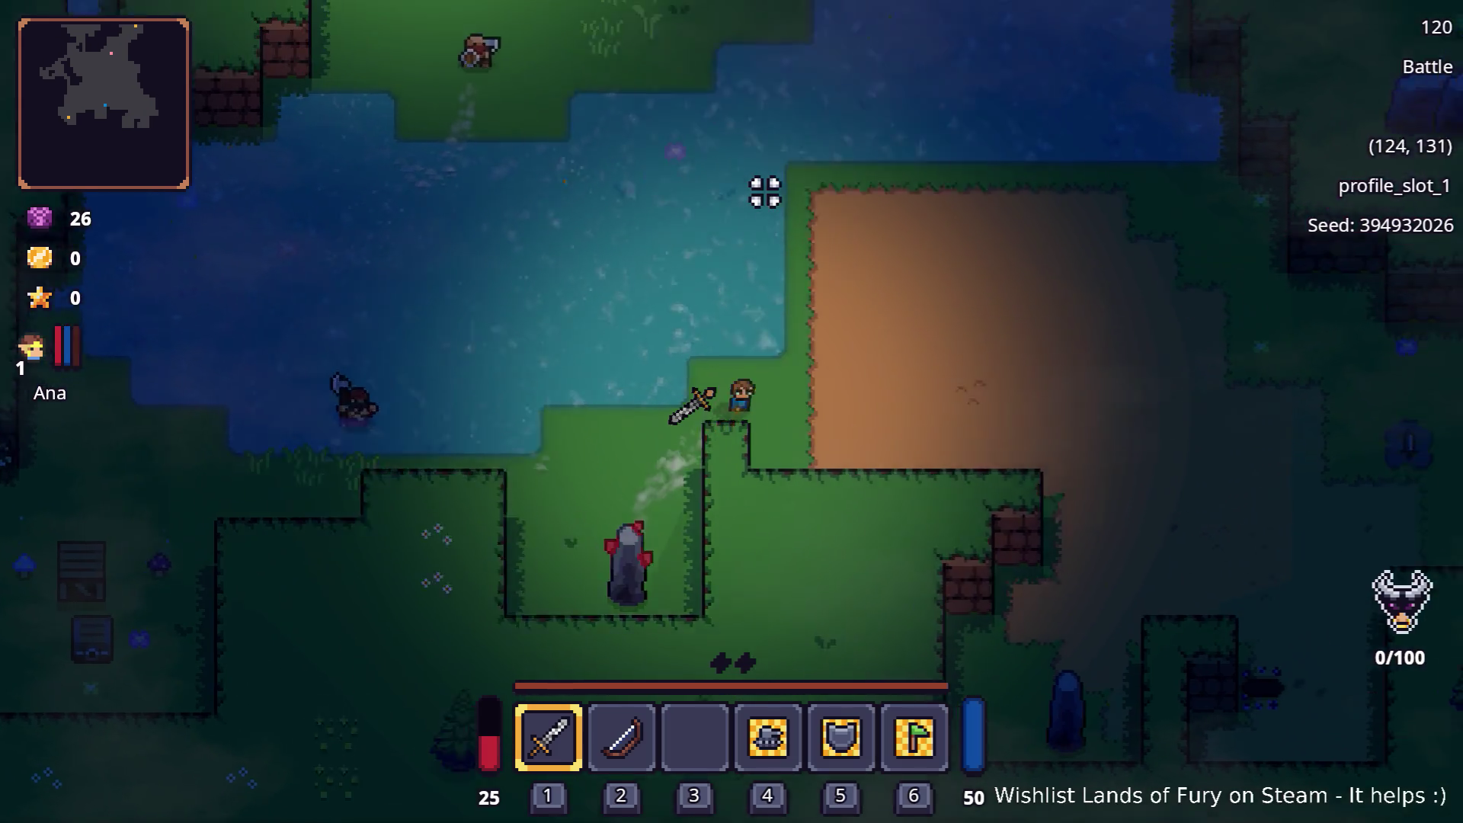
key(d)
key(w)
key(d)
key(Escape)
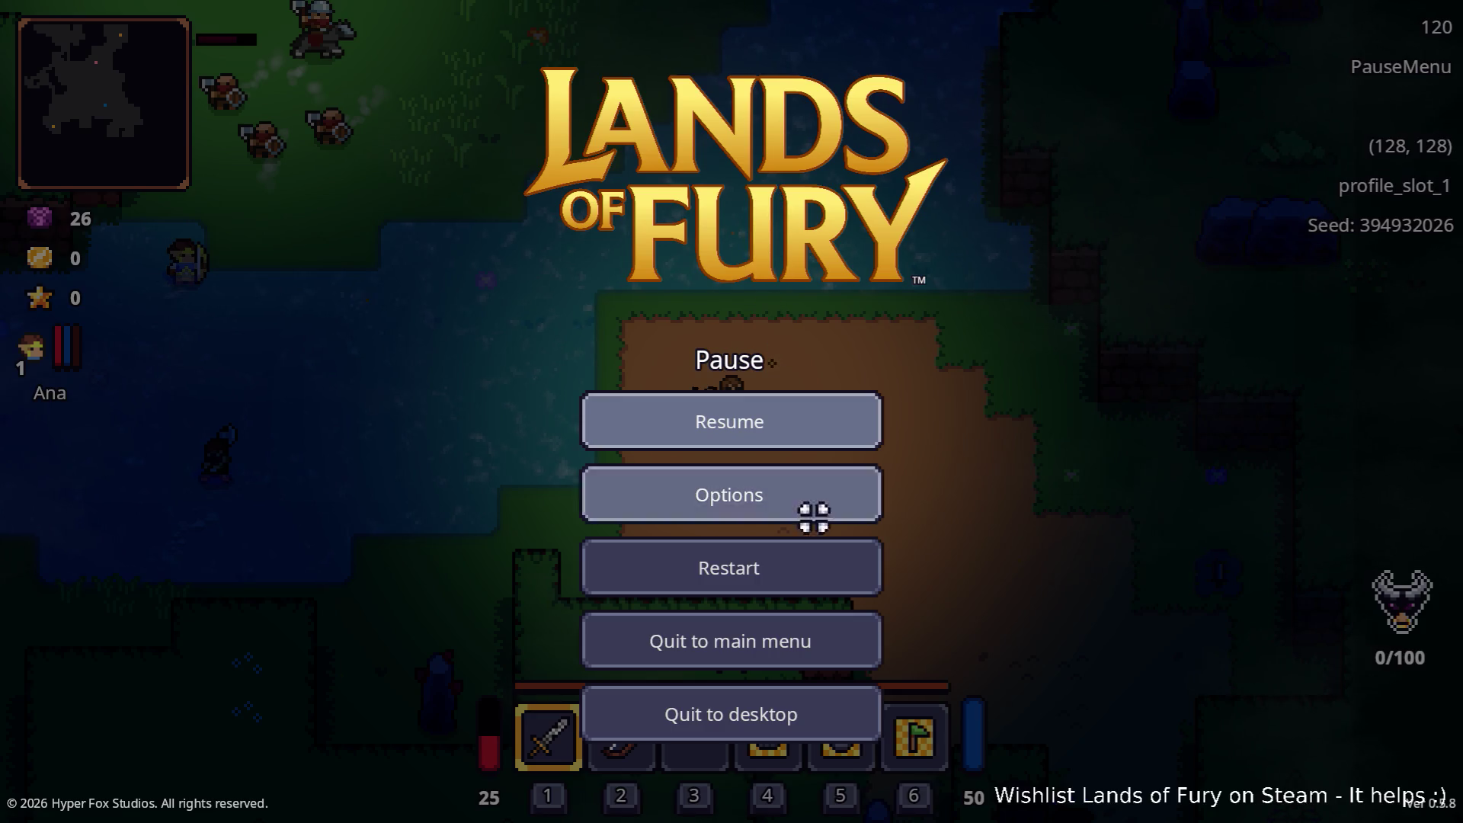
Quit the game to desktop and review the Debugger's logged errors
click(811, 718)
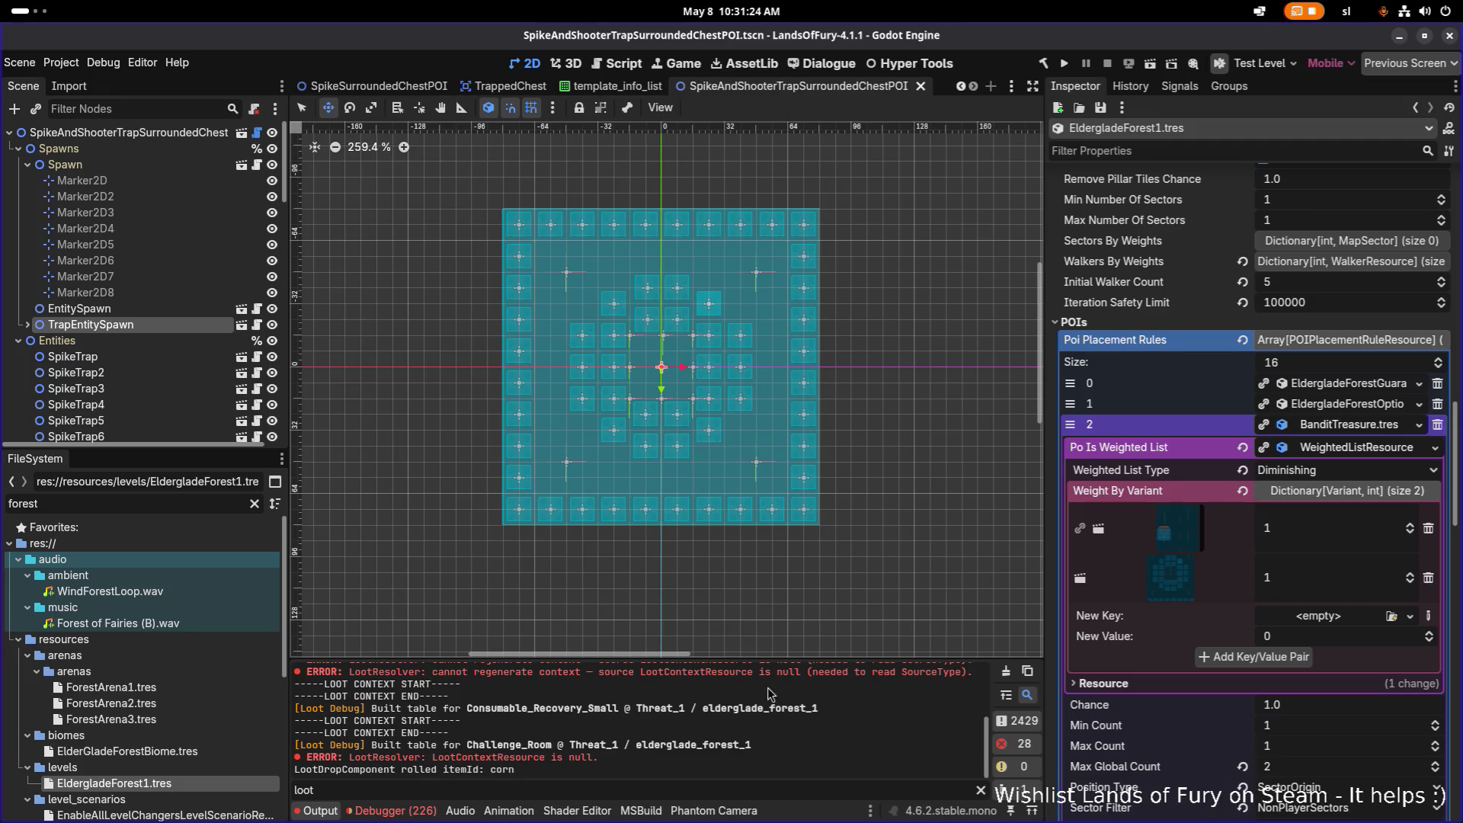
click(394, 810)
scroll(597, 743, down, 10)
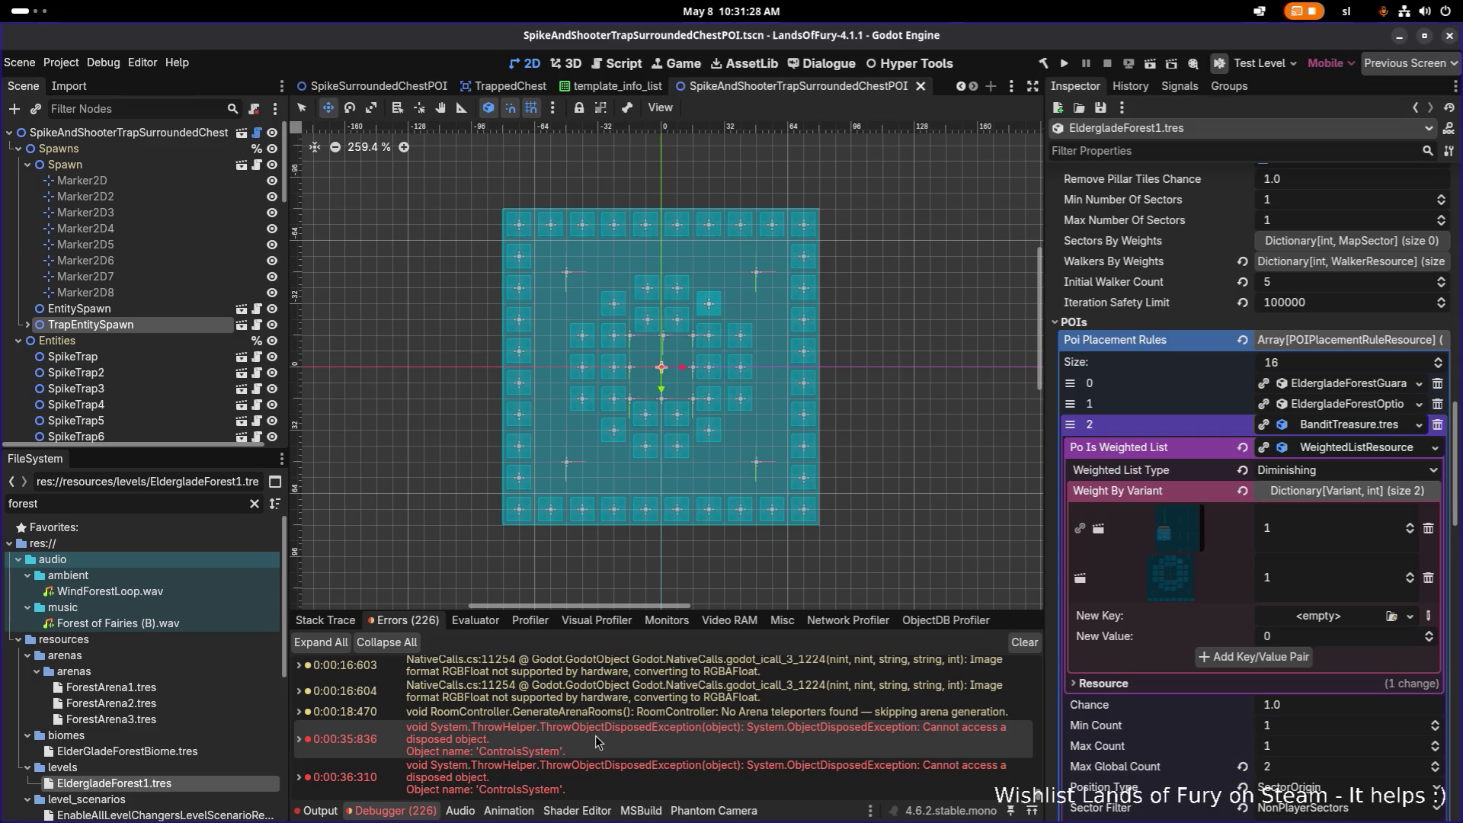
click(321, 809)
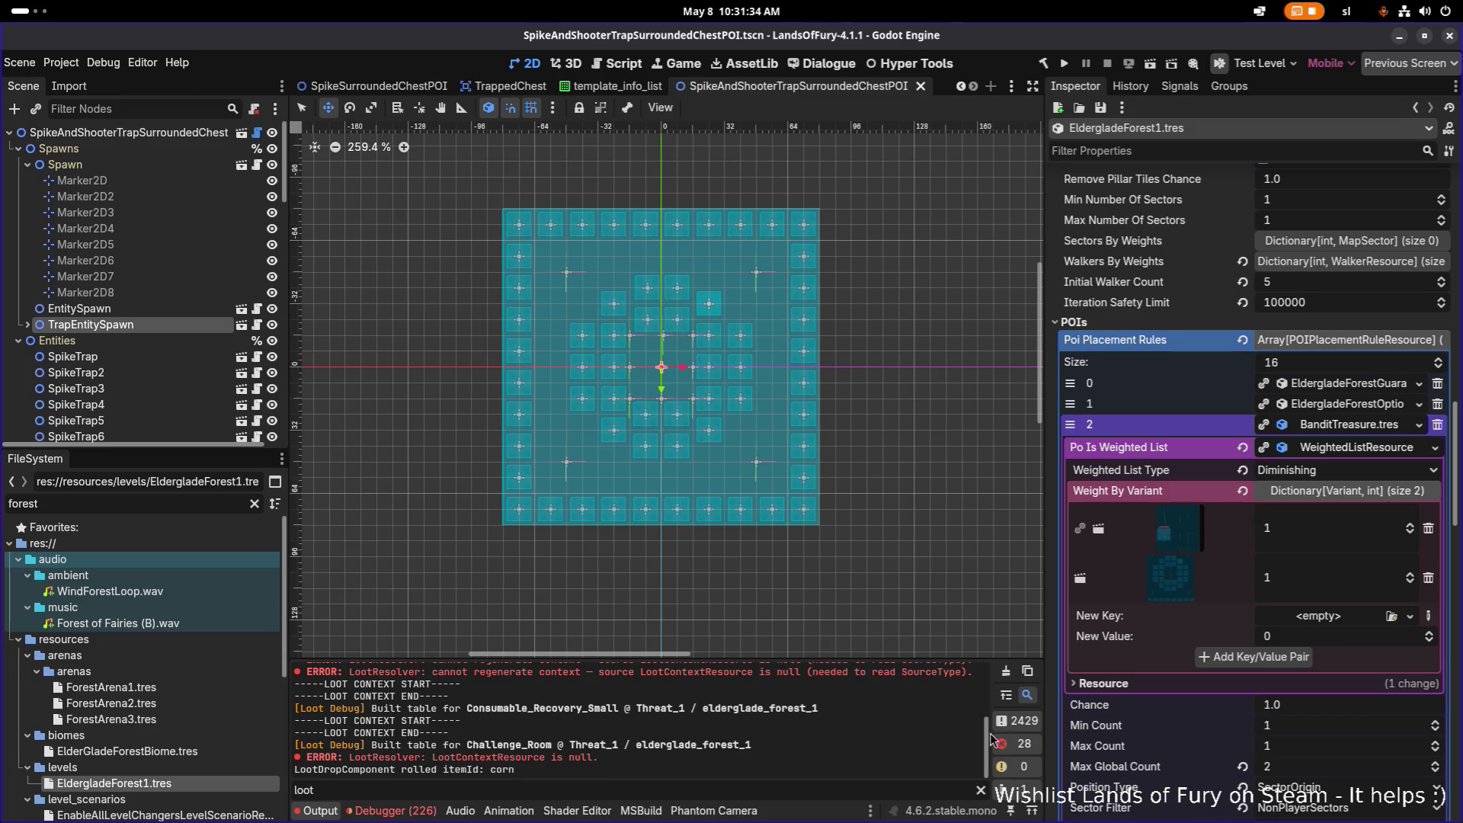
Clear the output log, collapse the BanditTreasure POI entry and save the scene
click(1008, 673)
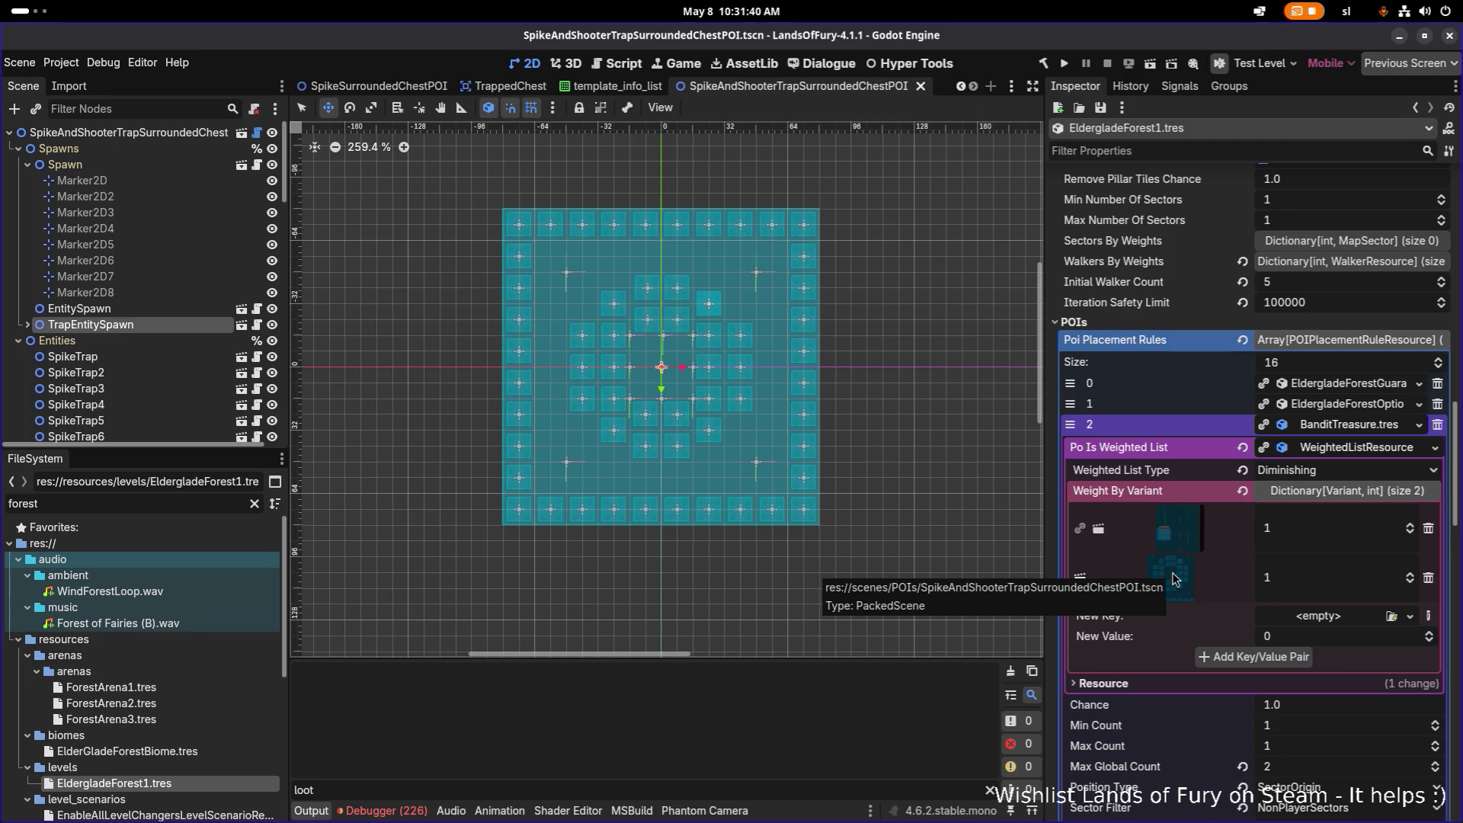
click(1349, 425)
key(ctrl+s)
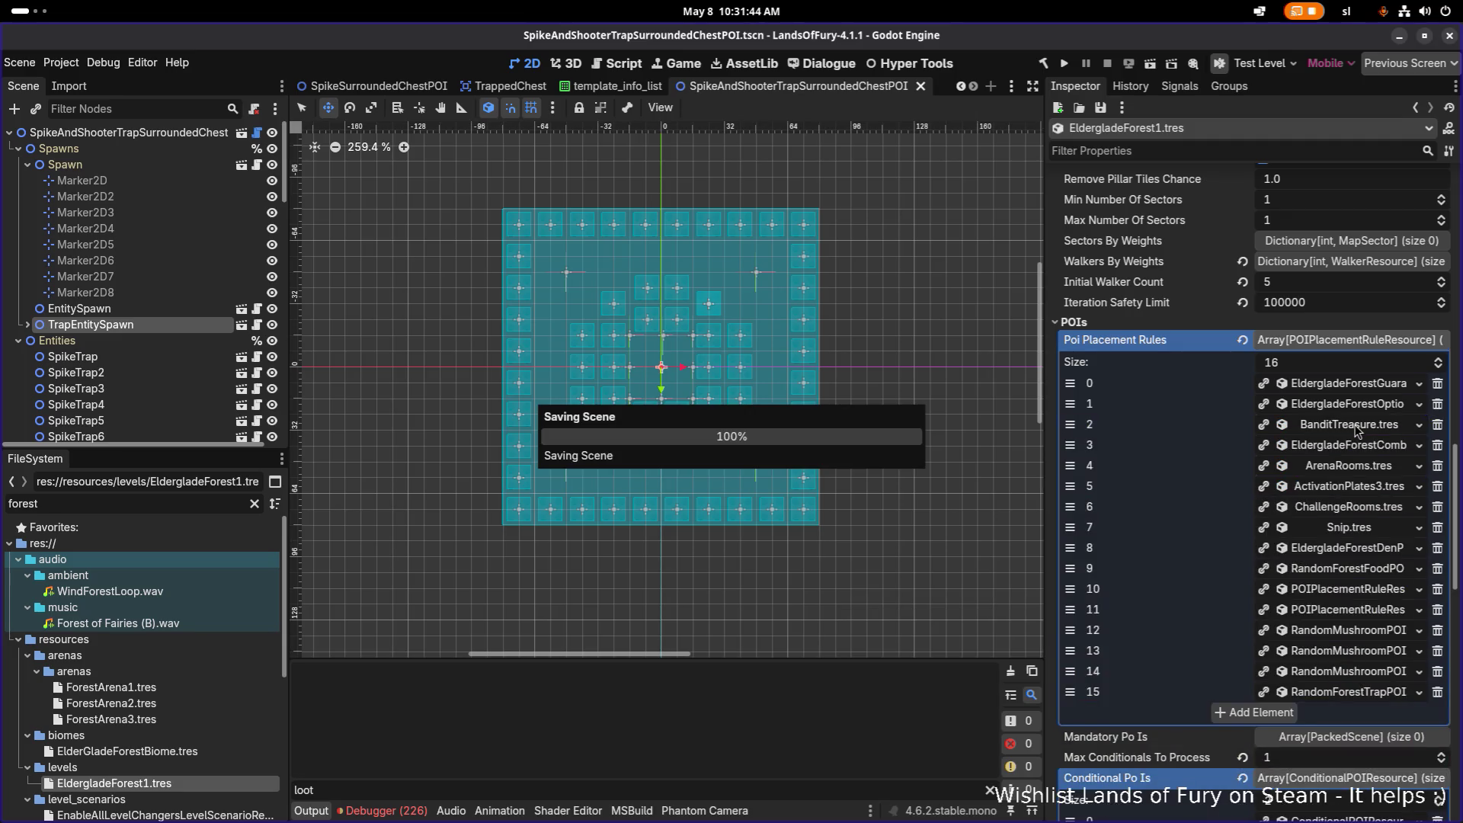
Review the expanded BanditTreasure POI rule, save the level and launch a test run
click(1350, 424)
scroll(1337, 572, down, 3)
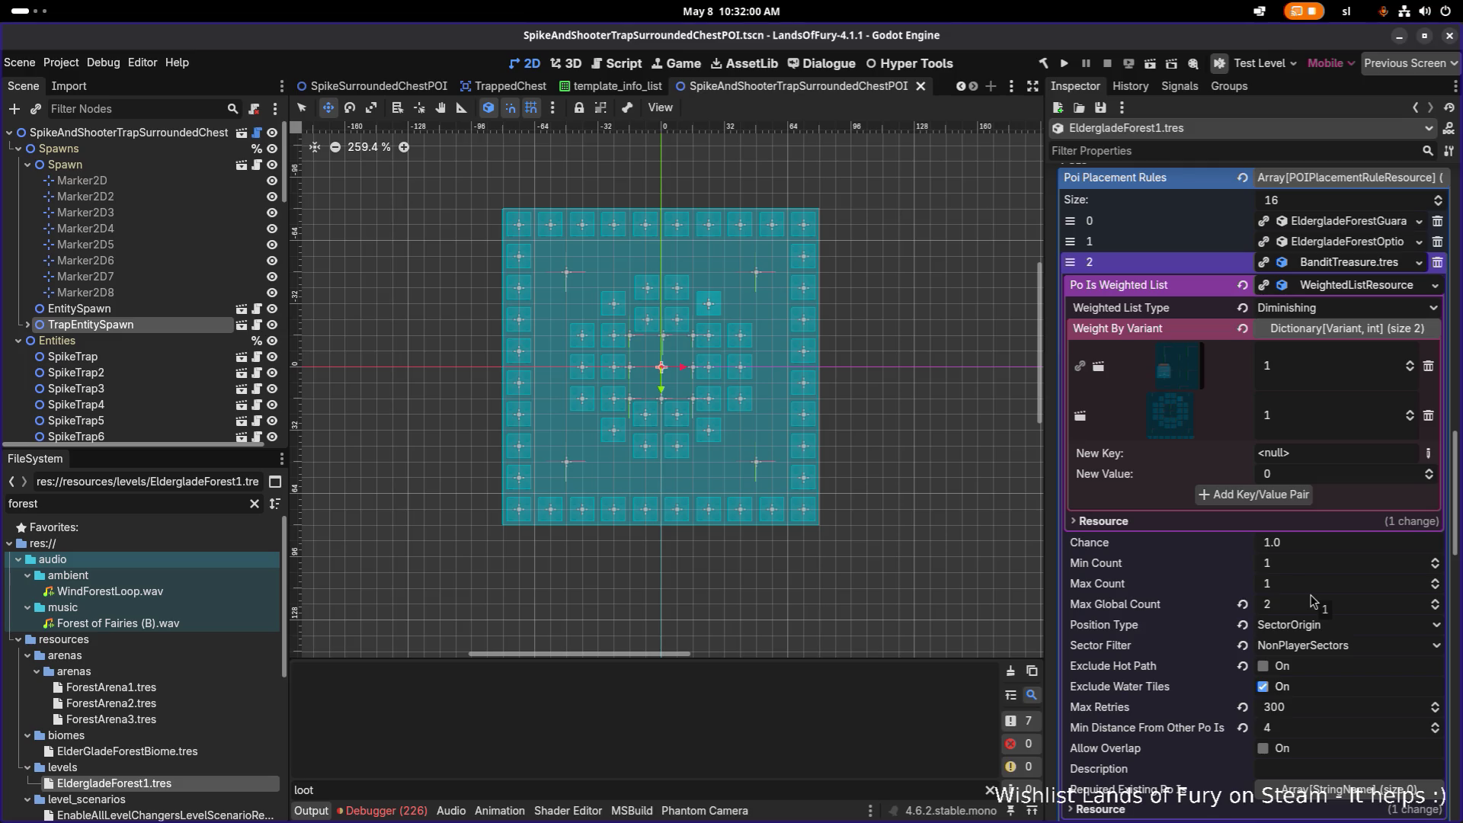
key(ctrl+s)
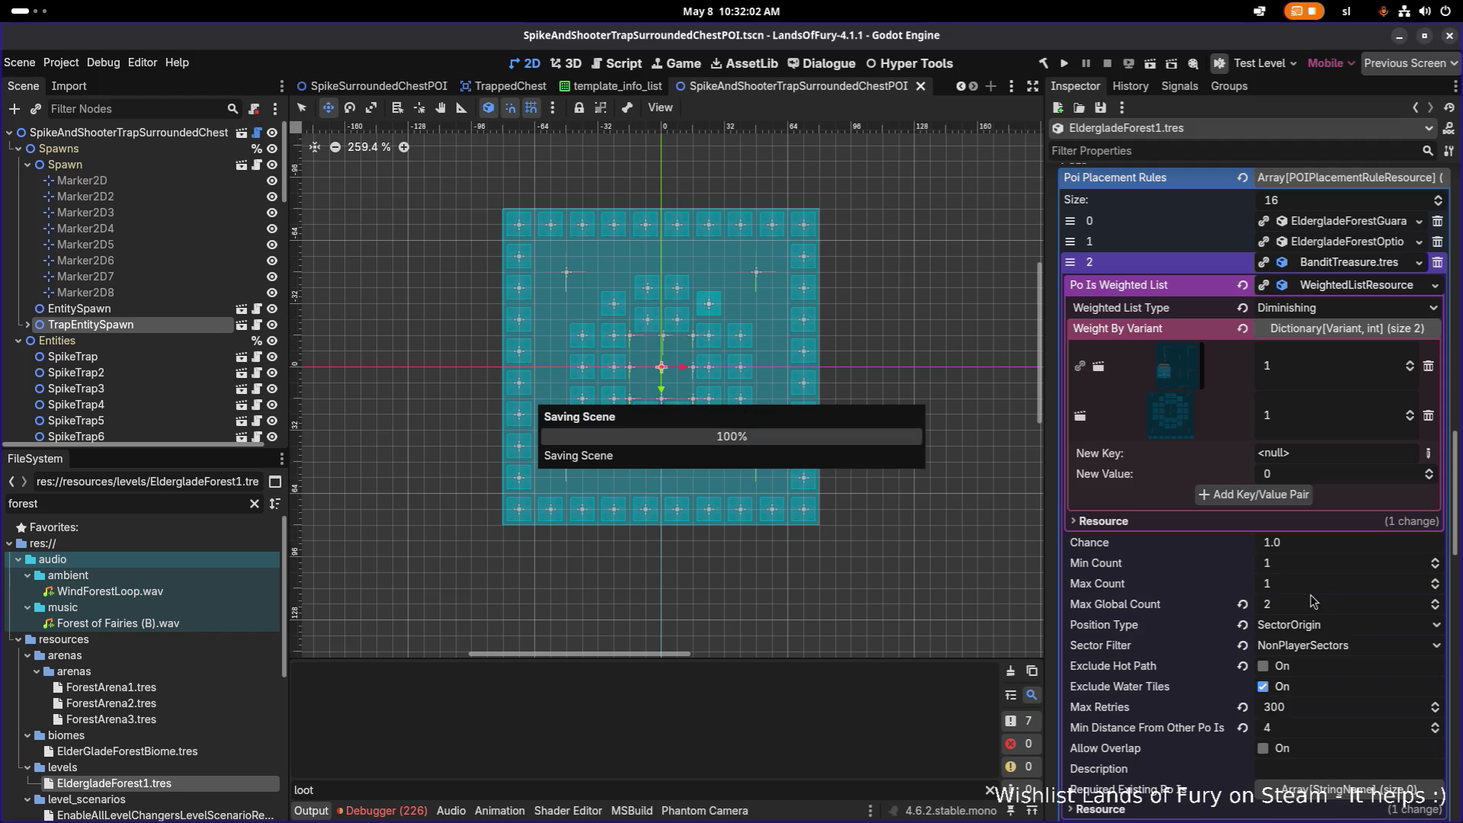
click(1062, 64)
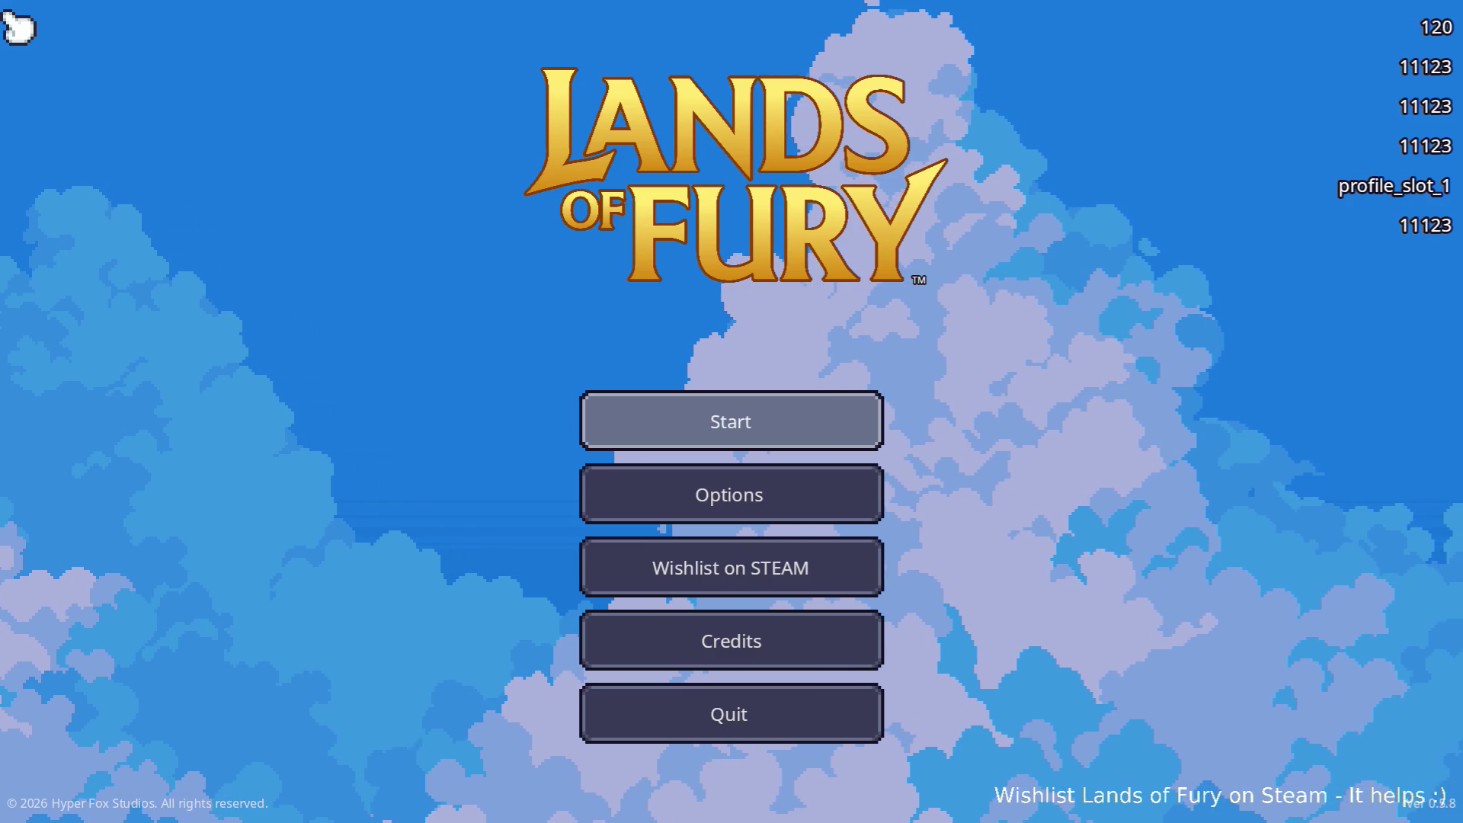
Start from the main menu and load the first saved profile
key(Return)
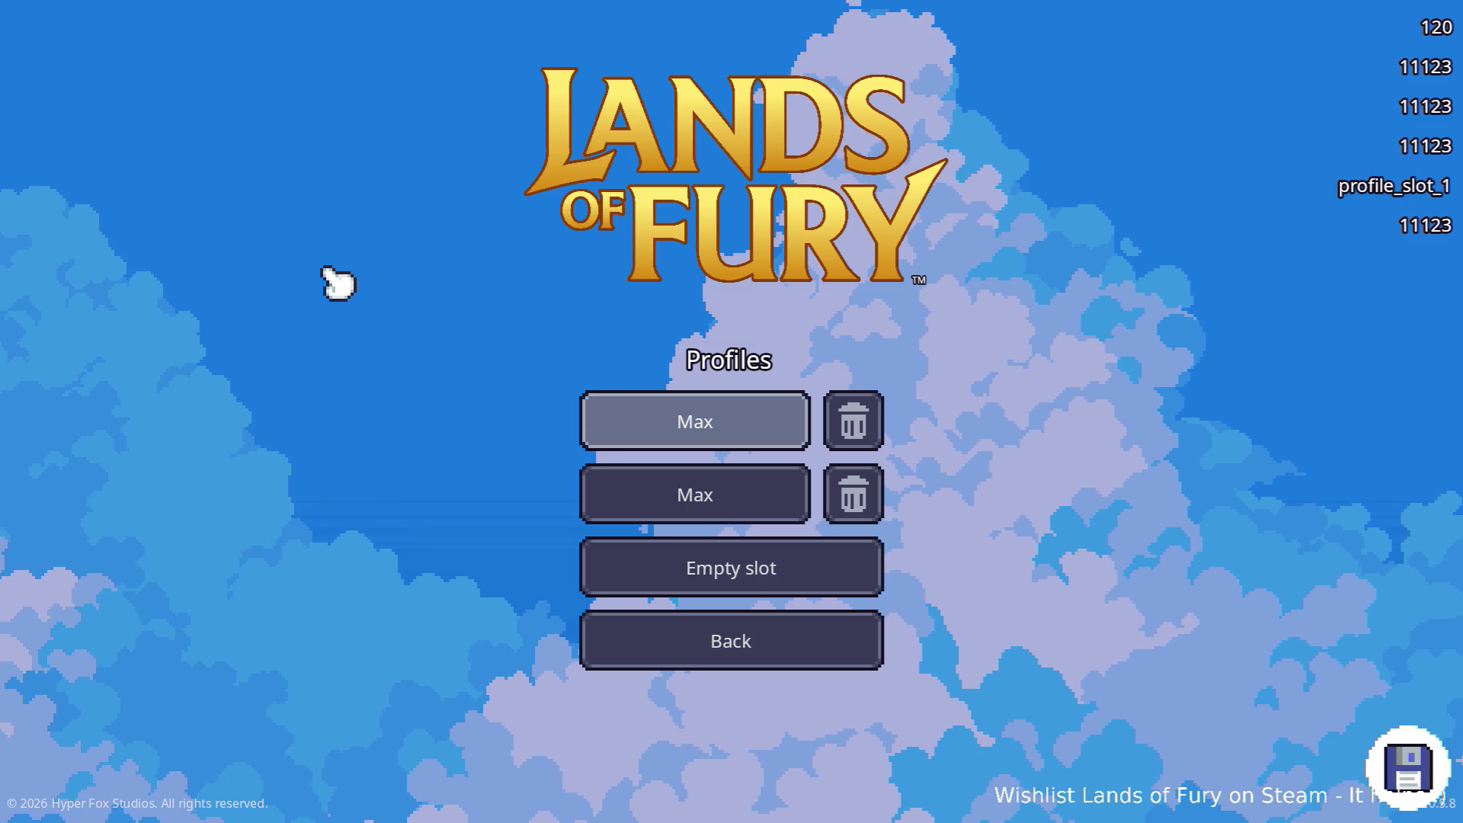
key(Return)
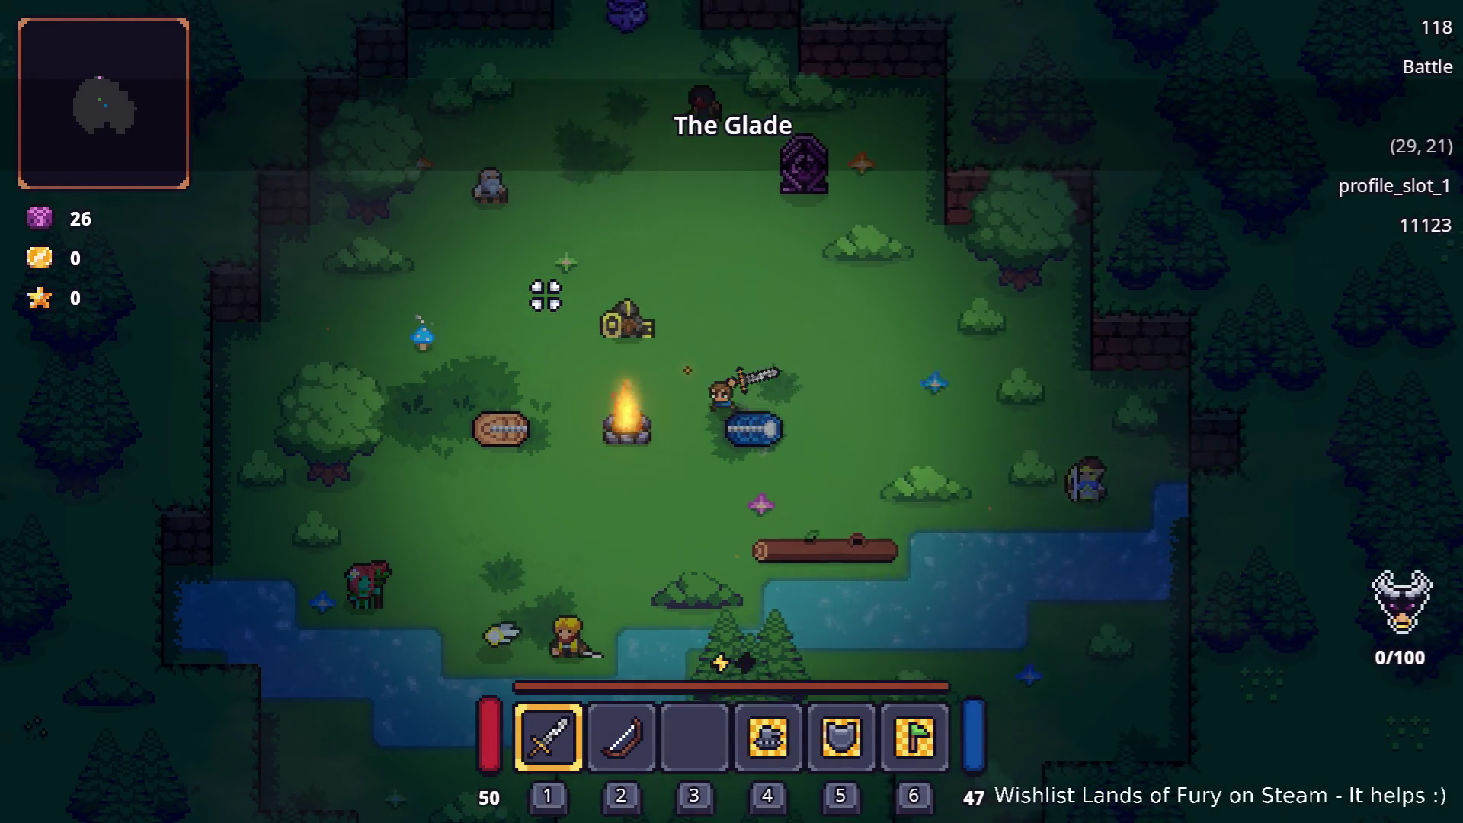
Enter the glowing gate and walk the hero north through the forest into the campfire area
key(w)
key(w)
key(e)
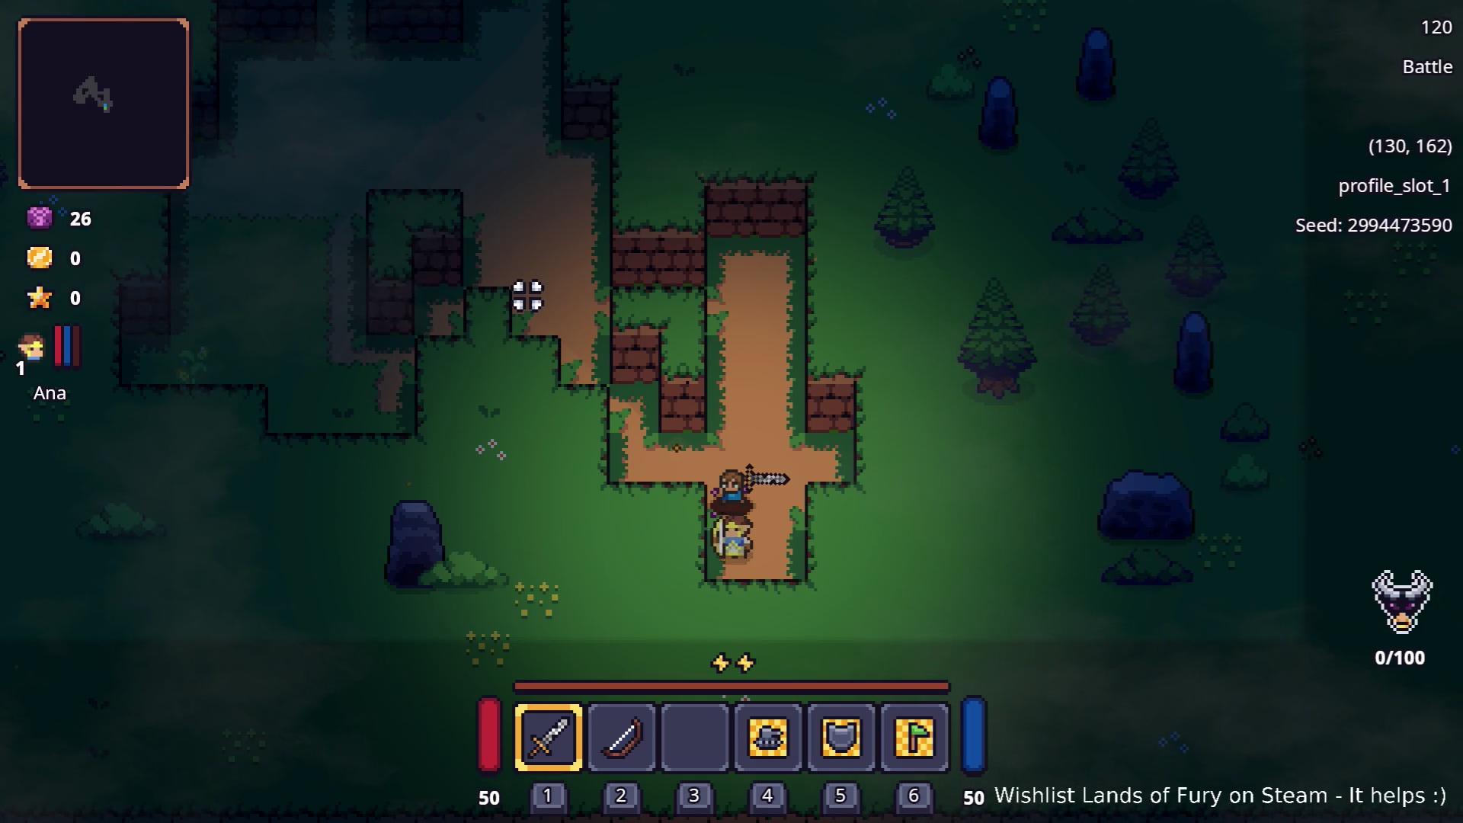
key(w)
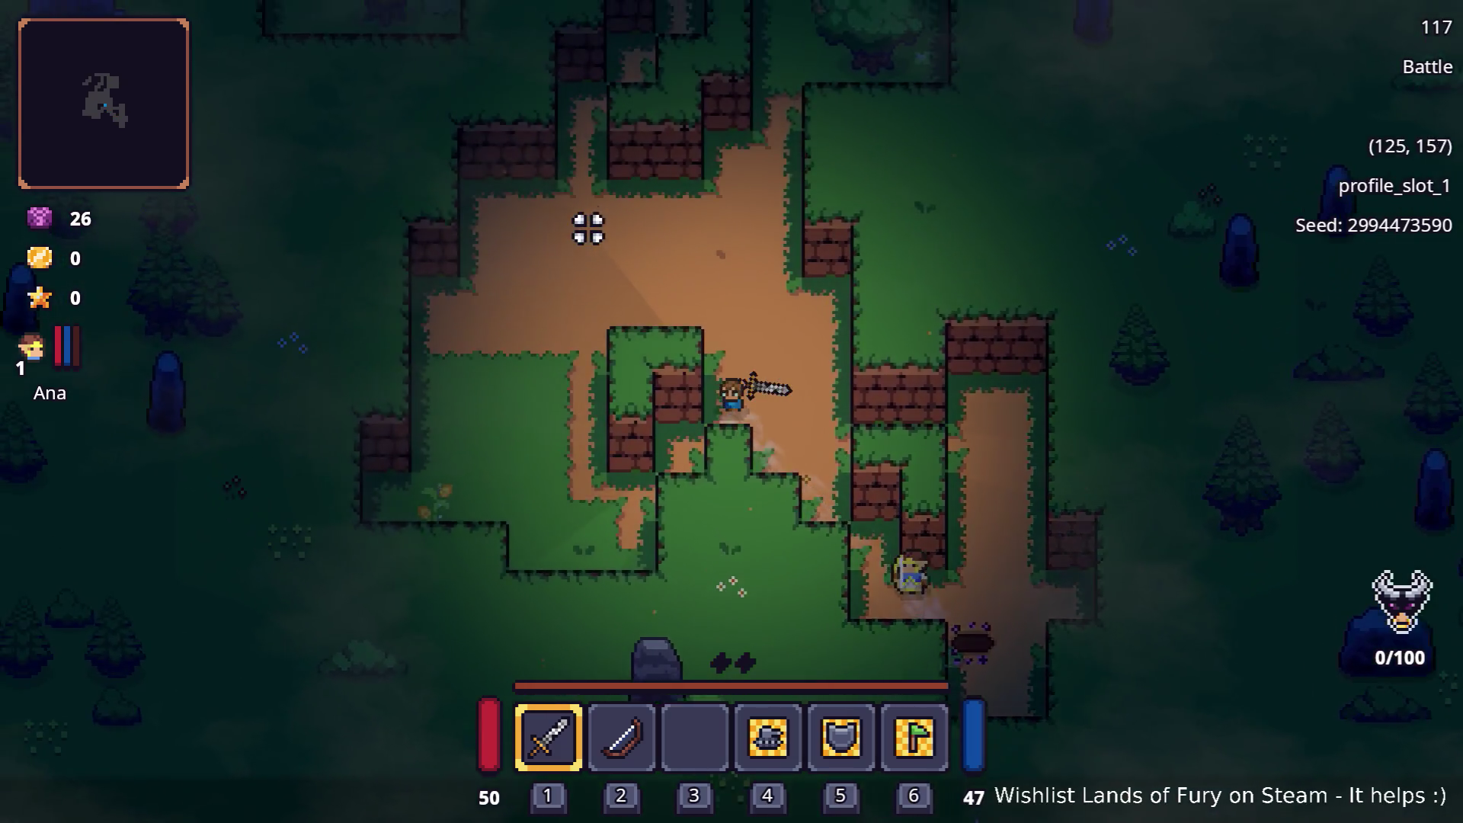
key(w)
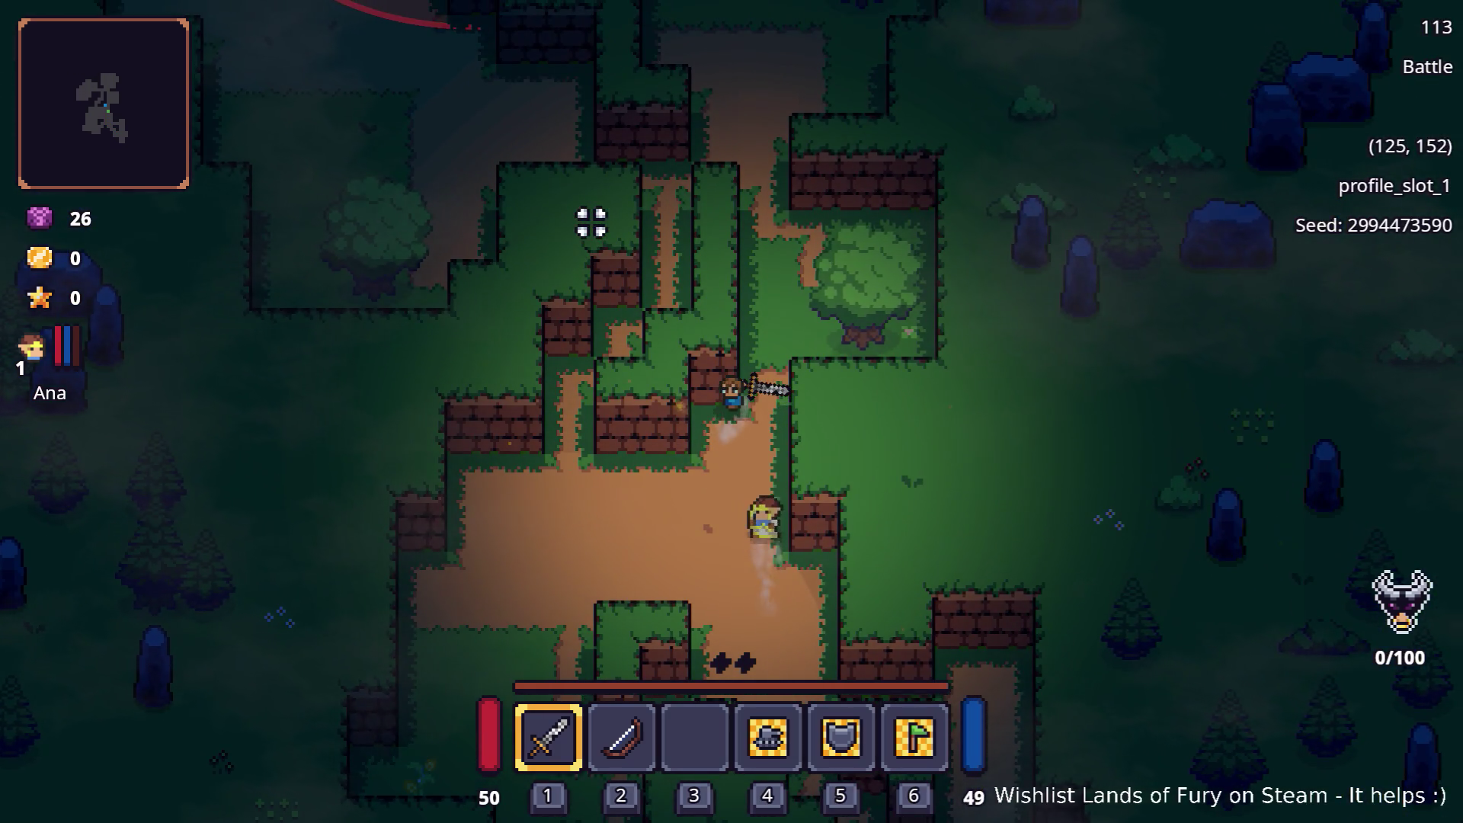
key(w)
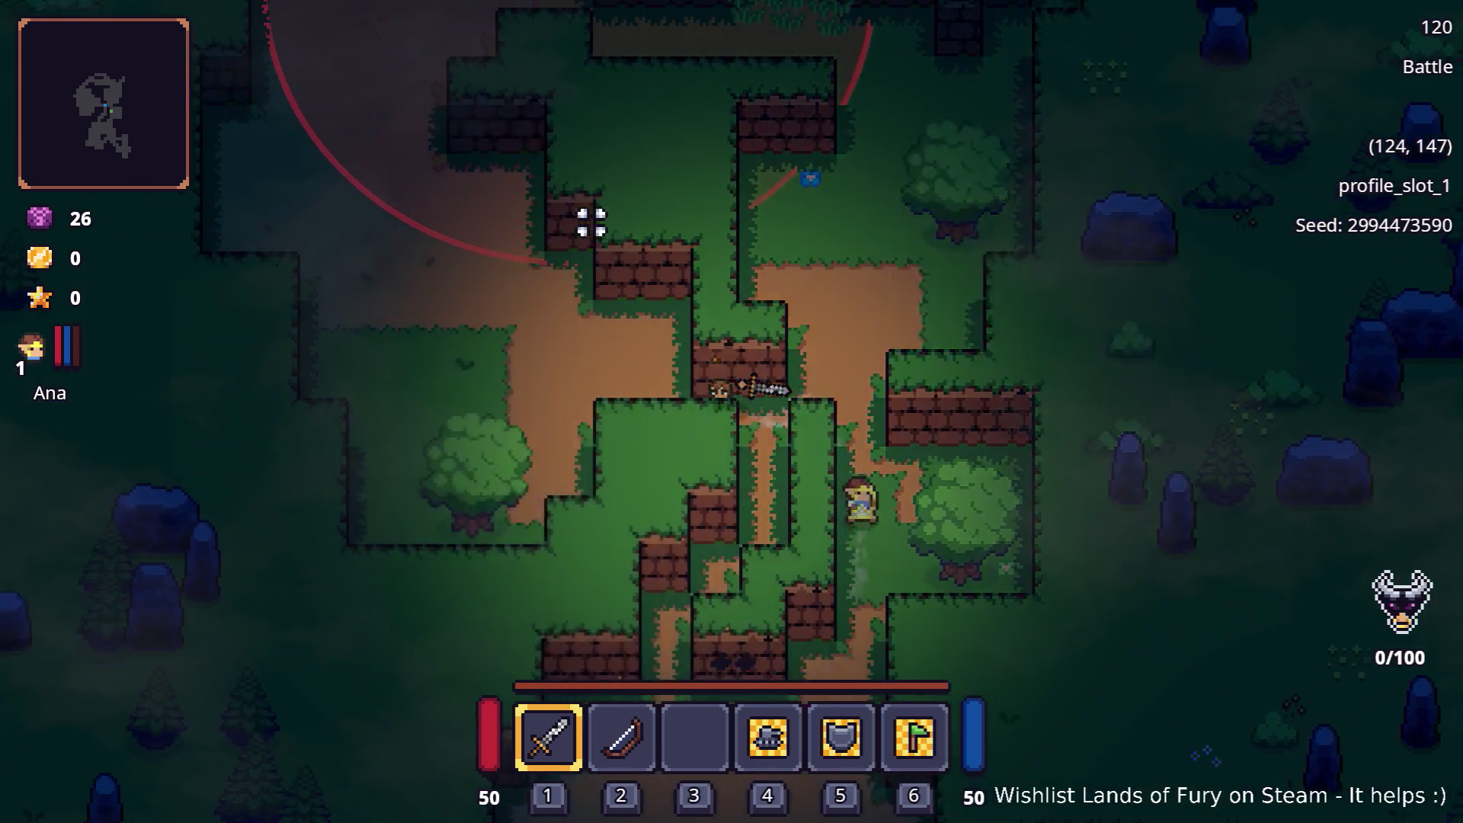
key(w)
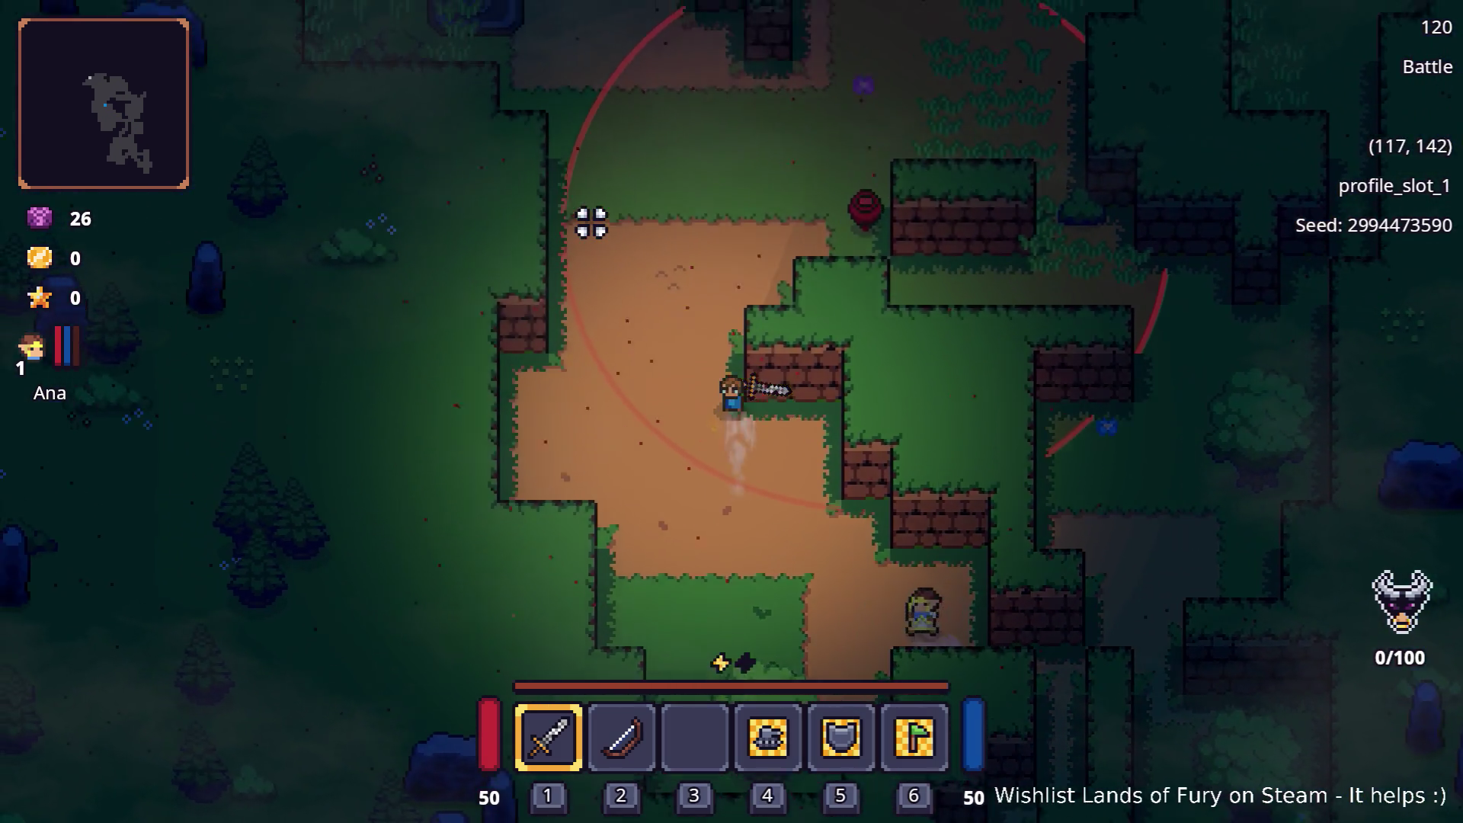
key(w)
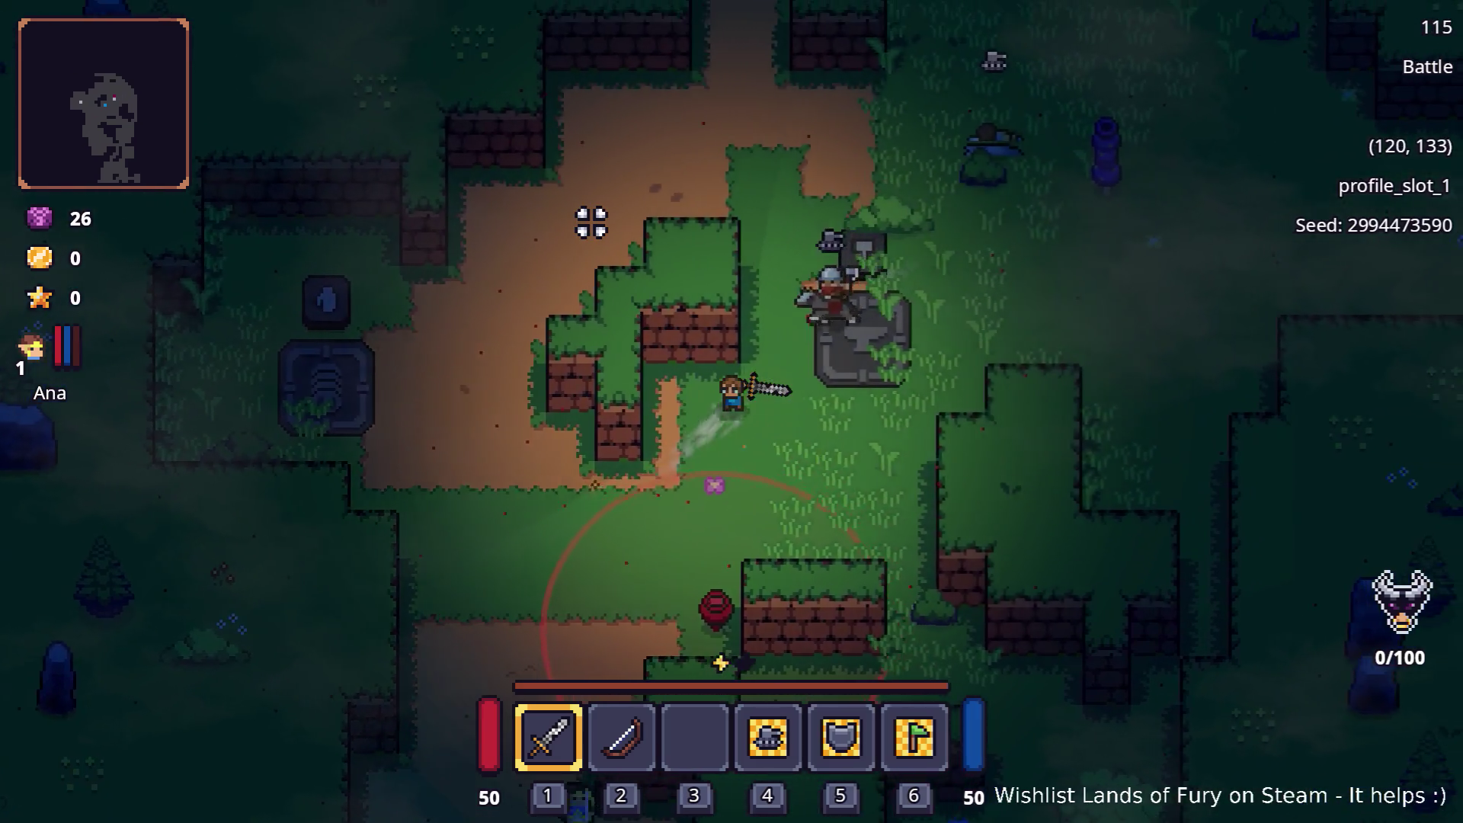
key(w)
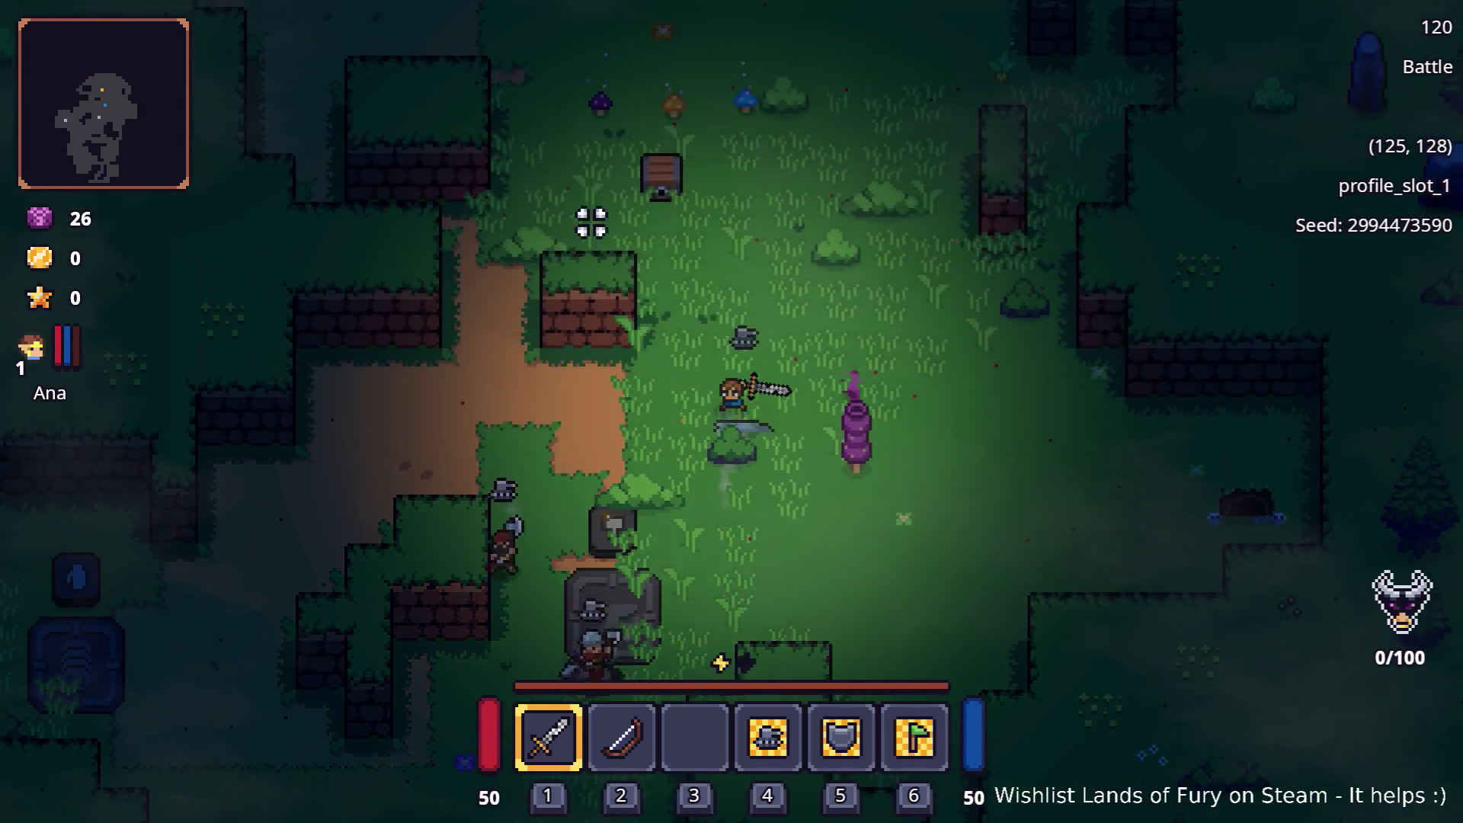
key(w)
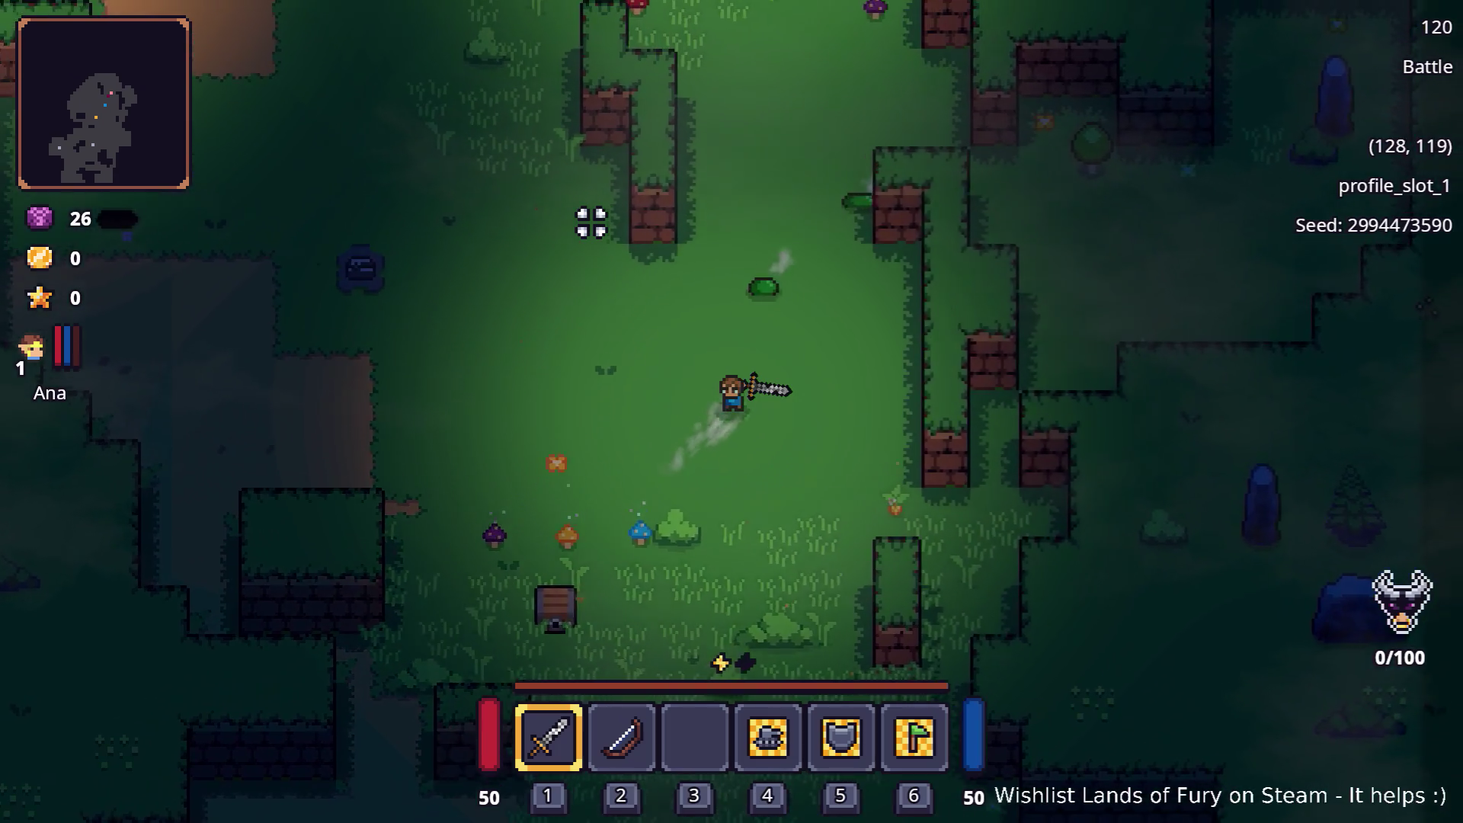
key(w)
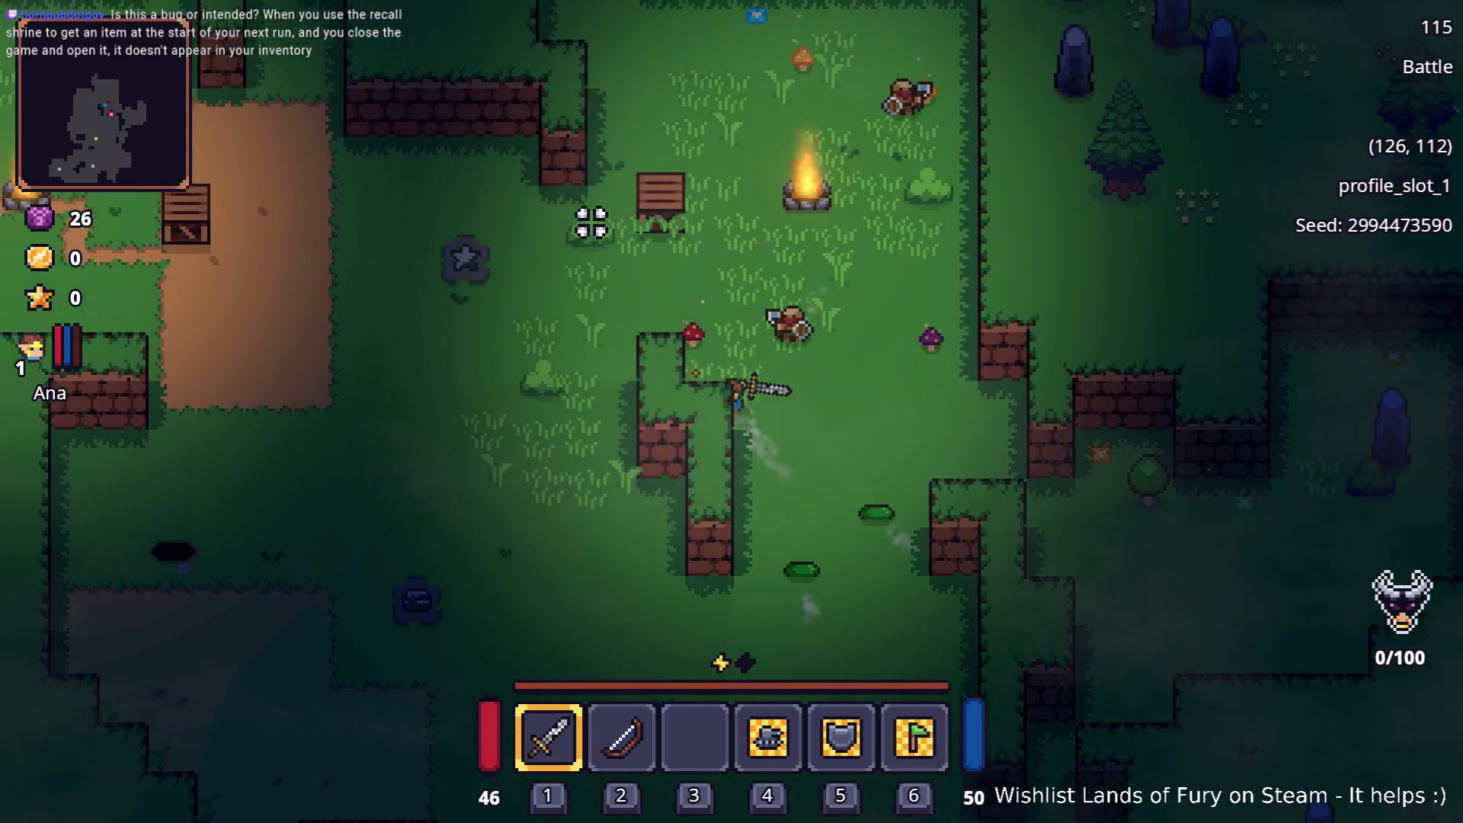
key(w)
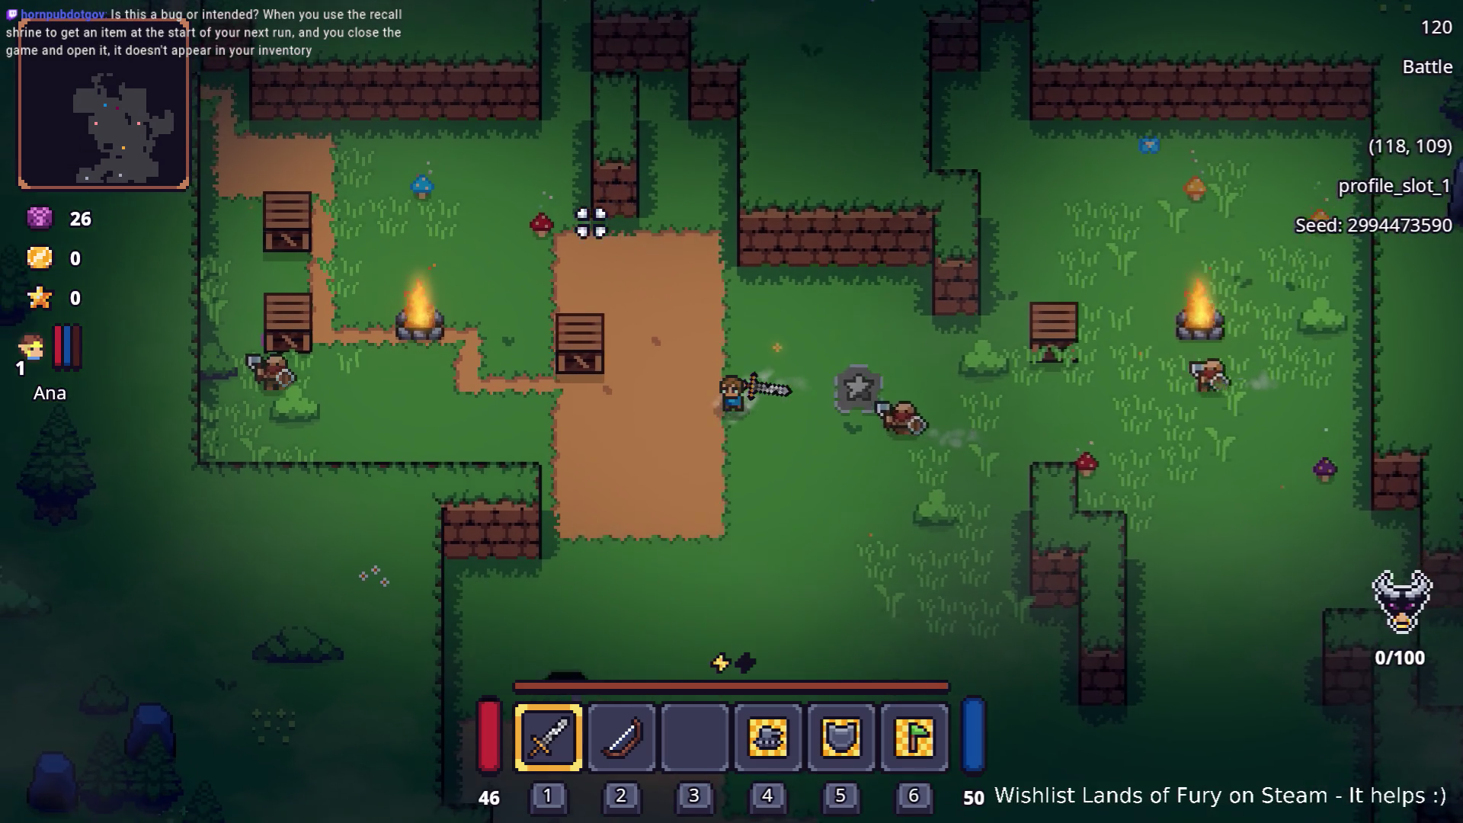
Skirmish with the camp enemies, circle past the fenced plot and corn pickup, and return west into the camp
key(s)
key(a)
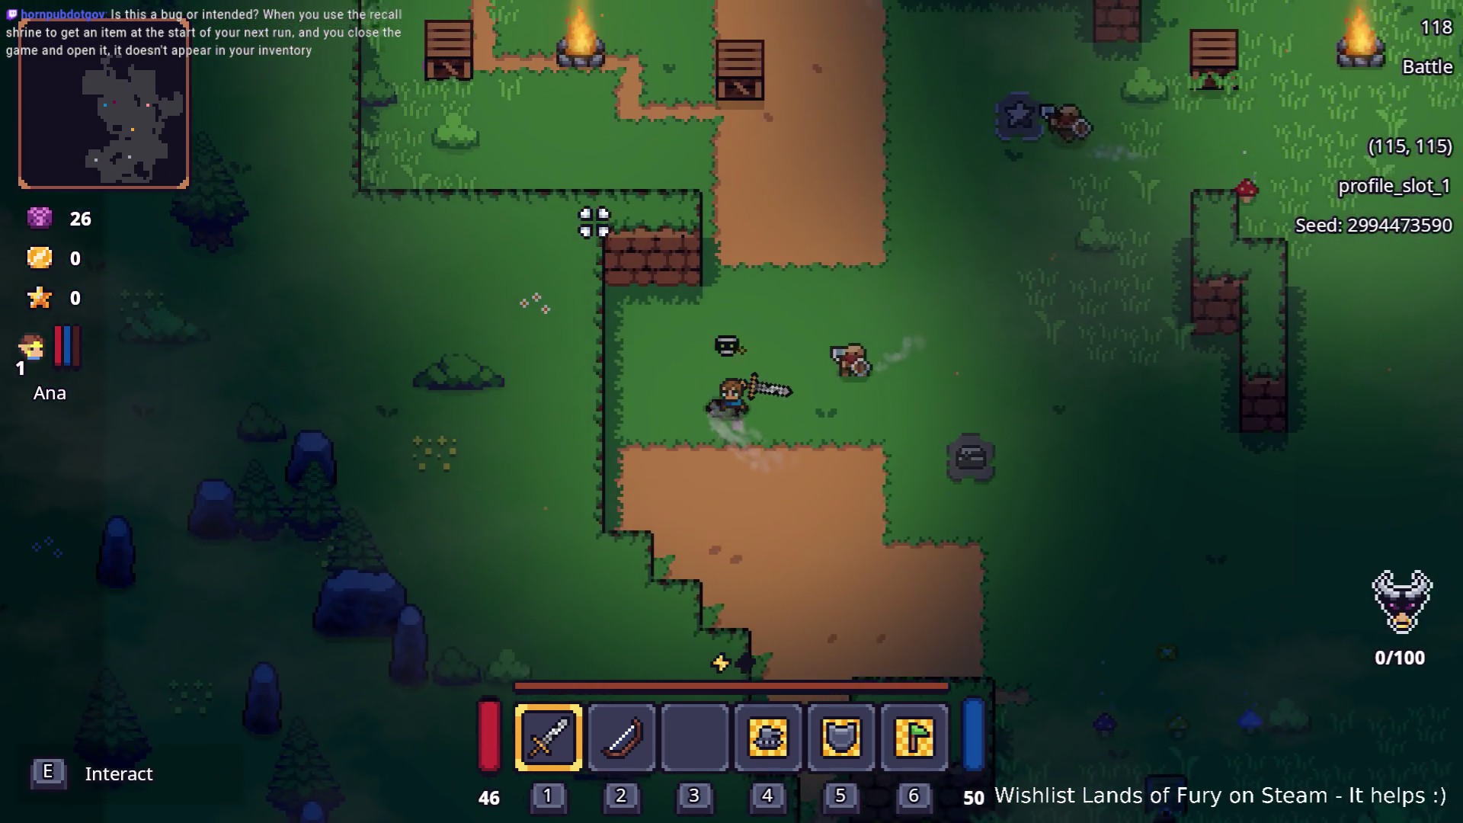
key(w)
key(w)
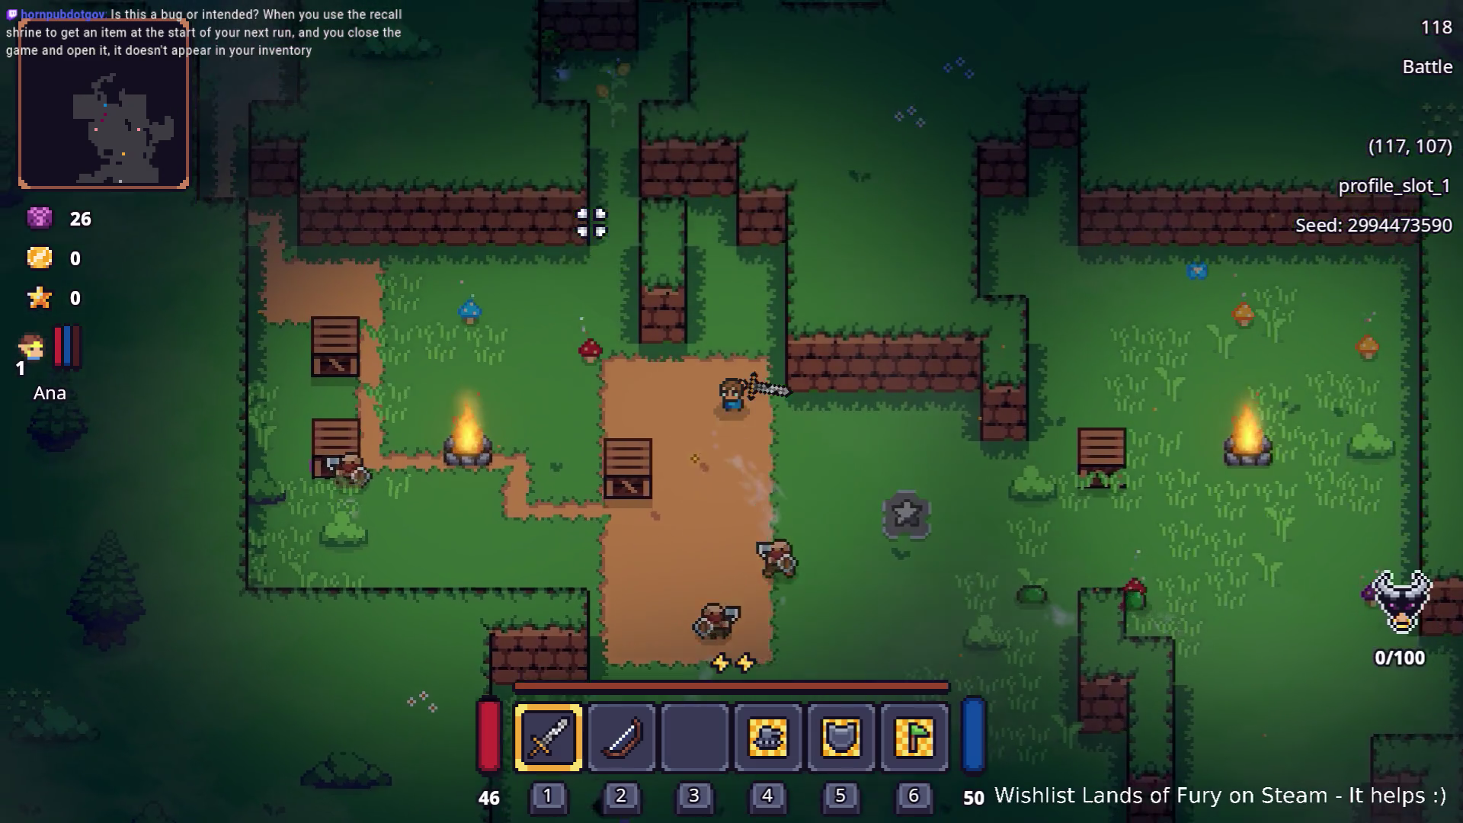
key(a)
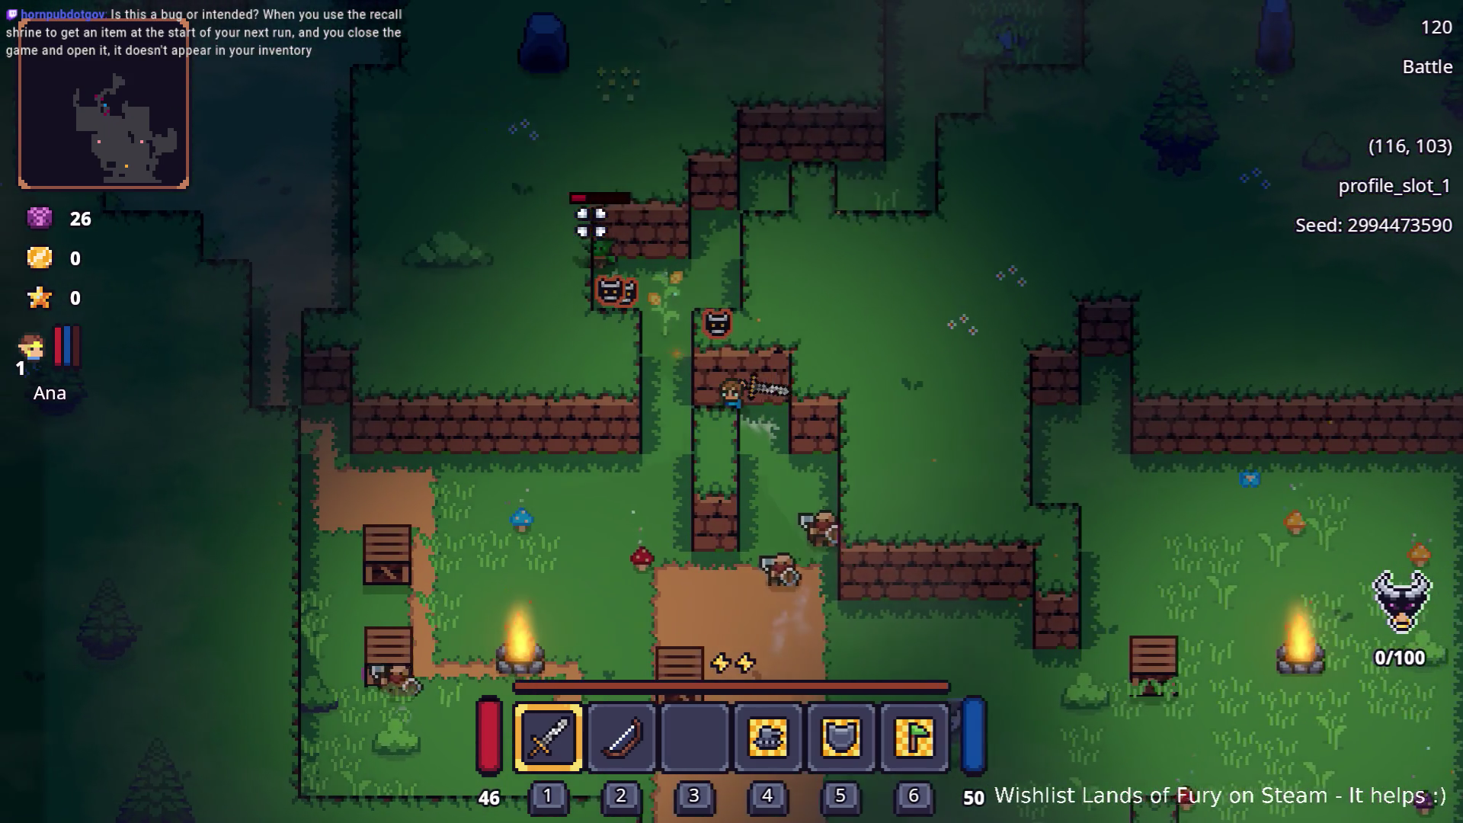
key(w)
key(w)
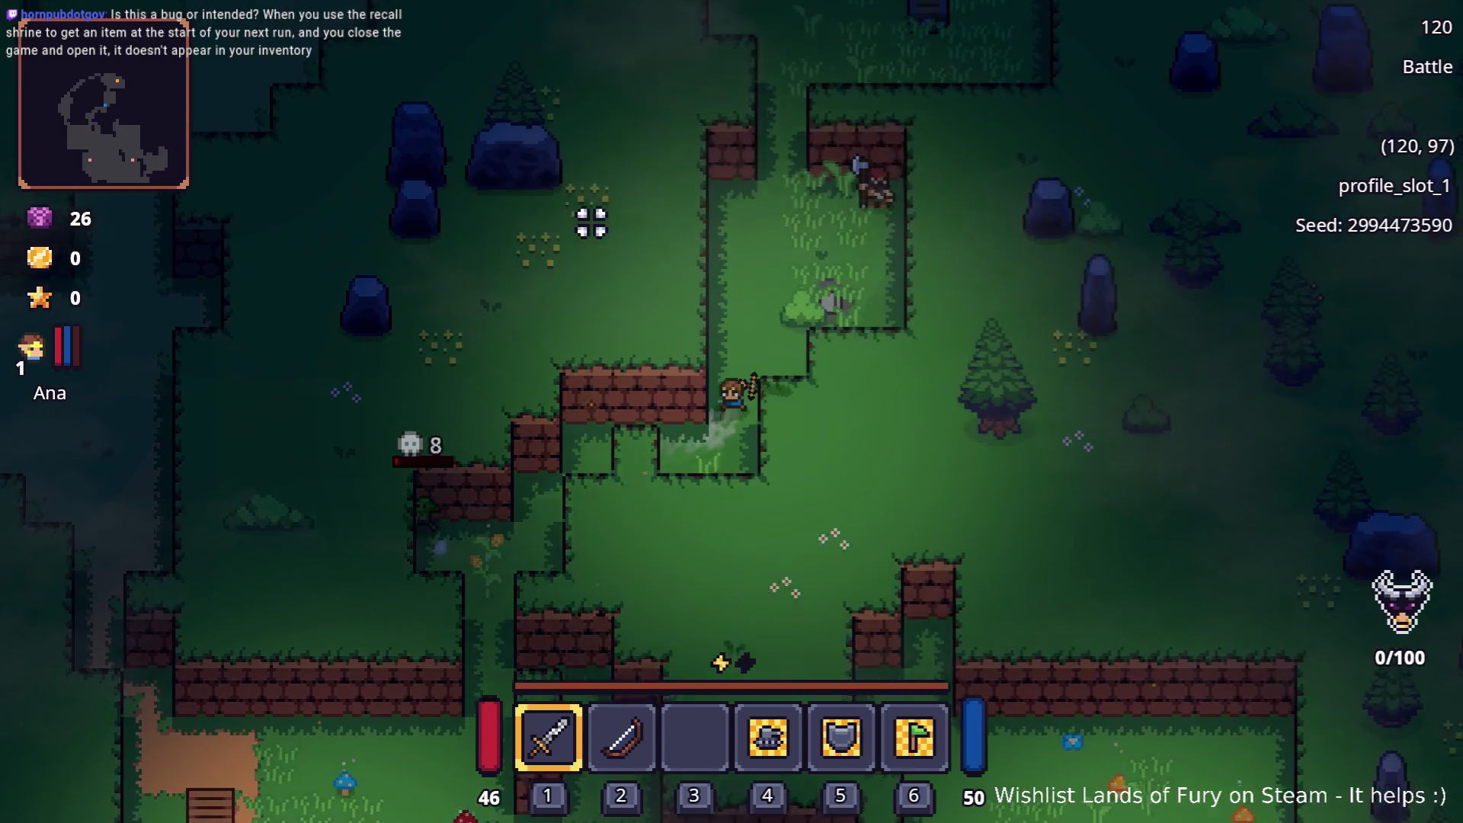
key(w)
key(w)
key(w)
key(w)
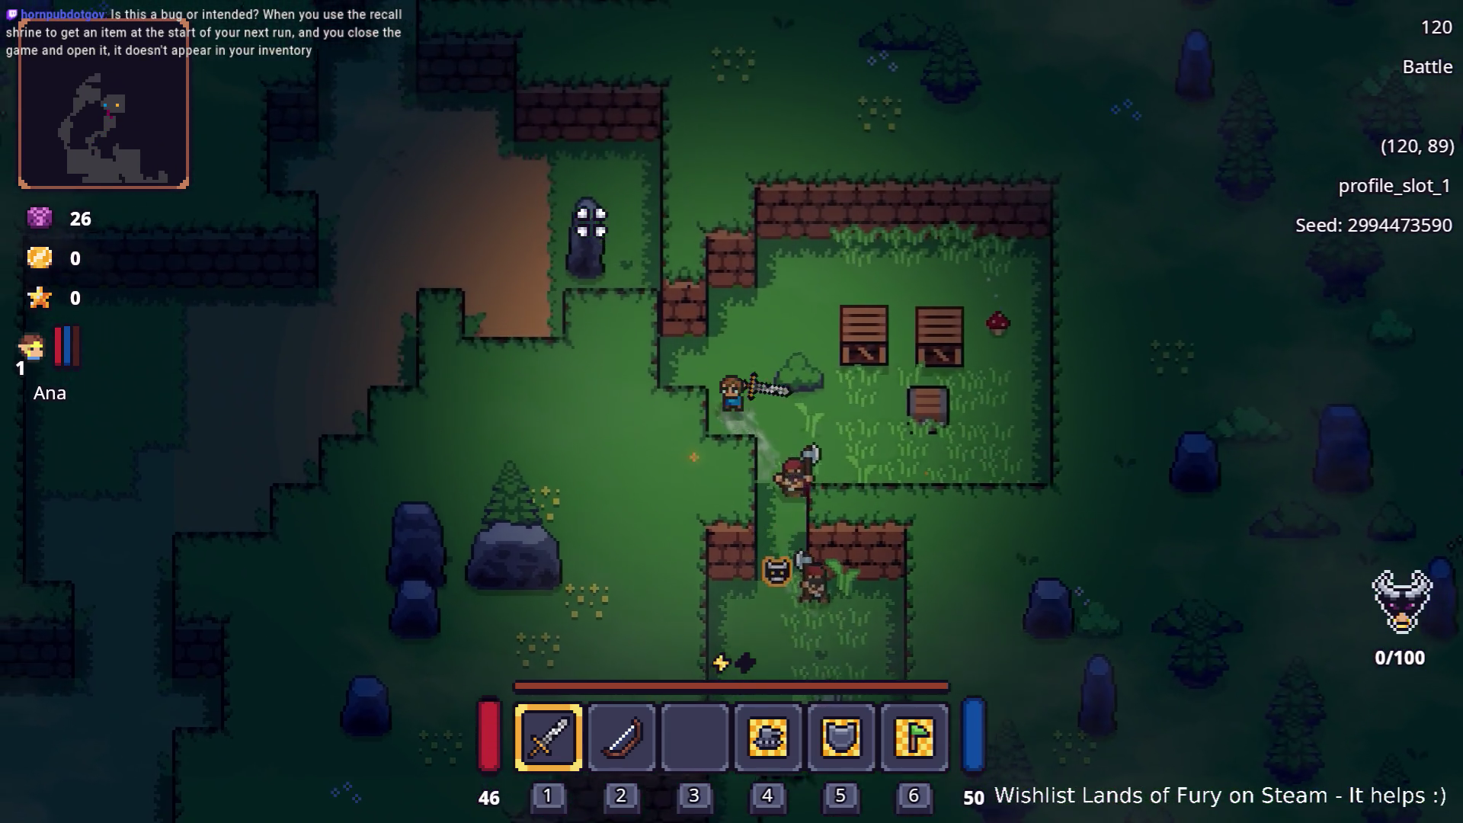
key(w)
key(w)
key(d)
key(d)
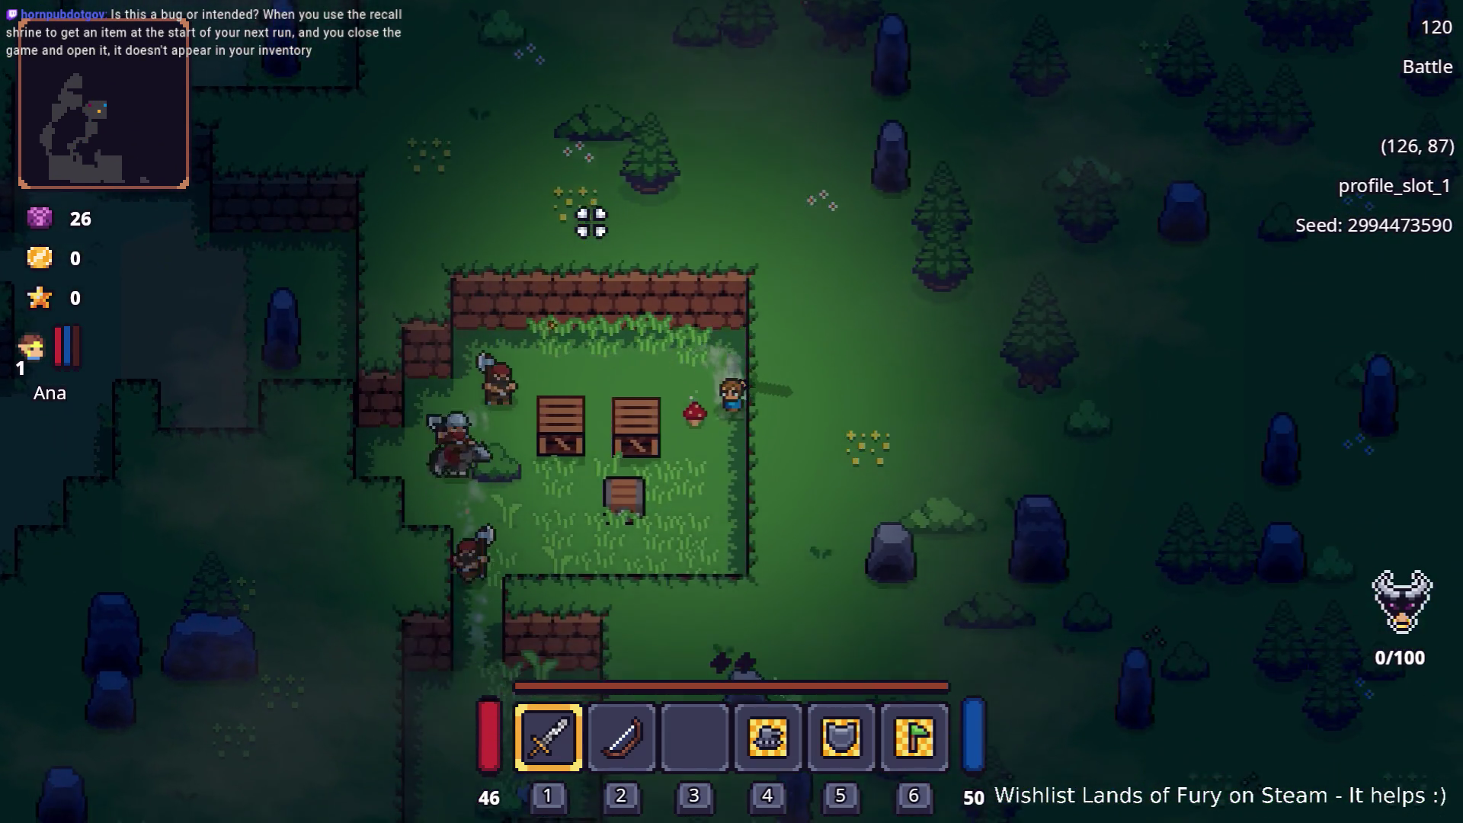
key(s)
key(s)
key(a)
key(a)
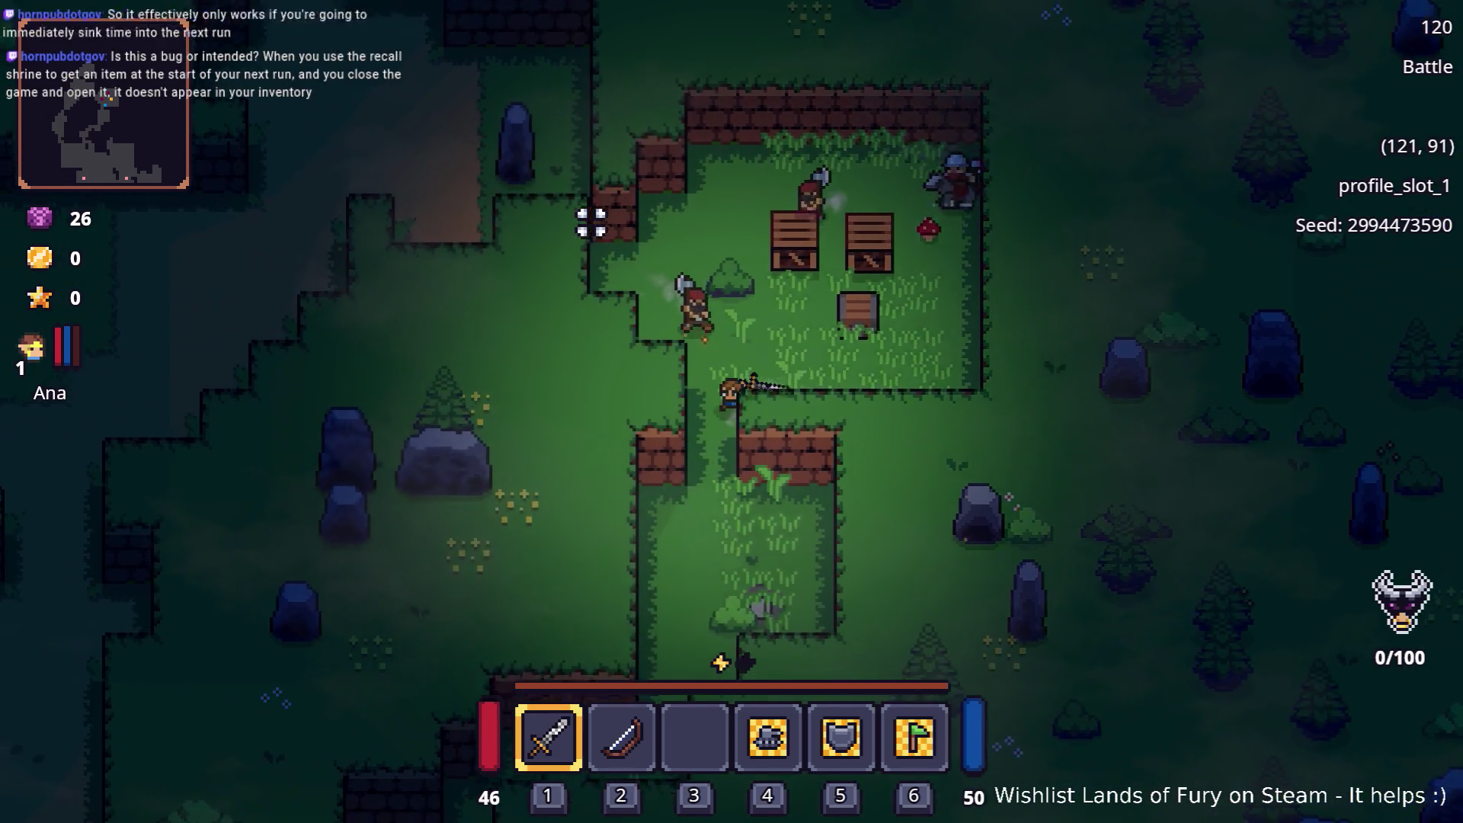
key(s)
key(s)
key(s)
key(s)
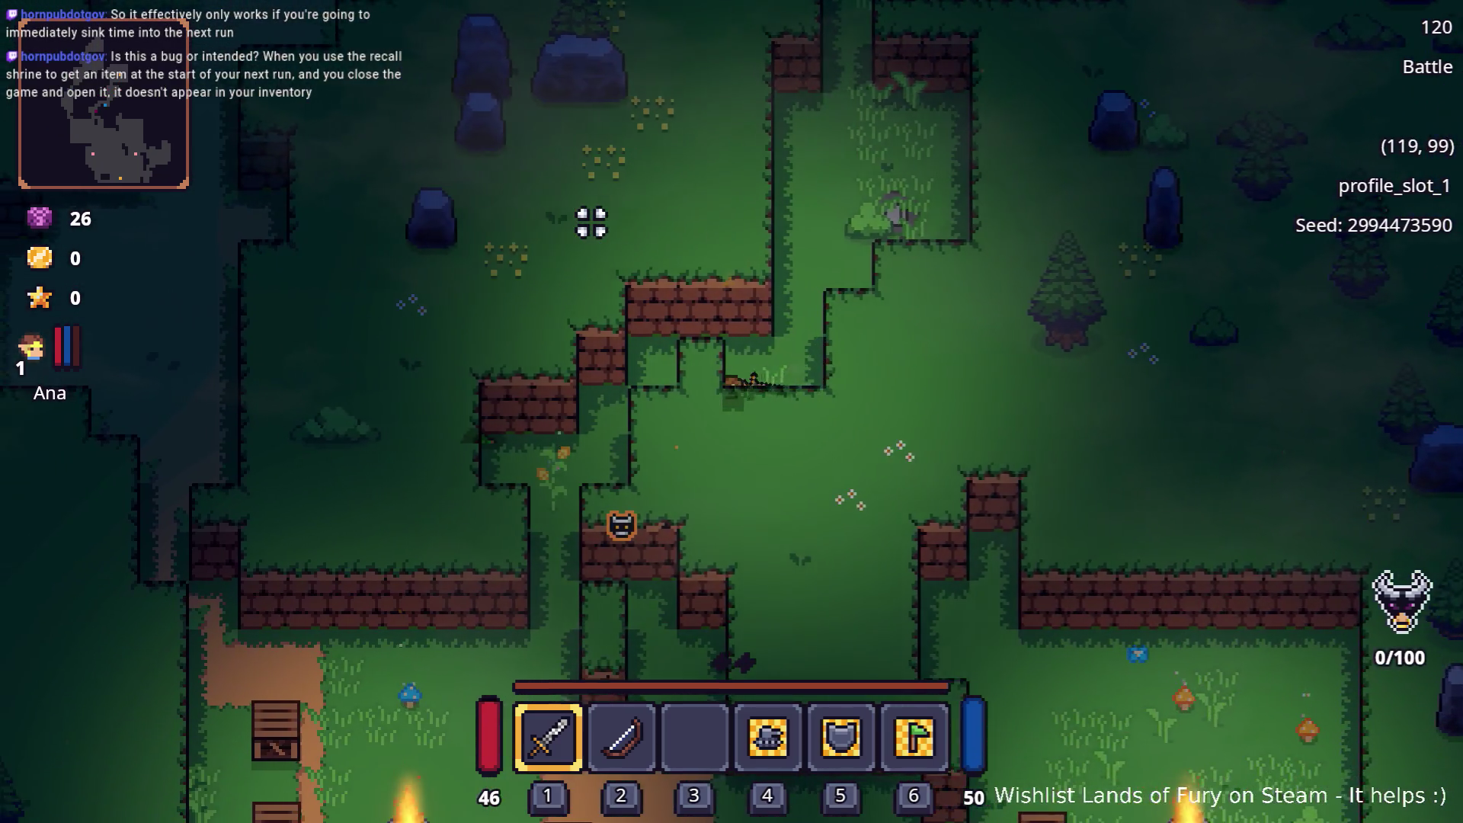
key(a)
key(a)
key(s)
key(a)
key(s)
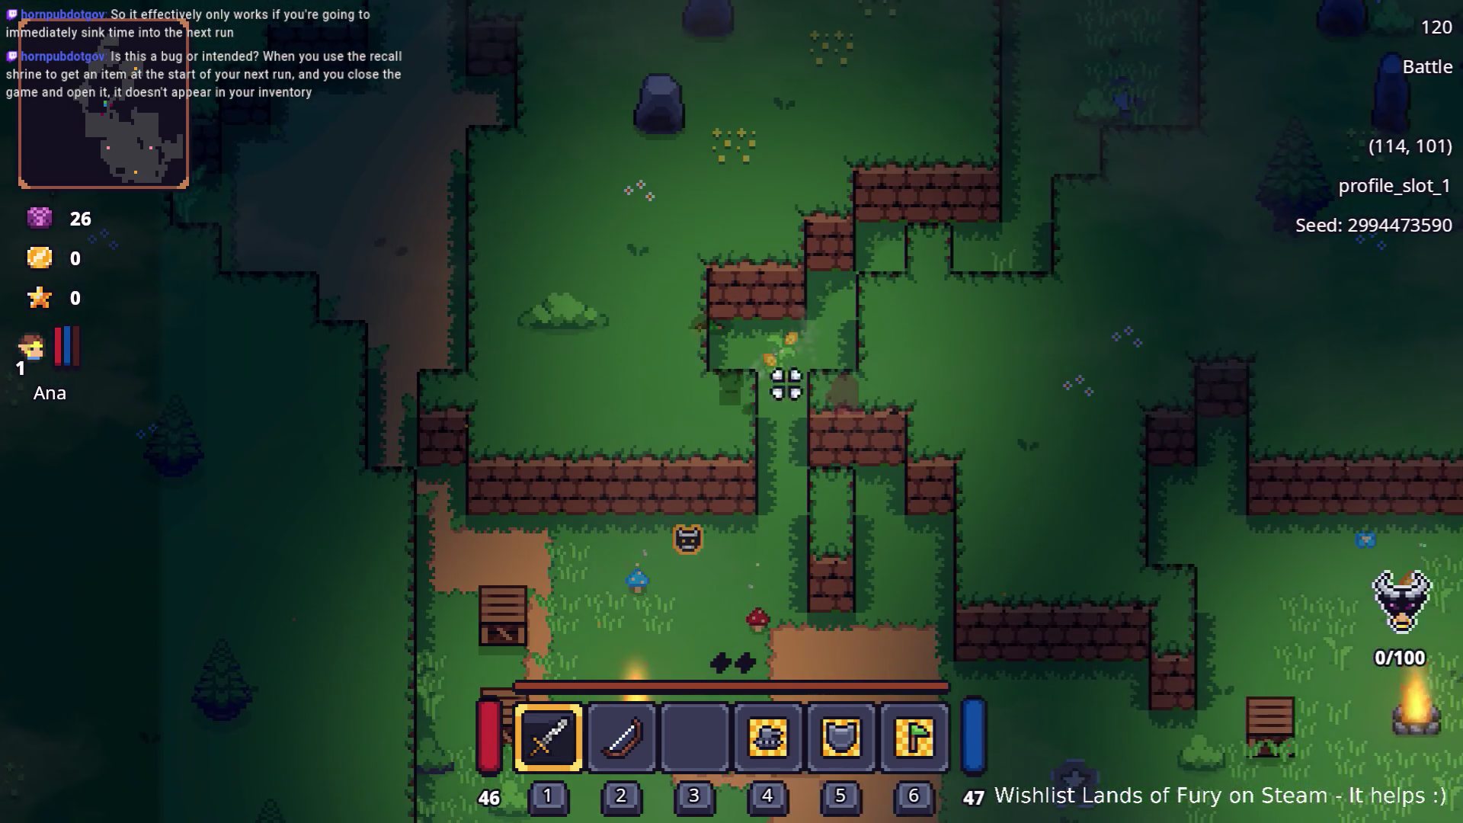
key(s)
key(a)
key(s)
key(s)
key(a)
key(s)
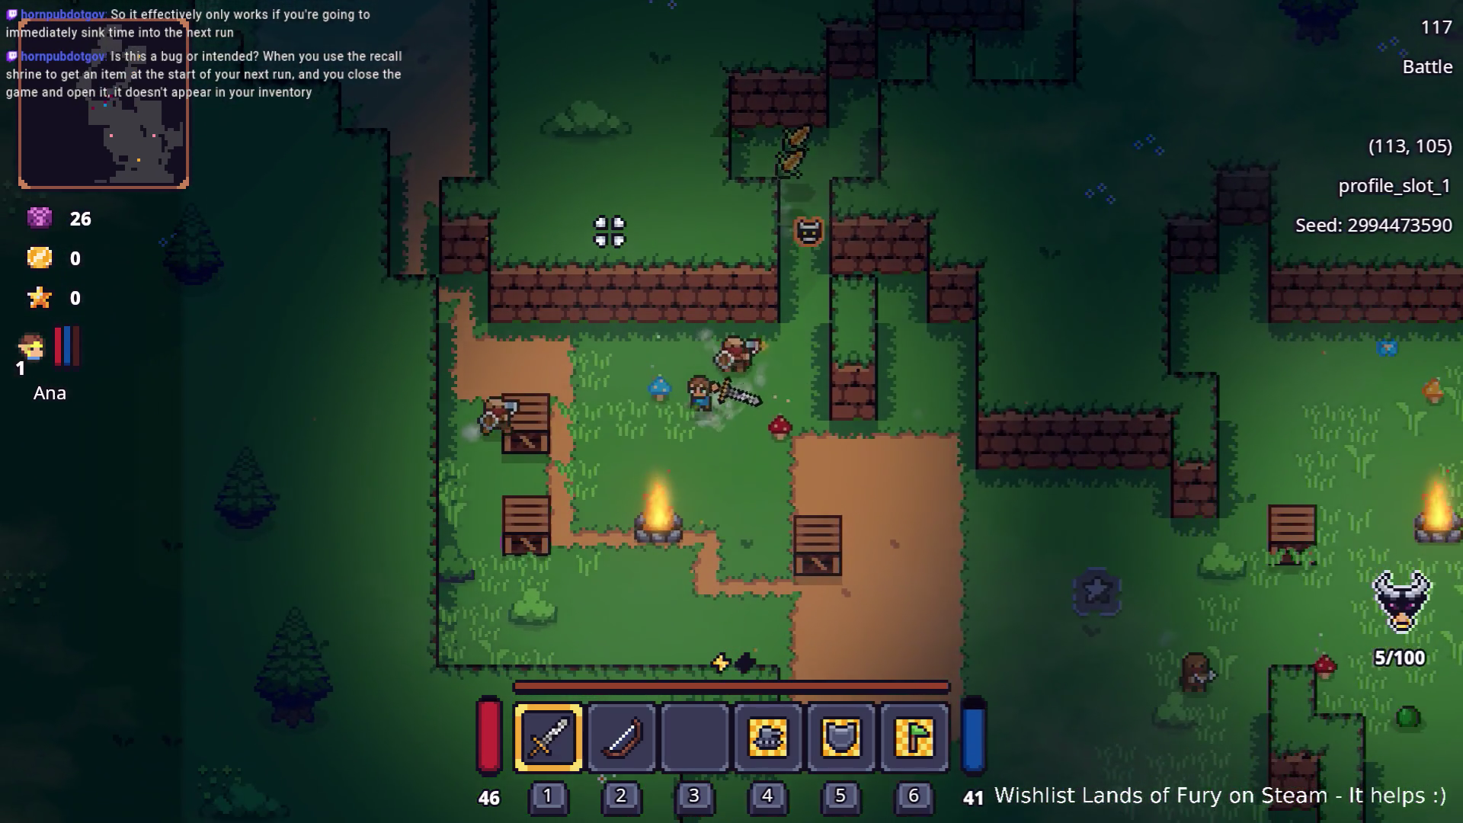
key(a)
key(a)
key(a)
key(a)
key(a)
Run north-east up the dirt trail, then retreat south-west back down the path past an enemy
key(w)
key(w)
key(w)
key(w)
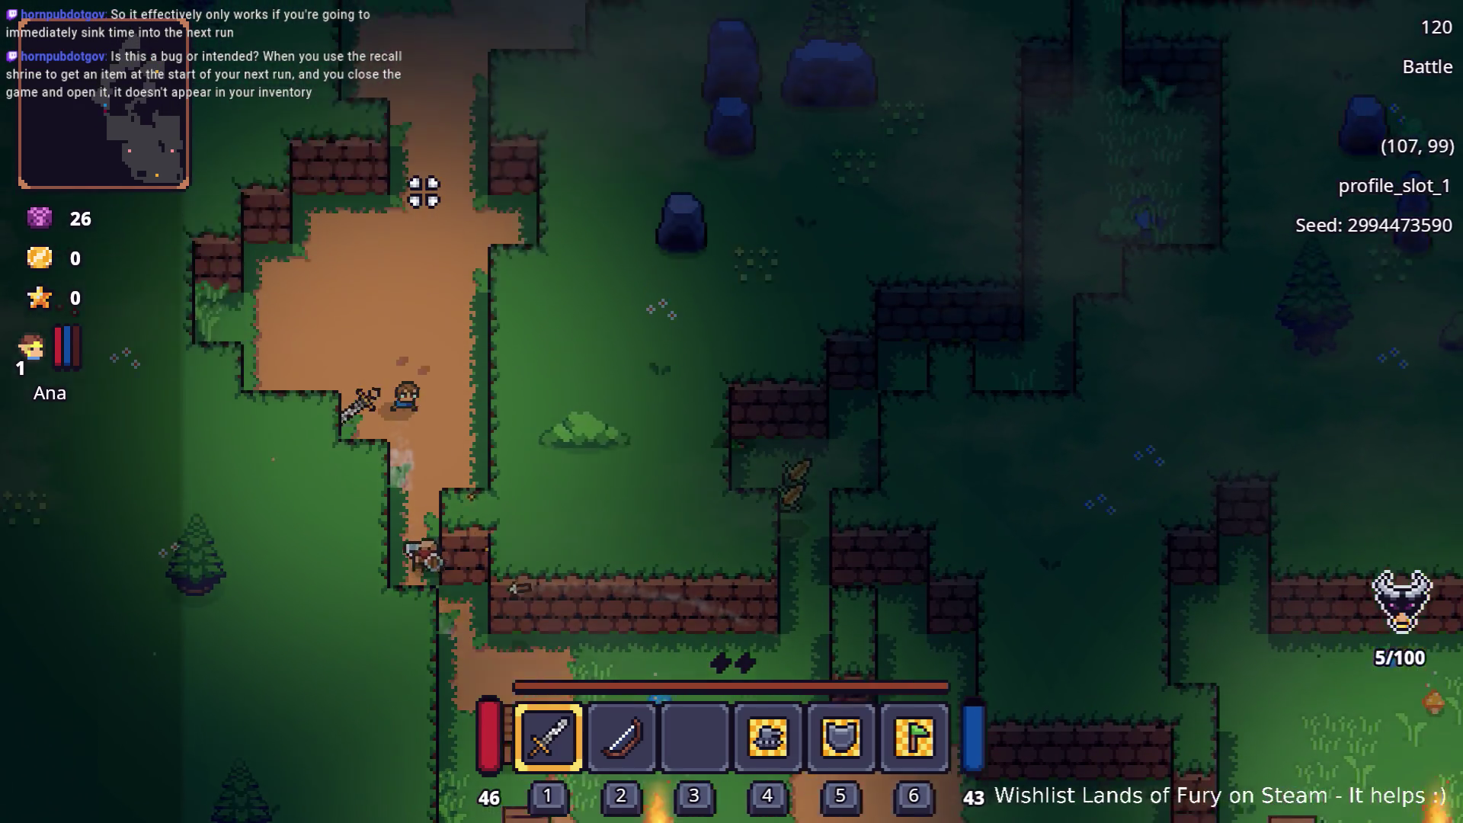
key(w)
key(w)
key(w)
key(w)
key(w)
key(d)
key(w)
key(w)
key(d)
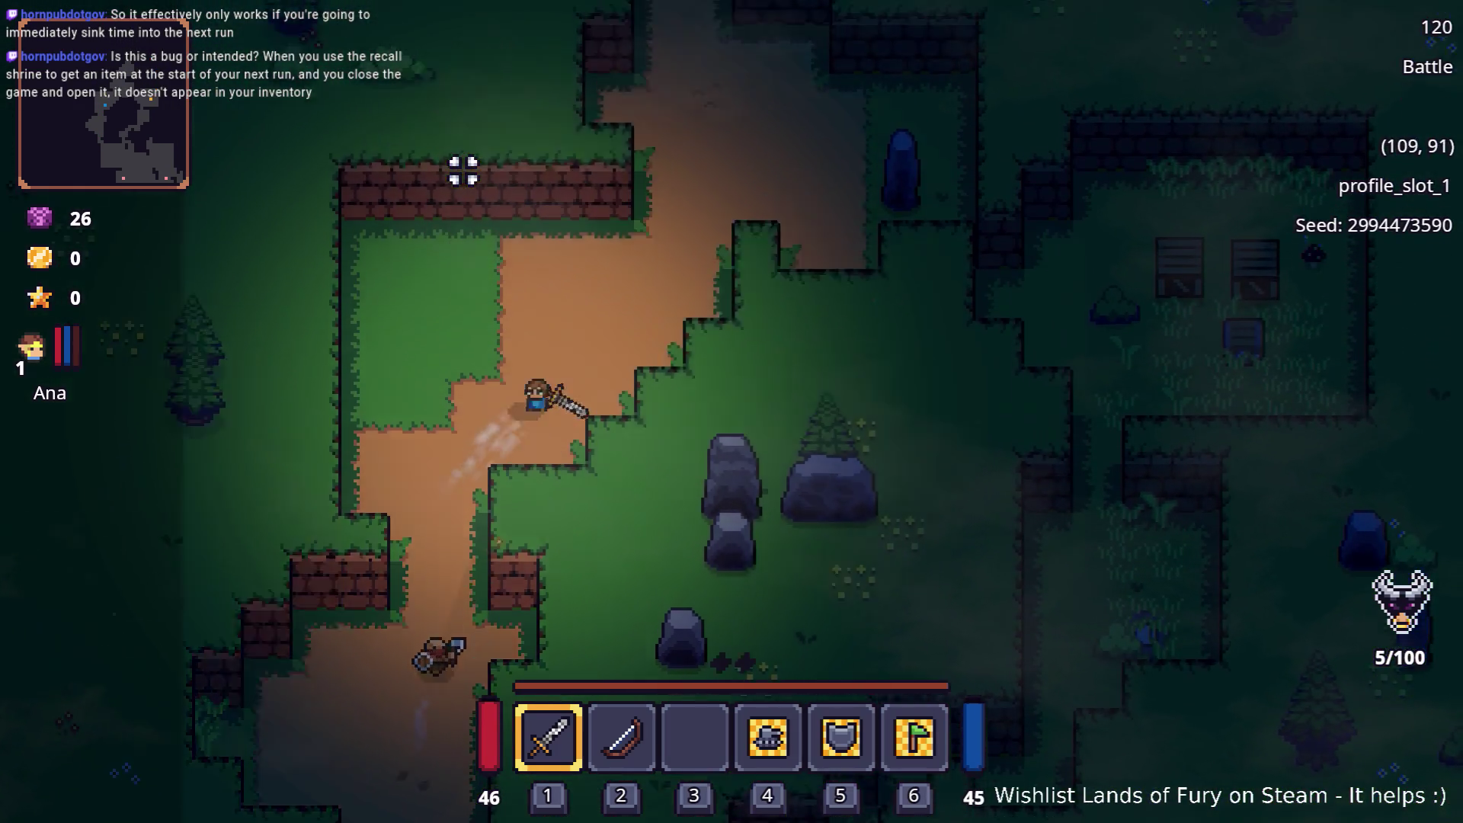
key(d)
key(w)
key(d)
key(w)
key(d)
key(w)
key(d)
key(w)
key(w)
key(w)
key(d)
key(w)
key(w)
key(w)
key(w)
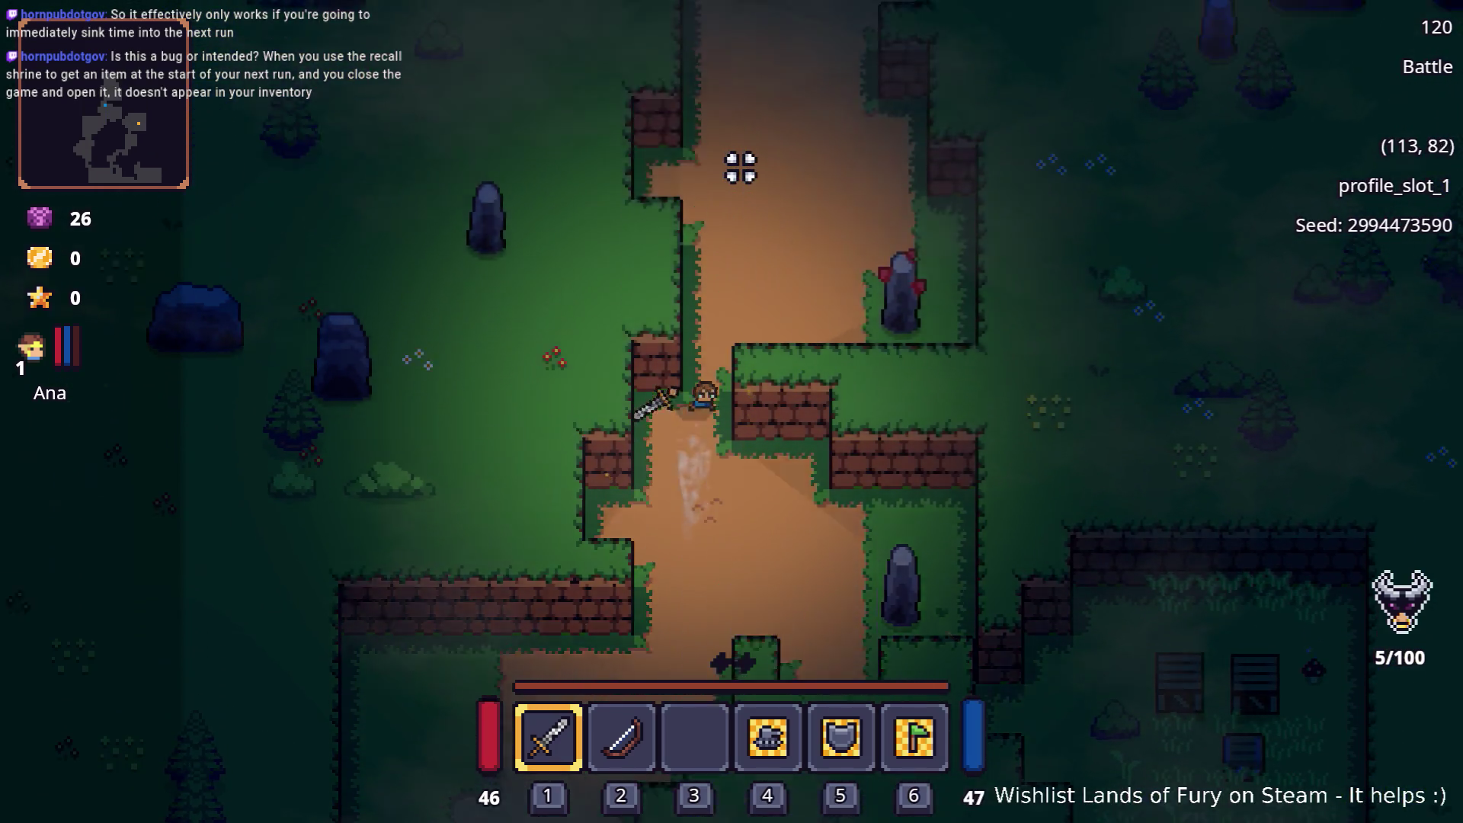
key(w)
key(w)
key(w)
key(w)
key(w)
key(w)
key(s)
key(s)
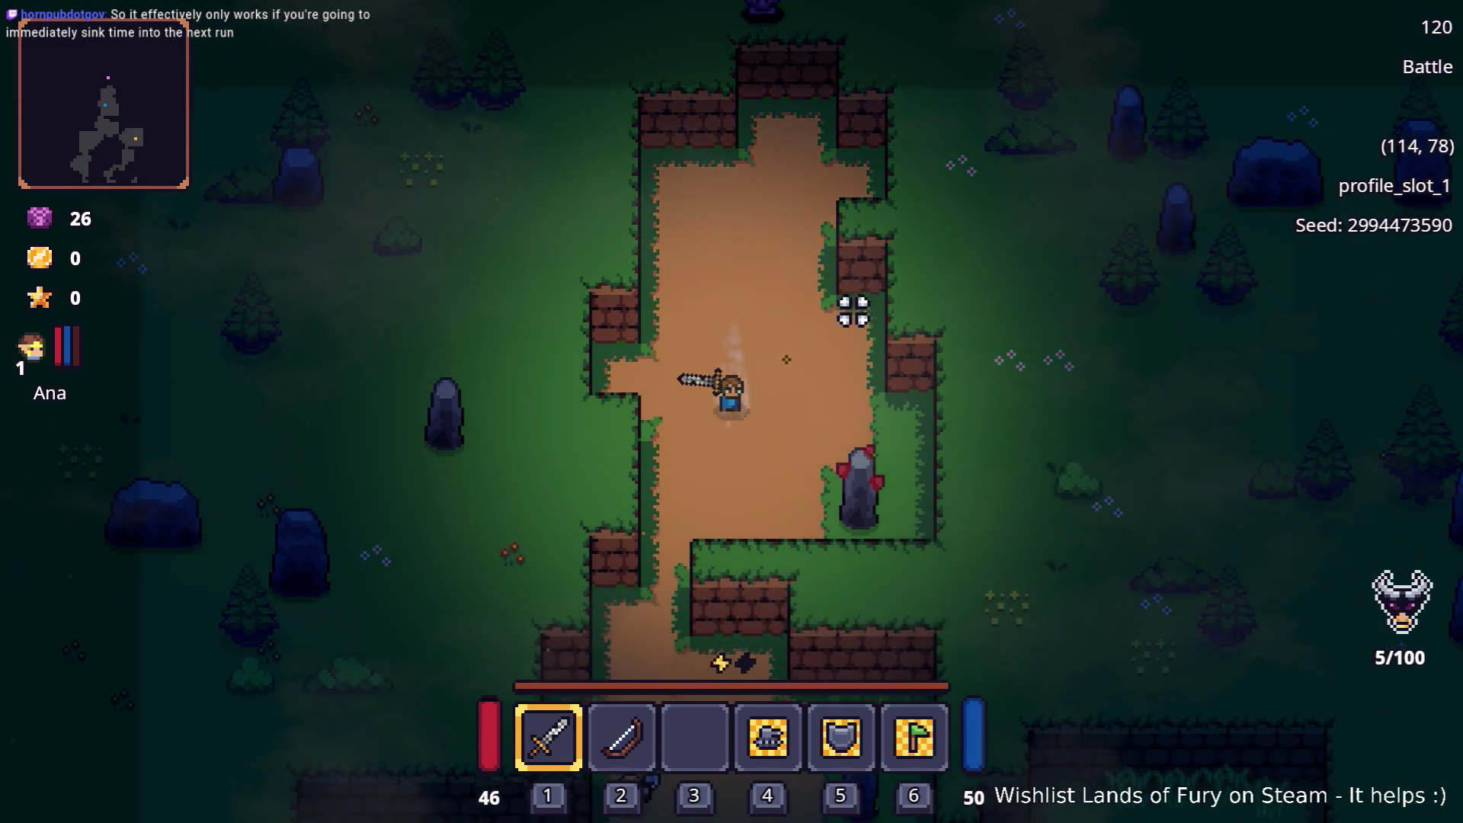
key(s)
key(s)
key(s)
key(a)
key(s)
key(s)
key(s)
key(a)
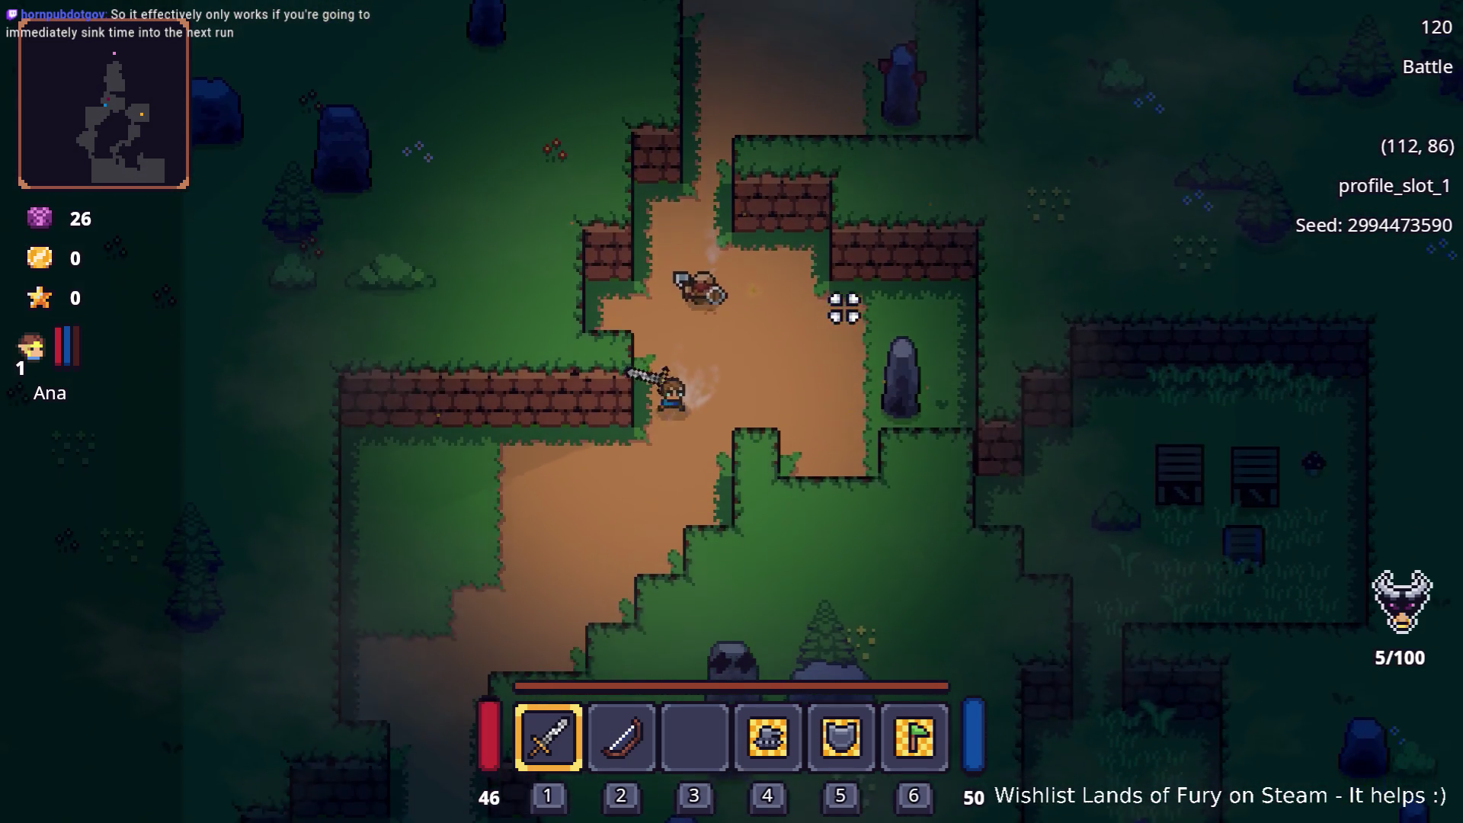
key(s)
key(a)
key(s)
key(a)
key(s)
key(a)
key(s)
key(a)
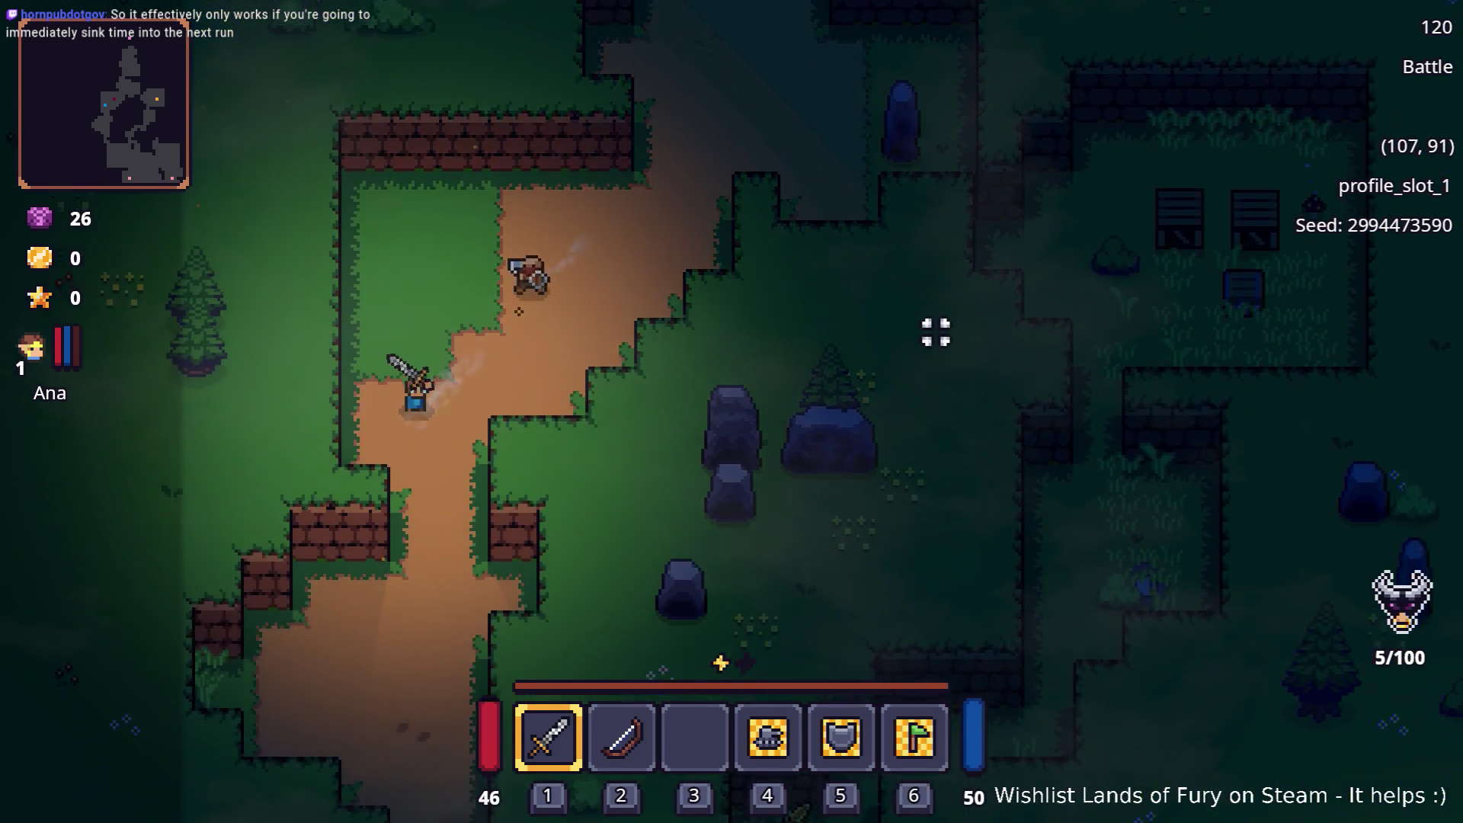
key(s)
key(s)
key(s)
key(s)
Flee south-east through the camp and east away from the chasing enemies toward the clearing
key(s)
key(a)
key(s)
key(d)
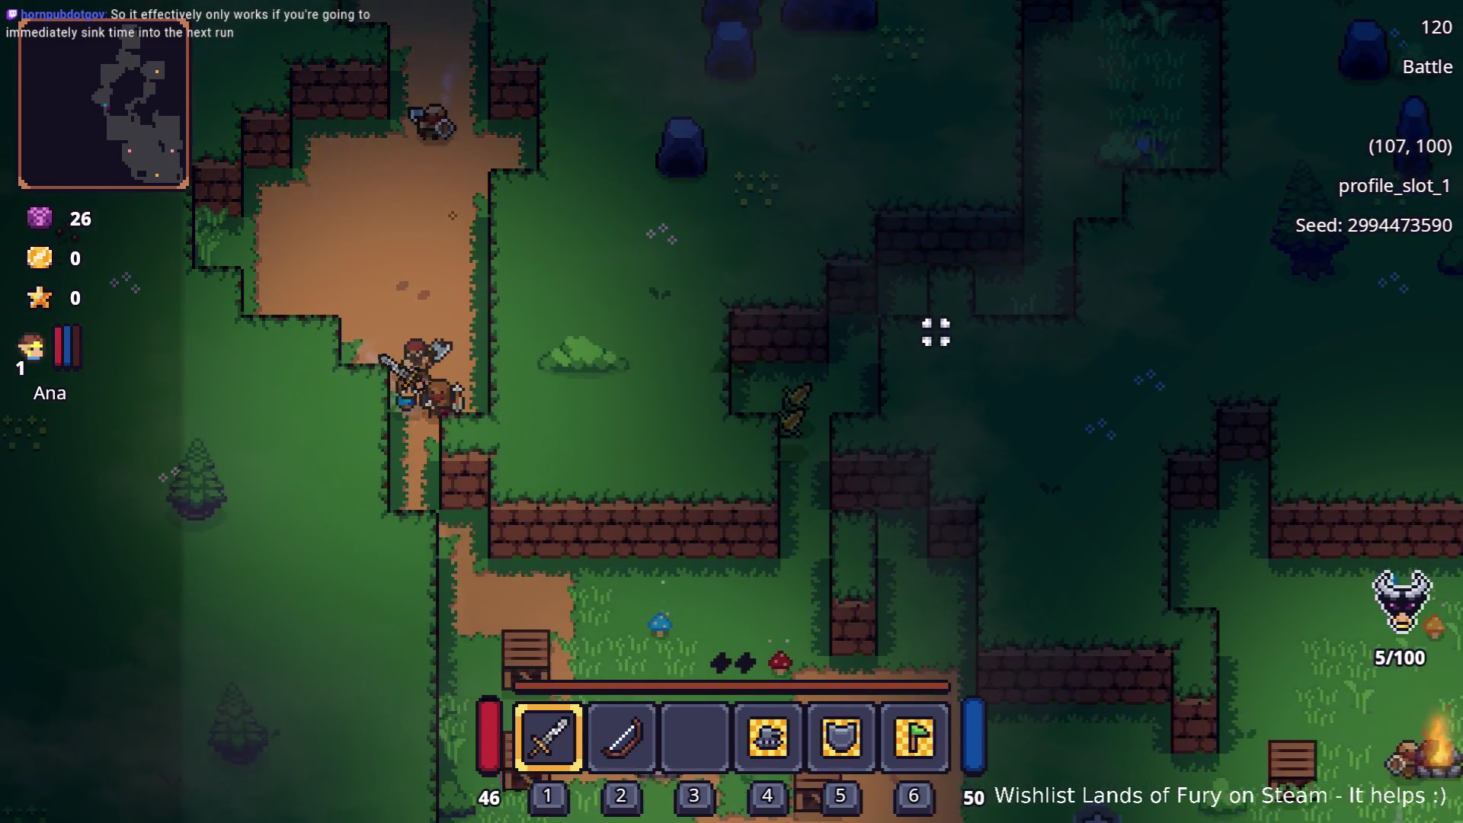
key(s)
key(s)
key(s)
key(d)
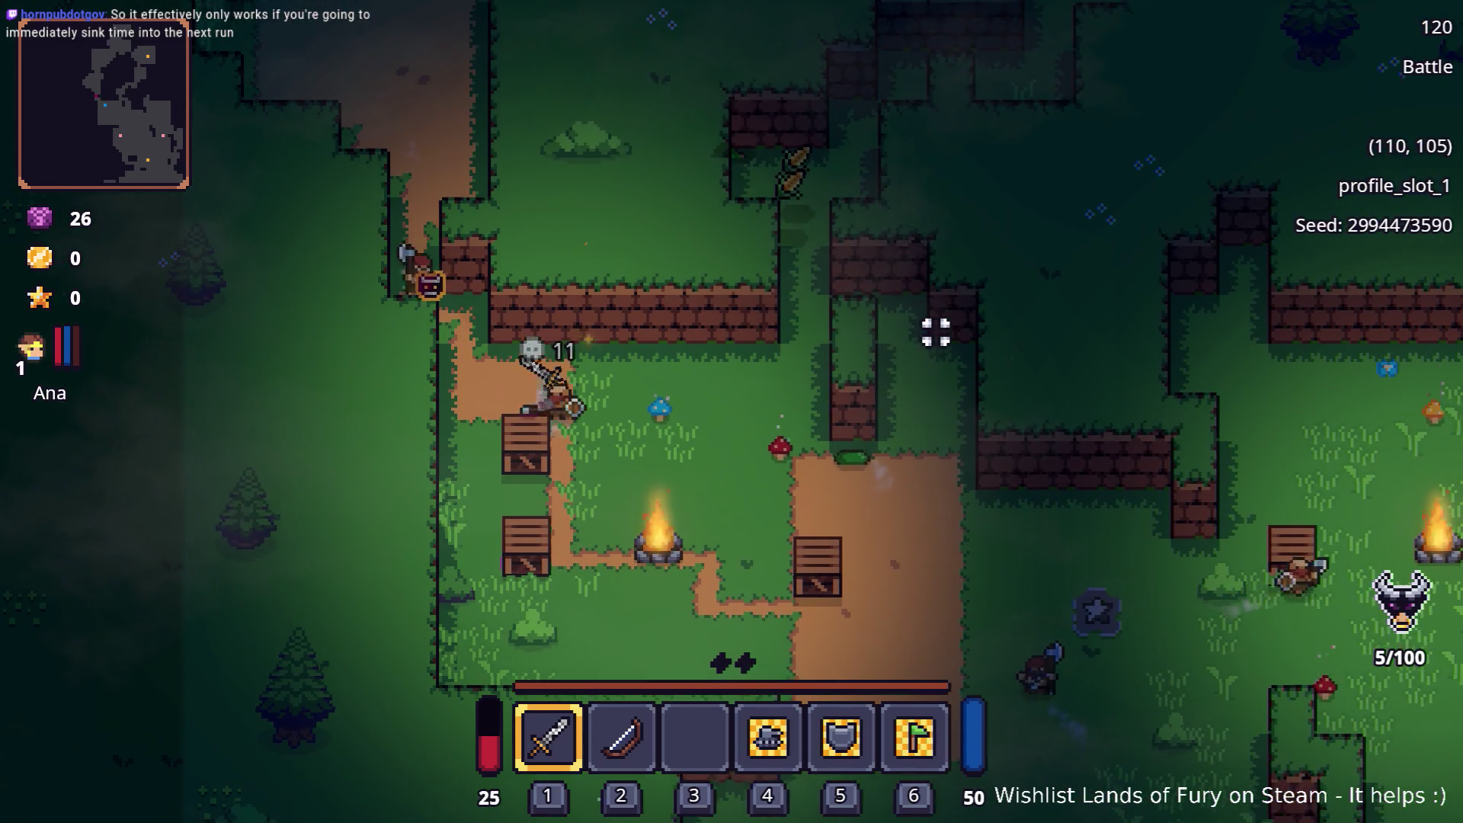
key(s)
key(d)
key(s)
key(d)
key(d)
key(d)
key(s)
key(d)
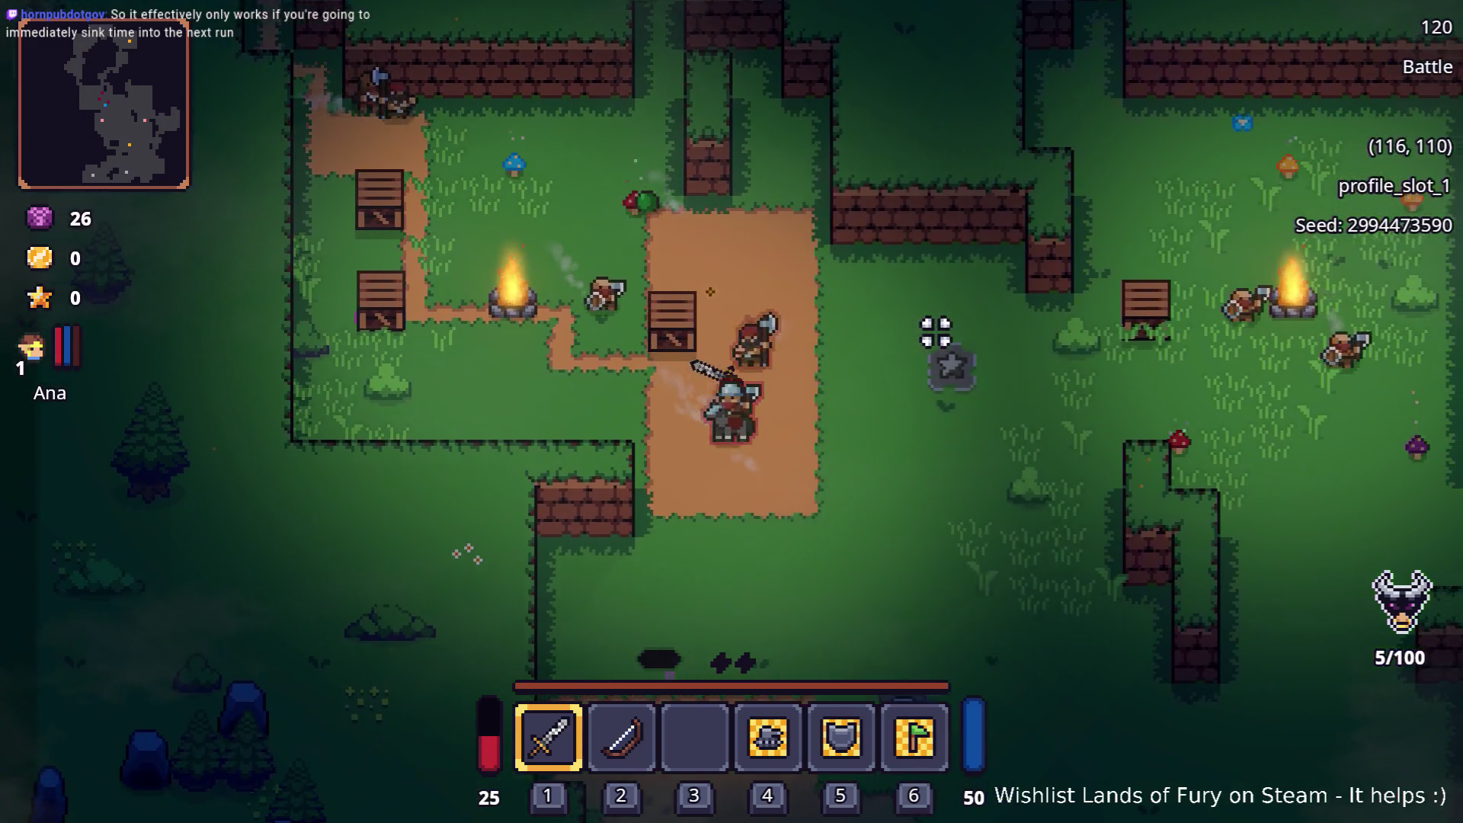
key(d)
key(d)
key(d)
key(s)
key(d)
key(d)
key(d)
key(s)
key(d)
key(d)
key(d)
key(d)
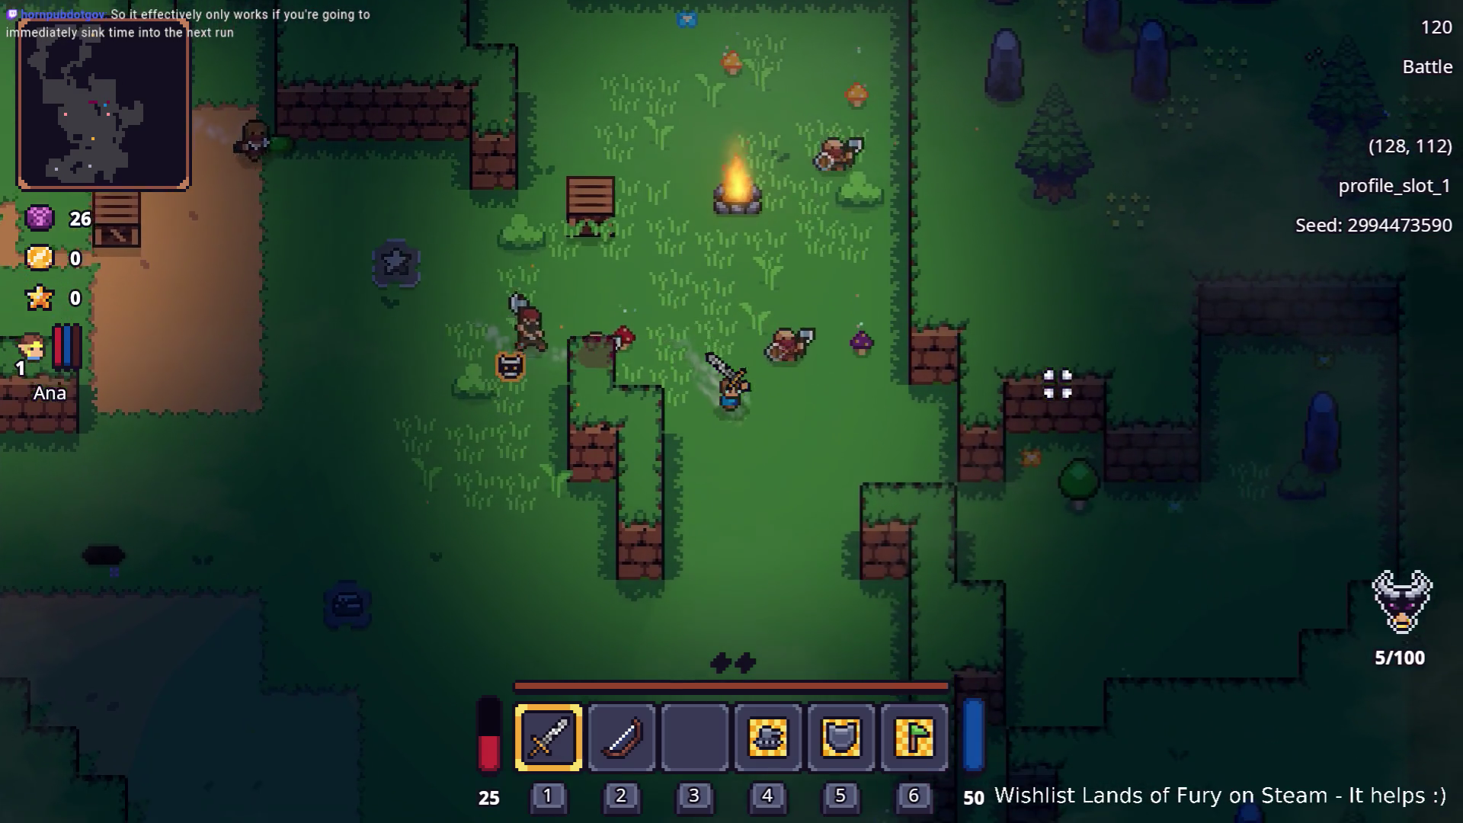
Head south across the clearing past the shrine and down into the forest passage
key(s)
key(s)
key(s)
key(s)
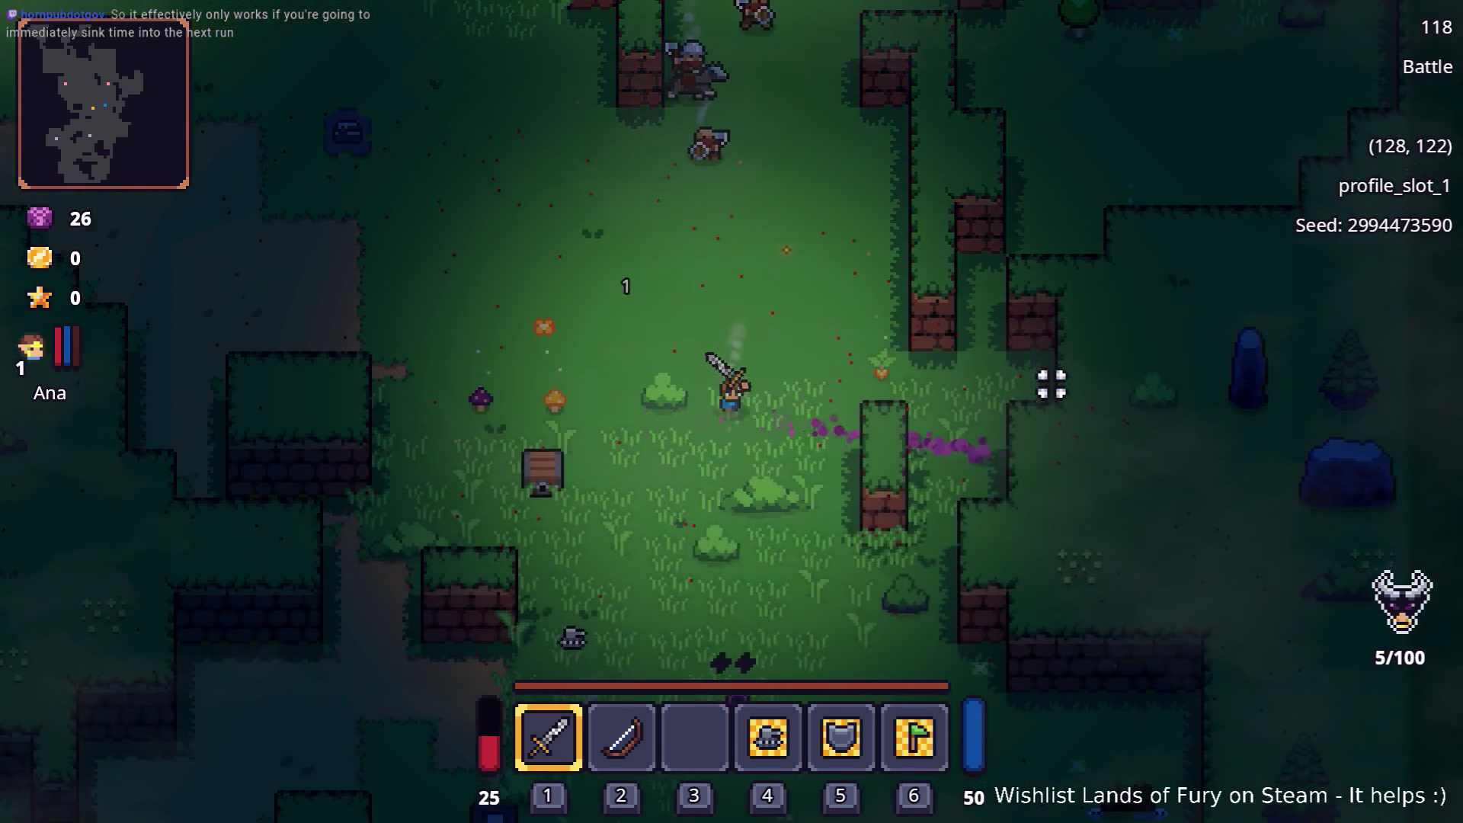
key(s)
key(a)
key(a)
key(s)
key(a)
key(s)
key(a)
key(s)
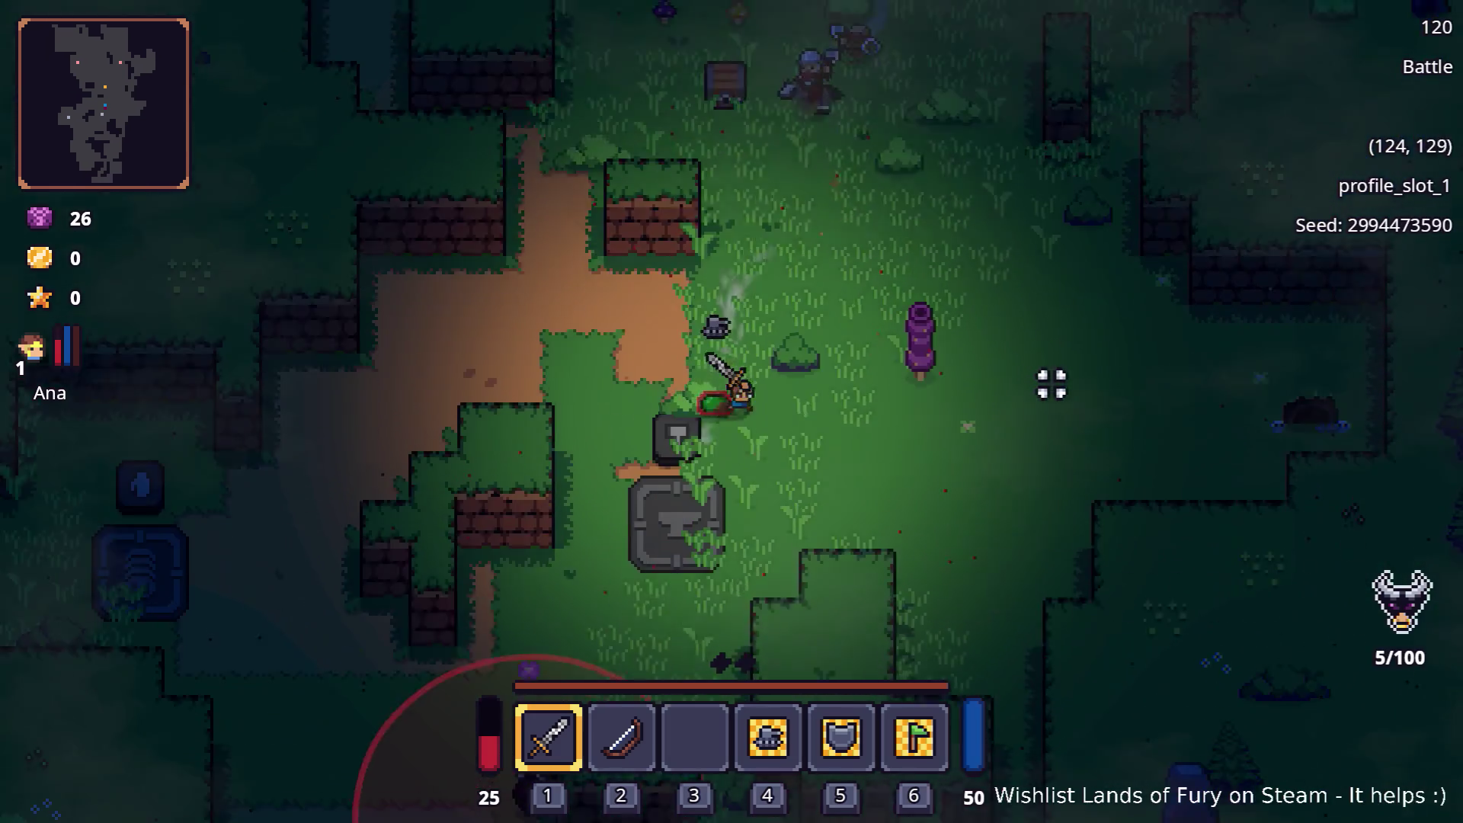
key(s)
key(s)
key(s)
key(s)
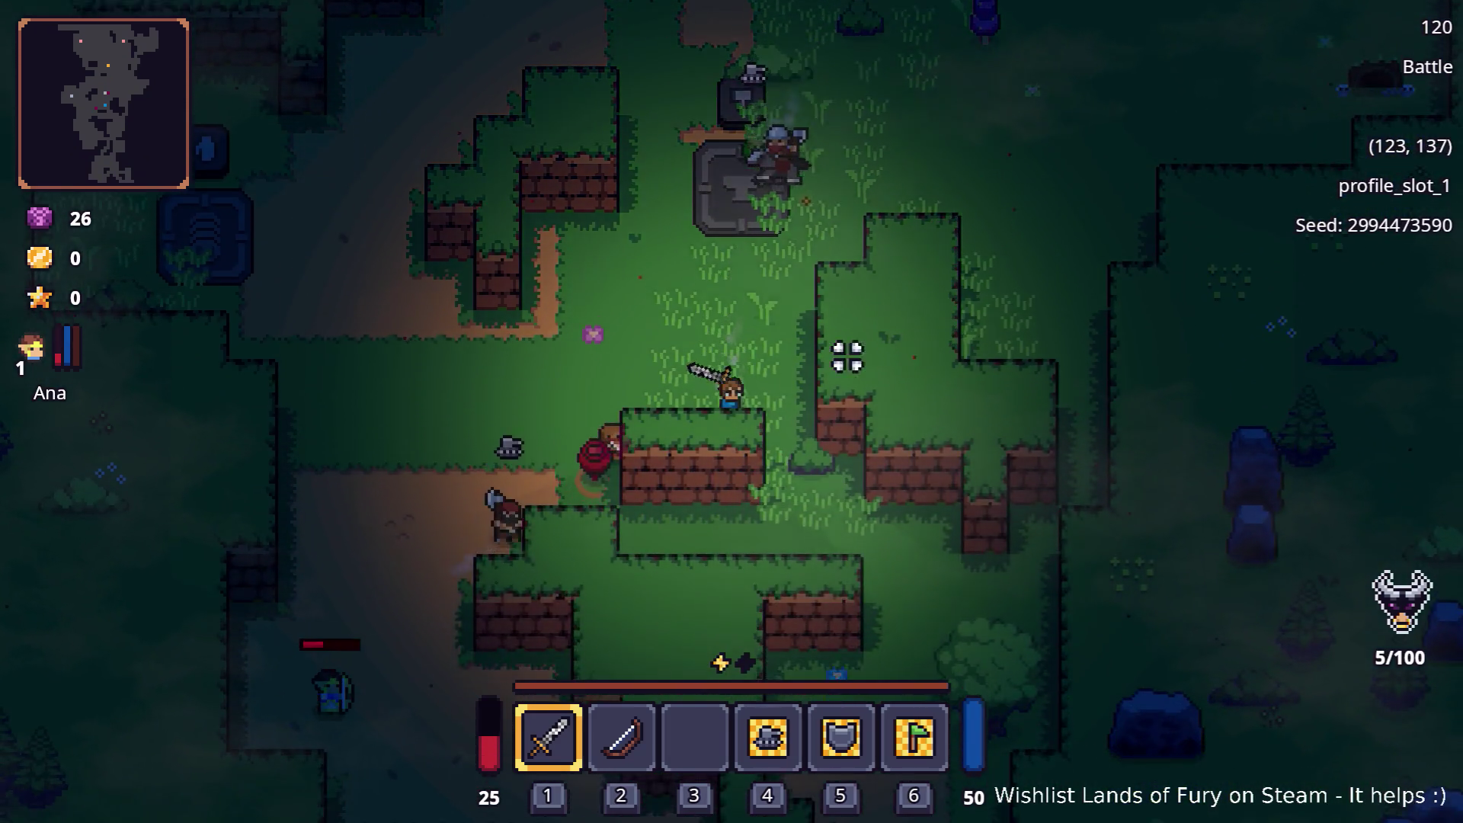
key(s)
key(d)
key(s)
key(d)
key(s)
key(s)
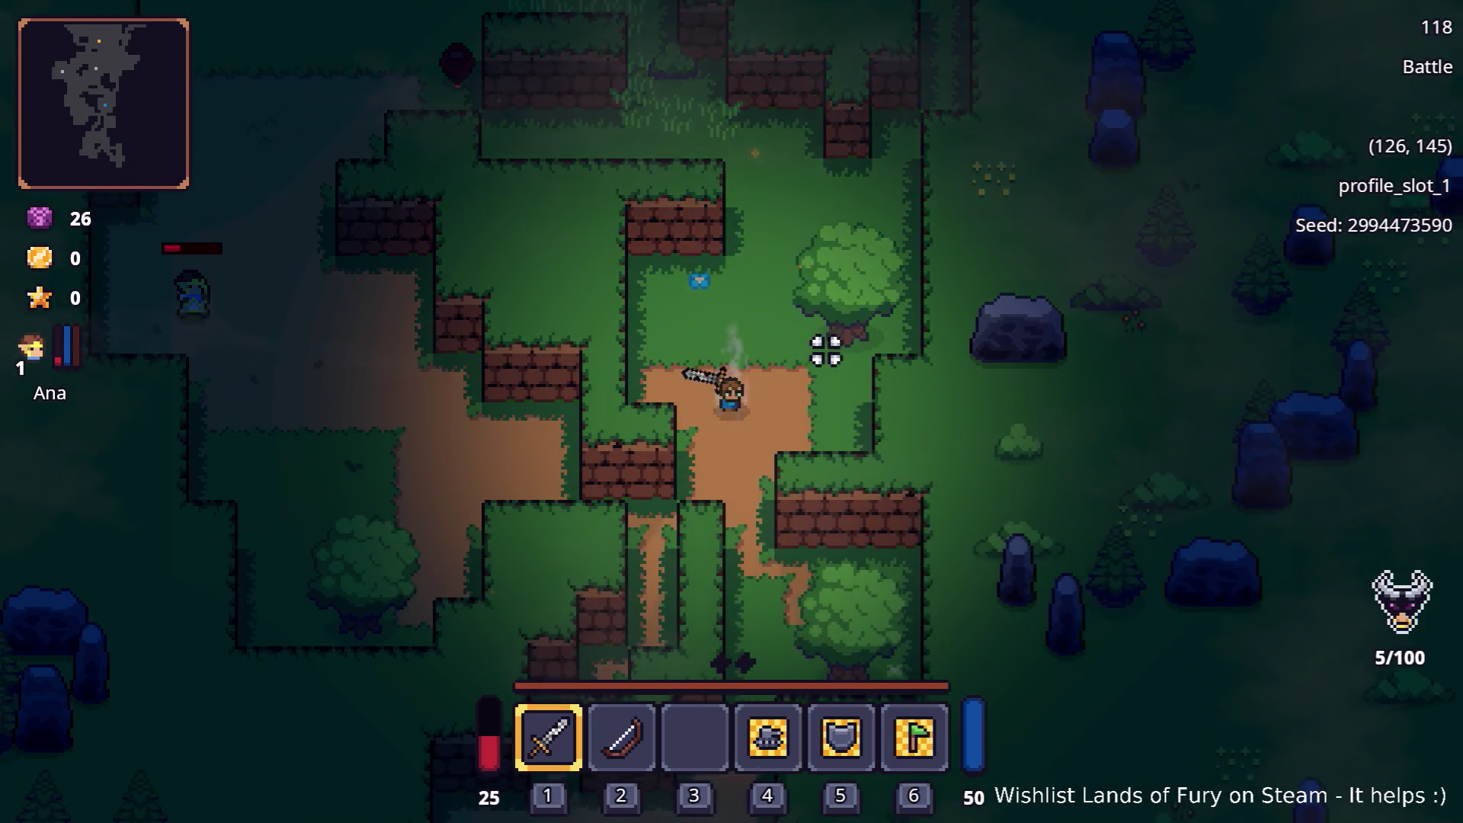
key(s)
key(a)
key(s)
key(a)
key(s)
key(s)
key(a)
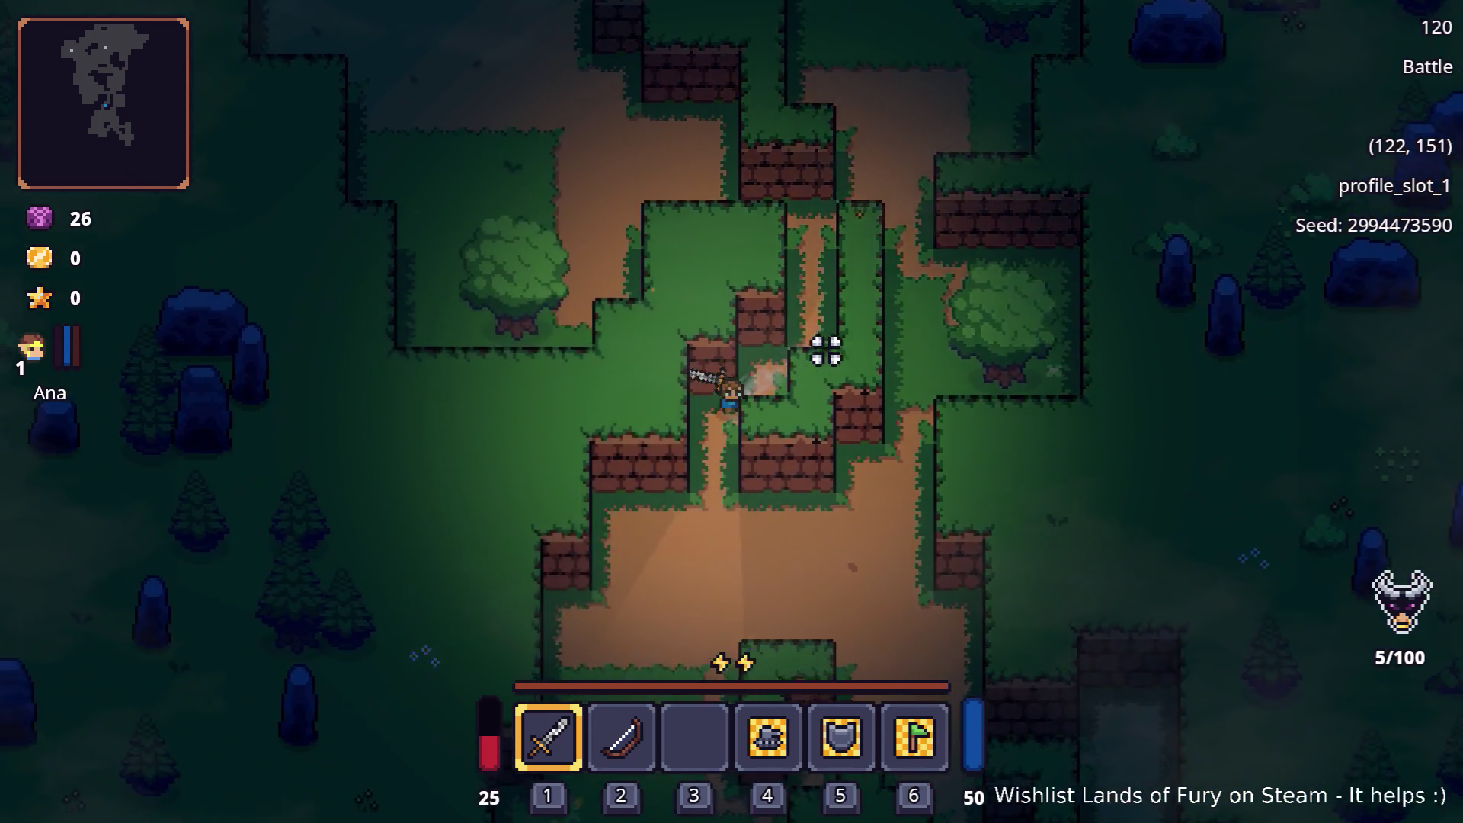
key(s)
key(s)
key(s)
key(s)
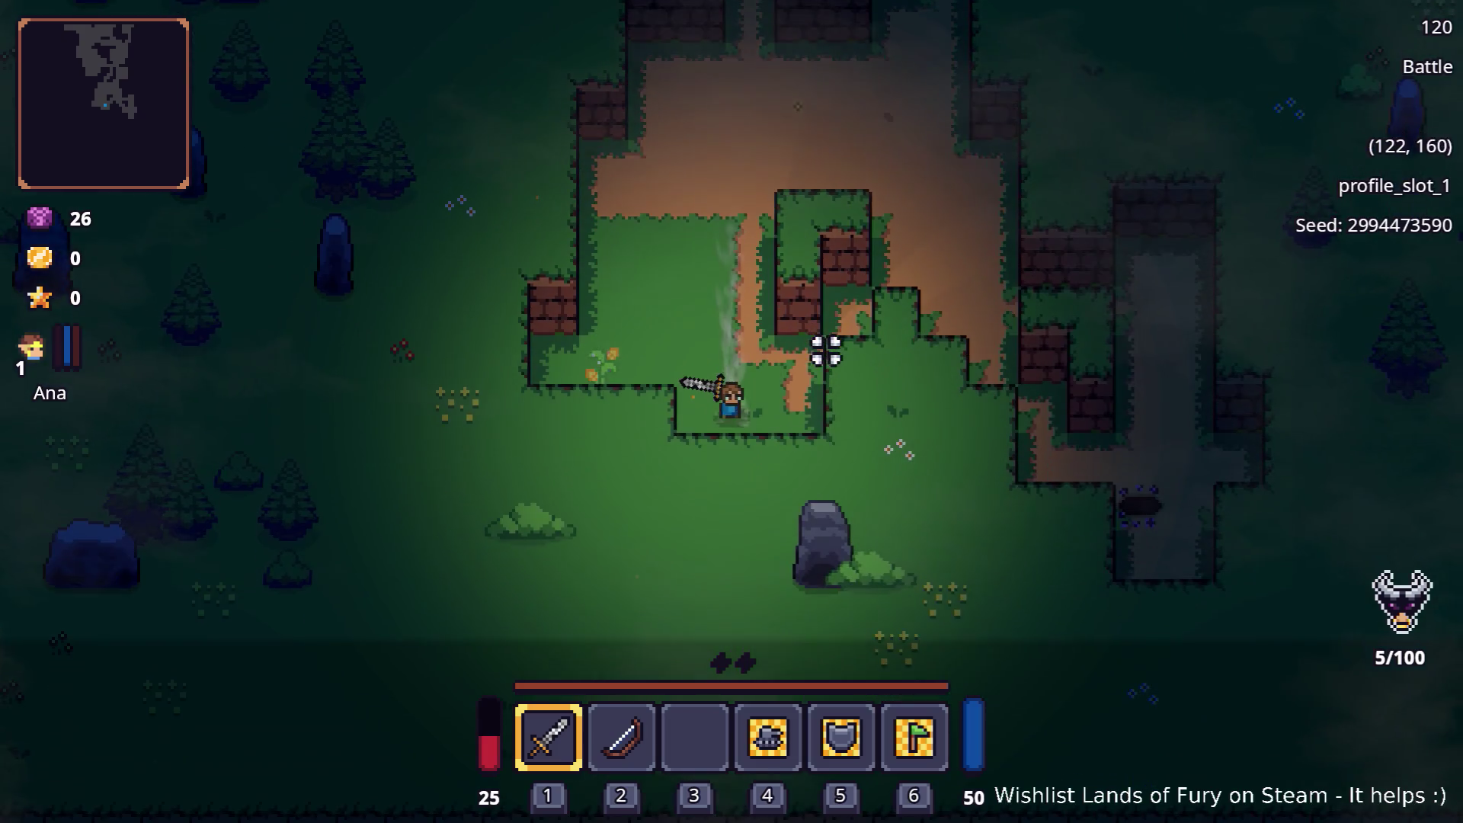
Move the hero north into the enemies until he dies, then leave the run for the main menu
key(w)
key(w)
key(w)
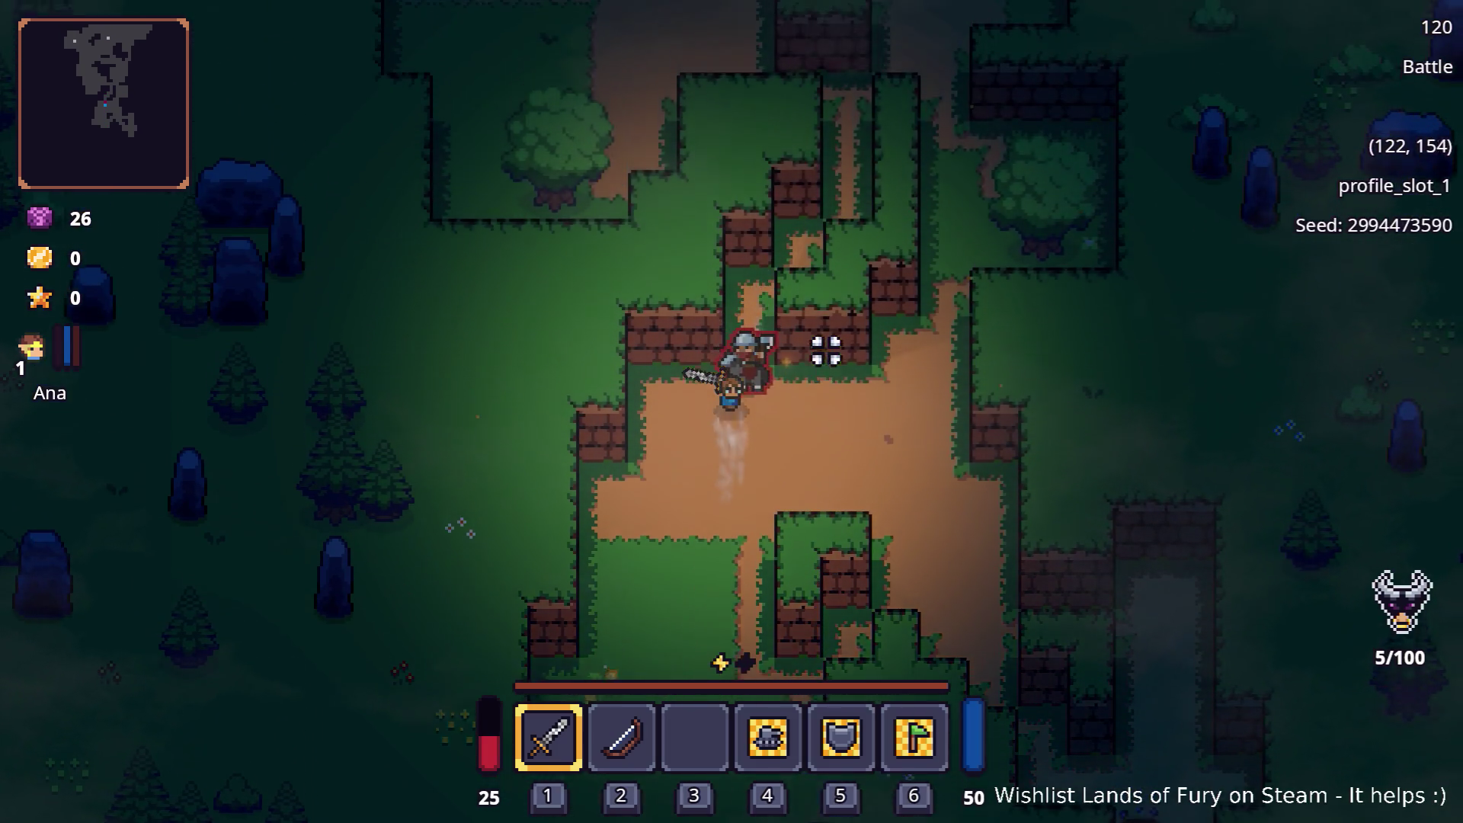
key(w)
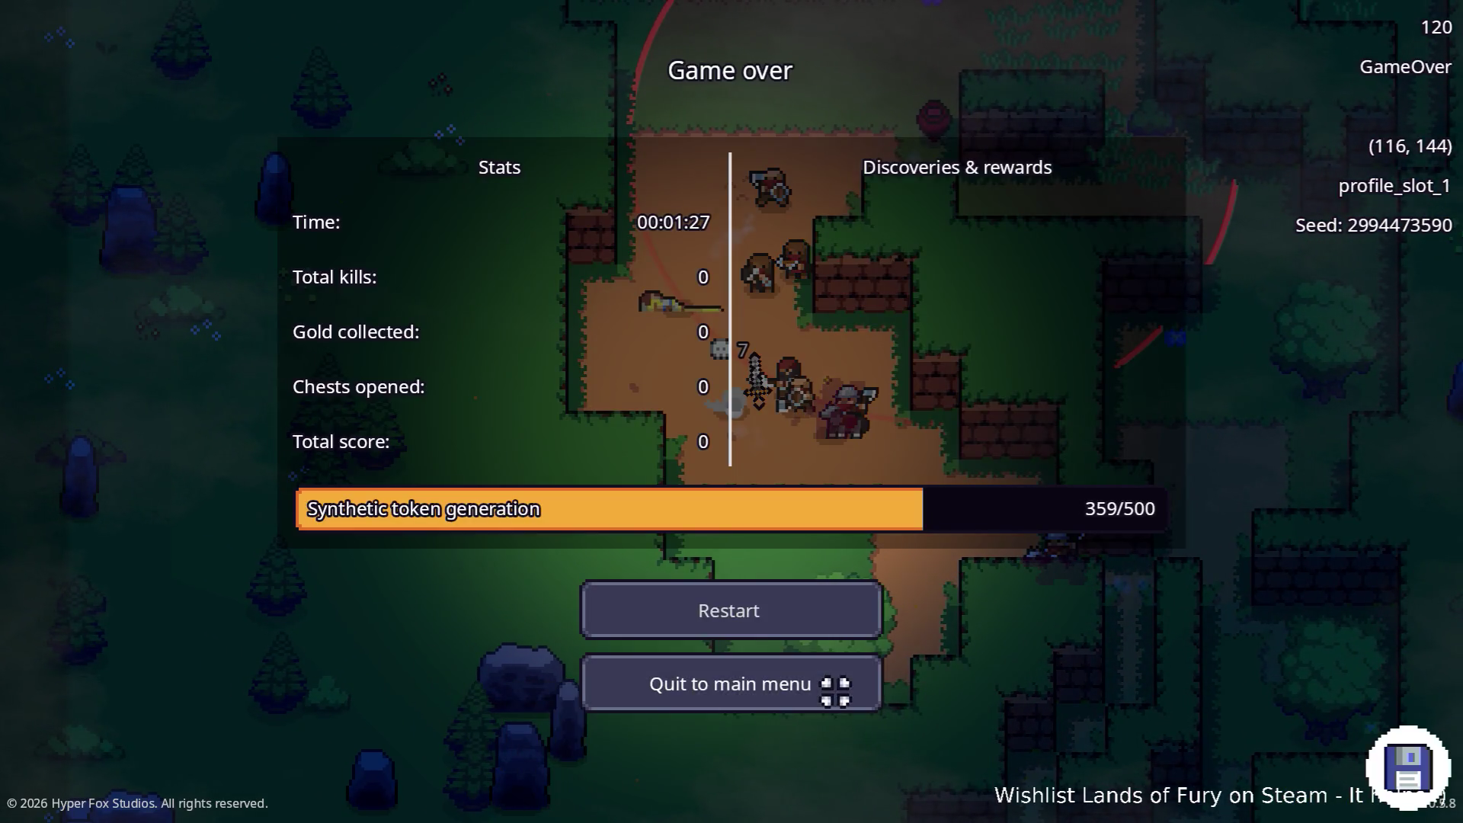
click(839, 686)
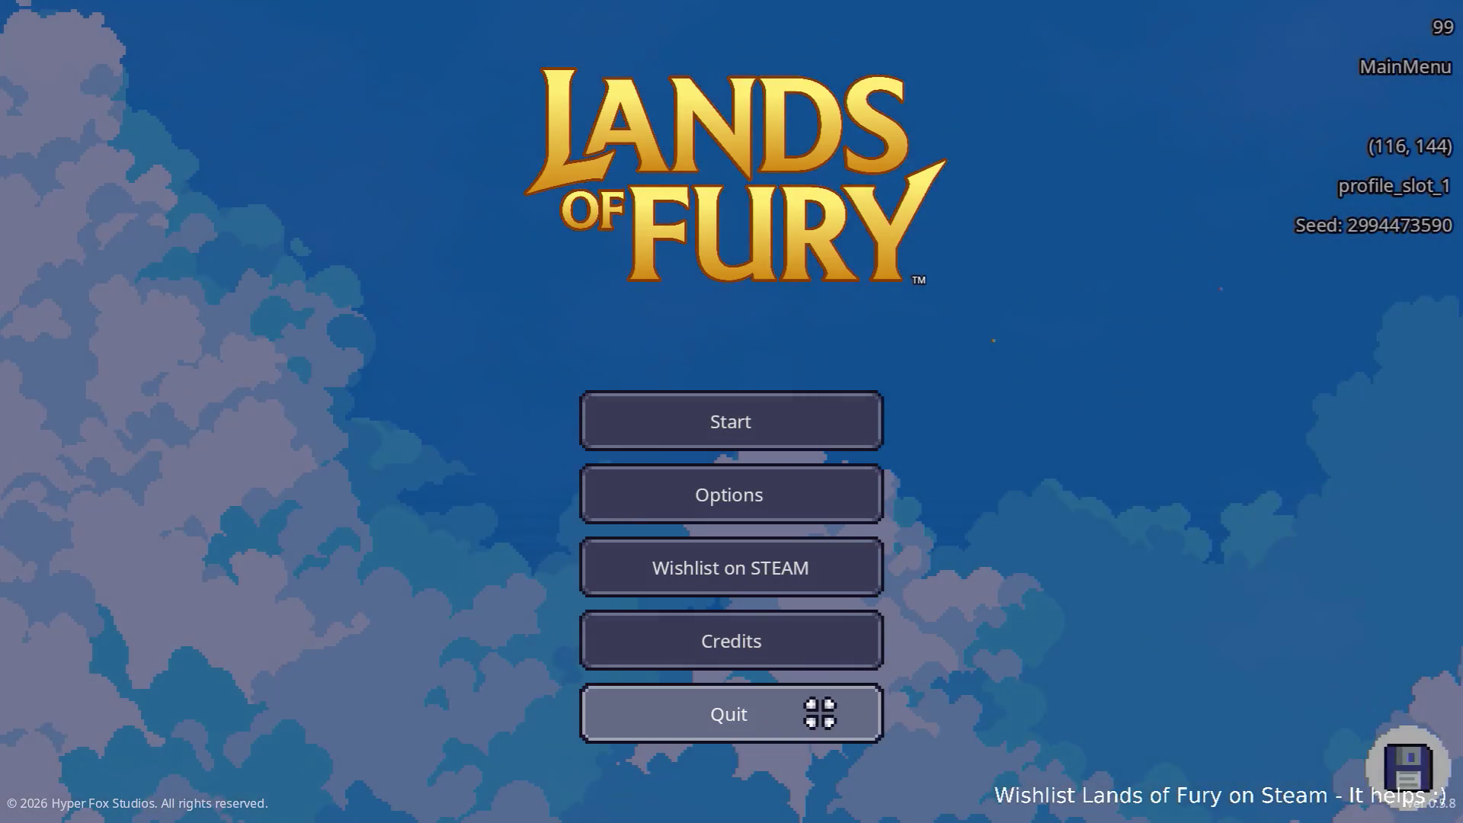
Quit the game and review EntitySpawn, TrapEntitySpawn and its first spawn marker in the Scene tree
click(817, 712)
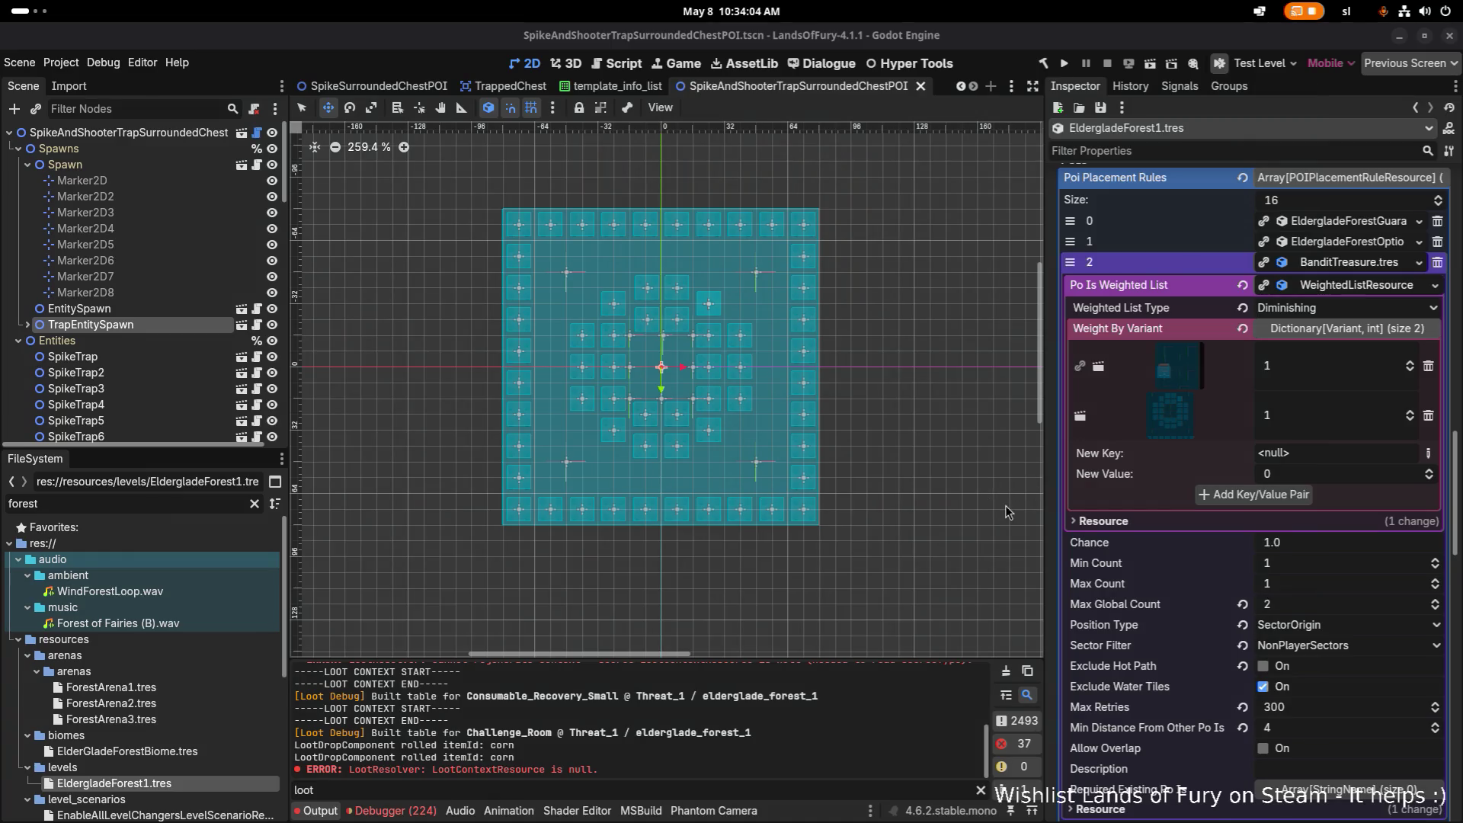
click(158, 308)
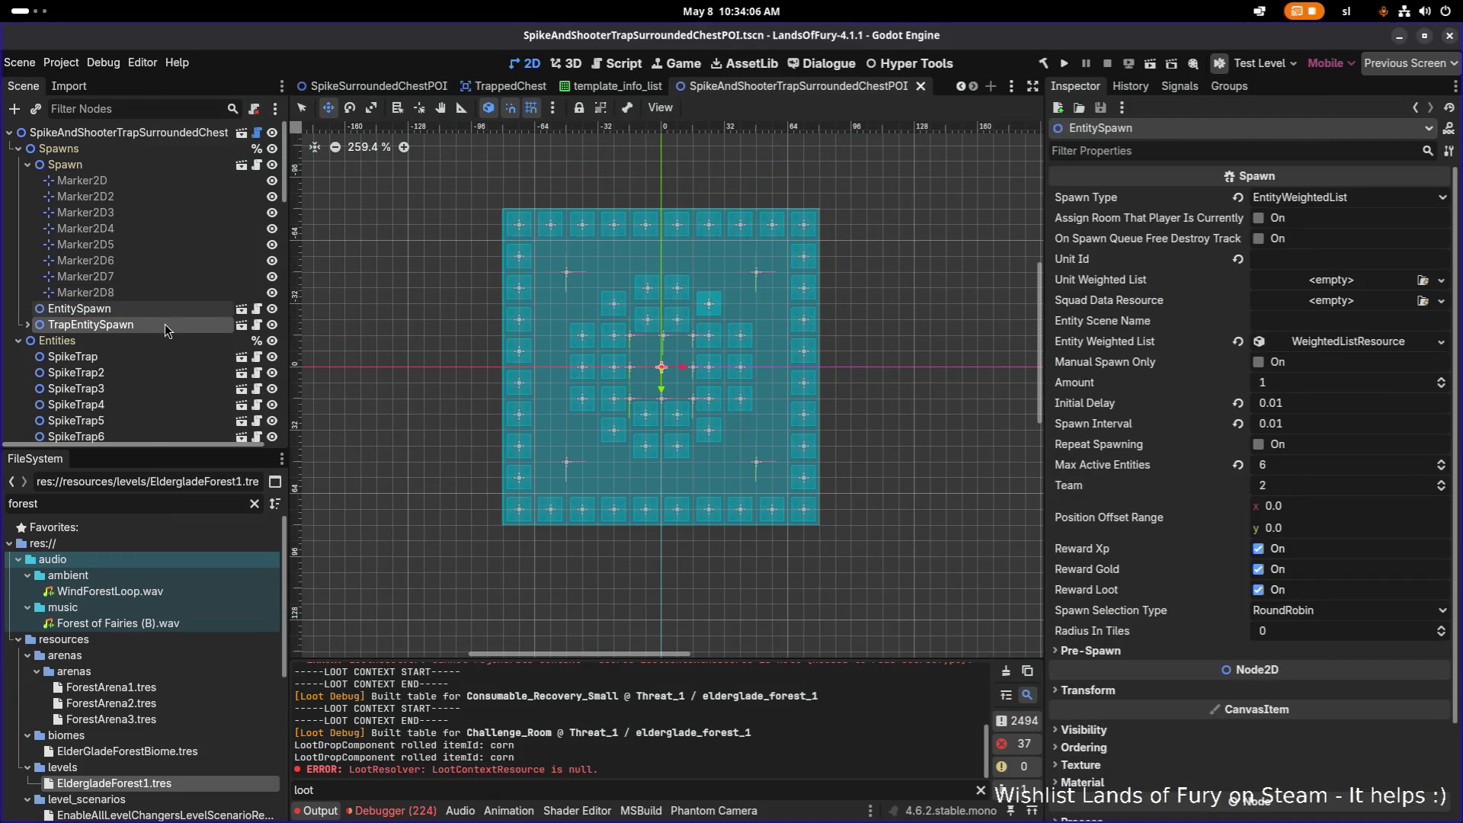
click(27, 325)
click(110, 342)
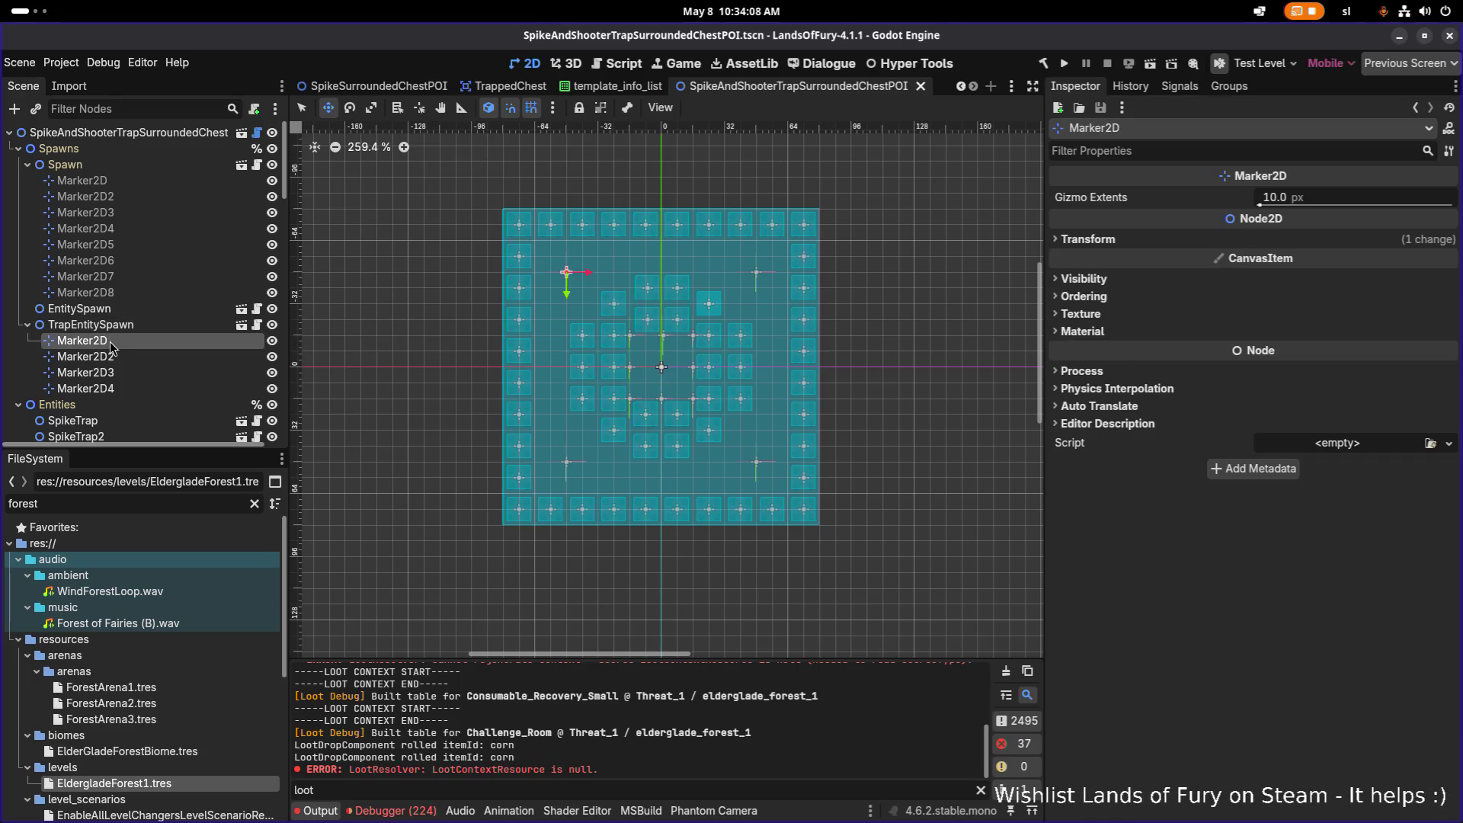
click(132, 324)
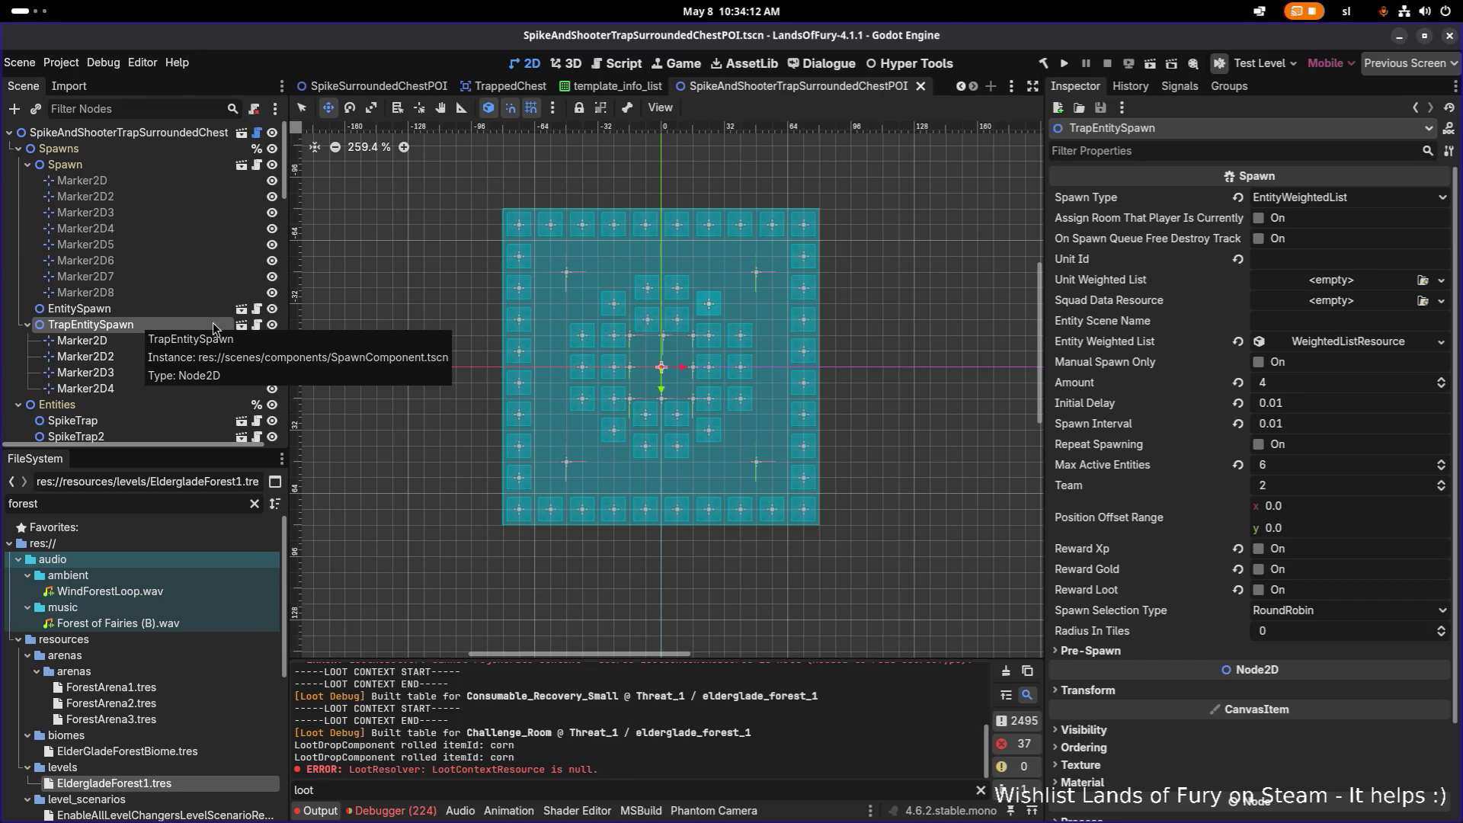
View TrapEntitySpawn's Spawn Type options and clear the 'loot' Output log filter
click(1345, 198)
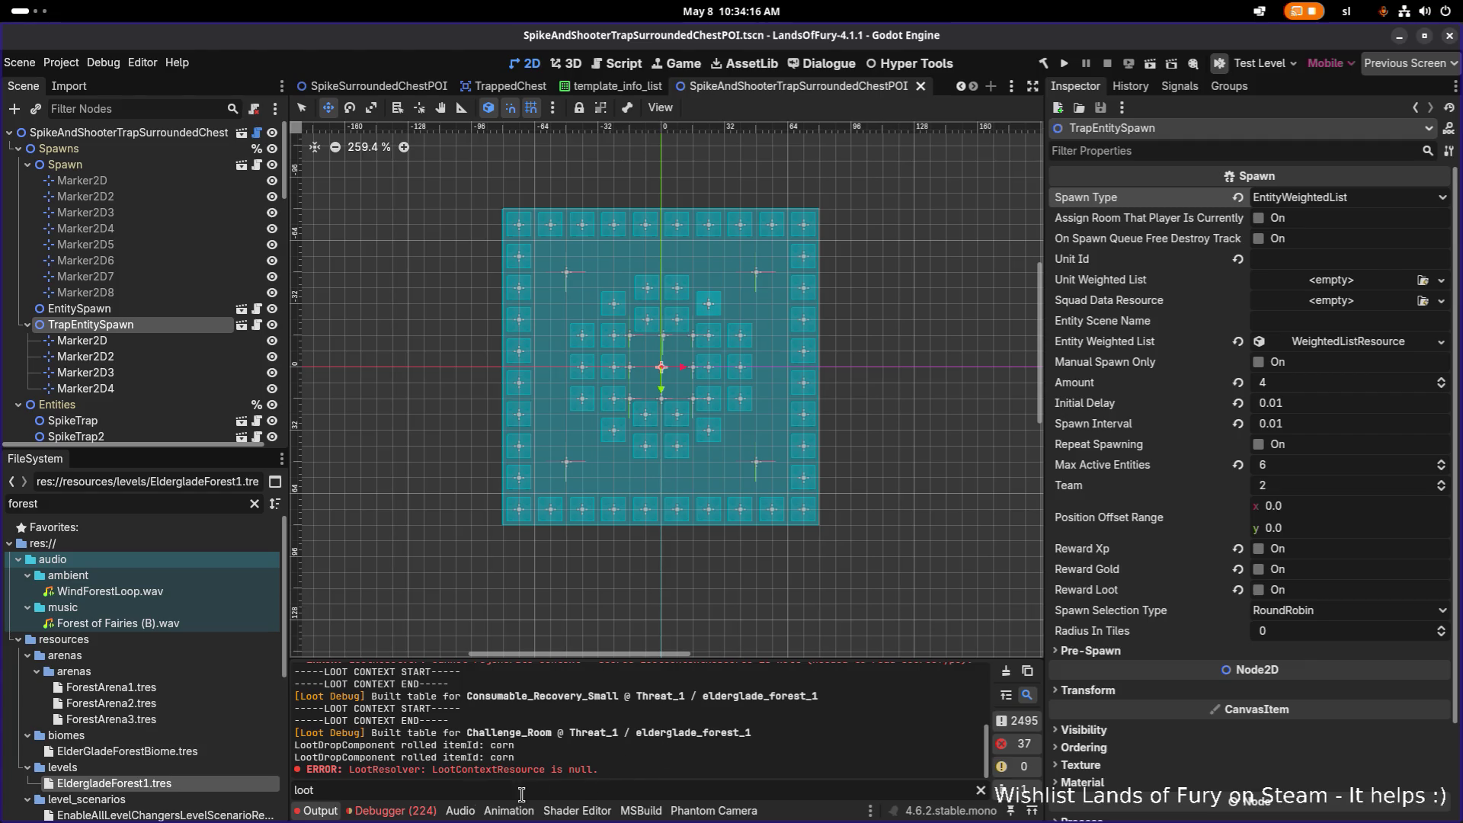
scroll(571, 732, up, 3)
scroll(572, 742, up, 2)
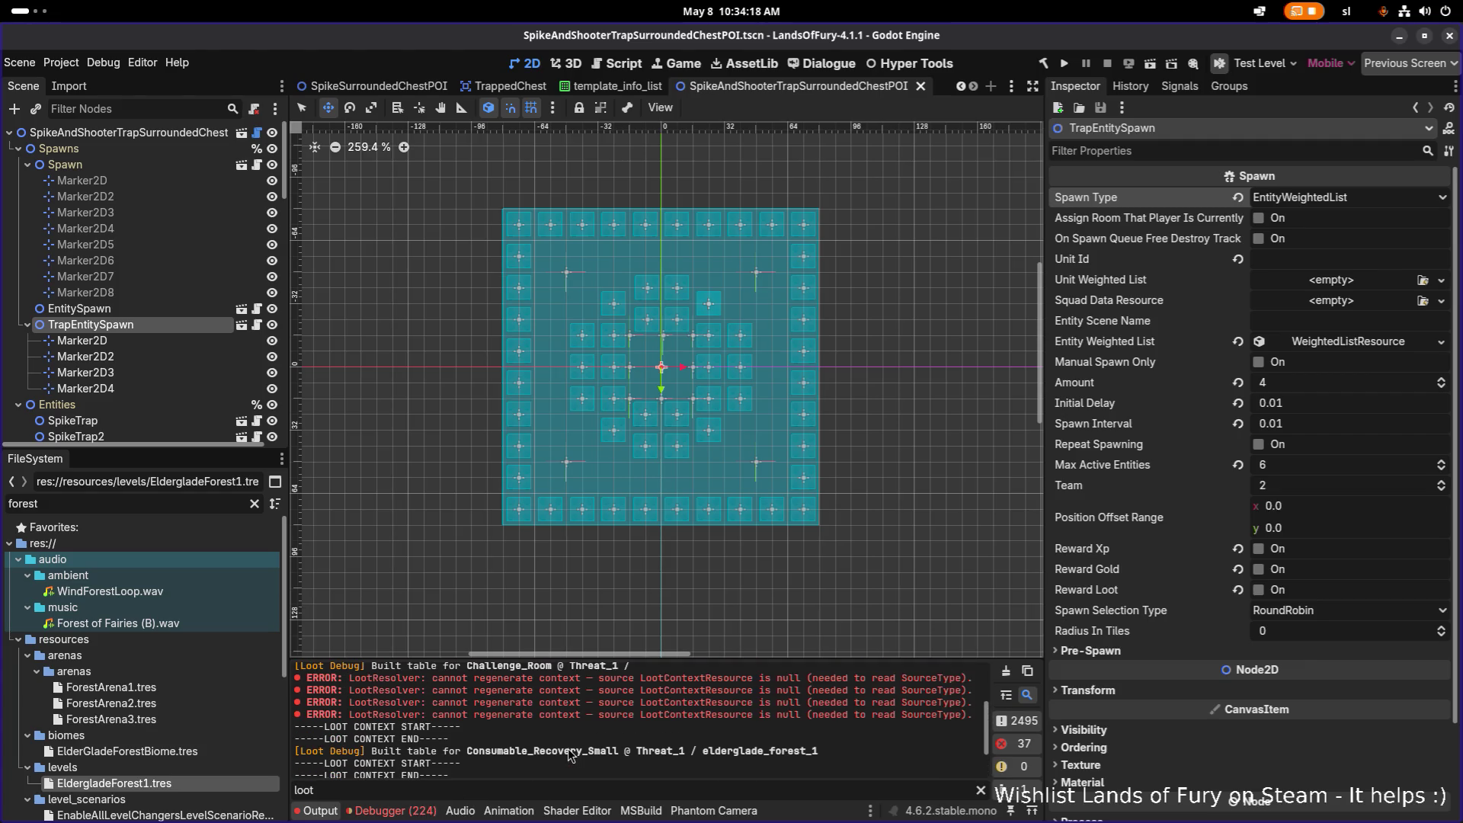
scroll(595, 732, down, 5)
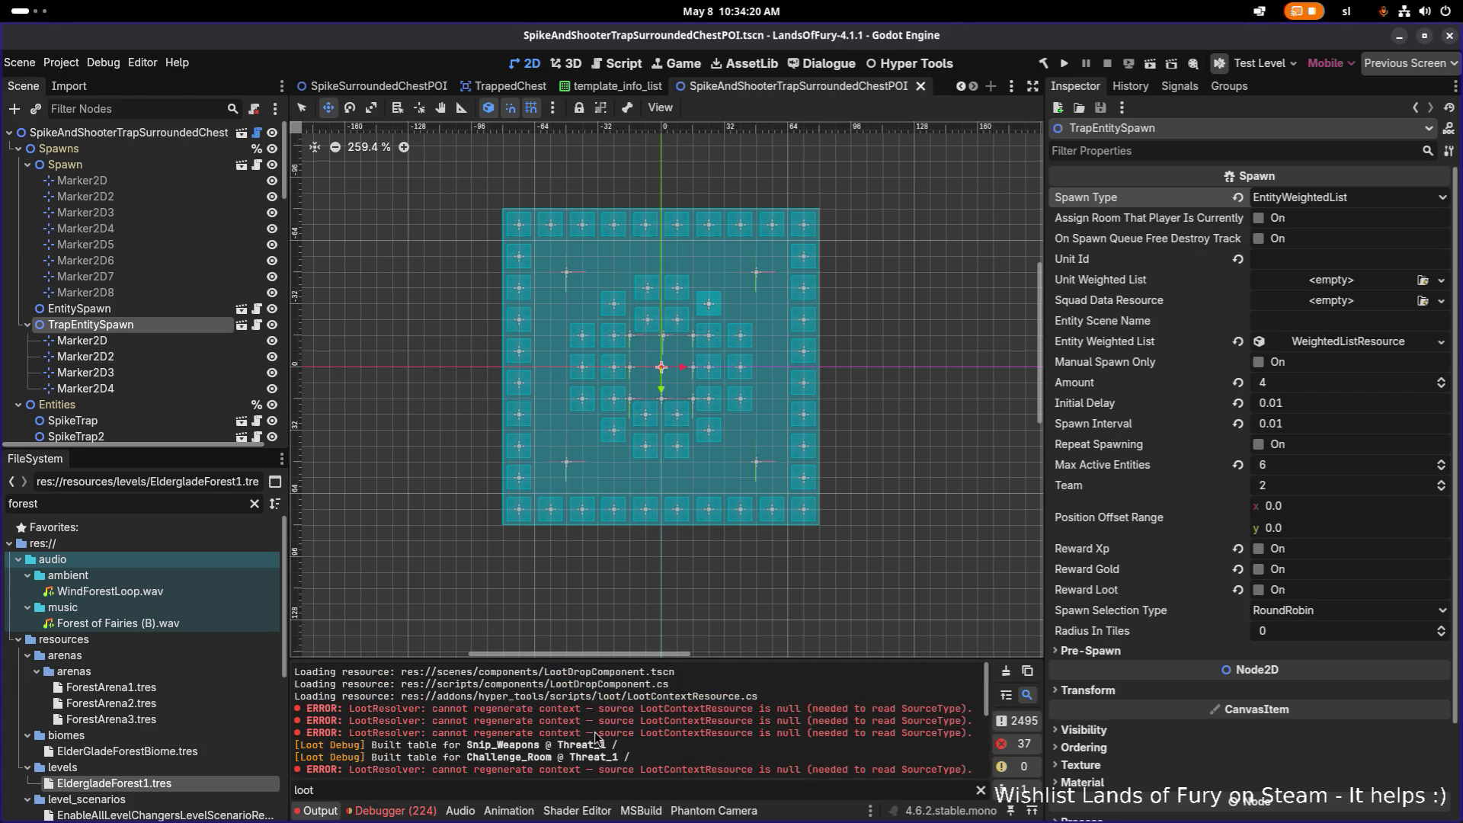
key(BackSpace)
key(BackSpace)
key(BackSpace)
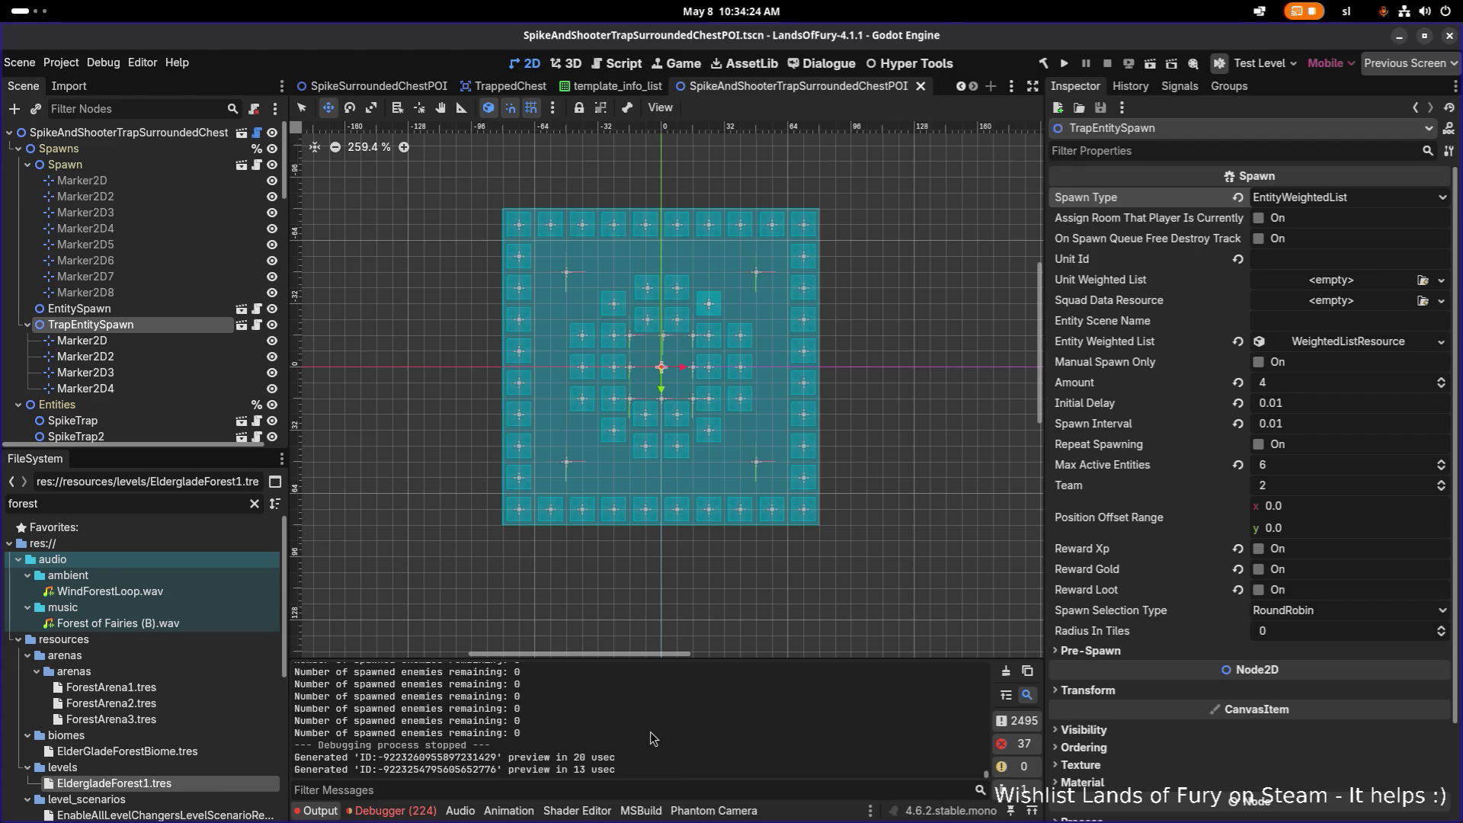
Review the POI root node and the POIArea's CollisionShape2D settings in the Inspector
click(188, 131)
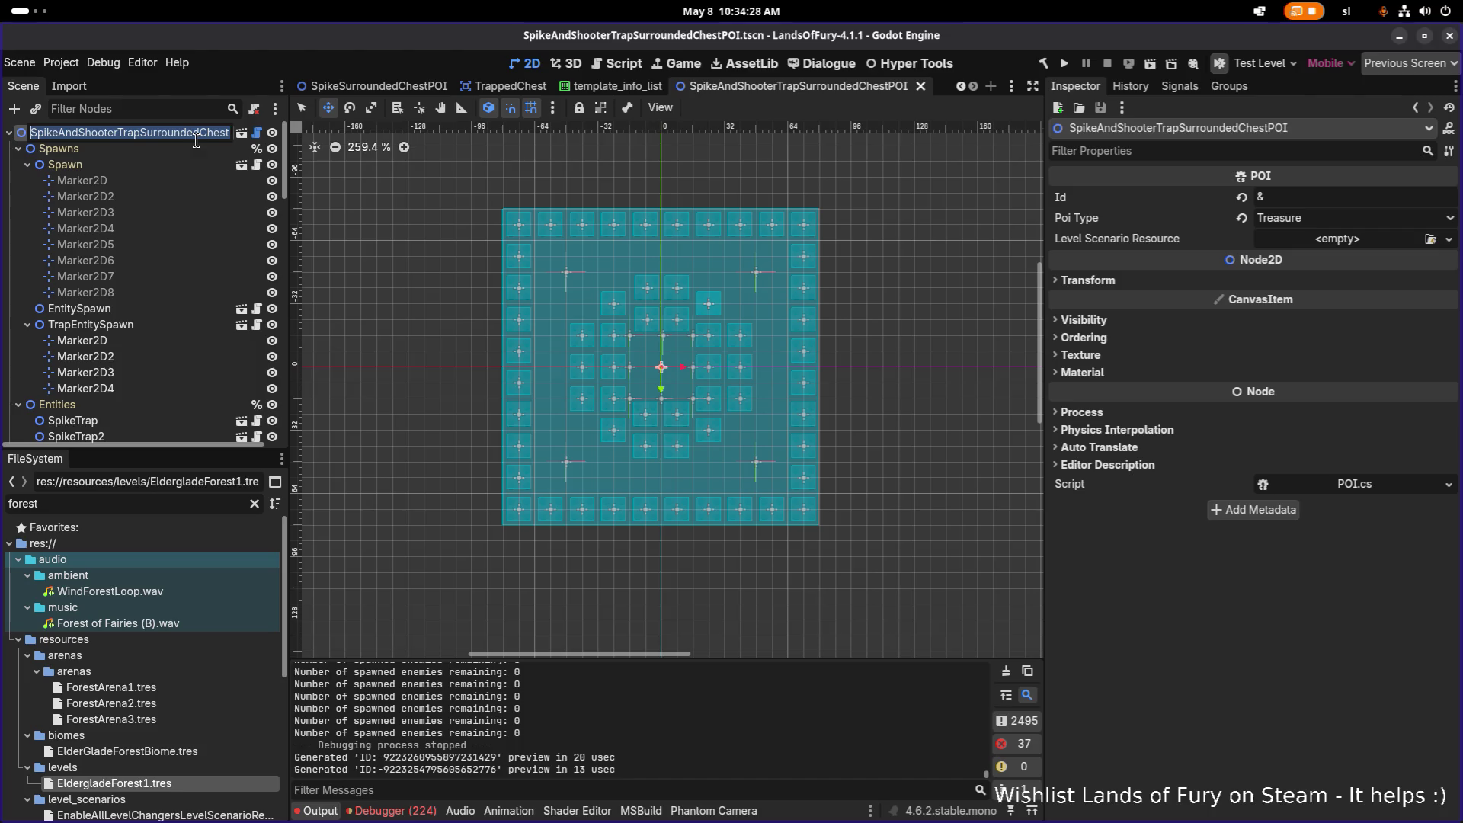
click(165, 162)
click(173, 133)
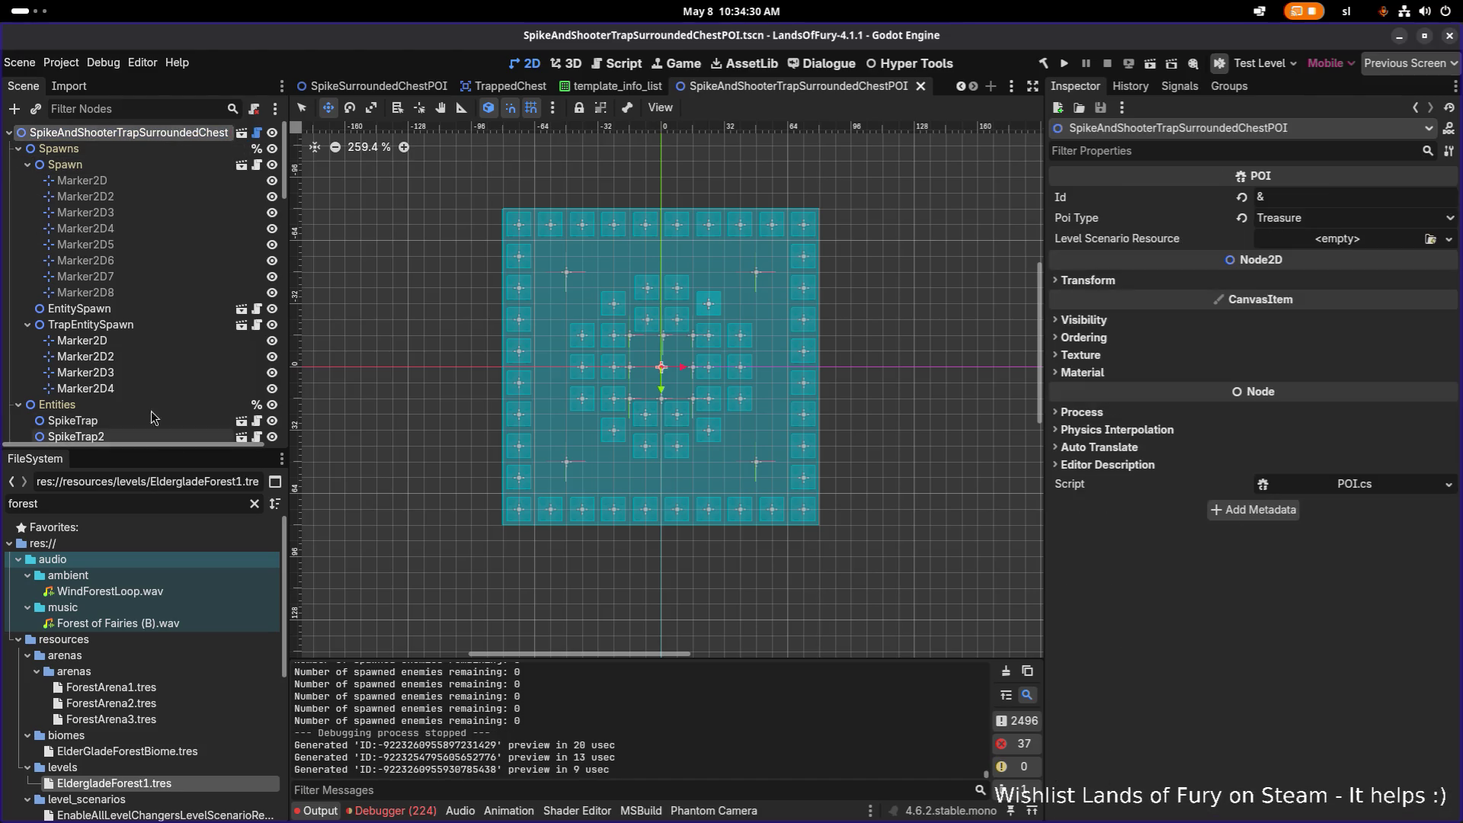
scroll(151, 411, down, 10)
click(138, 427)
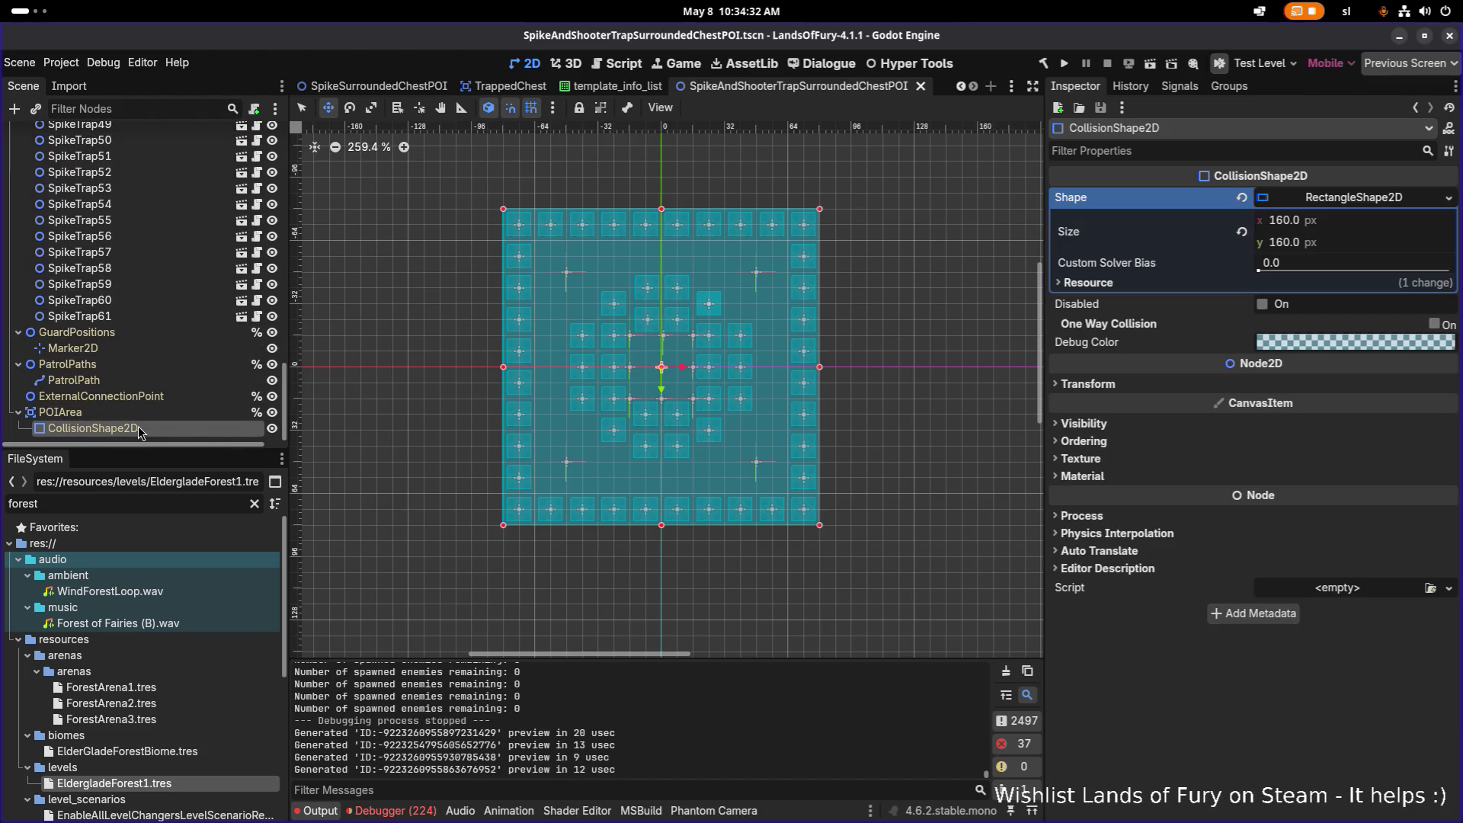
click(1334, 206)
Save the SpikeAndShooterTrapSurroundedChestPOI scene with Ctrl+S so the POI re-bakes
key(ctrl+s)
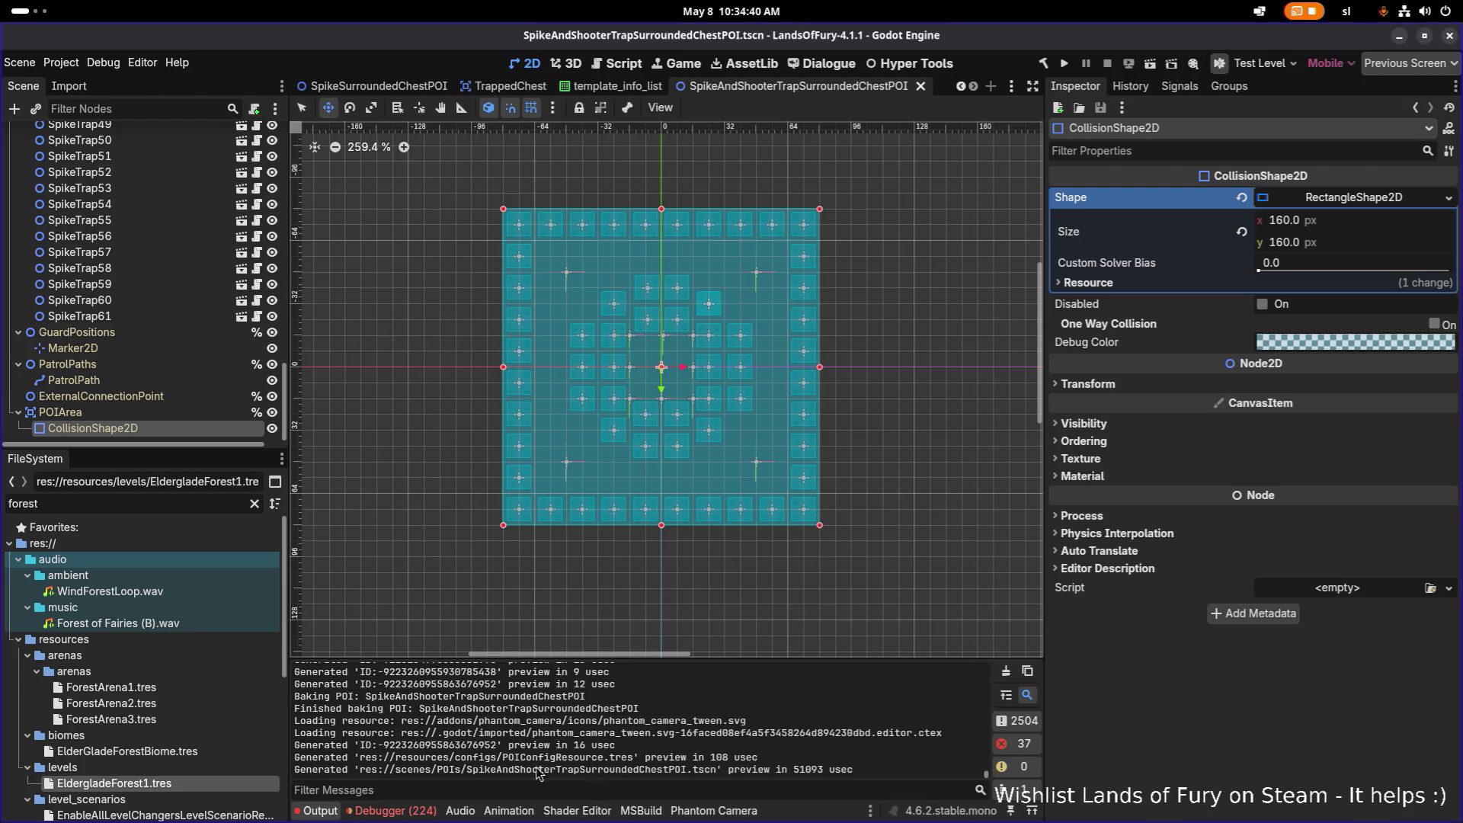
click(162, 504)
text(2)
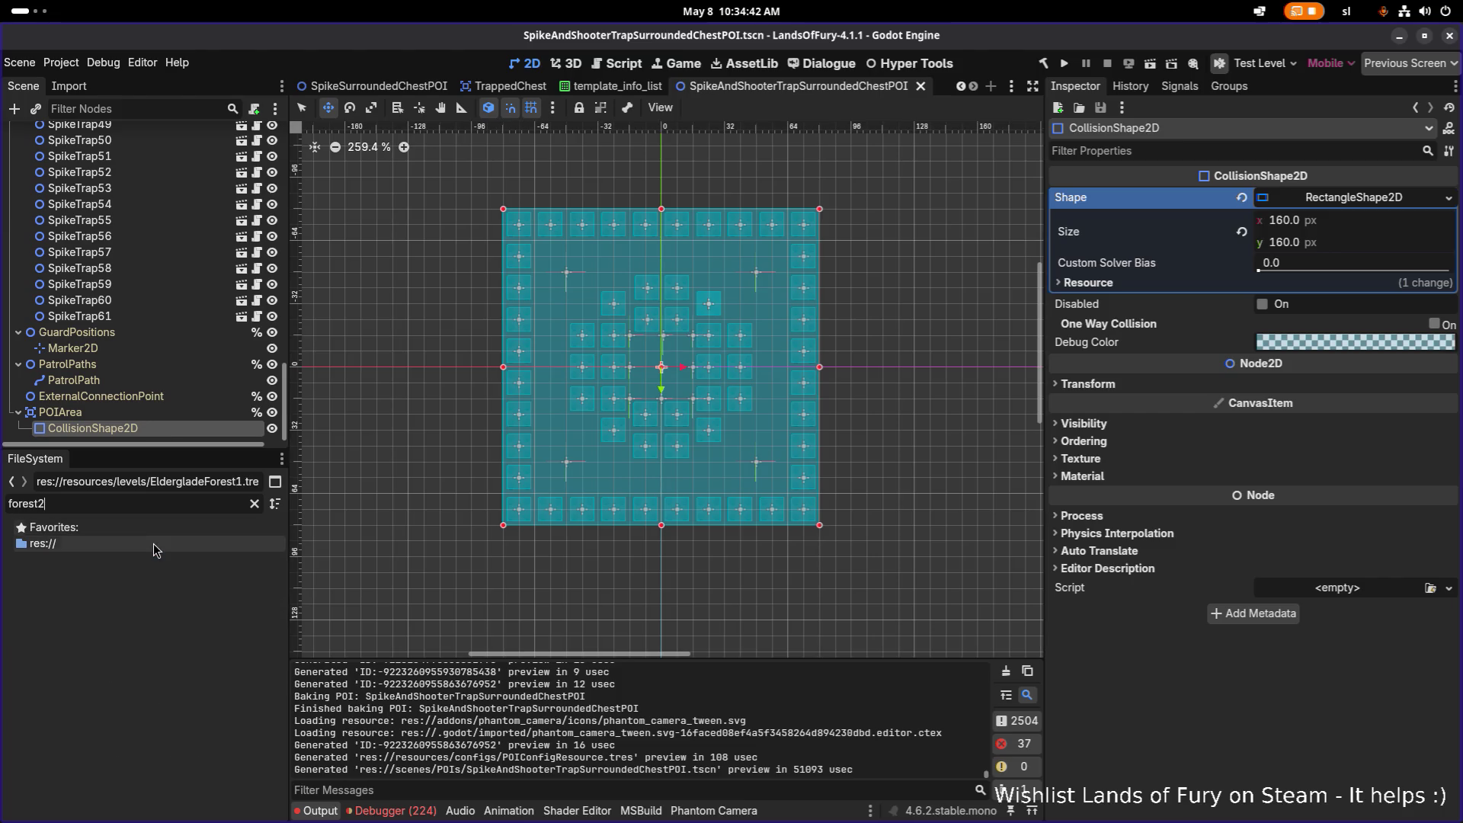
Filter FileSystem for 'forest1', open EldergladeForest1.tres and expand the BanditTreasure rule's Weight By Variant list
key(BackSpace)
text(1)
click(174, 592)
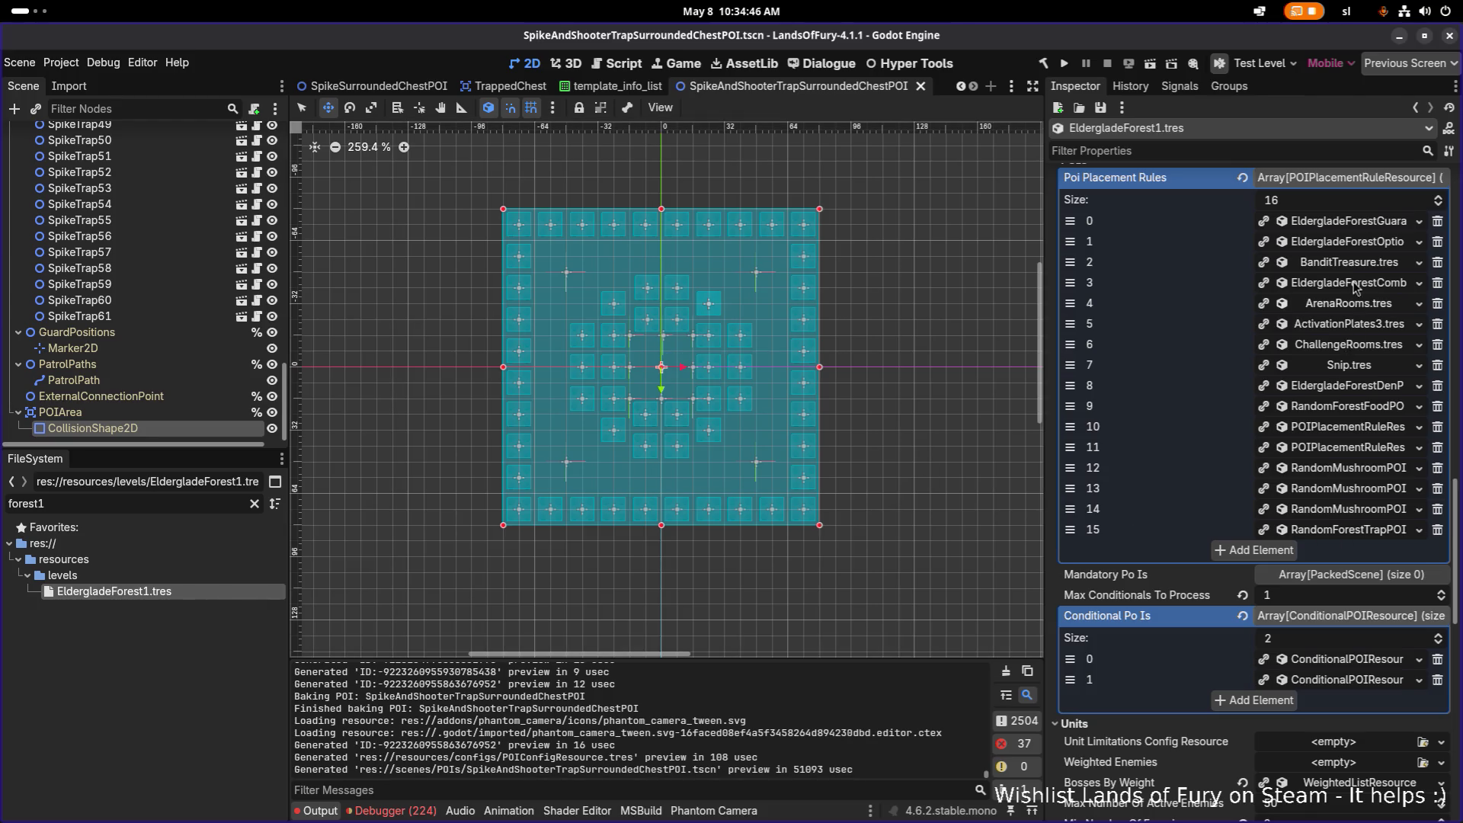
click(1348, 262)
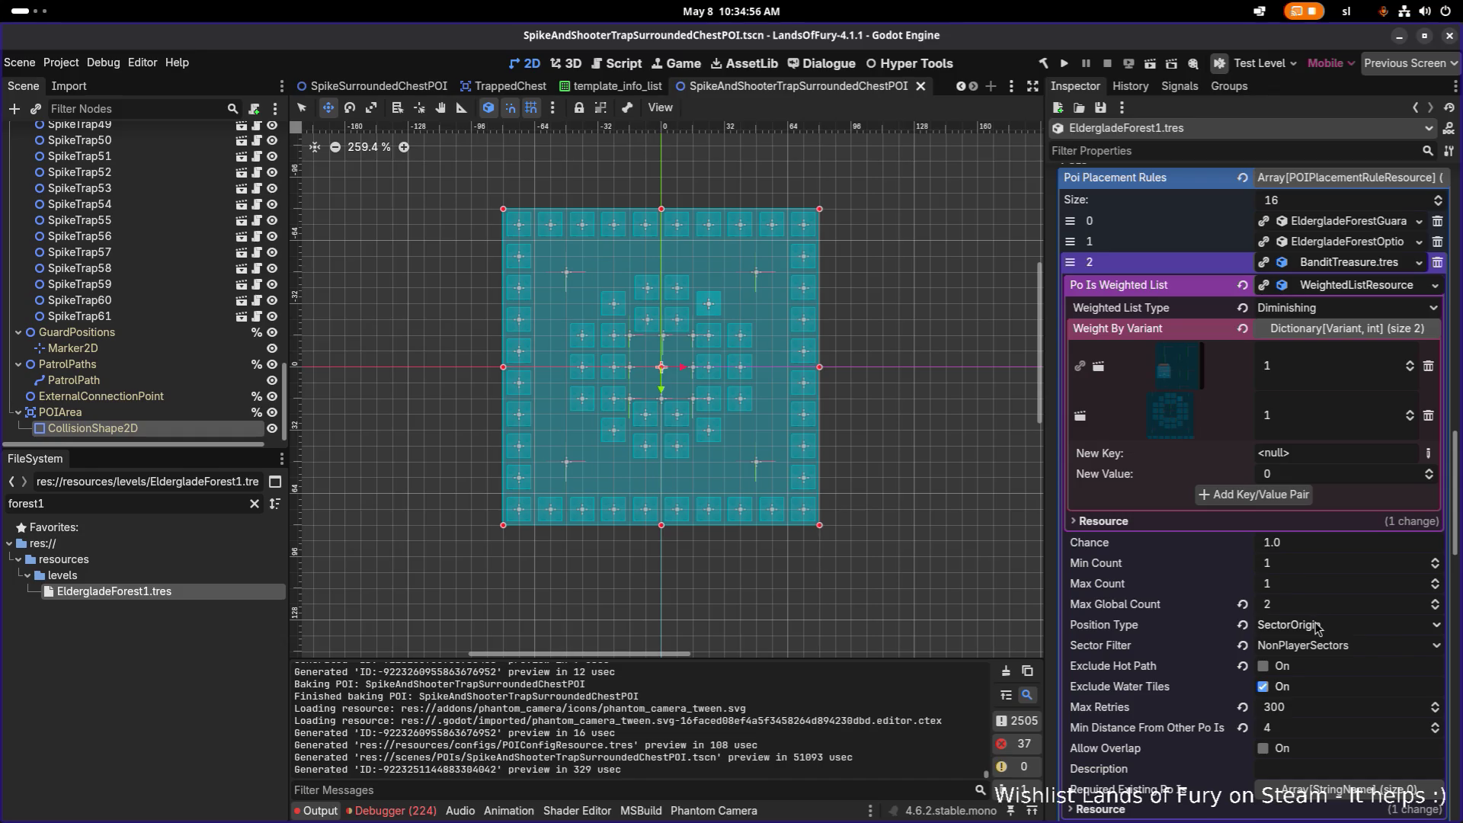
click(1329, 241)
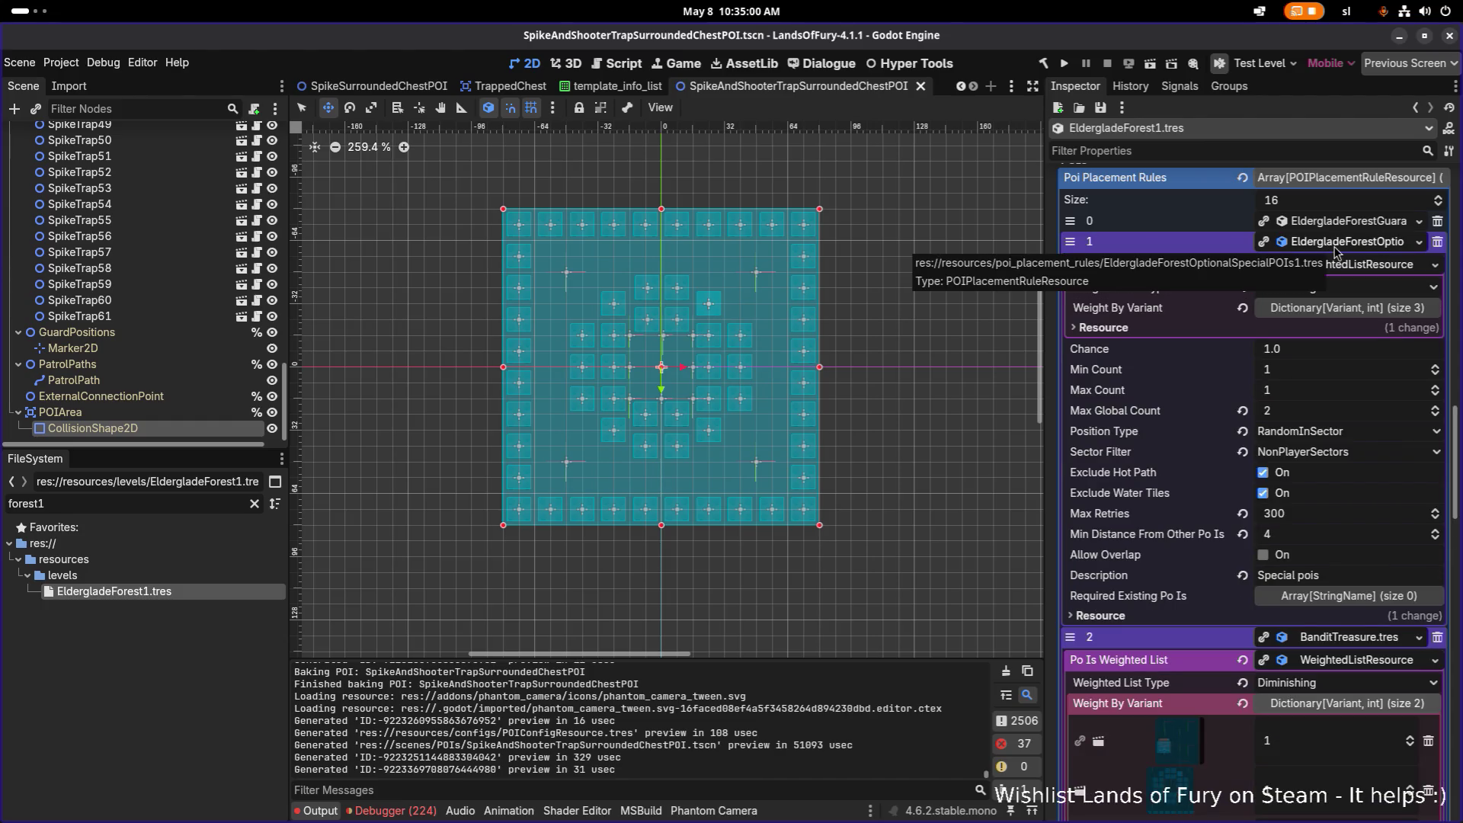
click(1338, 307)
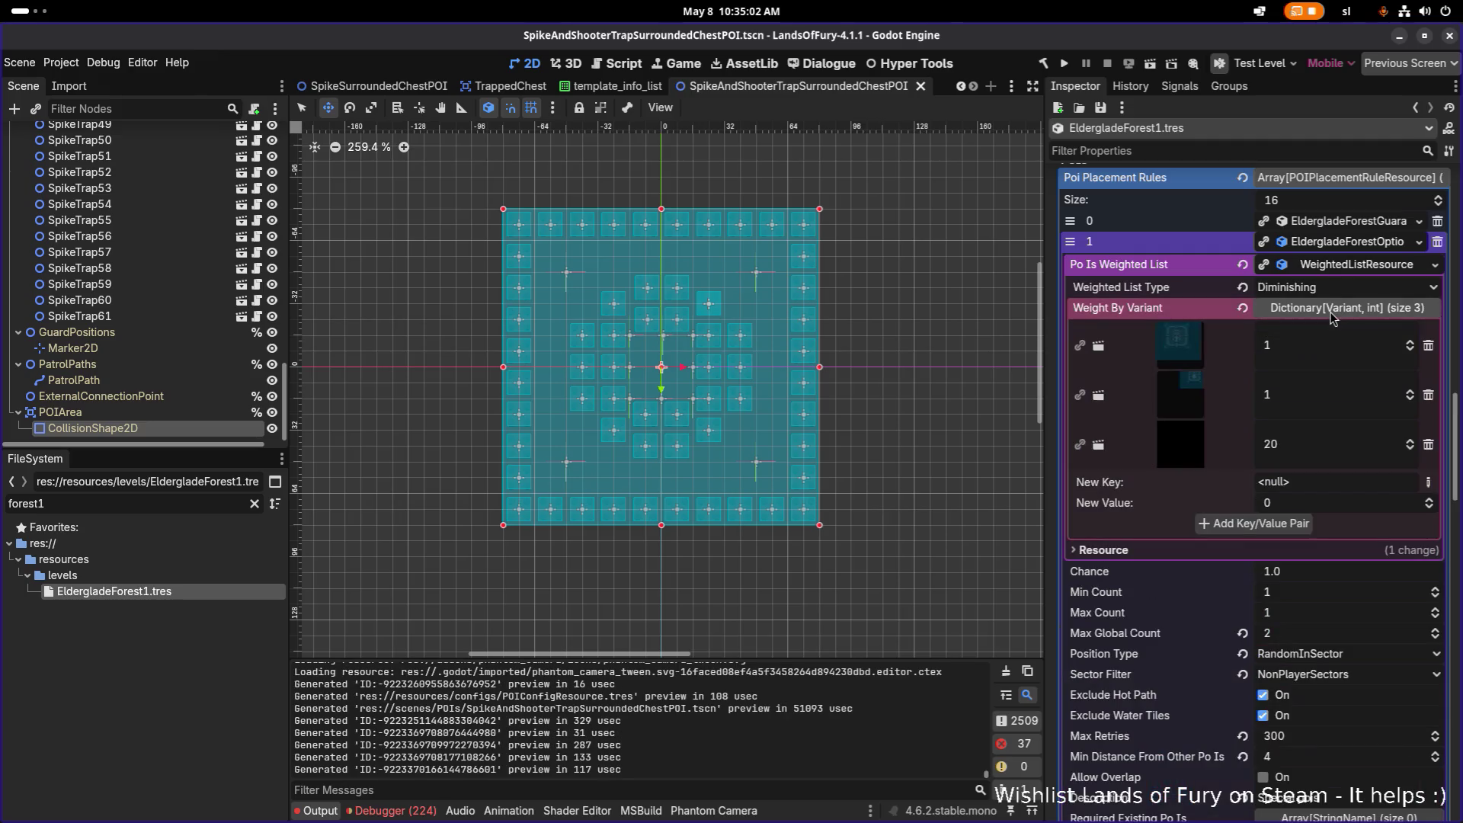
click(1332, 263)
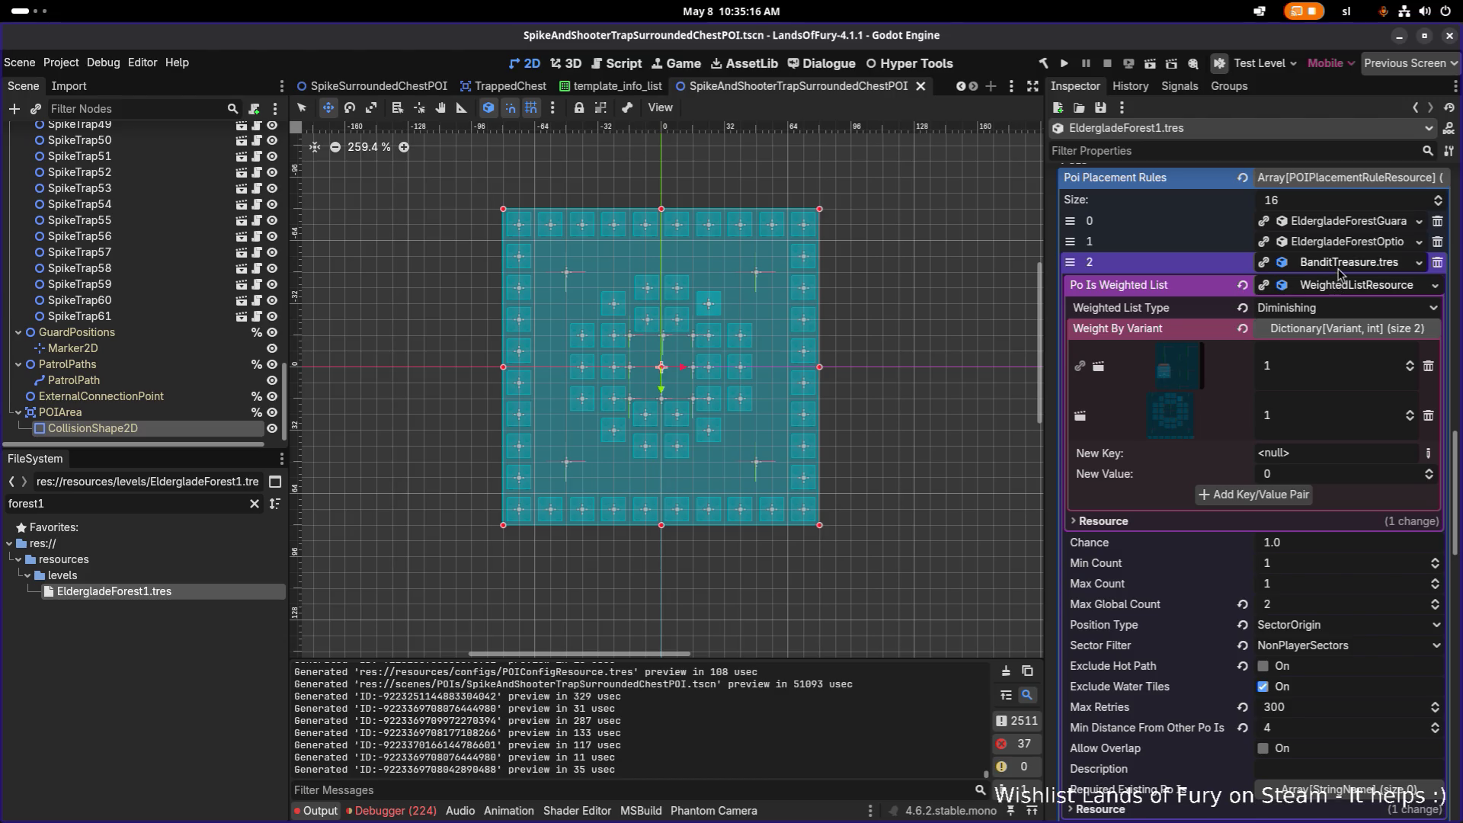
Collapse and reopen the placement rules to confirm BanditTreasure lists two weight-1 variants including the trap chest POI
click(1355, 220)
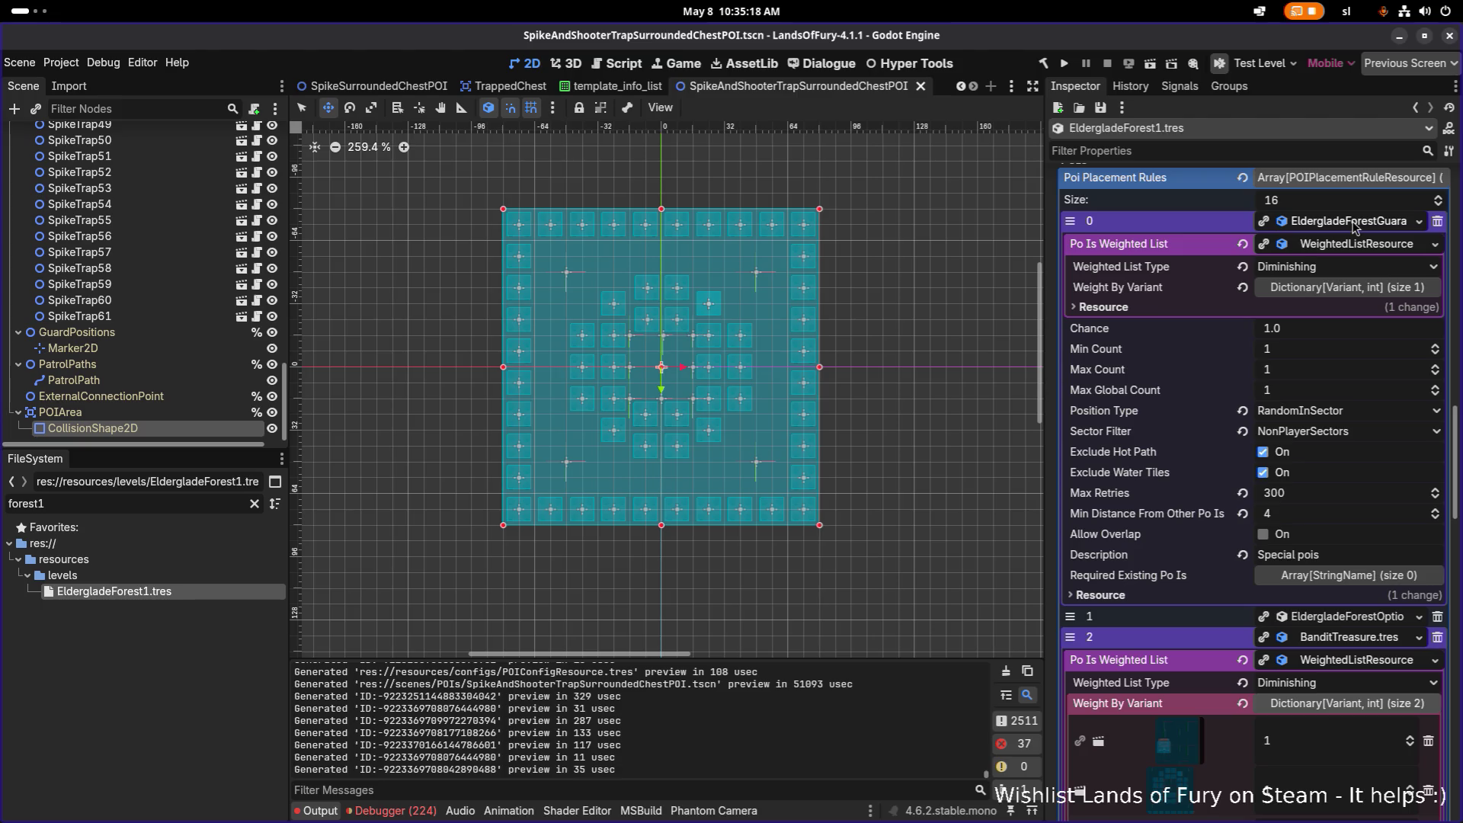
click(1355, 221)
click(1349, 263)
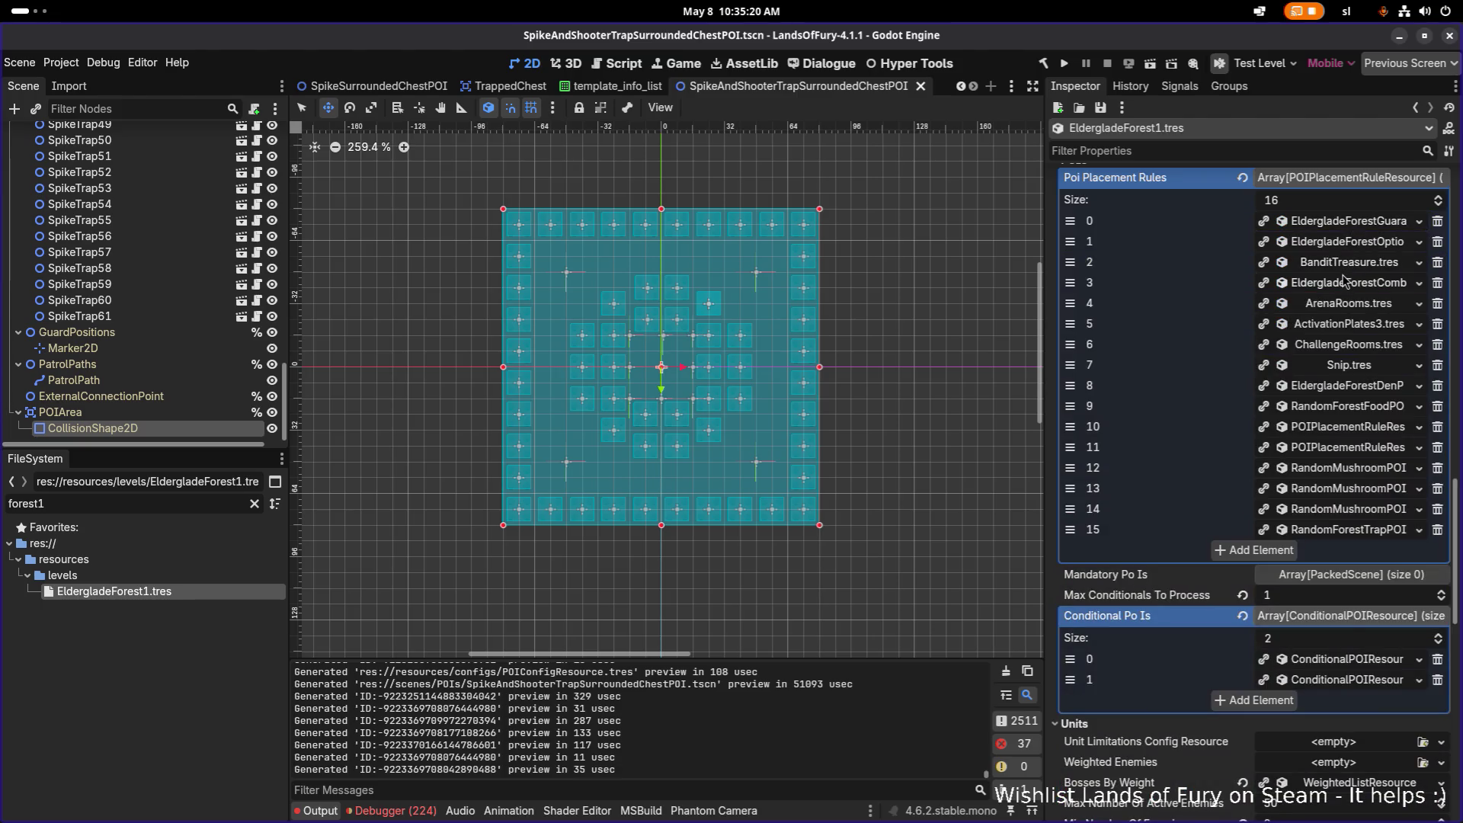
click(1350, 263)
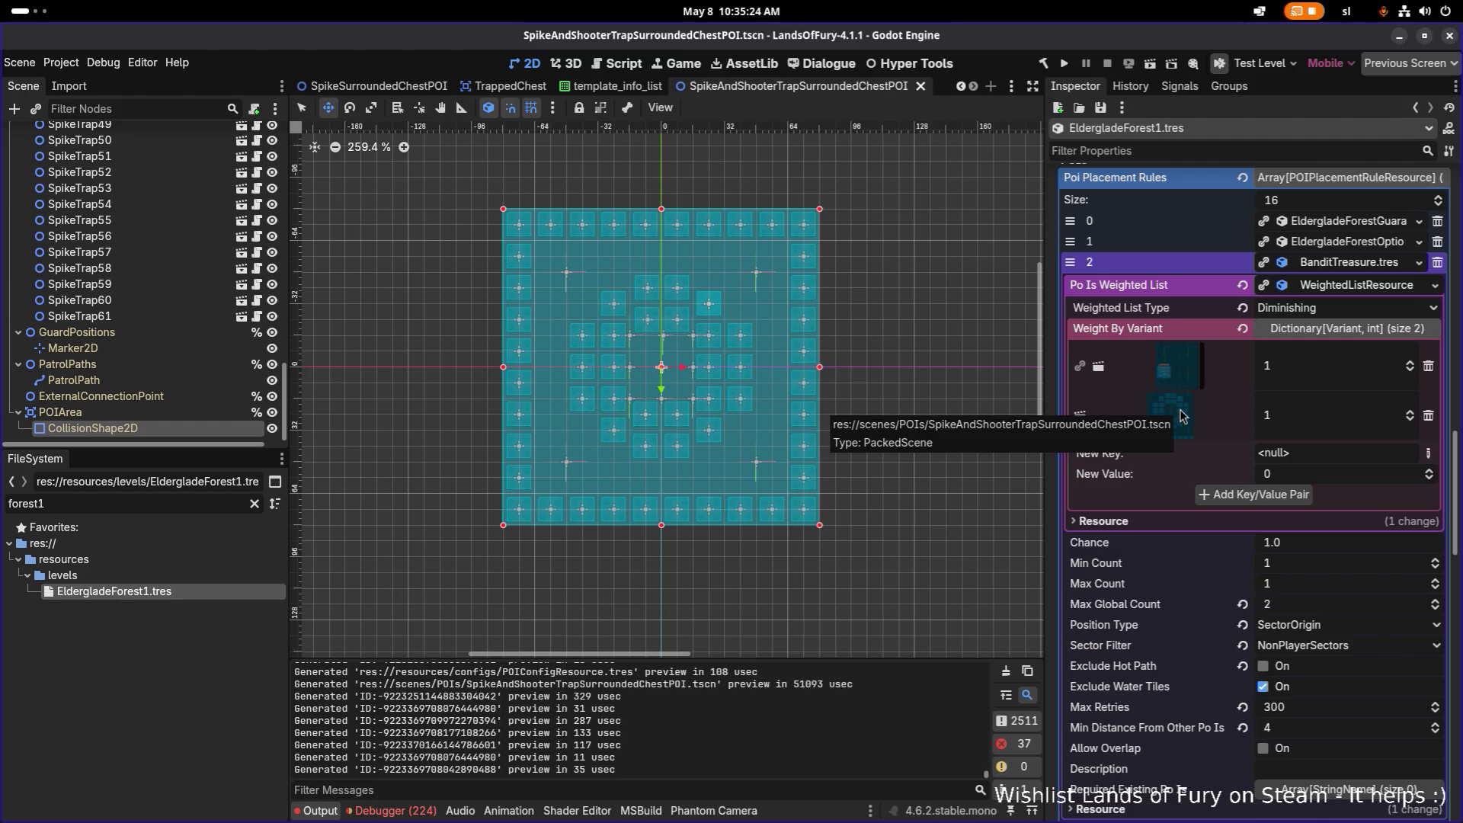
scroll(1183, 415, up, 3)
scroll(146, 277, up, 3)
scroll(146, 277, down, 1)
scroll(126, 252, up, 5)
scroll(127, 240, up, 5)
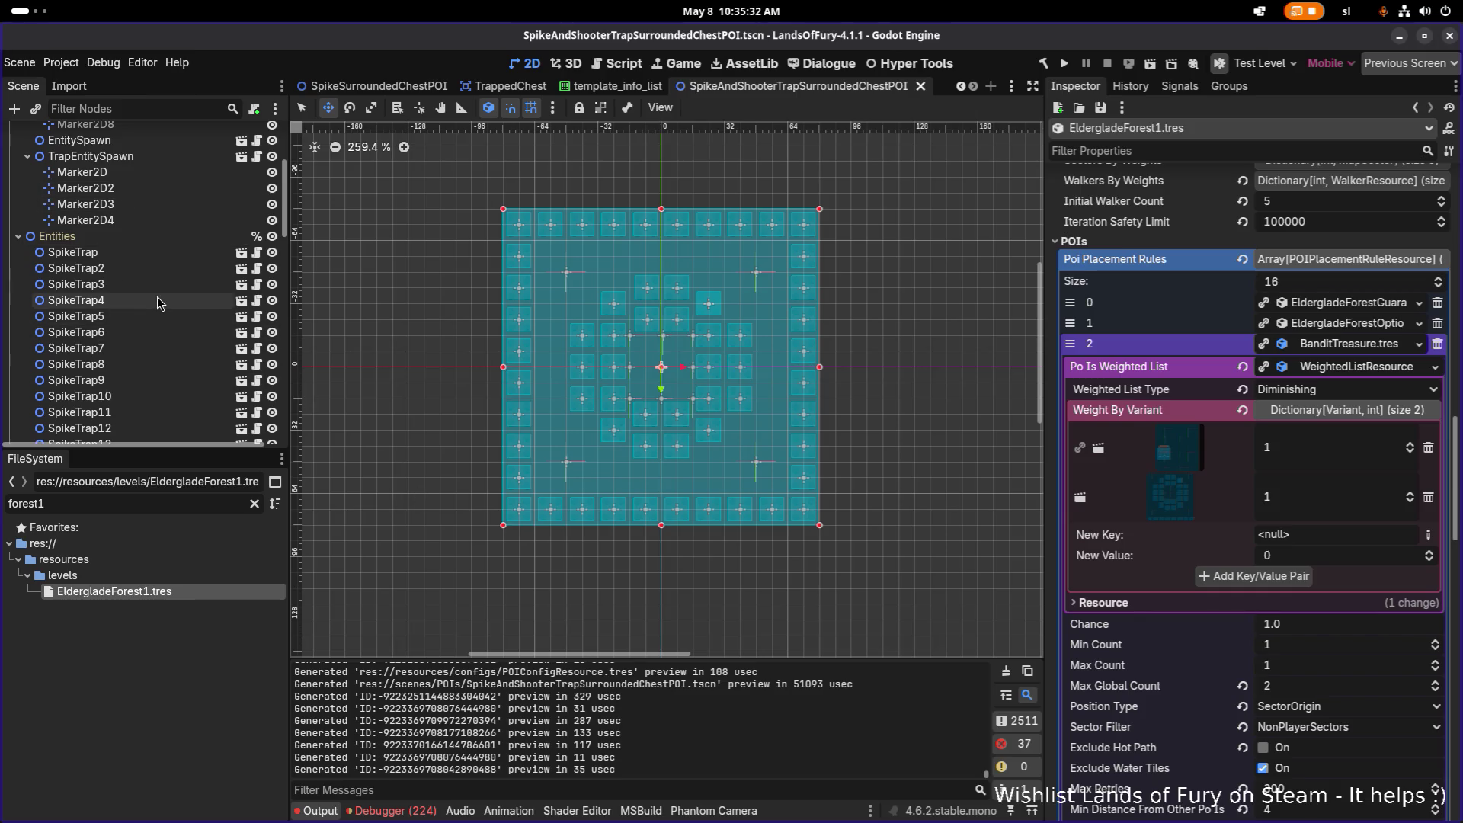
scroll(157, 296, up, 3)
click(177, 324)
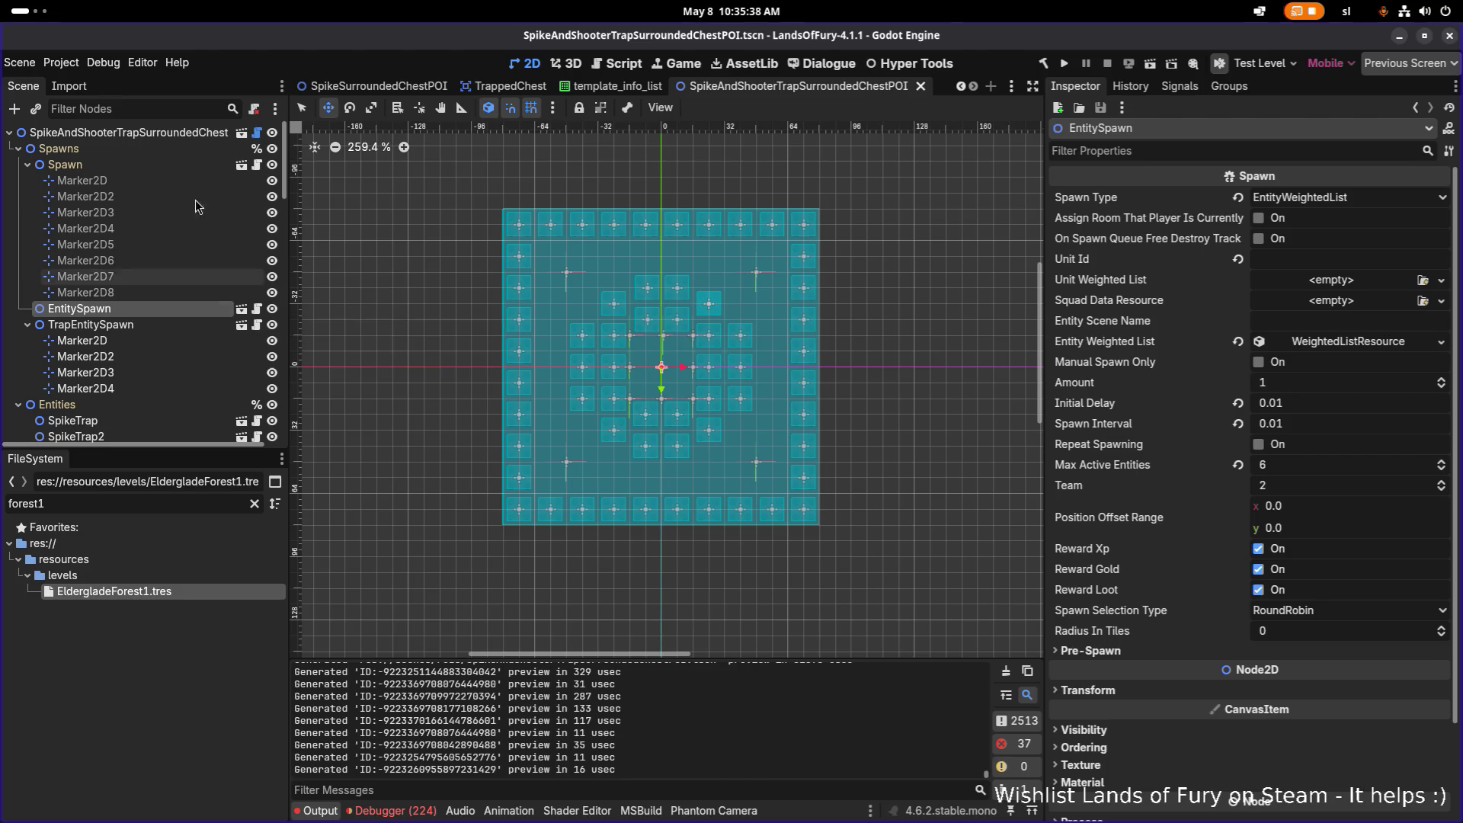
click(138, 149)
key(Delete)
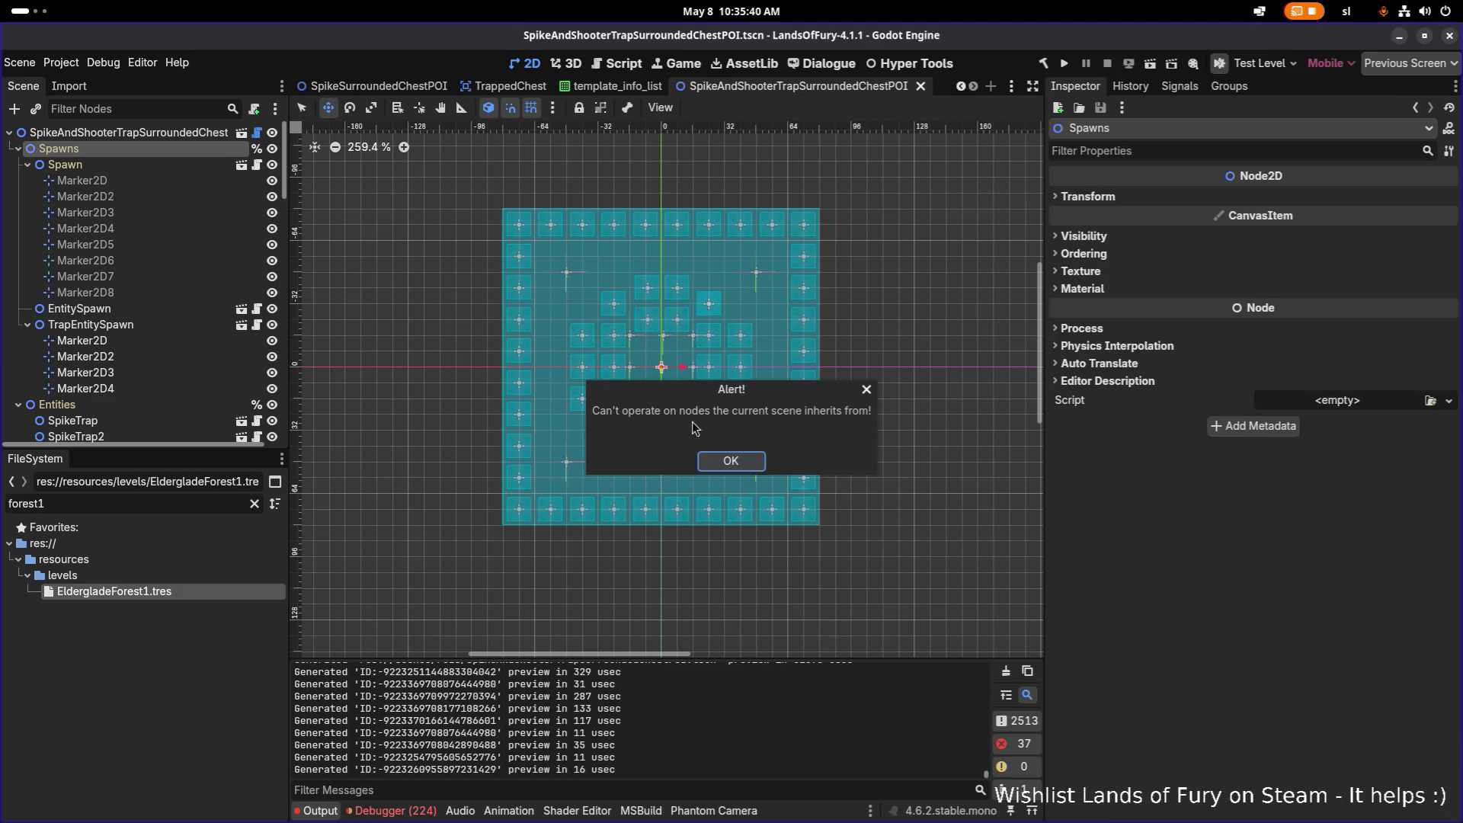
click(732, 462)
click(139, 325)
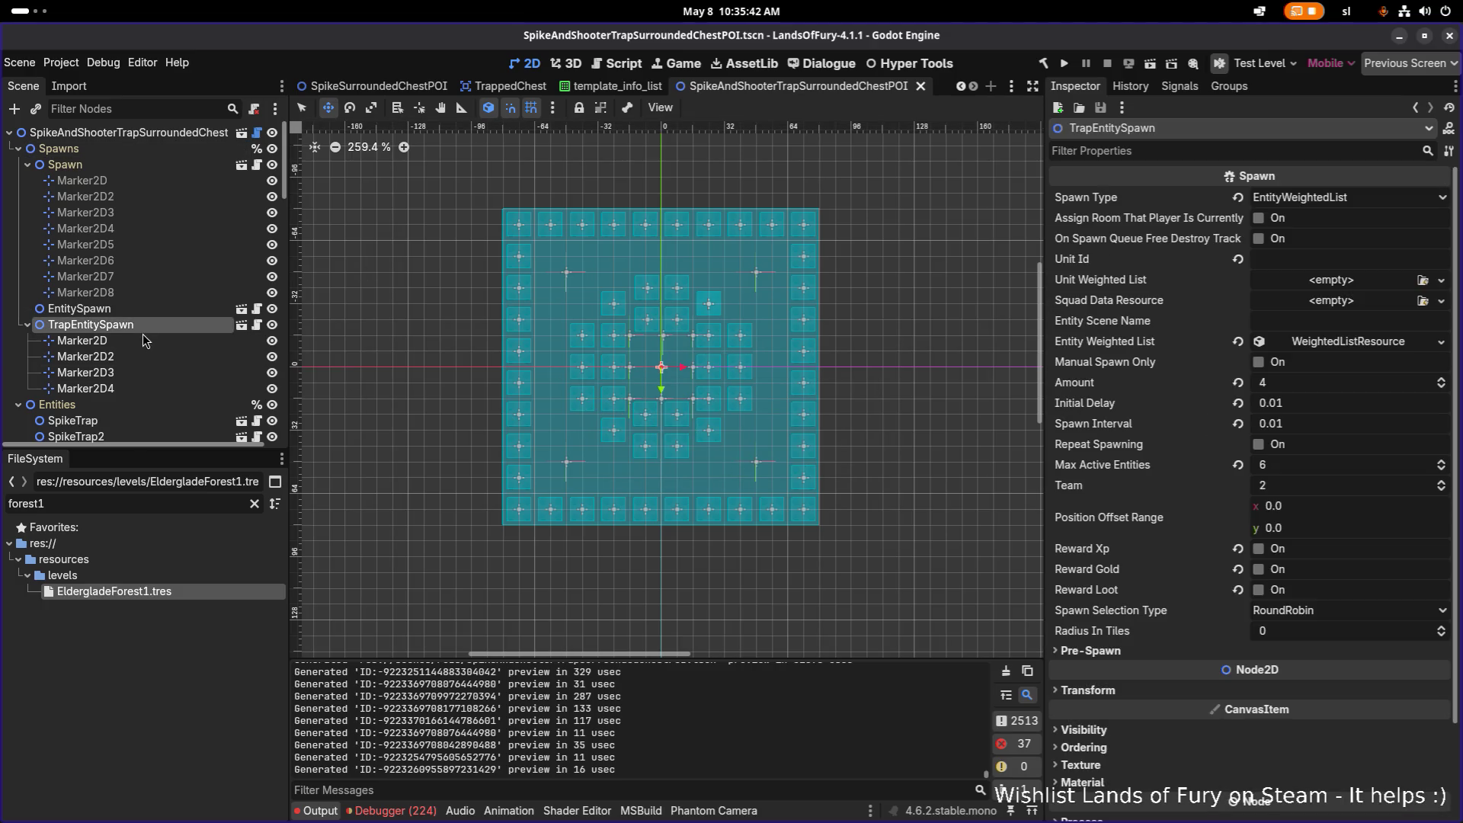
click(148, 310)
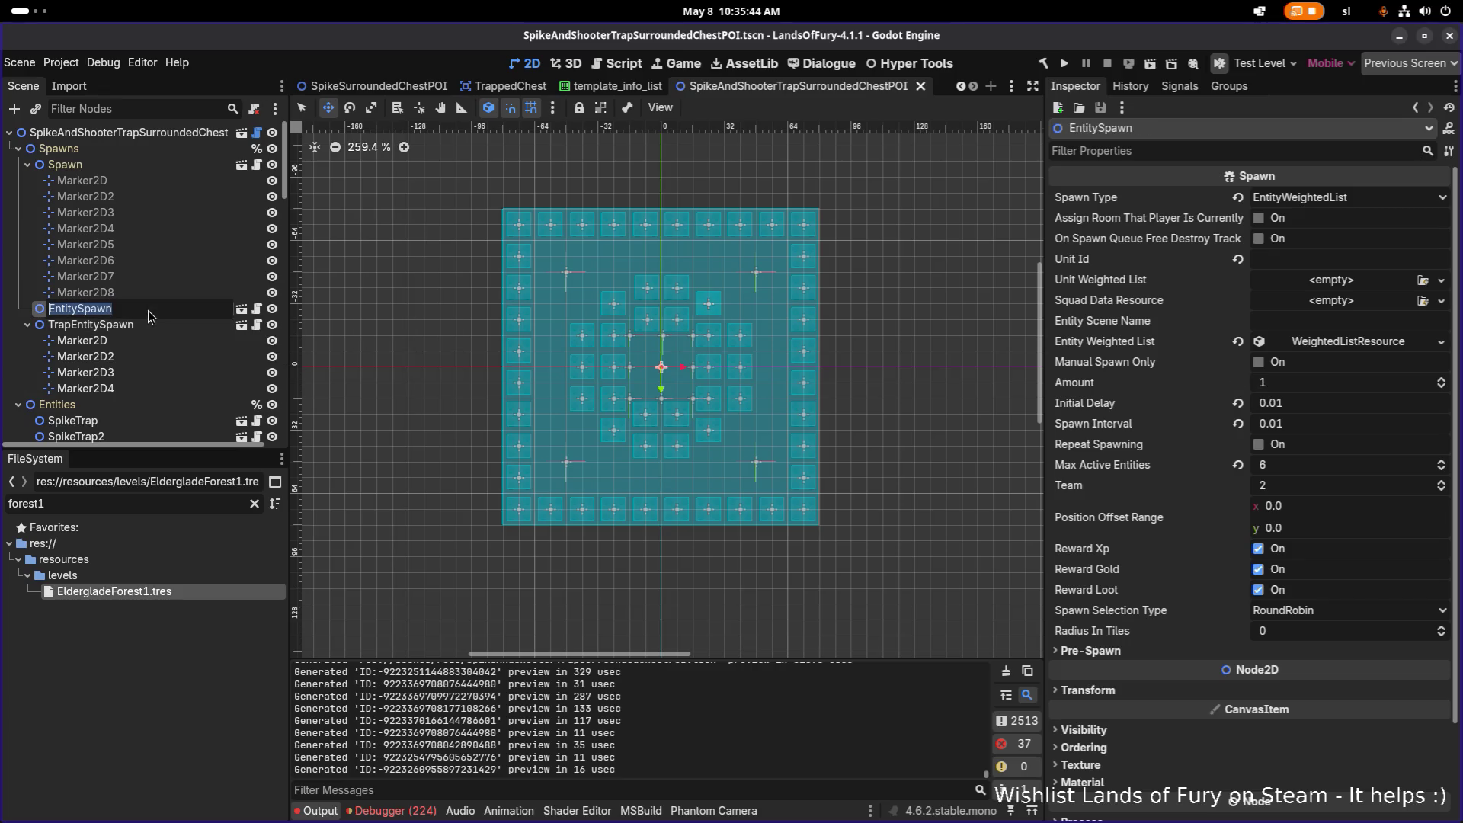
click(143, 323)
click(147, 323)
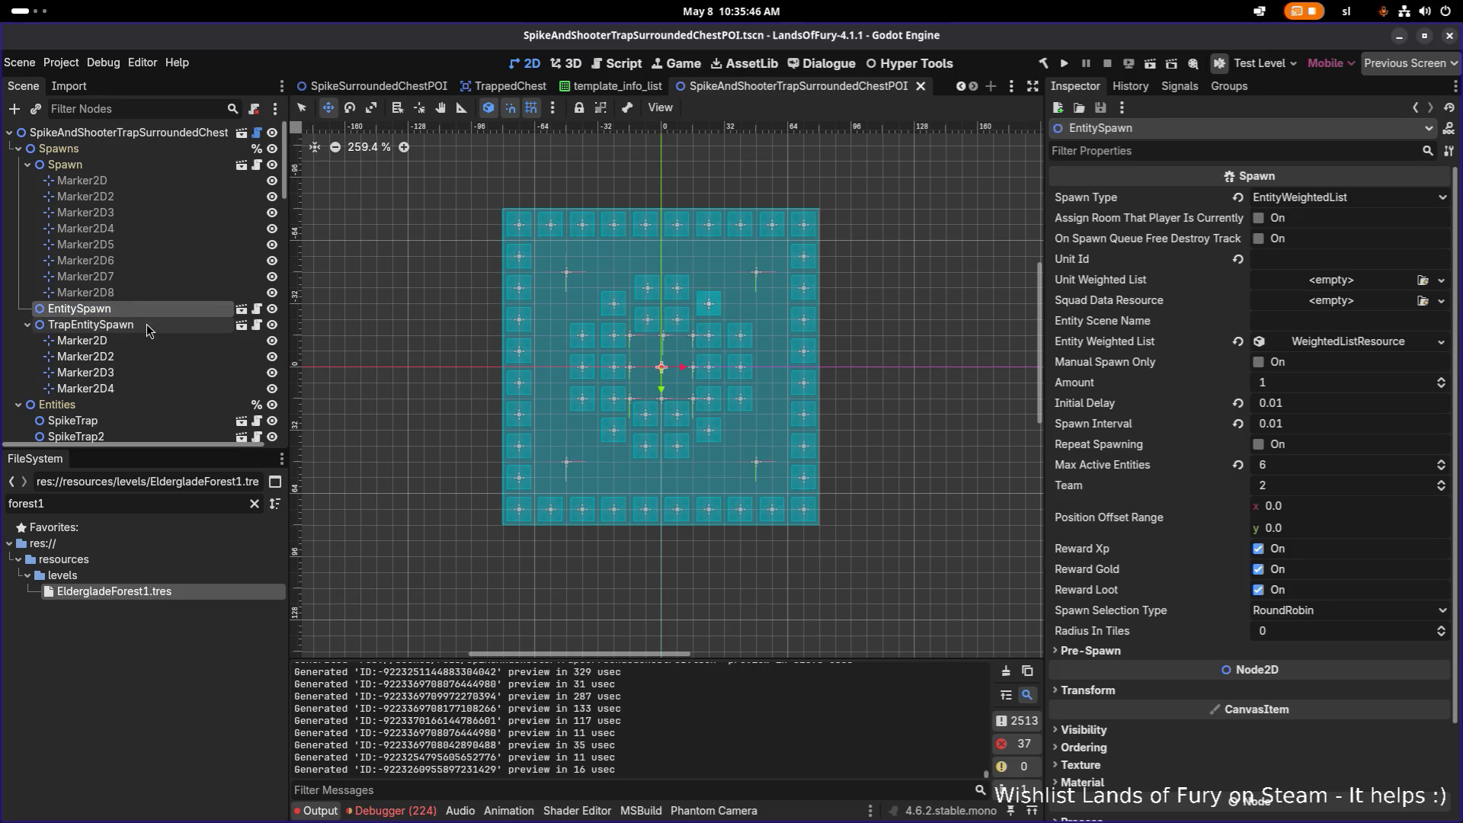
click(149, 327)
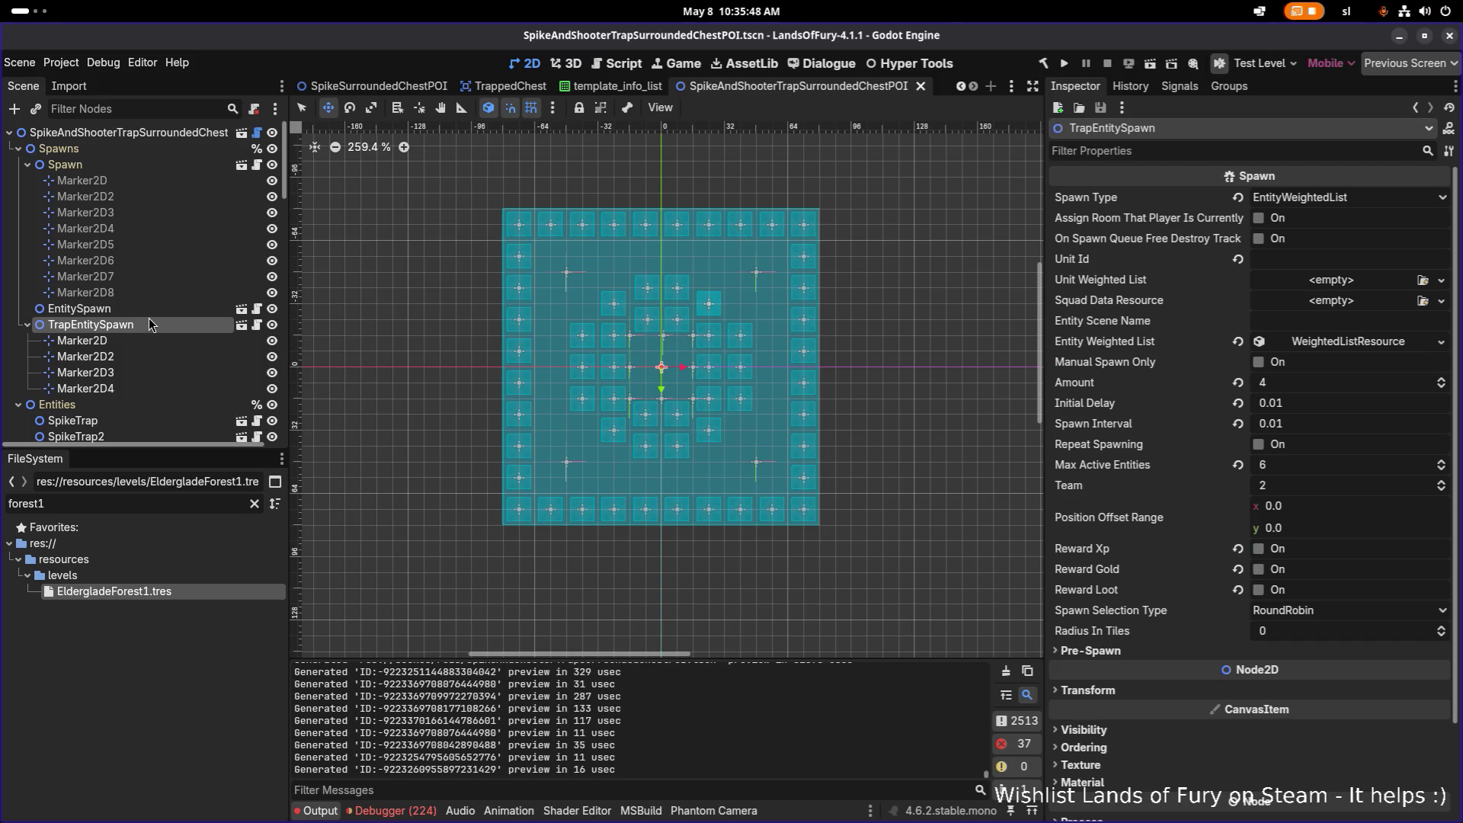